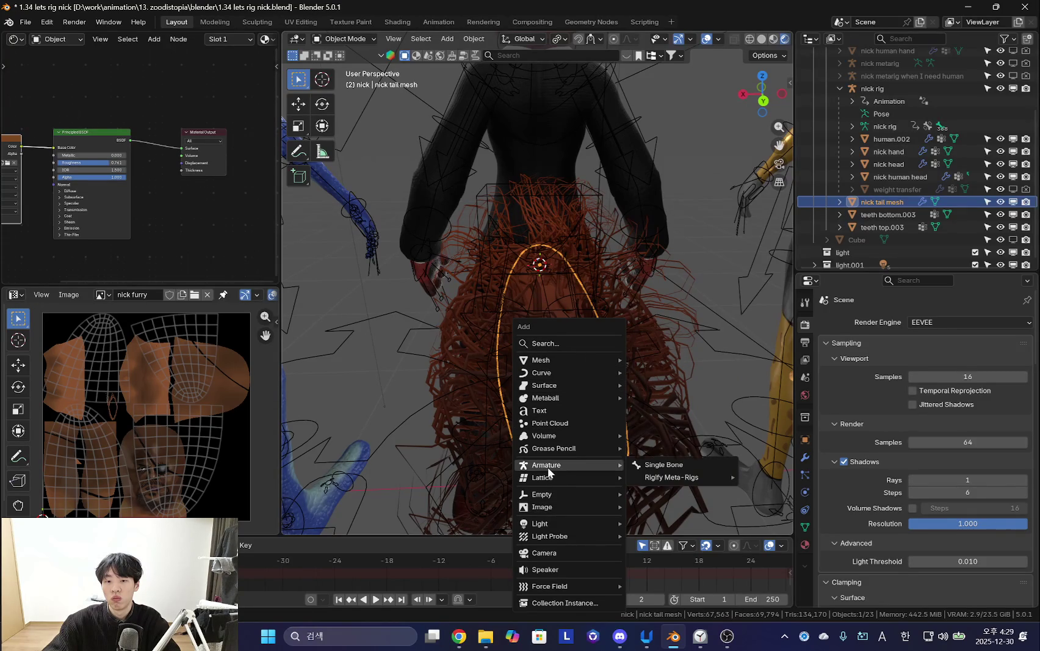
# Add a single-bone armature at the character's back and select its bone in Pose Mode.
pyautogui.click(674, 466)
pyautogui.moveTo(628, 380)
pyautogui.mouseDown(button='middle')
pyautogui.moveTo(552, 332)
pyautogui.moveTo(624, 347)
pyautogui.moveTo(580, 306)
pyautogui.moveTo(601, 303)
pyautogui.mouseUp(button='middle')
pyautogui.hotkey('ctrl', 'Tab')
pyautogui.click(601, 257)
pyautogui.moveTo(601, 256); pyautogui.dragTo(647, 287, button='middle')
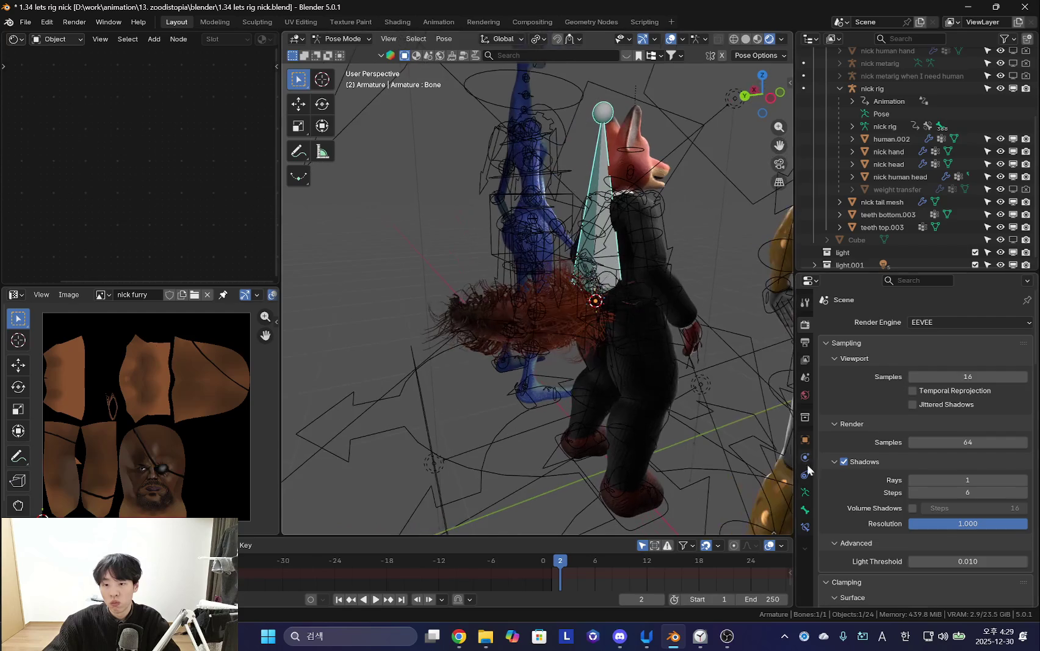
# Inspect the new bone's settings in the Bone properties.
pyautogui.click(805, 509)
pyautogui.scroll(-6, 891, 506)
pyautogui.scroll(-5, 908, 504)
pyautogui.scroll(-4, 908, 503)
pyautogui.scroll(-4, 901, 498)
pyautogui.scroll(-4, 881, 499)
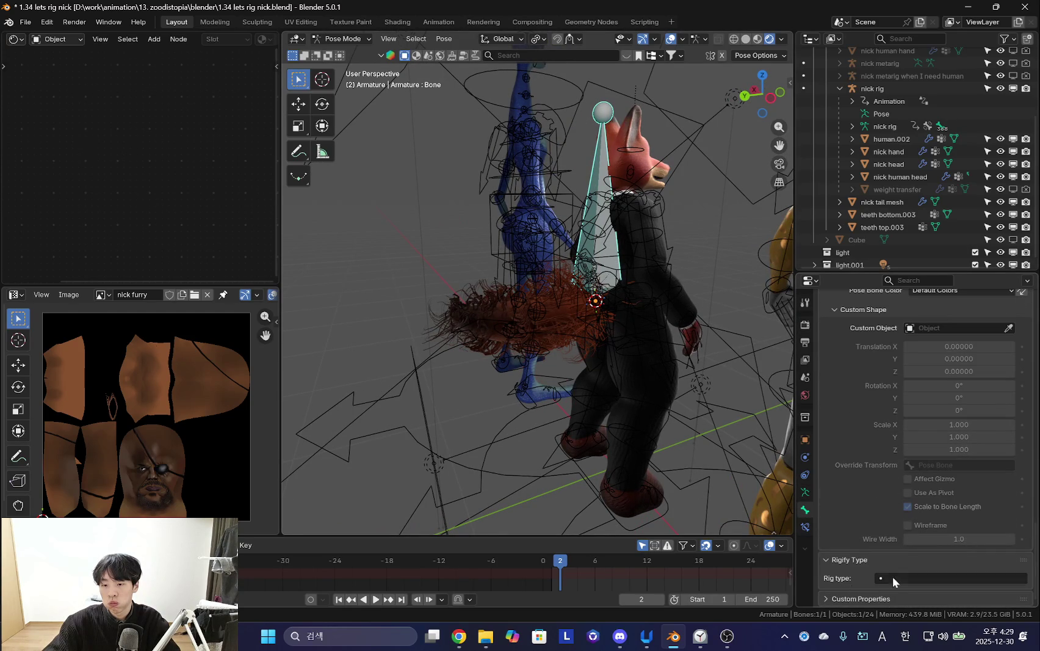
pyautogui.scroll(3, 862, 531)
pyautogui.scroll(3, 863, 531)
pyautogui.scroll(2, 866, 542)
pyautogui.scroll(3, 869, 537)
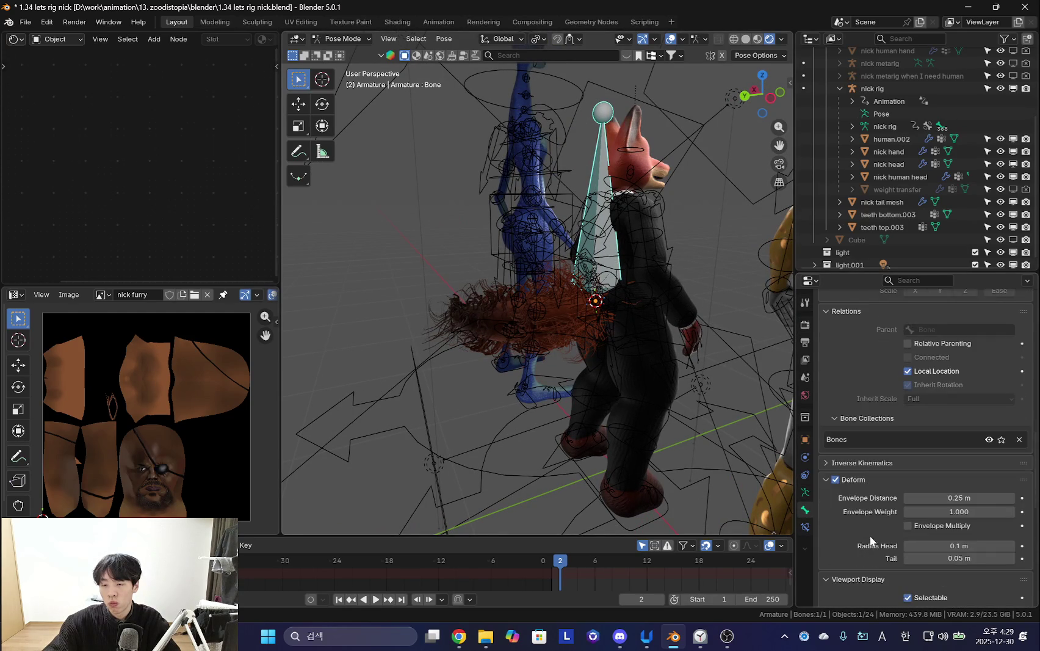
# Review the armature's Rigify settings in Object Mode, including selection sets and color sets.
pyautogui.click(804, 492)
pyautogui.hotkey('ctrl', 'Tab')
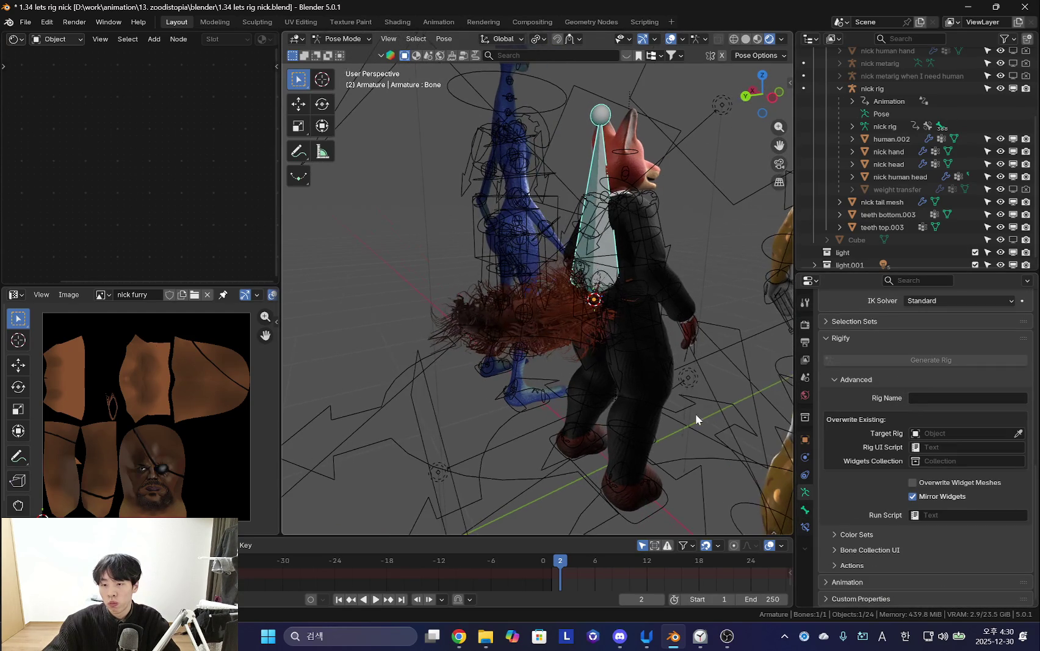
pyautogui.moveTo(702, 378)
pyautogui.mouseDown(button='middle')
pyautogui.moveTo(763, 427)
pyautogui.moveTo(649, 441)
pyautogui.mouseUp(button='middle')
pyautogui.scroll(3, 893, 515)
pyautogui.scroll(3, 910, 507)
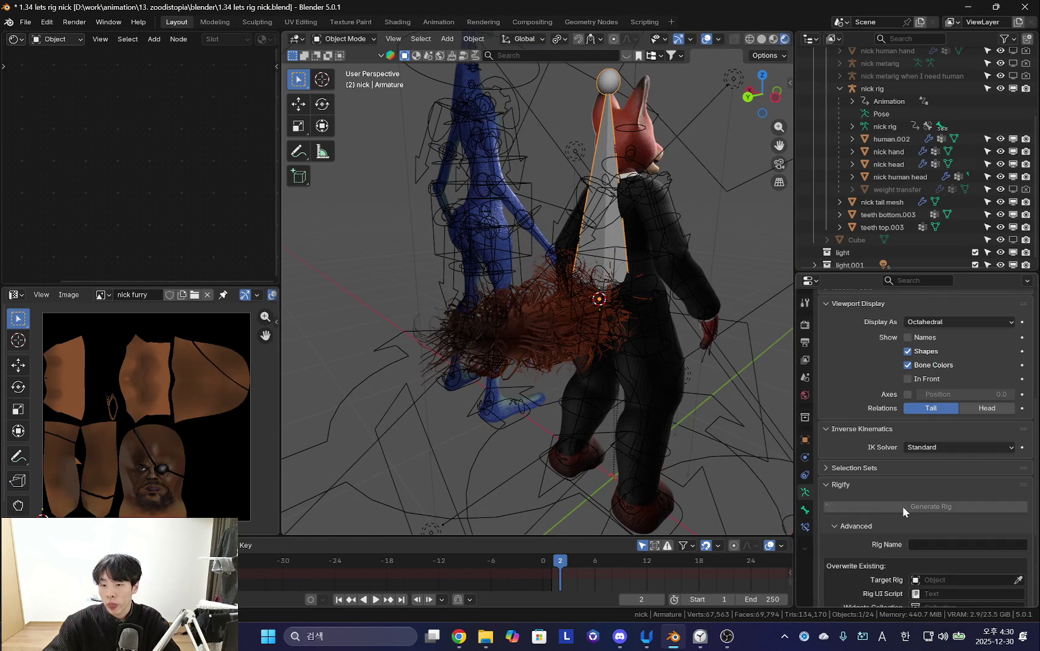
pyautogui.click(841, 468)
pyautogui.click(848, 469)
pyautogui.scroll(4, 851, 434)
pyautogui.scroll(6, 894, 483)
pyautogui.scroll(-7, 893, 484)
pyautogui.scroll(-7, 893, 484)
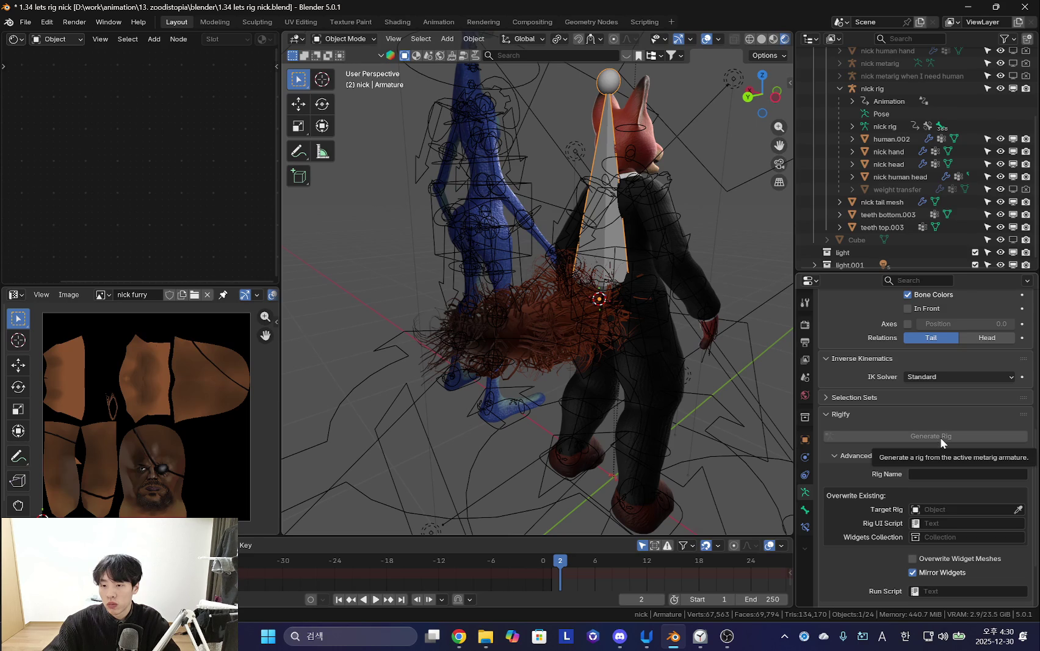
pyautogui.scroll(3, 875, 400)
pyautogui.scroll(-6, 934, 467)
pyautogui.click(859, 534)
pyautogui.scroll(-5, 863, 529)
pyautogui.scroll(-1, 842, 529)
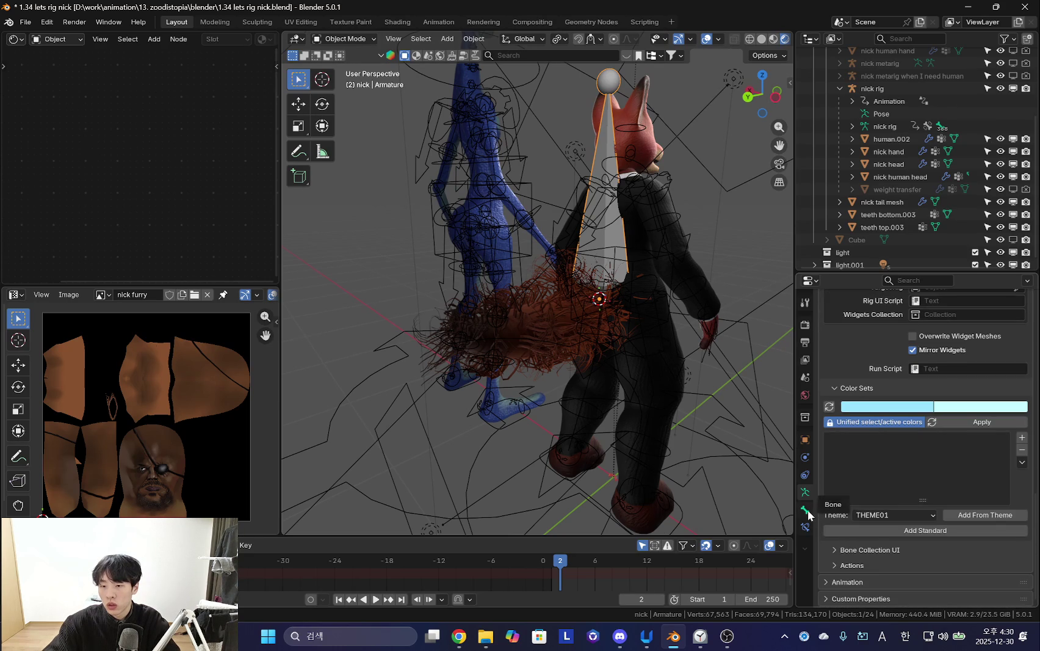
# Return to the Bone properties with the armature back in Pose Mode.
pyautogui.click(805, 510)
pyautogui.scroll(-5, 874, 514)
pyautogui.scroll(-2, 915, 521)
pyautogui.scroll(-5, 920, 522)
pyautogui.hotkey('ctrl', 'Tab')
pyautogui.scroll(-2, 971, 514)
pyautogui.scroll(-6, 972, 515)
# Set the bone's Rigify type to spines.basic_tail.
pyautogui.click(897, 578)
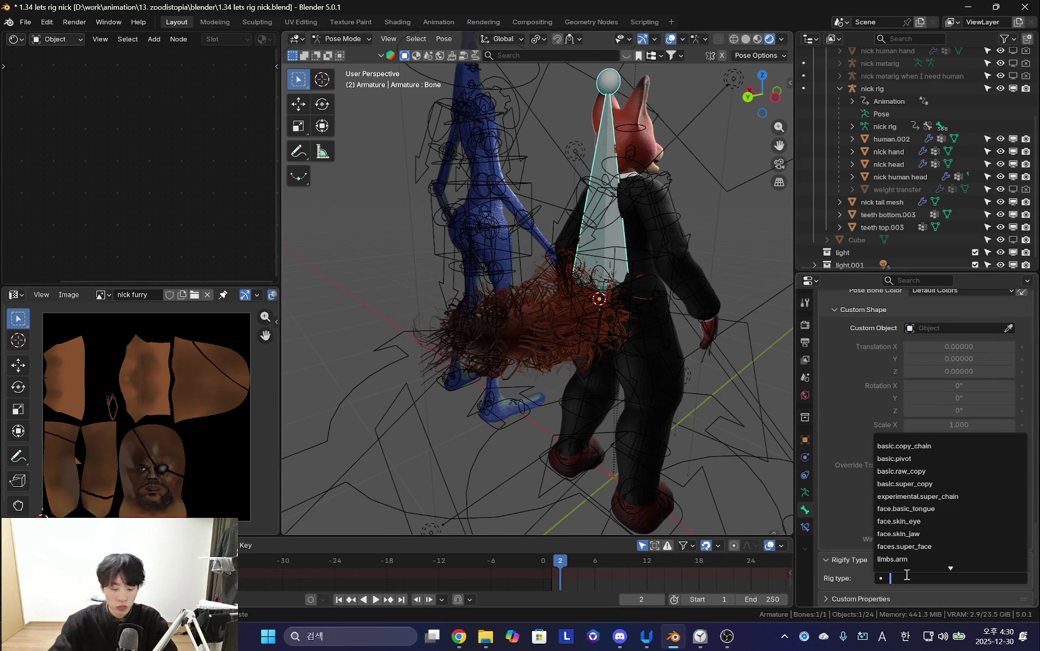
pyautogui.write('tail')
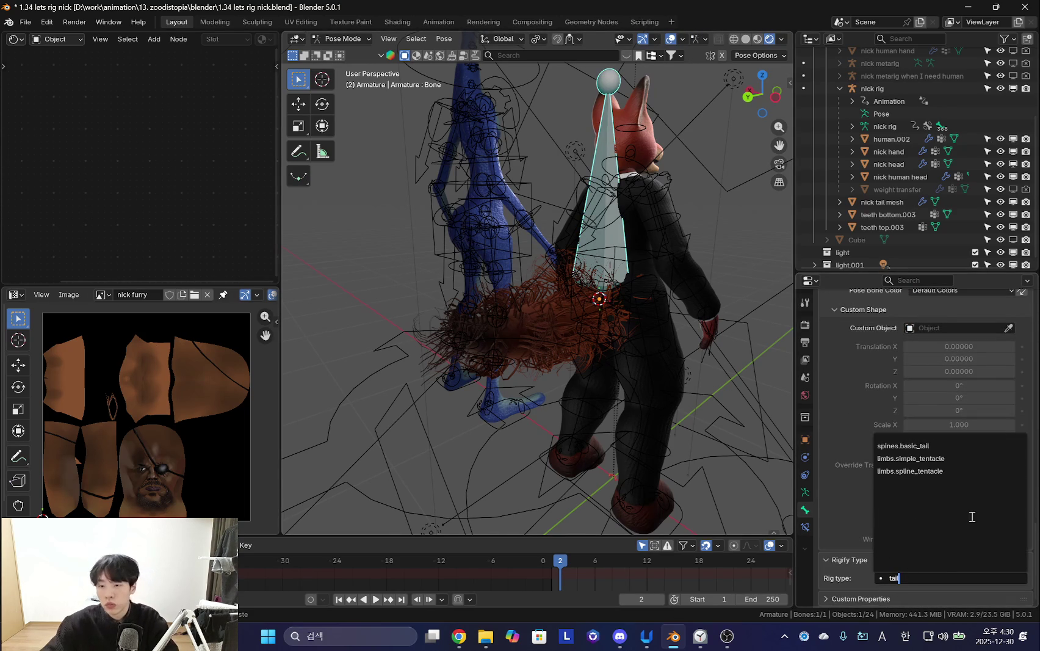
pyautogui.click(912, 444)
pyautogui.moveTo(587, 367); pyautogui.dragTo(600, 202, button='middle')
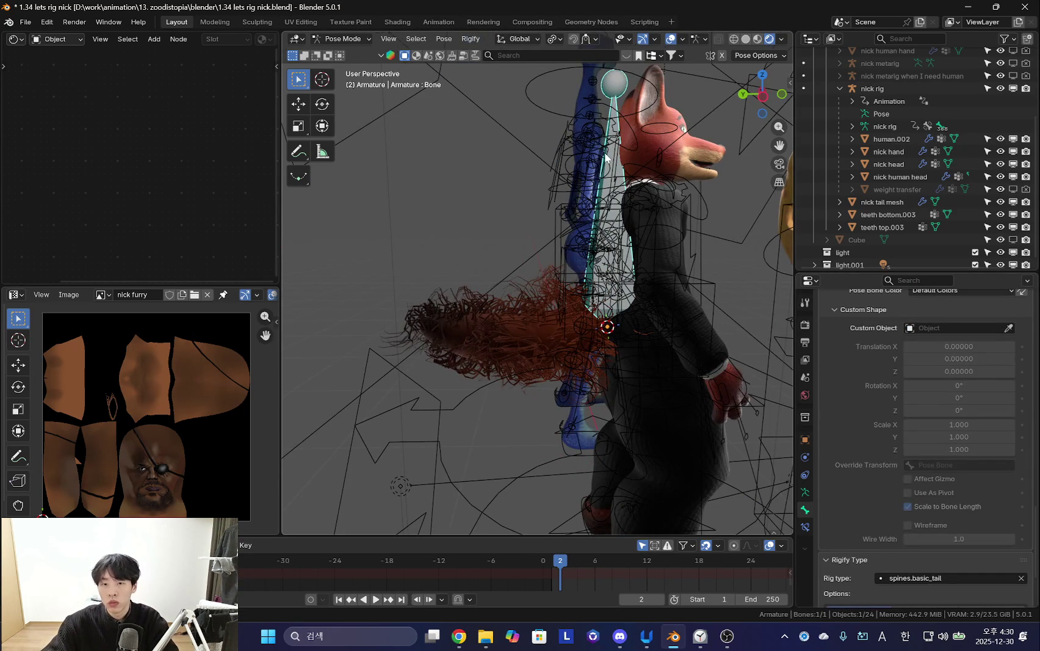
# In Edit Mode, move the bone along Y and Z toward the hair tail.
pyautogui.press('Tab')
pyautogui.keyDown('shift'); pyautogui.moveTo(586, 348); pyautogui.dragTo(583, 314, button='middle'); pyautogui.keyUp('shift')
pyautogui.press('g')
pyautogui.press('y')
pyautogui.press('z')
pyautogui.click(578, 314)
# Enable In Front so the armature shows through the mesh.
pyautogui.click(805, 491)
pyautogui.scroll(-3, 908, 481)
pyautogui.scroll(-5, 843, 498)
pyautogui.click(915, 461)
pyautogui.scroll(3, 617, 380)
pyautogui.moveTo(616, 342)
pyautogui.mouseDown(button='middle')
pyautogui.moveTo(616, 379)
pyautogui.moveTo(641, 373)
pyautogui.moveTo(608, 342)
pyautogui.moveTo(475, 433)
pyautogui.moveTo(488, 260)
pyautogui.moveTo(547, 302)
pyautogui.moveTo(564, 353)
pyautogui.moveTo(638, 356)
pyautogui.mouseUp(button='middle')
# Slide the bone along Y into the tail and subdivide it into a four-bone chain.
pyautogui.press('g')
pyautogui.press('y')
pyautogui.click(616, 380)
pyautogui.press('g')
pyautogui.press('y')
pyautogui.click(474, 433)
pyautogui.rightClick(488, 261)
pyautogui.click(488, 260)
# In Pose Mode, check the Bone properties of the second and base tail bones.
pyautogui.hotkey('ctrl', 'Tab')
pyautogui.click(634, 452)
pyautogui.scroll(-3, 881, 449)
pyautogui.click(805, 509)
pyautogui.scroll(-6, 970, 498)
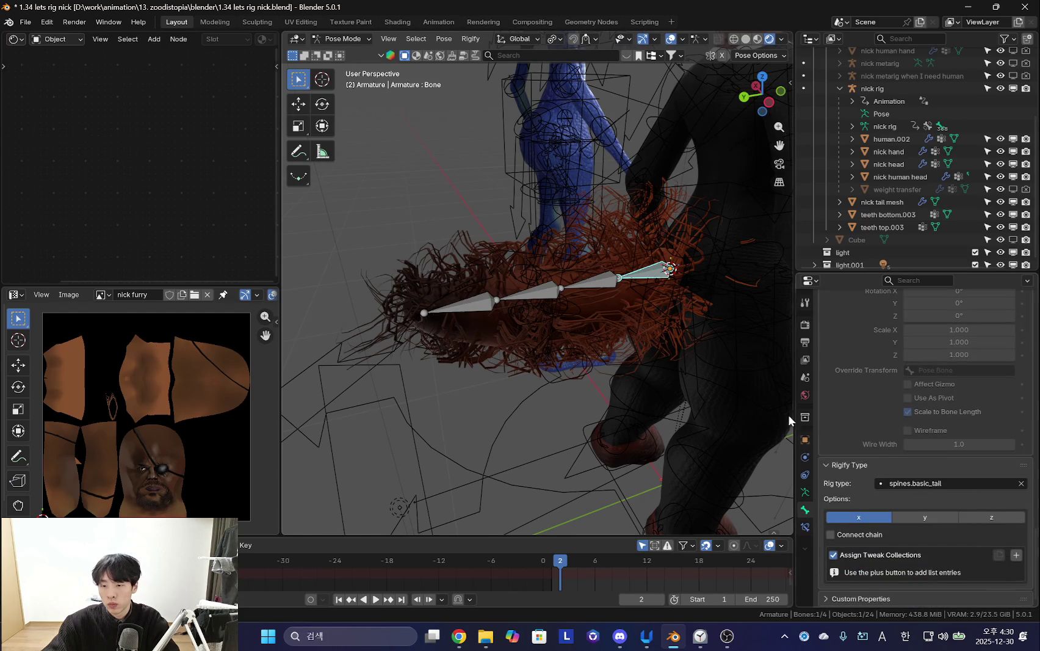
pyautogui.moveTo(721, 391); pyautogui.dragTo(647, 357, button='middle')
pyautogui.click(516, 279)
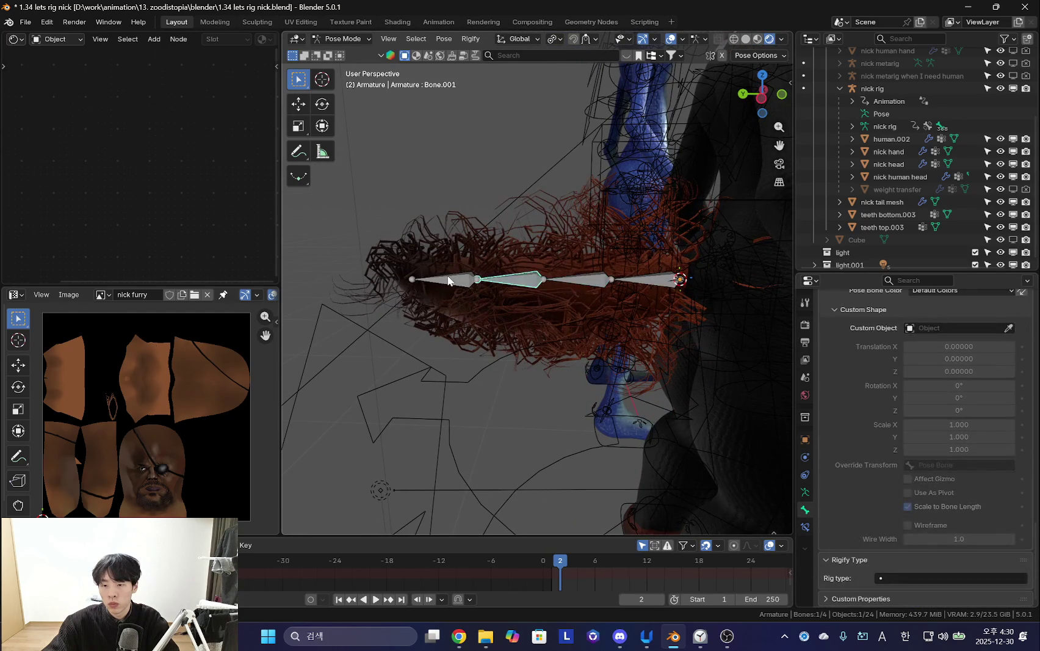
pyautogui.click(633, 280)
pyautogui.scroll(-4, 875, 518)
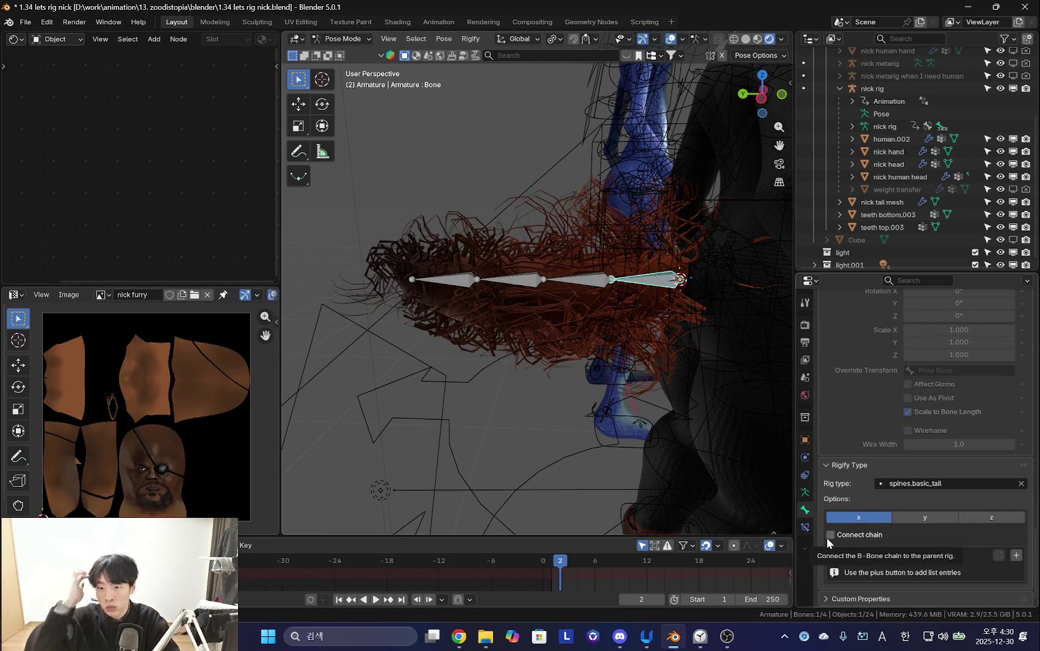
# Return to Object Mode and show the armature's Rigify settings.
pyautogui.hotkey('ctrl', 'Tab')
pyautogui.moveTo(557, 351)
pyautogui.mouseDown(button='middle')
pyautogui.moveTo(643, 377)
pyautogui.moveTo(578, 329)
pyautogui.mouseUp(button='middle')
pyautogui.click(805, 492)
pyautogui.scroll(7, 915, 496)
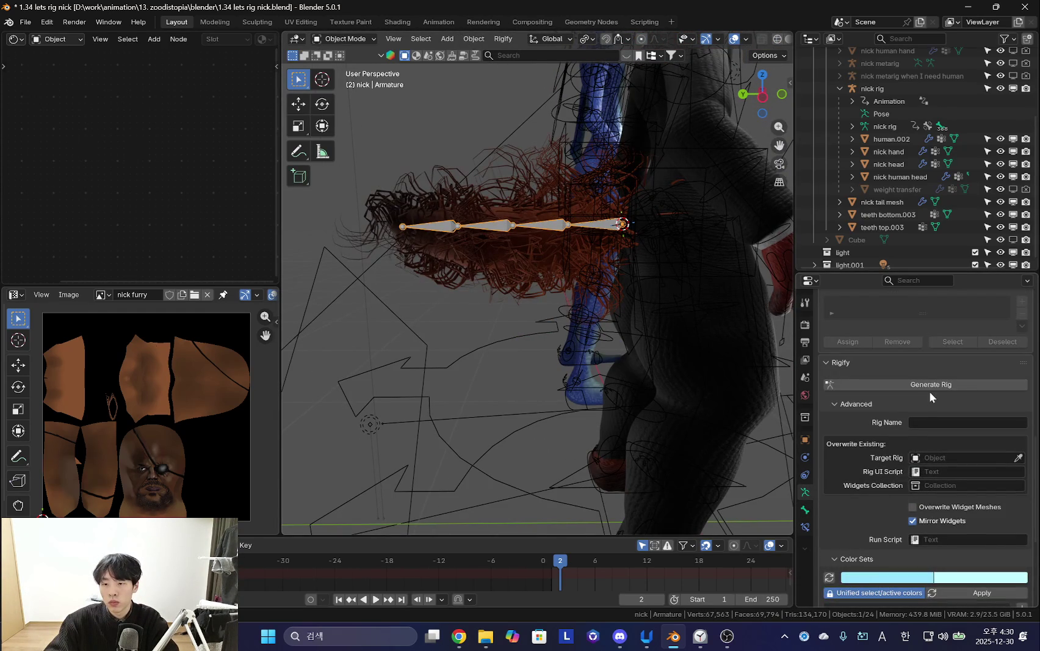
# Attempt to generate the Rigify tail rig and collapse the custom properties section.
pyautogui.click(929, 385)
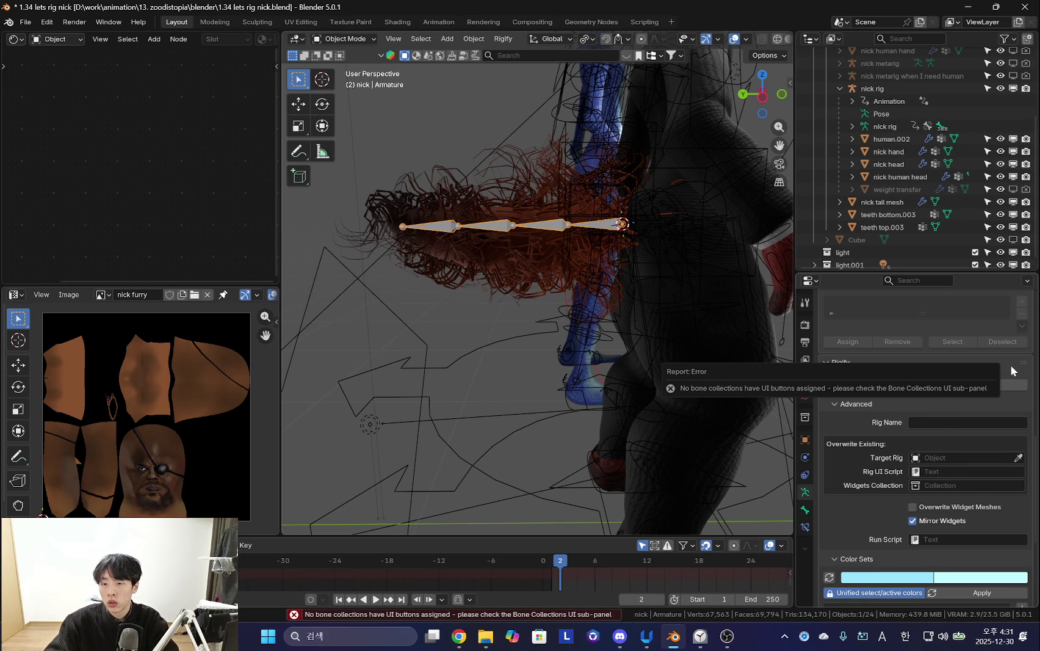
pyautogui.scroll(1, 984, 381)
pyautogui.scroll(6, 920, 443)
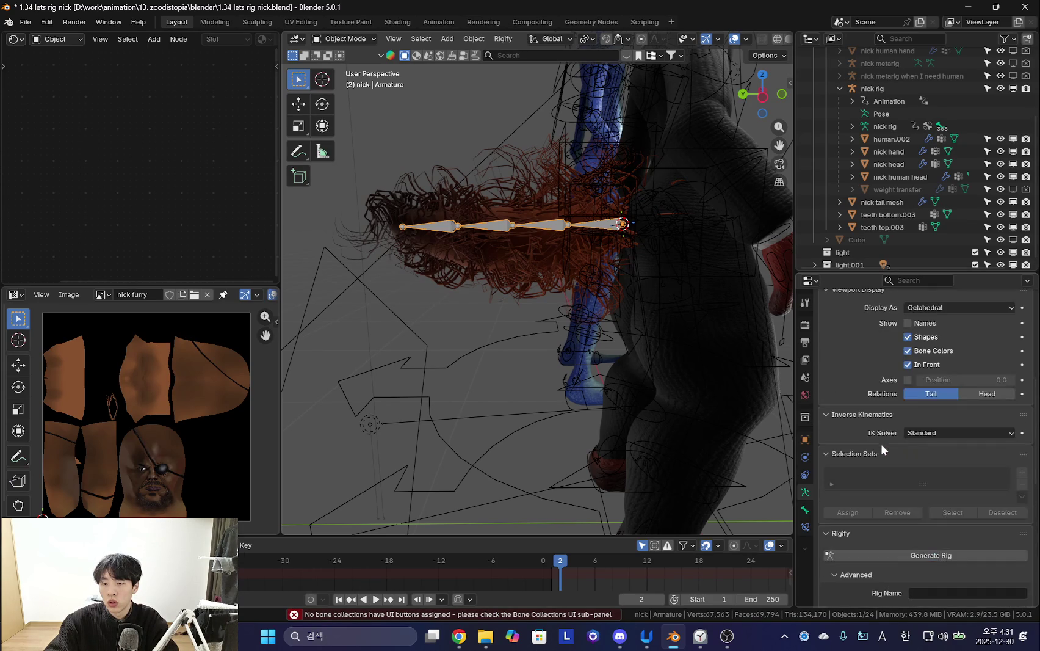
pyautogui.scroll(4, 896, 442)
pyautogui.scroll(5, 881, 464)
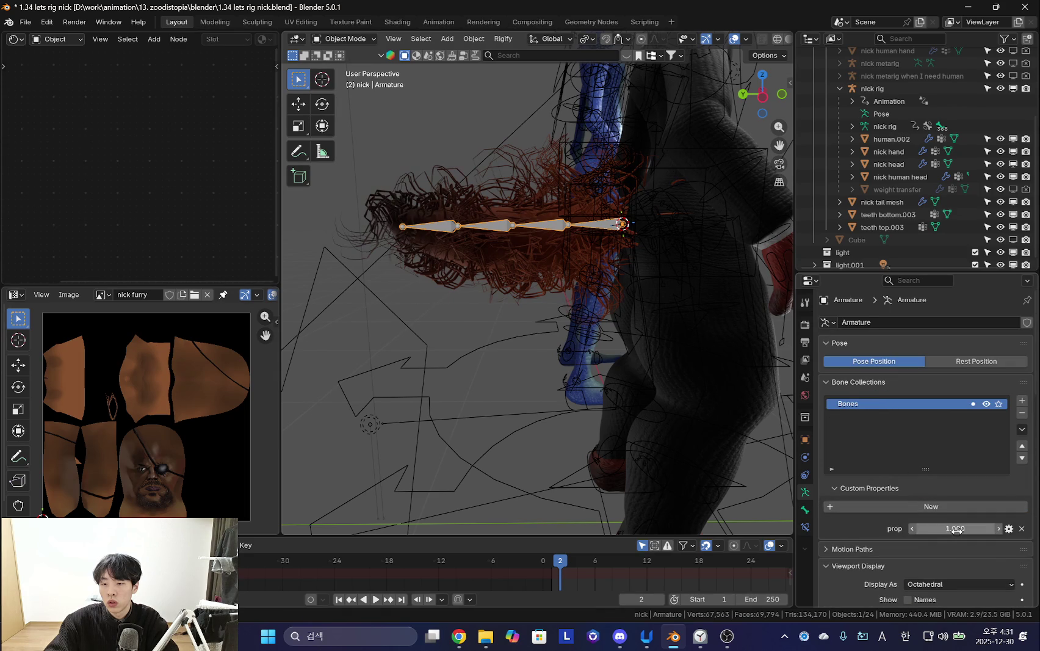
pyautogui.click(892, 489)
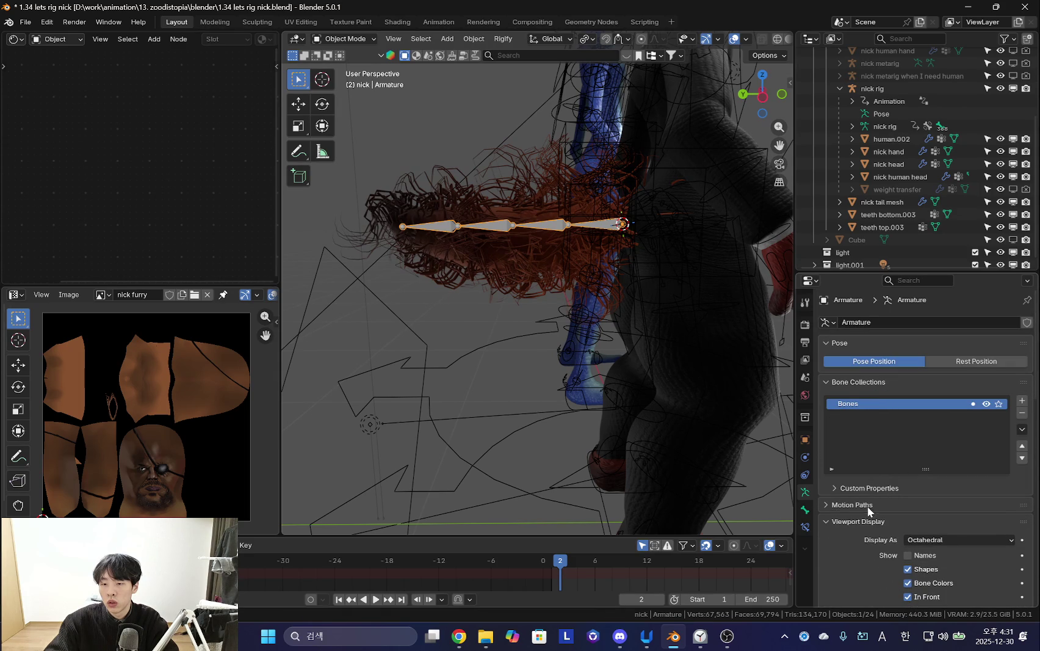
# In Pose Mode, assign the selected tail bones to the Bones collection.
pyautogui.hotkey('ctrl', 'Tab')
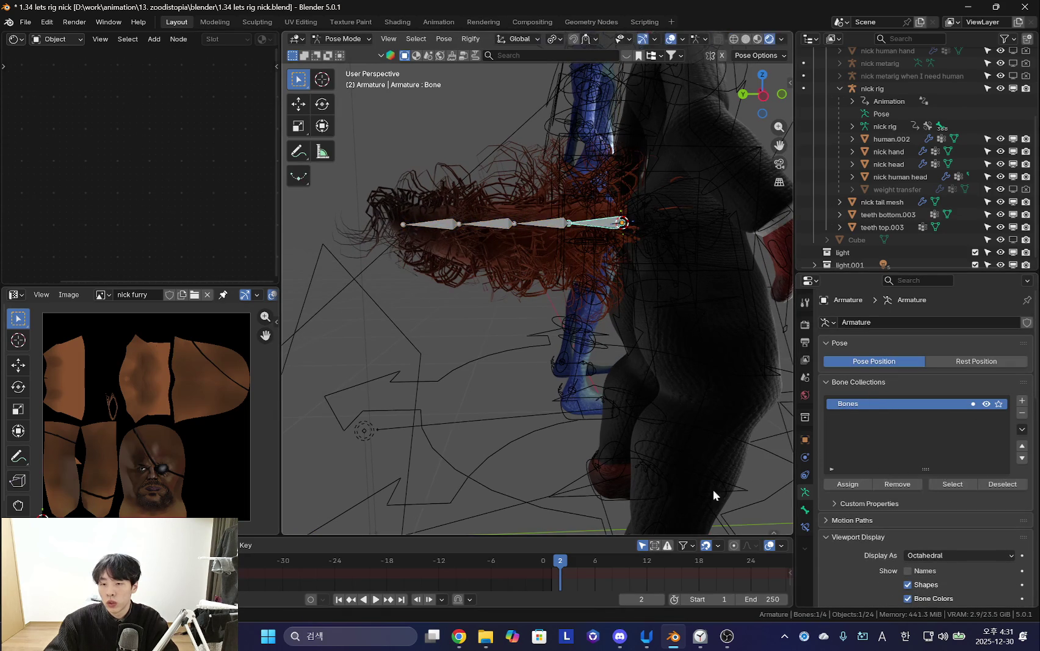
pyautogui.click(848, 484)
pyautogui.click(862, 519)
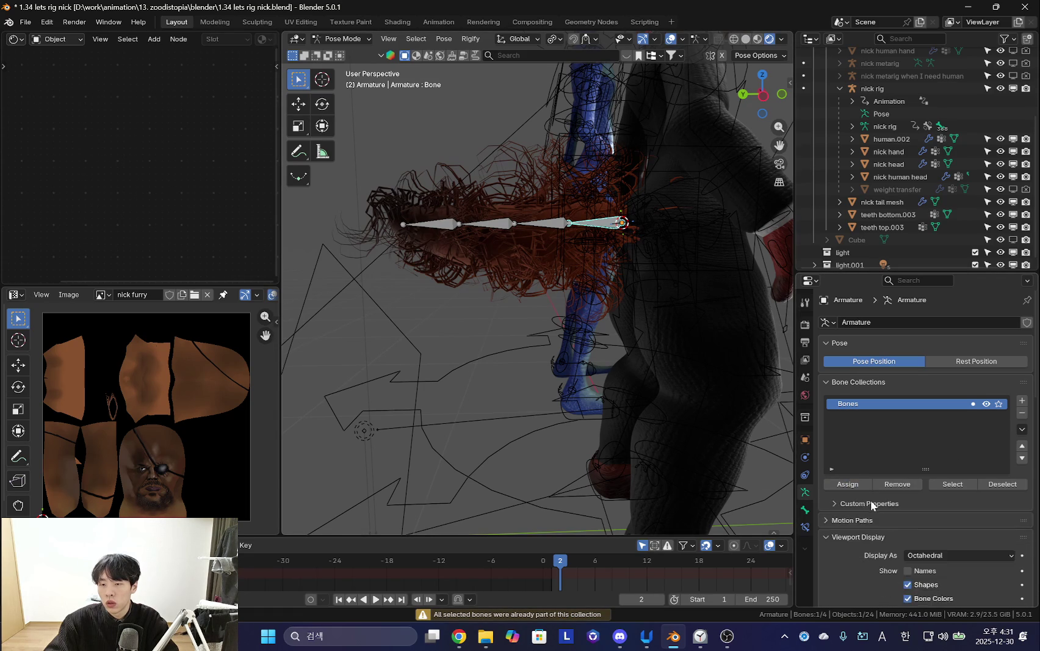
pyautogui.scroll(-1, 864, 497)
pyautogui.scroll(-4, 864, 498)
pyautogui.scroll(-2, 863, 498)
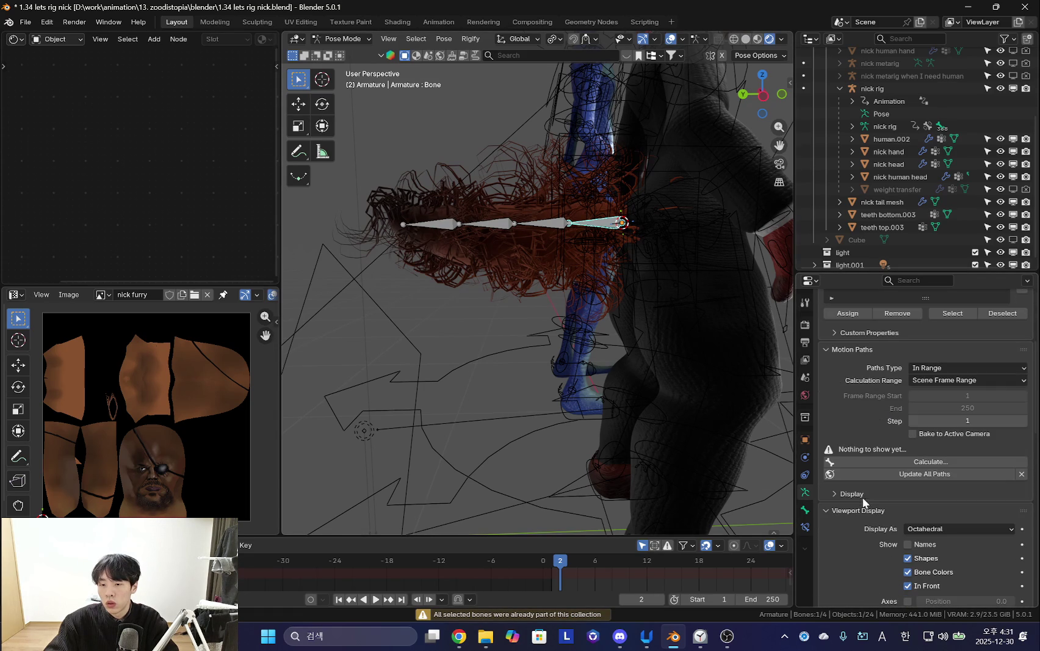
pyautogui.click(842, 354)
pyautogui.scroll(-2, 881, 496)
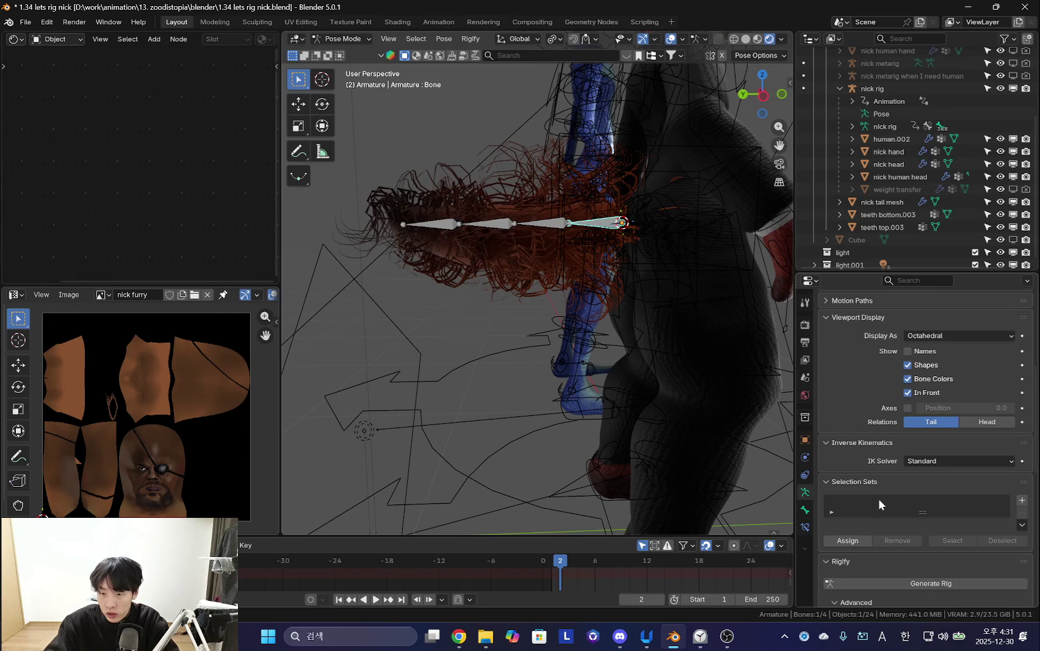
pyautogui.scroll(-2, 878, 498)
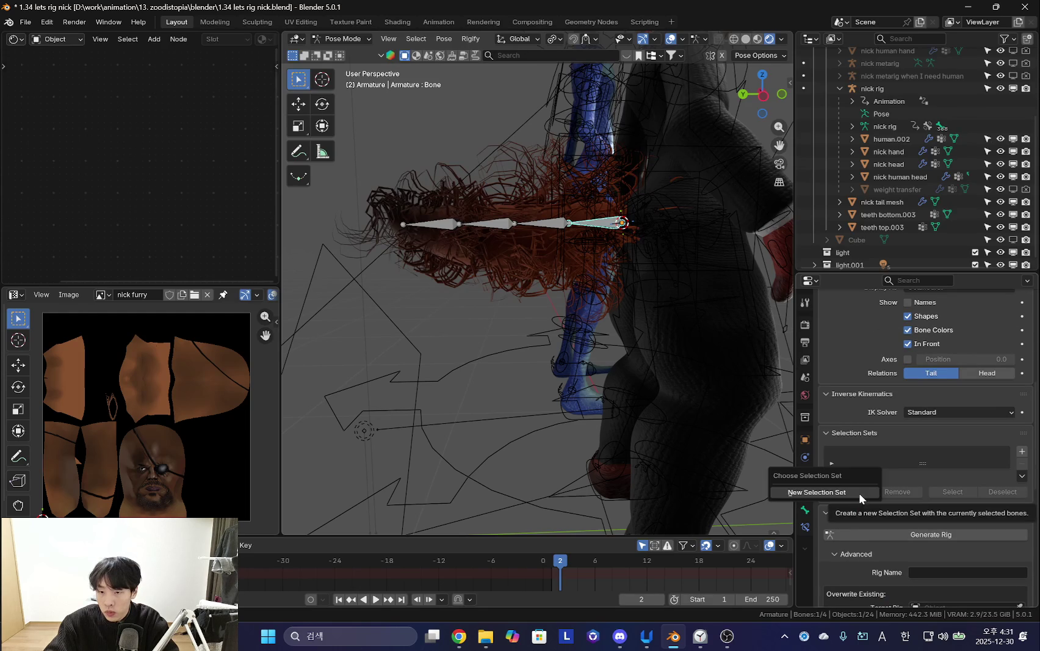
# Add a selection set from the tail bones and retry generating the rig.
pyautogui.click(858, 492)
pyautogui.moveTo(659, 443)
pyautogui.mouseDown(button='middle')
pyautogui.moveTo(620, 438)
pyautogui.moveTo(789, 436)
pyautogui.mouseUp(button='middle')
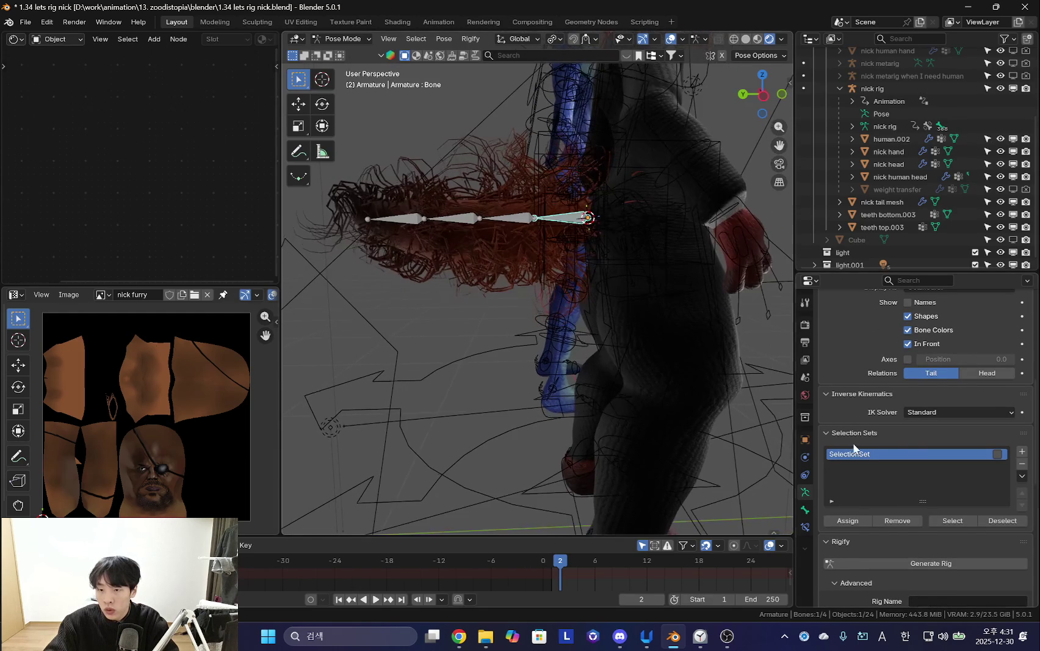
pyautogui.scroll(-3, 903, 450)
pyautogui.click(896, 490)
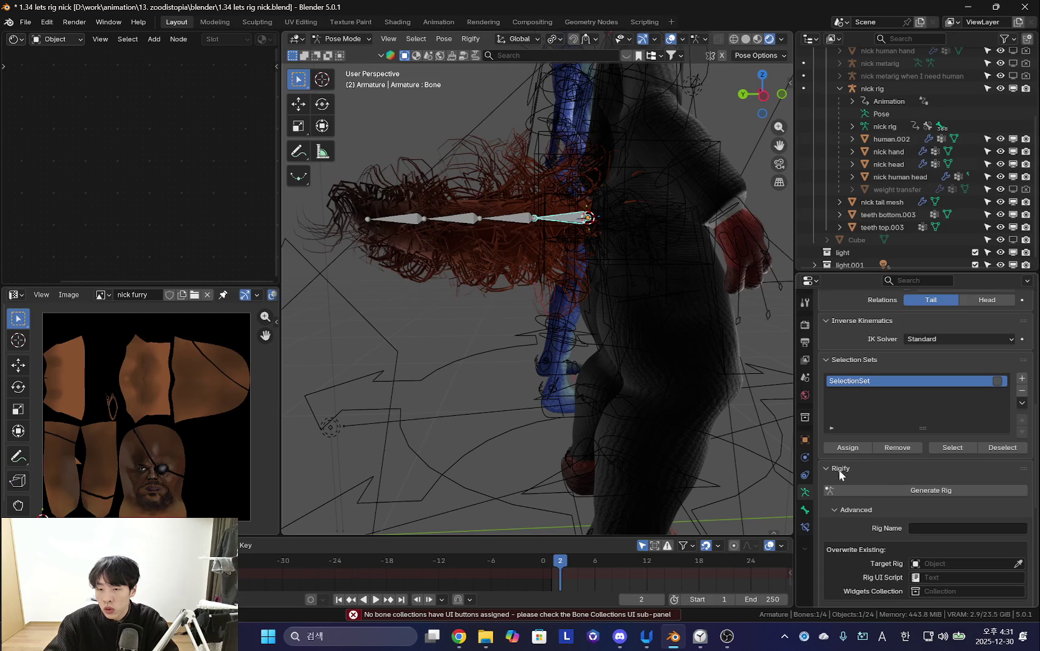
pyautogui.scroll(-5, 885, 474)
pyautogui.scroll(-3, 903, 494)
pyautogui.scroll(-2, 920, 516)
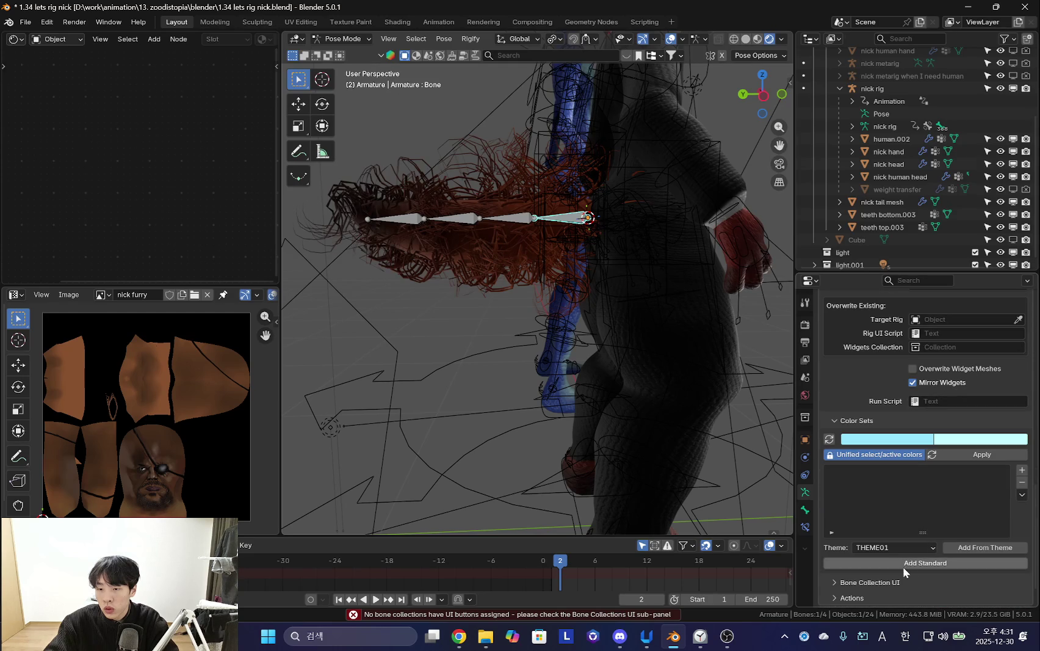
# Open the Rigify Bone Collection UI settings and validate the collection references.
pyautogui.click(836, 421)
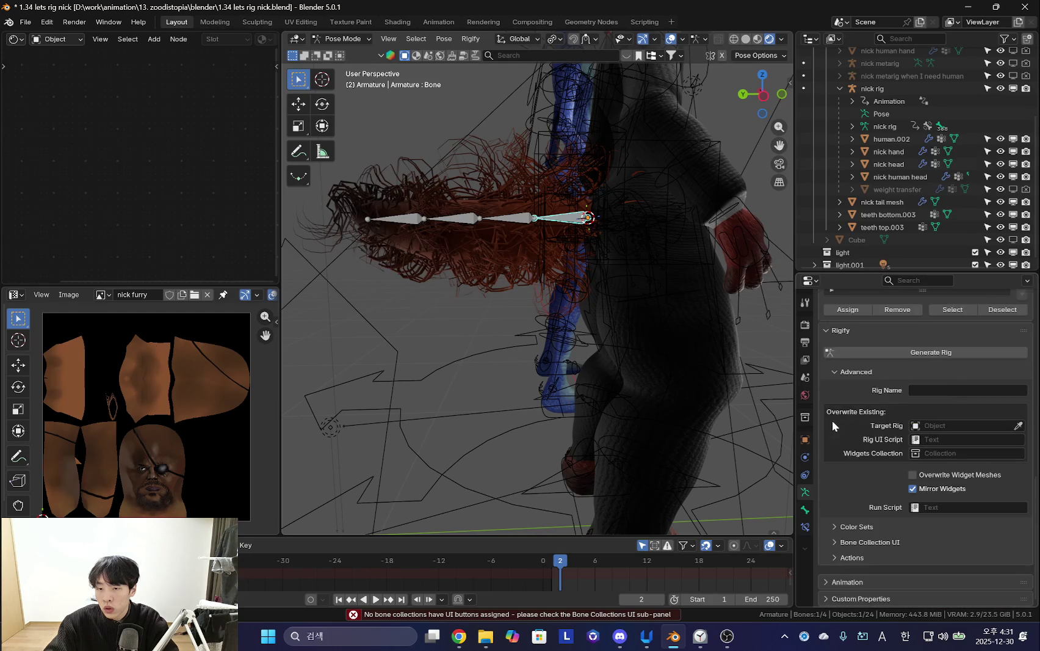
pyautogui.click(852, 552)
pyautogui.scroll(-4, 909, 552)
pyautogui.scroll(-3, 919, 551)
pyautogui.click(927, 462)
pyautogui.scroll(-1, 963, 478)
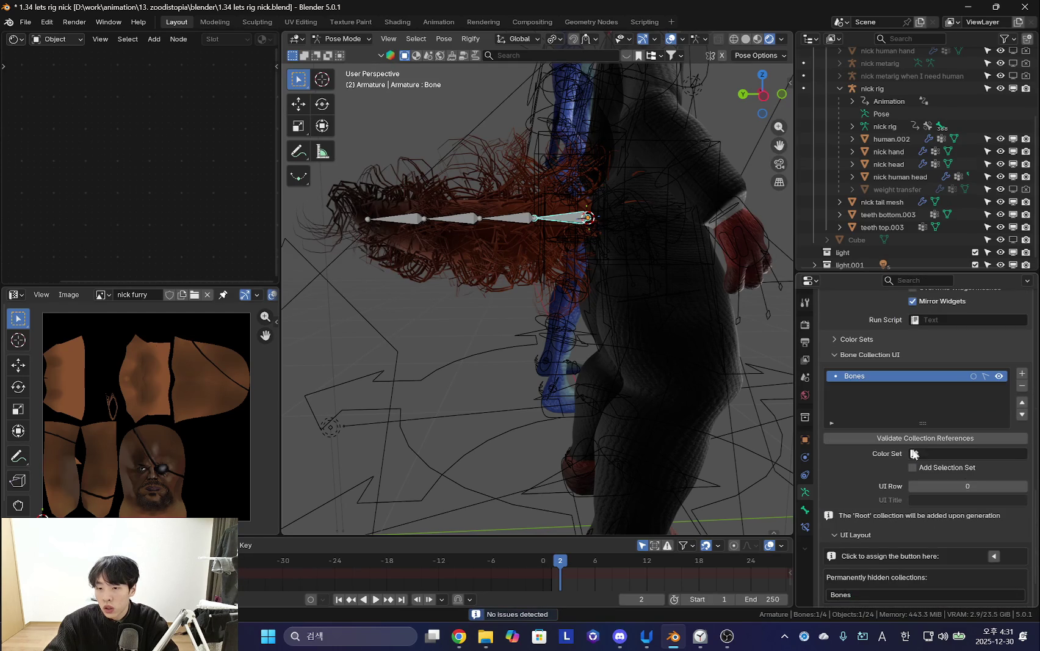
pyautogui.scroll(-1, 939, 502)
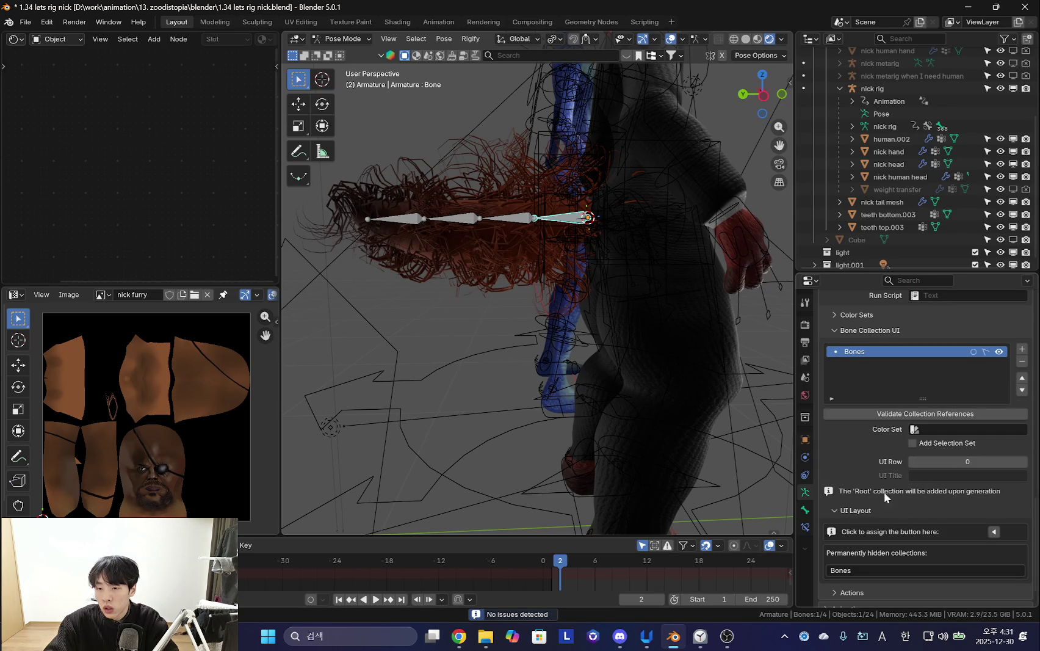
# Put the Bones collection on UI row 1 and generate RIG-Armature.
pyautogui.click(862, 512)
pyautogui.click(862, 548)
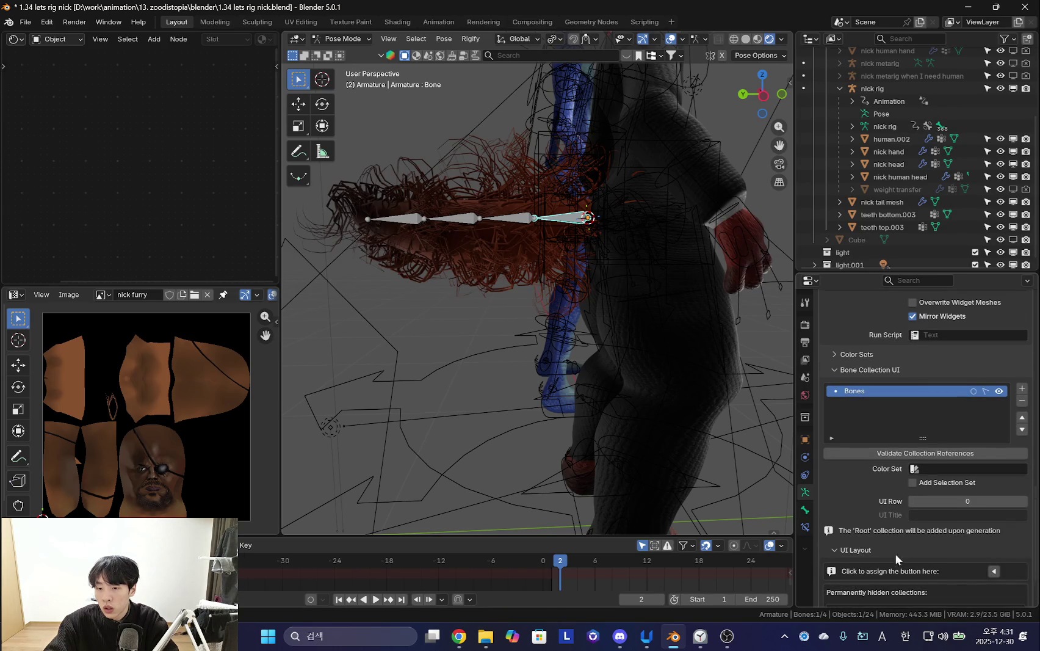
pyautogui.scroll(-2, 883, 545)
pyautogui.scroll(-1, 967, 553)
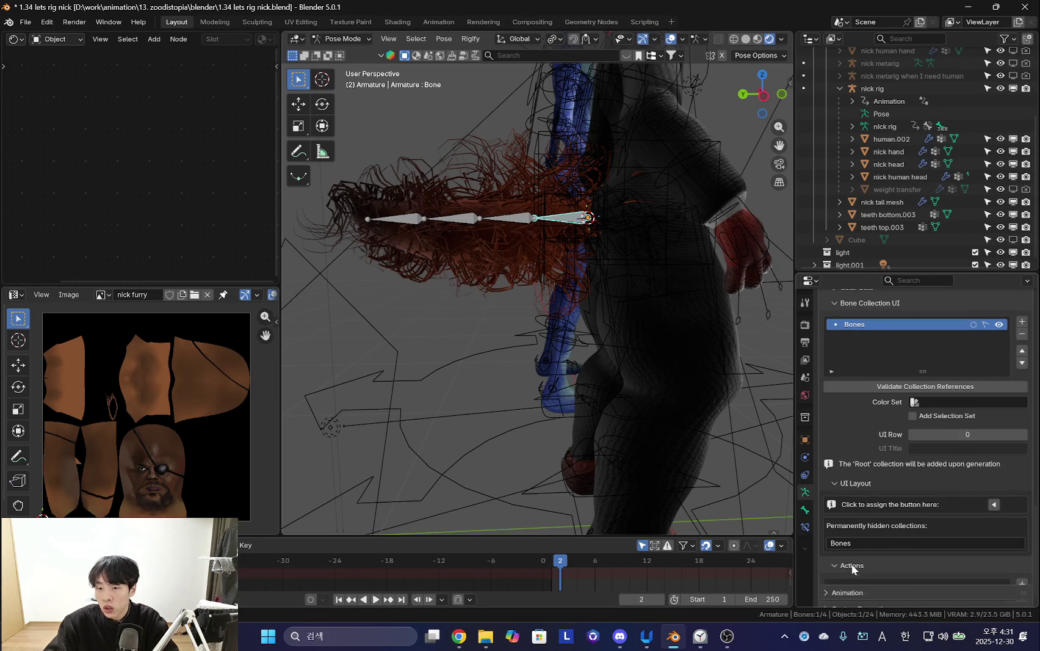
pyautogui.click(851, 563)
pyautogui.scroll(2, 994, 467)
pyautogui.scroll(4, 952, 494)
pyautogui.scroll(4, 912, 524)
pyautogui.click(916, 512)
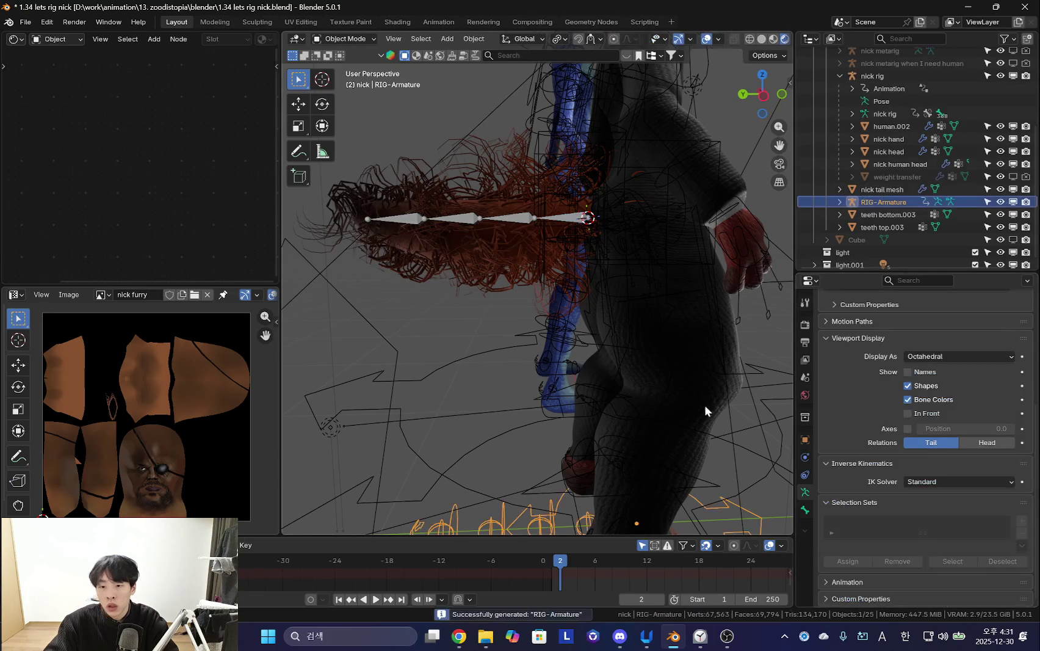
# Select the tail metarig and snap the 3D cursor to the world origin.
pyautogui.moveTo(599, 364)
pyautogui.mouseDown(button='middle')
pyautogui.moveTo(543, 371)
pyautogui.moveTo(628, 371)
pyautogui.moveTo(541, 370)
pyautogui.moveTo(571, 309)
pyautogui.moveTo(556, 362)
pyautogui.mouseUp(button='middle')
pyautogui.click(669, 394)
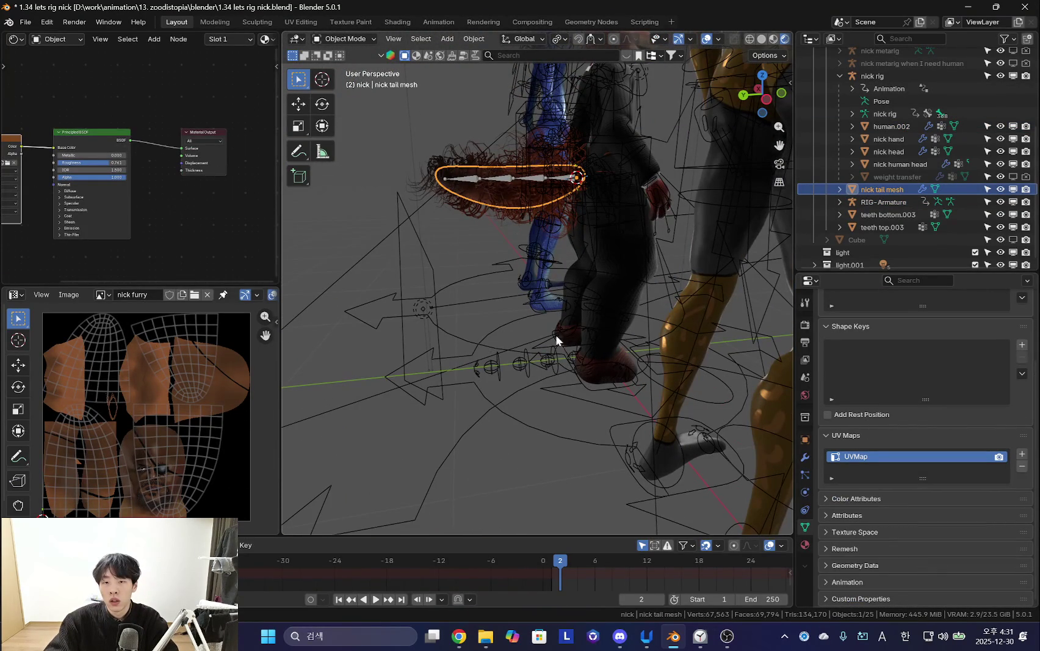
pyautogui.click(555, 185)
pyautogui.moveTo(589, 253)
pyautogui.keyDown('shift'); pyautogui.mouseDown(button='middle')
pyautogui.moveTo(561, 289)
pyautogui.moveTo(587, 349)
pyautogui.mouseUp(button='middle'); pyautogui.keyUp('shift')
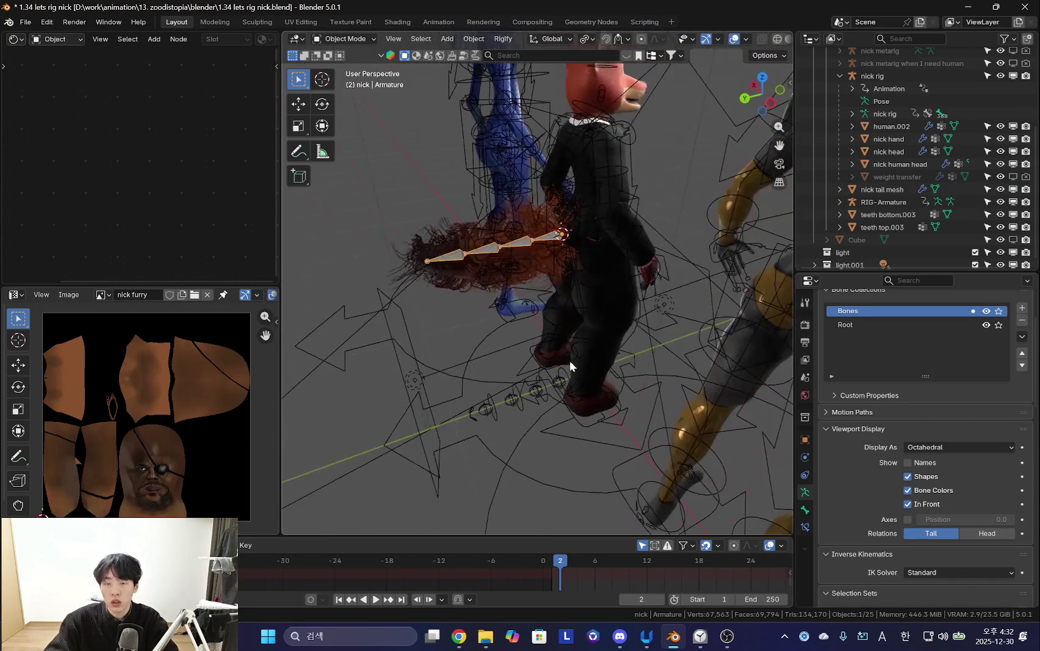
pyautogui.hotkey('shift', 's')
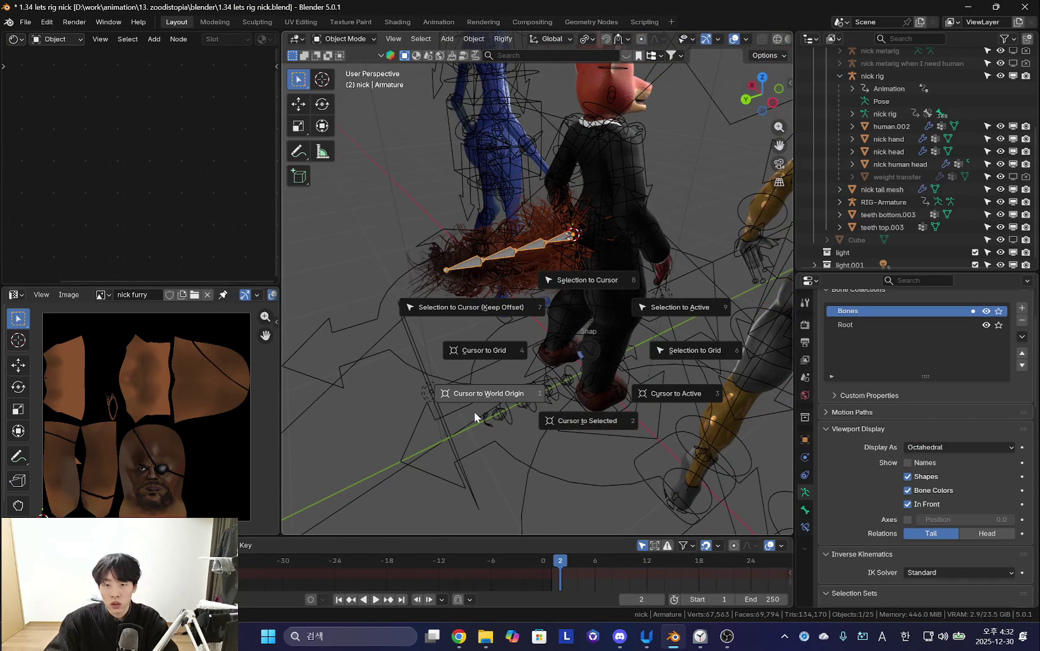
pyautogui.click(475, 416)
# Set the metarig's origin to the 3D cursor.
pyautogui.rightClick(504, 397)
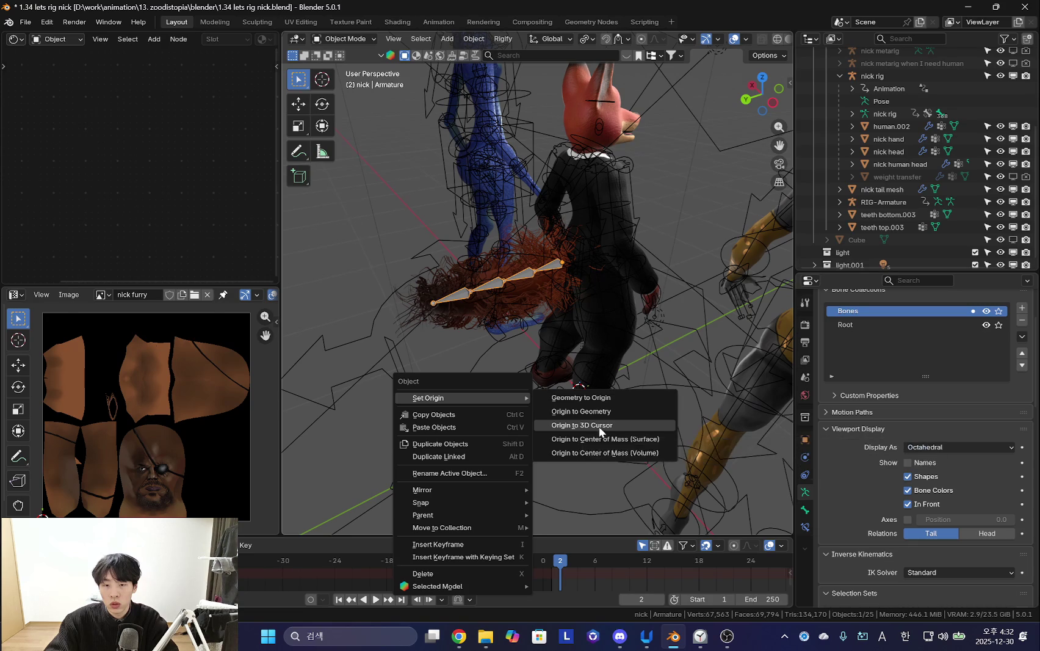
pyautogui.click(599, 426)
pyautogui.scroll(2, 601, 425)
pyautogui.moveTo(602, 425); pyautogui.dragTo(552, 347, button='middle')
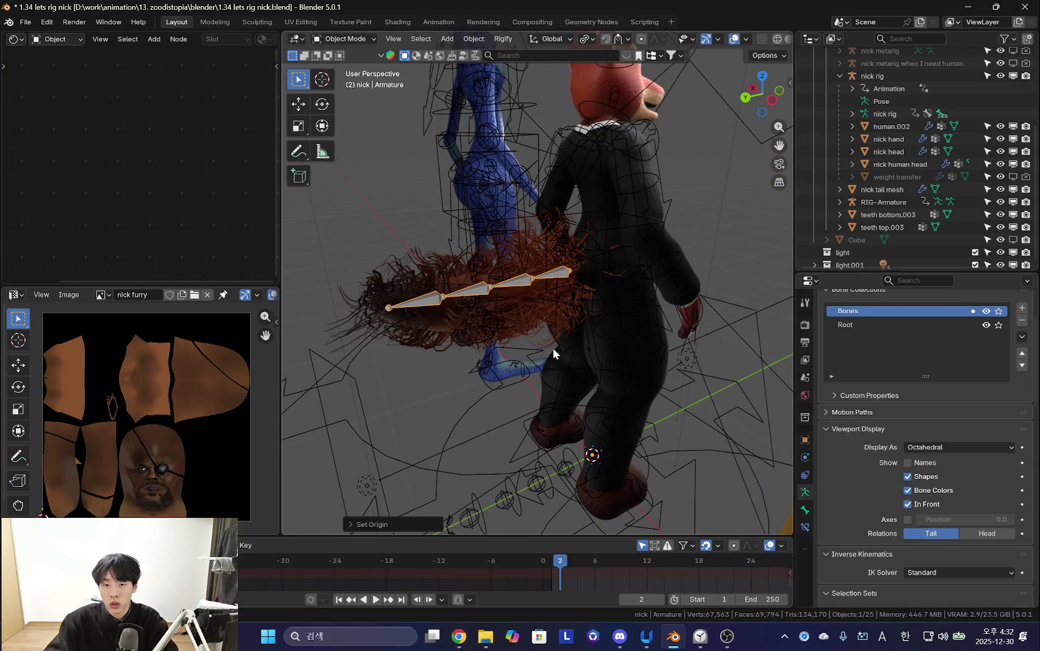
pyautogui.scroll(-5, 909, 476)
pyautogui.scroll(-5, 913, 455)
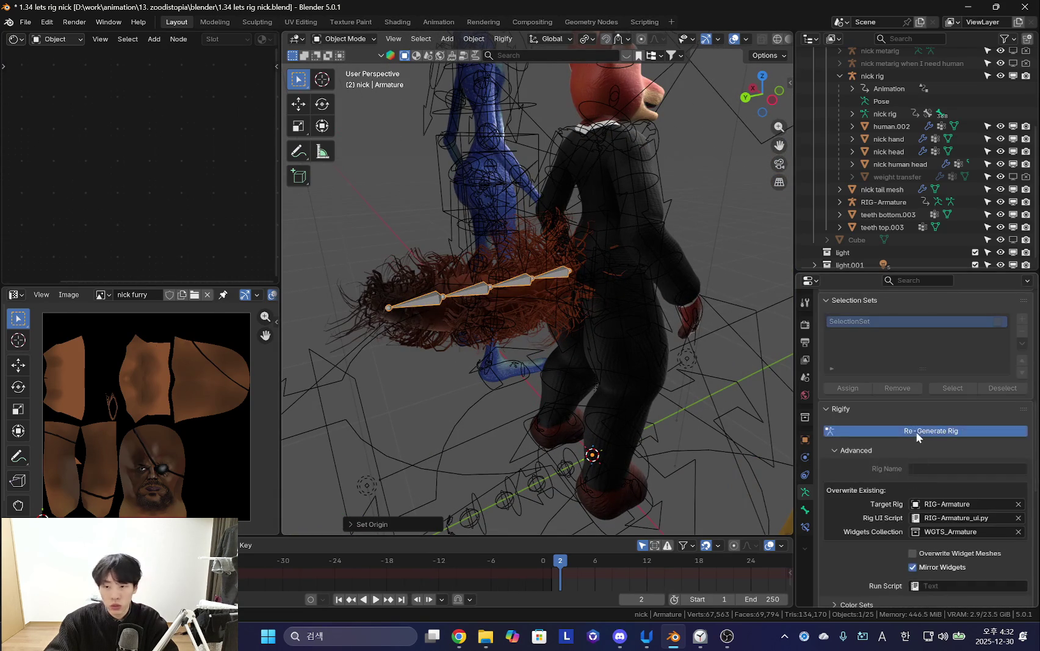
# Re-generate RIG-Armature and select its root control in Pose Mode.
pyautogui.moveTo(611, 392)
pyautogui.mouseDown(button='middle')
pyautogui.moveTo(589, 326)
pyautogui.moveTo(603, 337)
pyautogui.moveTo(622, 429)
pyautogui.mouseUp(button='middle')
pyautogui.hotkey('ctrl', 'Tab')
pyautogui.click(619, 427)
# Parent the tail mesh to RIG-Armature with automatic weights.
pyautogui.press('g')
pyautogui.press('Escape')
pyautogui.hotkey('ctrl', 'Tab')
pyautogui.scroll(5, 562, 360)
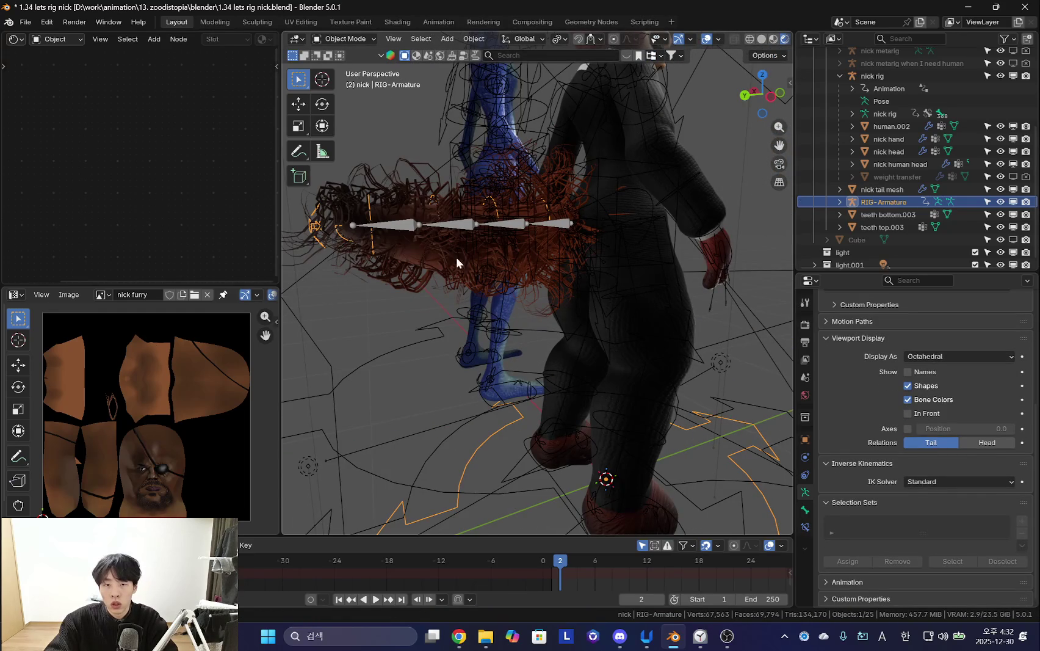
pyautogui.moveTo(515, 381)
pyautogui.mouseDown(button='middle')
pyautogui.moveTo(537, 329)
pyautogui.moveTo(443, 337)
pyautogui.mouseUp(button='middle')
pyautogui.click(537, 329)
pyautogui.click(444, 337)
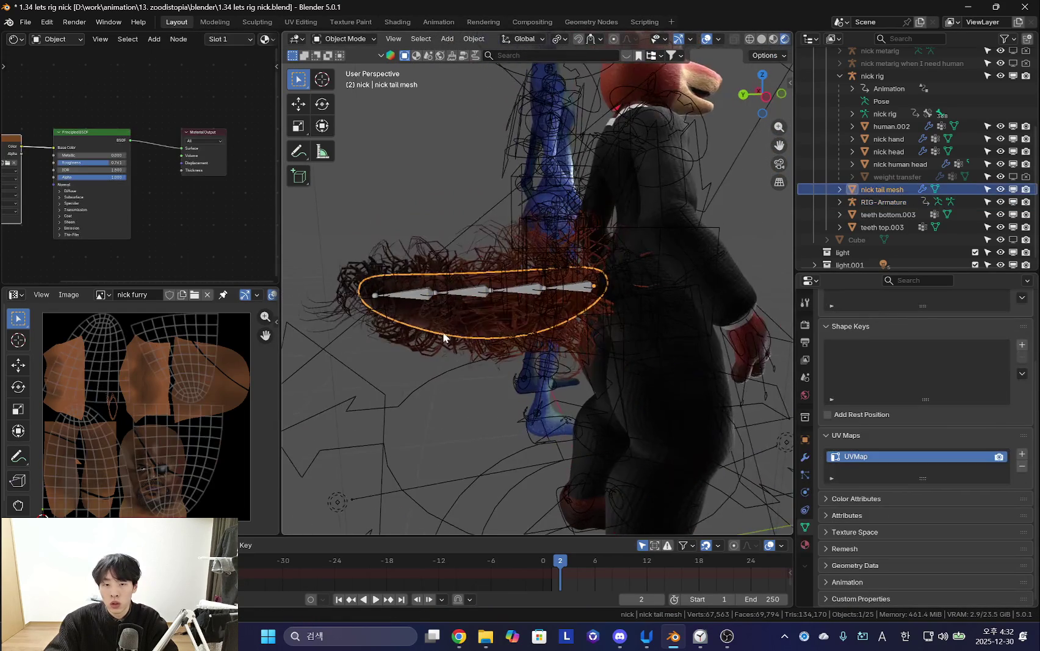
pyautogui.keyDown('shift'); pyautogui.click(385, 314); pyautogui.keyUp('shift')
pyautogui.hotkey('ctrl', 'p')
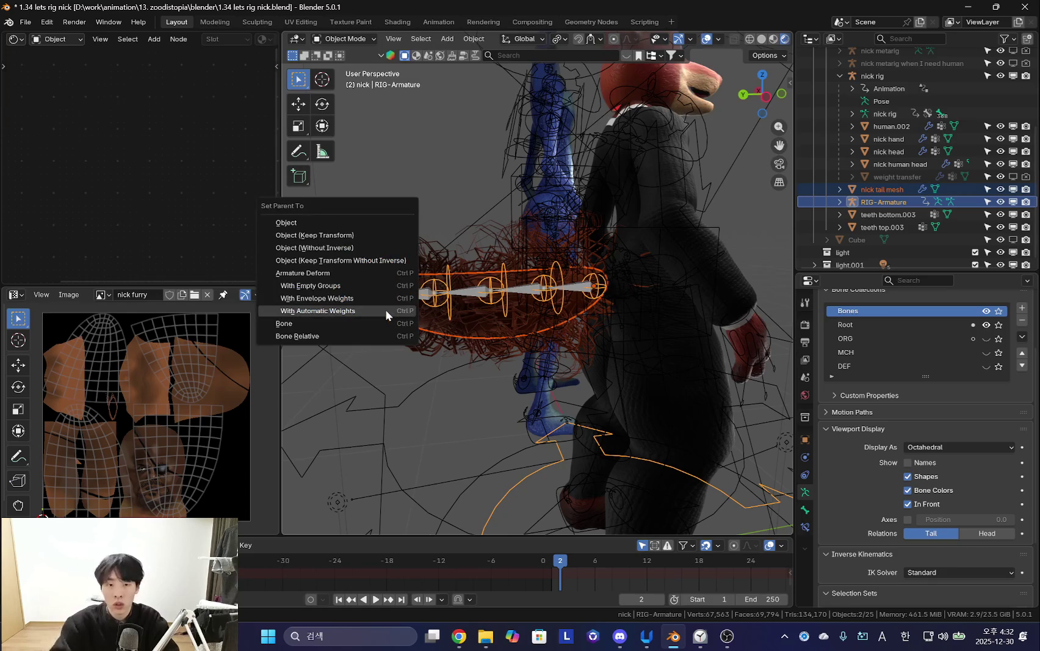
pyautogui.click(385, 310)
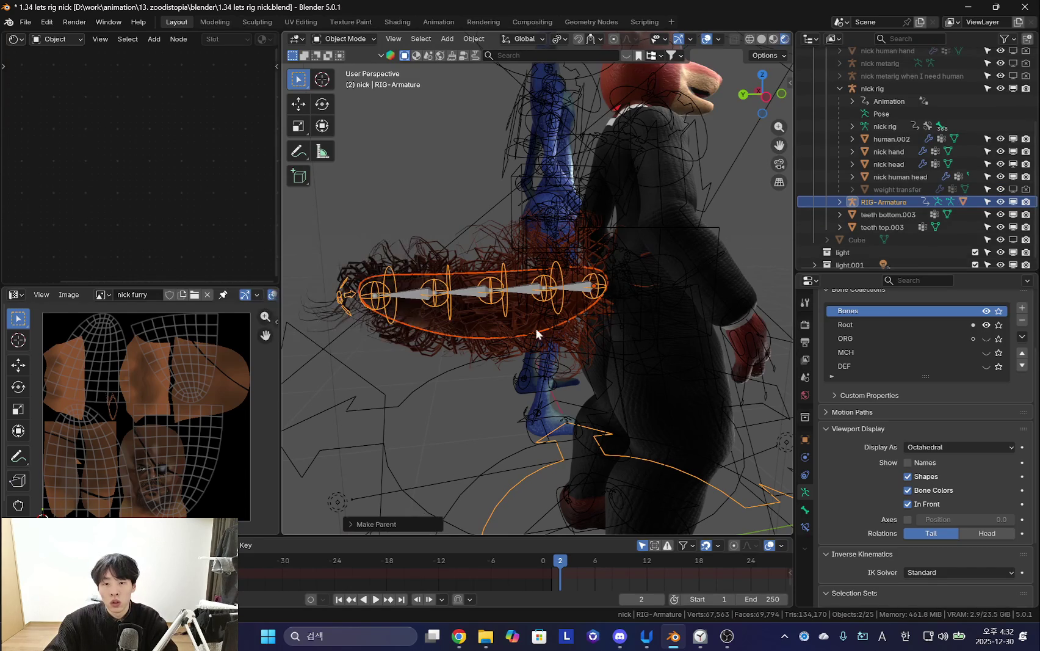
# Test-rotate Bone_master, then move the tail's ParticleSystem modifier below the Armature modifier.
pyautogui.hotkey('ctrl', 'Tab')
pyautogui.press('r')
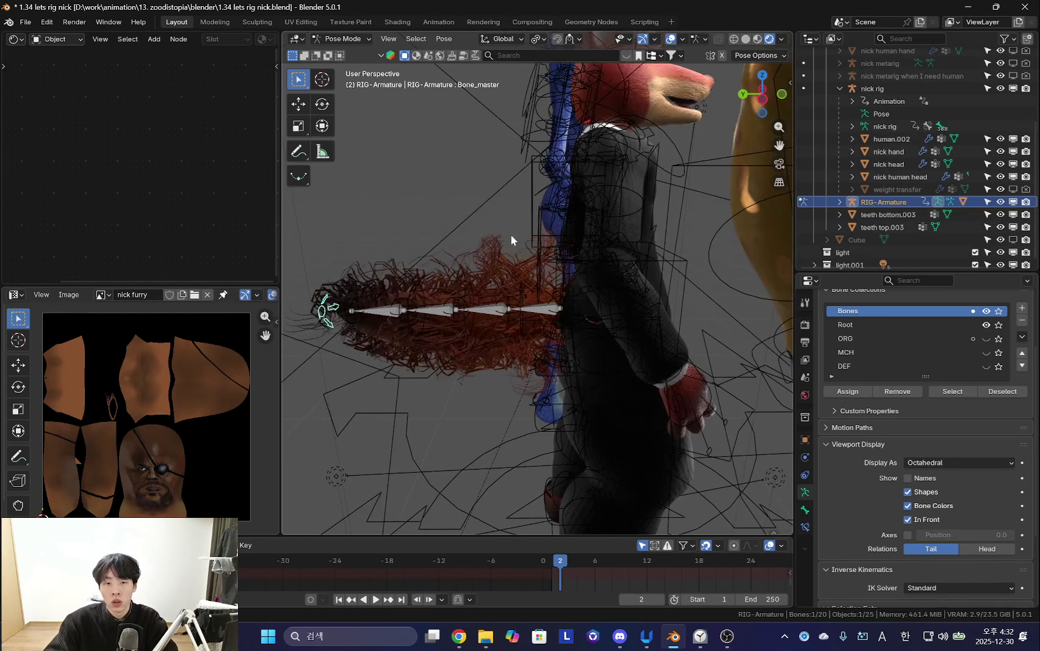
pyautogui.press('Escape')
pyautogui.click(455, 341)
pyautogui.click(804, 457)
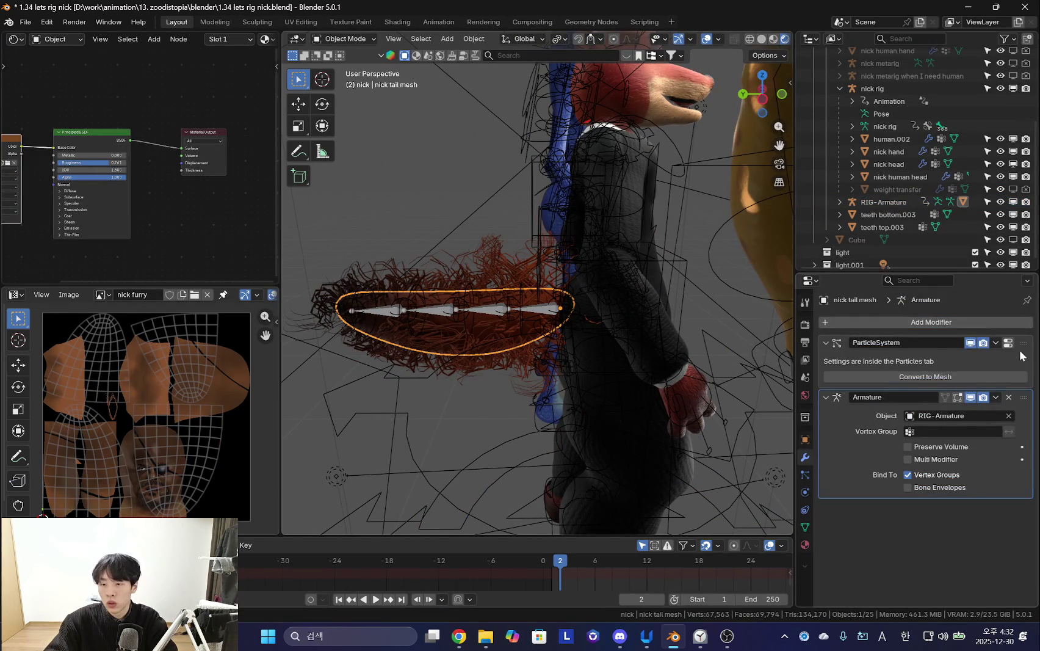
pyautogui.moveTo(1023, 376); pyautogui.dragTo(1023, 463)
# Test-rotate a tail bone in Pose Mode, viewing it from behind with overlays hidden.
pyautogui.moveTo(466, 341); pyautogui.dragTo(452, 311, button='middle')
pyautogui.click(452, 310)
pyautogui.hotkey('ctrl', 'Tab')
pyautogui.press('r')
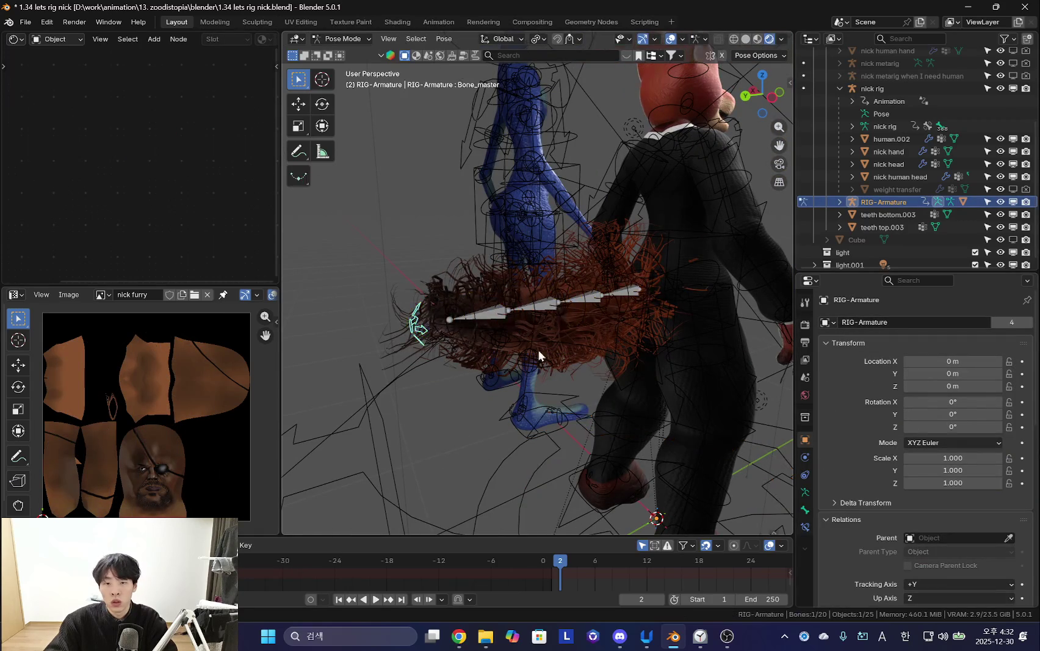
pyautogui.press('Escape')
pyautogui.hotkey('shift', 'alt', 'z')
pyautogui.press('r')
pyautogui.moveTo(584, 368)
pyautogui.keyDown('alt'); pyautogui.mouseDown(button='middle')
pyautogui.moveTo(679, 405)
pyautogui.moveTo(504, 356)
pyautogui.mouseUp(button='middle'); pyautogui.keyUp('alt')
pyautogui.press('r')
pyautogui.press('Escape')
pyautogui.hotkey('shift', 'alt', 'z')
pyautogui.moveTo(569, 371)
pyautogui.mouseDown(button='middle')
pyautogui.moveTo(572, 358)
pyautogui.moveTo(640, 366)
pyautogui.mouseUp(button='middle')
pyautogui.scroll(4, 598, 360)
# Test-rotate Bone.001, then switch between the tail metarig and RIG-Armature.
pyautogui.click(556, 345)
pyautogui.press('r')
pyautogui.press('Escape')
pyautogui.press('r')
pyautogui.press('Escape')
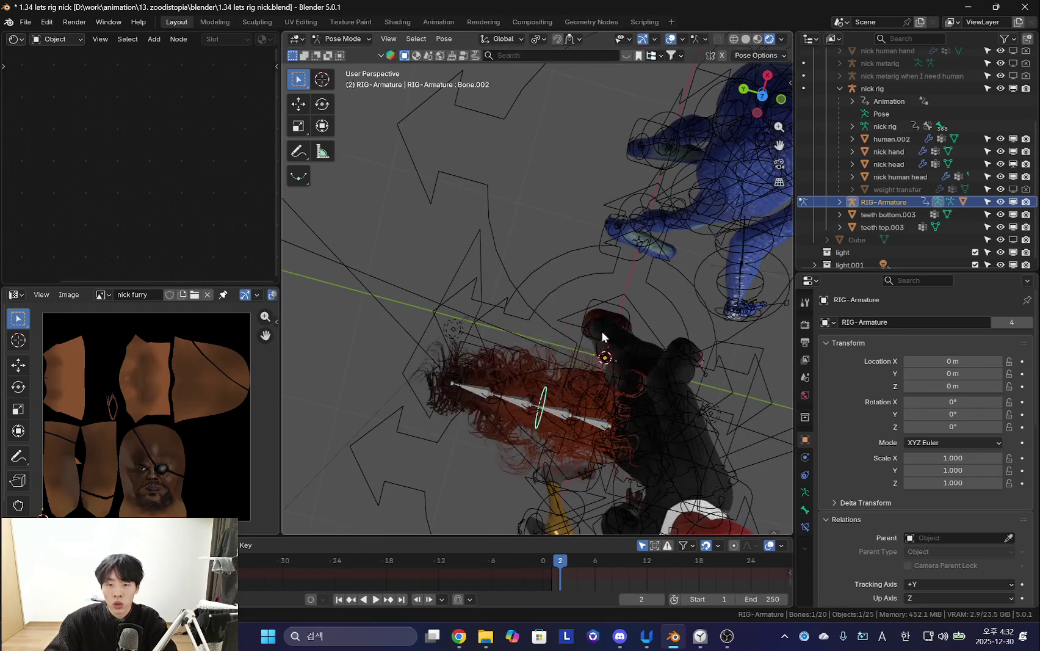
pyautogui.moveTo(603, 309); pyautogui.dragTo(534, 337, button='middle')
pyautogui.scroll(3, 534, 337)
pyautogui.hotkey('ctrl', 'Tab')
pyautogui.click(596, 479)
pyautogui.moveTo(596, 480)
pyautogui.mouseDown(button='middle')
pyautogui.moveTo(618, 296)
pyautogui.moveTo(604, 314)
pyautogui.moveTo(544, 326)
pyautogui.moveTo(543, 313)
pyautogui.mouseUp(button='middle')
pyautogui.hotkey('ctrl', 'Tab')
pyautogui.hotkey('ctrl', 'Tab')
pyautogui.click(577, 328)
pyautogui.hotkey('ctrl', 'Tab')
# Test-move the rig bones and the tweak_base_Bone control, then return to Object Mode.
pyautogui.press('g')
pyautogui.click(552, 292)
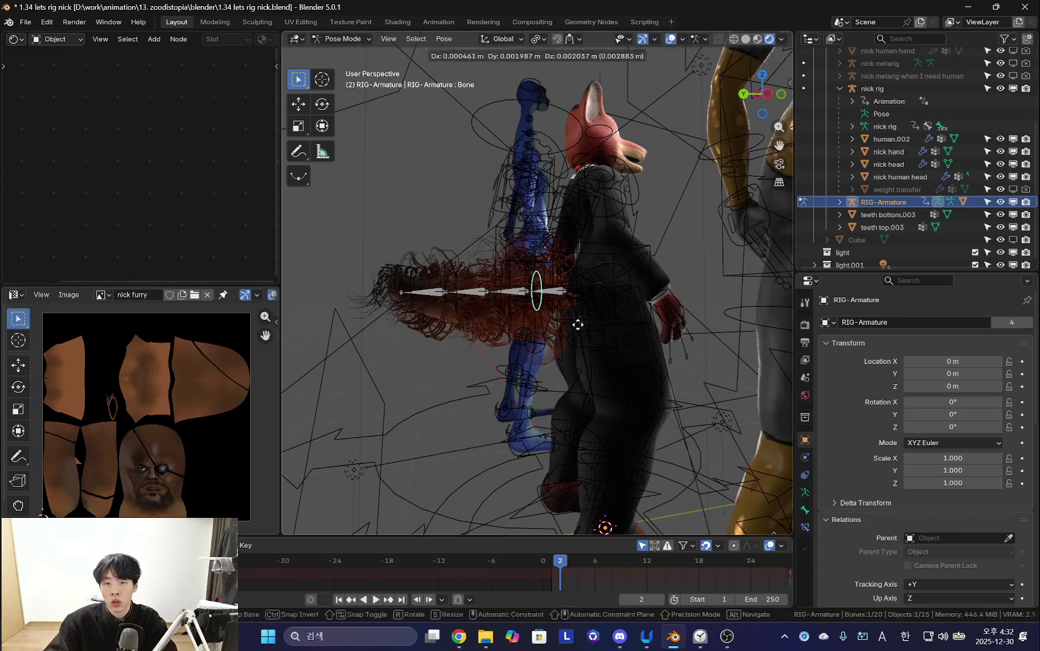
pyautogui.click(579, 297)
pyautogui.press('g')
pyautogui.click(638, 284)
pyautogui.click(542, 306)
pyautogui.scroll(3, 609, 324)
pyautogui.scroll(3, 616, 315)
pyautogui.scroll(-5, 565, 340)
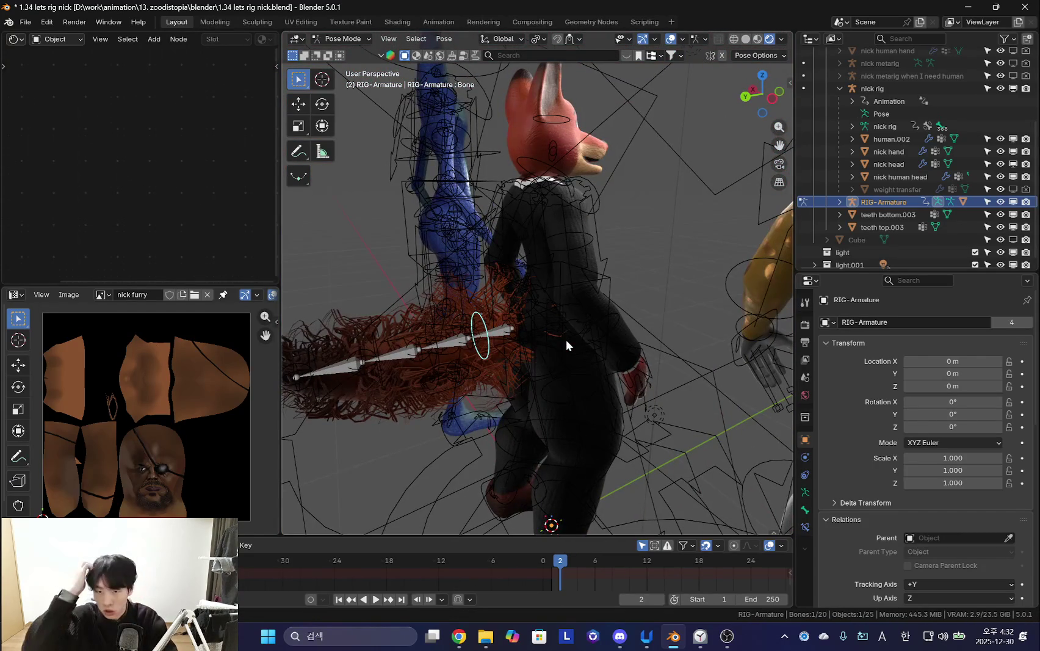
pyautogui.moveTo(612, 356); pyautogui.dragTo(532, 394, button='middle')
pyautogui.scroll(-3, 532, 394)
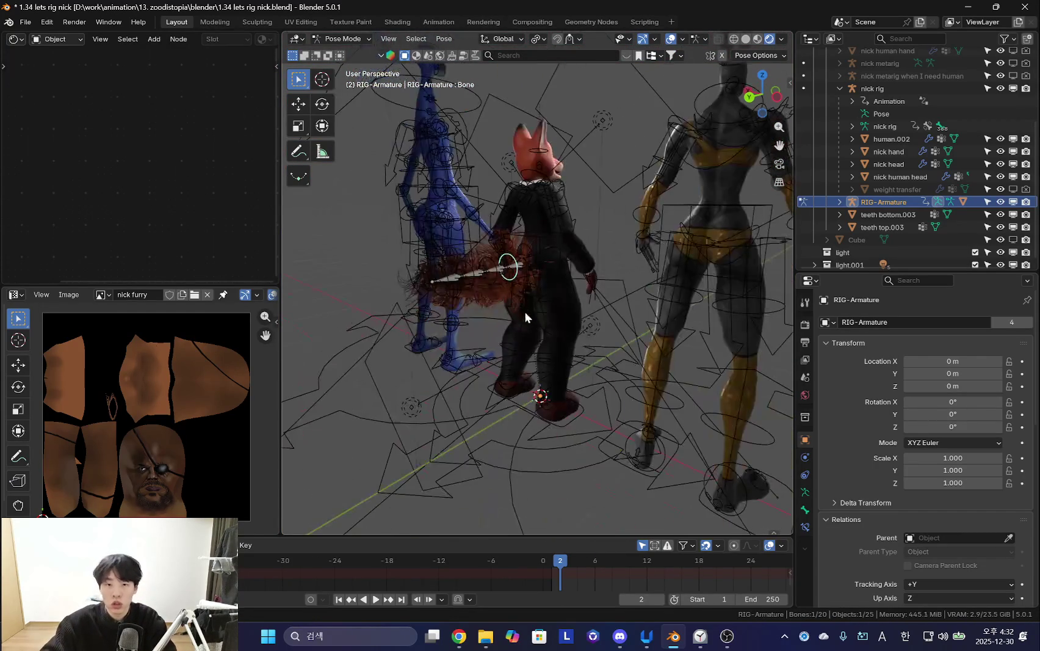
pyautogui.hotkey('ctrl', 'Tab')
pyautogui.scroll(4, 501, 320)
pyautogui.moveTo(501, 321); pyautogui.dragTo(546, 318, button='middle')
pyautogui.click(580, 259)
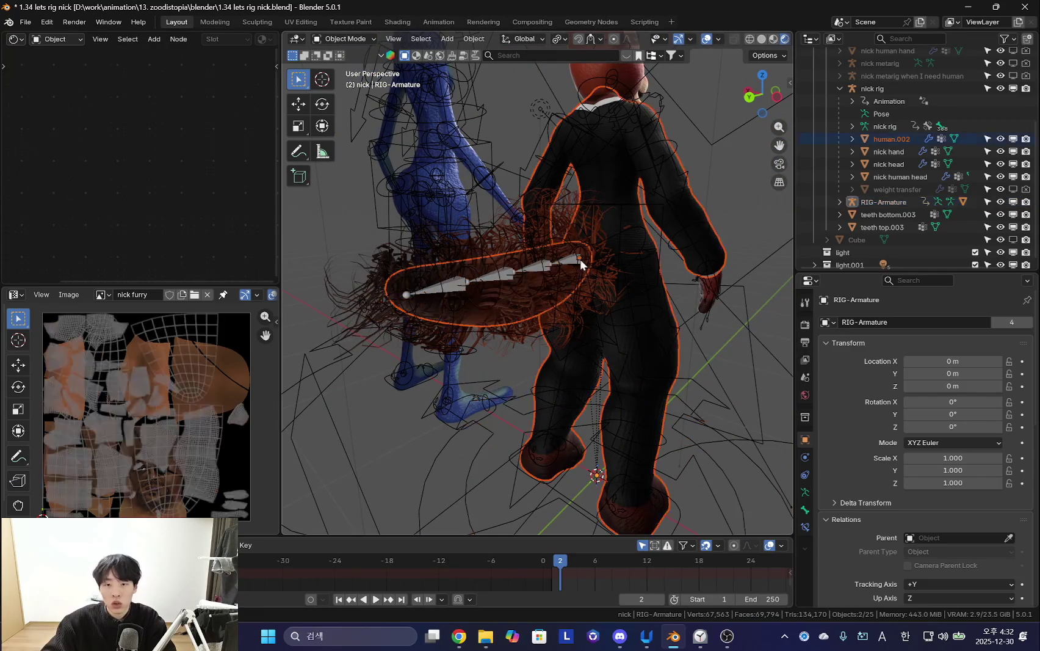
# Turn on X, Y and Z in the tail bone's spines.basic_tail Rigify type options.
pyautogui.hotkey('ctrl', 'Tab')
pyautogui.scroll(-5, 814, 501)
pyautogui.scroll(-5, 886, 479)
pyautogui.scroll(-3, 881, 500)
pyautogui.click(805, 525)
pyautogui.click(805, 492)
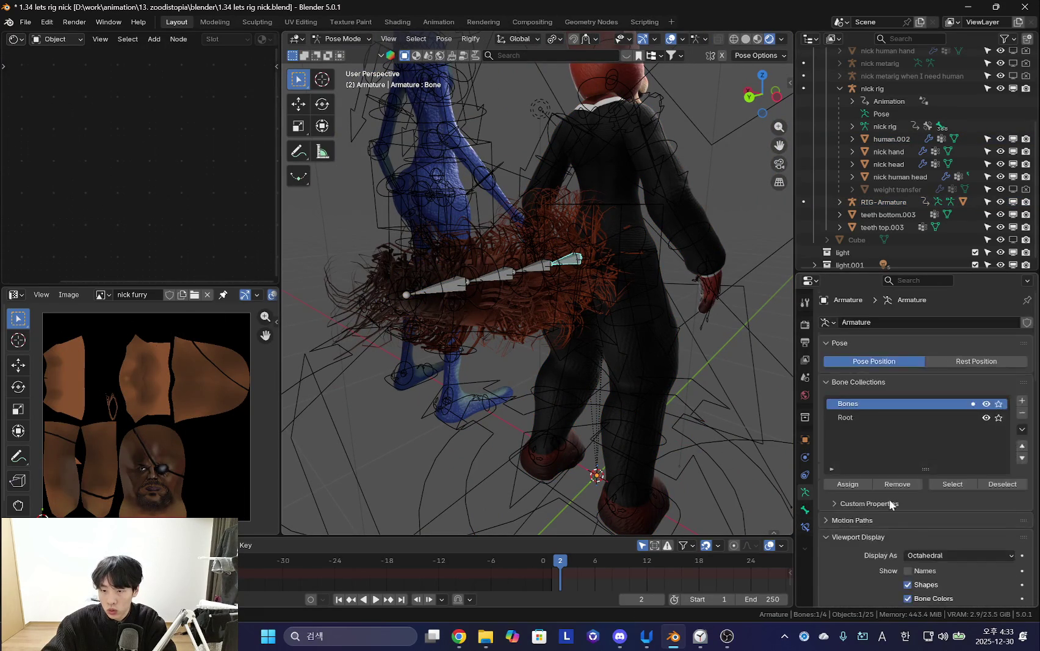
pyautogui.scroll(-5, 882, 530)
pyautogui.scroll(-5, 898, 461)
pyautogui.scroll(-3, 842, 441)
pyautogui.scroll(-3, 842, 441)
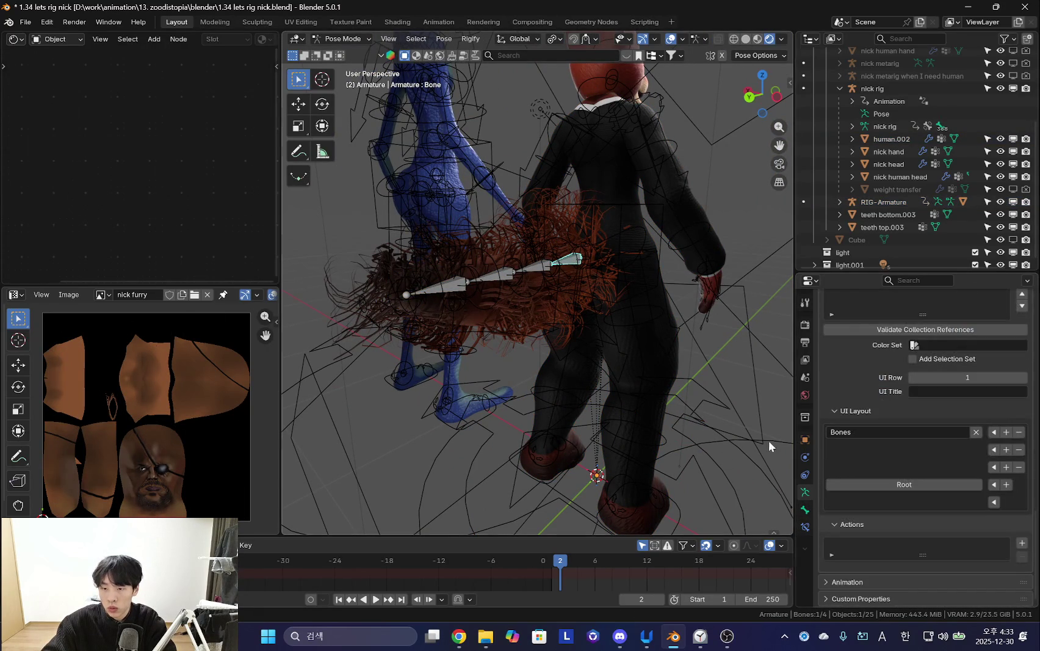
pyautogui.click(805, 509)
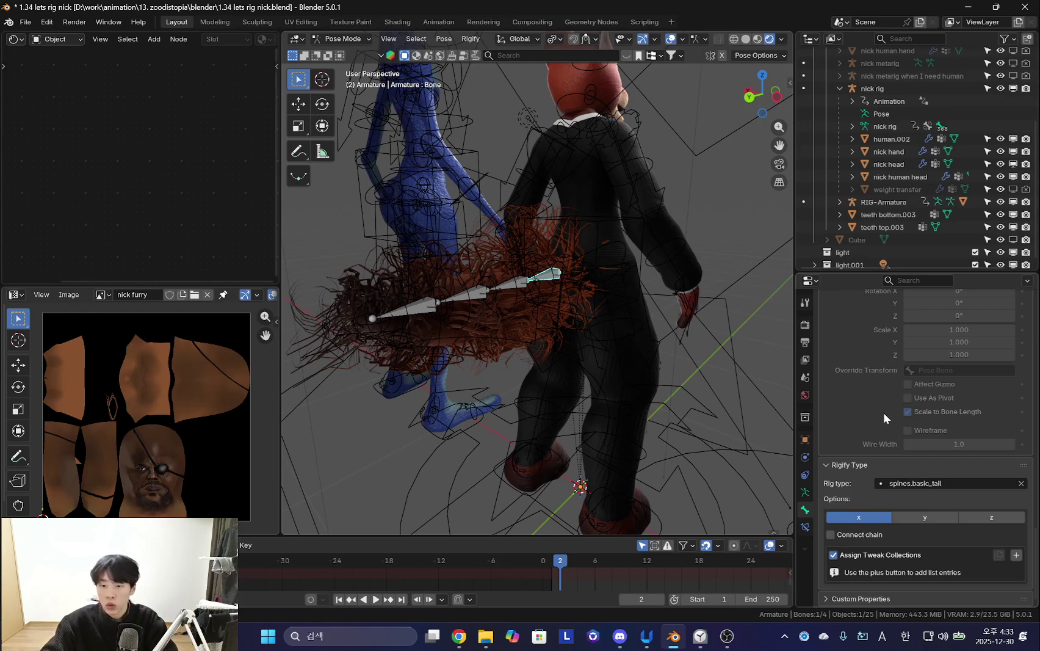
pyautogui.moveTo(614, 428); pyautogui.dragTo(597, 424, button='middle')
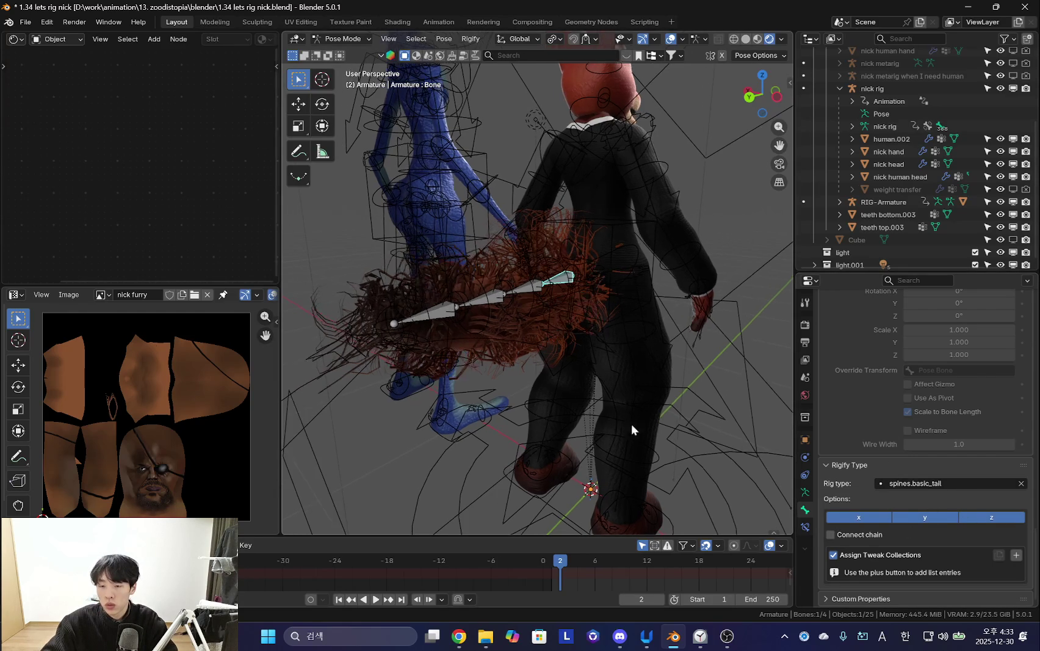
# Return the metarig to Object Mode and select the generated RIG-Armature.
pyautogui.press('Tab')
pyautogui.hotkey('ctrl', 'Tab')
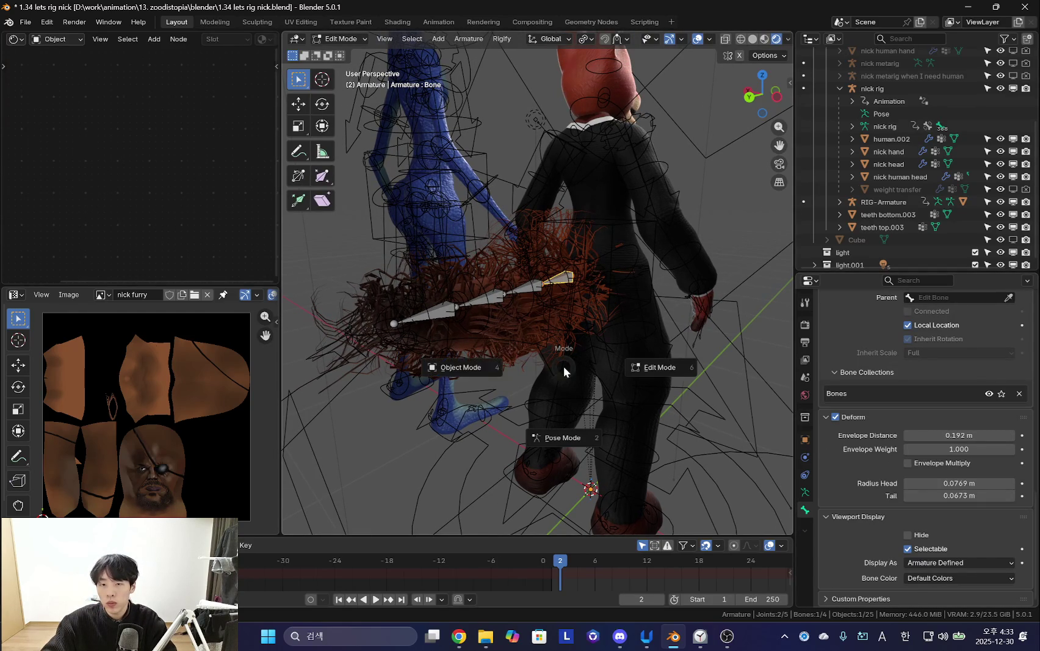
pyautogui.click(494, 371)
pyautogui.click(596, 314)
pyautogui.click(596, 314)
pyautogui.click(596, 314)
pyautogui.click(805, 492)
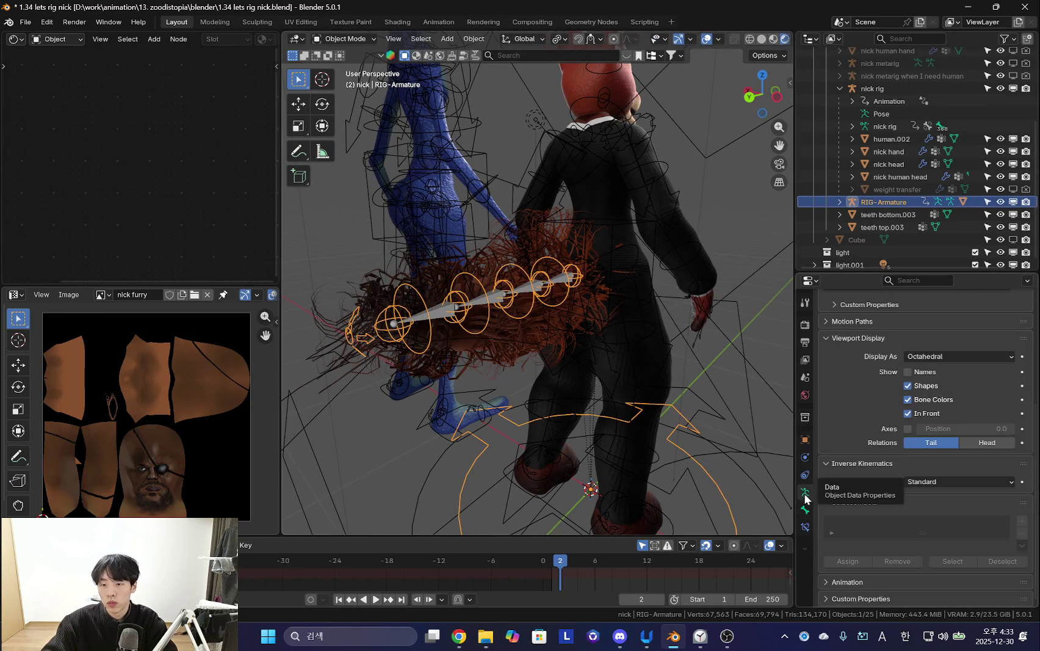
# Regenerate RIG-Armature from the metarig and test-rotate the tail from back and side views.
pyautogui.click(565, 285)
pyautogui.scroll(-8, 891, 496)
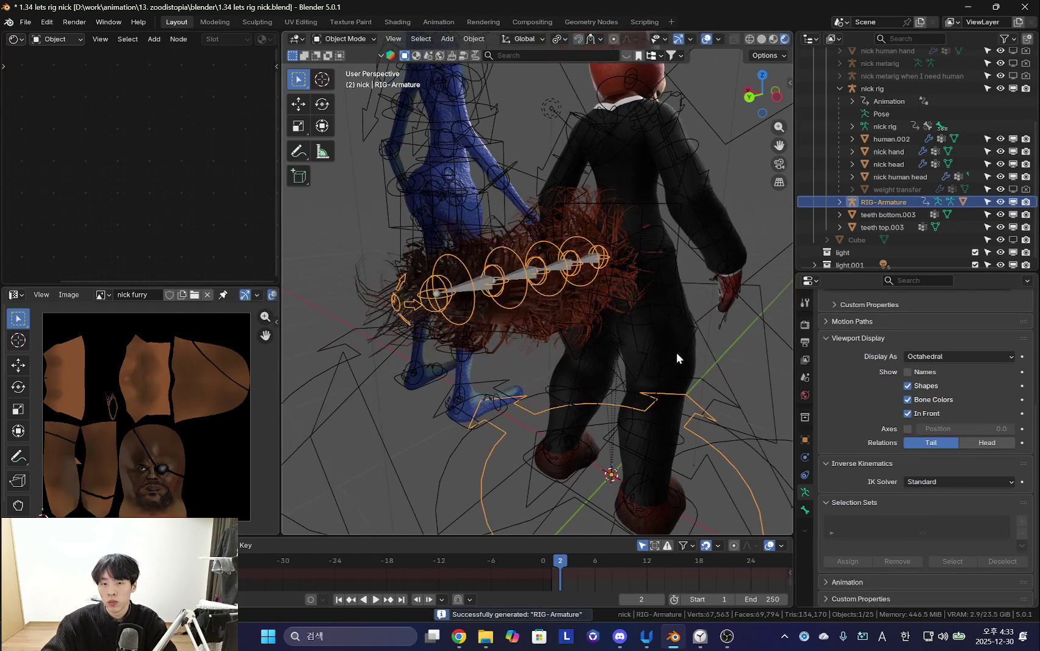
pyautogui.click(479, 309)
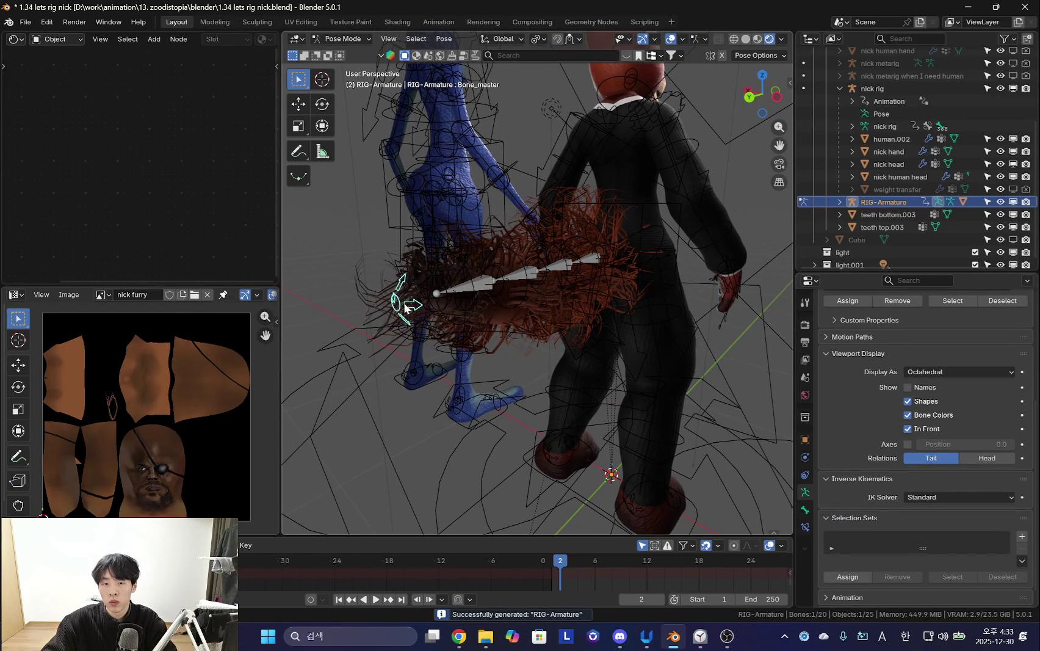
pyautogui.moveTo(405, 309); pyautogui.dragTo(554, 354, button='middle')
pyautogui.hotkey('shift', 'alt', 'z')
pyautogui.press('r')
pyautogui.press('r')
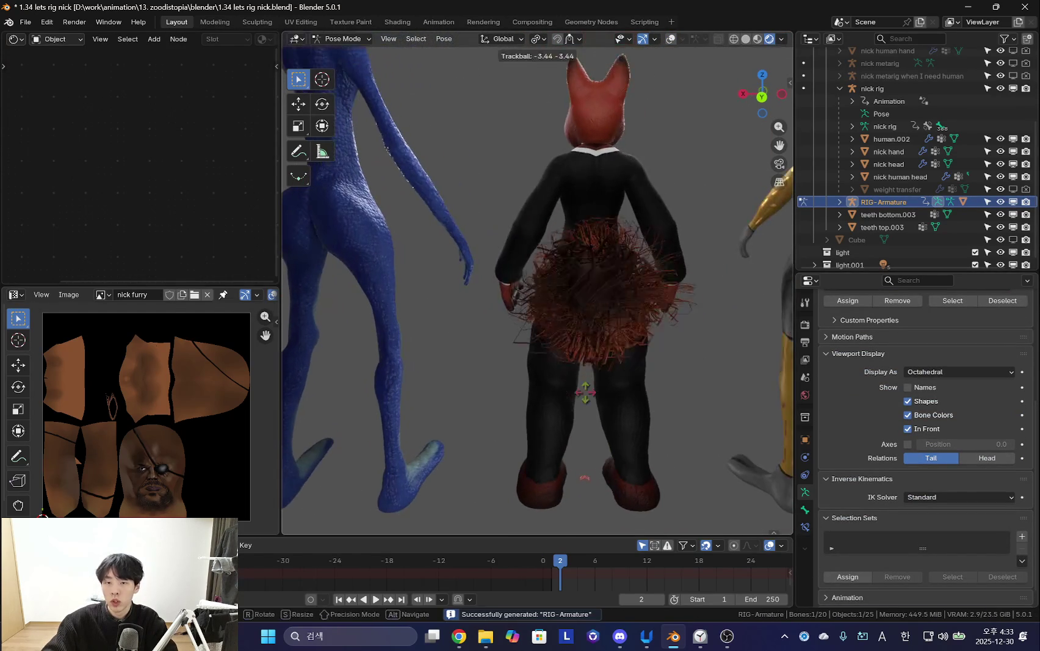
pyautogui.click(559, 406)
pyautogui.moveTo(560, 406); pyautogui.dragTo(478, 369, button='middle')
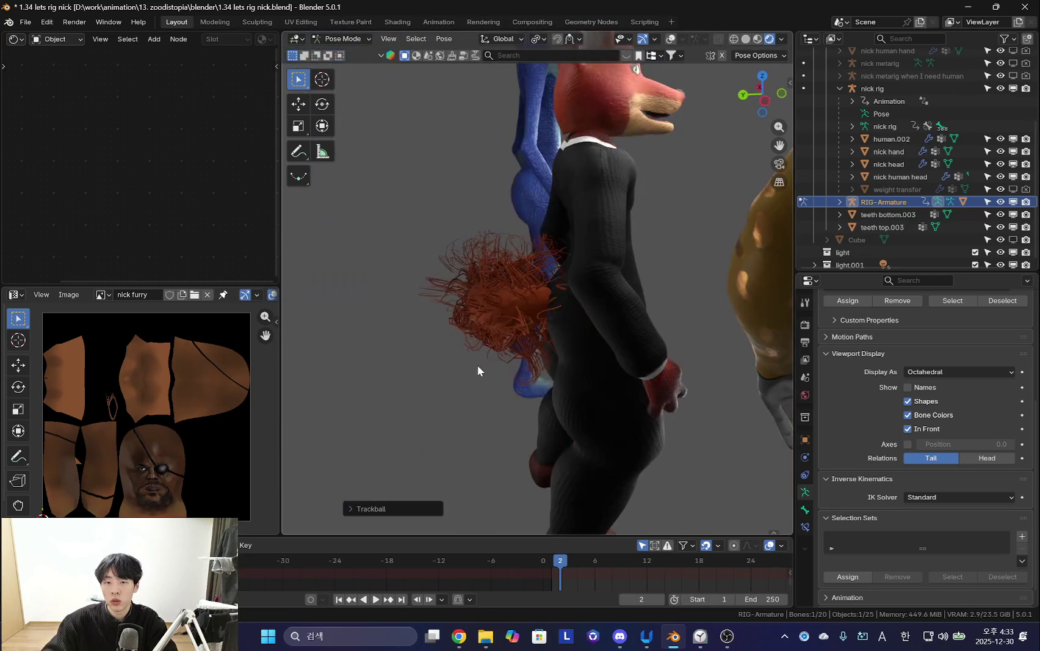
pyautogui.press('r')
pyautogui.click(616, 255)
pyautogui.moveTo(616, 255)
pyautogui.mouseDown(button='middle')
pyautogui.moveTo(696, 198)
pyautogui.moveTo(626, 326)
pyautogui.moveTo(556, 369)
pyautogui.mouseUp(button='middle')
pyautogui.scroll(5, 538, 275)
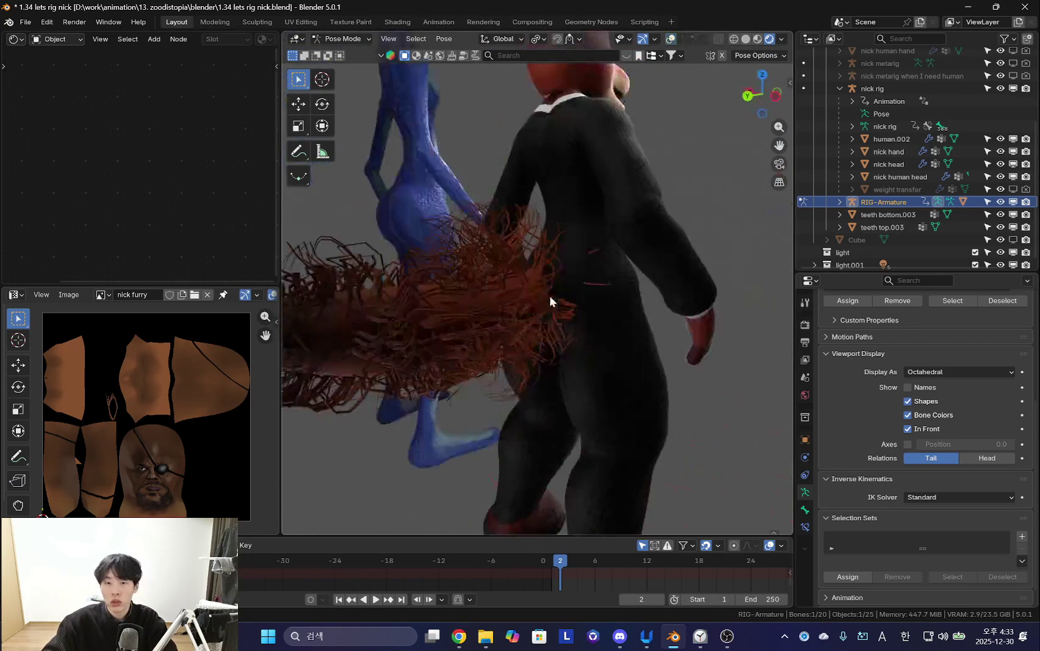
# Bend the tail bone named Bone downward, cancelling the extra rotation attempts.
pyautogui.hotkey('shift', 'alt', 'z')
pyautogui.moveTo(551, 309)
pyautogui.mouseDown(button='middle')
pyautogui.moveTo(605, 330)
pyautogui.moveTo(556, 406)
pyautogui.moveTo(613, 317)
pyautogui.moveTo(606, 363)
pyautogui.mouseUp(button='middle')
pyautogui.scroll(-5, 606, 364)
pyautogui.press('r')
pyautogui.click(659, 291)
pyautogui.moveTo(659, 291)
pyautogui.mouseDown(button='middle')
pyautogui.moveTo(618, 307)
pyautogui.moveTo(584, 290)
pyautogui.moveTo(652, 369)
pyautogui.mouseUp(button='middle')
pyautogui.click(653, 368)
pyautogui.press('r')
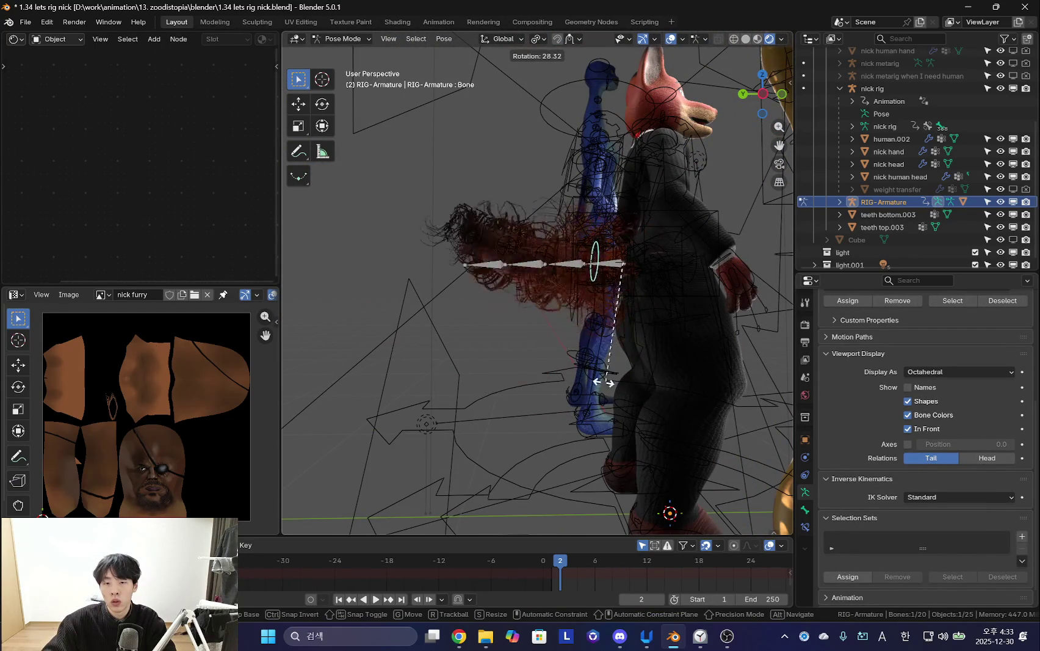
pyautogui.click(587, 324)
pyautogui.press('r')
pyautogui.rightClick(653, 334)
pyautogui.press('r')
pyautogui.rightClick(681, 372)
# Rotate tail bone Bone.001 slightly to the left and select the base tail bone.
pyautogui.click(552, 337)
pyautogui.press('r')
pyautogui.rightClick(624, 375)
pyautogui.press('r')
pyautogui.click(591, 377)
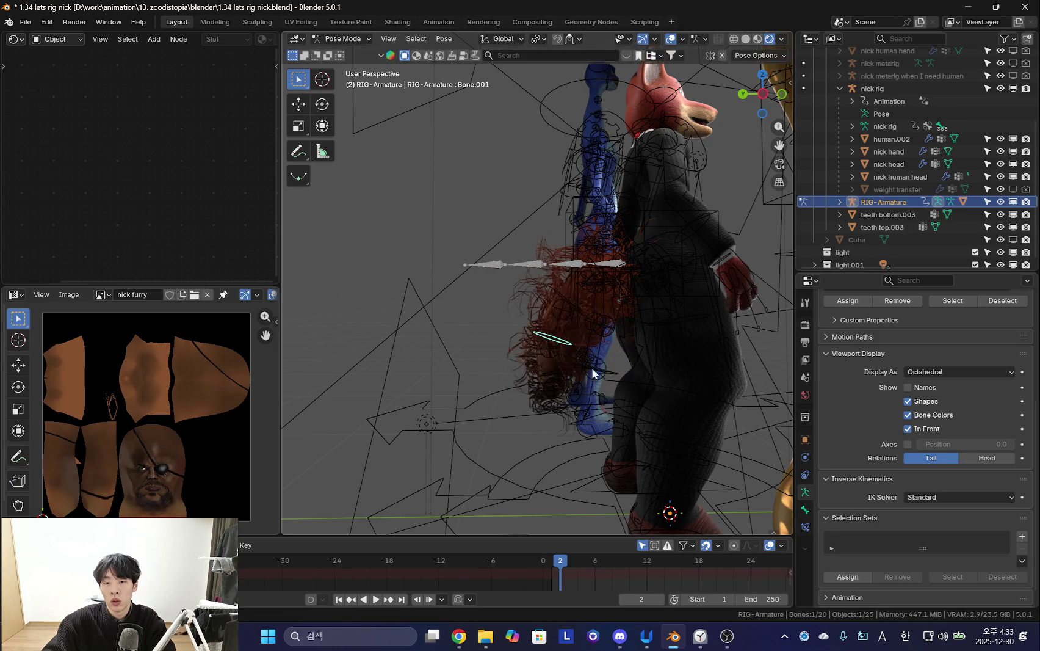
pyautogui.press('r')
pyautogui.click(671, 384)
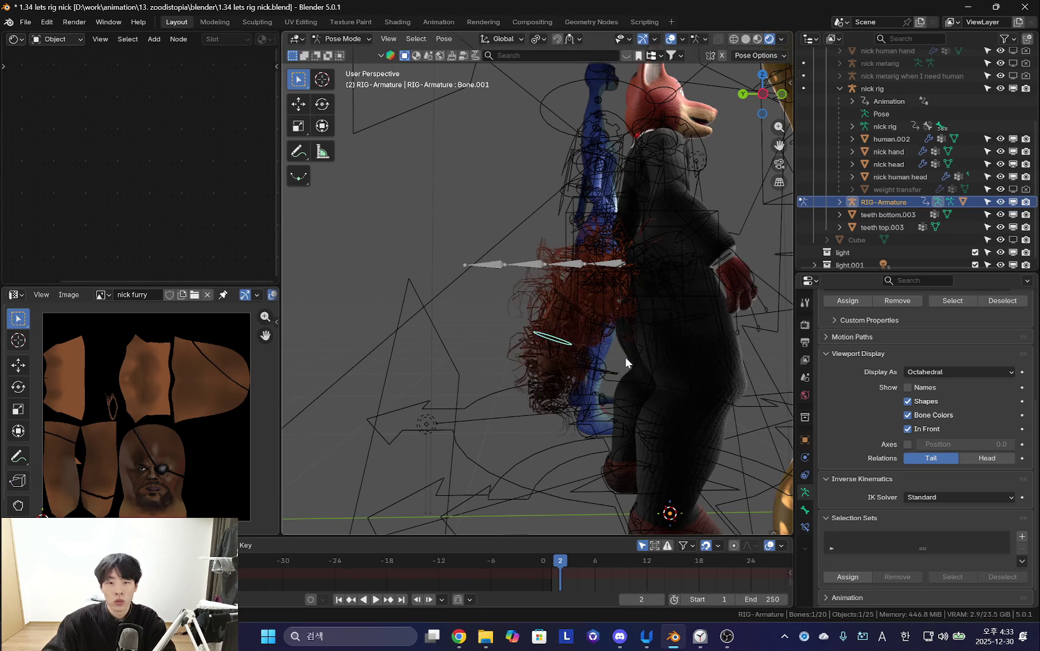
pyautogui.moveTo(636, 359); pyautogui.dragTo(623, 373, button='middle')
pyautogui.scroll(2, 621, 367)
pyautogui.click(632, 280)
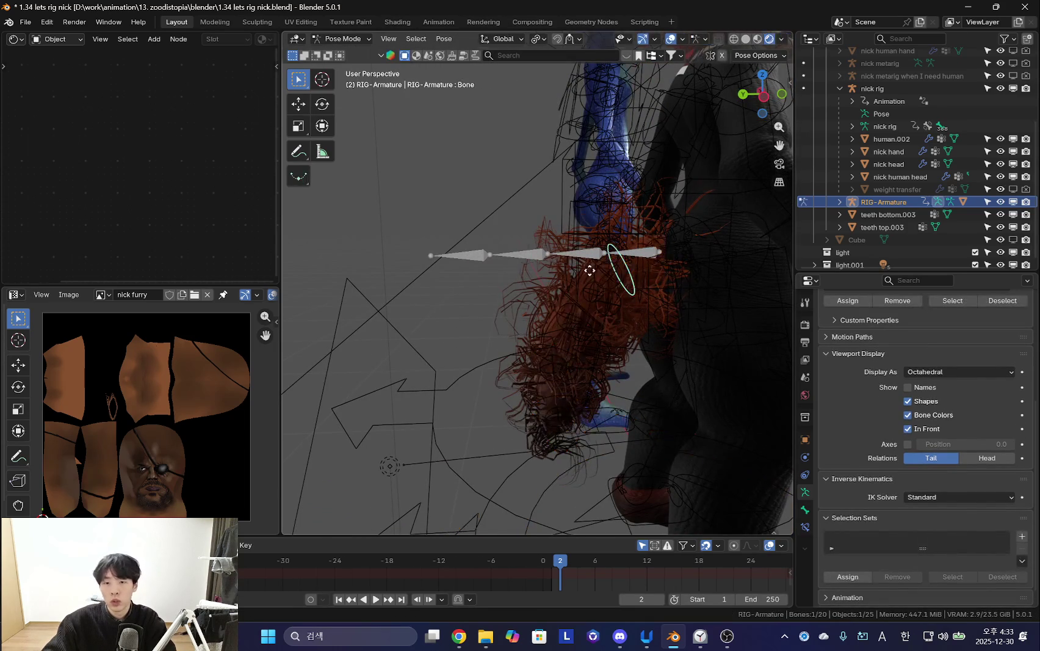
pyautogui.moveTo(665, 296)
pyautogui.mouseDown(button='middle')
pyautogui.moveTo(634, 299)
pyautogui.moveTo(613, 282)
pyautogui.mouseUp(button='middle')
# Select and frame the whole tail chain, and hide the Root bone layer in the sidebar.
pyautogui.hotkey('ctrl', 'l')
pyautogui.press('KP_Decimal')
pyautogui.press('n')
pyautogui.click(687, 361)
pyautogui.click(687, 361)
pyautogui.moveTo(647, 362); pyautogui.dragTo(496, 349, button='middle')
pyautogui.click(473, 299)
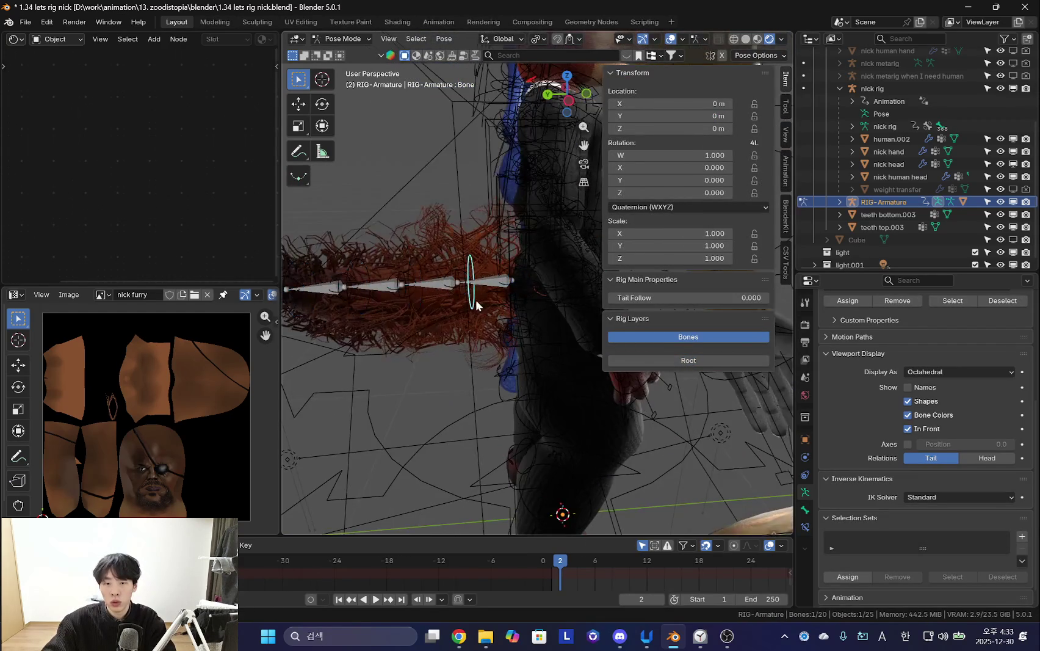
pyautogui.scroll(-2, 446, 303)
# Put the main nick rig into Pose Mode and select its hips control.
pyautogui.hotkey('ctrl', 'Tab')
pyautogui.click(456, 286)
pyautogui.hotkey('ctrl', 'Tab')
pyautogui.click(494, 263)
pyautogui.moveTo(558, 339)
pyautogui.mouseDown(button='middle')
pyautogui.moveTo(521, 359)
pyautogui.moveTo(493, 311)
pyautogui.moveTo(477, 323)
pyautogui.moveTo(476, 311)
pyautogui.mouseUp(button='middle')
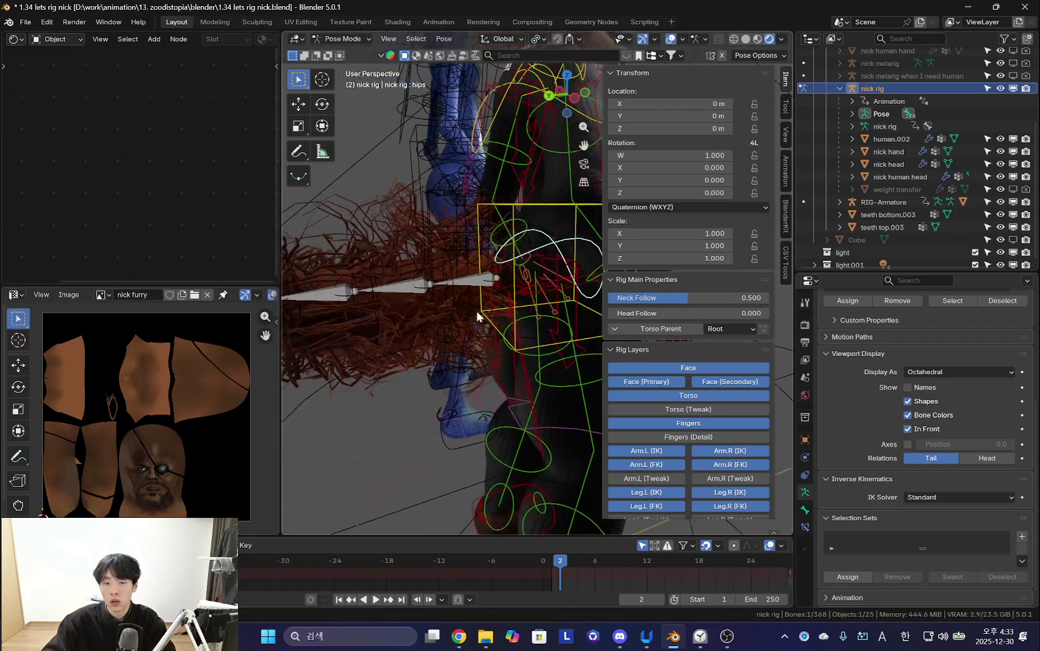
# Rename the tail armature to 'nick tail armature' in the Outliner.
pyautogui.hotkey('ctrl', 'Tab')
pyautogui.click(432, 291)
pyautogui.click(432, 291)
pyautogui.click(432, 291)
pyautogui.click(431, 291)
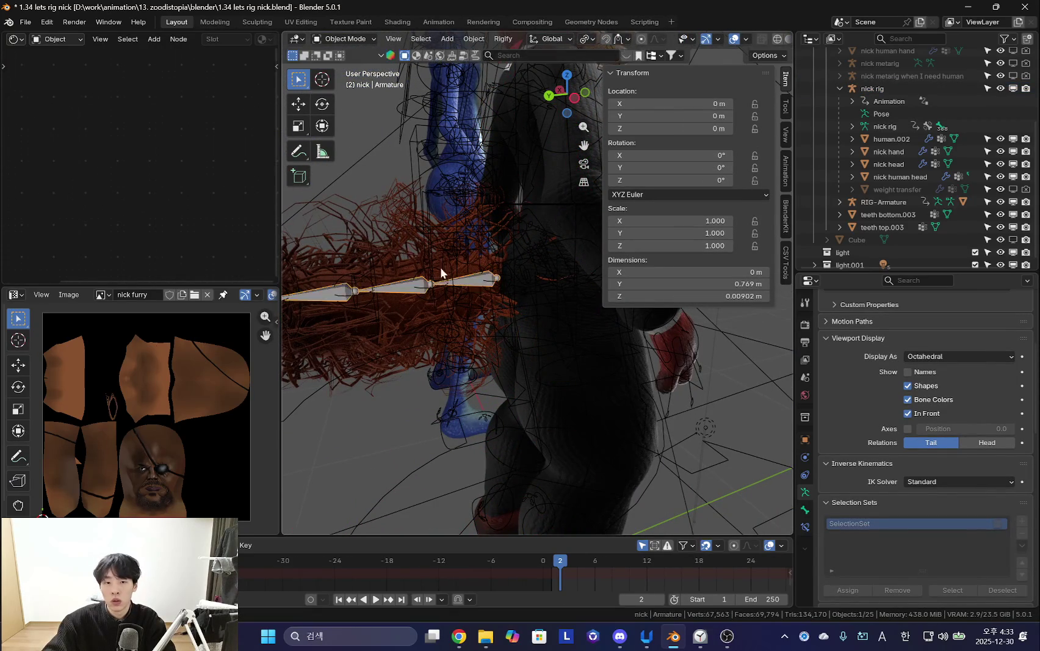
pyautogui.scroll(-1, 996, 156)
pyautogui.scroll(5, 996, 155)
pyautogui.scroll(-3, 506, 272)
pyautogui.write('nick tail armature')
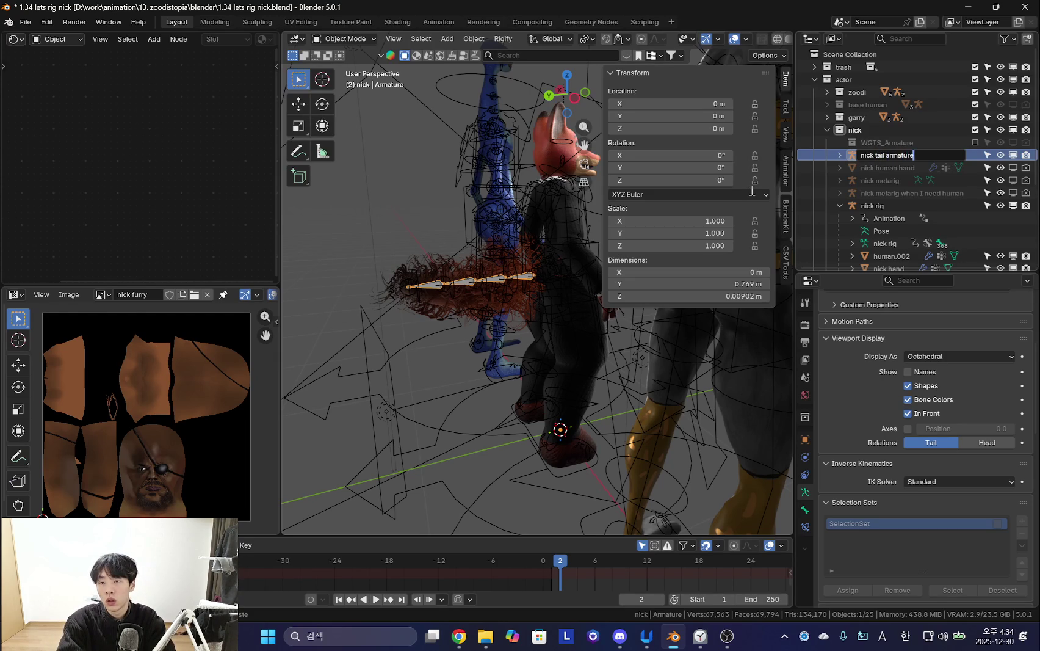
pyautogui.press('Return')
# Narrow the image editor, widen the 3D viewport and orbit to frame the whole fox.
pyautogui.moveTo(590, 327)
pyautogui.mouseDown(button='middle')
pyautogui.moveTo(531, 337)
pyautogui.moveTo(539, 321)
pyautogui.moveTo(559, 359)
pyautogui.mouseUp(button='middle')
pyautogui.scroll(3, 543, 320)
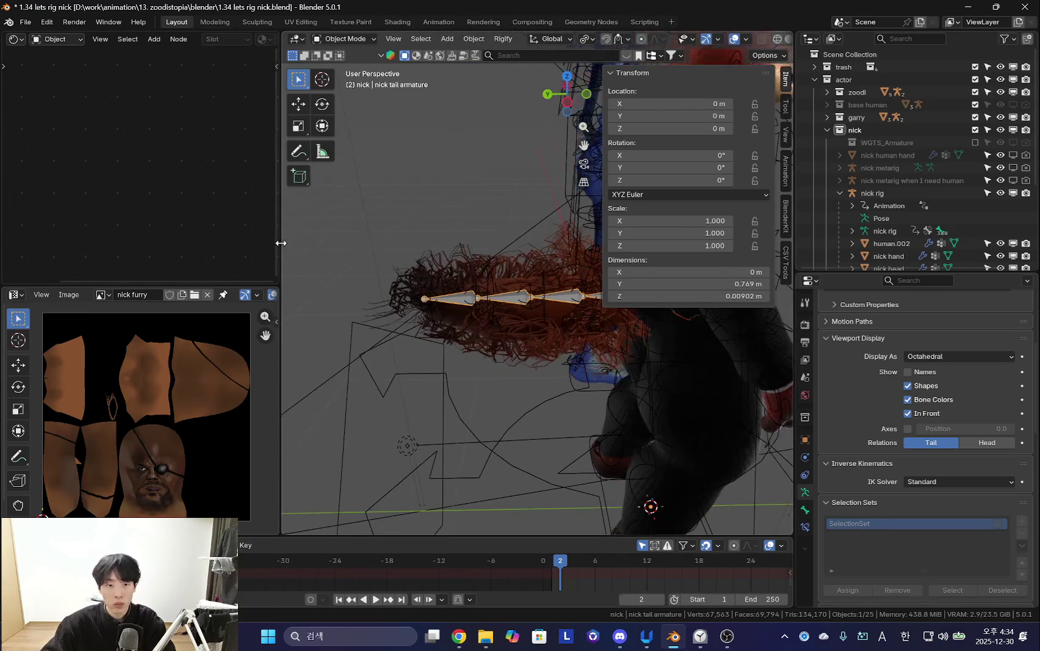
pyautogui.moveTo(280, 244); pyautogui.dragTo(229, 245)
pyautogui.moveTo(448, 272)
pyautogui.mouseDown(button='middle')
pyautogui.moveTo(500, 318)
pyautogui.moveTo(610, 274)
pyautogui.mouseUp(button='middle')
pyautogui.press('n')
pyautogui.scroll(-2, 500, 318)
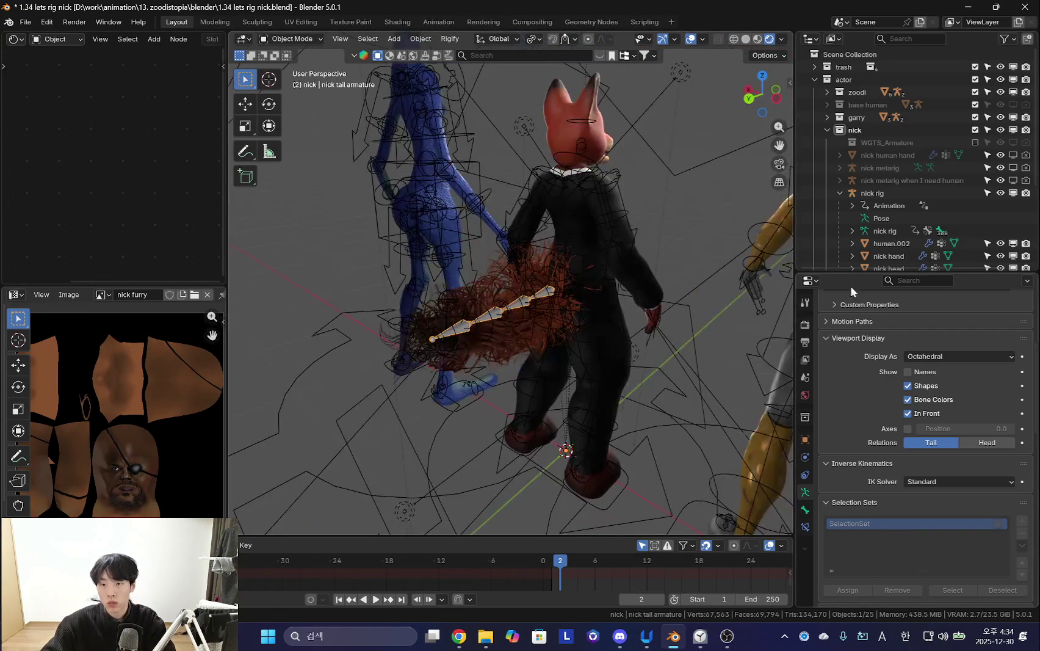
pyautogui.moveTo(795, 243); pyautogui.dragTo(813, 244)
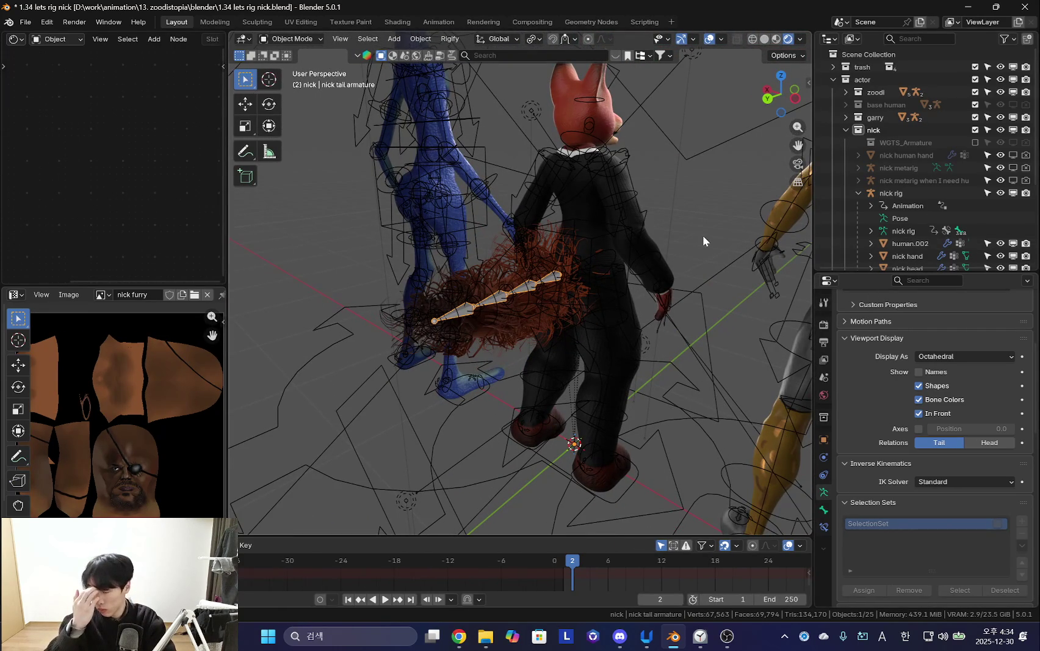
pyautogui.moveTo(703, 235); pyautogui.dragTo(758, 339, button='middle')
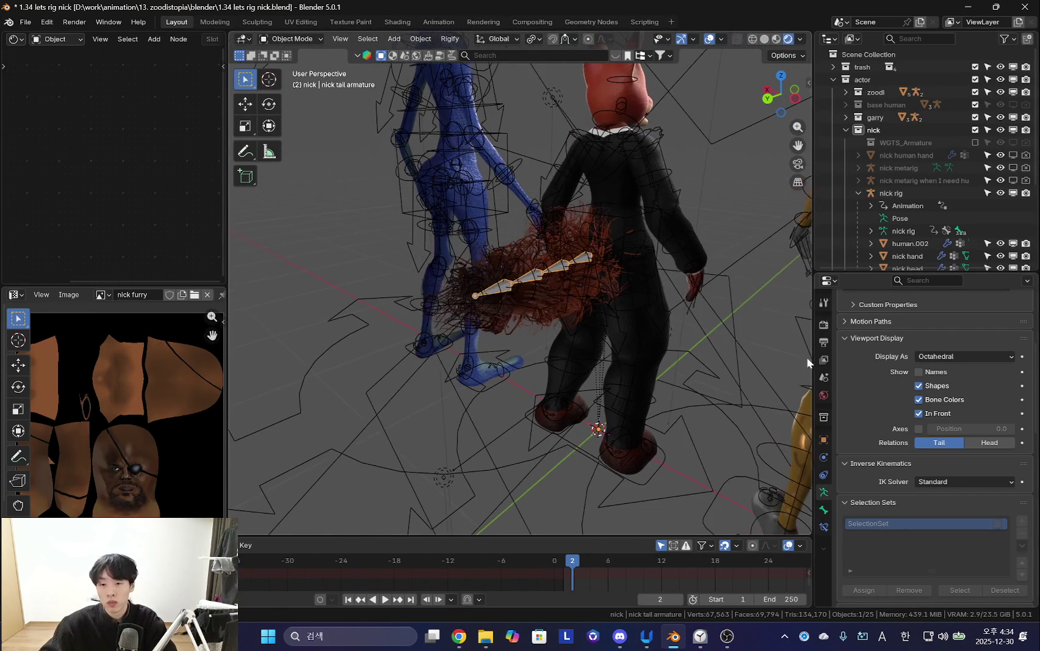
pyautogui.scroll(-3, 891, 392)
pyautogui.scroll(-8, 884, 428)
pyautogui.scroll(2, 624, 390)
pyautogui.moveTo(624, 390); pyautogui.dragTo(692, 426, button='middle')
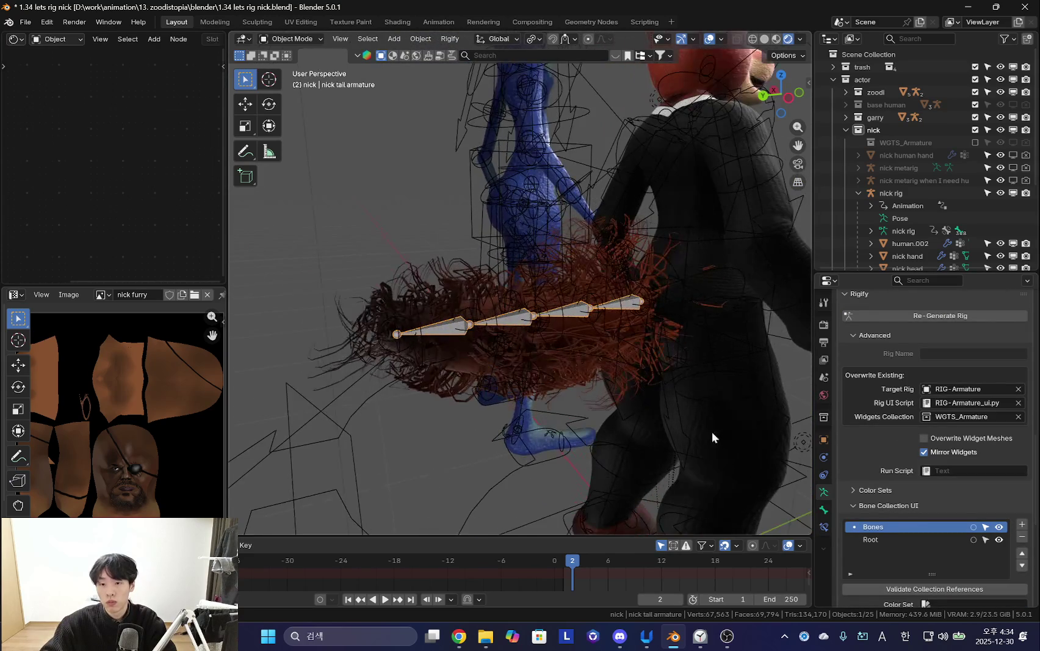
pyautogui.scroll(2, 664, 421)
pyautogui.keyDown('ctrl'); pyautogui.scroll(-4, 701, 464); pyautogui.keyUp('ctrl')
pyautogui.scroll(2, 969, 464)
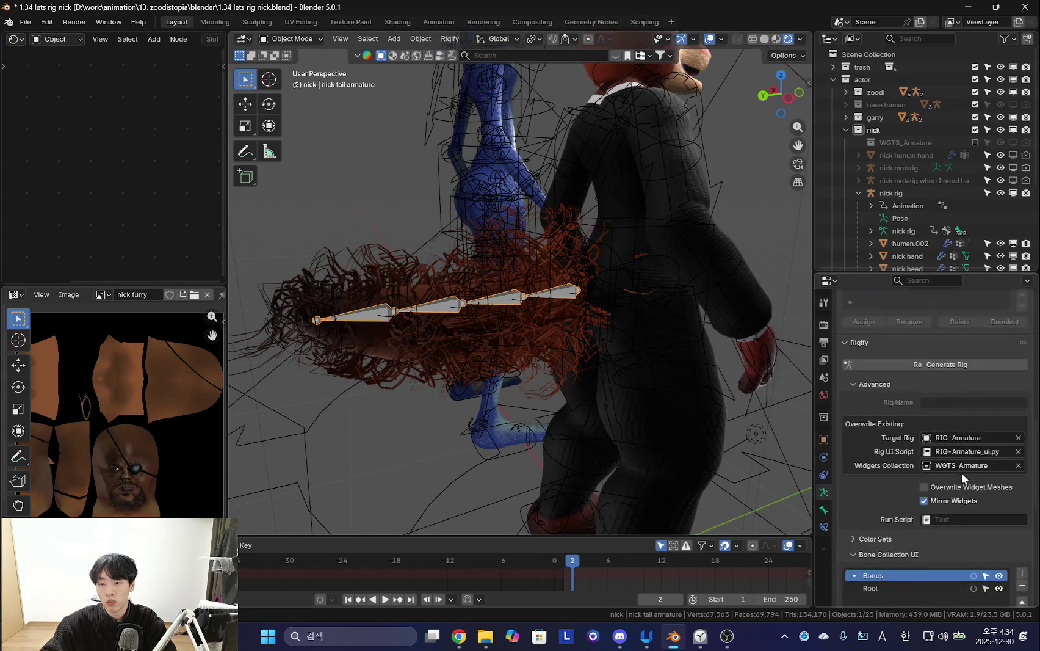
pyautogui.scroll(-2, 961, 471)
pyautogui.moveTo(688, 415); pyautogui.dragTo(686, 405, button='middle')
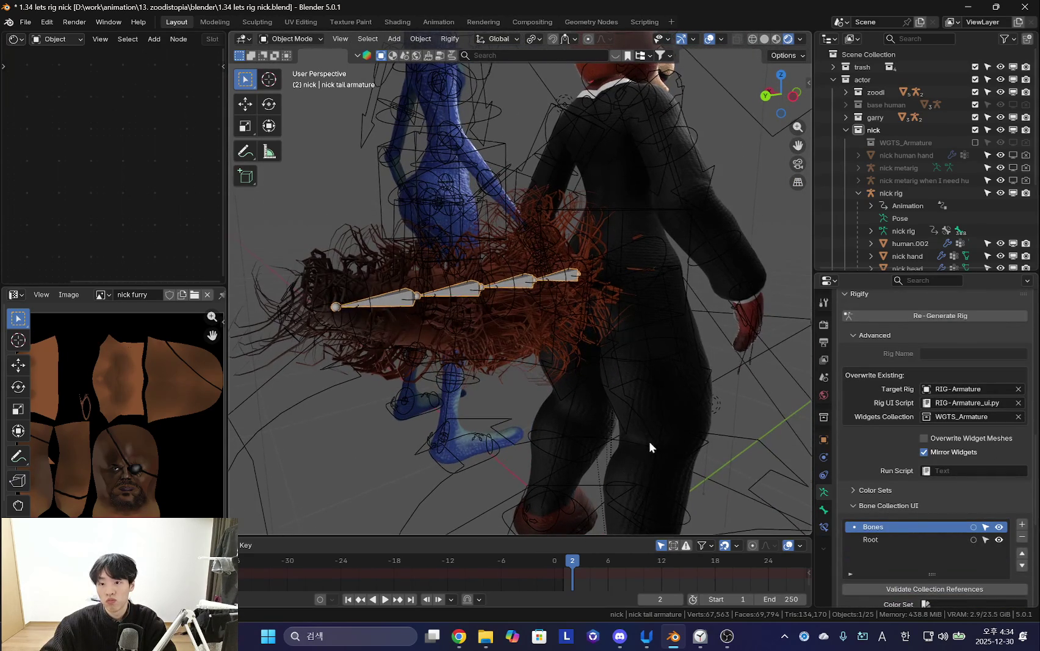
pyautogui.scroll(-1, 637, 452)
# Rename the generated tail rig to 'nick tail rig' and put it in Pose Mode.
pyautogui.click(589, 296)
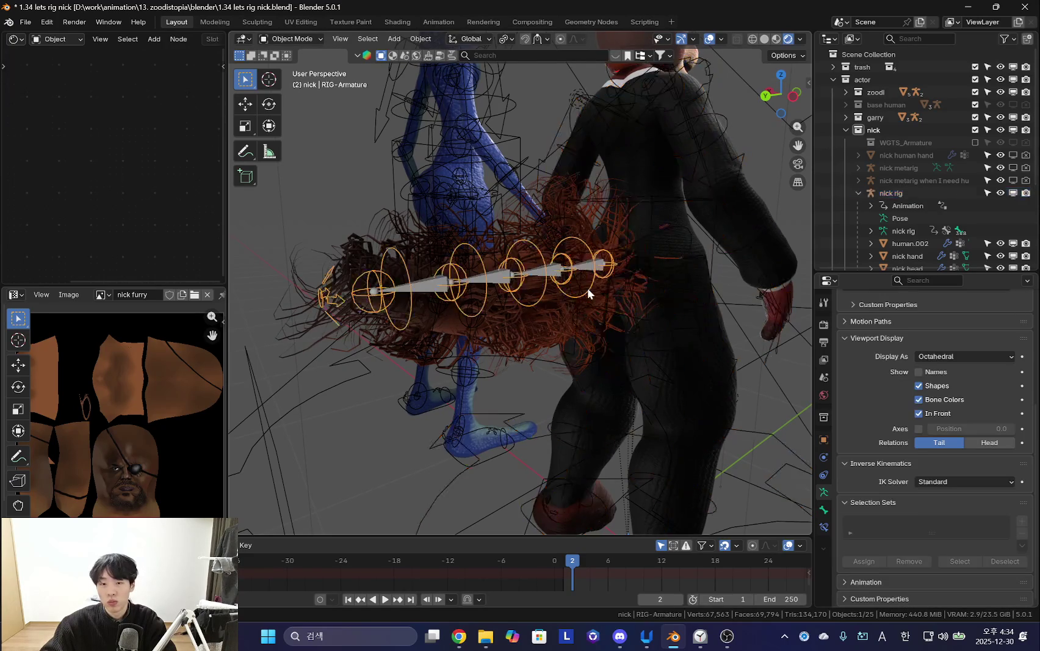
pyautogui.moveTo(587, 287); pyautogui.dragTo(599, 299, button='middle')
pyautogui.press('F2')
pyautogui.press('BackSpace')
pyautogui.write('nick tail r')
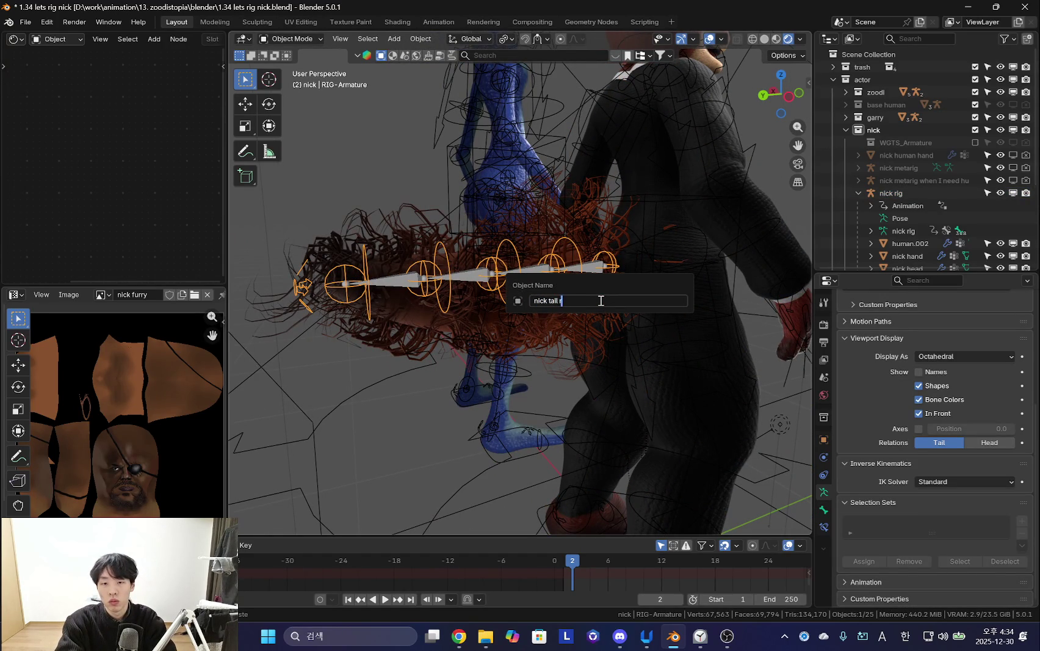
pyautogui.write('ig')
pyautogui.press('Return')
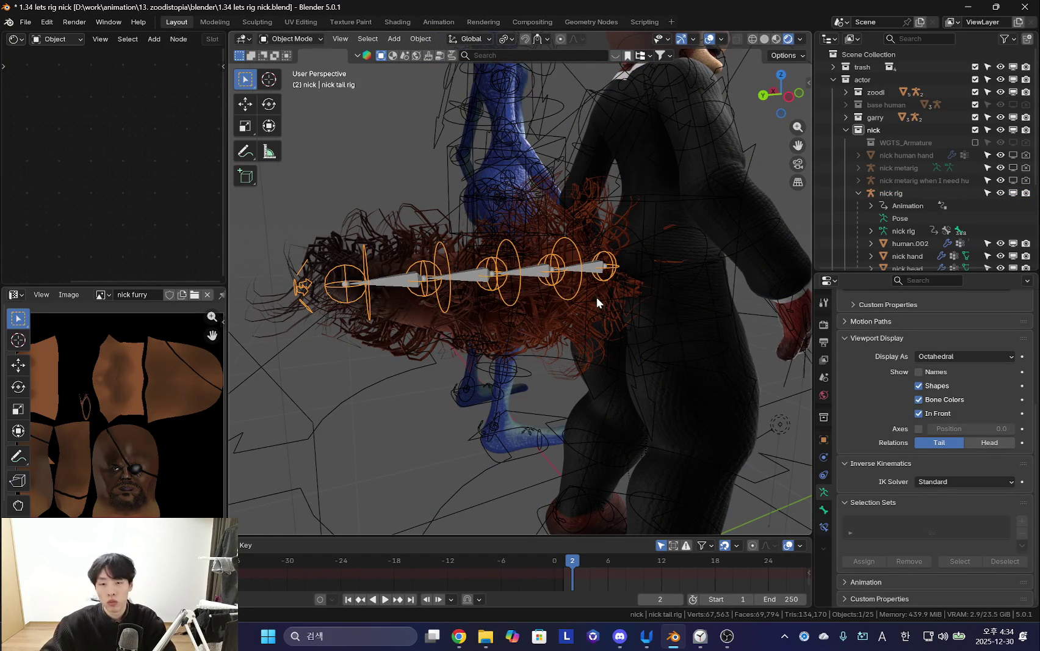
pyautogui.hotkey('ctrl', 'Tab')
pyautogui.click(823, 512)
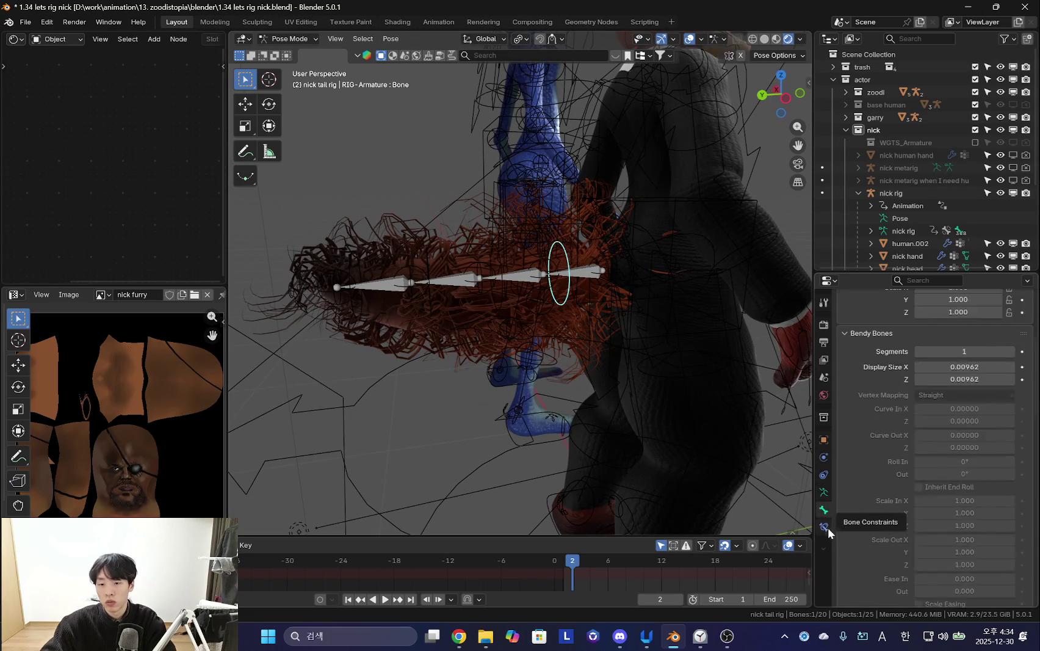
# Inspect the tail bone's Copy Rotation constraint in Bone Constraints and select Bone.002.
pyautogui.click(823, 527)
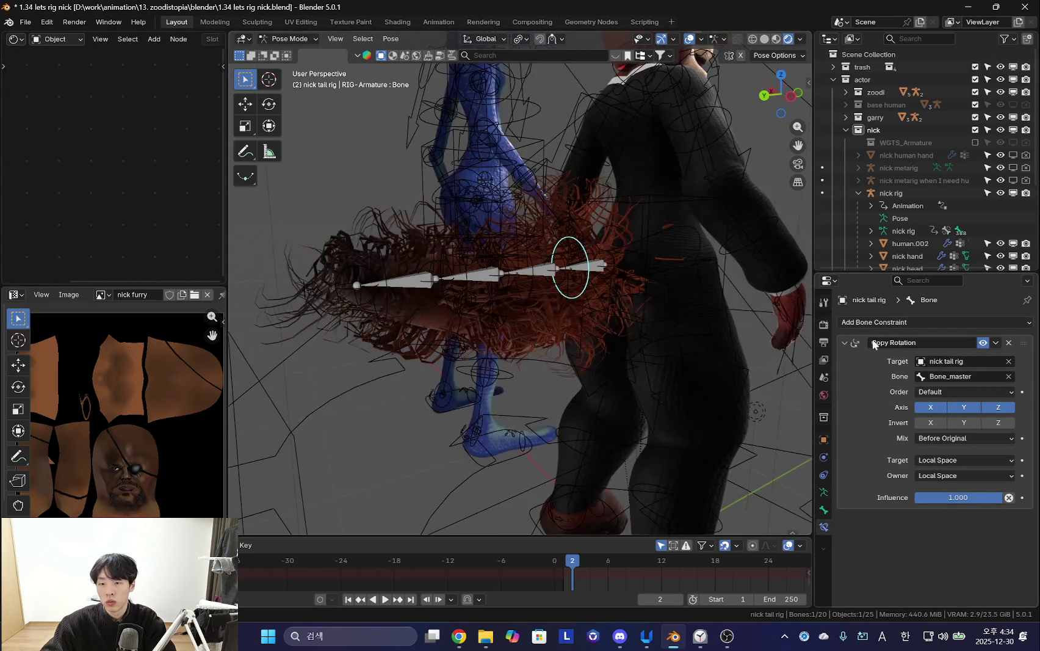
pyautogui.click(845, 342)
pyautogui.click(845, 342)
pyautogui.moveTo(570, 345); pyautogui.dragTo(747, 319, button='middle')
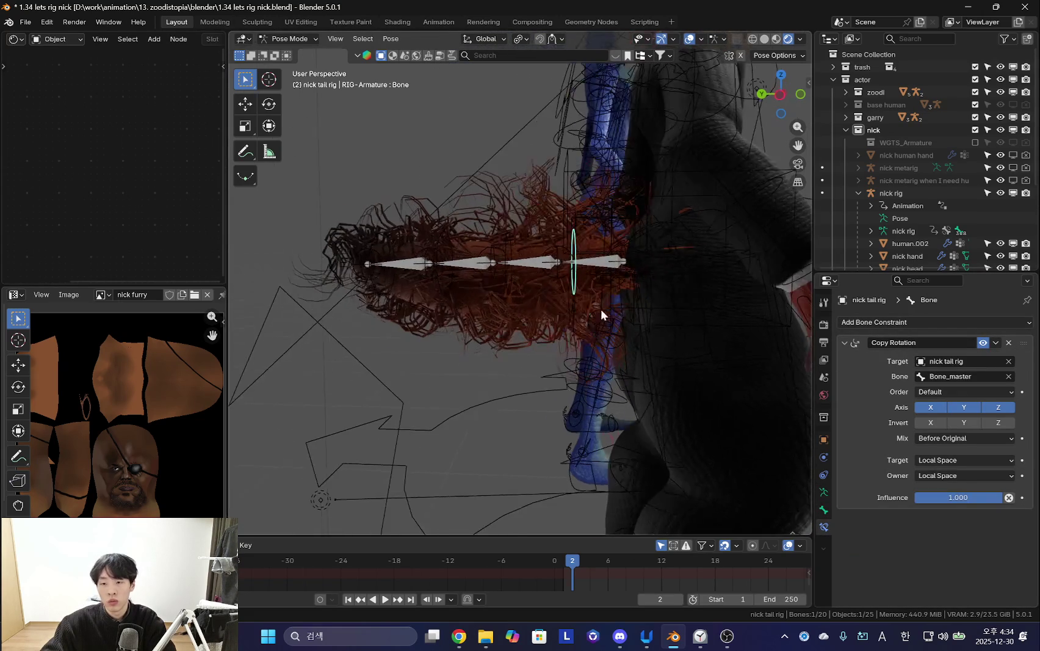
pyautogui.click(554, 291)
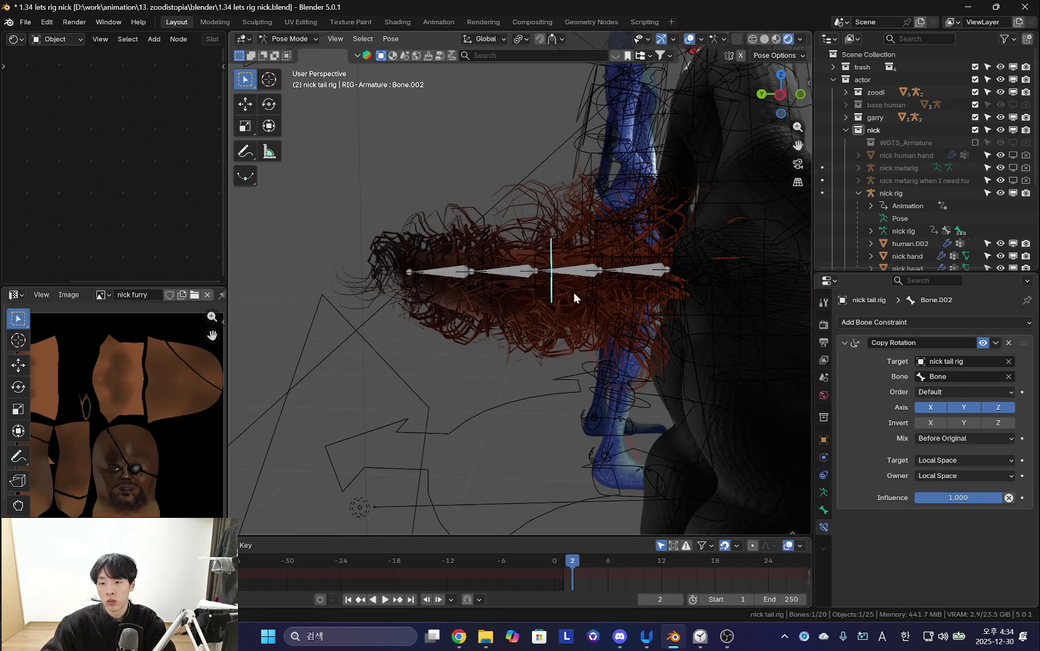
pyautogui.moveTo(802, 326); pyautogui.dragTo(669, 287, button='middle')
# Test-rotate the base tail bone and its tweak control, cancelling each rotation.
pyautogui.press('r')
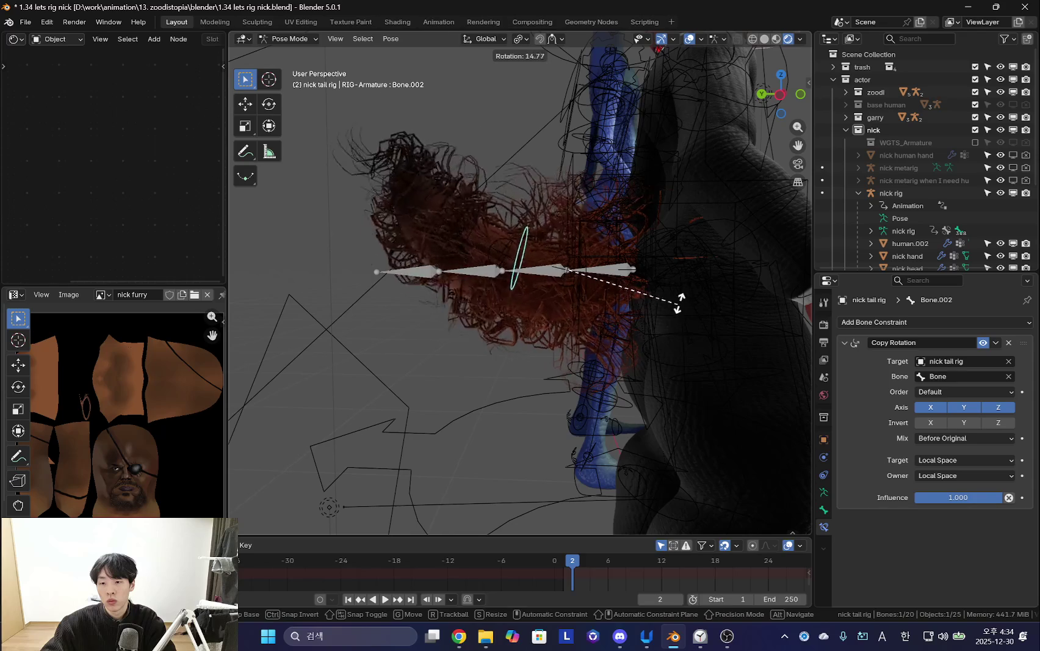
pyautogui.rightClick(577, 286)
pyautogui.click(588, 288)
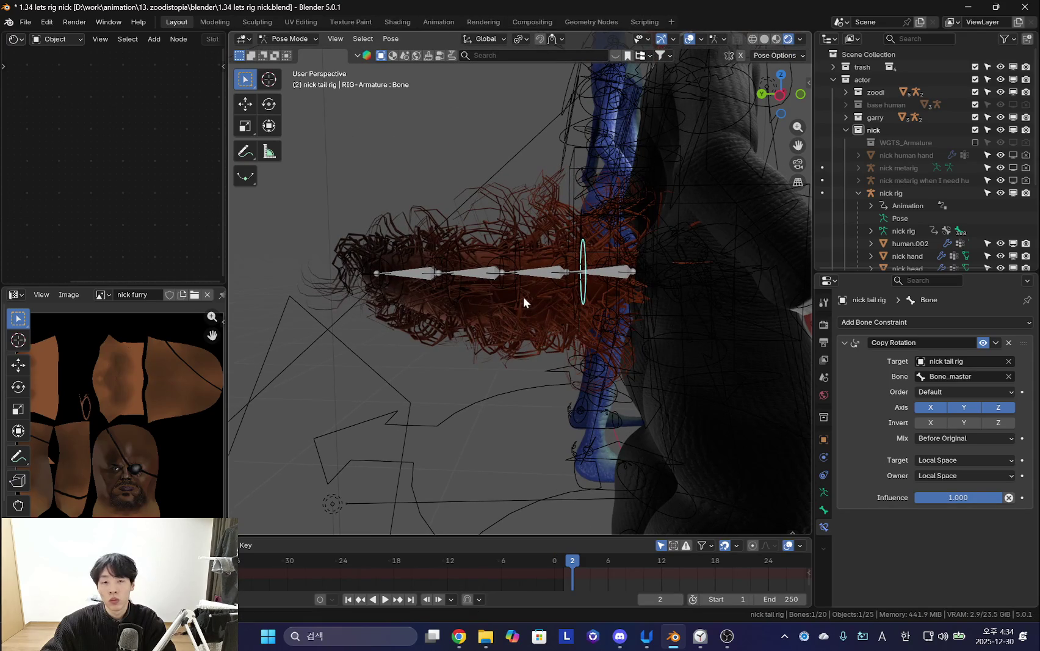
pyautogui.click(628, 277)
pyautogui.click(585, 299)
pyautogui.press('r')
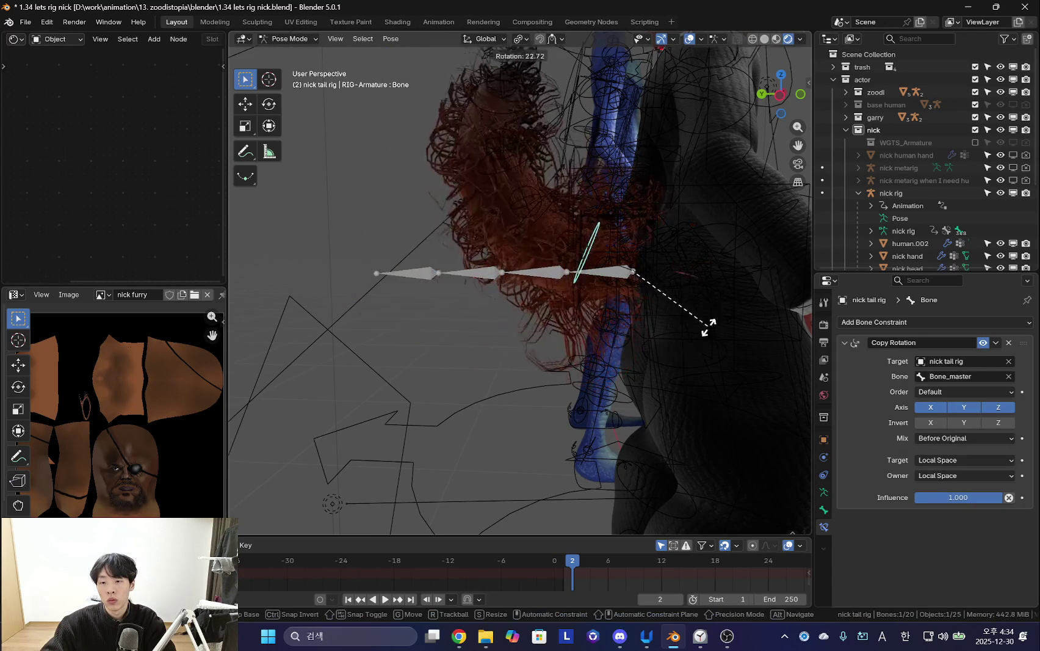
pyautogui.press('Escape')
pyautogui.press('r')
pyautogui.press('Escape')
# Test-rotate tail bone Bone.001 from a side view, cancelling the rotation.
pyautogui.click(462, 297)
pyautogui.press('r')
pyautogui.press('Escape')
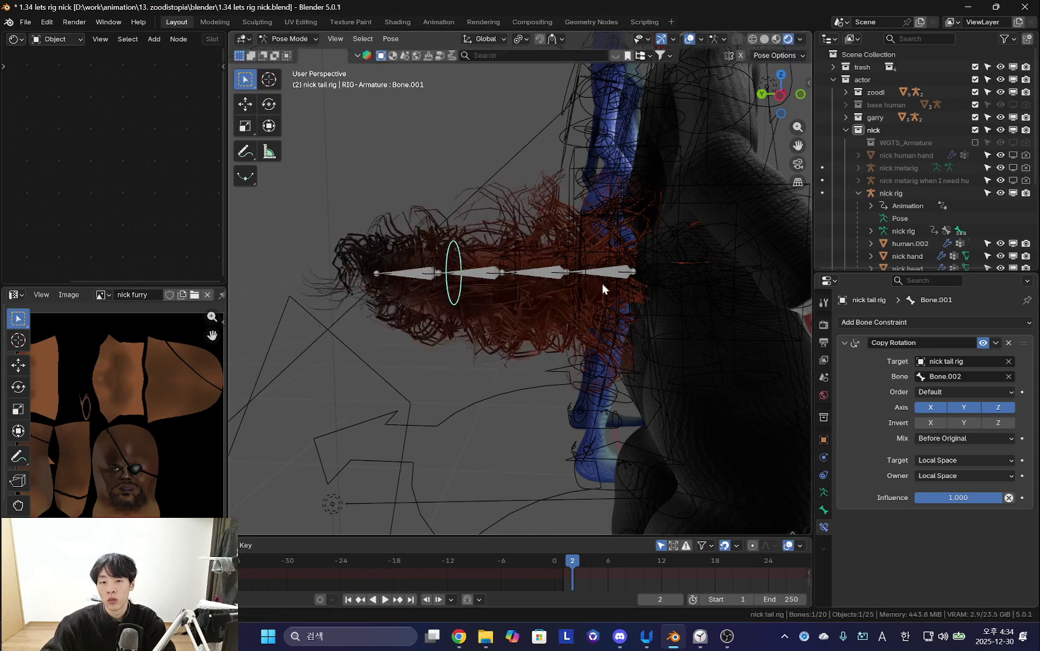
pyautogui.press('r')
pyautogui.keyDown('alt'); pyautogui.moveTo(413, 336); pyautogui.dragTo(570, 328, button='middle'); pyautogui.keyUp('alt')
pyautogui.press('Escape')
pyautogui.moveTo(666, 366)
pyautogui.mouseDown(button='middle')
pyautogui.moveTo(596, 358)
pyautogui.moveTo(629, 273)
pyautogui.mouseUp(button='middle')
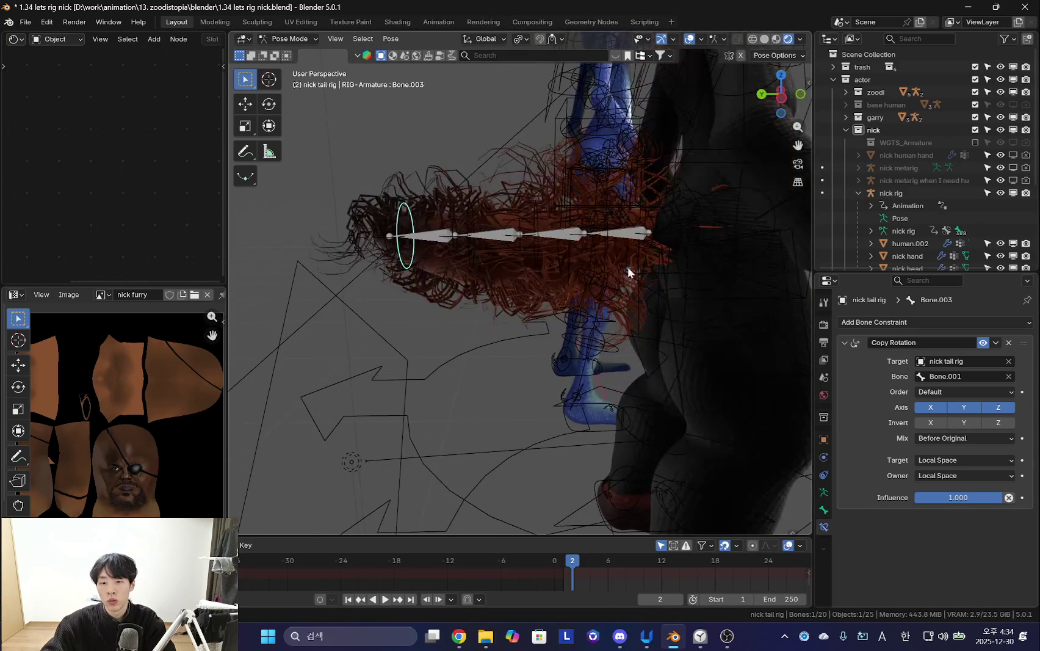
# Rotate the base tail bone, Bone.002, Bone.001 and Bone.003 to curve the tail.
pyautogui.press('r')
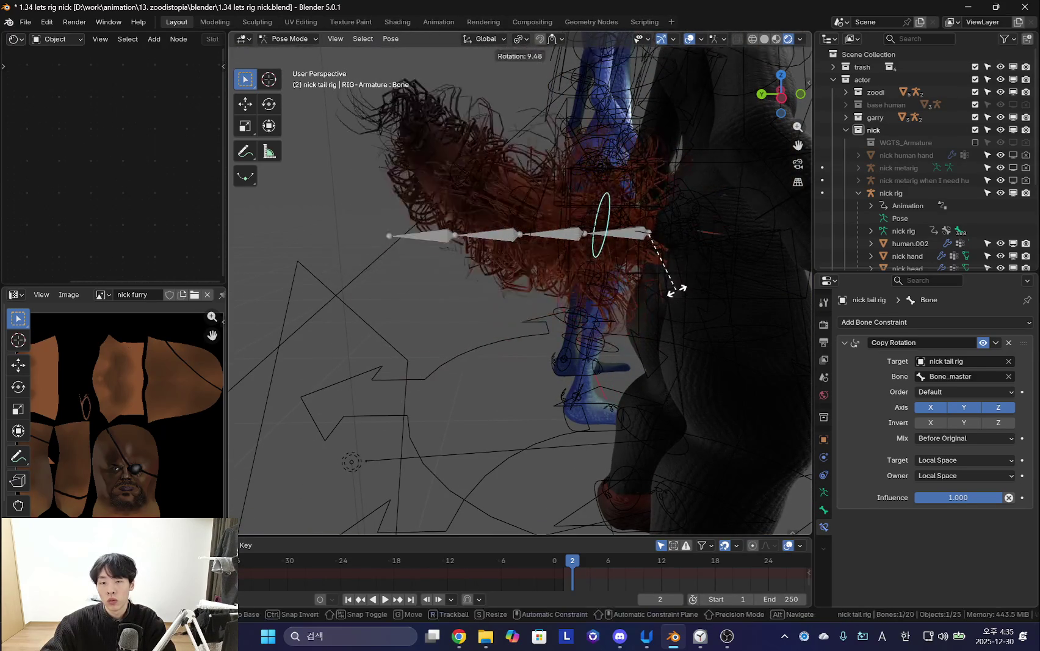
pyautogui.click(607, 283)
pyautogui.click(607, 284)
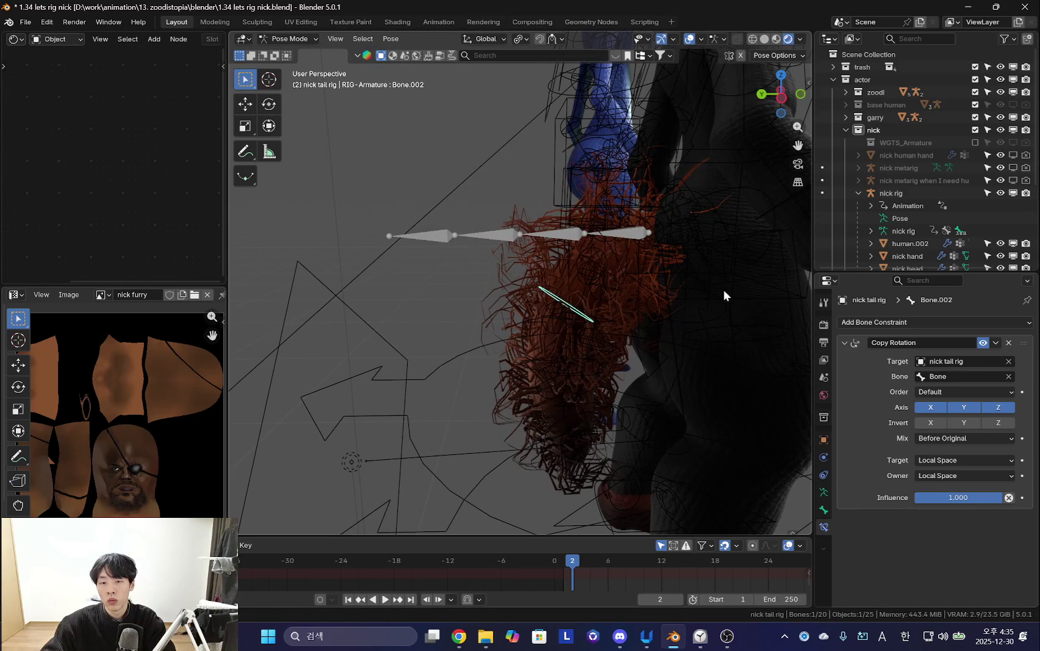
pyautogui.press('r')
pyautogui.click(693, 345)
pyautogui.click(506, 337)
pyautogui.press('r')
pyautogui.click(711, 285)
pyautogui.press('r')
pyautogui.click(645, 359)
pyautogui.click(438, 263)
pyautogui.press('r')
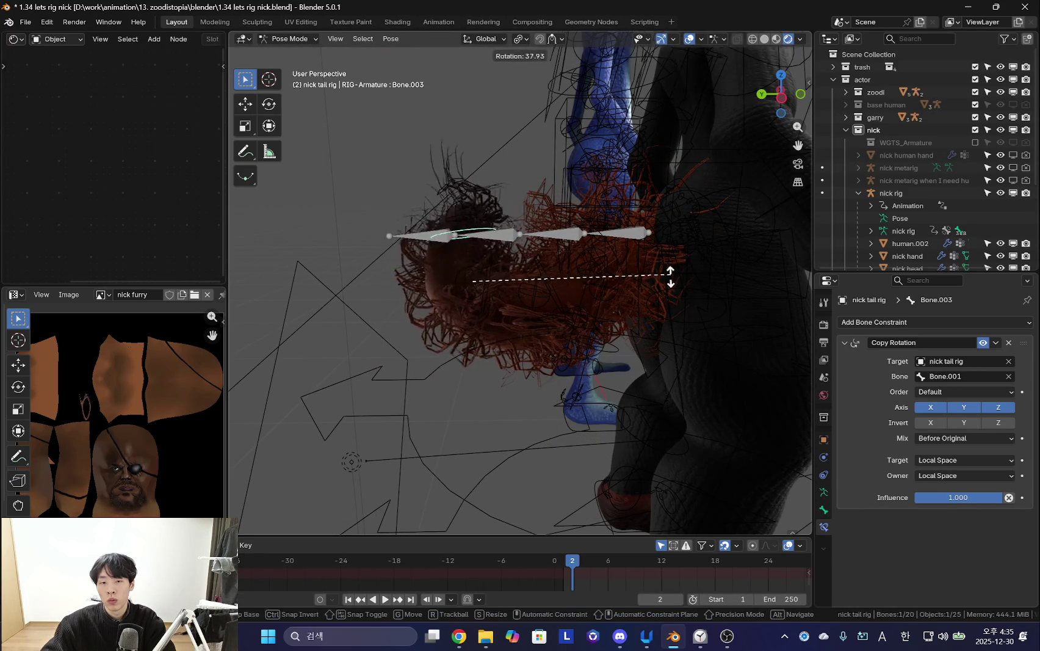
pyautogui.click(649, 295)
# From the back view with overlays hidden, move all tail bones down into place.
pyautogui.hotkey('shift', 'alt', 'z')
pyautogui.press('ctrl+KP_1')
pyautogui.press('a')
pyautogui.press('g')
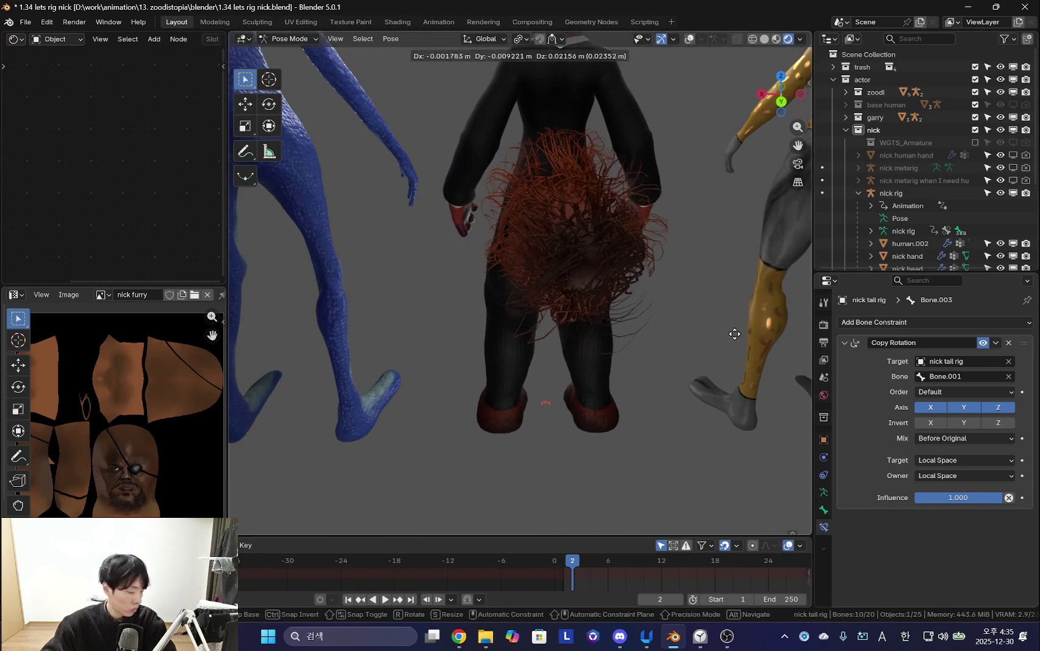
pyautogui.click(668, 282)
pyautogui.hotkey('shift', 'alt', 'z')
pyautogui.moveTo(667, 286); pyautogui.dragTo(643, 246, button='middle')
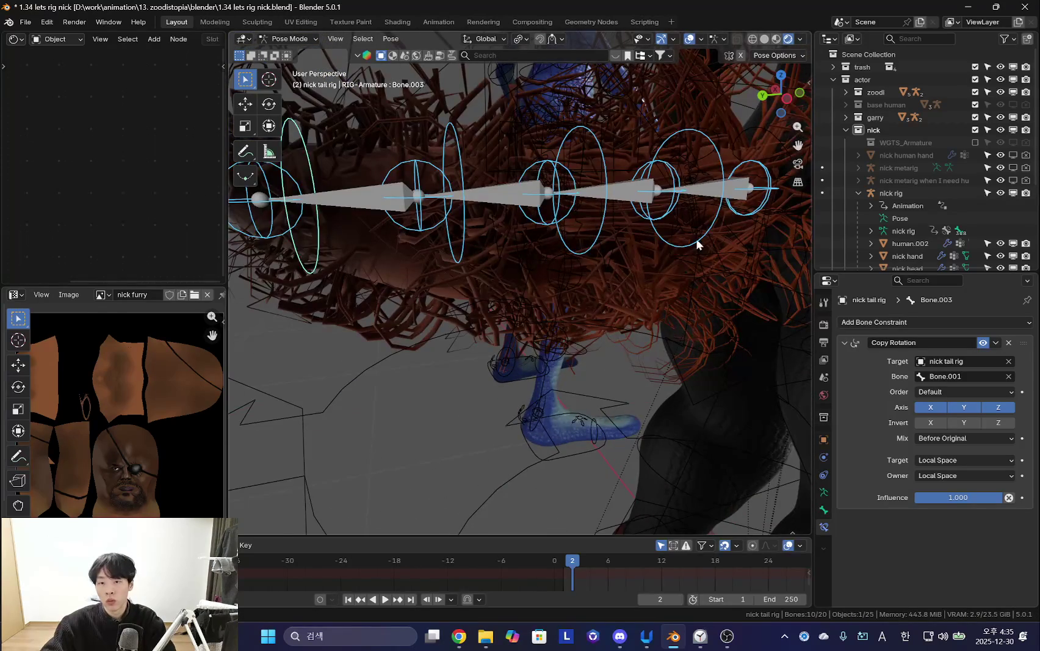
# Add a Child Of constraint to the base tail bone targeting nick rig's hips bone.
pyautogui.click(698, 244)
pyautogui.scroll(-3, 610, 302)
pyautogui.click(844, 341)
pyautogui.click(884, 322)
pyautogui.click(965, 383)
pyautogui.click(660, 205)
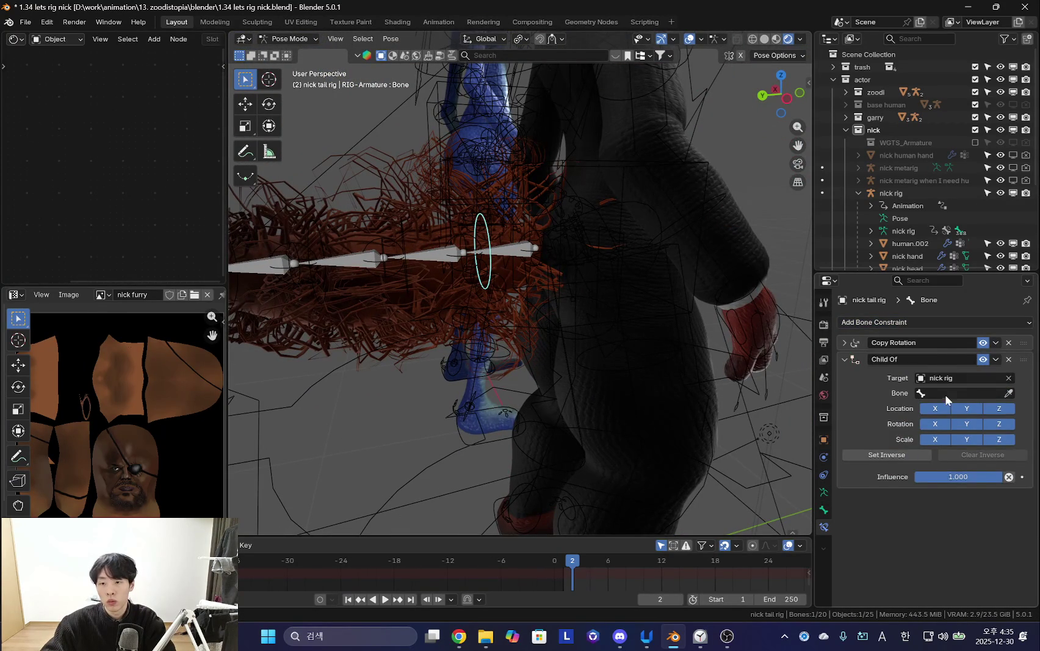
pyautogui.click(946, 393)
pyautogui.write('h')
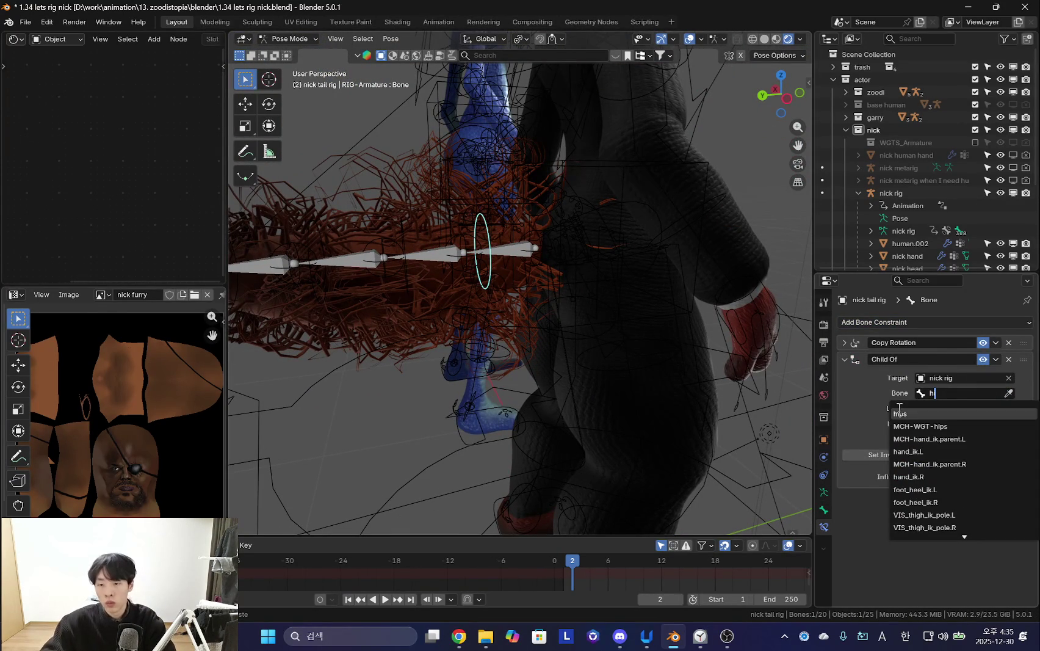
pyautogui.click(902, 413)
# Select the main nick rig and switch it into Pose Mode.
pyautogui.click(874, 454)
pyautogui.hotkey('ctrl', 'Tab')
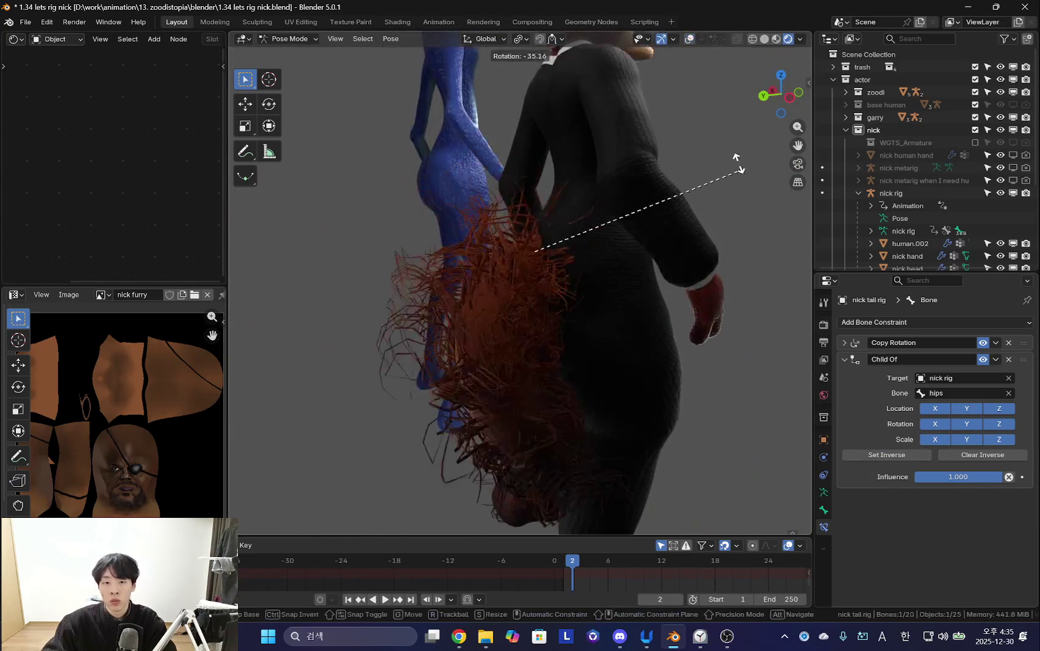
pyautogui.click(589, 188)
pyautogui.hotkey('ctrl', 'Tab')
pyautogui.click(589, 188)
pyautogui.moveTo(588, 188)
pyautogui.mouseDown(button='middle')
pyautogui.moveTo(520, 288)
pyautogui.moveTo(587, 275)
pyautogui.moveTo(587, 287)
pyautogui.mouseUp(button='middle')
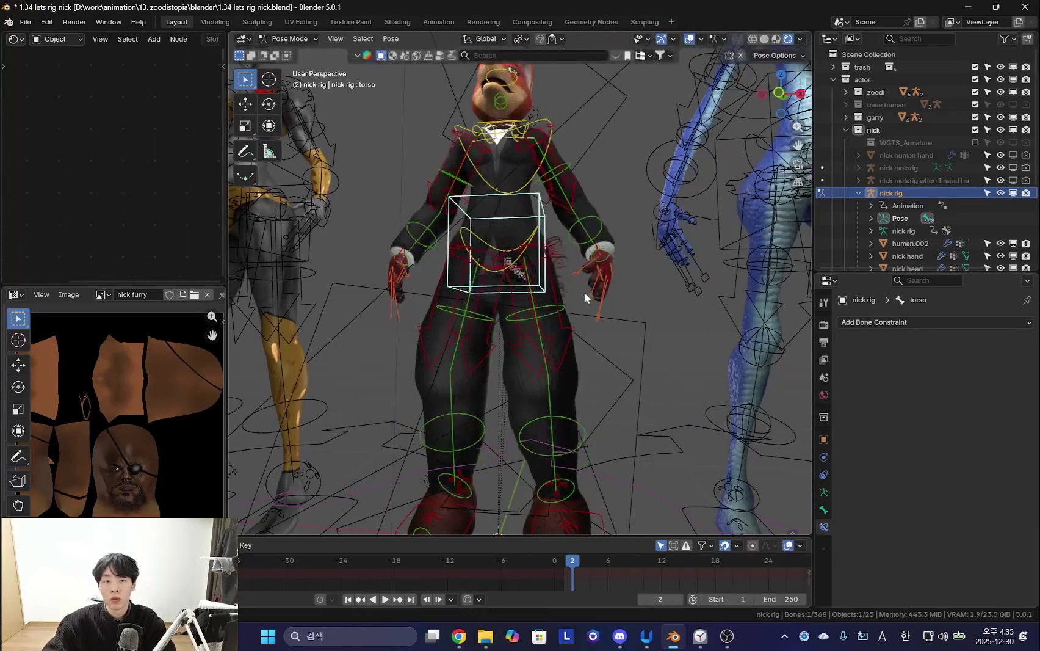
# Briefly play the animation and stop it.
pyautogui.scroll(-3, 597, 320)
pyautogui.press('space')
pyautogui.press('g')
pyautogui.press('Escape')
pyautogui.press('space')
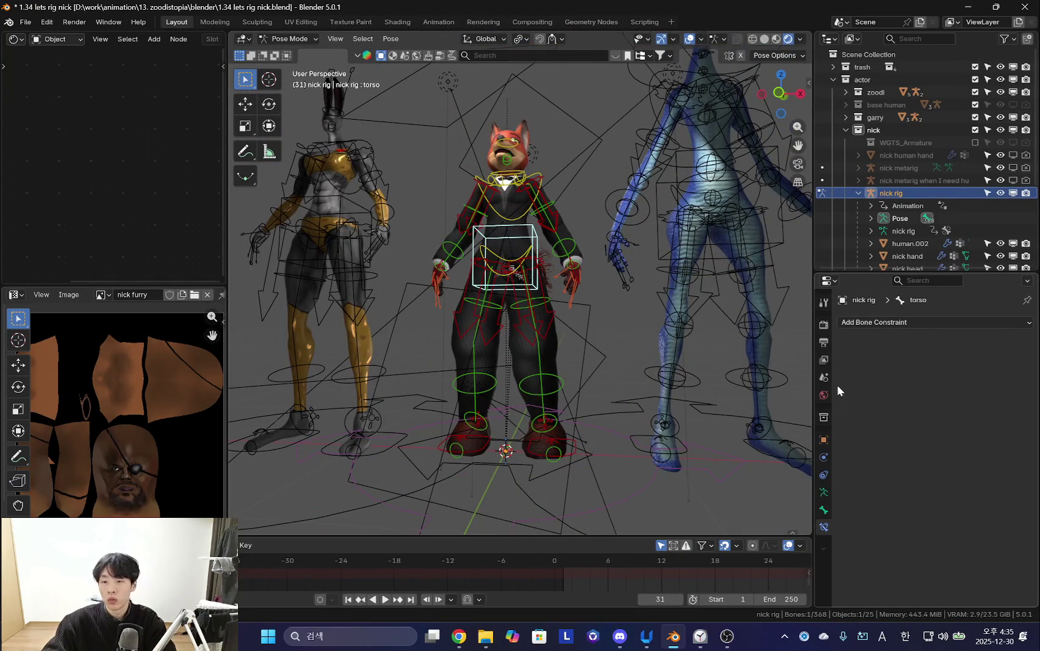
# Set the Frame Rate to 30 fps in Output Properties.
pyautogui.click(823, 378)
pyautogui.click(824, 360)
pyautogui.click(824, 343)
pyautogui.click(962, 435)
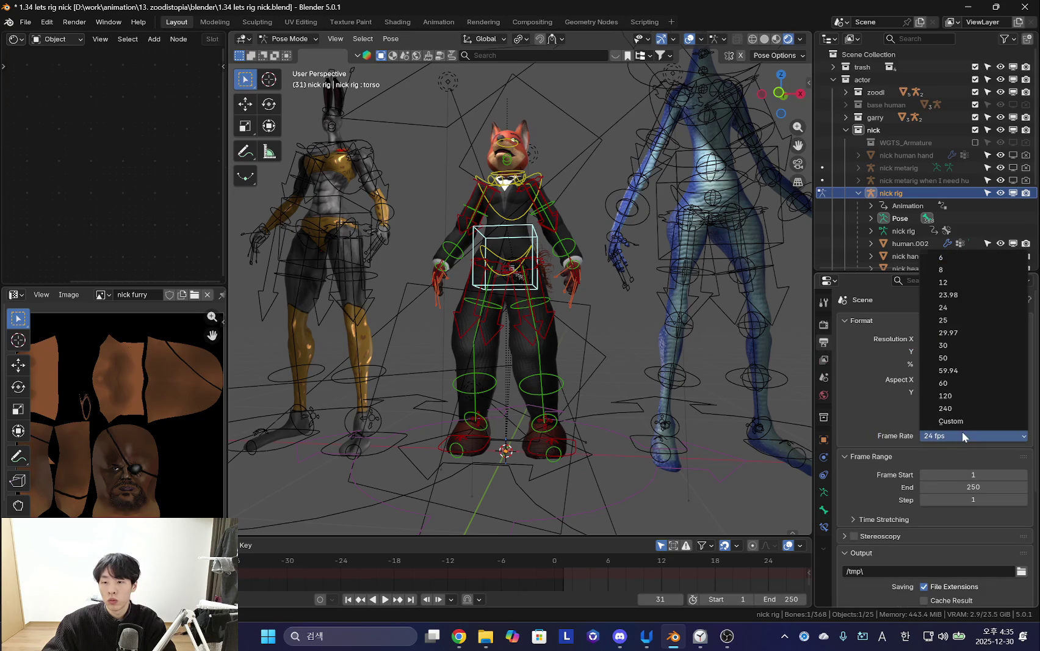
pyautogui.click(976, 345)
# Play, scrub back and replay the animation with overlays hidden to check the tail follows.
pyautogui.moveTo(763, 342); pyautogui.dragTo(679, 341, button='middle')
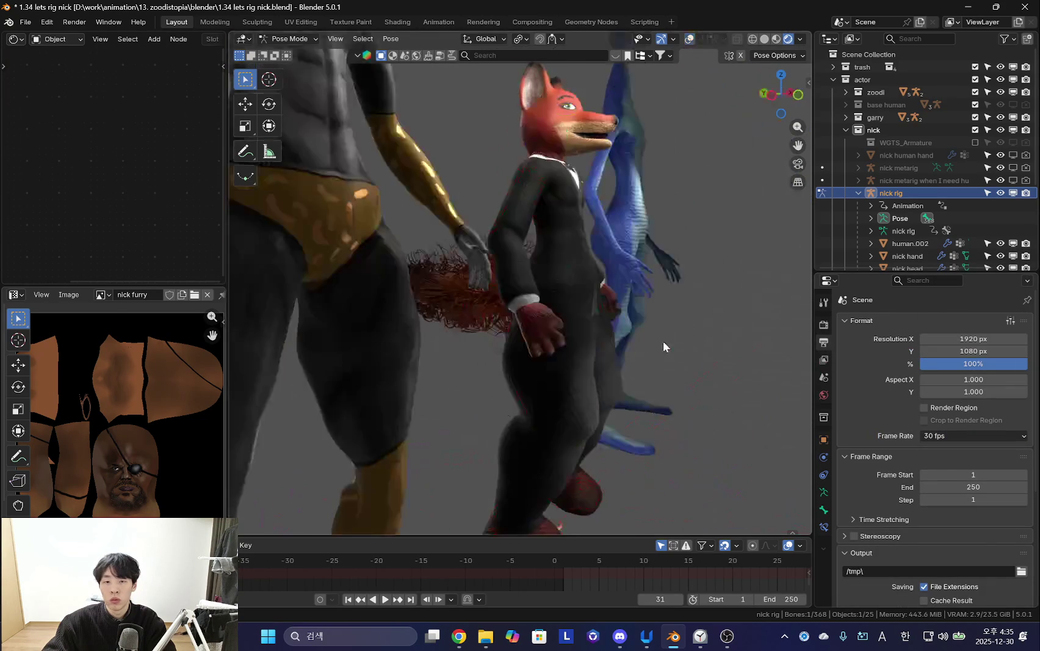
pyautogui.press('space')
pyautogui.press('g')
pyautogui.rightClick(588, 326)
pyautogui.press('space')
pyautogui.hotkey('shift', 'alt', 'z')
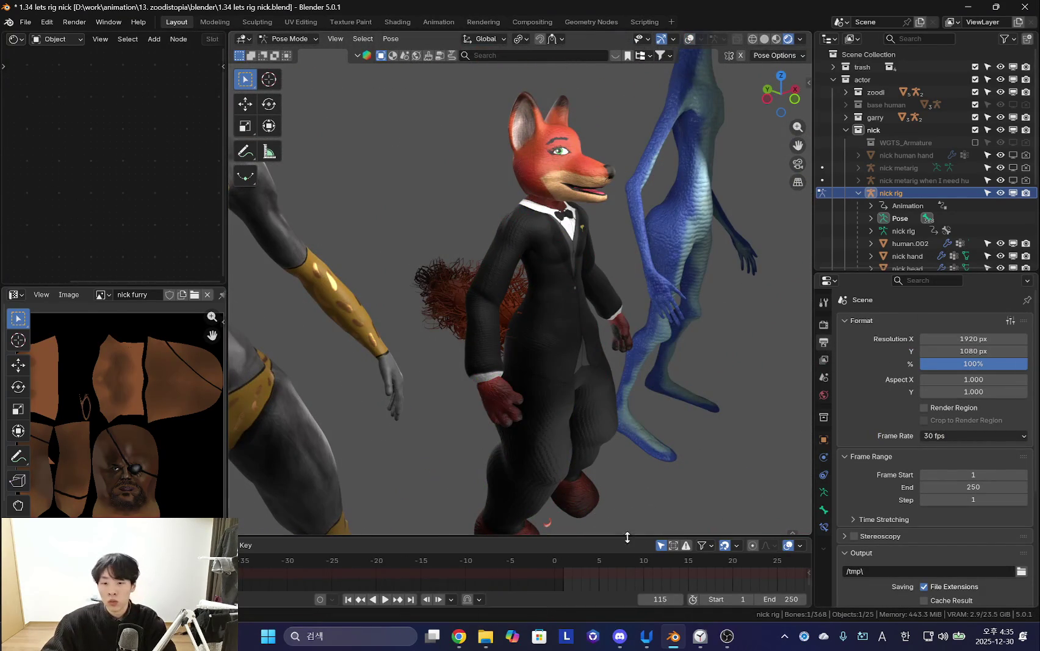
pyautogui.moveTo(633, 537); pyautogui.dragTo(632, 524)
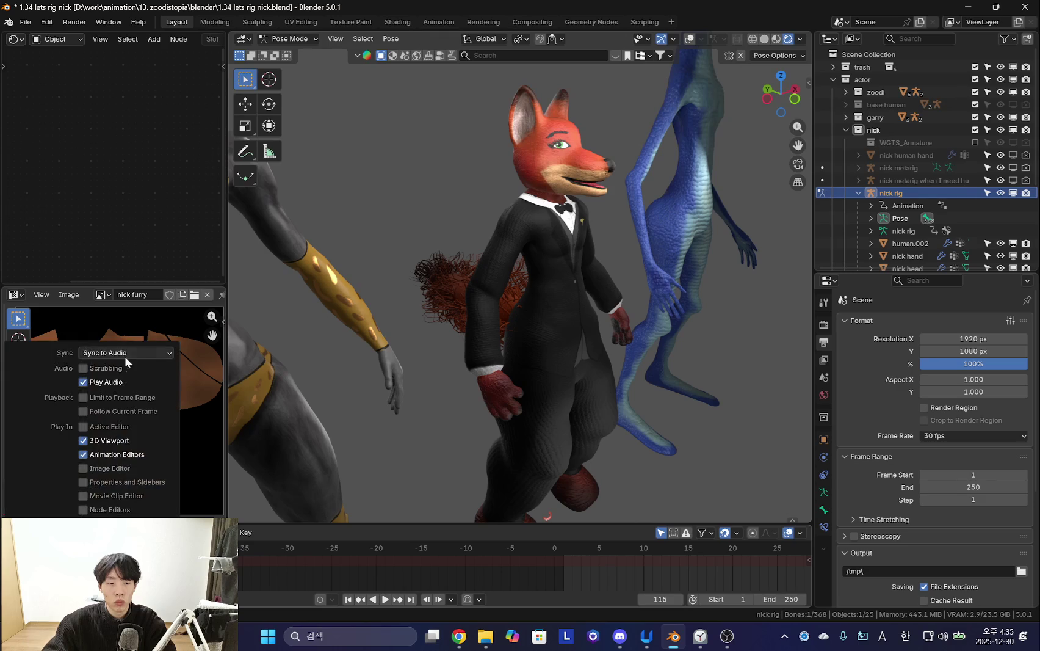
pyautogui.moveTo(560, 568); pyautogui.dragTo(417, 563)
pyautogui.press('space')
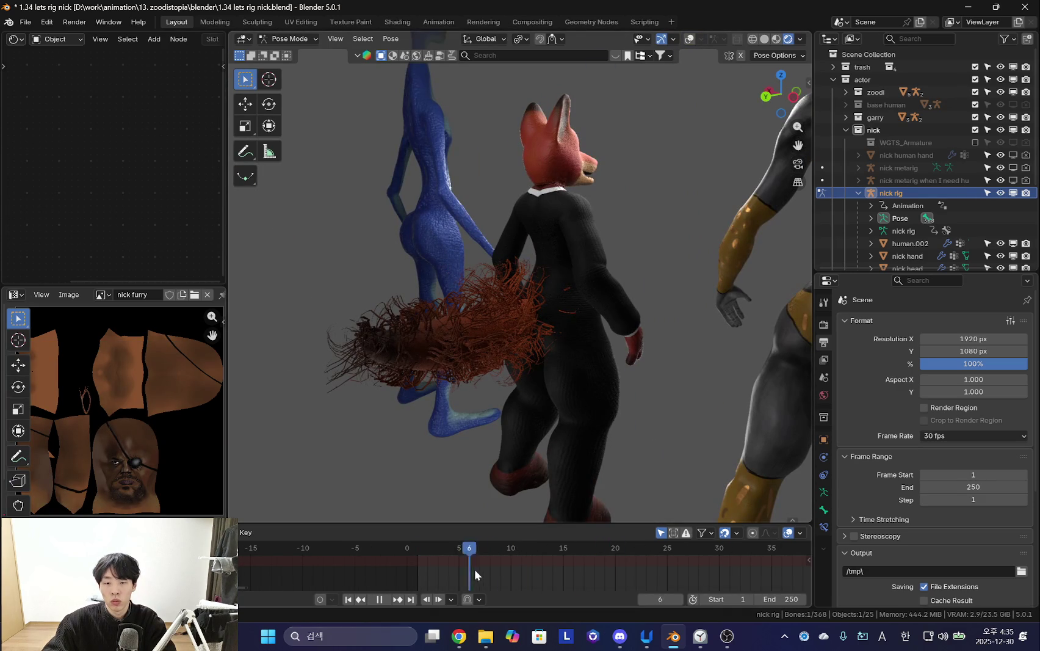
pyautogui.scroll(-4, 503, 573)
pyautogui.press('space')
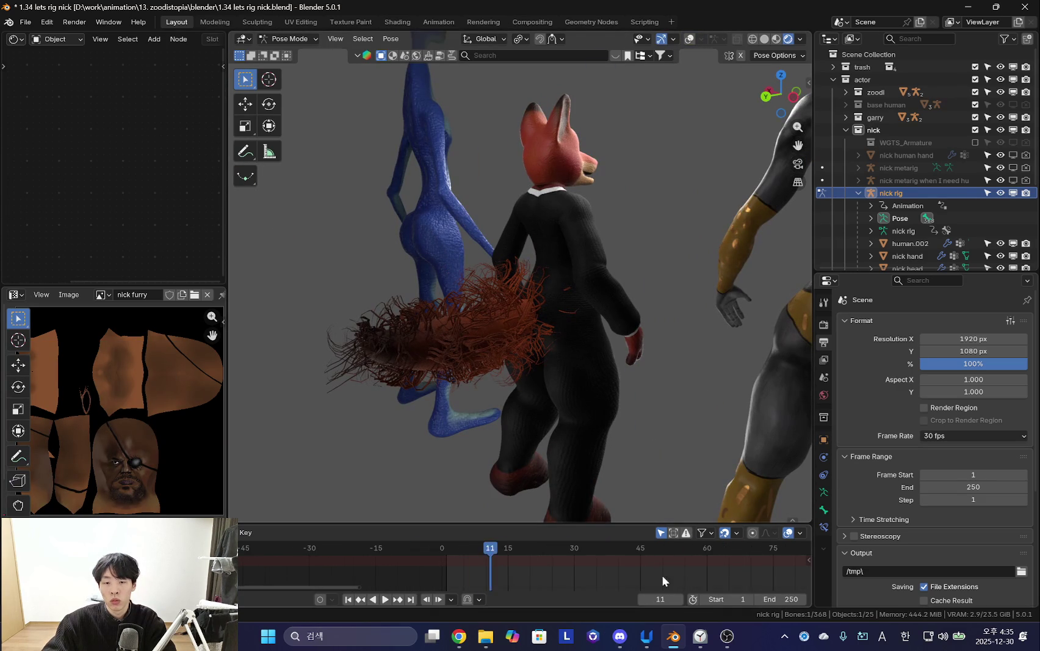
pyautogui.moveTo(553, 365)
pyautogui.mouseDown(button='middle')
pyautogui.moveTo(589, 207)
pyautogui.moveTo(628, 293)
pyautogui.moveTo(504, 285)
pyautogui.mouseUp(button='middle')
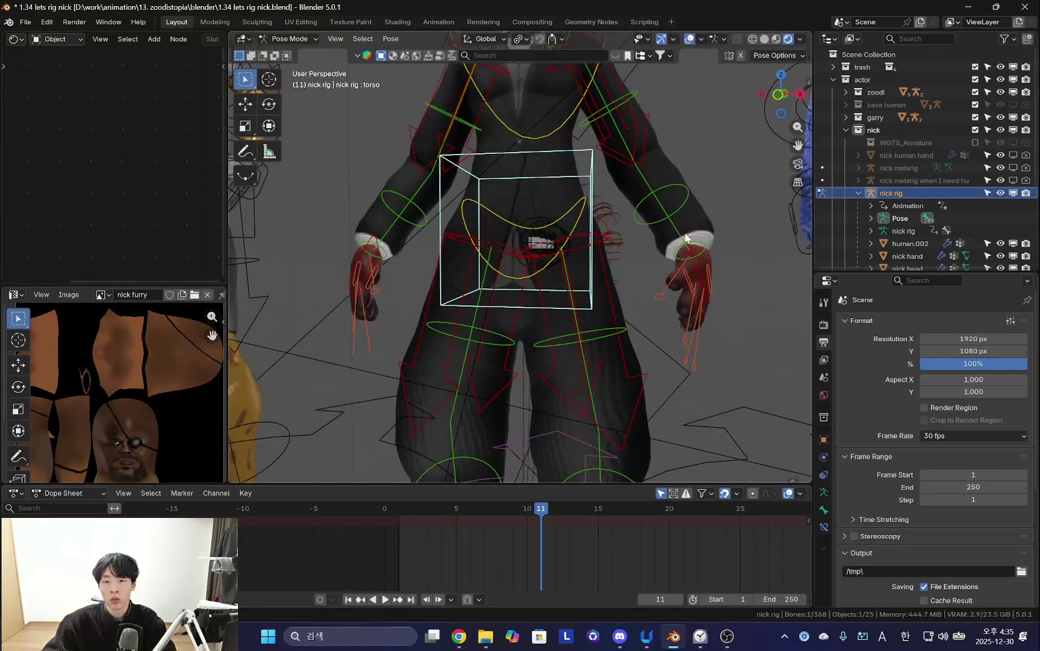
# Select the left and right hand IK controls and adjust the torso control, viewed from the side.
pyautogui.click(684, 237)
pyautogui.press('n')
pyautogui.scroll(-3, 568, 286)
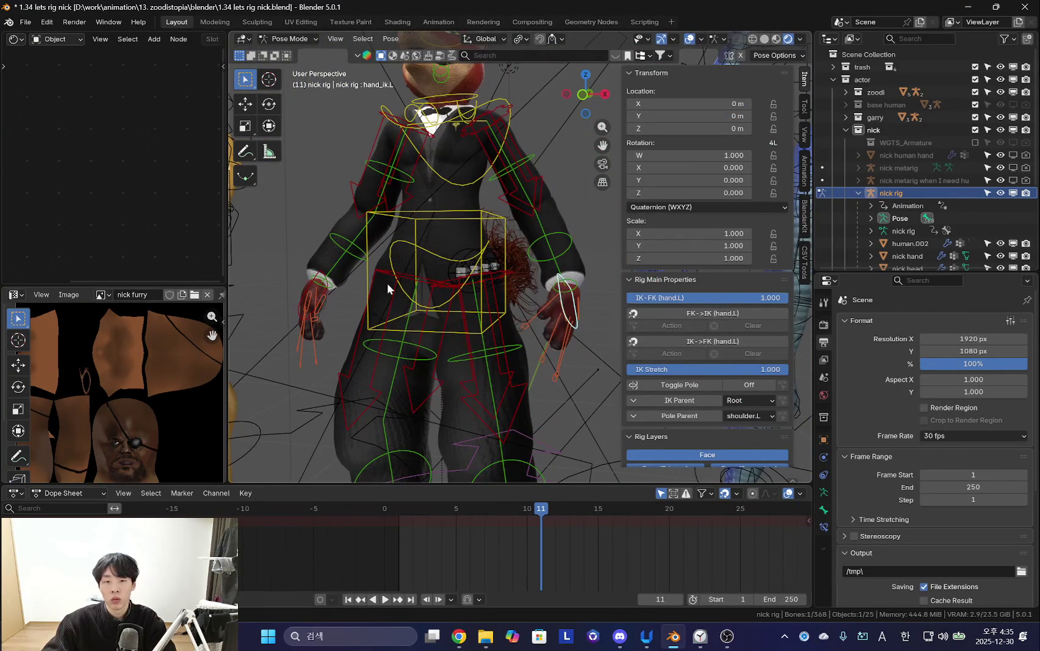
pyautogui.click(322, 280)
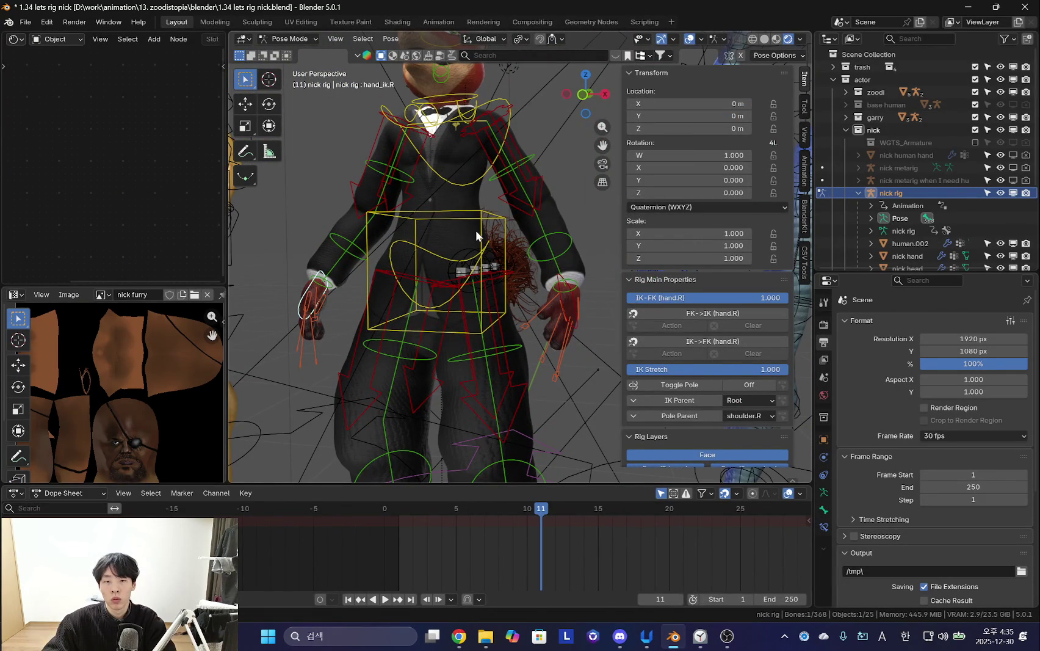
pyautogui.moveTo(477, 237); pyautogui.dragTo(506, 262)
pyautogui.moveTo(507, 263)
pyautogui.mouseDown(button='middle')
pyautogui.moveTo(456, 240)
pyautogui.moveTo(482, 308)
pyautogui.moveTo(537, 293)
pyautogui.mouseUp(button='middle')
# Rotate the left upper arm bone upward to start raising the arm.
pyautogui.click(459, 238)
pyautogui.press('r')
pyautogui.click(470, 268)
pyautogui.hotkey('shift', 'alt', 'z')
pyautogui.press('r')
pyautogui.press('r')
pyautogui.press('n')
pyautogui.click(571, 253)
pyautogui.hotkey('shift', 'alt', 'z')
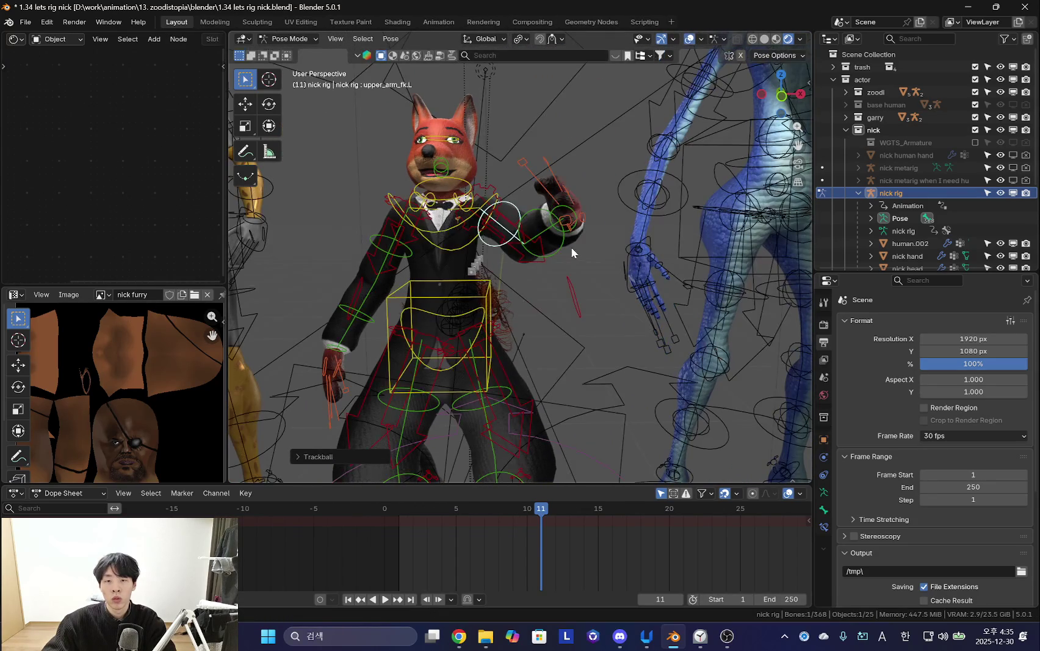
# Rotate the left forearm and hand controls to lift the hand into a wave.
pyautogui.click(560, 218)
pyautogui.hotkey('shift', 'alt', 'z')
pyautogui.hotkey('shift', 'alt', 'z')
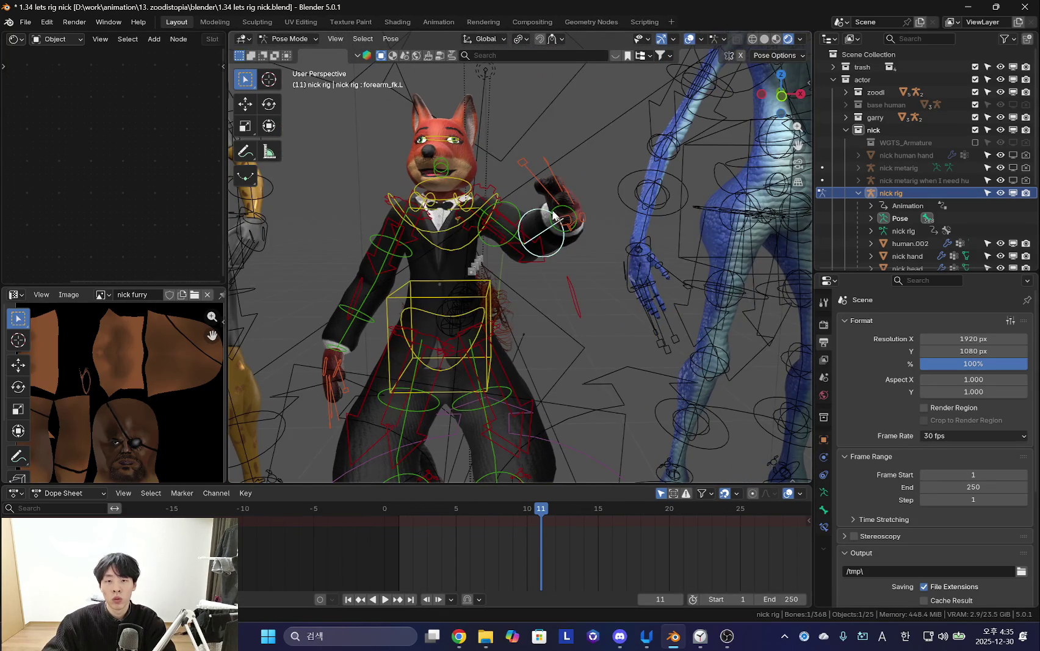
pyautogui.click(553, 214)
pyautogui.hotkey('shift', 'alt', 'z')
pyautogui.press('r')
pyautogui.click(621, 344)
pyautogui.moveTo(633, 304); pyautogui.dragTo(649, 387, button='middle')
pyautogui.hotkey('shift', 'alt', 'z')
pyautogui.press('r')
pyautogui.press('r')
pyautogui.click(578, 336)
pyautogui.scroll(3, 578, 336)
pyautogui.hotkey('shift', 'alt', 'z')
pyautogui.hotkey('shift', 'alt', 'z')
# Select a left-hand finger control and rotate it to spread the fingers open.
pyautogui.hotkey('shift', 'alt', 'z')
pyautogui.hotkey('shift', 'alt', 'z')
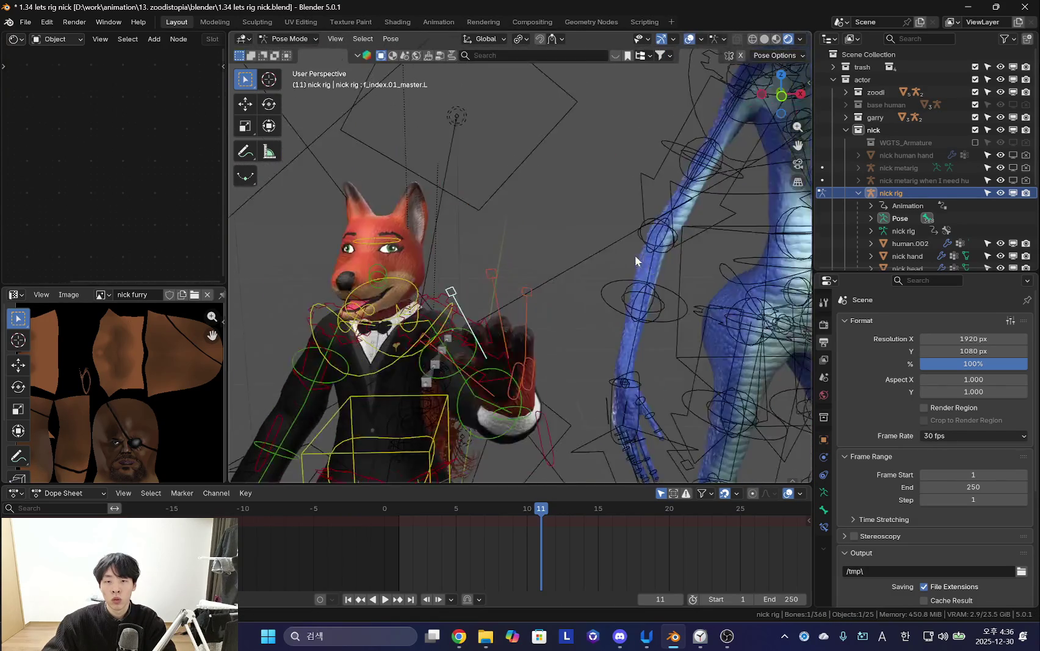
pyautogui.scroll(4, 496, 257)
pyautogui.click(426, 334)
pyautogui.click(554, 188)
pyautogui.scroll(-3, 553, 188)
pyautogui.hotkey('shift', 'alt', 'z')
pyautogui.moveTo(554, 188)
pyautogui.mouseDown(button='middle')
pyautogui.moveTo(635, 282)
pyautogui.moveTo(611, 221)
pyautogui.mouseUp(button='middle')
pyautogui.hotkey('shift', 'alt', 'z')
pyautogui.hotkey('shift', 'alt', 'z')
pyautogui.hotkey('shift', 'alt', 'z')
pyautogui.hotkey('shift', 'alt', 'z')
pyautogui.moveTo(739, 292)
pyautogui.mouseDown(button='middle')
pyautogui.moveTo(631, 286)
pyautogui.moveTo(642, 335)
pyautogui.moveTo(694, 315)
pyautogui.moveTo(594, 322)
pyautogui.mouseUp(button='middle')
pyautogui.press('r')
pyautogui.hotkey('shift', 'alt', 'z')
pyautogui.hotkey('shift', 'alt', 'z')
pyautogui.press('r')
pyautogui.click(599, 314)
# Cancel the finger scaling and toggle the rig overlays to preview the wave pose.
pyautogui.press('s')
pyautogui.press('Escape')
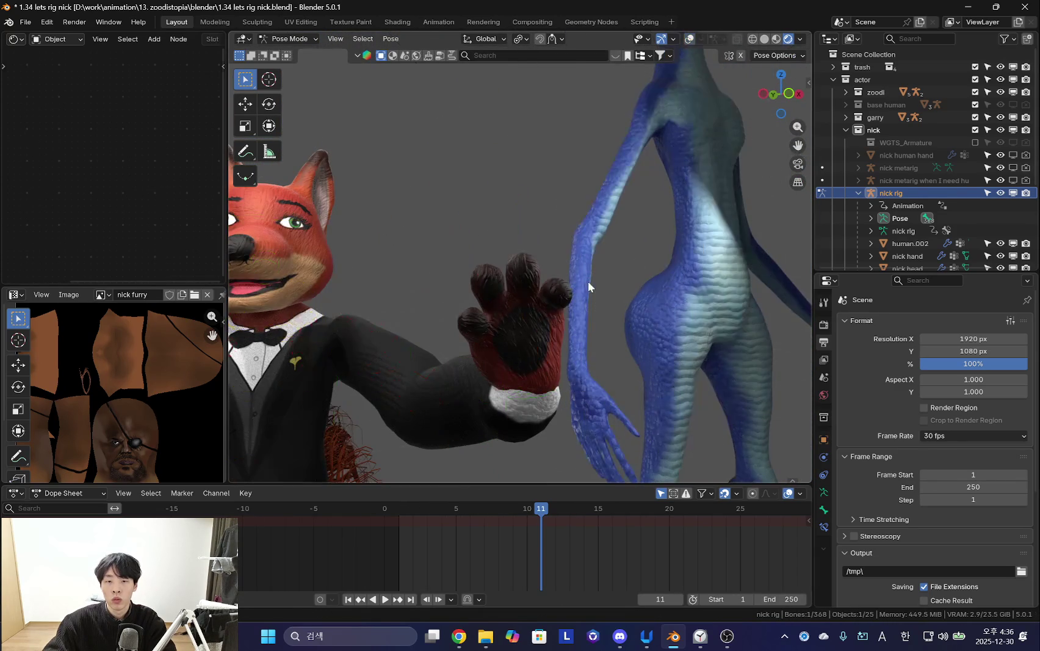
pyautogui.hotkey('shift', 'alt', 'z')
pyautogui.hotkey('shift', 'alt', 'z')
pyautogui.hotkey('shift', 'alt', 'z')
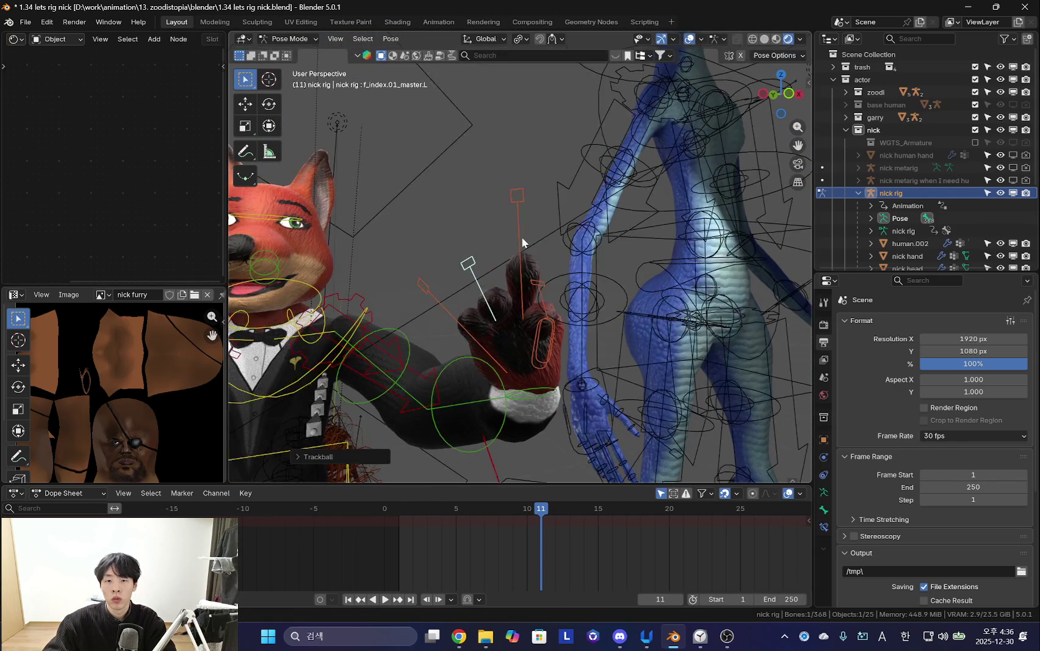
# Rotate the hand and scale the fist bone to curl the fingers into a fist.
pyautogui.moveTo(522, 236); pyautogui.dragTo(529, 226, button='middle')
# Rotate the fist and finger bones further, checking the hand from several angles.
pyautogui.hotkey('shift', 'alt', 'z')
pyautogui.hotkey('shift', 'alt', 'z')
pyautogui.press('r')
pyautogui.press('r')
pyautogui.hotkey('shift', 'alt', 'z')
pyautogui.click(463, 305)
pyautogui.moveTo(464, 305)
pyautogui.mouseDown(button='middle')
pyautogui.moveTo(640, 360)
pyautogui.moveTo(538, 285)
pyautogui.mouseUp(button='middle')
pyautogui.press('s')
pyautogui.click(631, 301)
pyautogui.moveTo(631, 302)
pyautogui.mouseDown(button='middle')
pyautogui.moveTo(691, 351)
pyautogui.moveTo(444, 336)
pyautogui.moveTo(570, 390)
pyautogui.moveTo(592, 330)
pyautogui.mouseUp(button='middle')
pyautogui.press('r')
pyautogui.click(656, 359)
pyautogui.hotkey('shift', 'alt', 'z')
pyautogui.moveTo(656, 359)
pyautogui.mouseDown(button='middle')
pyautogui.moveTo(432, 279)
pyautogui.moveTo(659, 329)
pyautogui.mouseUp(button='middle')
pyautogui.hotkey('shift', 'alt', 'z')
pyautogui.click(676, 282)
pyautogui.moveTo(676, 282)
pyautogui.mouseDown(button='middle')
pyautogui.moveTo(566, 291)
pyautogui.moveTo(484, 280)
pyautogui.mouseUp(button='middle')
pyautogui.moveTo(667, 273)
pyautogui.mouseDown(button='middle')
pyautogui.moveTo(616, 272)
pyautogui.moveTo(660, 283)
pyautogui.moveTo(473, 362)
pyautogui.moveTo(669, 313)
pyautogui.moveTo(551, 329)
pyautogui.moveTo(512, 302)
pyautogui.moveTo(541, 289)
pyautogui.moveTo(411, 296)
pyautogui.mouseUp(button='middle')
pyautogui.press('r')
pyautogui.click(666, 299)
pyautogui.press('r')
pyautogui.press('r')
pyautogui.click(669, 313)
pyautogui.hotkey('shift', 'alt', 'z')
# Select all bones and clear their rotations back to rest, cancelling a torso move.
pyautogui.press('a')
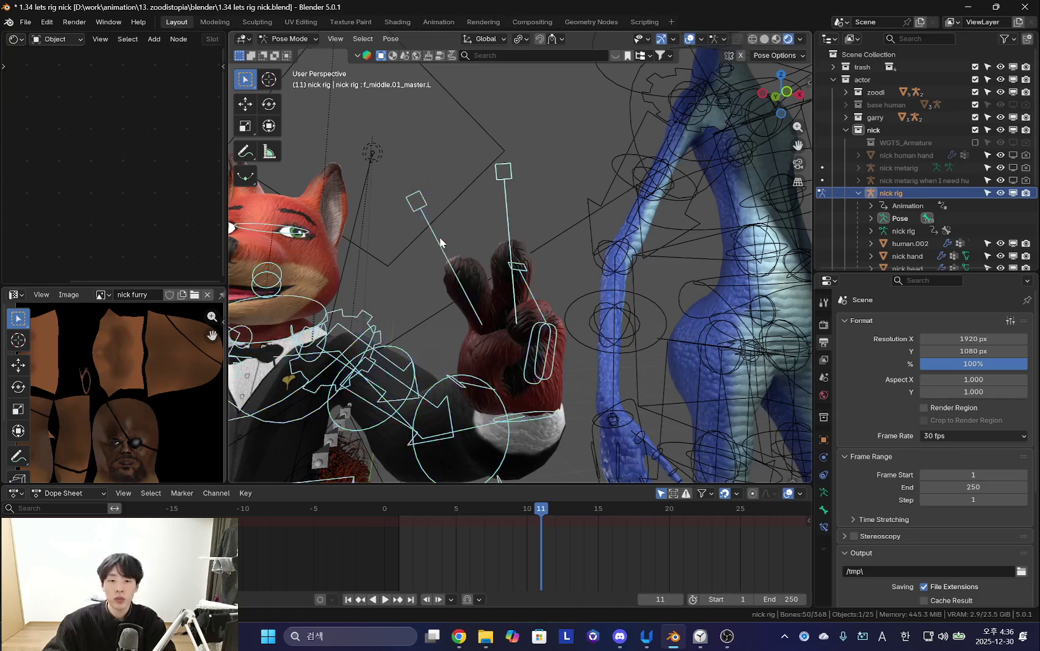
pyautogui.hotkey('alt', 'r')
pyautogui.scroll(-3, 472, 279)
pyautogui.click(476, 296)
pyautogui.press('g')
pyautogui.rightClick(450, 285)
pyautogui.hotkey('shift', 'alt', 'z')
pyautogui.scroll(4, 523, 284)
# Try rotating the head bone twice, cancelling each rotation to keep the neutral pose.
pyautogui.moveTo(523, 284); pyautogui.dragTo(505, 220, button='middle')
pyautogui.hotkey('shift', 'alt', 'z')
pyautogui.press('r')
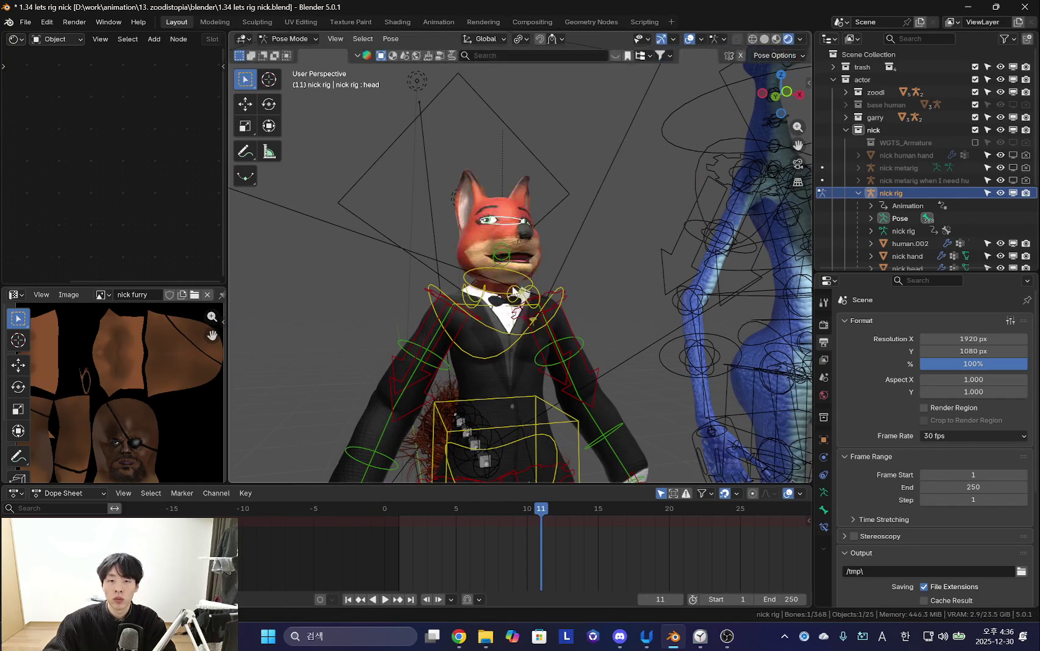
pyautogui.rightClick(601, 327)
pyautogui.hotkey('shift', 'alt', 'z')
pyautogui.moveTo(600, 327); pyautogui.dragTo(549, 317, button='middle')
pyautogui.press('r')
pyautogui.press('r')
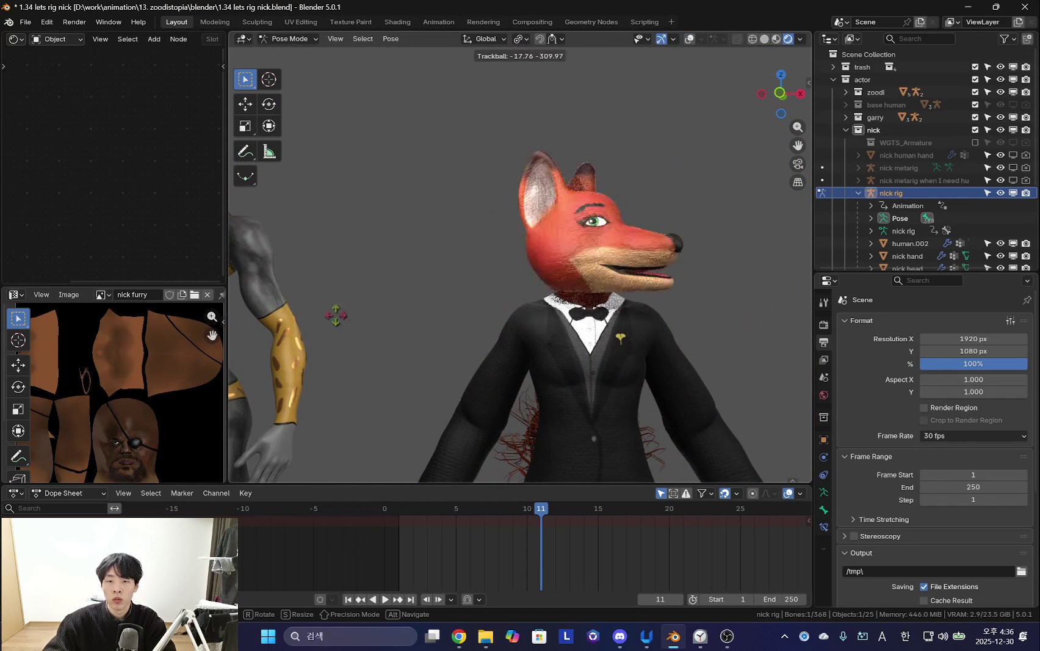
pyautogui.rightClick(510, 320)
pyautogui.scroll(-3, 510, 321)
pyautogui.scroll(-2, 510, 320)
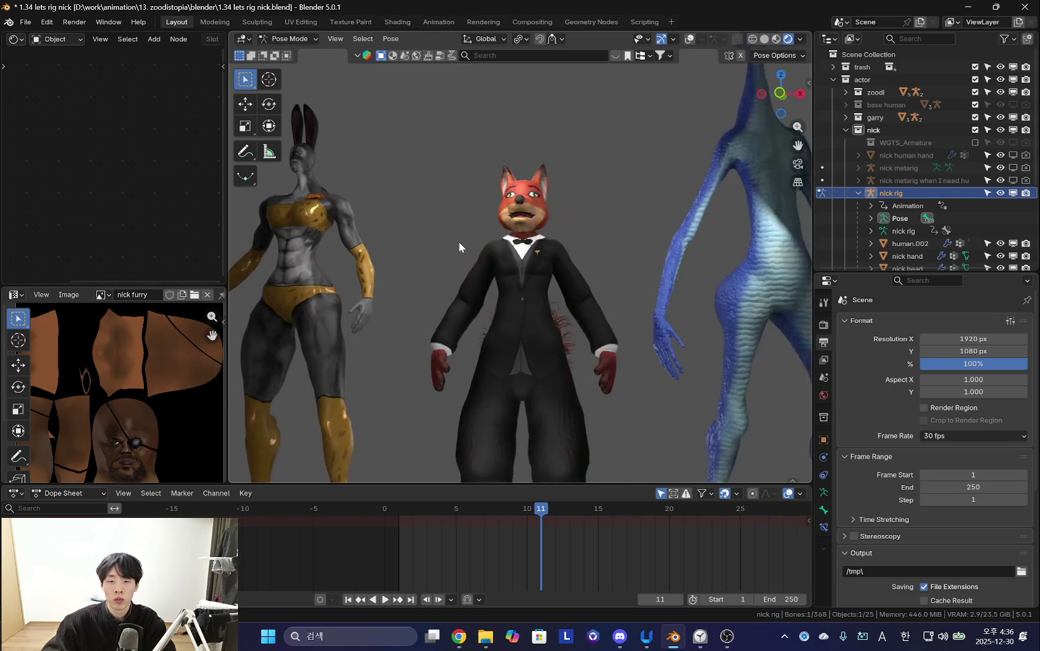
# Orbit behind the characters and switch the fox rig back to object-level selection.
pyautogui.scroll(-3, 459, 241)
pyautogui.hotkey('shift', 'alt', 'z')
pyautogui.hotkey('shift', 'alt', 'z')
pyautogui.hotkey('shift', 'alt', 'z')
pyautogui.moveTo(557, 385)
pyautogui.mouseDown(button='middle')
pyautogui.moveTo(656, 401)
pyautogui.moveTo(520, 402)
pyautogui.mouseUp(button='middle')
pyautogui.hotkey('shift', 'alt', 'z')
pyautogui.scroll(3, 519, 402)
pyautogui.moveTo(476, 360)
pyautogui.mouseDown(button='middle')
pyautogui.moveTo(555, 316)
pyautogui.moveTo(499, 325)
pyautogui.moveTo(610, 306)
pyautogui.moveTo(616, 286)
pyautogui.mouseUp(button='middle')
pyautogui.hotkey('shift', 'alt', 'z')
pyautogui.hotkey('ctrl', 'Tab')
pyautogui.scroll(3, 469, 324)
# Select the tail armature and tail mesh, inspecting the tail from behind.
pyautogui.click(611, 308)
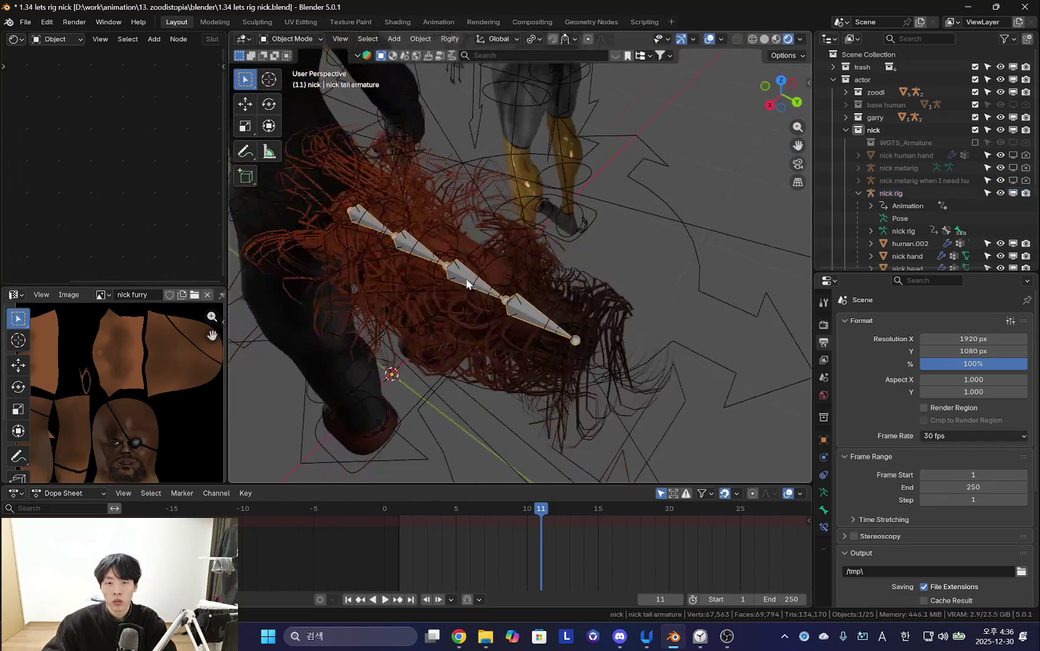
pyautogui.scroll(-5, 938, 190)
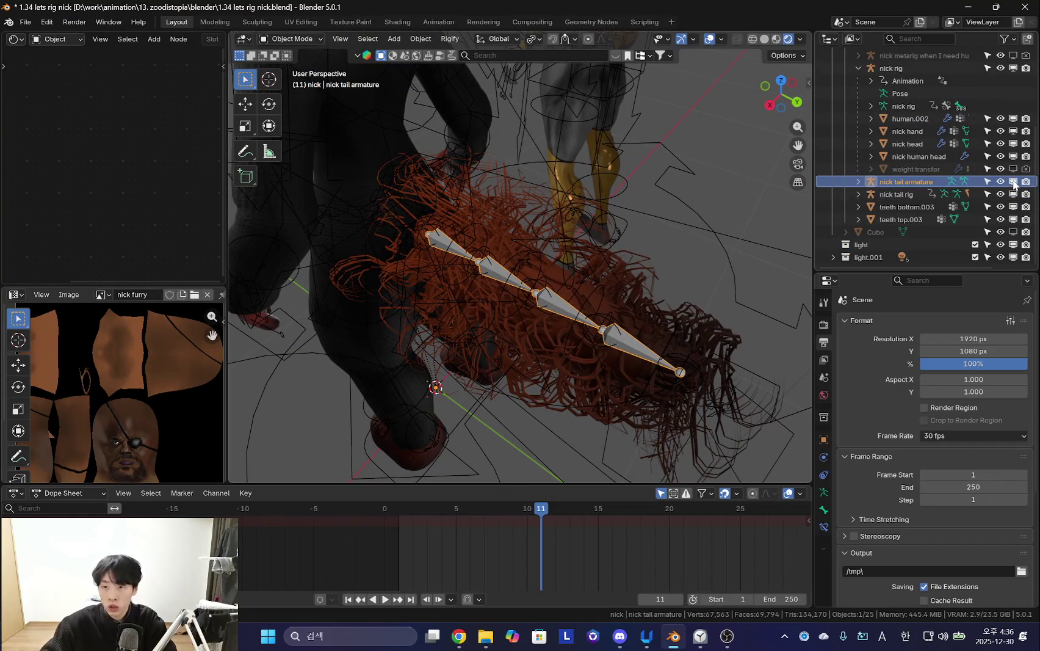
pyautogui.scroll(-5, 658, 300)
pyautogui.click(528, 287)
pyautogui.moveTo(527, 287); pyautogui.dragTo(604, 238, button='middle')
pyautogui.moveTo(582, 283)
pyautogui.mouseDown(button='middle')
pyautogui.moveTo(474, 287)
pyautogui.moveTo(499, 274)
pyautogui.mouseUp(button='middle')
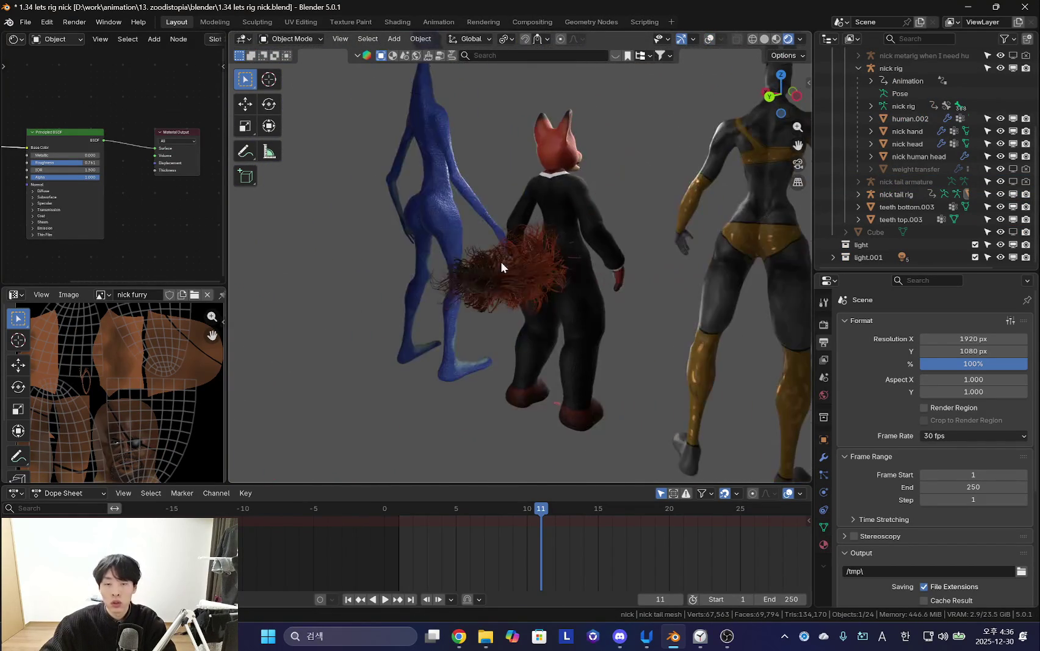
pyautogui.scroll(-5, 594, 297)
pyautogui.scroll(5, 570, 338)
pyautogui.moveTo(571, 338)
pyautogui.mouseDown(button='middle')
pyautogui.moveTo(652, 382)
pyautogui.moveTo(523, 353)
pyautogui.mouseUp(button='middle')
# Select the zoodi metarig and its root bone in Pose Mode.
pyautogui.click(667, 370)
pyautogui.hotkey('ctrl', 'Tab')
pyautogui.scroll(-3, 668, 370)
pyautogui.scroll(3, 592, 375)
pyautogui.click(464, 384)
pyautogui.scroll(-2, 464, 384)
pyautogui.scroll(-3, 696, 314)
pyautogui.scroll(-3, 582, 311)
pyautogui.scroll(8, 616, 342)
# Select the garry rig root and grab it toward the fox.
pyautogui.moveTo(617, 341); pyautogui.dragTo(729, 368, button='middle')
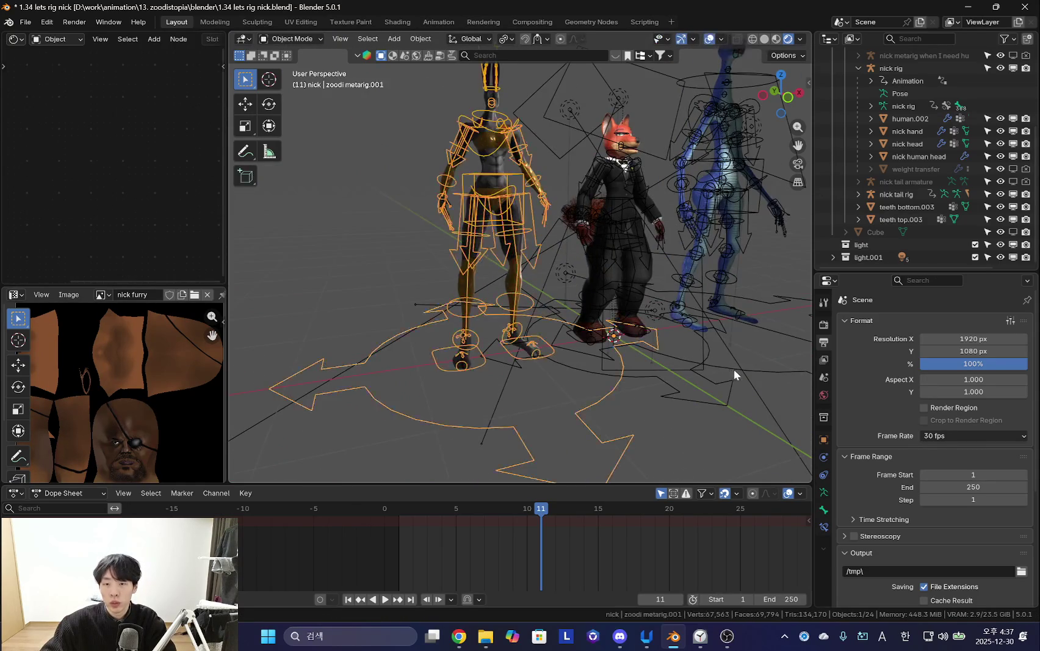
pyautogui.click(668, 376)
pyautogui.moveTo(652, 389); pyautogui.dragTo(610, 379, button='middle')
pyautogui.press('g')
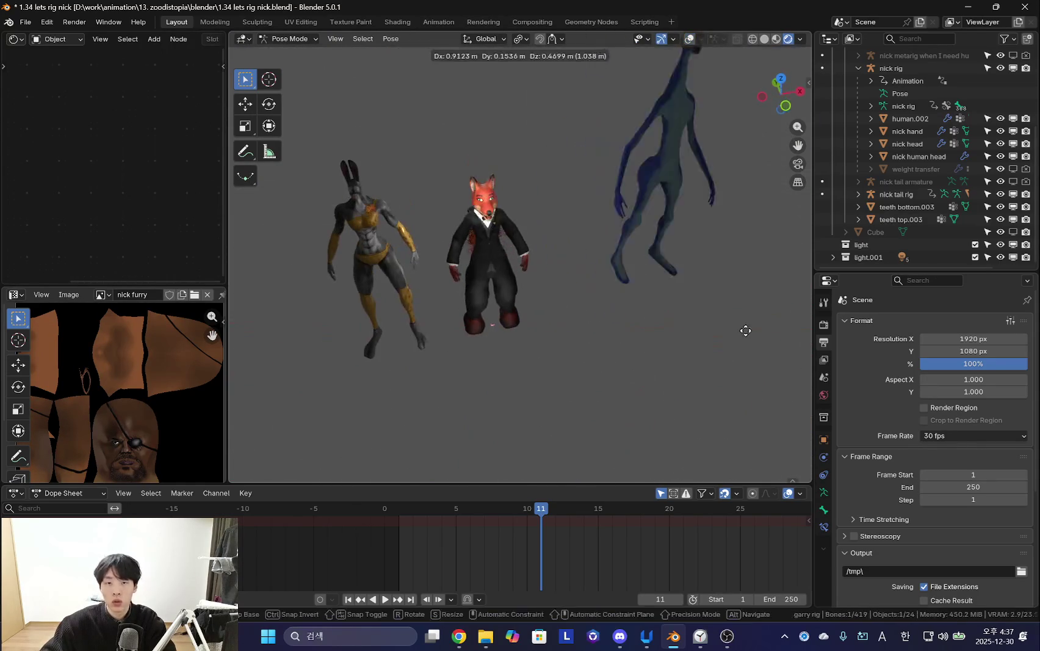
pyautogui.hotkey('ctrl', 'z')
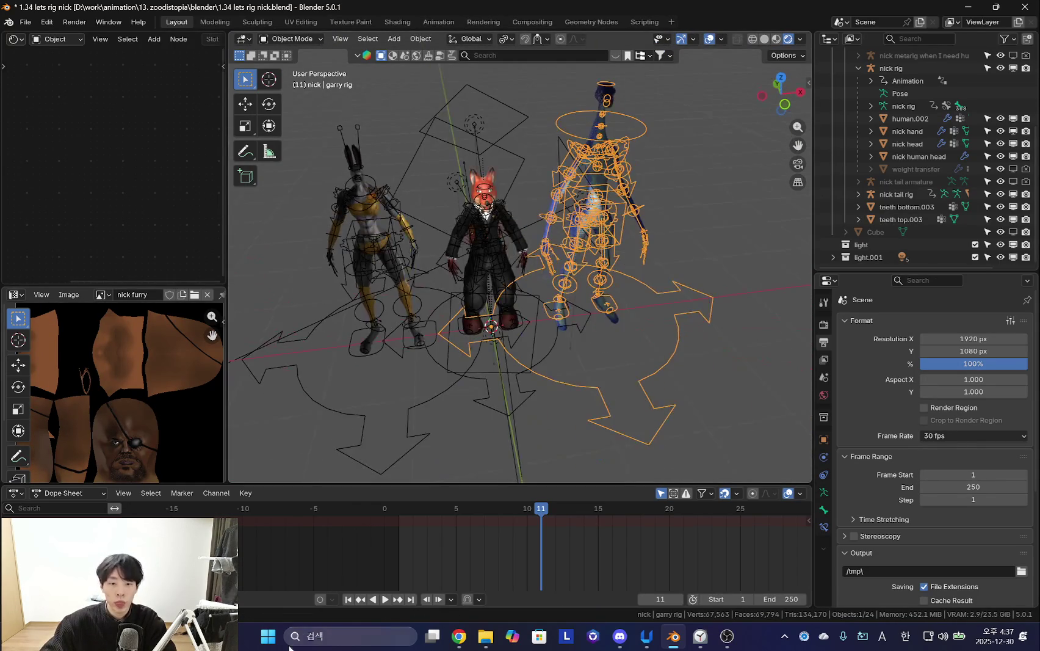
# Search 'pure' in the Windows Start menu and launch PureRef.
pyautogui.click(312, 636)
pyautogui.write('e')
pyautogui.press('BackSpace')
pyautogui.write('ps')
pyautogui.press('BackSpace')
pyautogui.press('BackSpace')
pyautogui.write('pure')
pyautogui.press('Return')
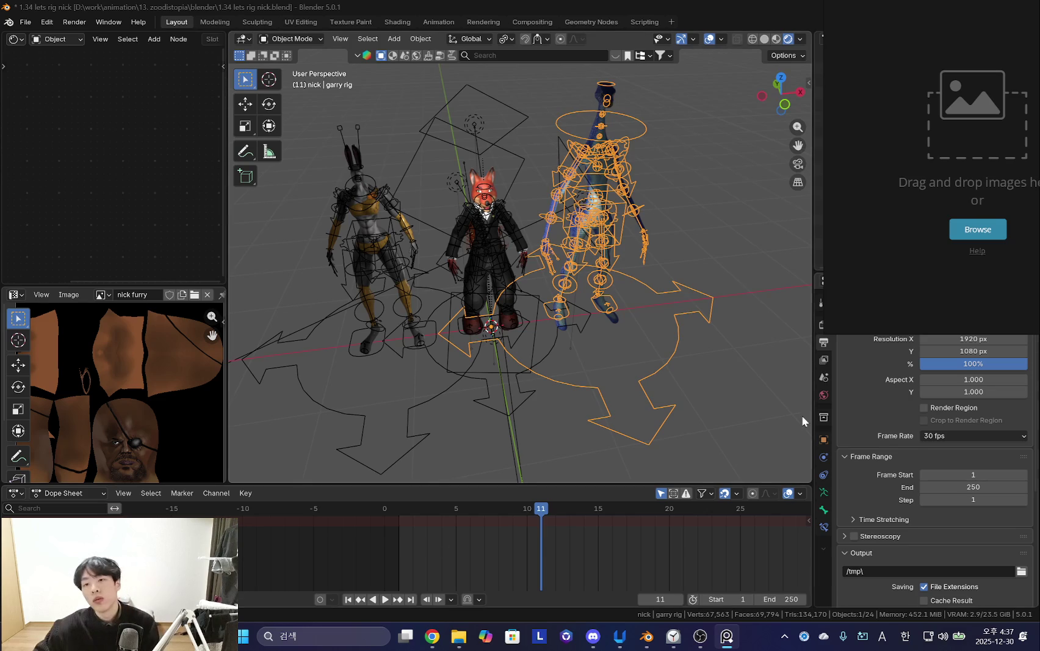
# Widen the PureRef window and open the saved NewScene.pur reference board.
pyautogui.moveTo(579, 273); pyautogui.dragTo(718, 280)
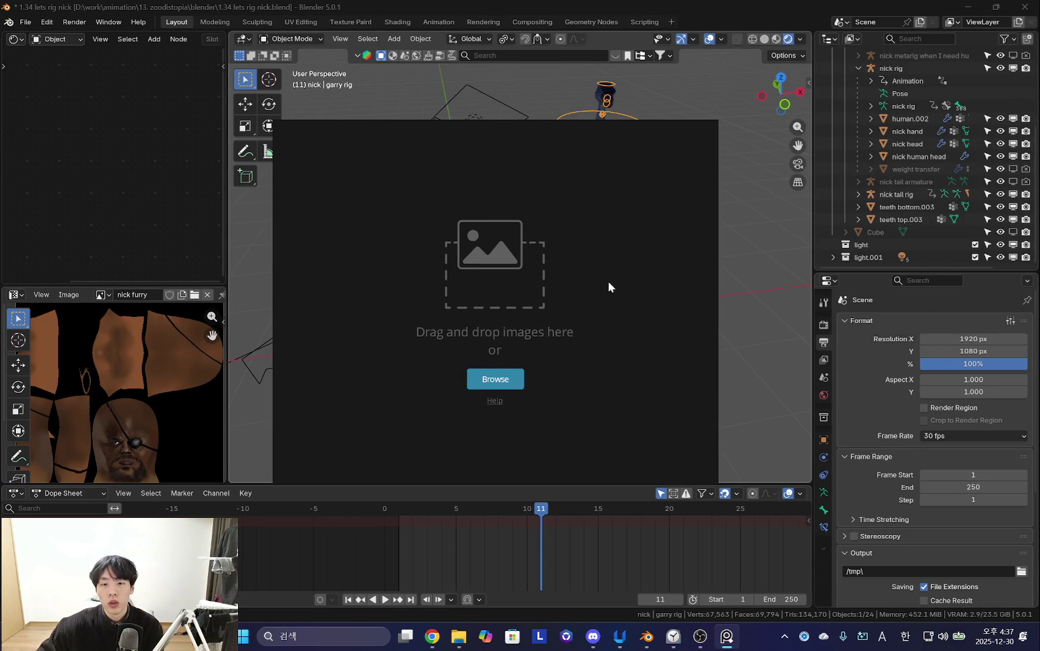
pyautogui.rightClick(596, 352)
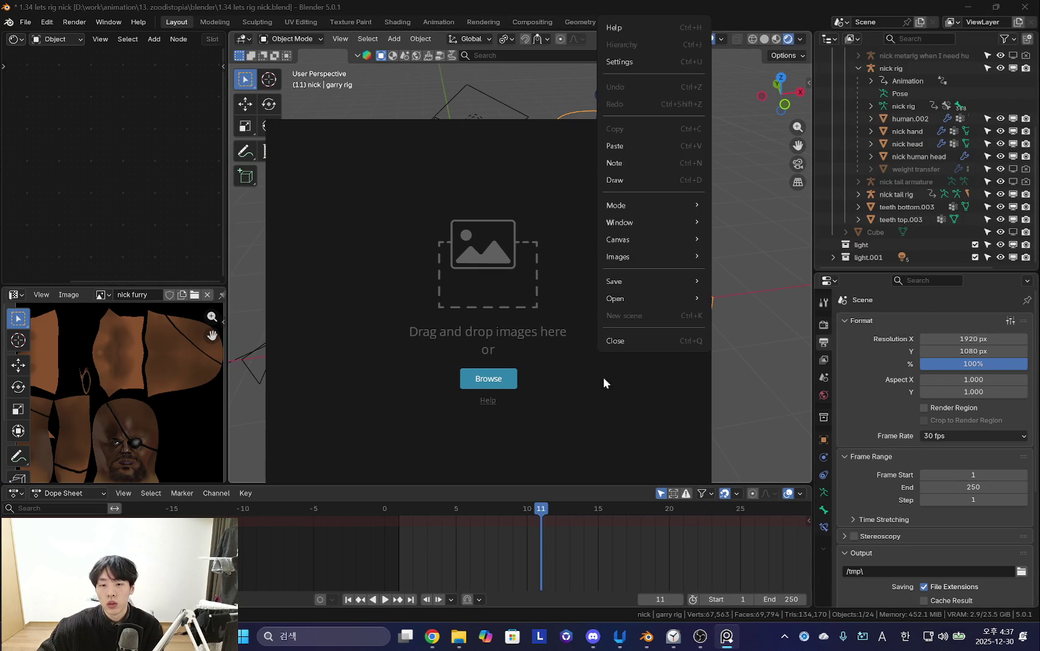
pyautogui.click(729, 310)
pyautogui.click(488, 378)
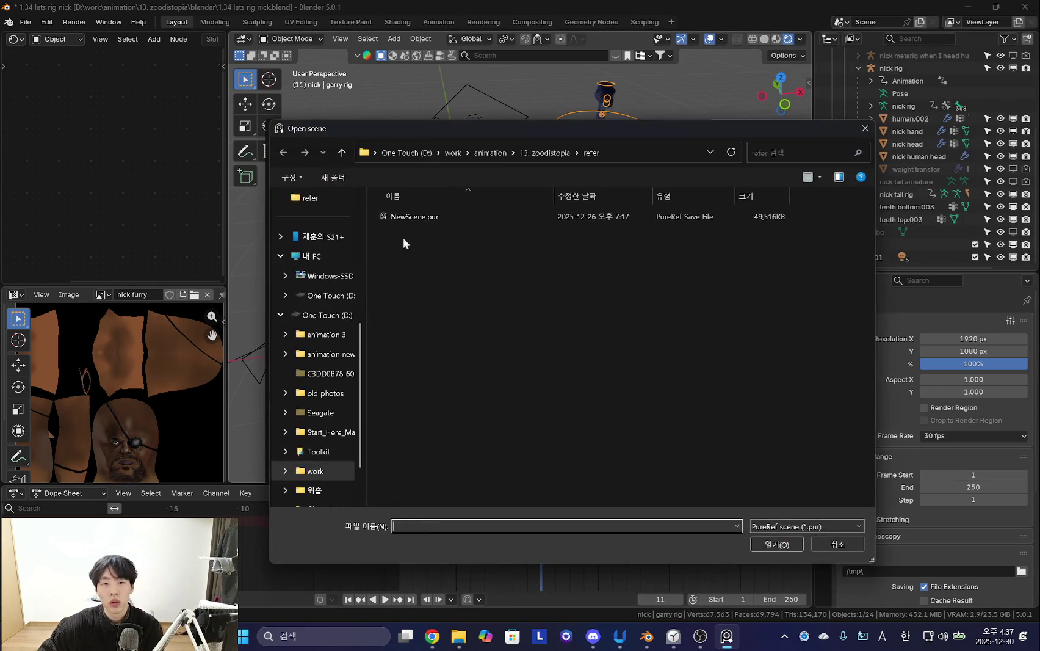
pyautogui.doubleClick(414, 215)
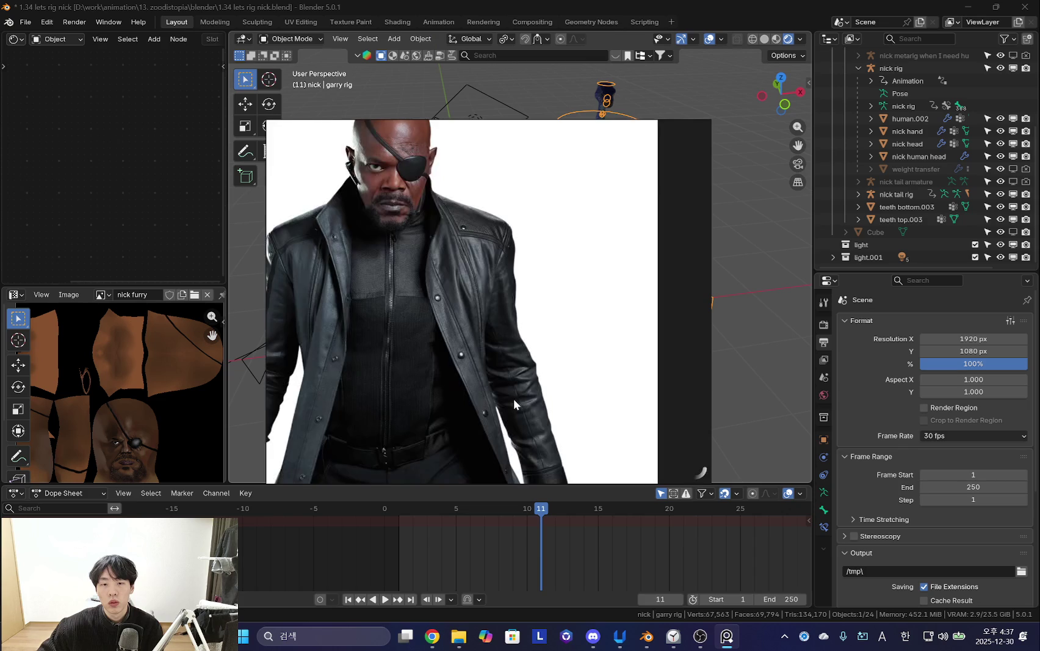
# Zoom through the reference photos, move the board left, and refocus Blender with overlays hidden.
pyautogui.scroll(-3, 514, 401)
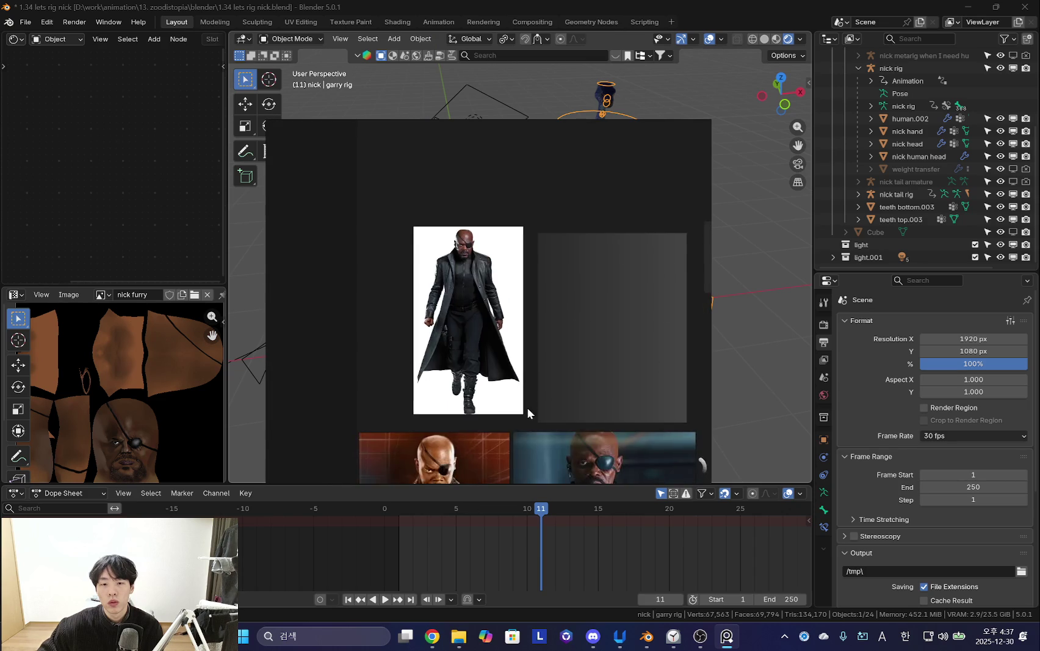
pyautogui.scroll(3, 484, 341)
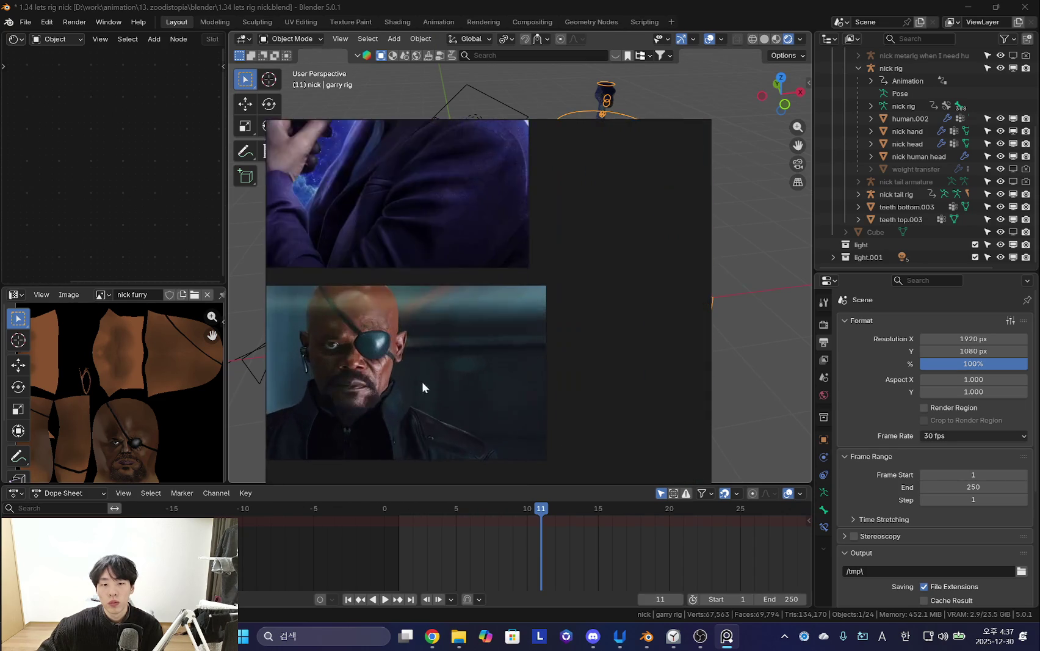
pyautogui.scroll(2, 433, 383)
pyautogui.moveTo(560, 370); pyautogui.dragTo(254, 338)
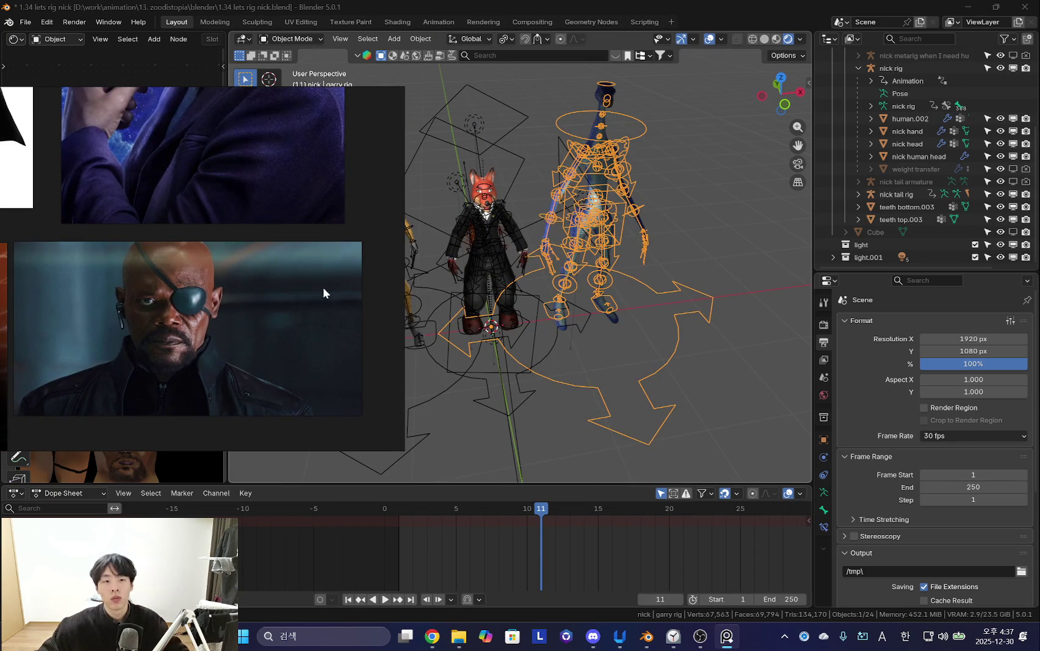
pyautogui.scroll(-3, 230, 305)
pyautogui.scroll(5, 244, 287)
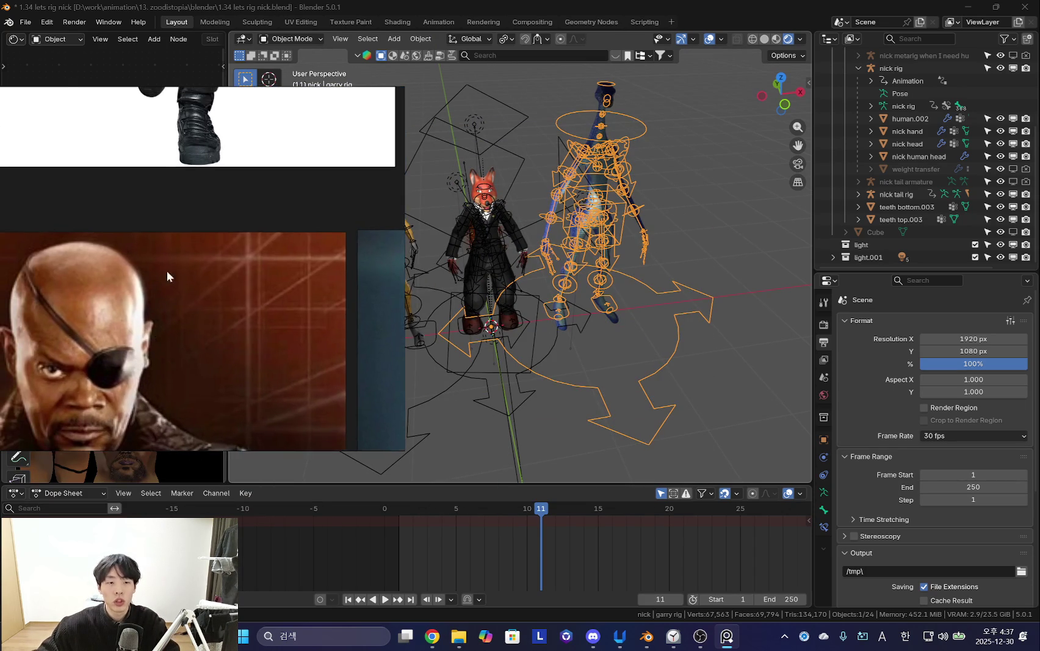
pyautogui.click(645, 322)
pyautogui.hotkey('shift', 'alt', 'z')
pyautogui.scroll(4, 645, 322)
pyautogui.hotkey('shift', 'b')
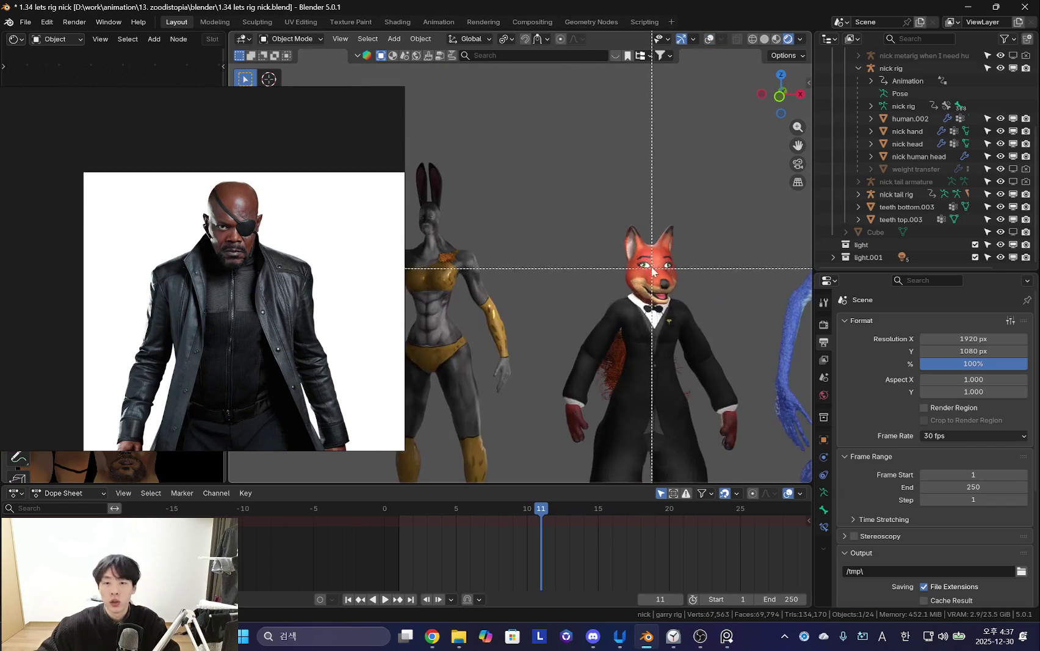
# Hide the fox head and turn overlays off to reveal the human head with the eye patch.
pyautogui.hotkey('shift', 'alt', 'z')
pyautogui.scroll(4, 659, 262)
pyautogui.click(656, 268)
pyautogui.scroll(-2, 652, 272)
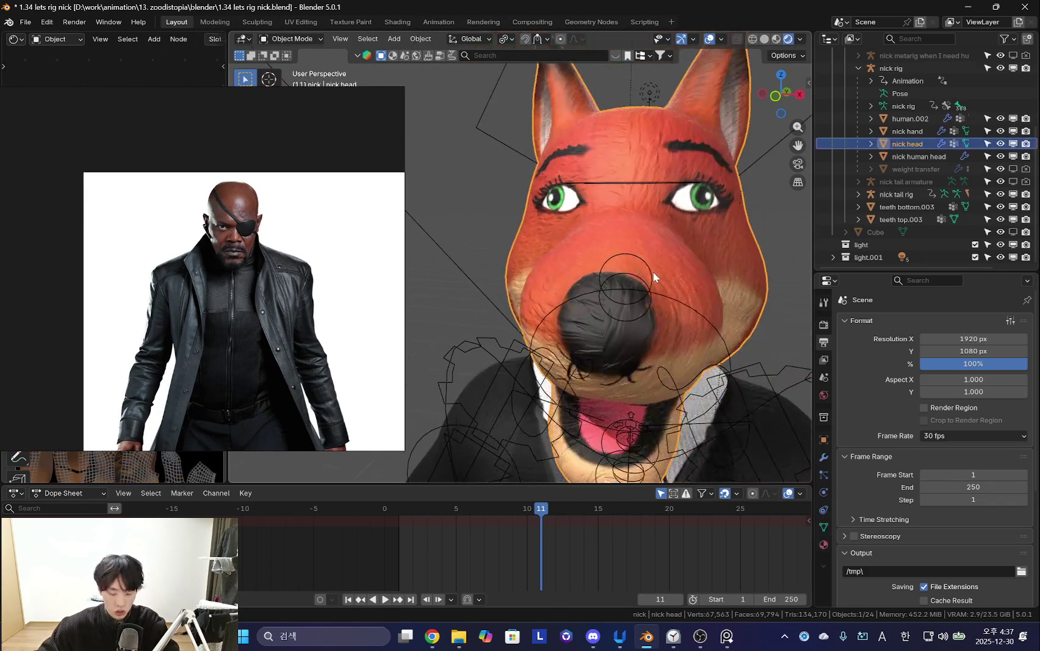
pyautogui.press('h')
pyautogui.hotkey('shift', 'alt', 'z')
pyautogui.scroll(2, 765, 367)
pyautogui.scroll(4, 607, 326)
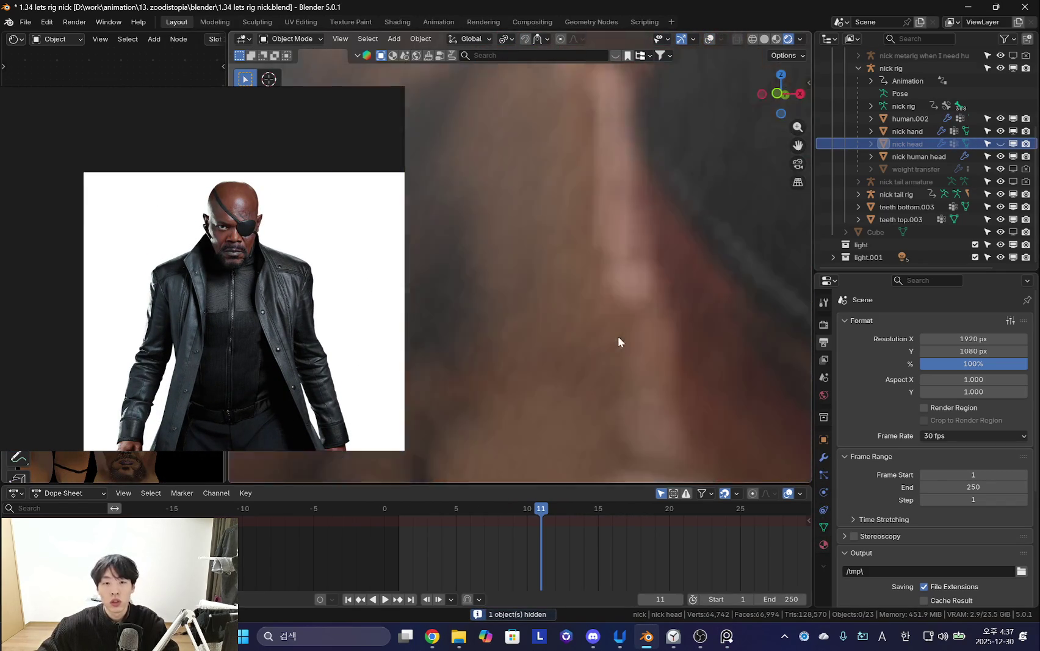
pyautogui.scroll(-4, 617, 334)
# Orbit and zoom the viewport in on the human head's painted eye.
pyautogui.moveTo(588, 344)
pyautogui.mouseDown(button='middle')
pyautogui.moveTo(632, 316)
pyautogui.moveTo(605, 354)
pyautogui.mouseUp(button='middle')
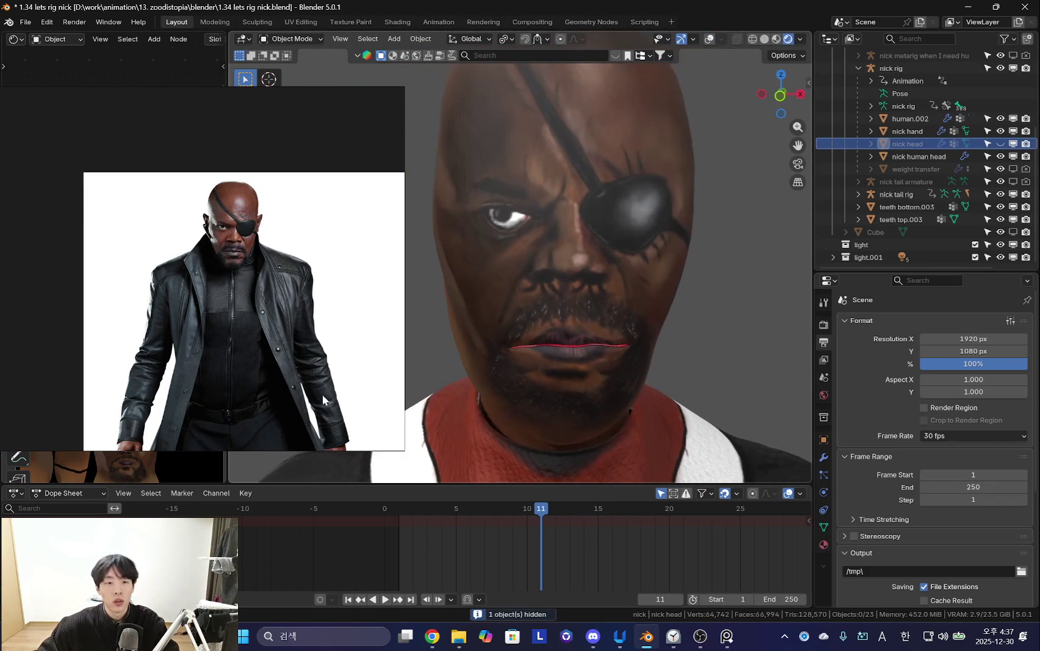
pyautogui.scroll(2, 241, 345)
pyautogui.scroll(-2, 296, 377)
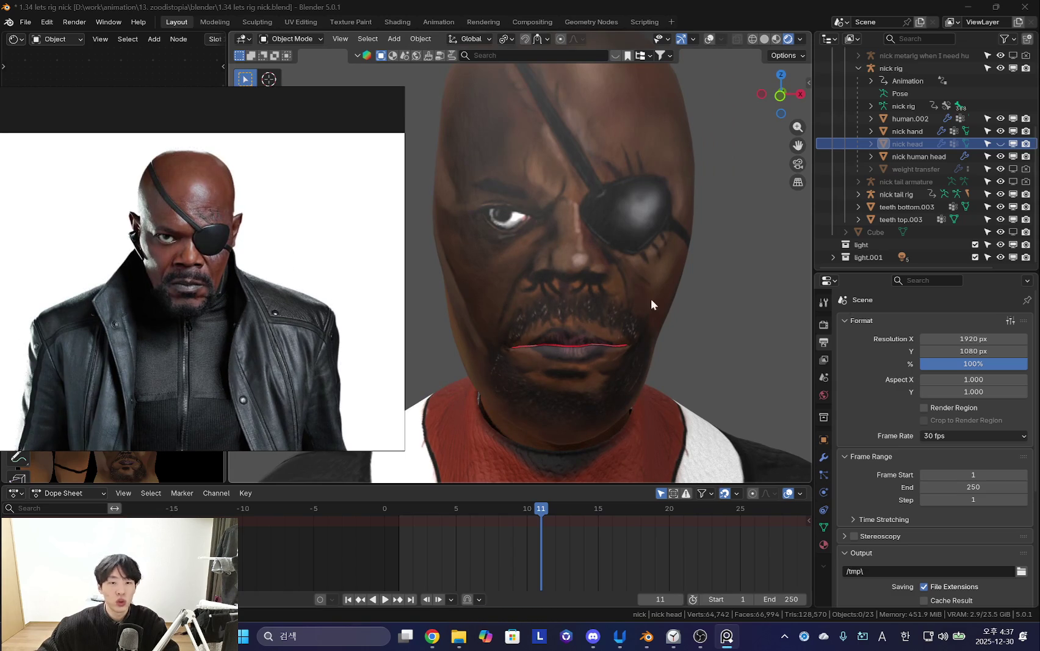
pyautogui.scroll(-2, 186, 329)
pyautogui.scroll(4, 135, 280)
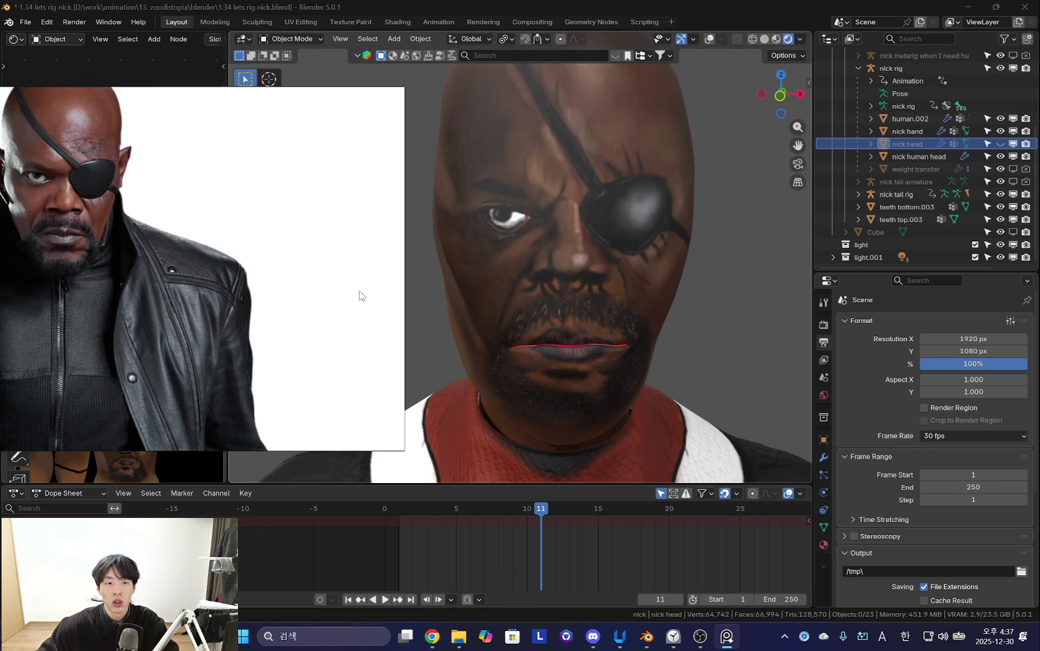
pyautogui.scroll(-2, 252, 306)
pyautogui.scroll(2, 308, 335)
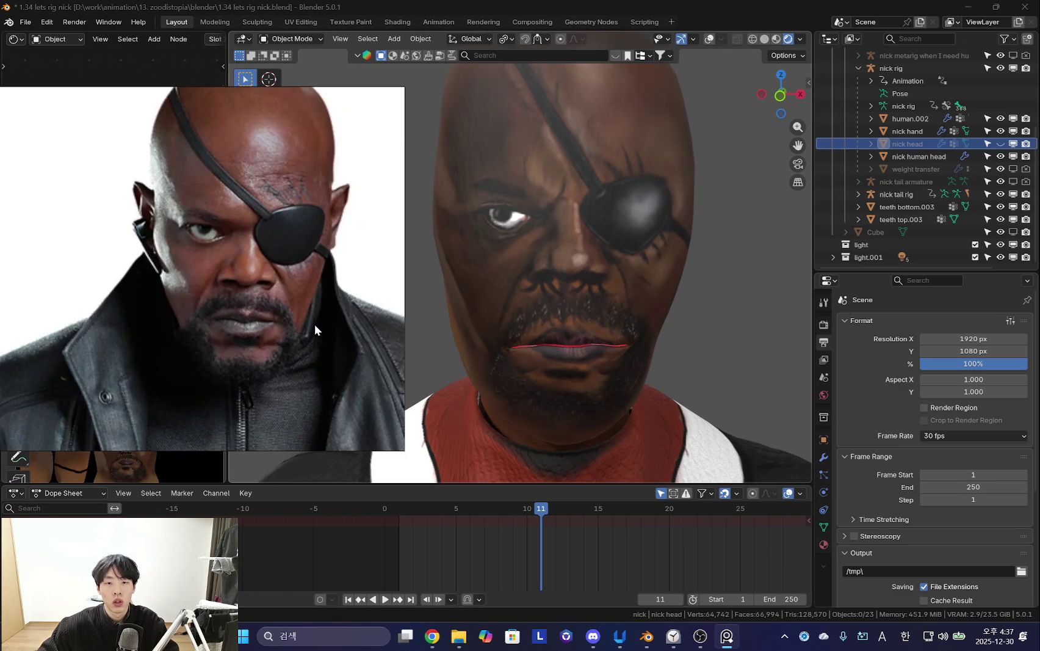
pyautogui.scroll(1, 366, 365)
pyautogui.scroll(2, 245, 277)
pyautogui.scroll(3, 316, 285)
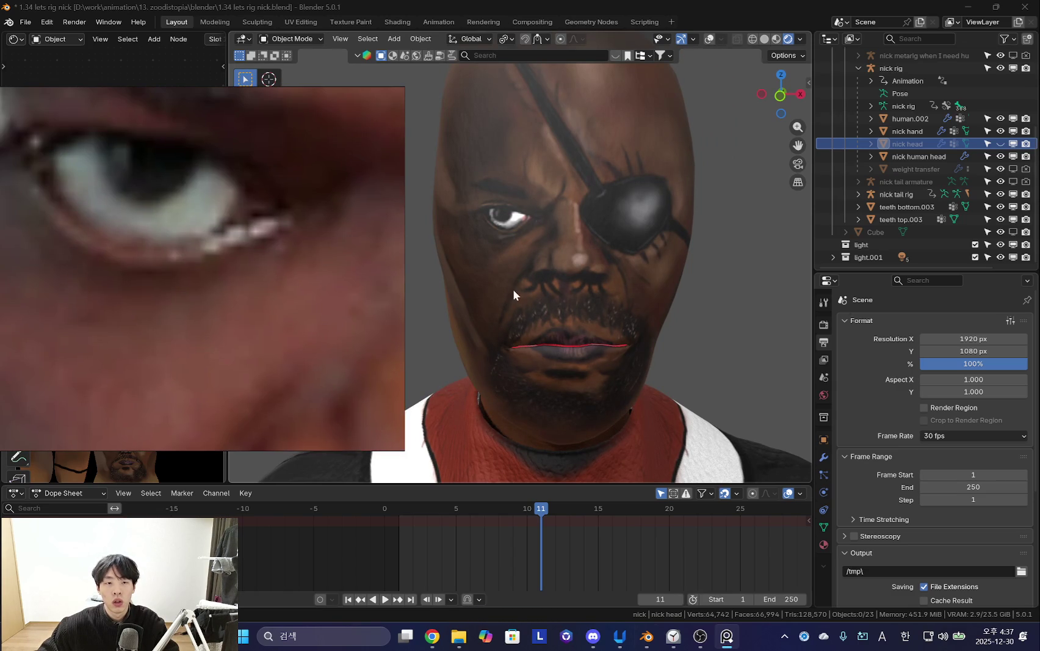
pyautogui.scroll(3, 663, 346)
pyautogui.scroll(2, 614, 295)
pyautogui.scroll(3, 613, 342)
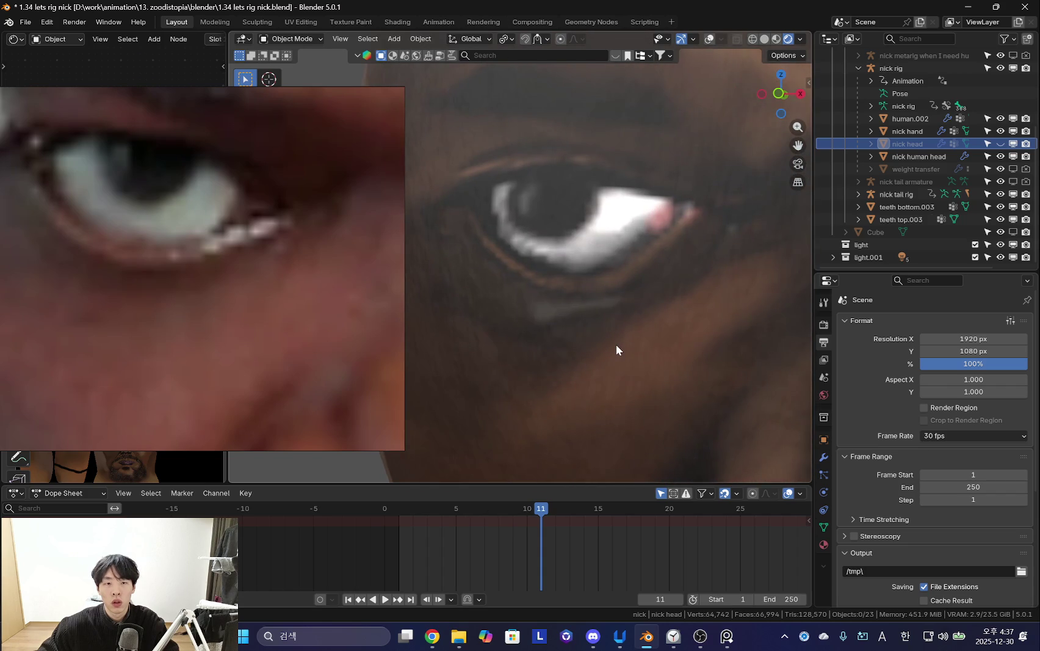
pyautogui.keyDown('shift'); pyautogui.moveTo(616, 344); pyautogui.dragTo(599, 359, button='middle'); pyautogui.keyUp('shift')
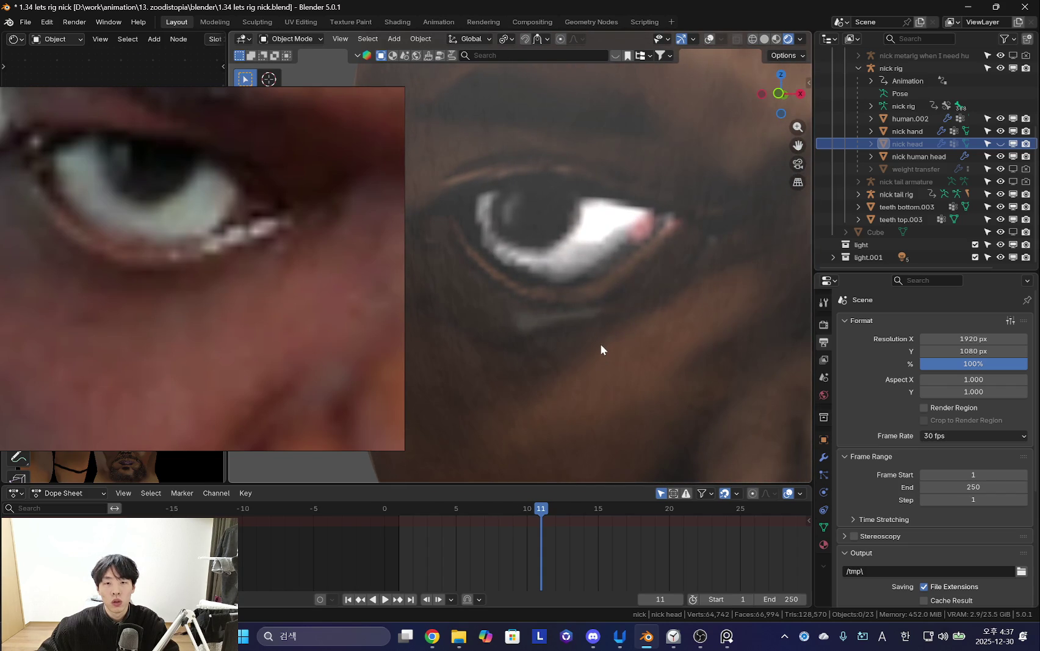
pyautogui.scroll(-5, 602, 339)
pyautogui.scroll(2, 624, 355)
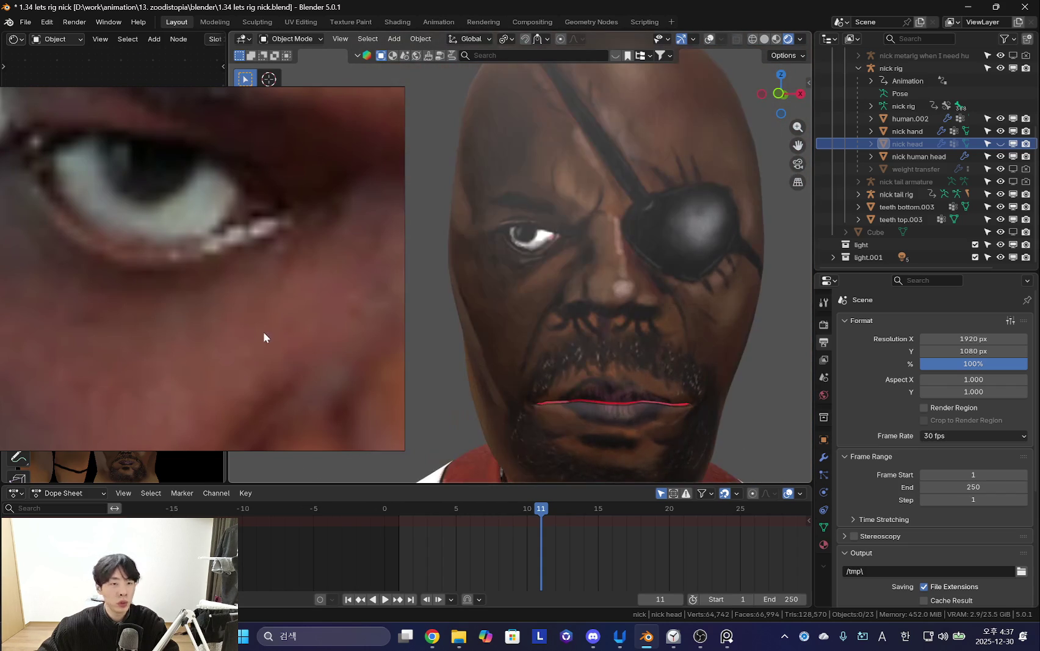
# Fit and zoom the reference photo onto the eye and compare it with the model.
pyautogui.press('Home')
pyautogui.scroll(4, 240, 371)
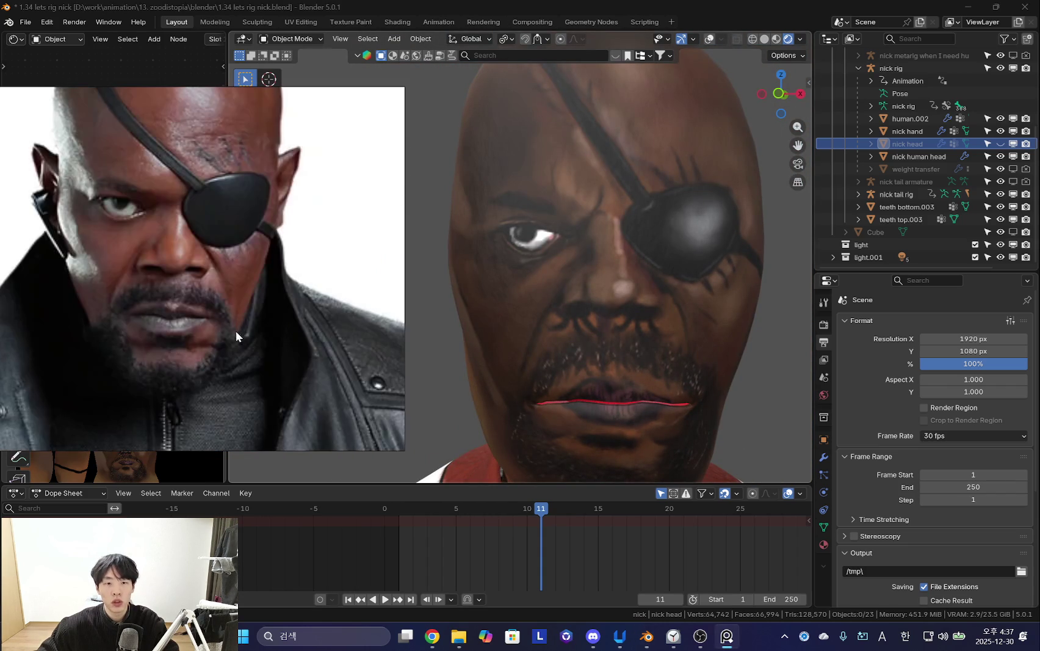
pyautogui.scroll(2, 162, 248)
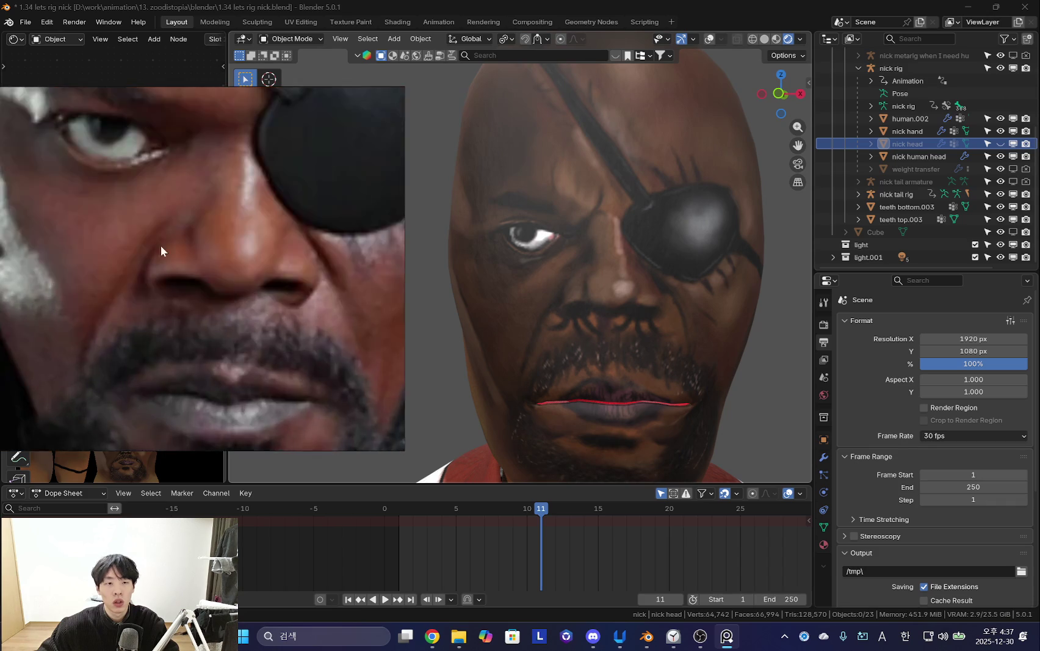
pyautogui.scroll(2, 197, 253)
pyautogui.scroll(2, 281, 336)
pyautogui.moveTo(606, 332)
pyautogui.mouseDown(button='middle')
pyautogui.moveTo(627, 364)
pyautogui.moveTo(615, 420)
pyautogui.mouseUp(button='middle')
pyautogui.scroll(3, 611, 384)
pyautogui.click(200, 262)
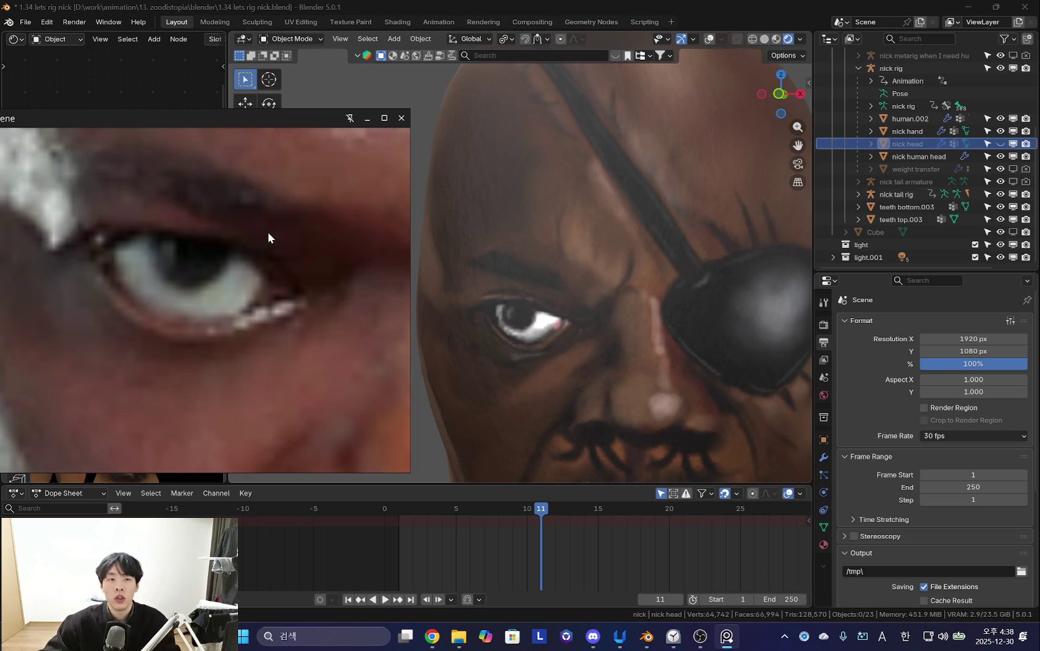
pyautogui.scroll(-5, 561, 277)
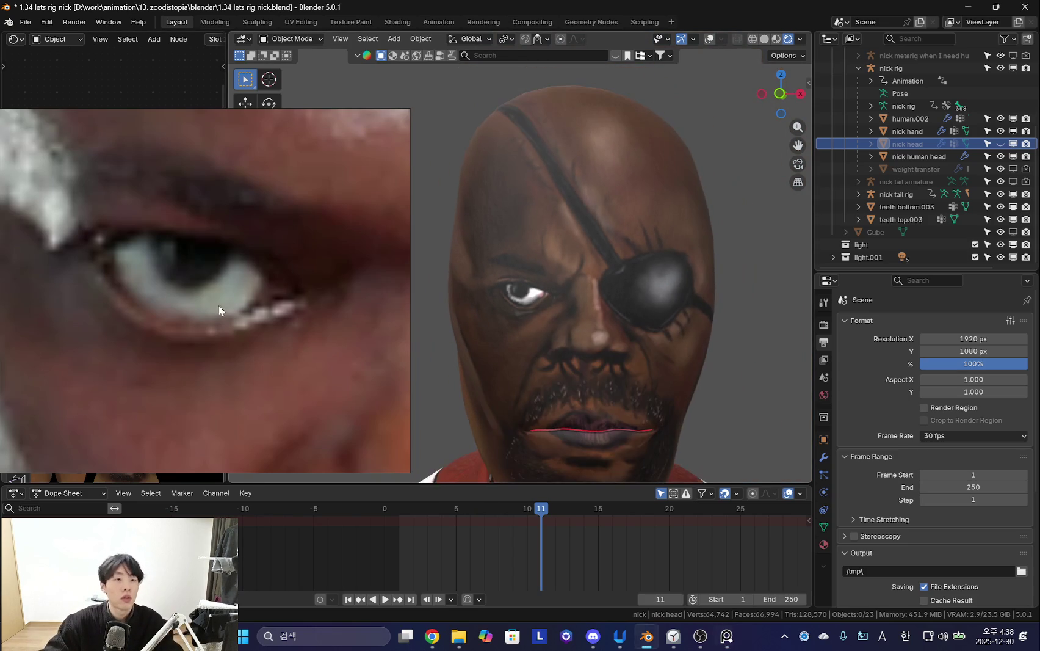
pyautogui.click(25, 22)
# Save the project as '1.35 nick rigged lets try fixing eye for last time.blend'.
pyautogui.click(46, 116)
pyautogui.click(409, 486)
pyautogui.write('1')
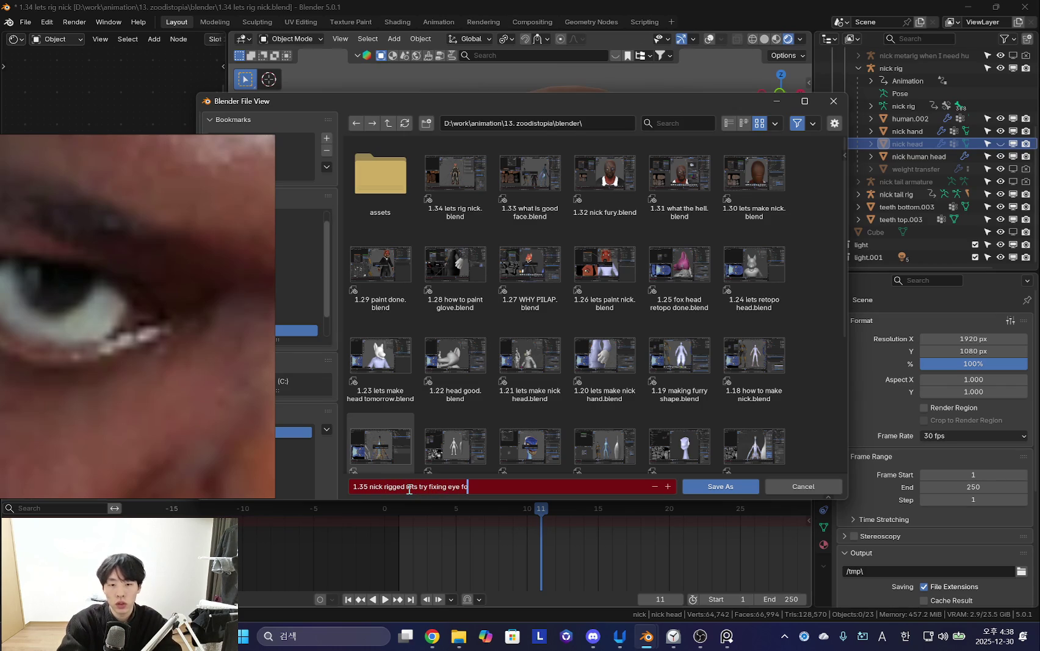
pyautogui.write('ime')
pyautogui.press('Return')
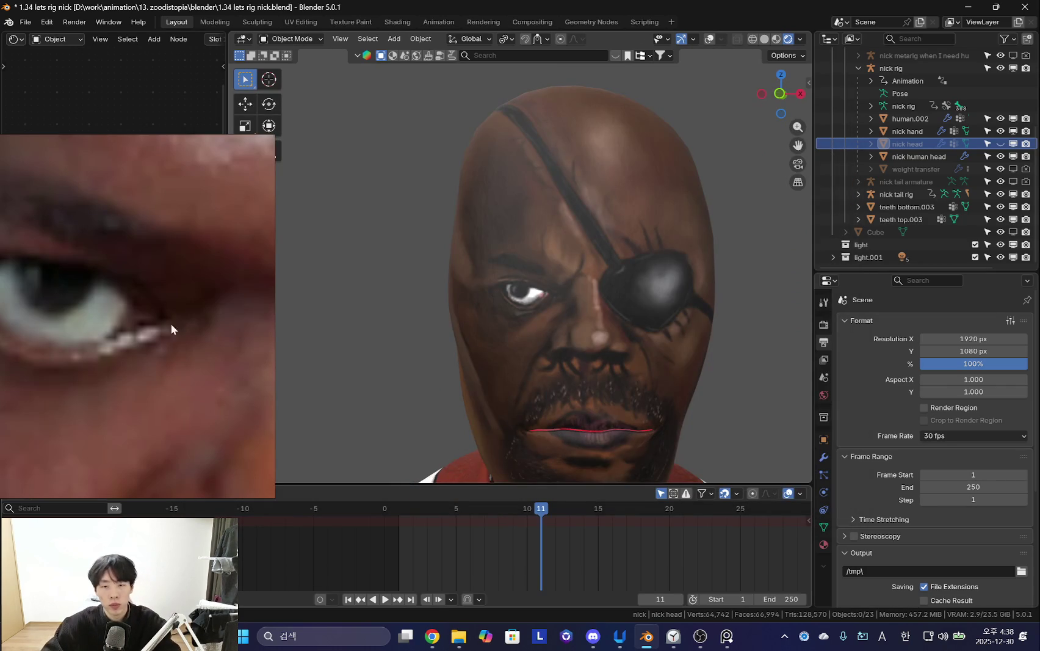
pyautogui.scroll(5, 549, 336)
pyautogui.scroll(3, 618, 331)
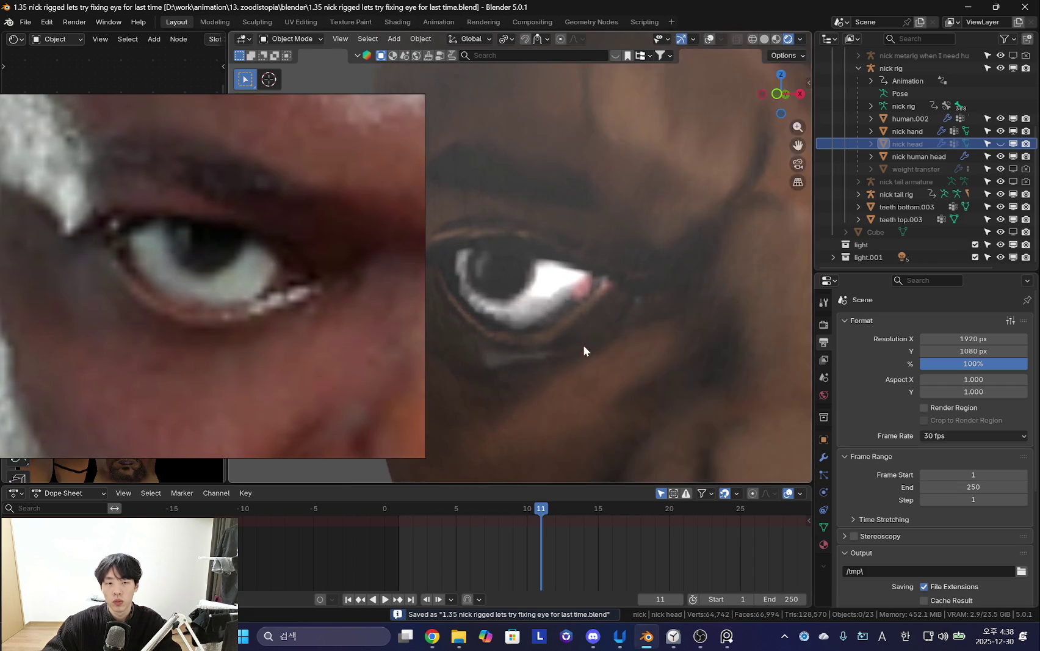
# Put the nick human head into Texture Paint and undo the stray eyebrow scribble.
pyautogui.scroll(-5, 580, 345)
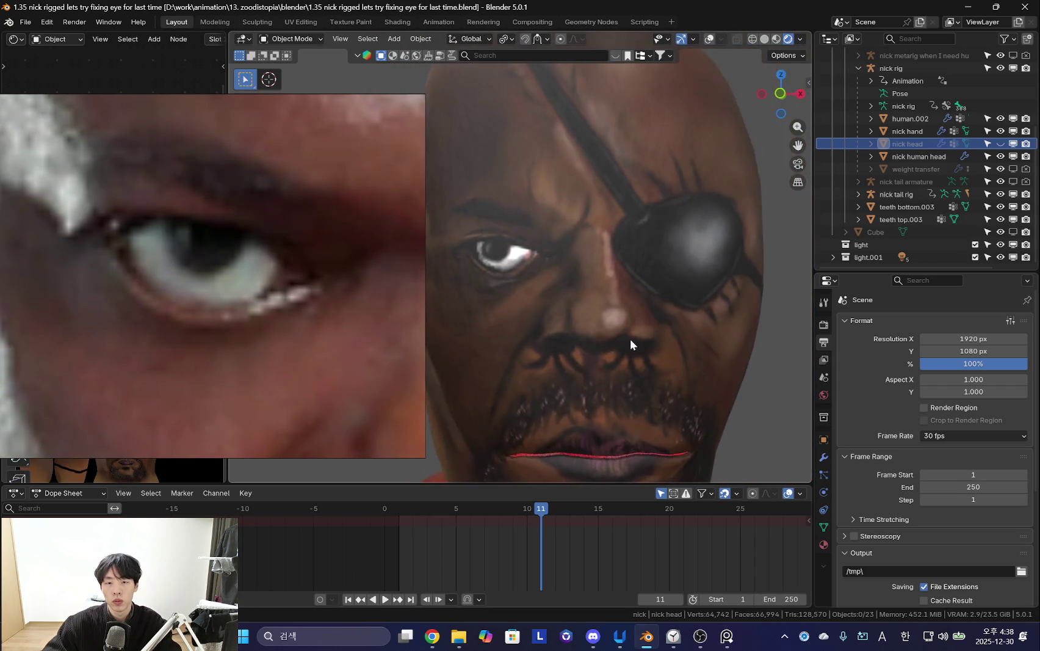
pyautogui.scroll(2, 630, 340)
pyautogui.scroll(2, 606, 341)
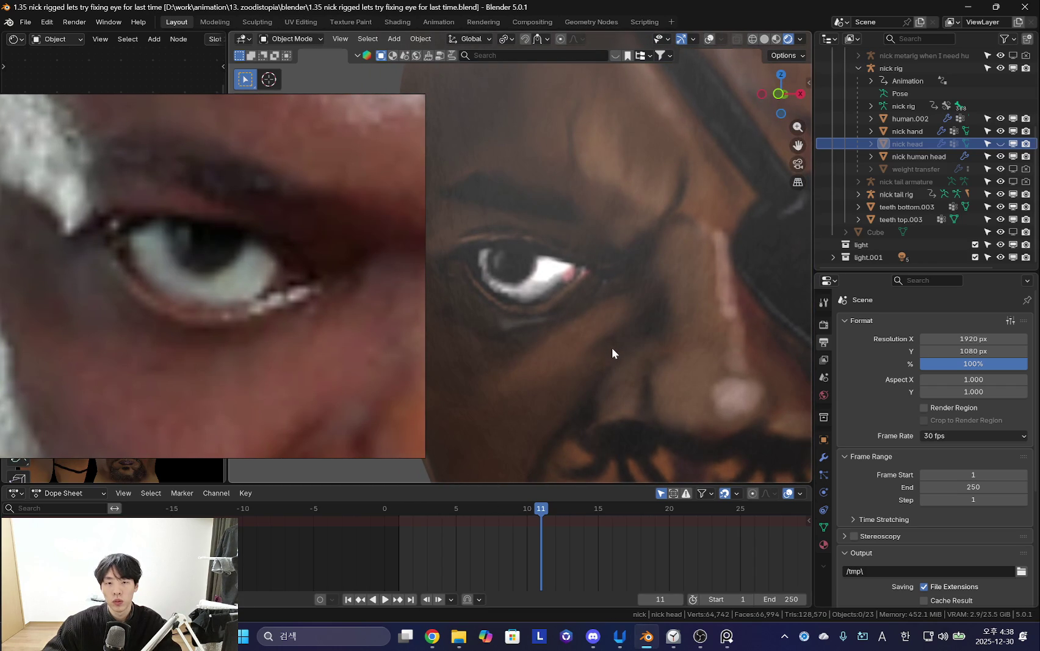
pyautogui.click(611, 347)
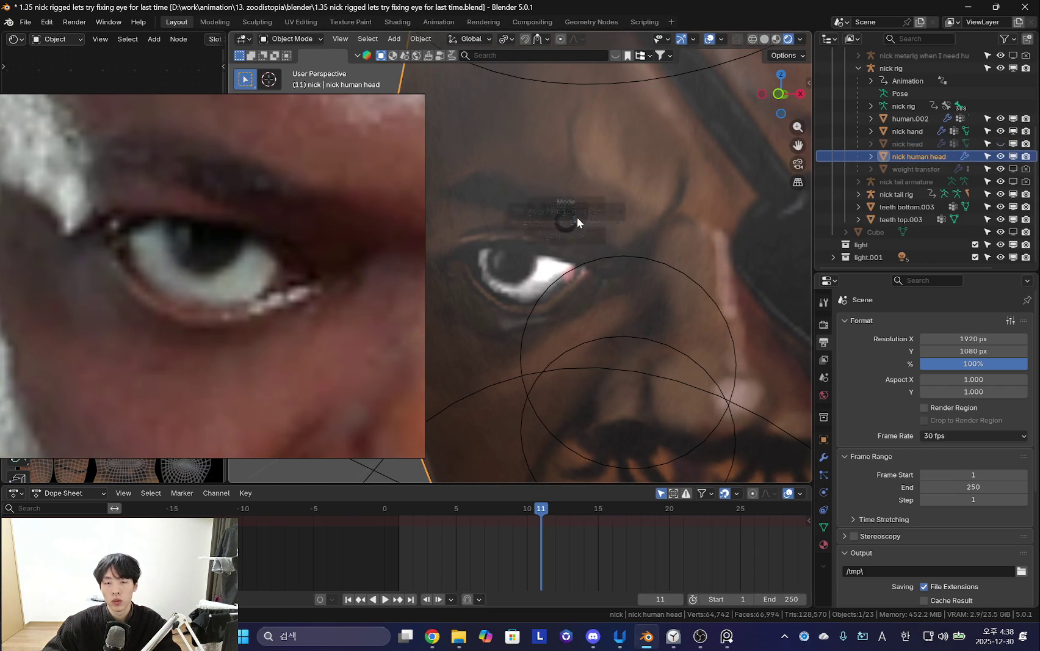
pyautogui.hotkey('ctrl', 'Tab')
pyautogui.click(668, 168)
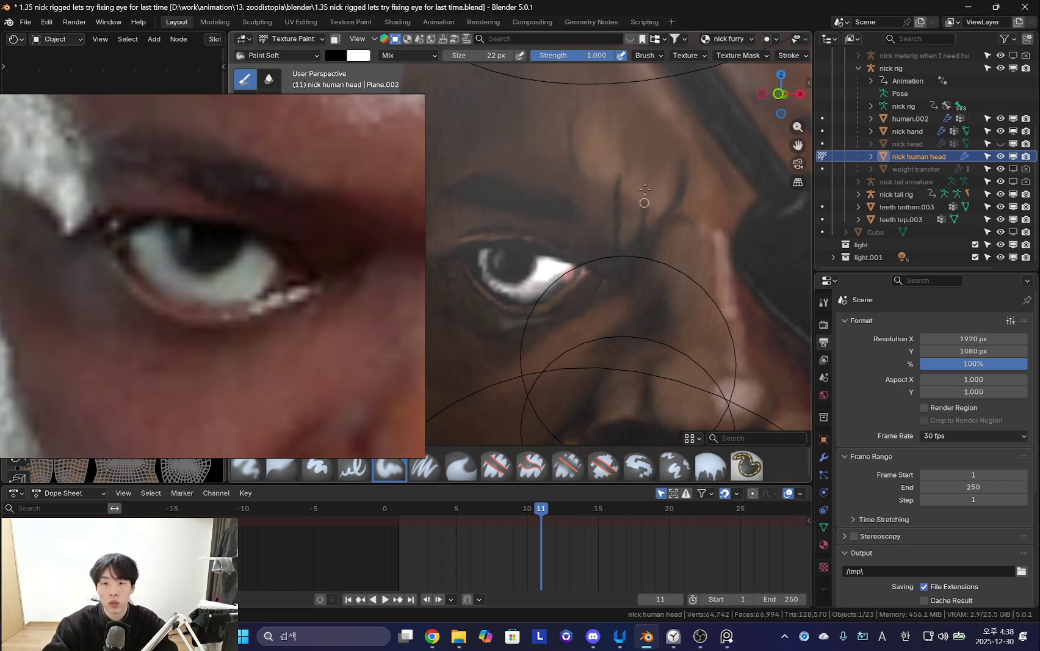
pyautogui.hotkey('ctrl', 'z')
# With a 54 px brush, paint lighter skin over the brow patch, then exit and quit Blender.
pyautogui.press('f')
pyautogui.click(647, 174)
pyautogui.press('f')
pyautogui.click(613, 165)
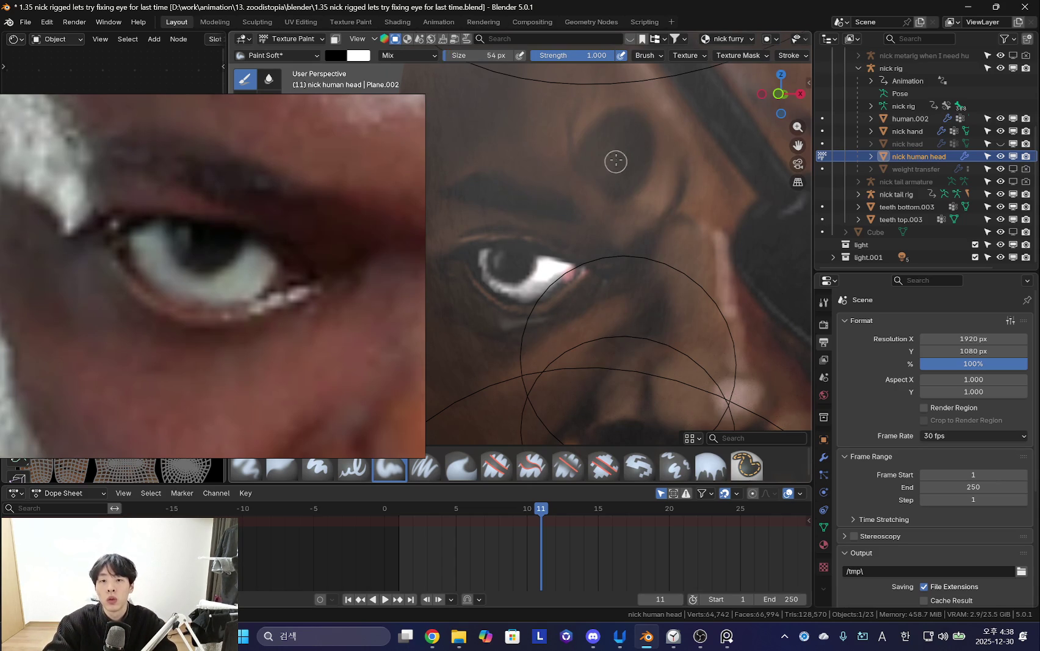
pyautogui.moveTo(630, 162); pyautogui.dragTo(587, 147)
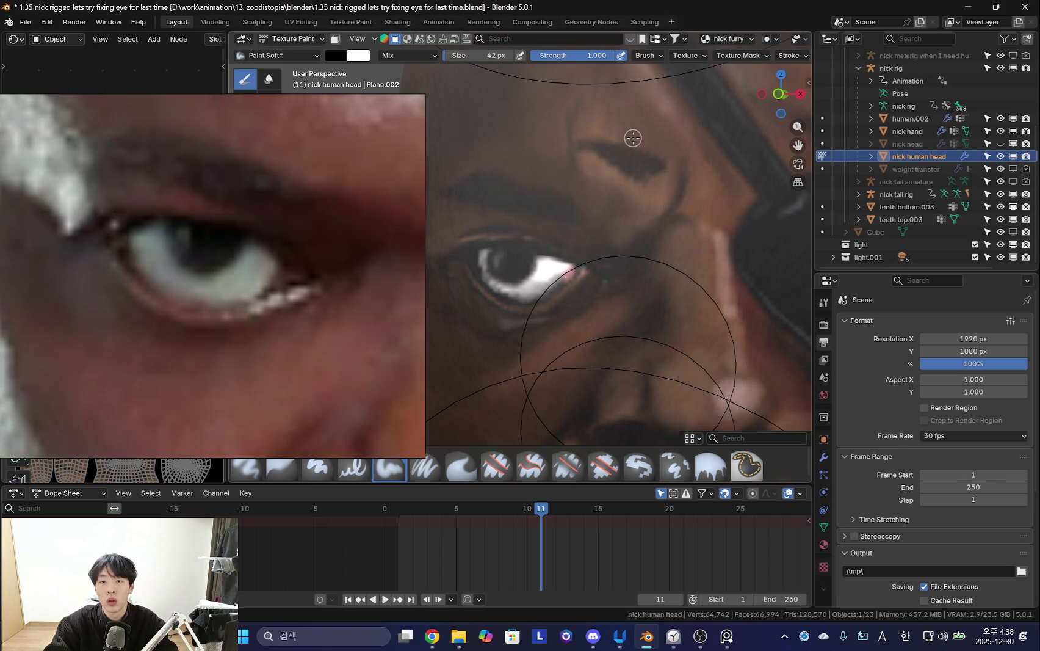
pyautogui.scroll(2, 634, 136)
pyautogui.scroll(4, 665, 219)
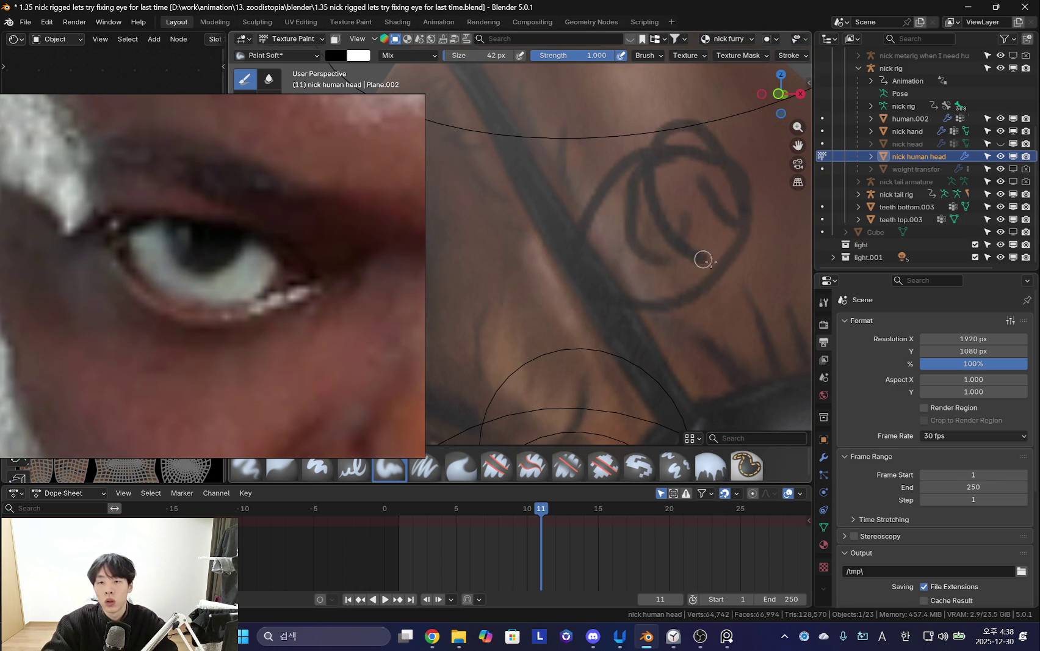
pyautogui.scroll(-1, 711, 235)
pyautogui.scroll(-1, 699, 246)
pyautogui.scroll(-1, 673, 176)
pyautogui.scroll(-2, 654, 219)
pyautogui.scroll(2, 654, 219)
pyautogui.hotkey('ctrl', 'Tab')
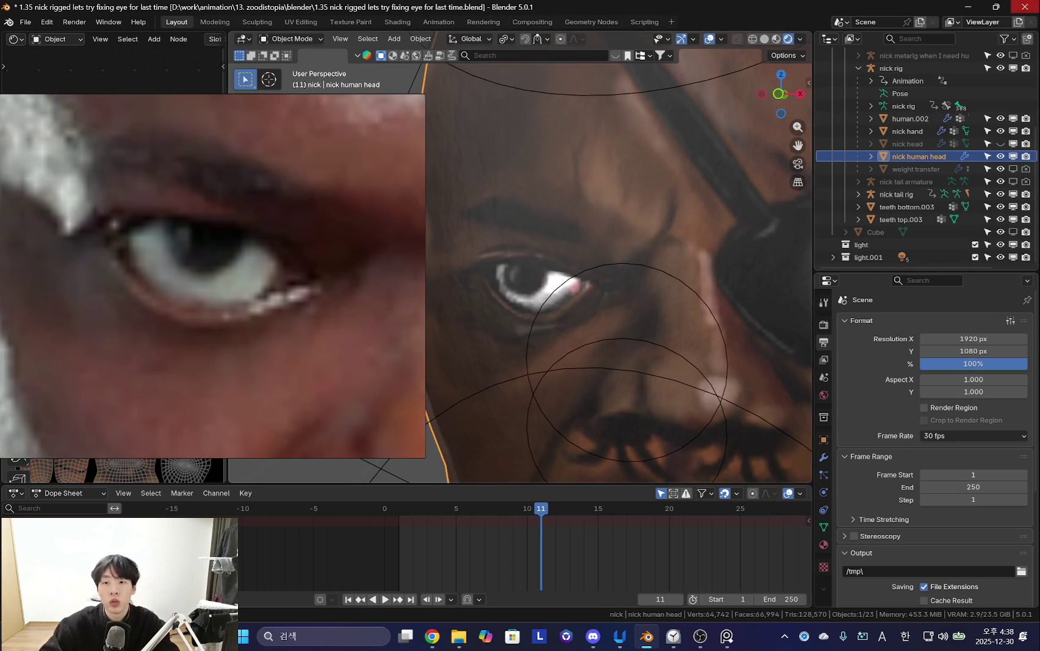
pyautogui.click(1025, 6)
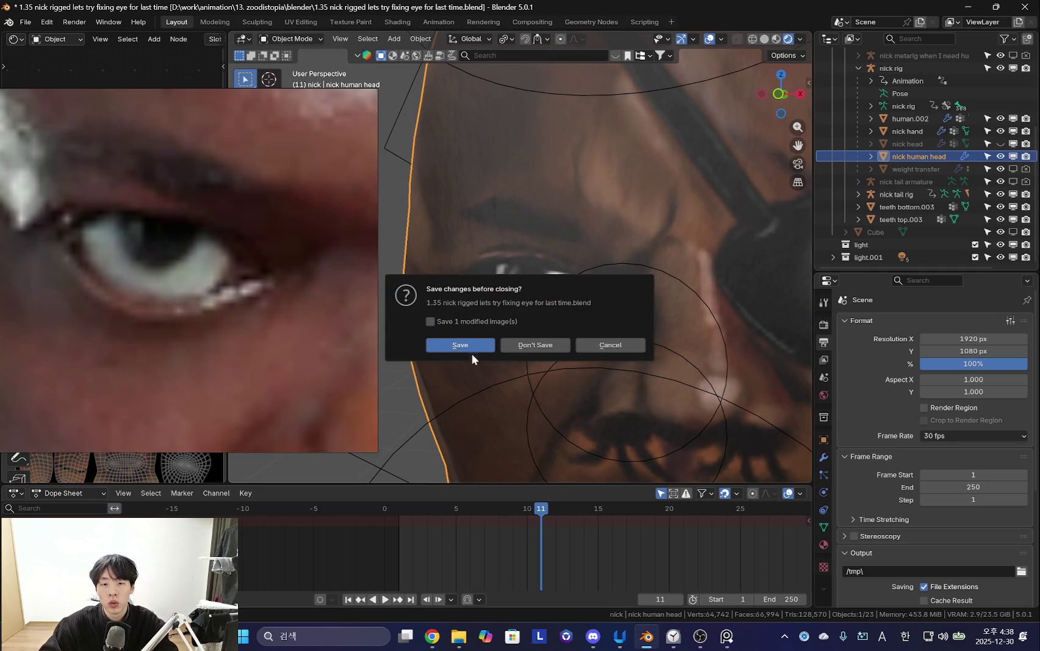
# Confirm saving before Blender closes, then go to the YouTube Music home page.
pyautogui.press('Return')
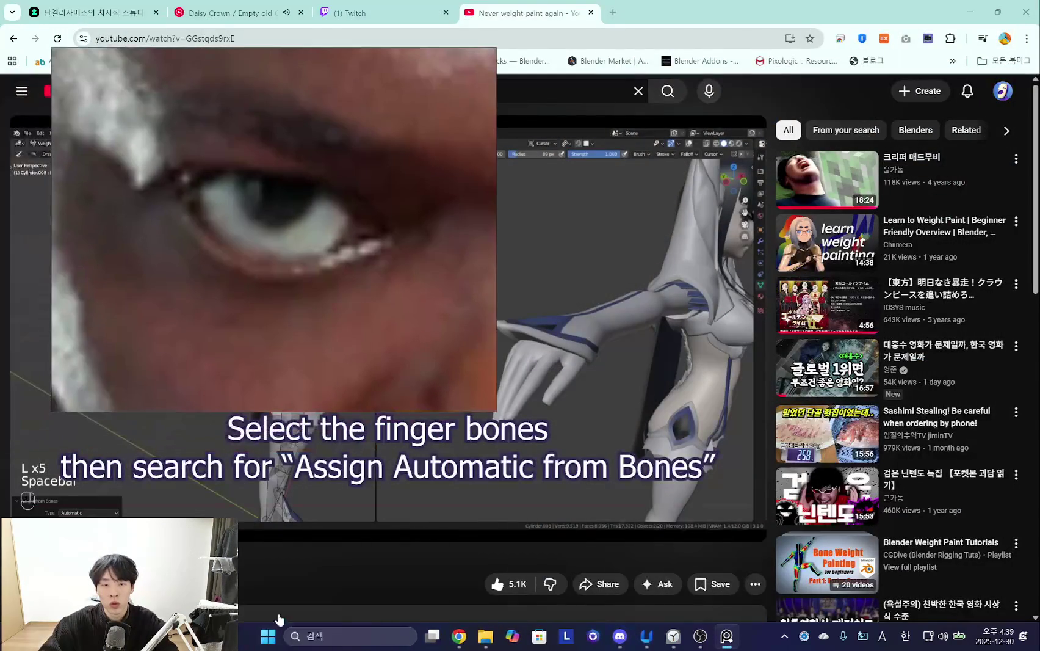
pyautogui.click(335, 648)
pyautogui.write('b')
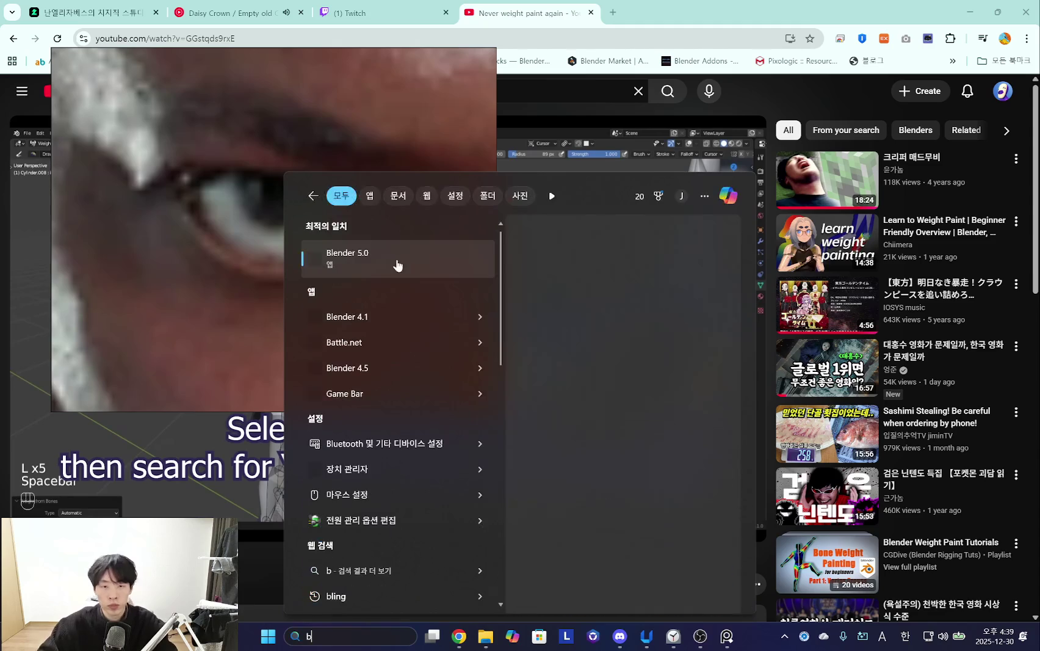
pyautogui.click(232, 13)
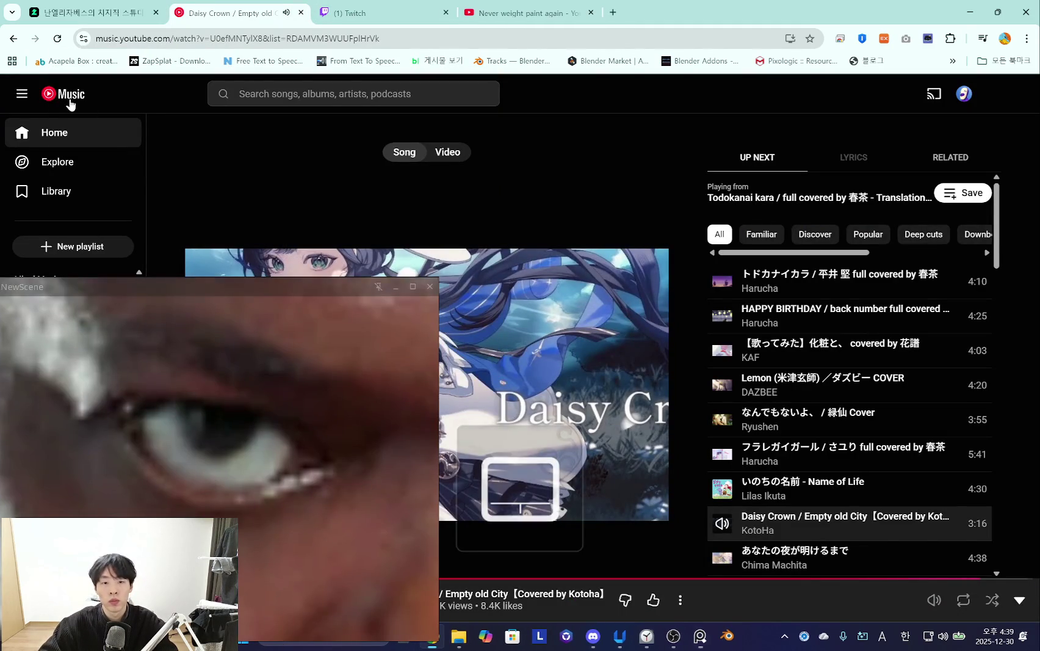
pyautogui.click(70, 101)
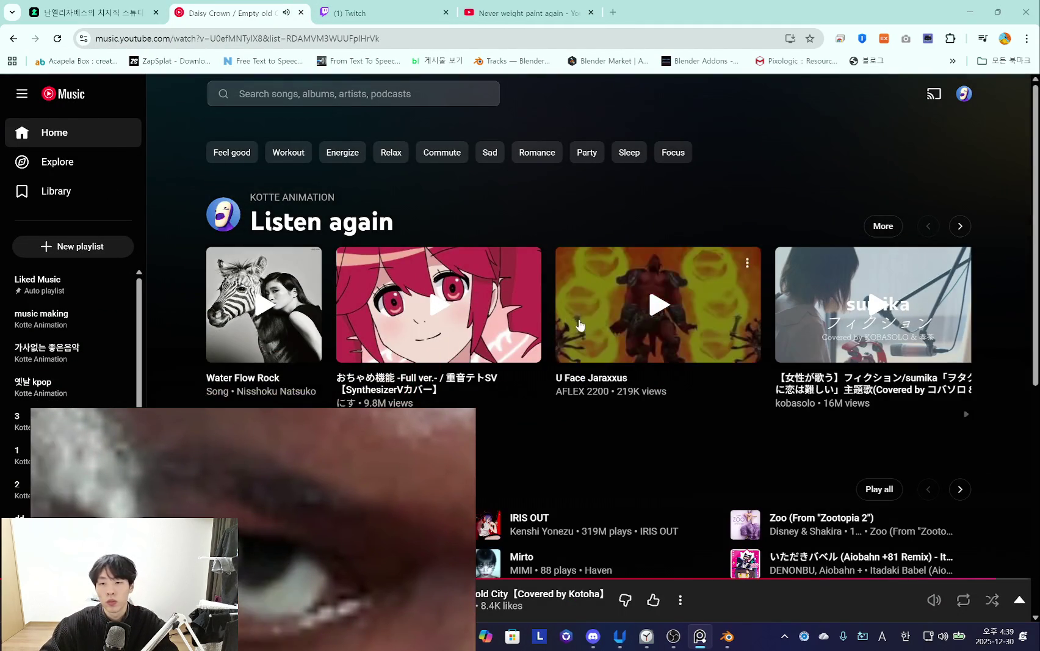
pyautogui.scroll(-5, 311, 274)
pyautogui.scroll(2, 310, 274)
# Search 'i am eating hamburger and potato everyday' and play 'Ashita naki Boso! ClownPiece wo Oitsumero'.
pyautogui.moveTo(311, 274)
pyautogui.mouseDown()
pyautogui.moveTo(694, 271)
pyautogui.moveTo(427, 232)
pyautogui.mouseUp()
pyautogui.scroll(3, 415, 229)
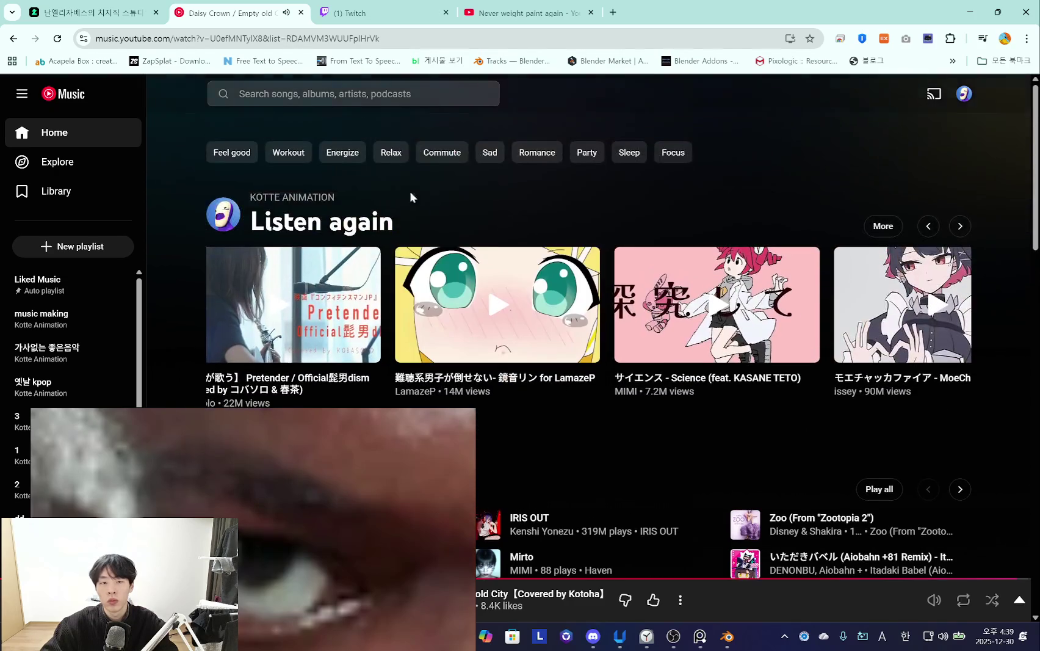
pyautogui.click(339, 95)
pyautogui.write('i am e')
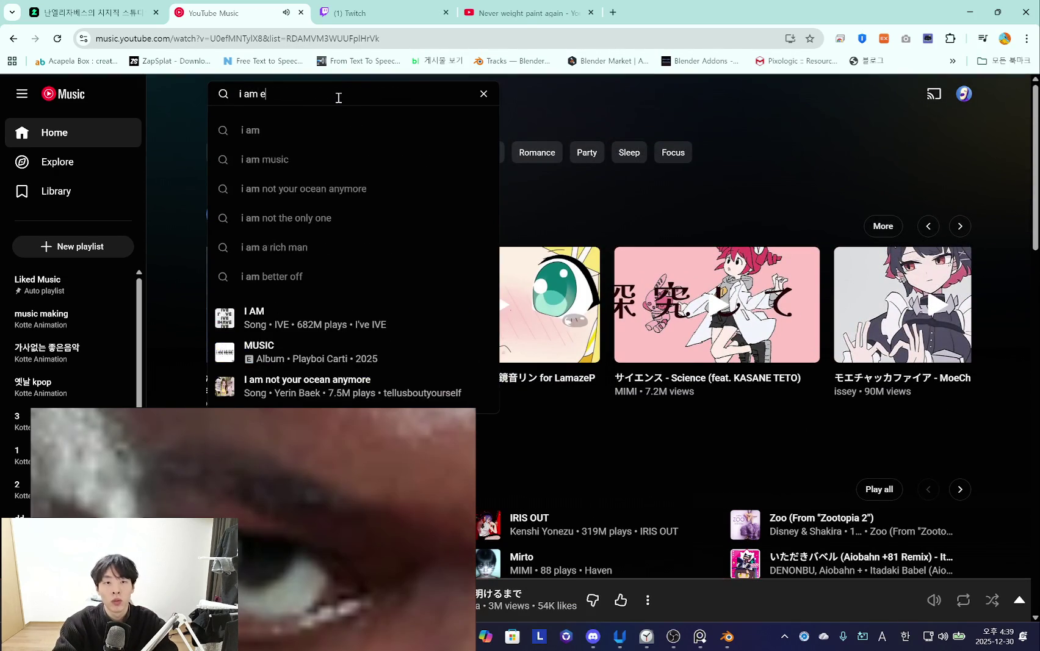
pyautogui.write('atin')
pyautogui.click(360, 129)
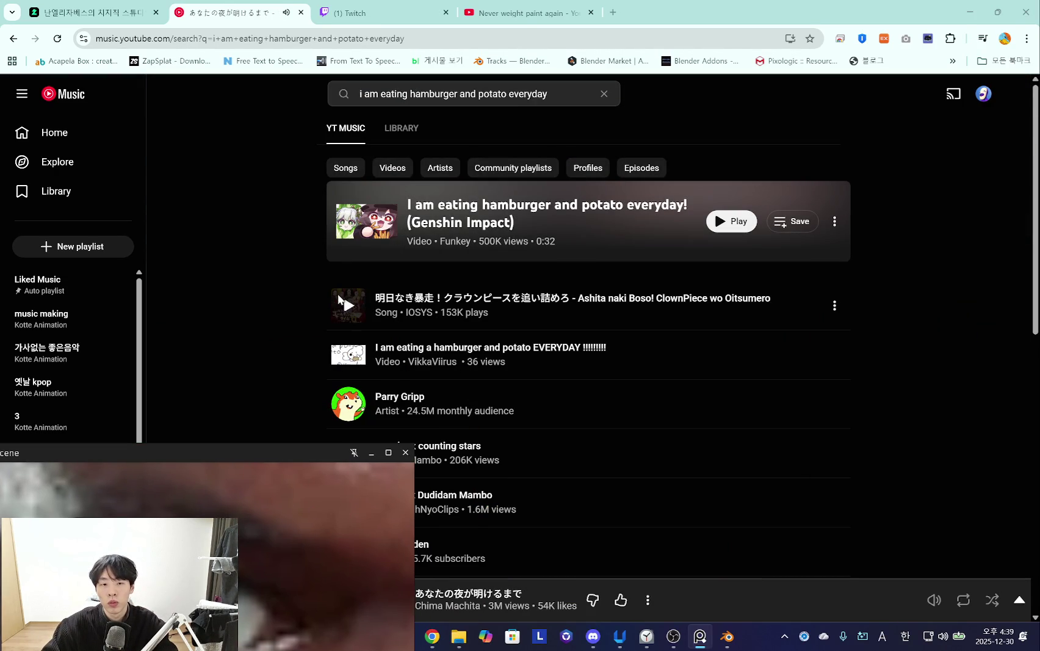
pyautogui.click(340, 300)
pyautogui.moveTo(301, 499); pyautogui.dragTo(348, 183)
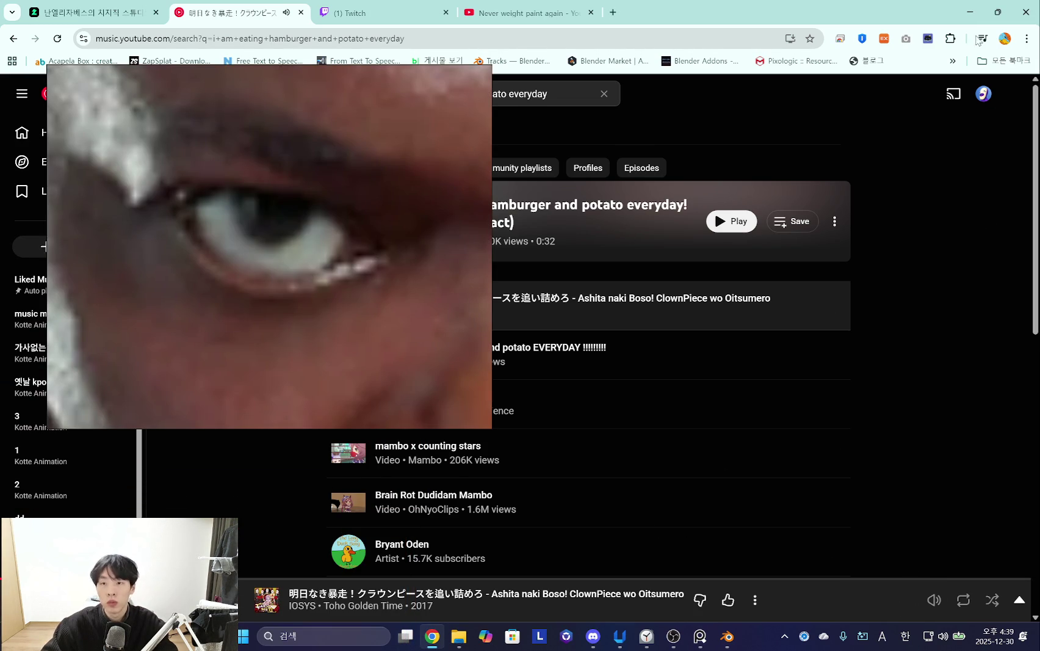
# Back in Blender, open the 1.35 nick rigged eye-fixing .blend project.
pyautogui.click(970, 12)
pyautogui.click(418, 108)
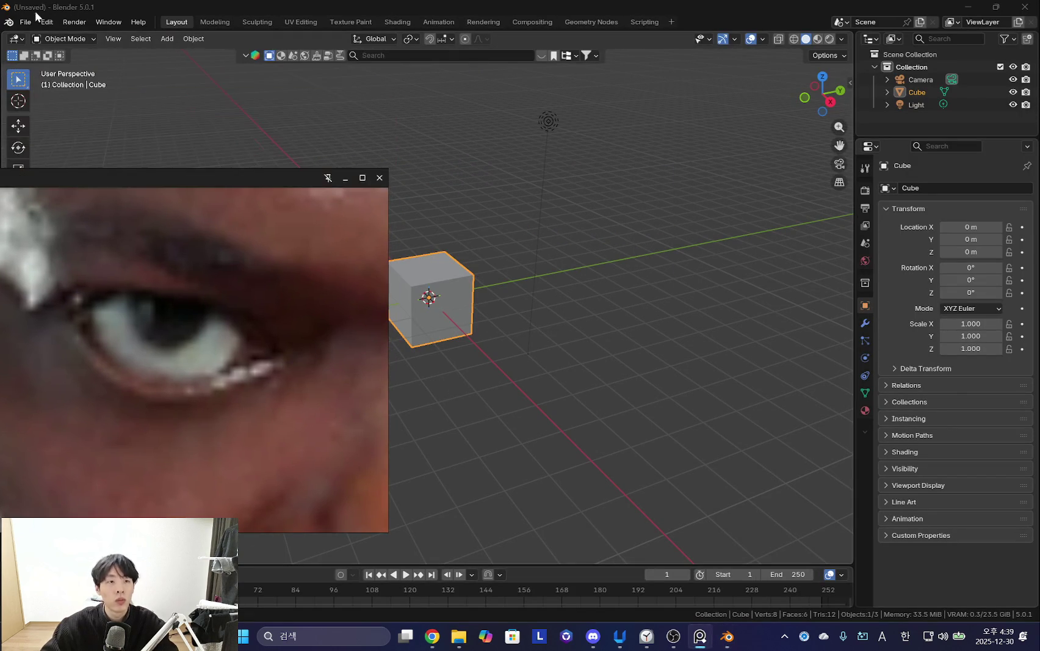
pyautogui.click(25, 22)
pyautogui.click(34, 53)
pyautogui.doubleClick(445, 201)
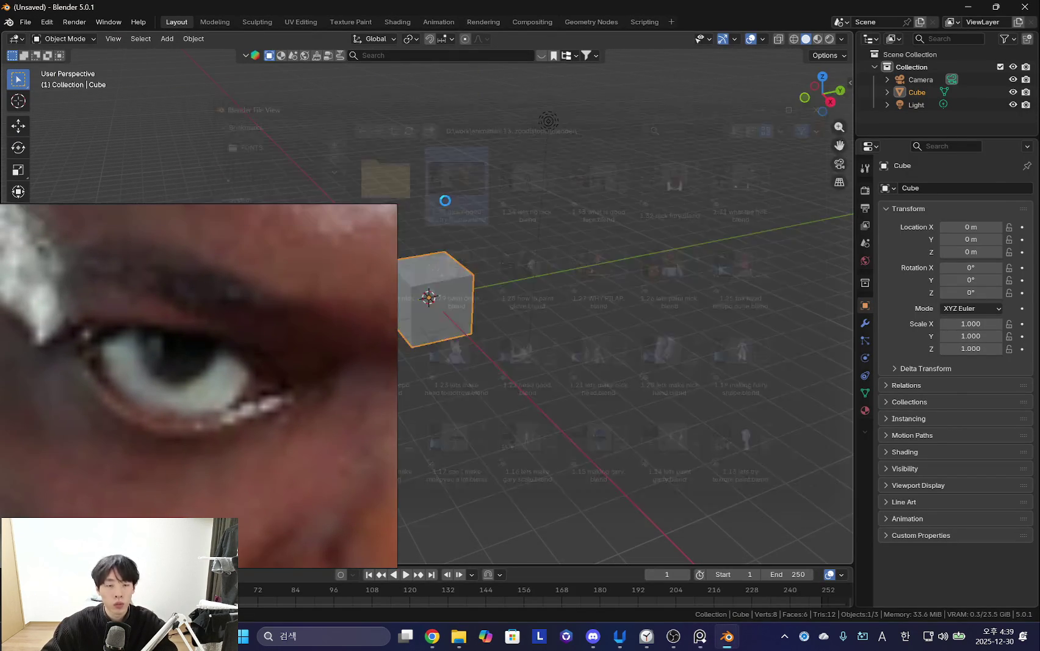
pyautogui.scroll(-5, 657, 240)
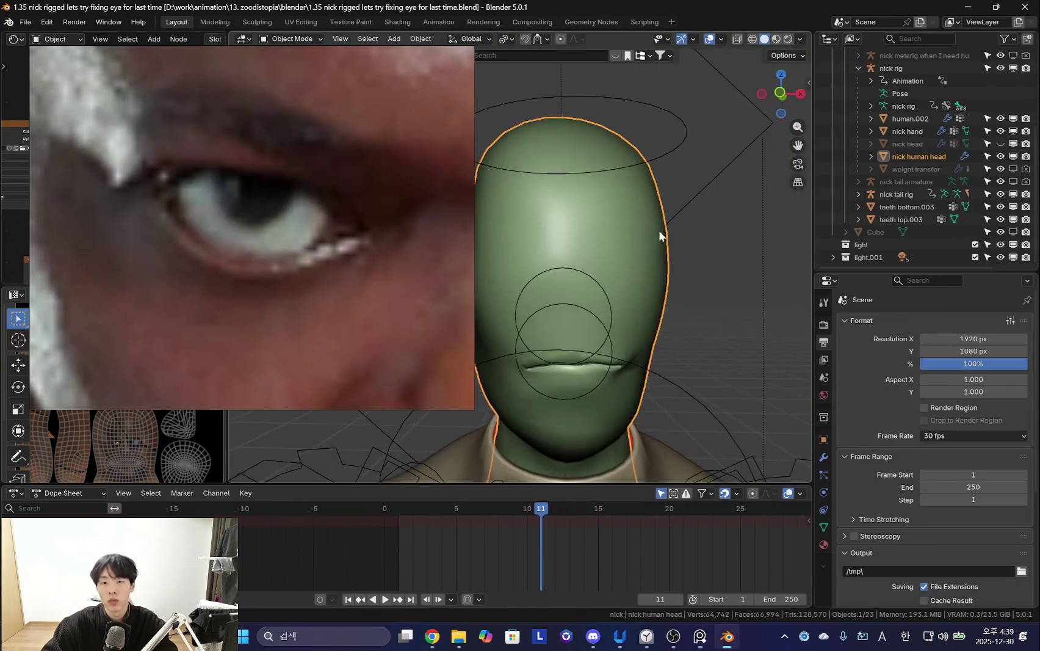
pyautogui.scroll(-2, 590, 300)
# Show the nick human head in Rendered shading and switch it into Texture Paint mode.
pyautogui.click(662, 203)
pyautogui.click(788, 39)
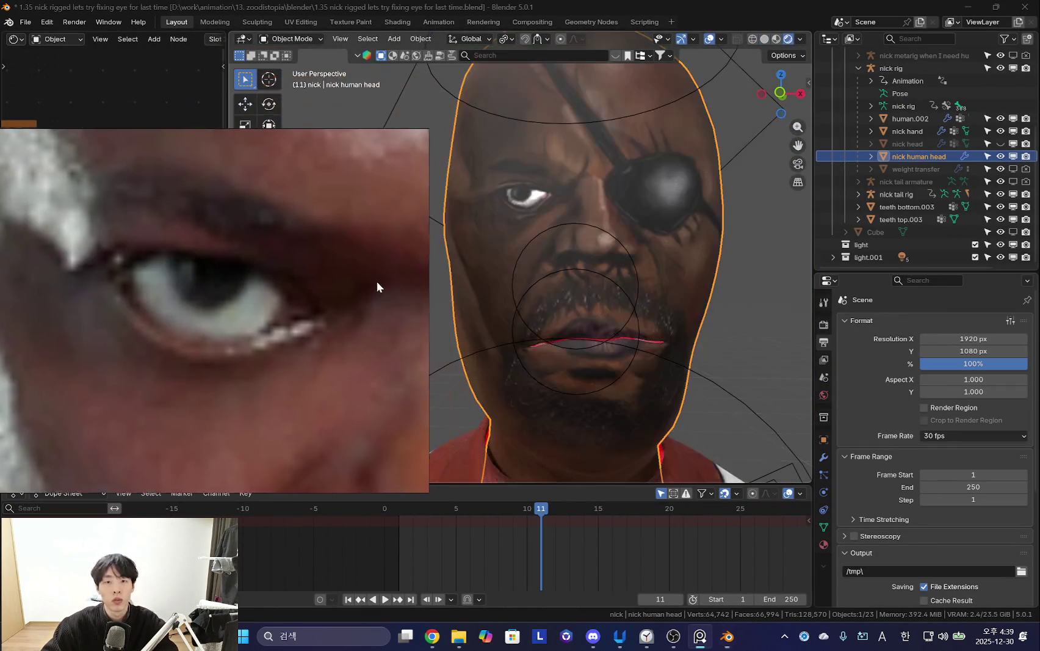
pyautogui.scroll(2, 351, 301)
pyautogui.scroll(3, 562, 252)
pyautogui.scroll(2, 573, 290)
pyautogui.scroll(2, 631, 288)
pyautogui.scroll(2, 655, 325)
pyautogui.scroll(2, 256, 305)
pyautogui.hotkey('ctrl', 'Tab')
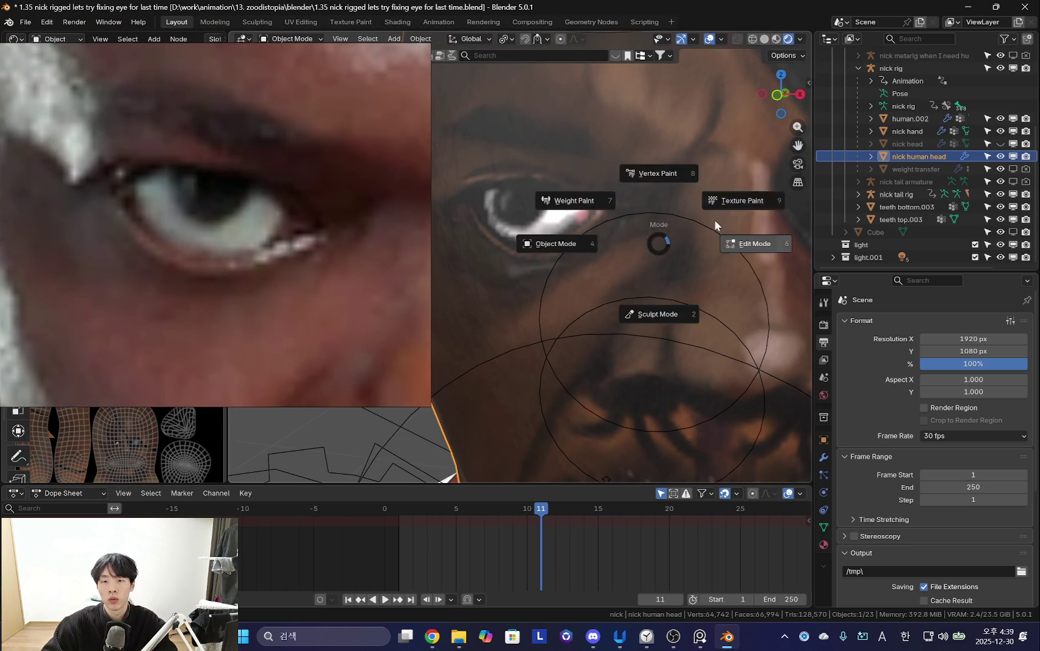
pyautogui.click(726, 207)
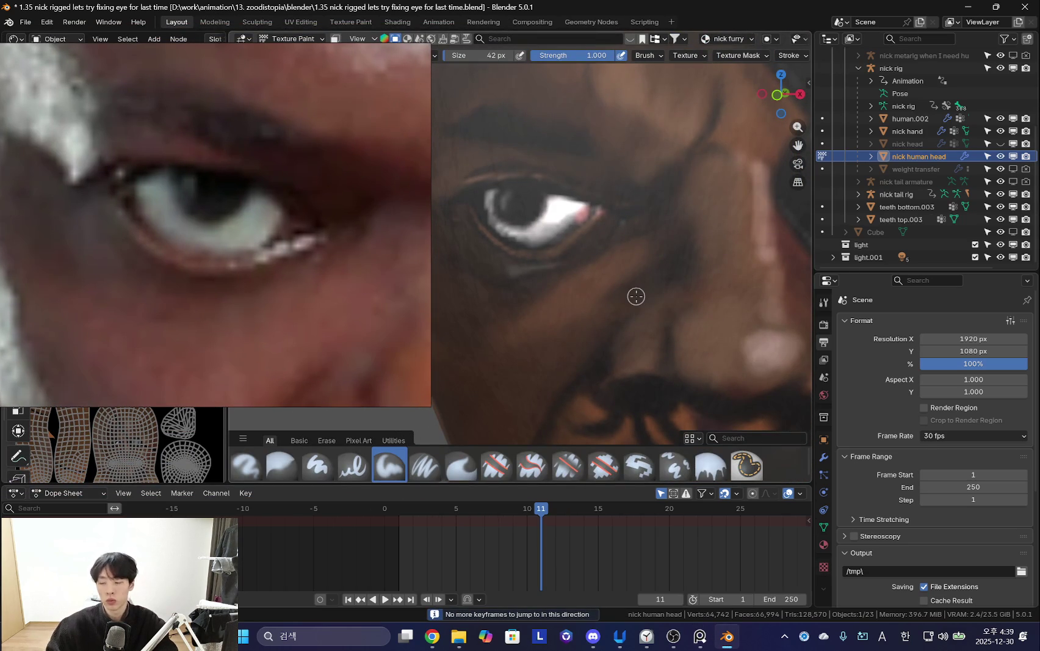
# Orbit to face the eye, resize the brush from 34 px larger, and paint white over the eye.
pyautogui.moveTo(595, 325); pyautogui.dragTo(627, 309, button='middle')
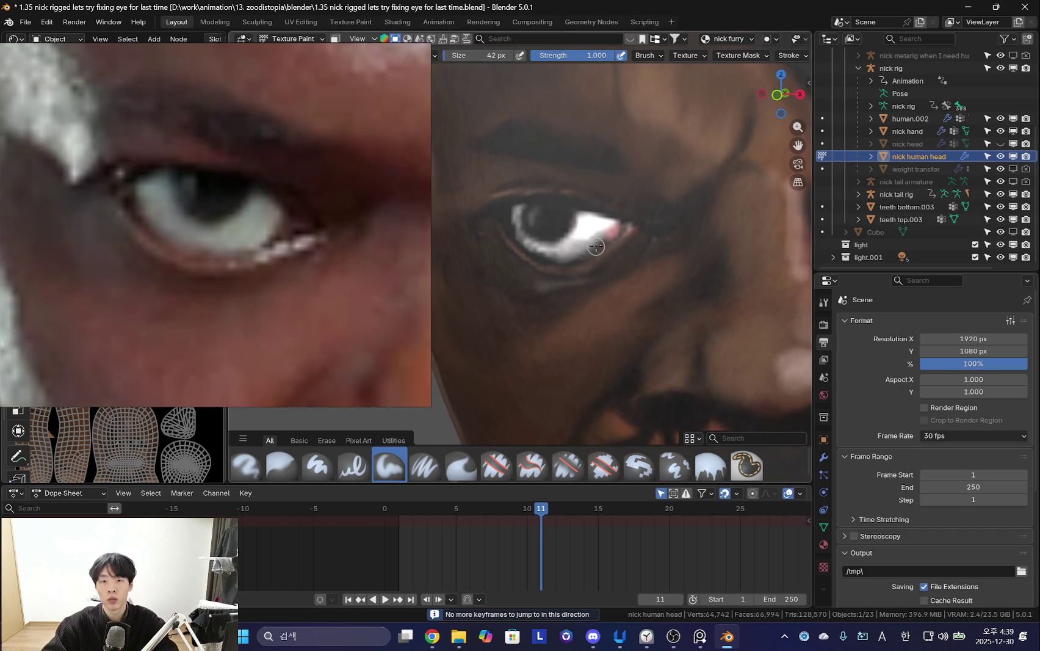
pyautogui.moveTo(596, 240); pyautogui.dragTo(464, 131, button='middle')
pyautogui.moveTo(332, 122); pyautogui.dragTo(332, 134)
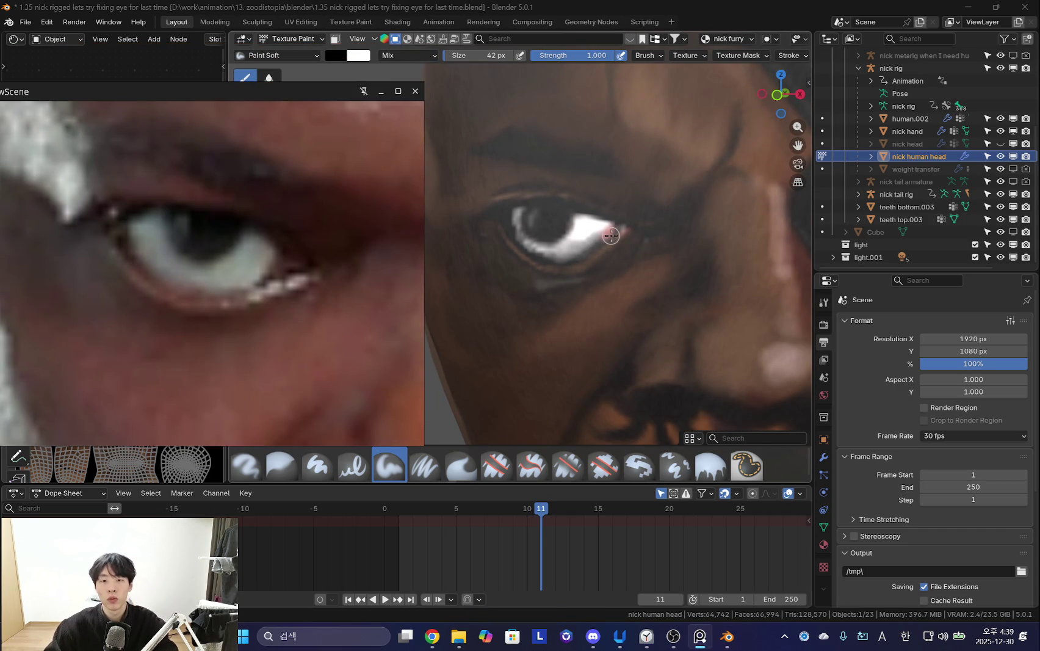
pyautogui.moveTo(569, 223); pyautogui.dragTo(575, 241, button='middle')
pyautogui.press('f')
pyautogui.click(544, 202)
pyautogui.press('f')
pyautogui.click(548, 213)
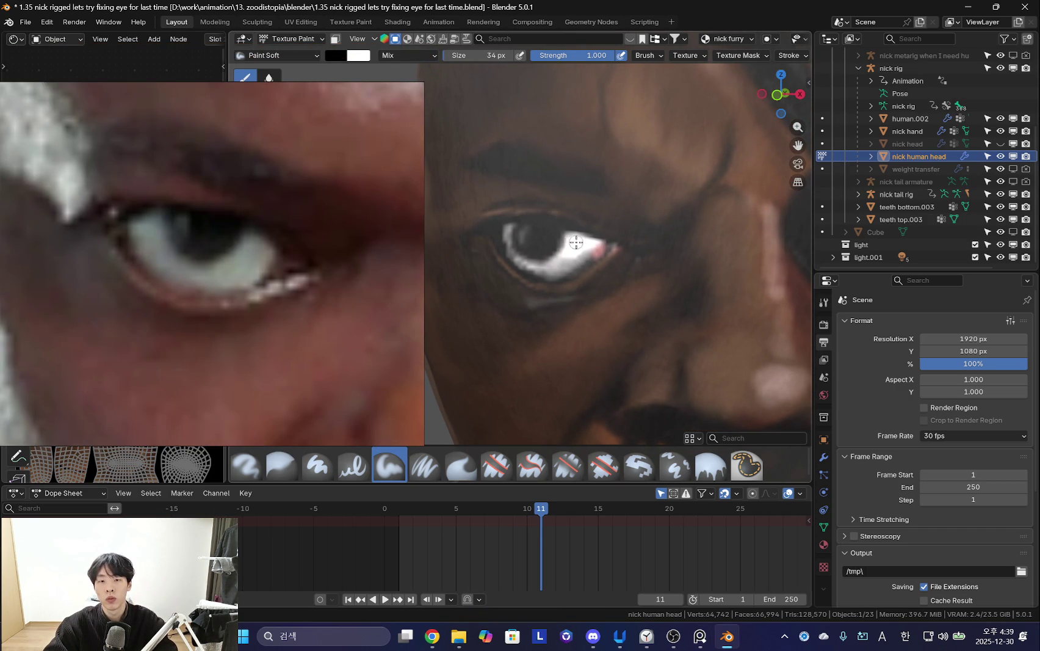
pyautogui.press('f')
pyautogui.click(551, 255)
pyautogui.moveTo(543, 257)
pyautogui.mouseDown()
pyautogui.moveTo(554, 239)
pyautogui.moveTo(506, 232)
pyautogui.moveTo(559, 233)
pyautogui.moveTo(591, 259)
pyautogui.mouseUp()
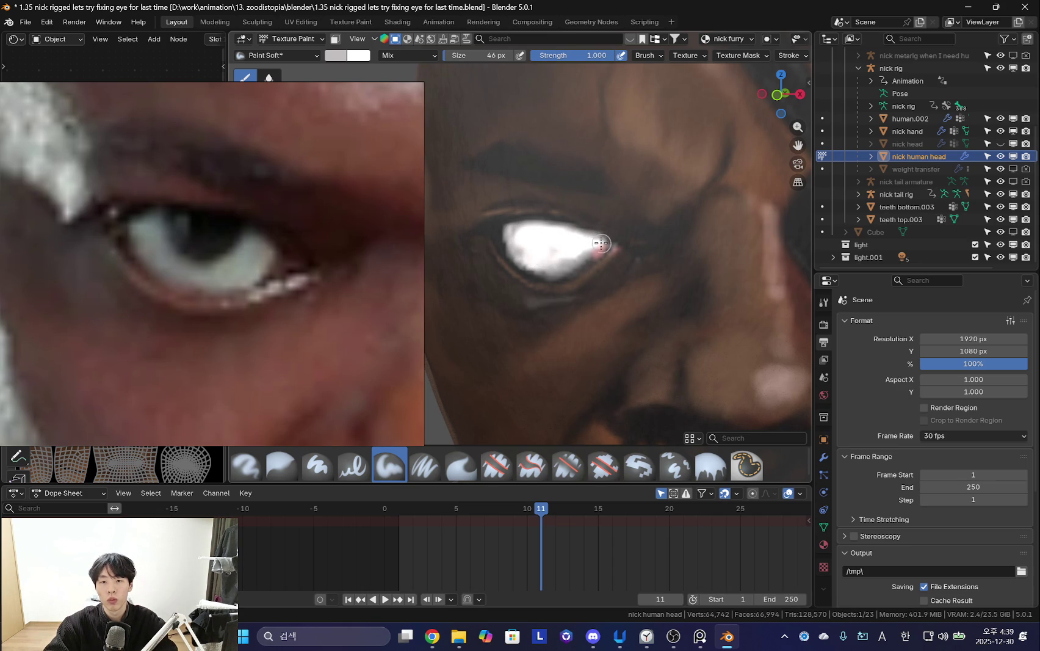
# Paint white over the eye's right part and dark brown along its lower edge.
pyautogui.moveTo(595, 249)
pyautogui.mouseDown()
pyautogui.moveTo(557, 263)
pyautogui.moveTo(587, 263)
pyautogui.moveTo(538, 264)
pyautogui.mouseUp()
pyautogui.press('[')
pyautogui.press('[')
pyautogui.press('[')
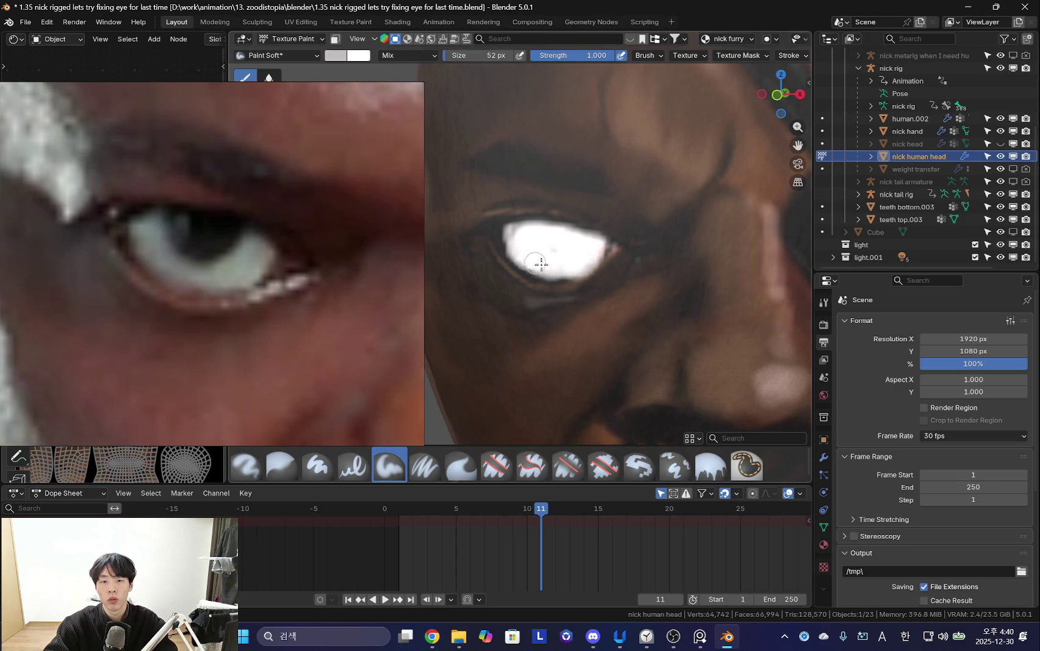
pyautogui.moveTo(548, 270); pyautogui.dragTo(564, 269)
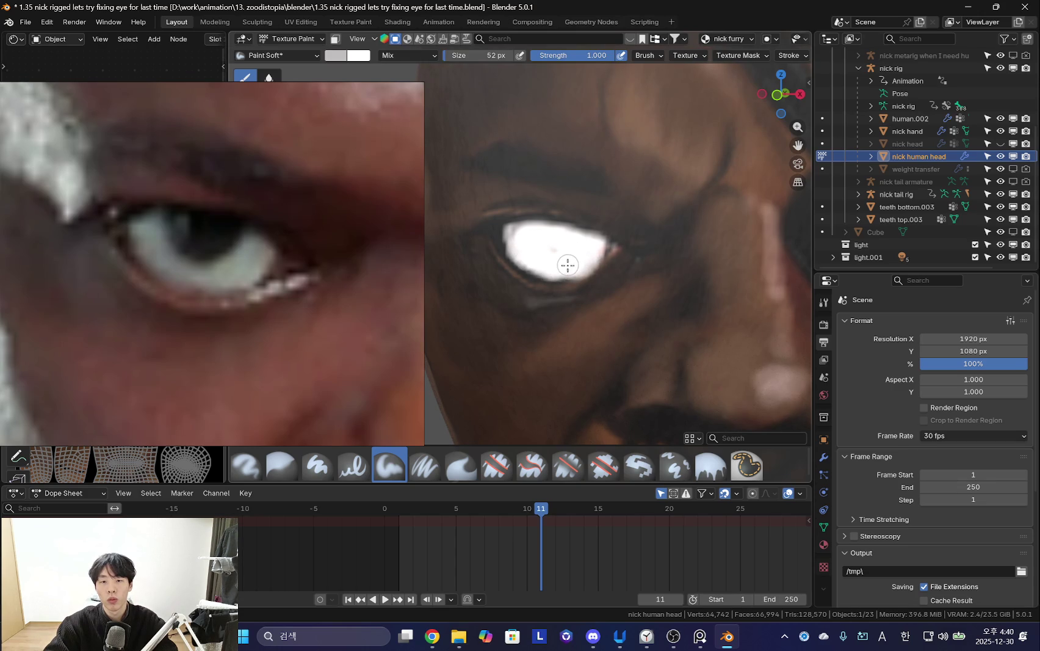
pyautogui.press('s')
pyautogui.moveTo(532, 284); pyautogui.dragTo(580, 280)
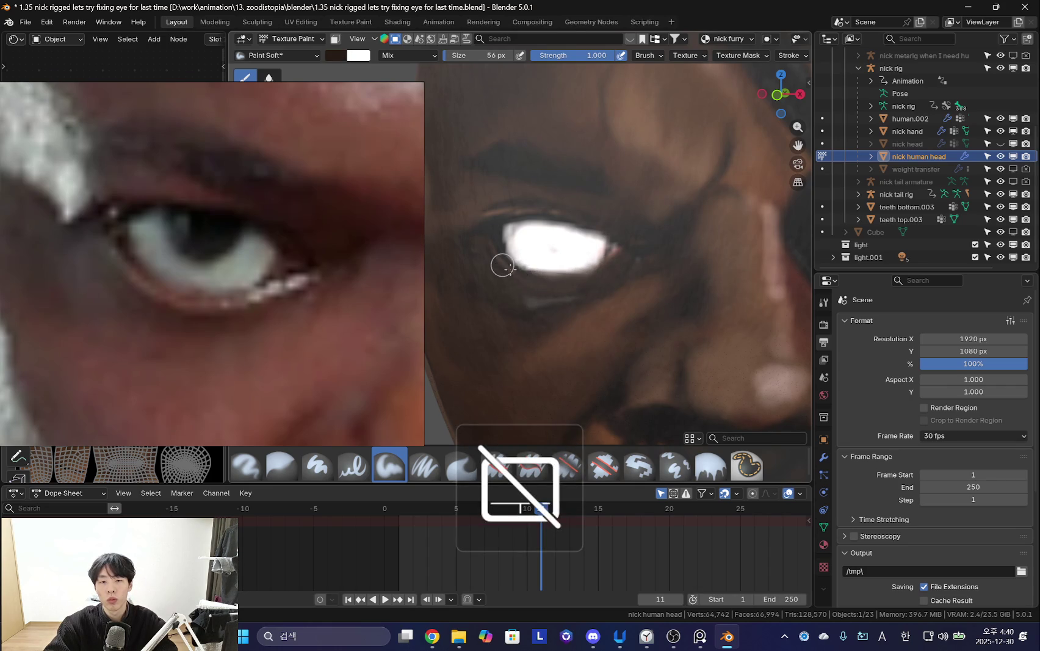
# Darken the eye white's top-right and right edges with black at 50–58 px.
pyautogui.press('[')
pyautogui.press('[')
pyautogui.press('[')
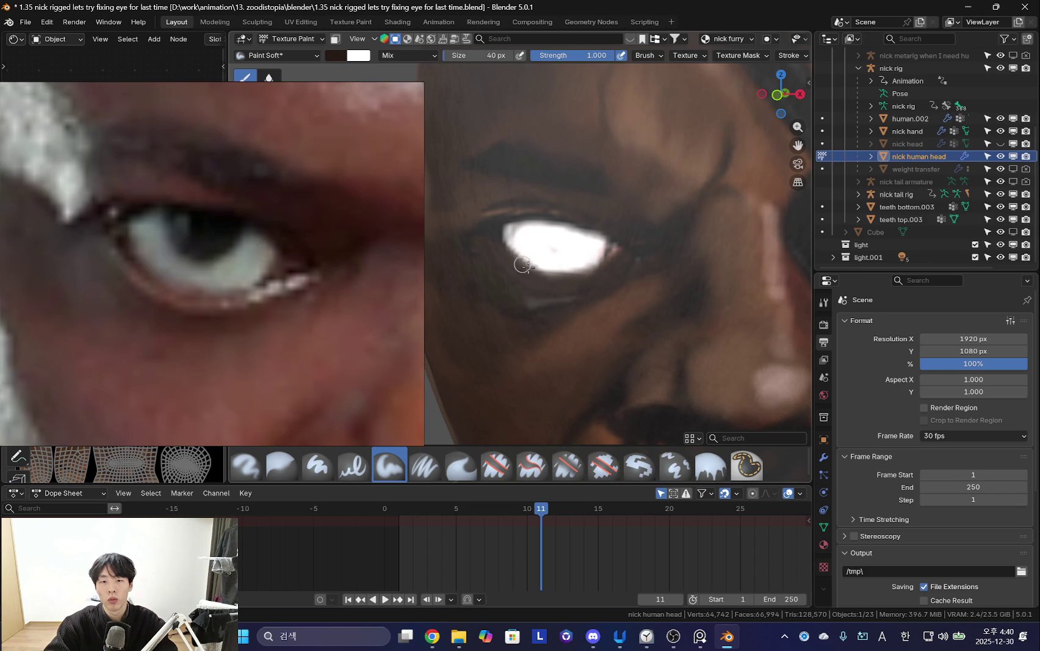
pyautogui.press(']')
pyautogui.press(']')
pyautogui.press('s')
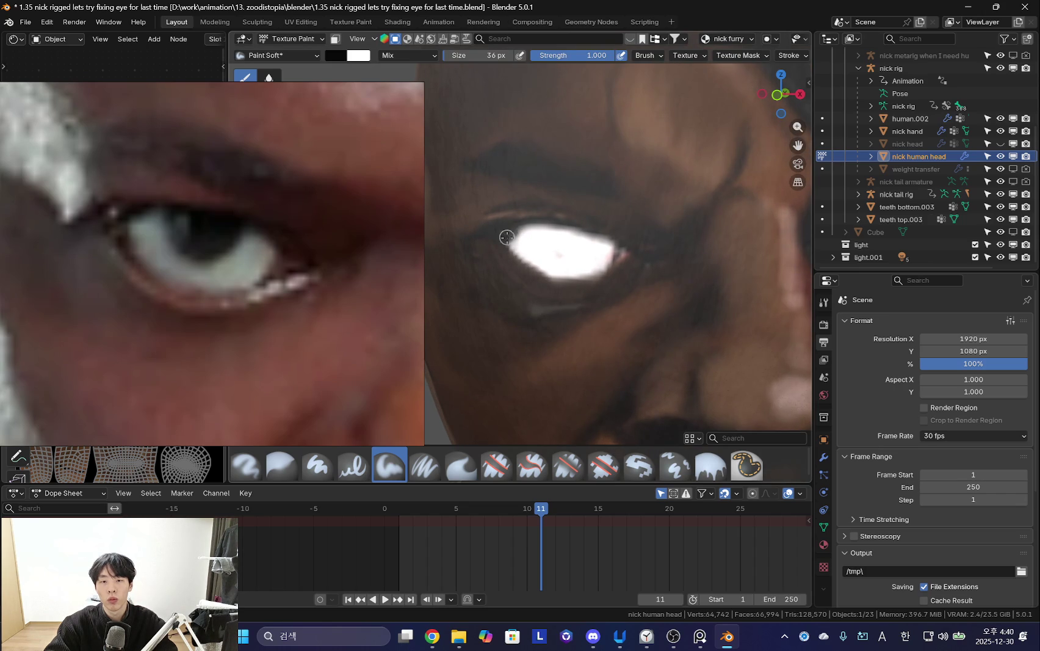
pyautogui.press('s')
pyautogui.press('s')
pyautogui.press('[')
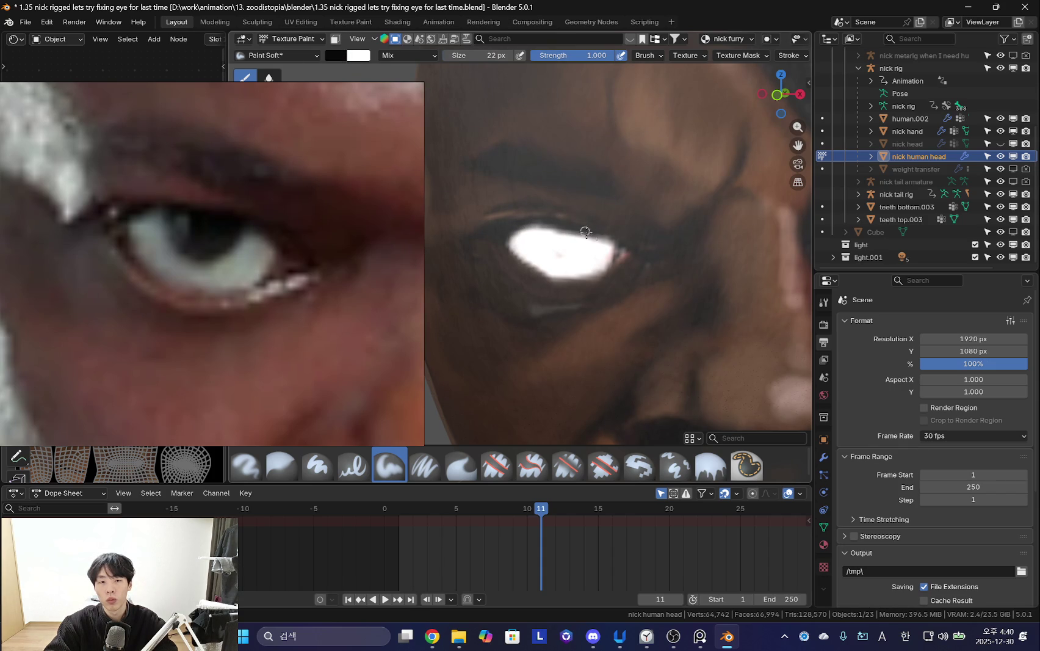
pyautogui.moveTo(587, 231); pyautogui.dragTo(628, 232)
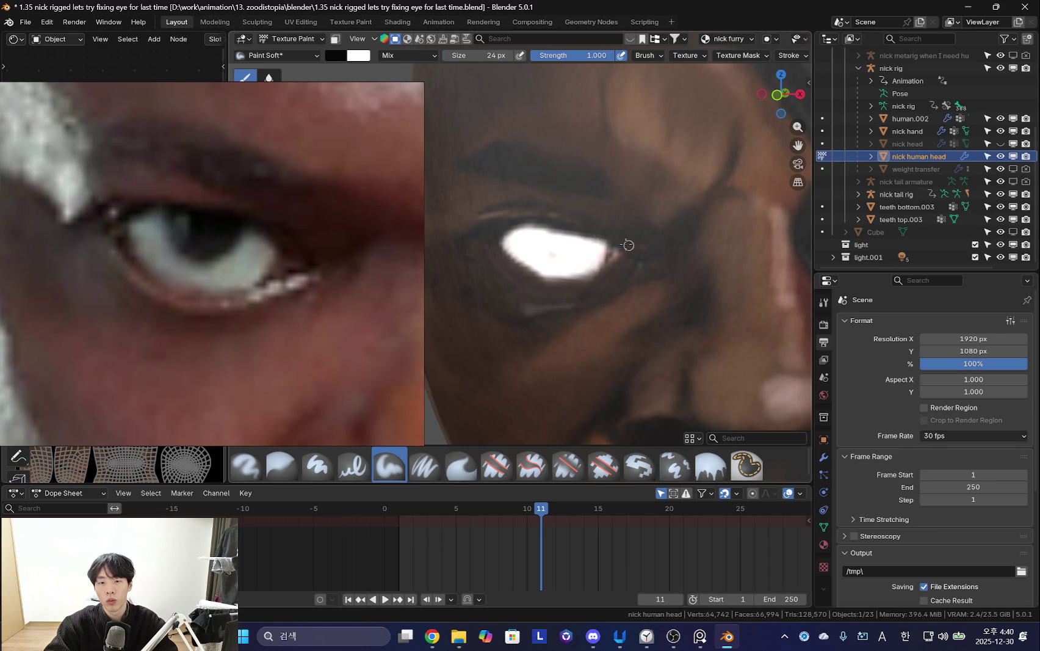
pyautogui.press(']')
pyautogui.press(']')
pyautogui.press(']')
pyautogui.moveTo(610, 249); pyautogui.dragTo(618, 257)
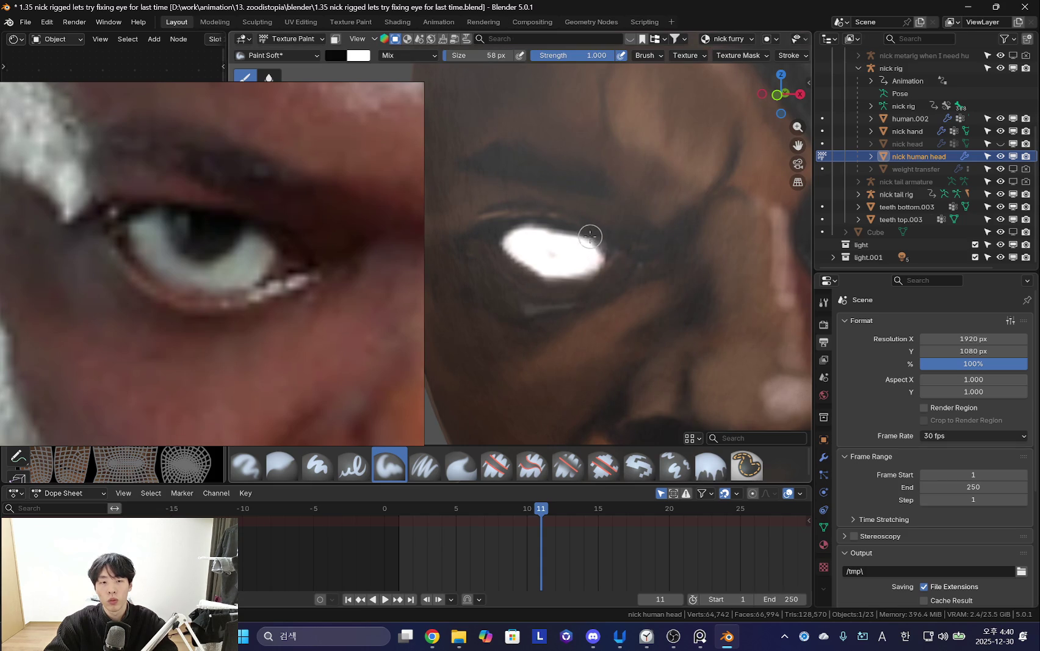
# Extend the light grey eye white along its right, upper and left parts.
pyautogui.press('[')
pyautogui.press('[')
pyautogui.press('s')
pyautogui.moveTo(592, 248); pyautogui.dragTo(598, 248)
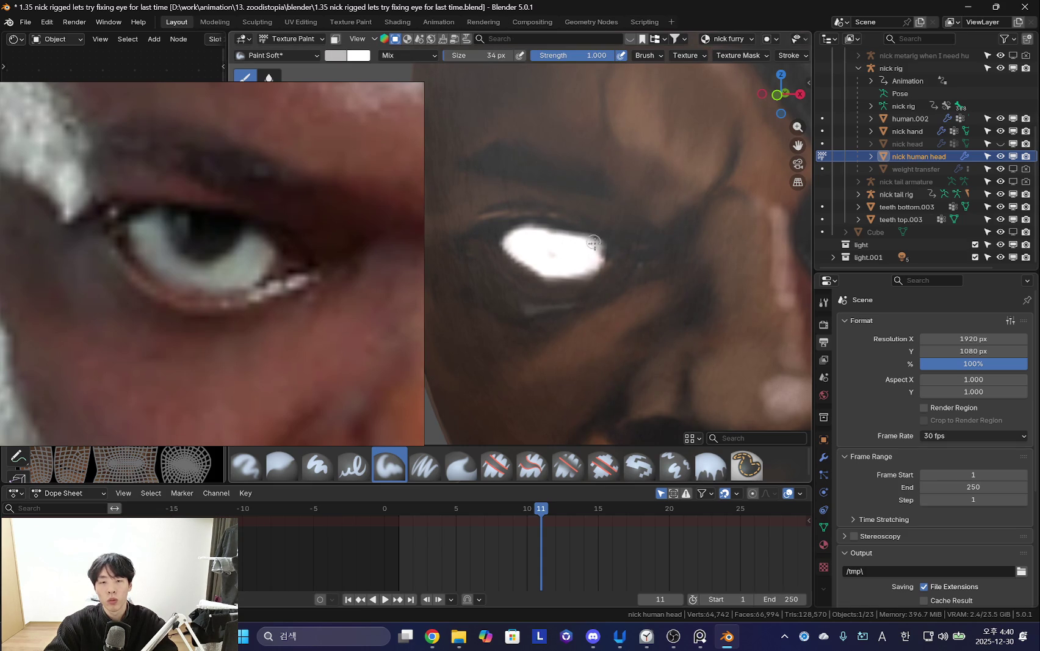
pyautogui.scroll(2, 565, 238)
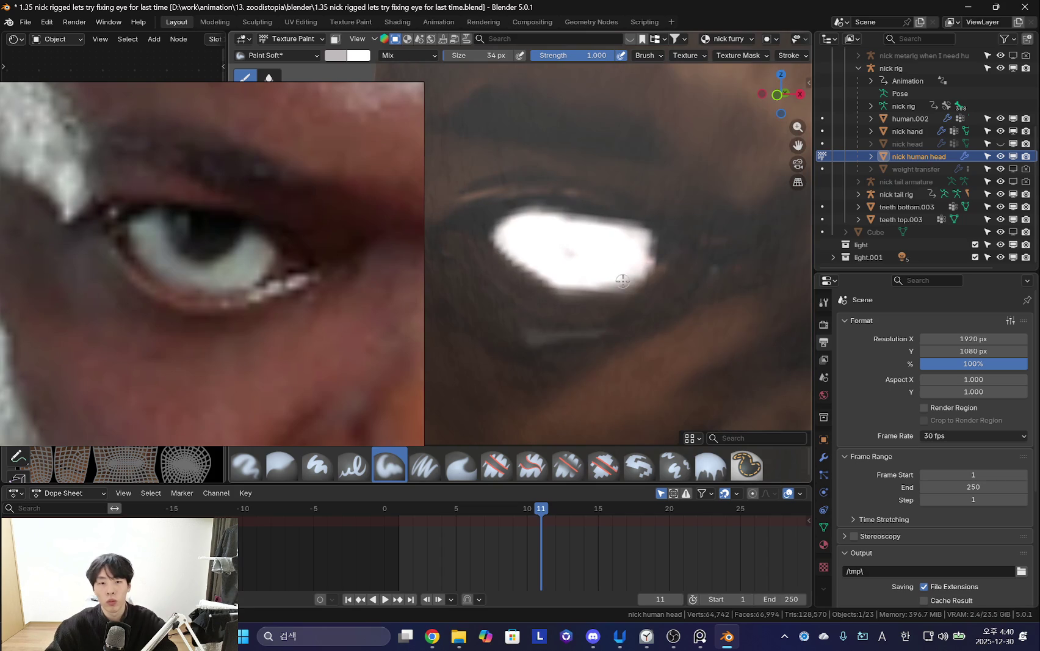
pyautogui.press('f')
pyautogui.moveTo(527, 222)
pyautogui.mouseDown()
pyautogui.moveTo(516, 221)
pyautogui.moveTo(617, 231)
pyautogui.mouseUp()
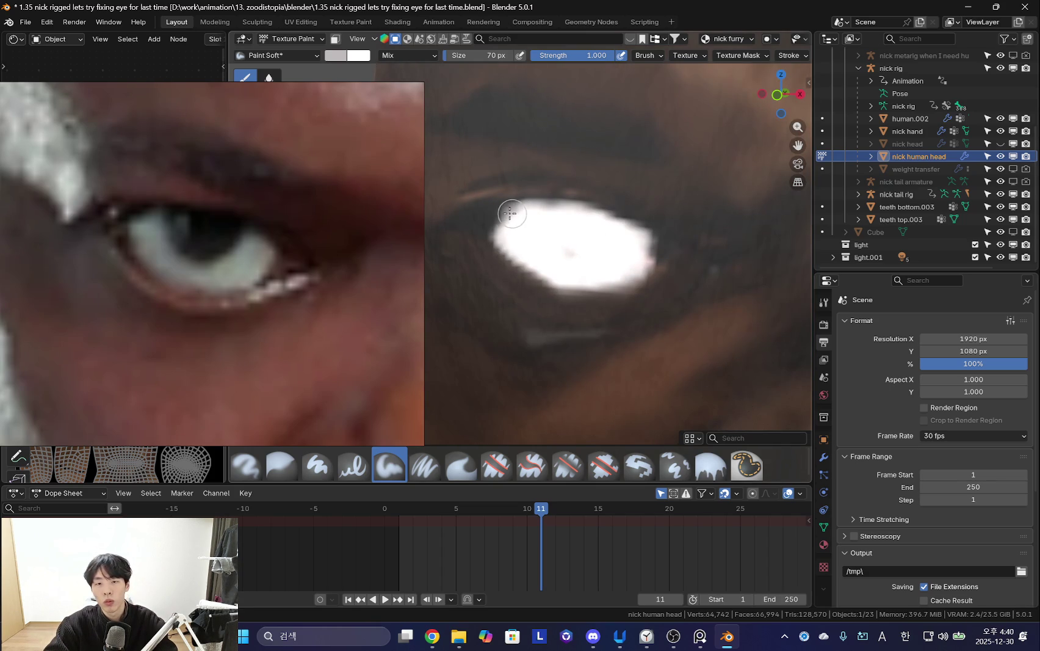
pyautogui.press('f')
pyautogui.click(486, 233)
pyautogui.moveTo(489, 226)
pyautogui.mouseDown()
pyautogui.moveTo(490, 242)
pyautogui.moveTo(546, 281)
pyautogui.moveTo(617, 279)
pyautogui.mouseUp()
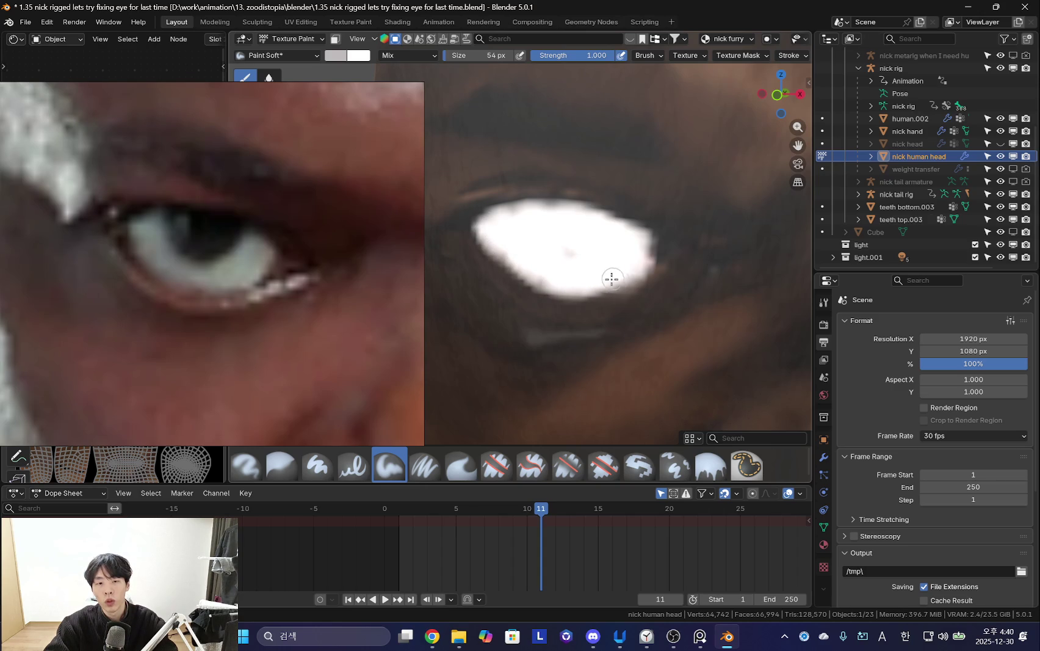
# Darken the eye white's lower edge with dark brown skin tone at 76 px.
pyautogui.press('s')
pyautogui.press('f')
pyautogui.click(619, 304)
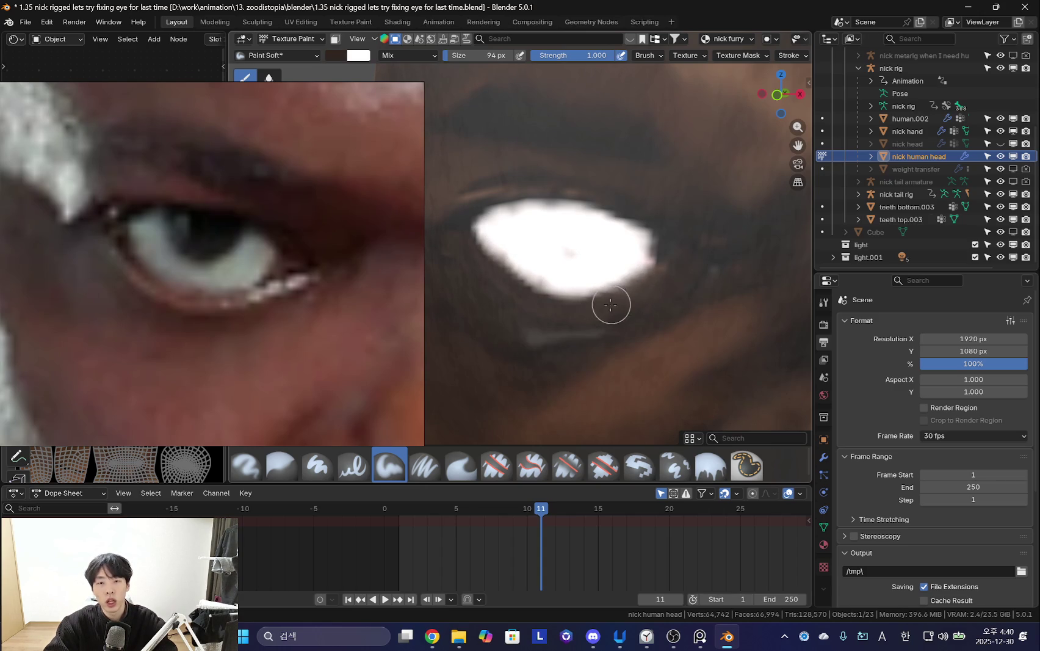
pyautogui.press('f')
pyautogui.click(580, 308)
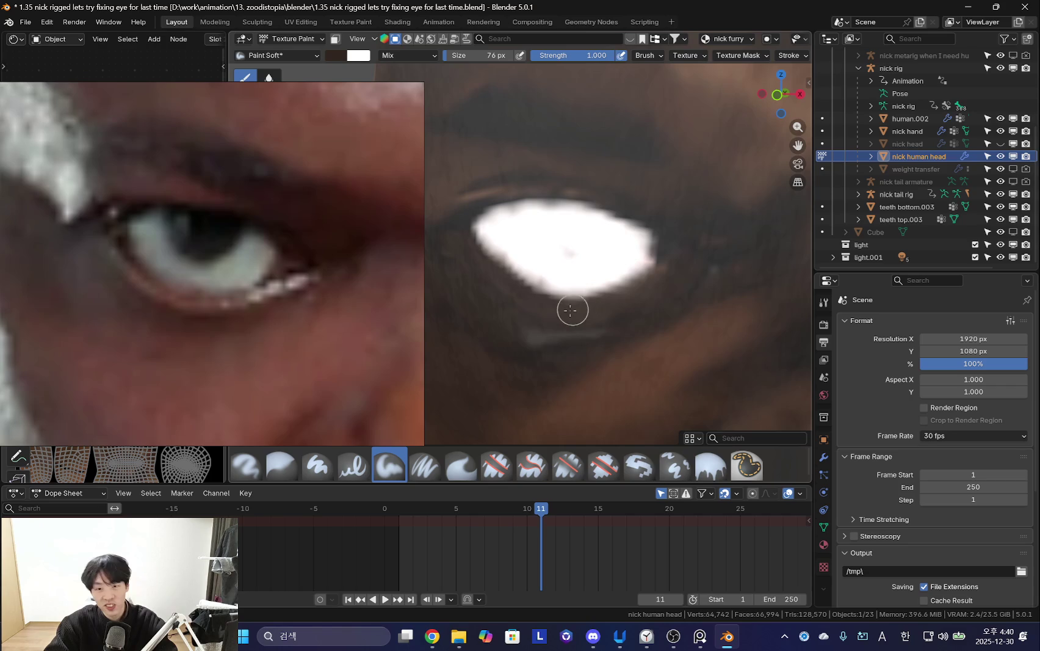
pyautogui.moveTo(528, 292); pyautogui.dragTo(609, 294)
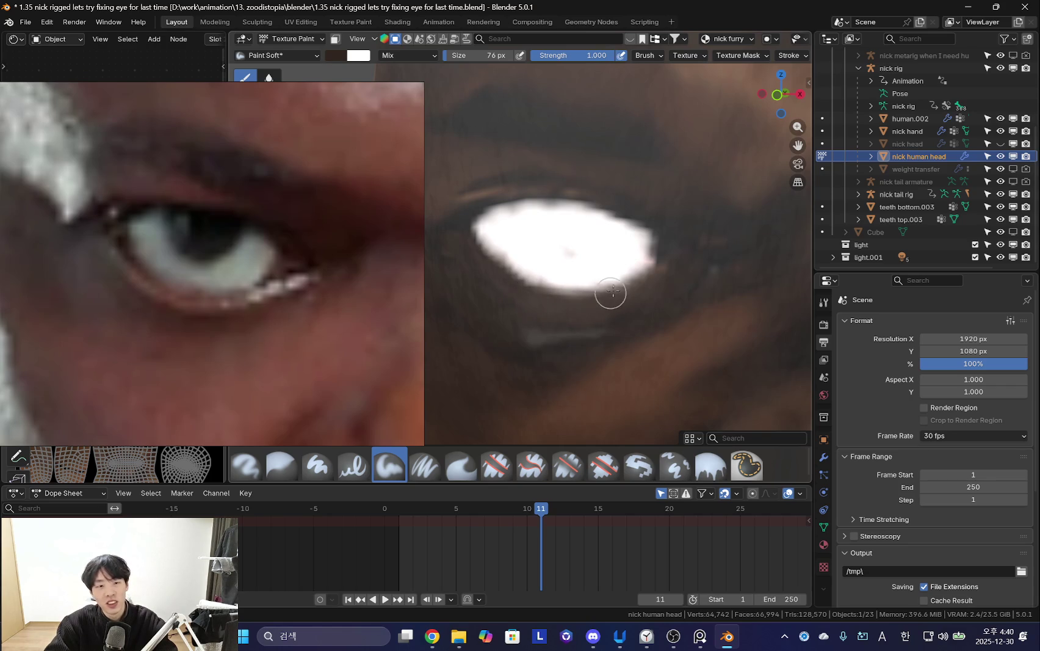
# Darken the eye white's top edge along the eyelid with black at 52 px.
pyautogui.press('s')
pyautogui.press('f')
pyautogui.click(482, 214)
pyautogui.keyDown('shift'); pyautogui.moveTo(488, 214); pyautogui.dragTo(528, 230, button='middle'); pyautogui.keyUp('shift')
pyautogui.press('f')
pyautogui.click(489, 220)
pyautogui.moveTo(546, 220)
pyautogui.mouseDown()
pyautogui.moveTo(605, 224)
pyautogui.moveTo(504, 220)
pyautogui.mouseUp()
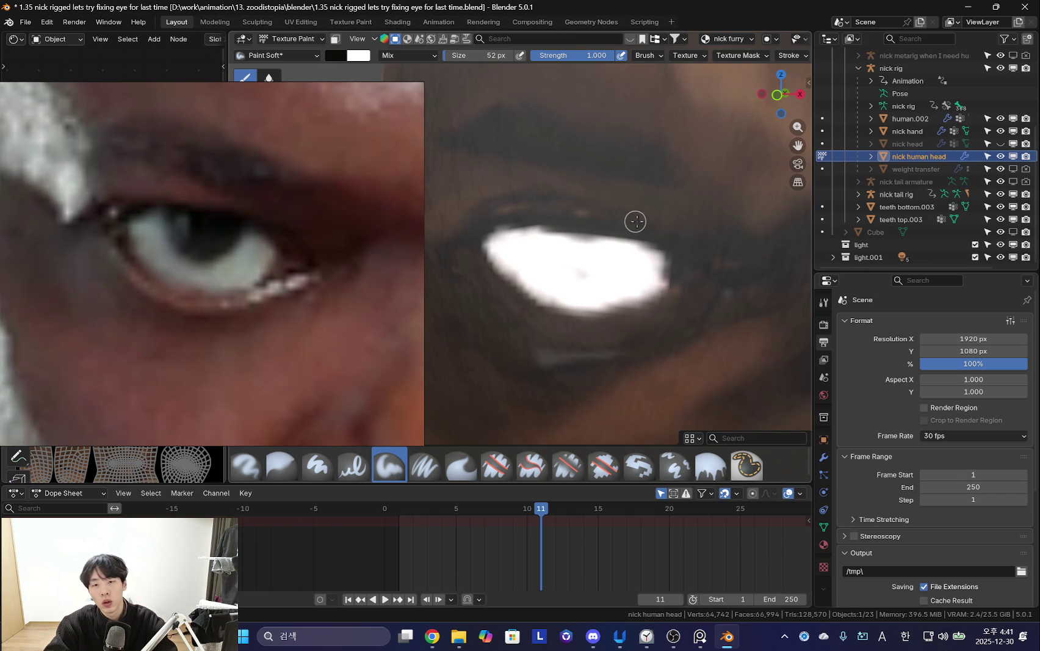
# Set a 42 px light grey brush and show the sidebar's Tool tab colour settings.
pyautogui.press('f')
pyautogui.click(646, 238)
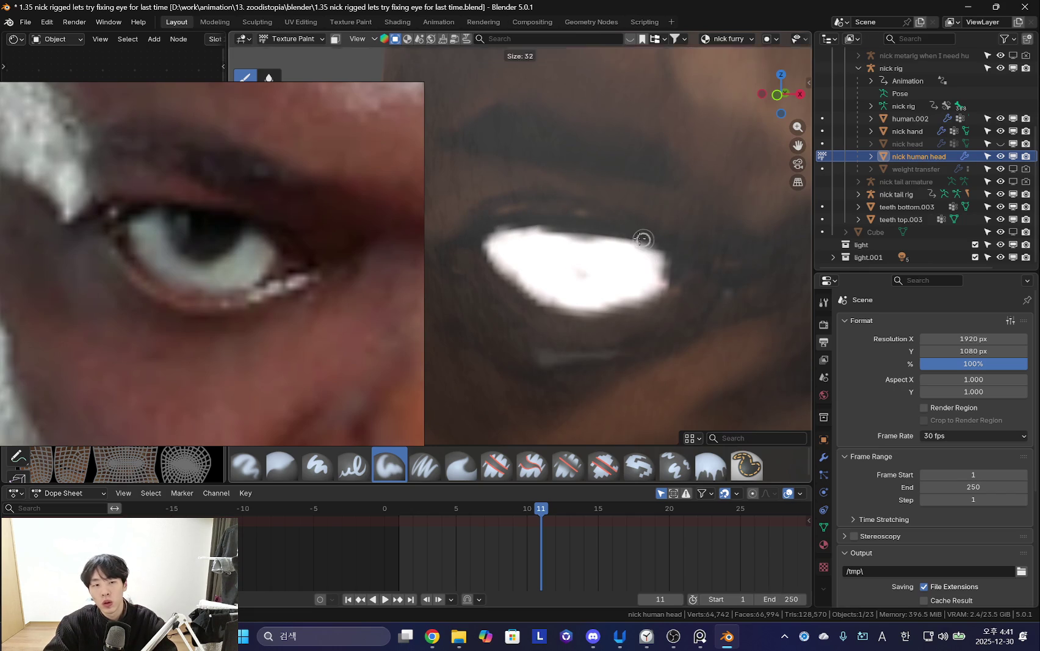
pyautogui.press('f')
pyautogui.click(665, 268)
pyautogui.press('s')
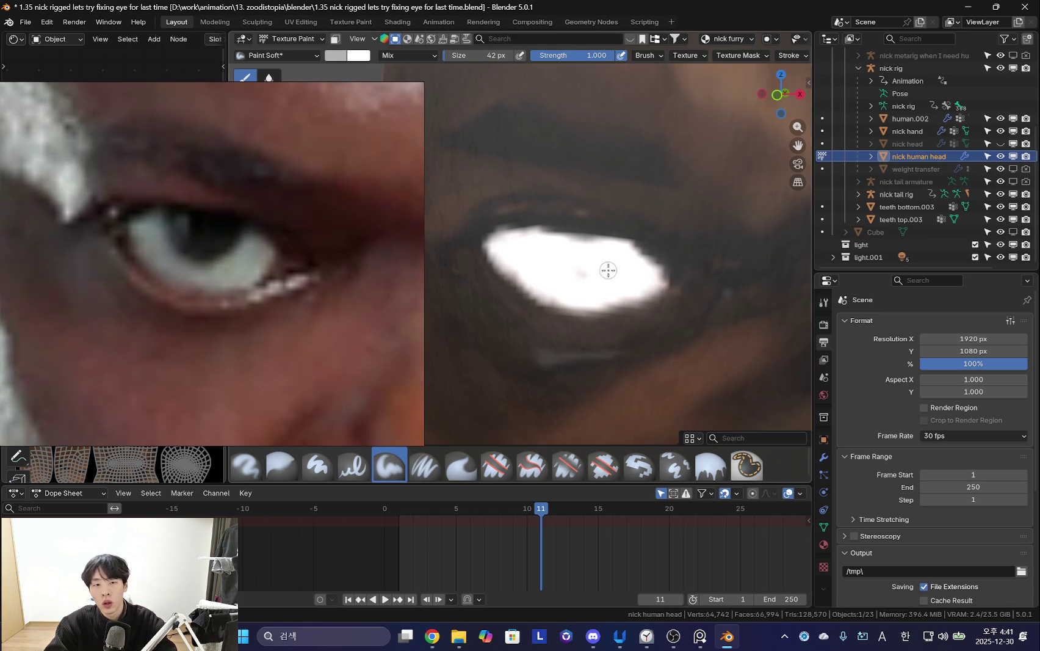
pyautogui.press('n')
pyautogui.click(805, 108)
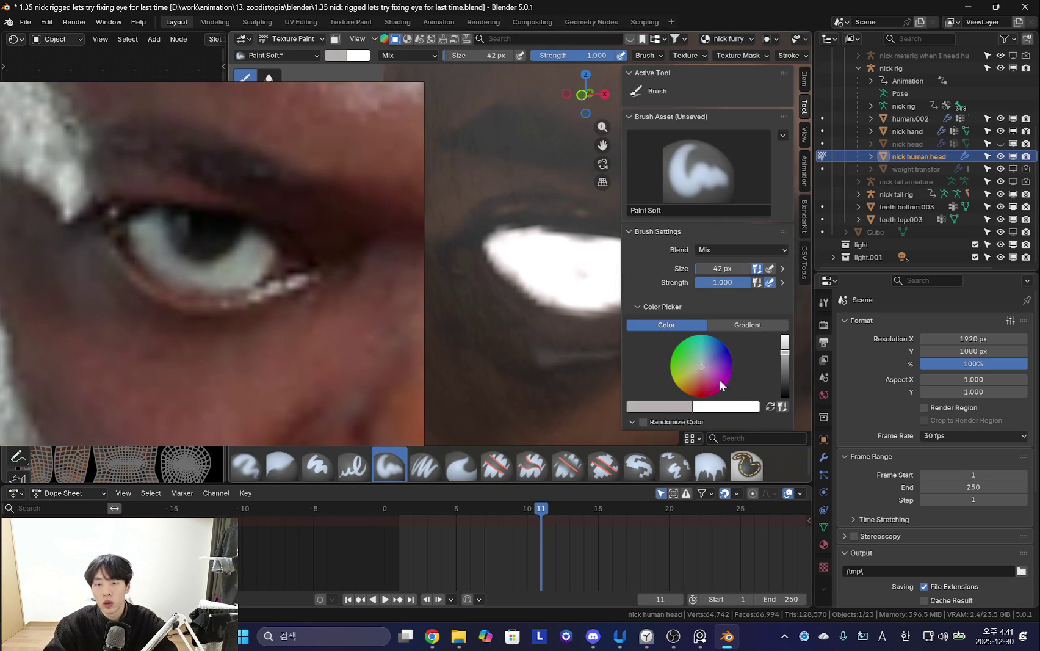
# Pick a pinkish red on the colour wheel and widen the 3D viewport.
pyautogui.moveTo(729, 376); pyautogui.dragTo(700, 380)
pyautogui.moveTo(564, 288)
pyautogui.mouseDown(button='middle')
pyautogui.moveTo(561, 299)
pyautogui.moveTo(583, 287)
pyautogui.mouseUp(button='middle')
pyautogui.press('f')
pyautogui.click(586, 317)
pyautogui.press('f')
pyautogui.click(560, 245)
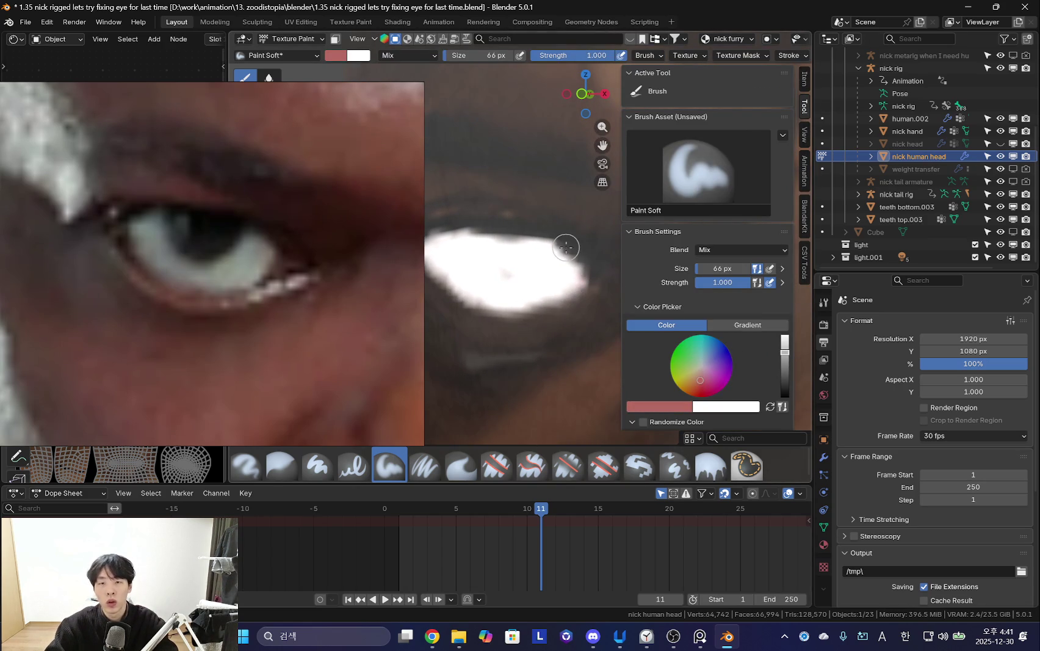
pyautogui.moveTo(812, 148); pyautogui.dragTo(924, 148)
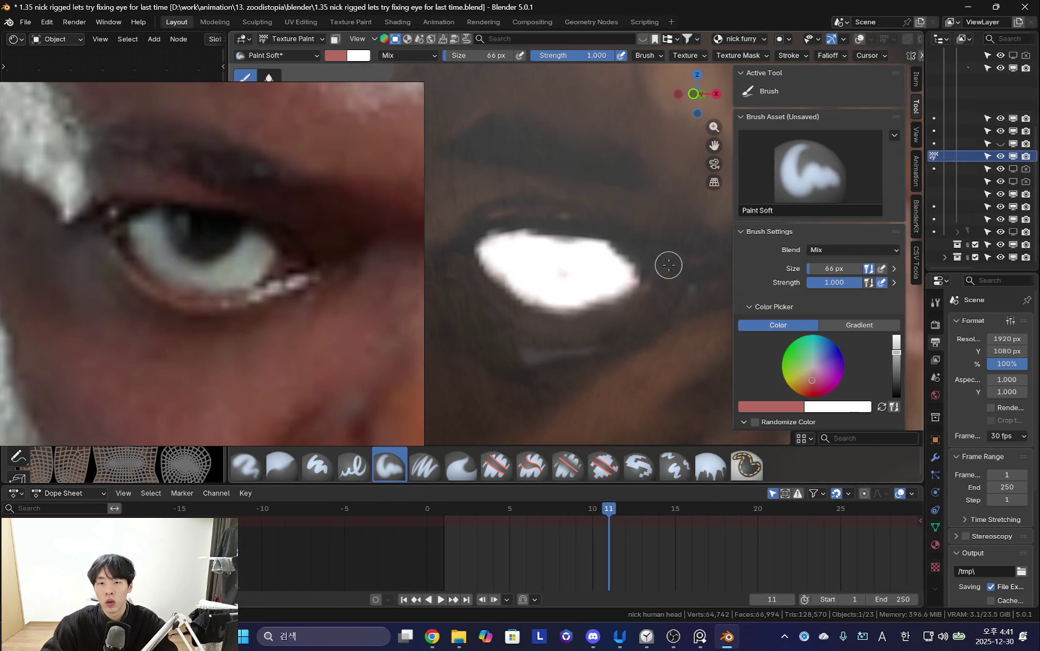
# Darken the paint to dark red with a 20 px brush, then sample near-black.
pyautogui.press('f')
pyautogui.click(640, 278)
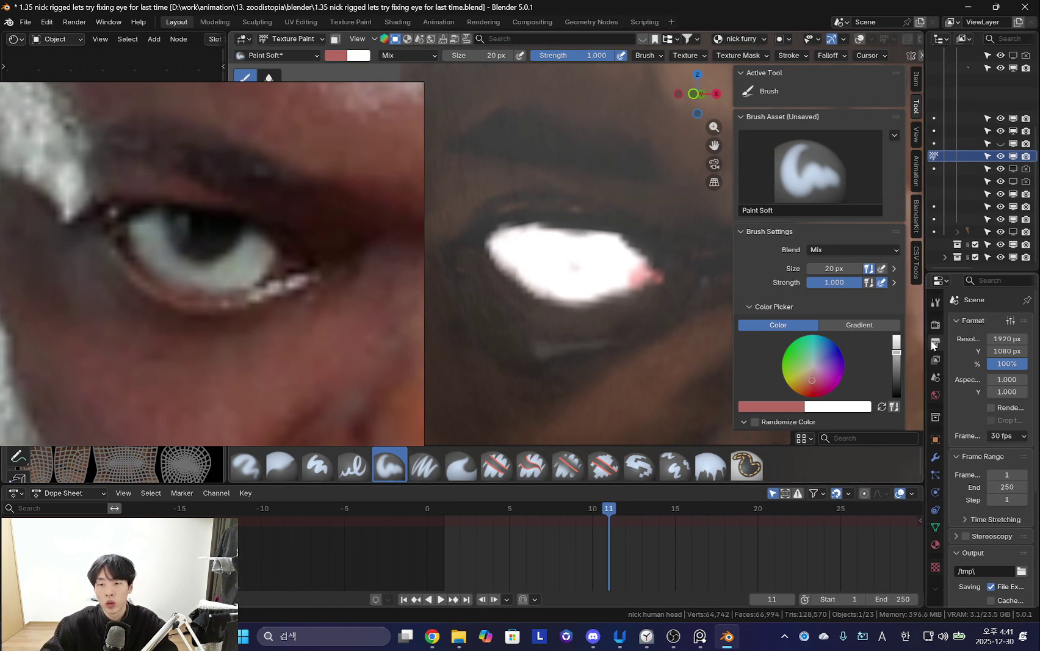
pyautogui.moveTo(896, 352); pyautogui.dragTo(896, 372)
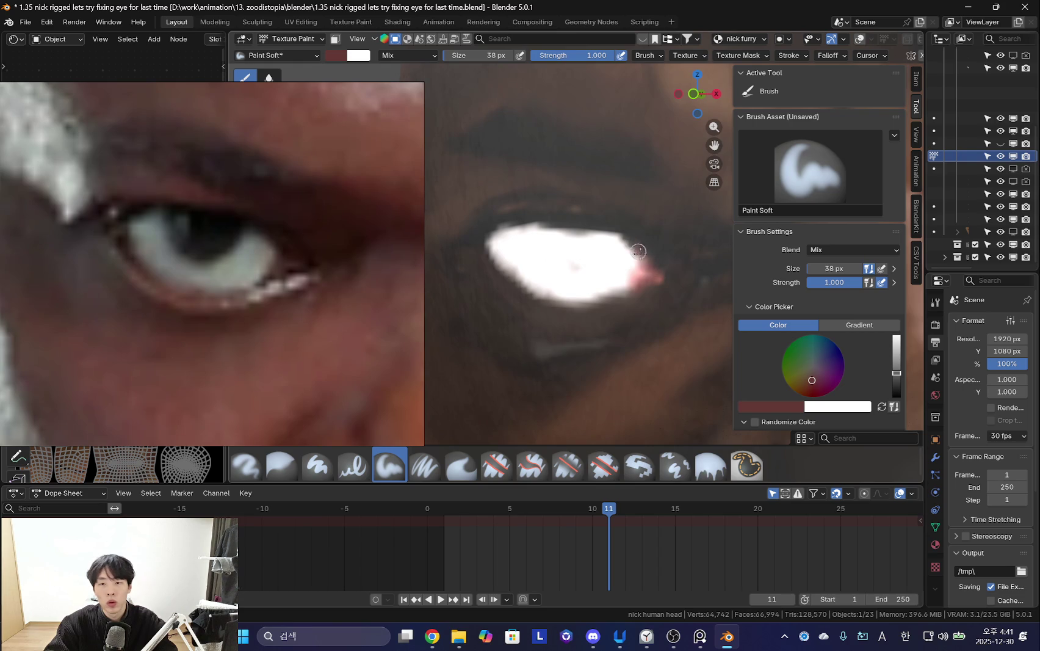
pyautogui.press('s')
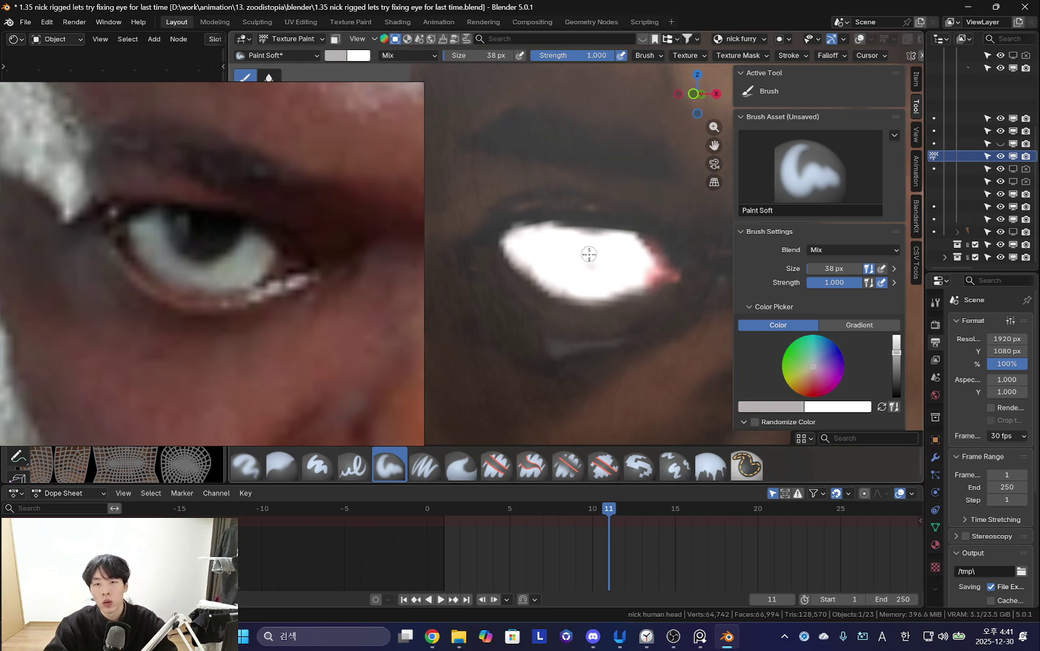
pyautogui.press('f')
pyautogui.click(576, 220)
pyautogui.press('s')
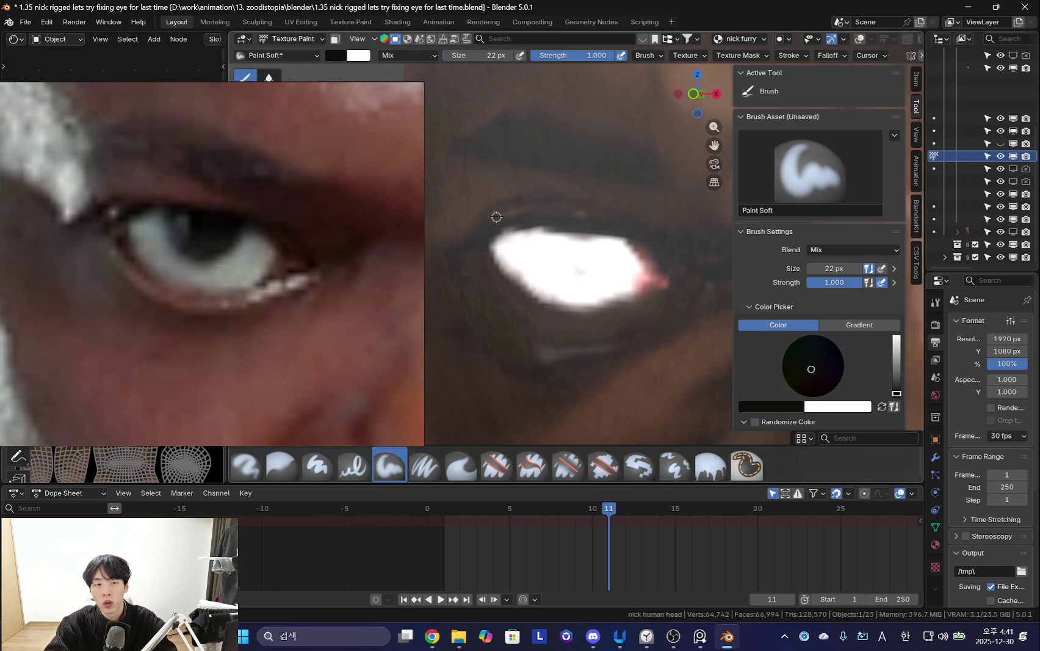
# Darken the eye white's upper edge at 28 px and sample dark skin tones.
pyautogui.press('f')
pyautogui.click(474, 216)
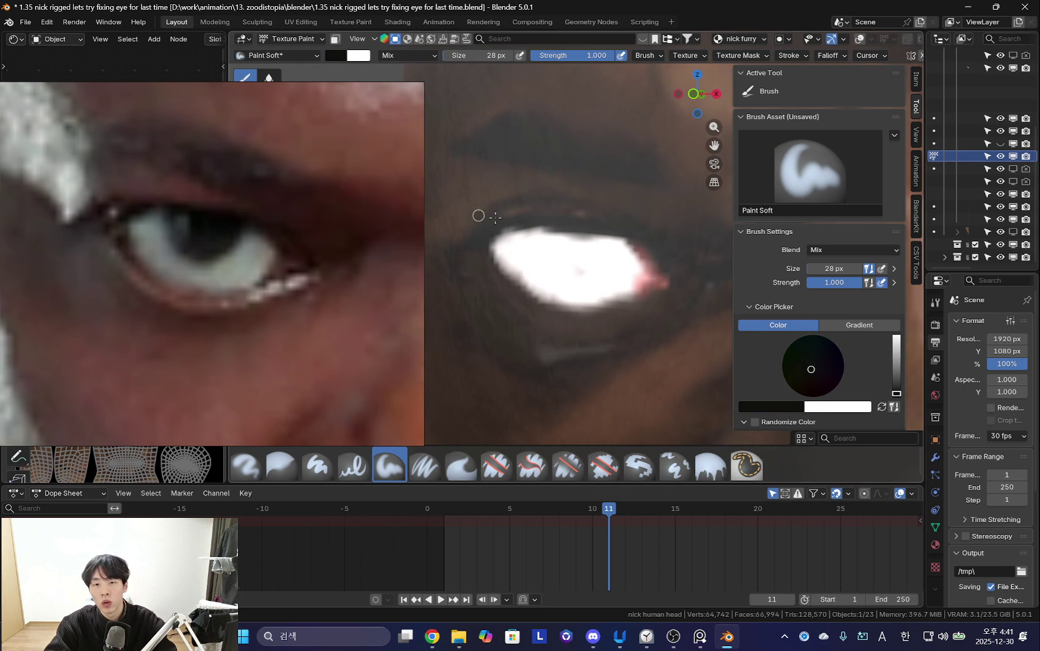
pyautogui.moveTo(627, 237); pyautogui.dragTo(532, 228)
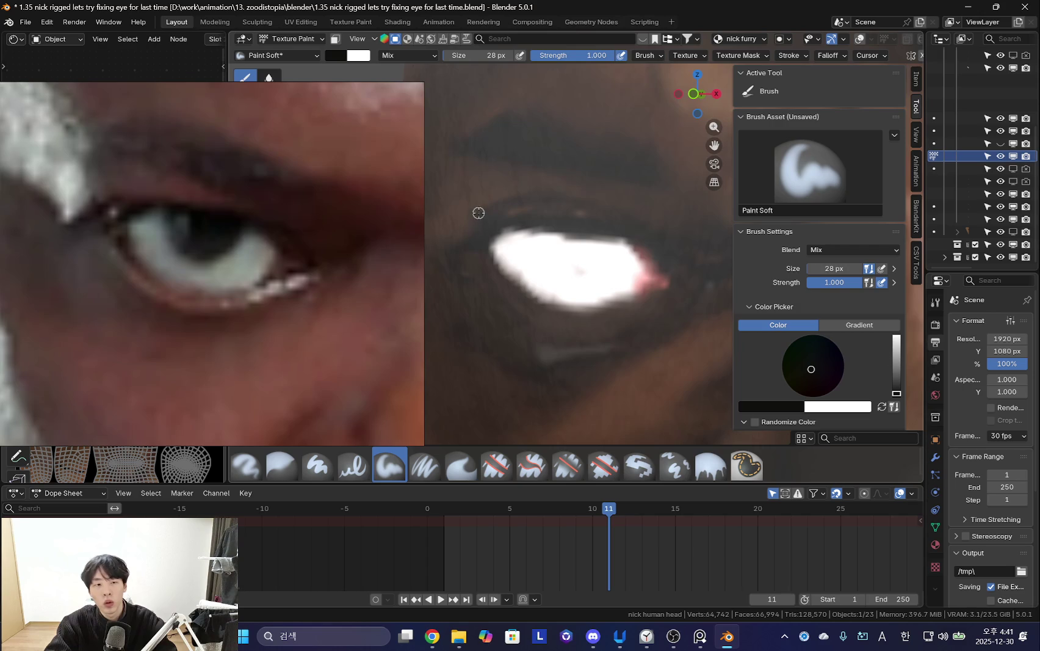
pyautogui.keyDown('shift'); pyautogui.moveTo(451, 240); pyautogui.dragTo(463, 246, button='middle'); pyautogui.keyUp('shift')
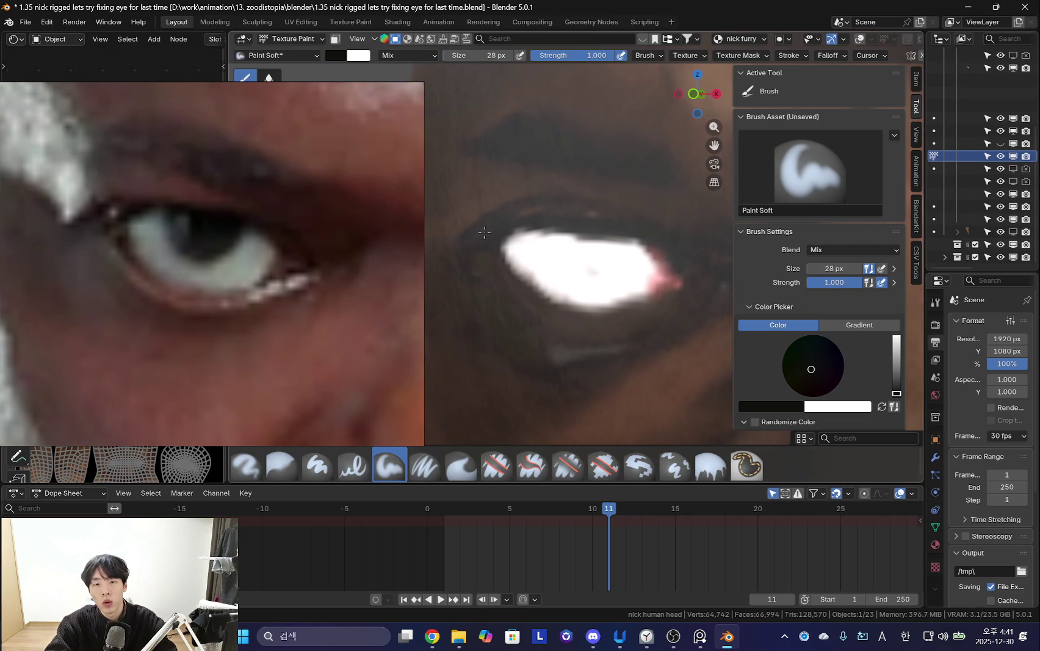
pyautogui.press('s')
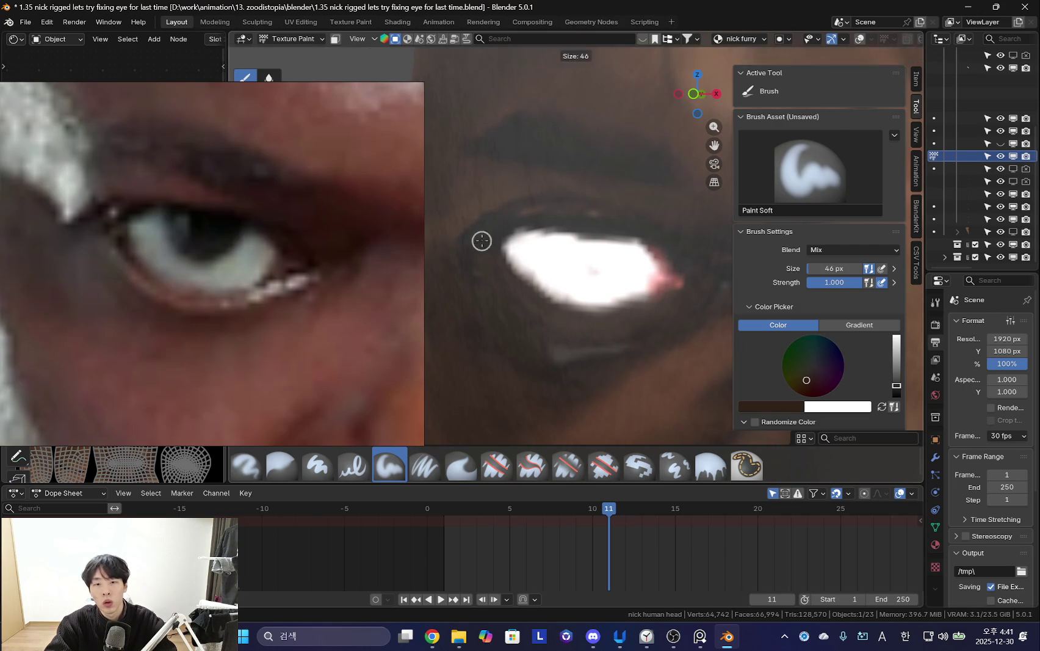
pyautogui.press('s')
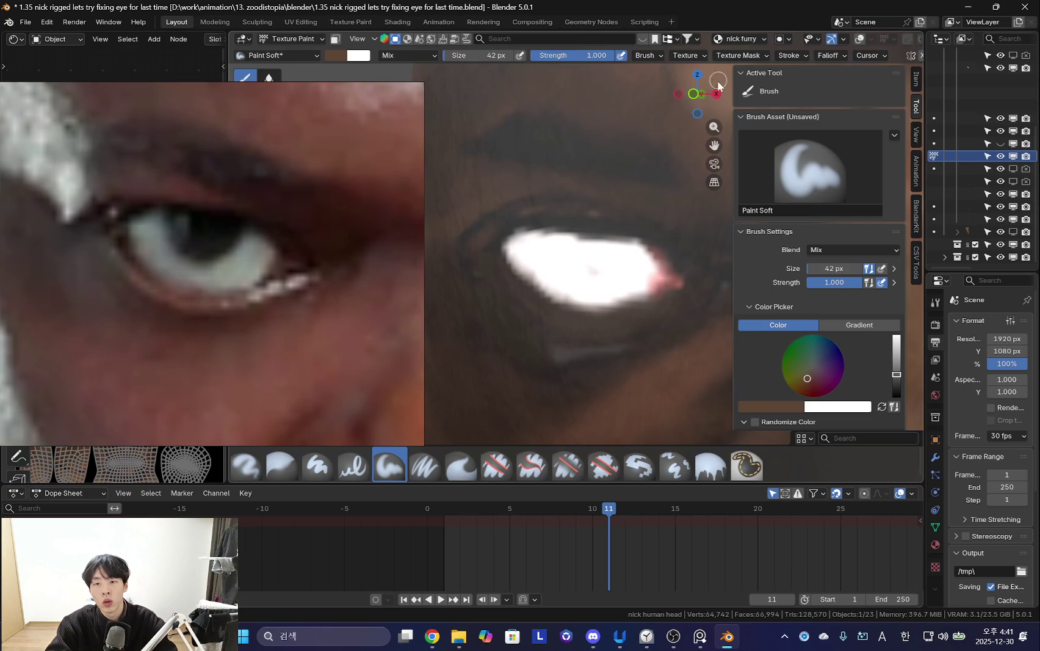
# Adjust the brush between 26 and 74 px, settling on 48 px, while repositioning the view.
pyautogui.press('f')
pyautogui.click(487, 241)
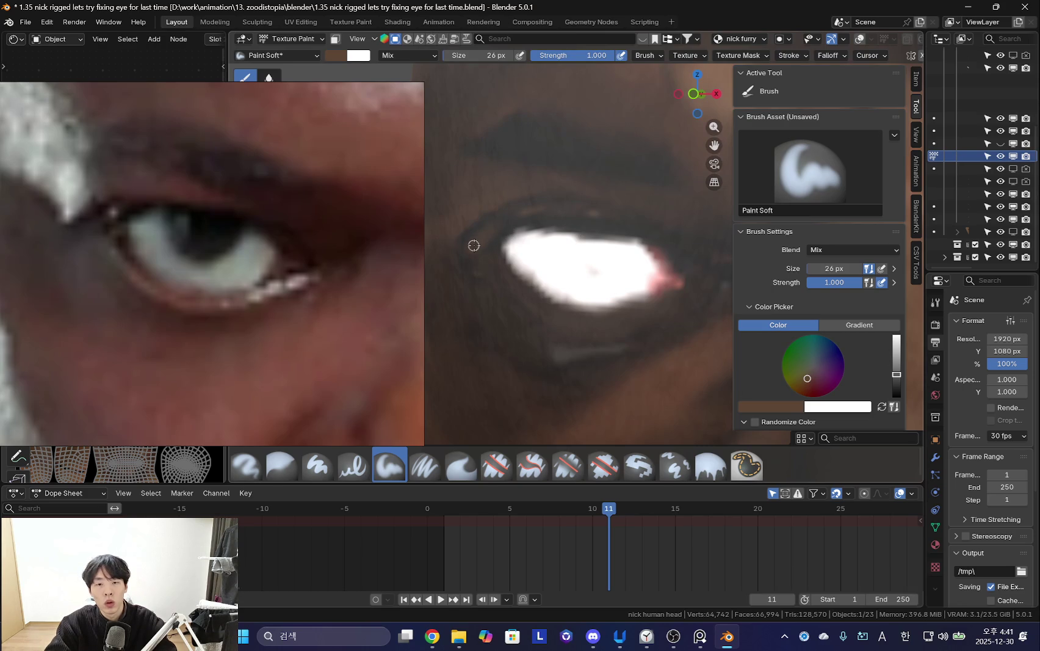
pyautogui.press('f')
pyautogui.click(488, 194)
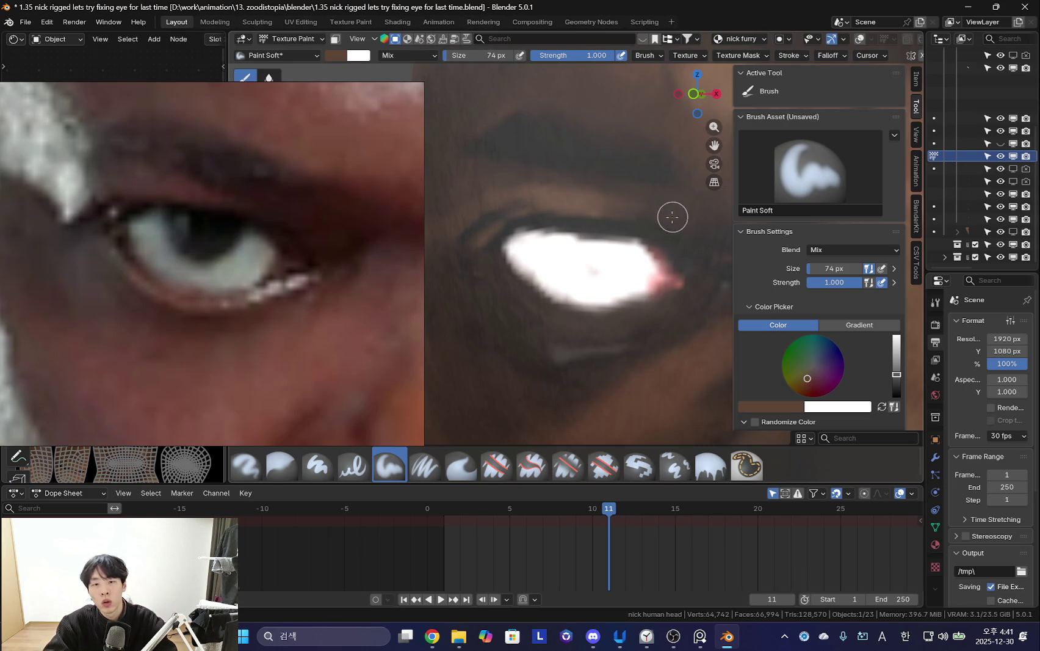
pyautogui.moveTo(680, 216); pyautogui.dragTo(666, 214, button='middle')
pyautogui.press('f')
pyautogui.click(585, 204)
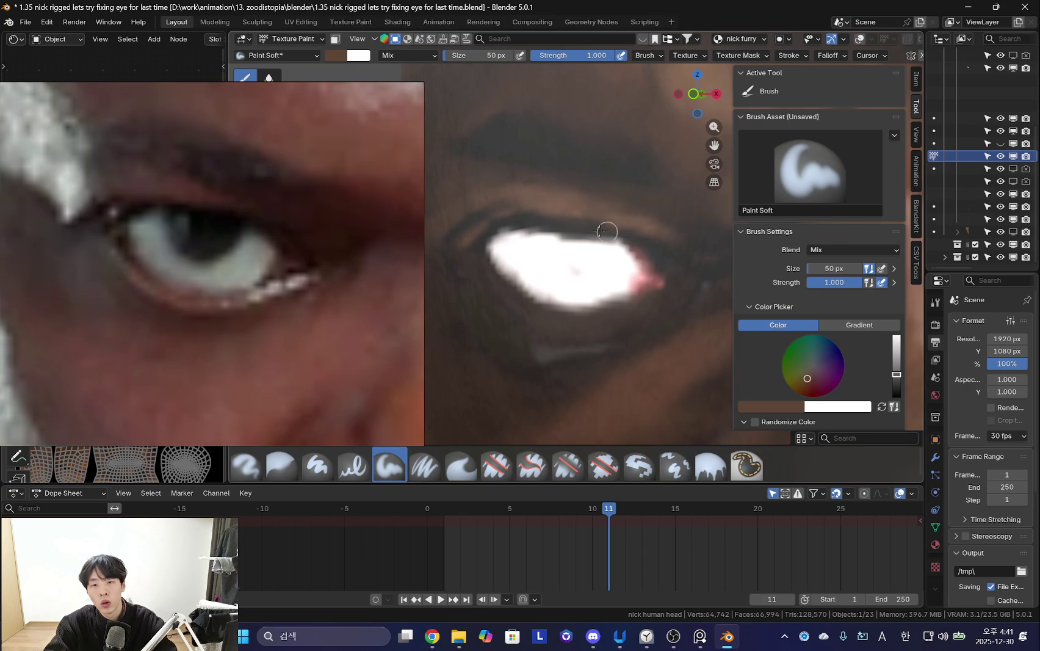
pyautogui.moveTo(564, 209); pyautogui.dragTo(559, 222, button='middle')
pyautogui.press('f')
pyautogui.click(503, 216)
# Paint near-black along the upper eyelid with a 34 px brush.
pyautogui.press('s')
pyautogui.press('f')
pyautogui.click(511, 236)
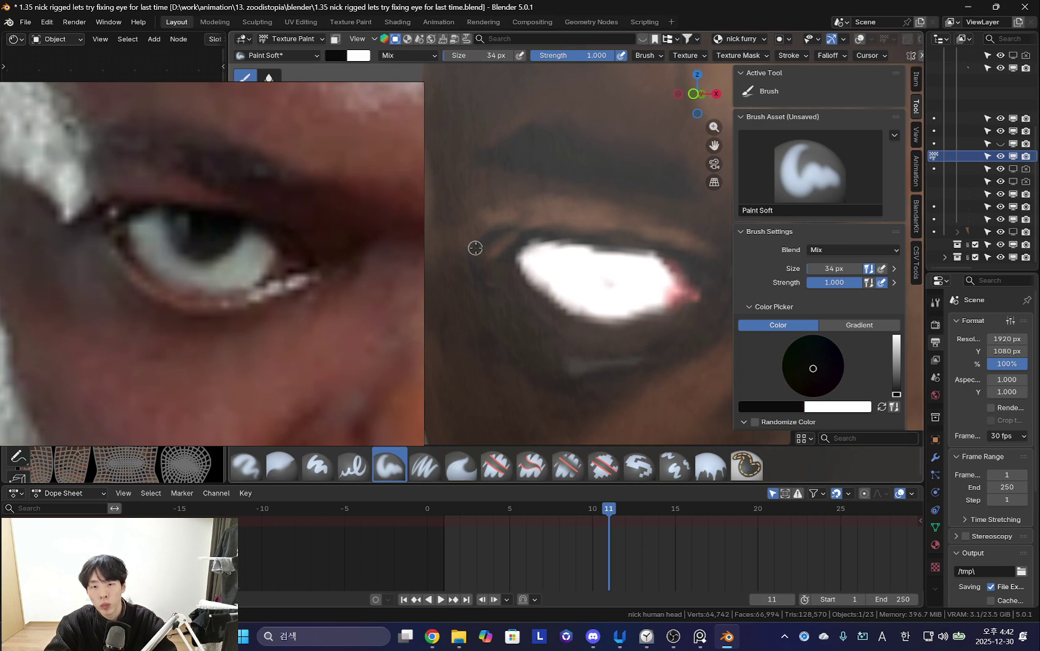
pyautogui.moveTo(503, 230); pyautogui.dragTo(543, 240, button='middle')
pyautogui.moveTo(497, 234); pyautogui.dragTo(517, 234)
pyautogui.moveTo(562, 237)
pyautogui.mouseDown(button='middle')
pyautogui.moveTo(513, 260)
pyautogui.moveTo(514, 252)
pyautogui.mouseUp(button='middle')
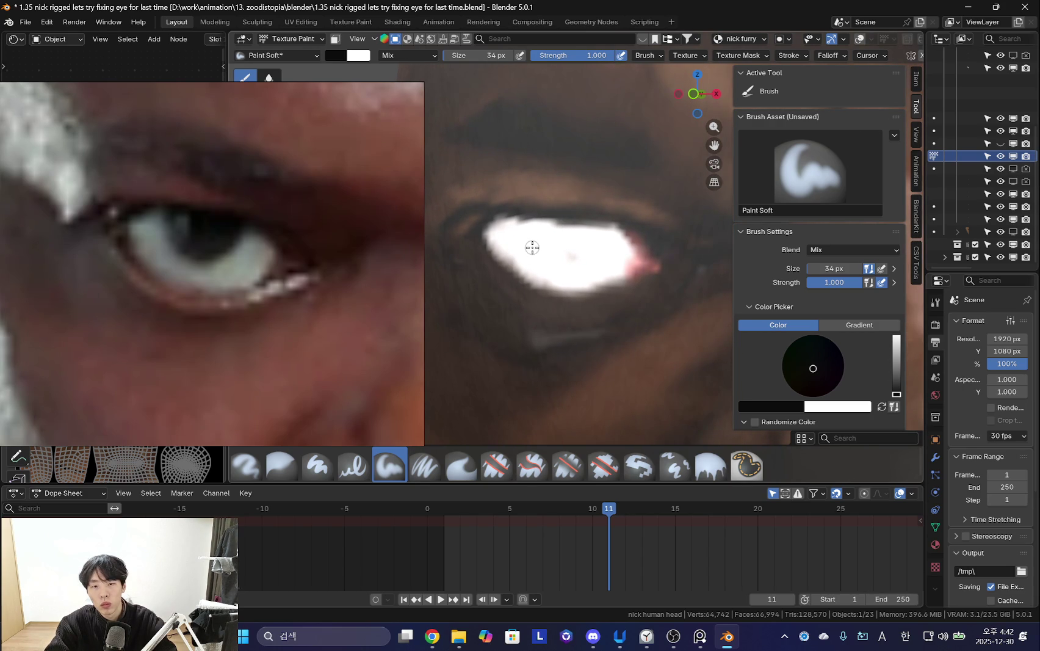
# Fill the eye white's lower edge and left corner with light grey at 70–74 px.
pyautogui.press('s')
pyautogui.press('f')
pyautogui.click(530, 272)
pyautogui.moveTo(530, 273)
pyautogui.mouseDown()
pyautogui.moveTo(562, 285)
pyautogui.moveTo(604, 281)
pyautogui.mouseUp()
pyautogui.press('f')
pyautogui.click(610, 275)
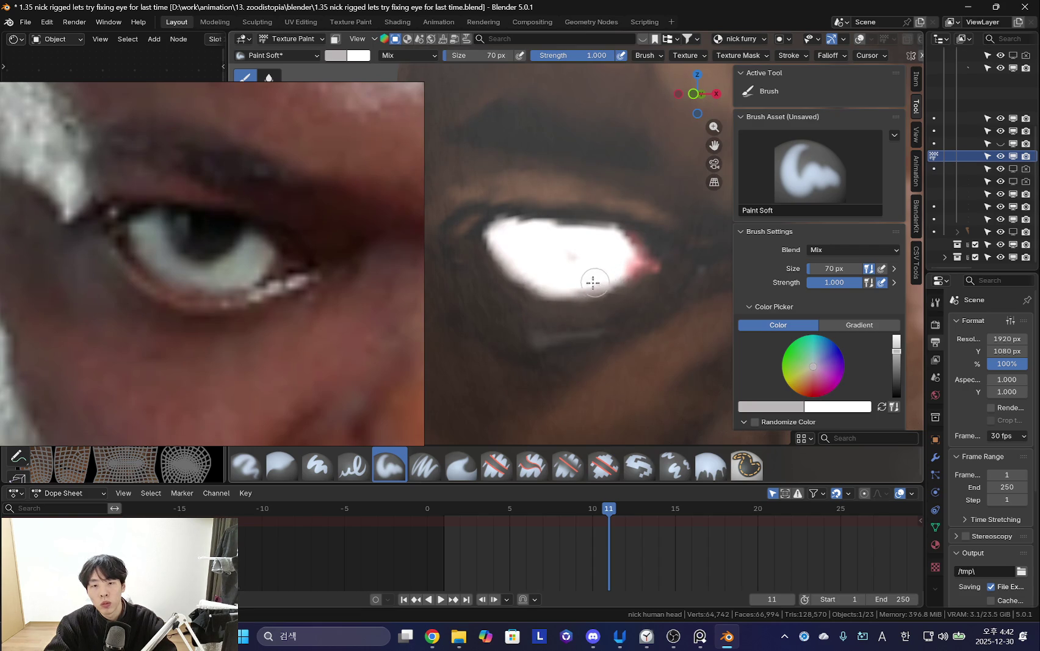
pyautogui.moveTo(522, 274)
pyautogui.mouseDown()
pyautogui.moveTo(545, 274)
pyautogui.moveTo(521, 269)
pyautogui.moveTo(500, 241)
pyautogui.moveTo(515, 284)
pyautogui.moveTo(549, 306)
pyautogui.mouseUp()
# Lower the colour's brightness to grey and shade the eye white at 60 px.
pyautogui.press('f')
pyautogui.click(492, 265)
pyautogui.press('s')
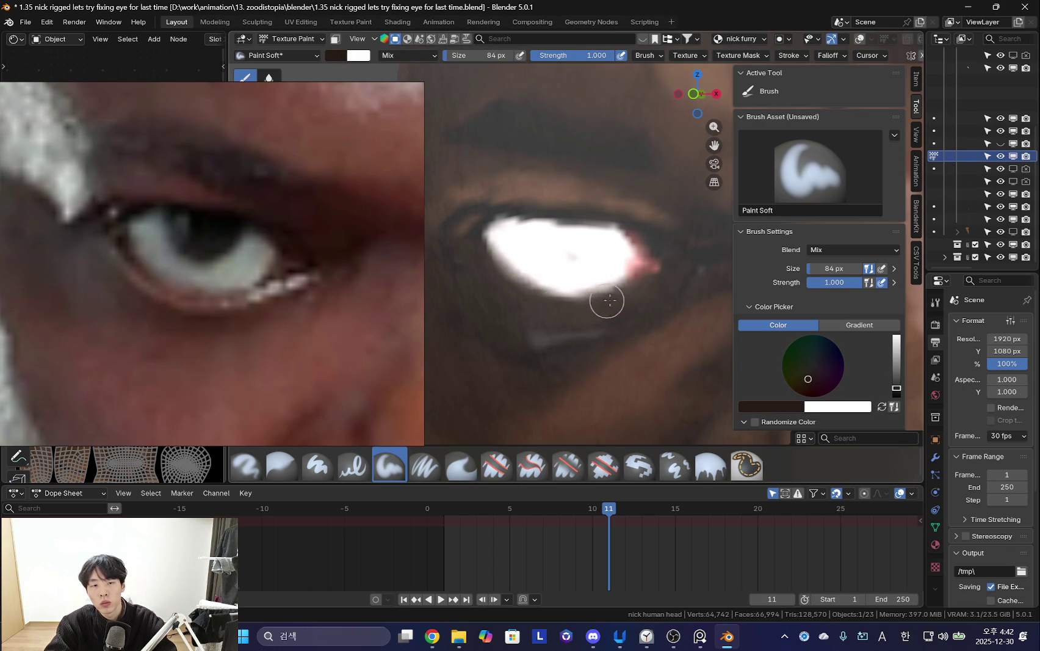
pyautogui.press('s')
pyautogui.press('f')
pyautogui.click(696, 227)
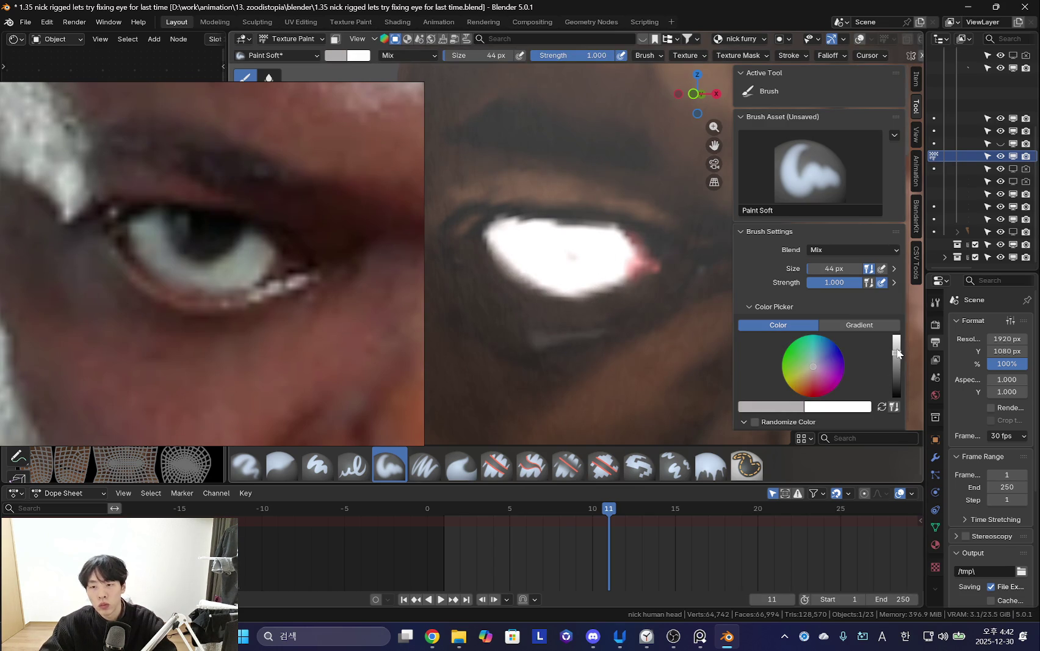
pyautogui.moveTo(897, 346); pyautogui.dragTo(898, 368)
pyautogui.press('f')
pyautogui.click(495, 233)
pyautogui.moveTo(496, 233)
pyautogui.mouseDown()
pyautogui.moveTo(550, 281)
pyautogui.moveTo(590, 283)
pyautogui.moveTo(580, 281)
pyautogui.moveTo(623, 262)
pyautogui.mouseUp()
# Repaint the left part of the eye white with a 100 px brush.
pyautogui.press('f')
pyautogui.click(516, 263)
pyautogui.moveTo(515, 262)
pyautogui.mouseDown()
pyautogui.moveTo(529, 256)
pyautogui.moveTo(494, 226)
pyautogui.mouseUp()
pyautogui.press('f')
pyautogui.click(504, 229)
pyautogui.press('f')
pyautogui.click(523, 225)
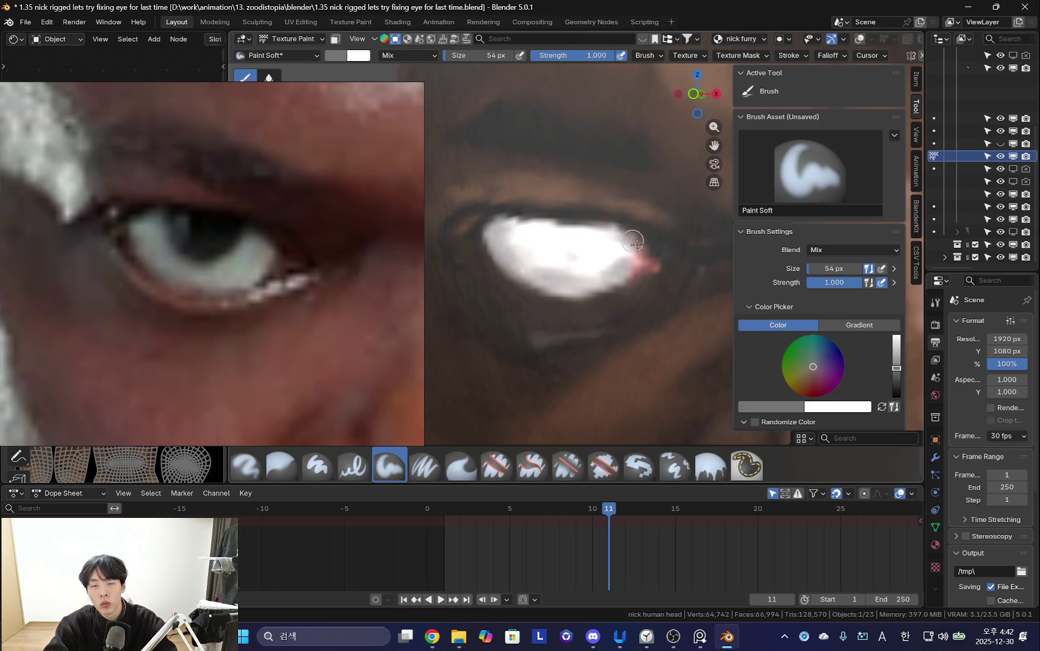
# Darken the paint colour in two steps and set a 34 px brush.
pyautogui.moveTo(896, 368); pyautogui.dragTo(896, 378)
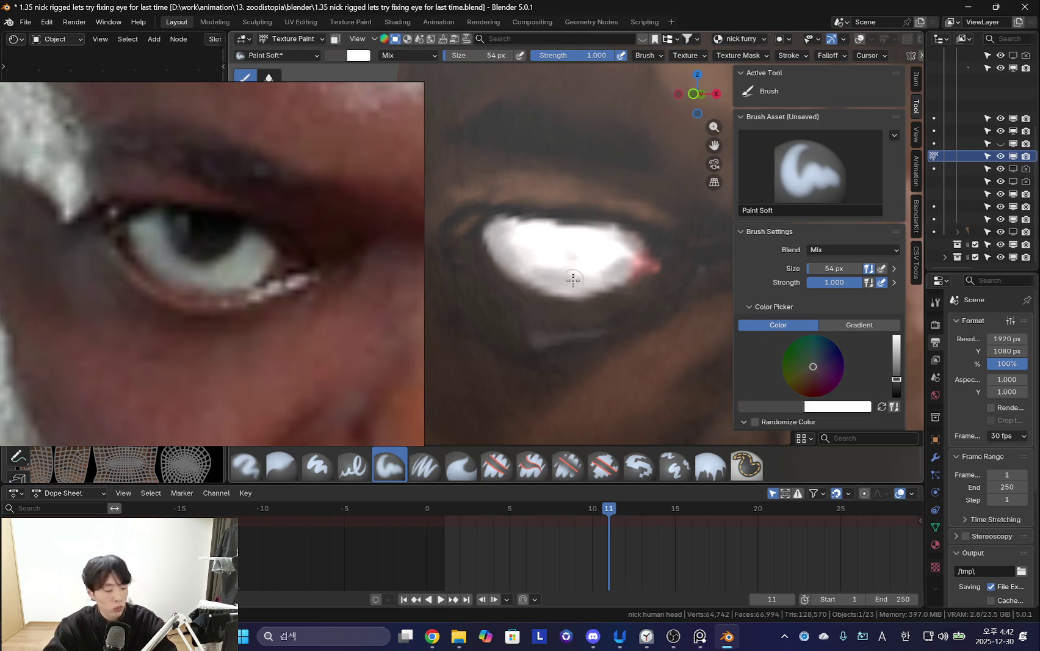
pyautogui.press('f')
pyautogui.click(492, 244)
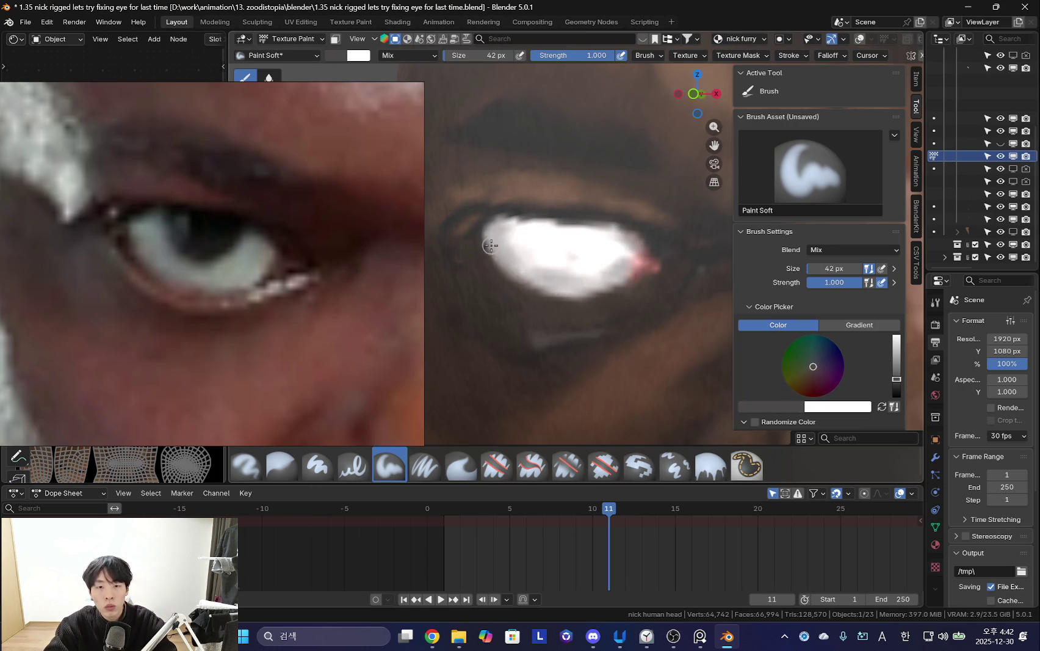
pyautogui.press('f')
pyautogui.click(492, 241)
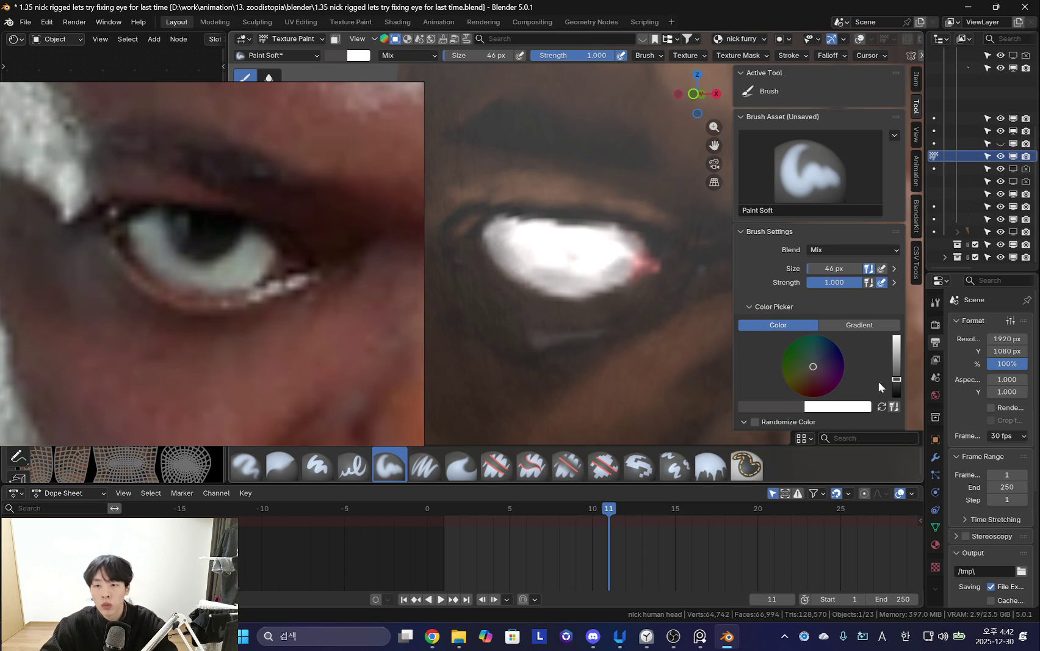
pyautogui.click(896, 386)
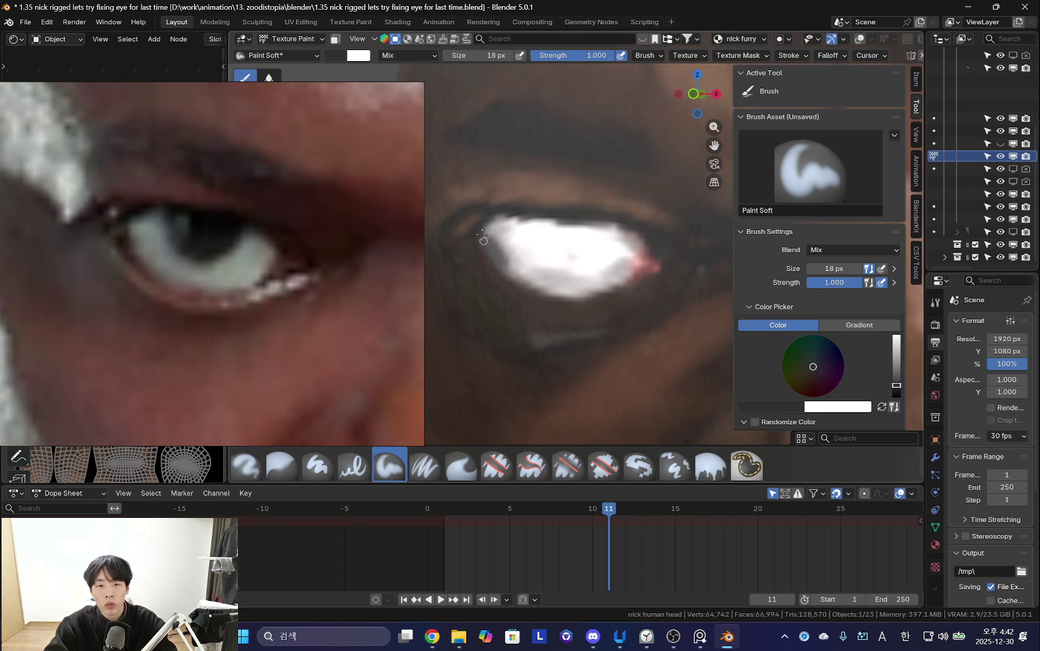
pyautogui.press('f')
pyautogui.click(485, 229)
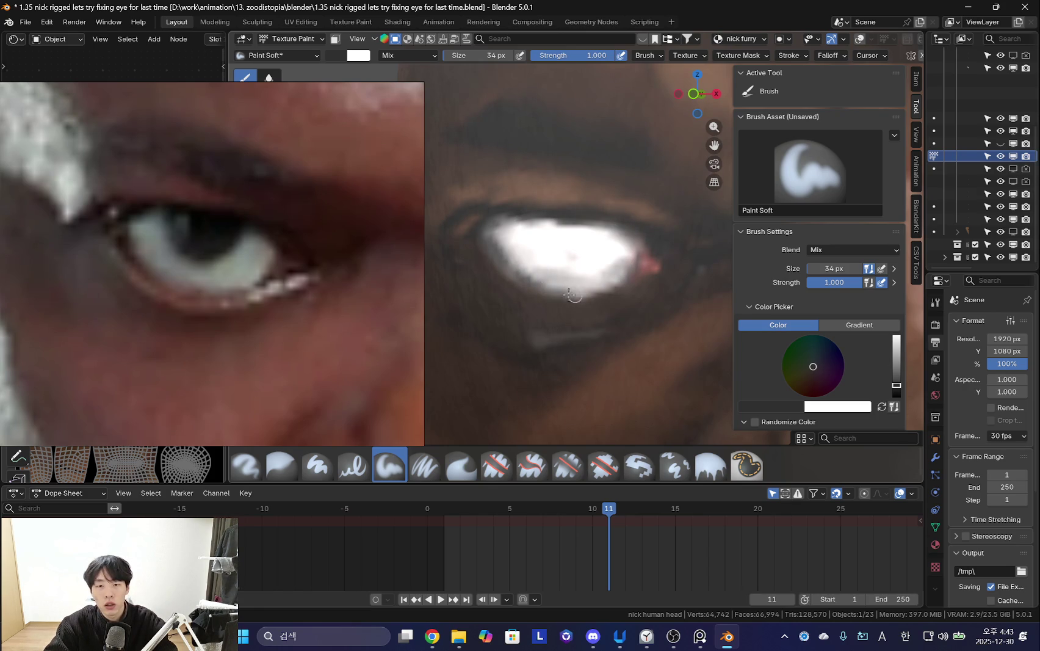
pyautogui.moveTo(557, 241); pyautogui.dragTo(509, 203, button='middle')
# Sample brown skin tones from the eyelid and set the brush to 56 px.
pyautogui.press('s')
pyautogui.press('f')
pyautogui.click(470, 204)
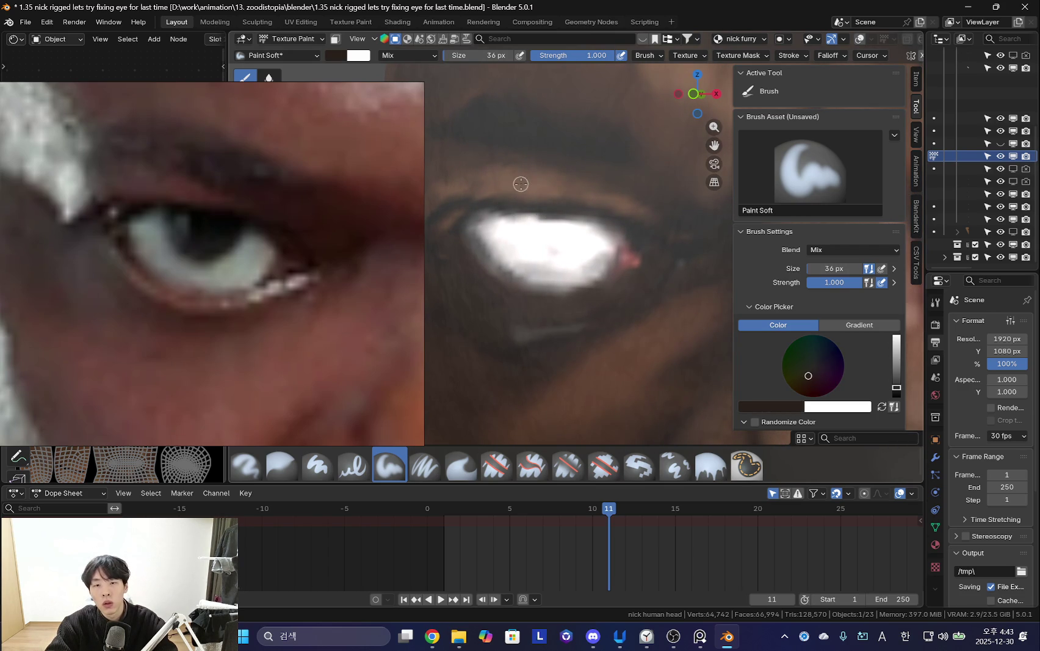
pyautogui.press('s')
pyautogui.press('f')
pyautogui.click(630, 219)
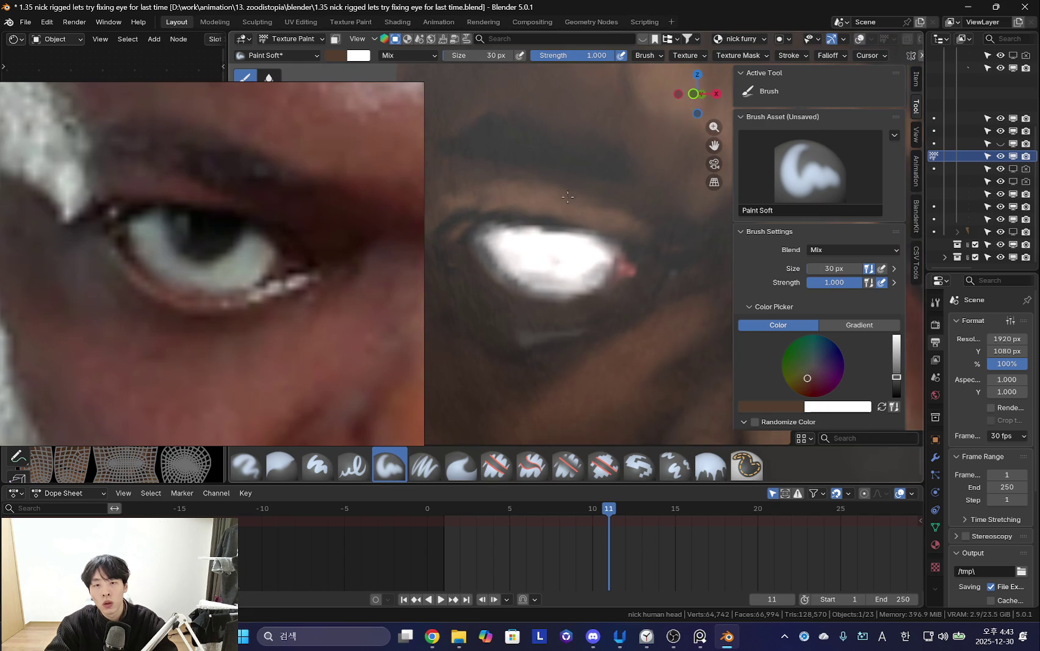
# Paint a near-black 32 px line along the upper eyelid crease.
pyautogui.keyDown('shift'); pyautogui.moveTo(561, 195); pyautogui.dragTo(567, 213, button='middle'); pyautogui.keyUp('shift')
pyautogui.press('f')
pyautogui.click(539, 178)
pyautogui.press('s')
pyautogui.press('f')
pyautogui.click(469, 167)
pyautogui.moveTo(469, 168); pyautogui.dragTo(587, 215)
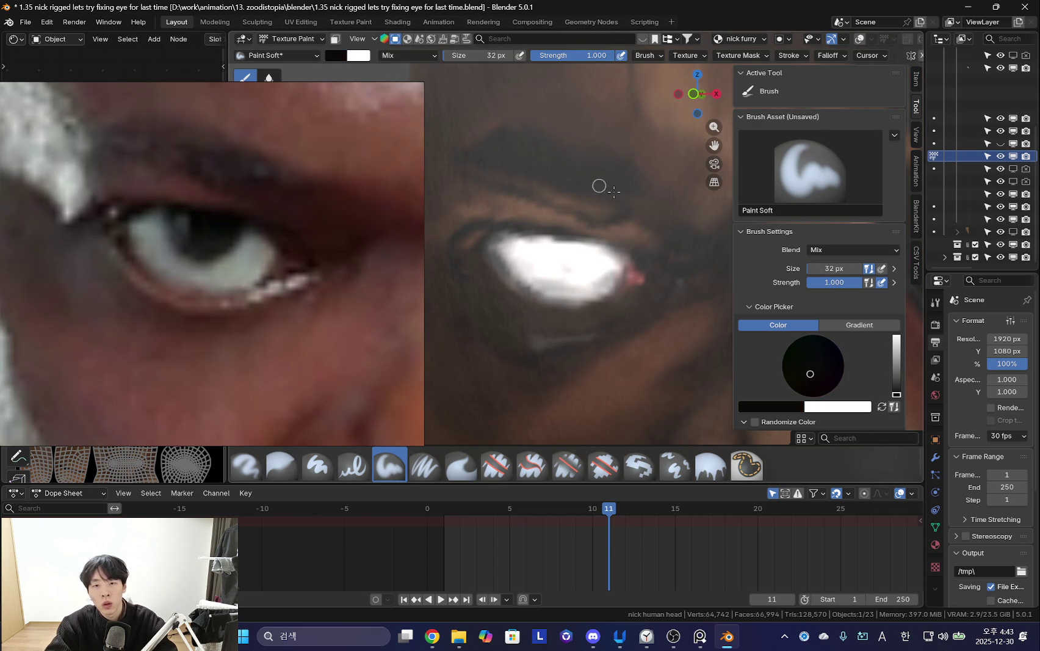
# Alternate between dark brown skin and black at 62–84 px around the brow.
pyautogui.moveTo(511, 161); pyautogui.dragTo(495, 158, button='middle')
pyautogui.press('f')
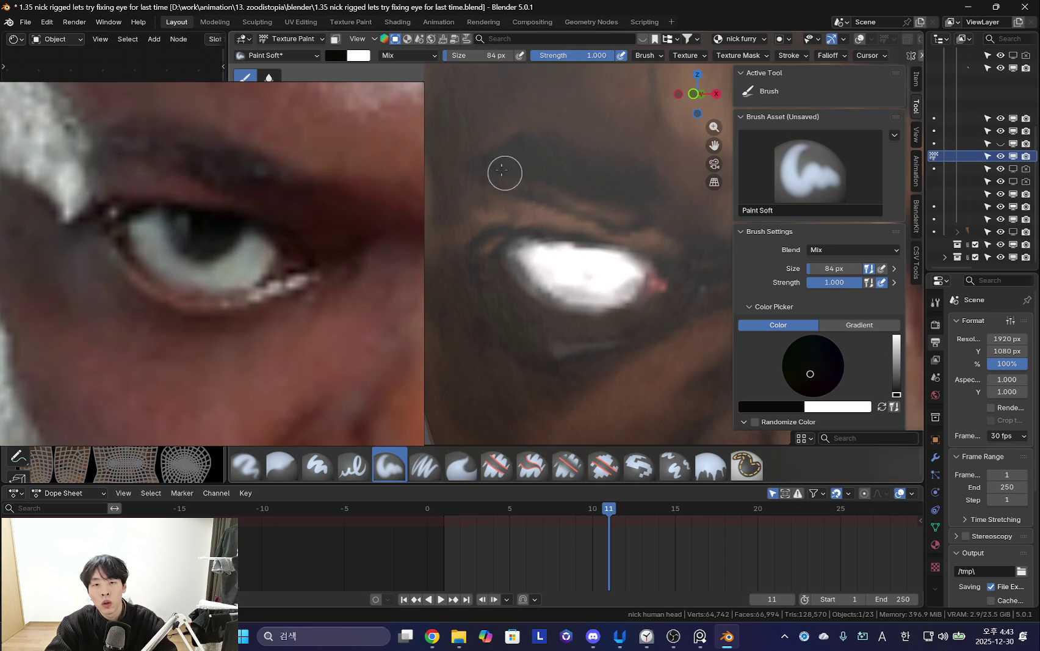
pyautogui.click(568, 128)
pyautogui.press('s')
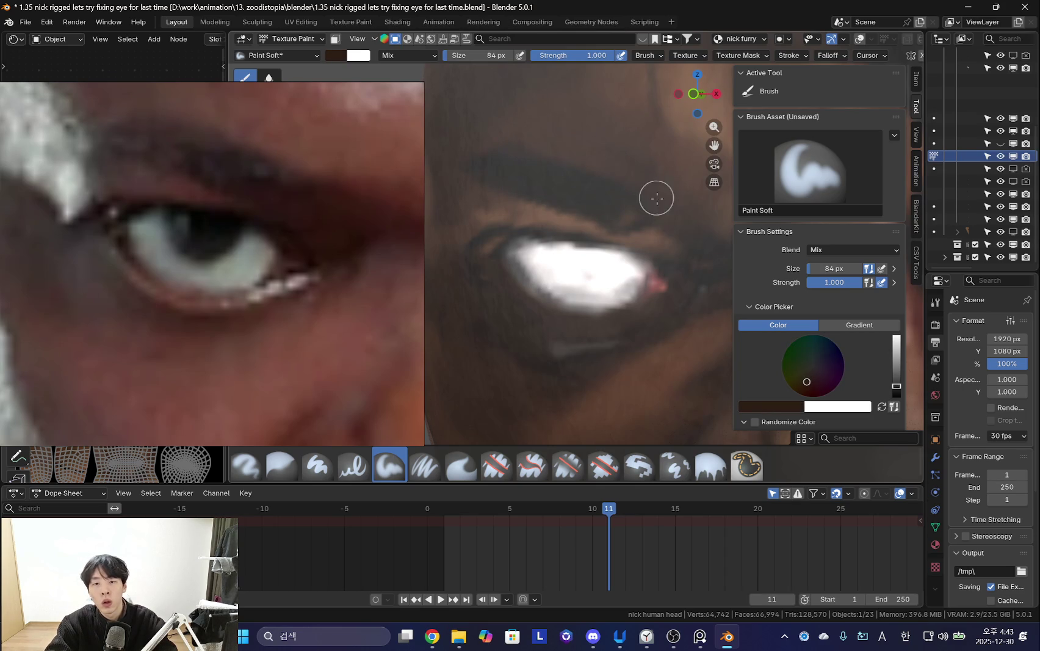
pyautogui.press('s')
pyautogui.press('f')
pyautogui.click(608, 196)
# Refine the upper lid with dark brown and black at 38–58 px, ending on dark brown.
pyautogui.press('f')
pyautogui.click(498, 165)
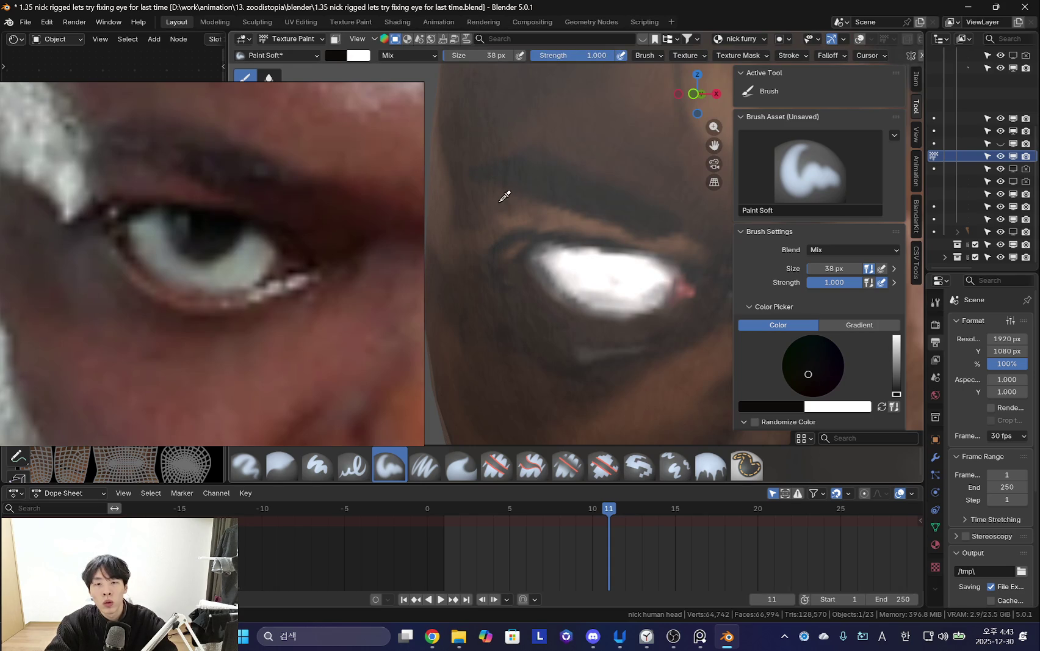
pyautogui.press('s')
pyautogui.press('f')
pyautogui.click(549, 210)
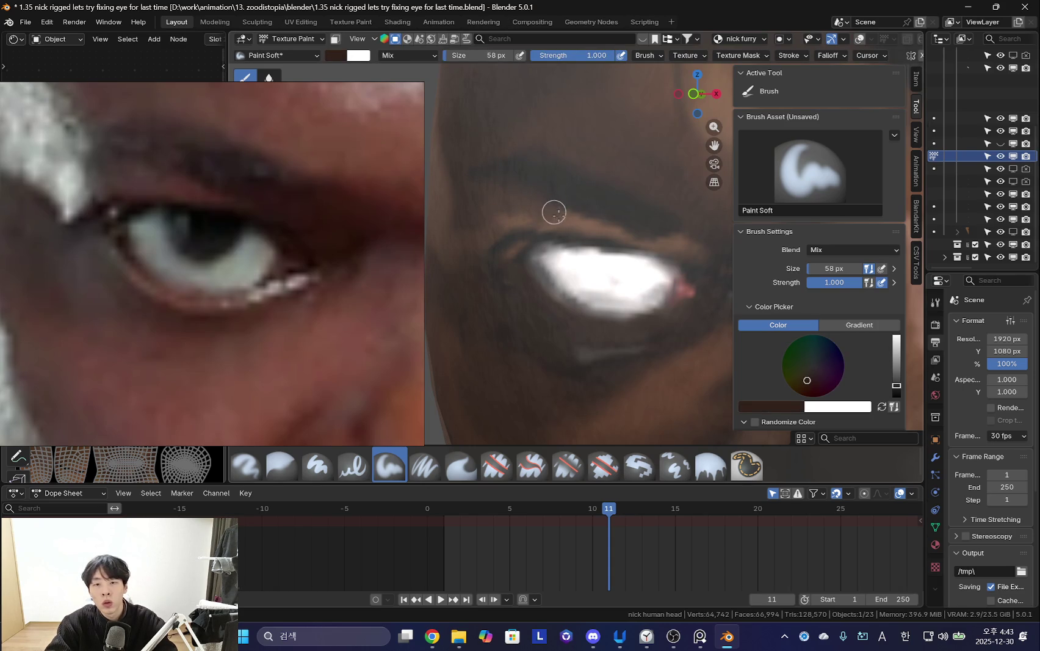
pyautogui.press('s')
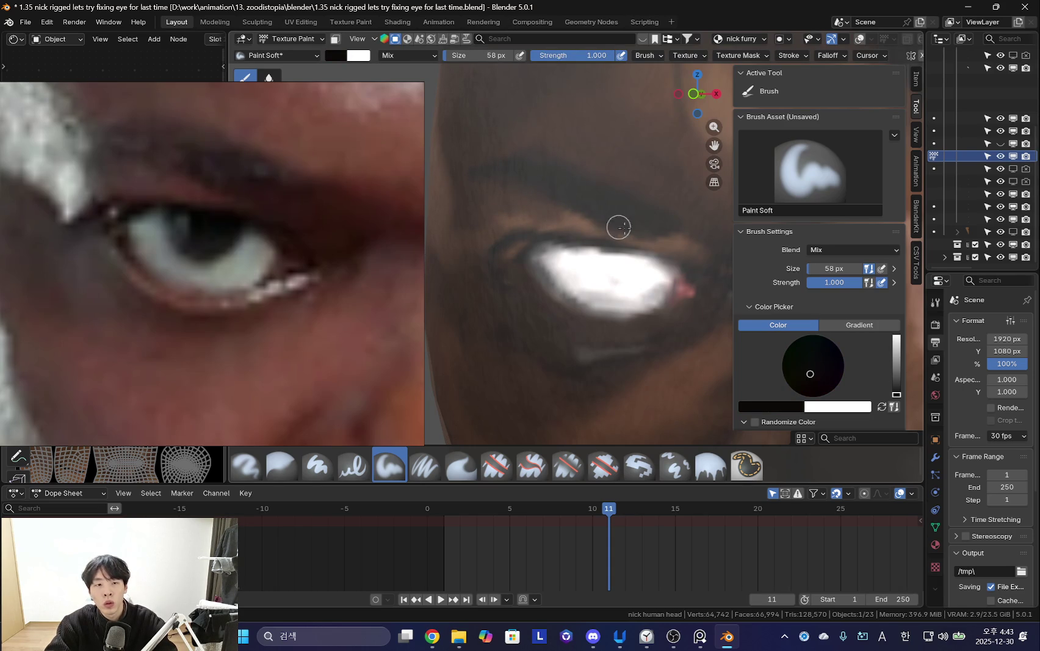
pyautogui.keyDown('shift'); pyautogui.moveTo(670, 230); pyautogui.dragTo(626, 226, button='middle'); pyautogui.keyUp('shift')
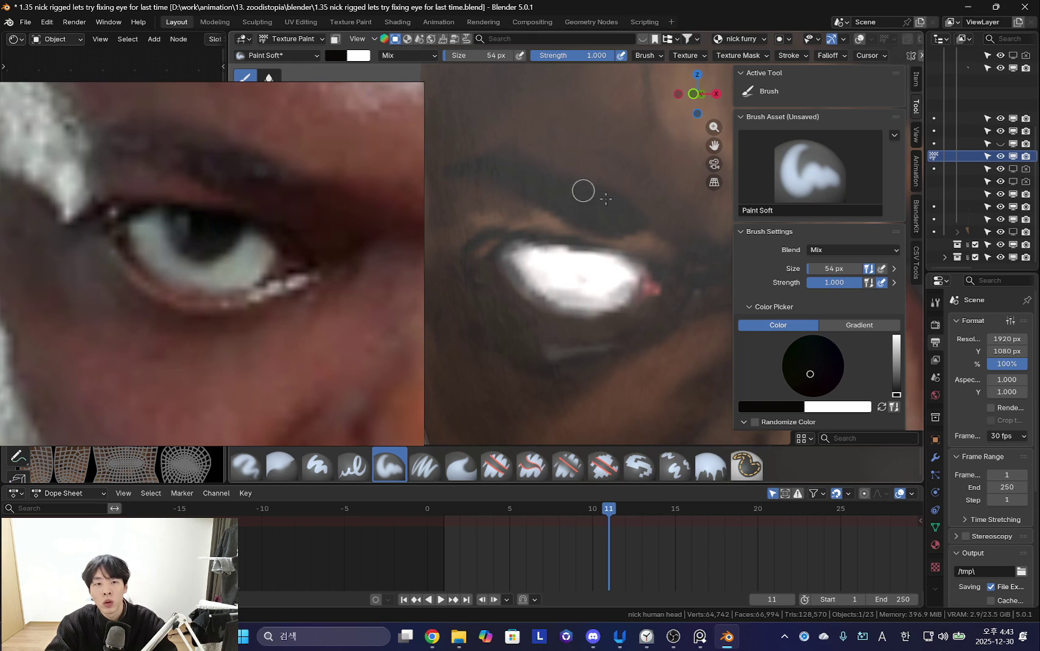
pyautogui.press('s')
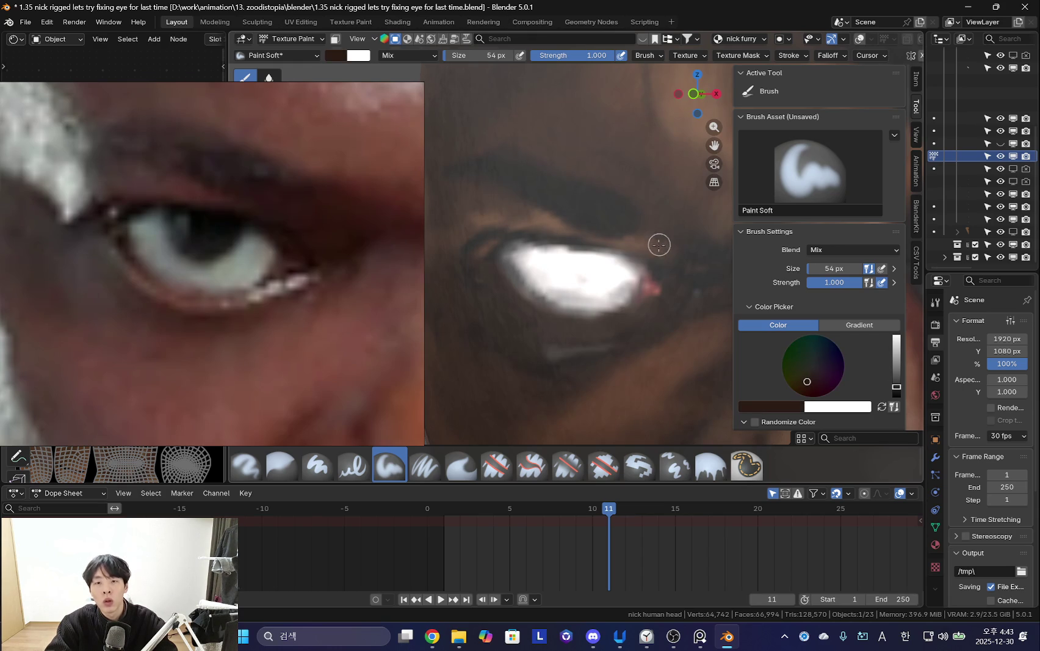
# Zoom in on the eye and paint black iris strokes with a 42 px brush.
pyautogui.scroll(-5, 610, 183)
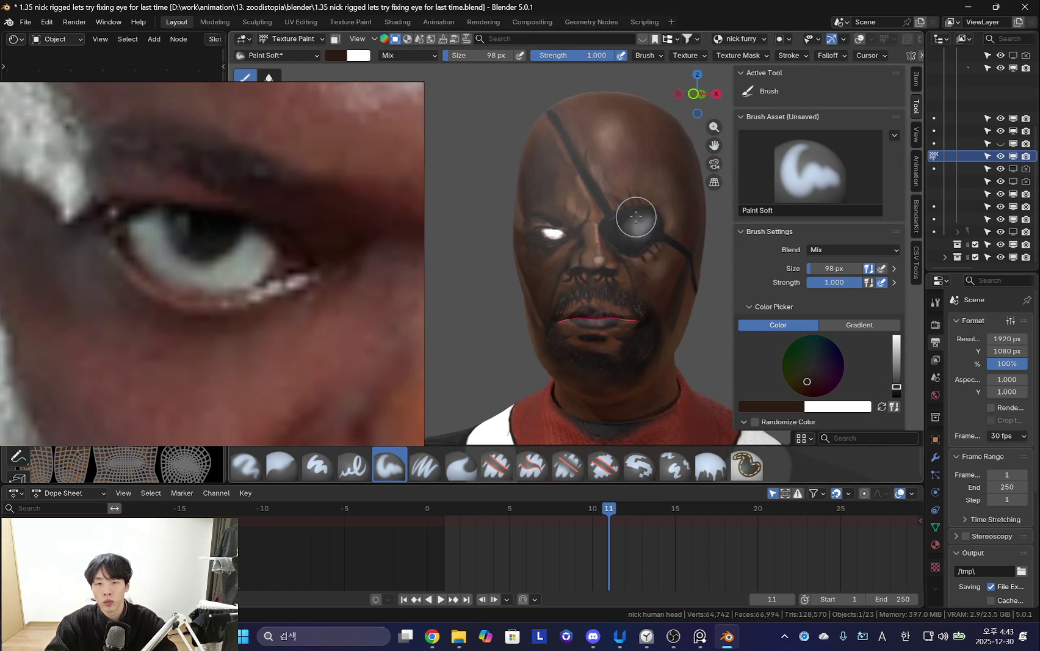
pyautogui.scroll(4, 647, 208)
pyautogui.scroll(-2, 557, 204)
pyautogui.scroll(4, 553, 170)
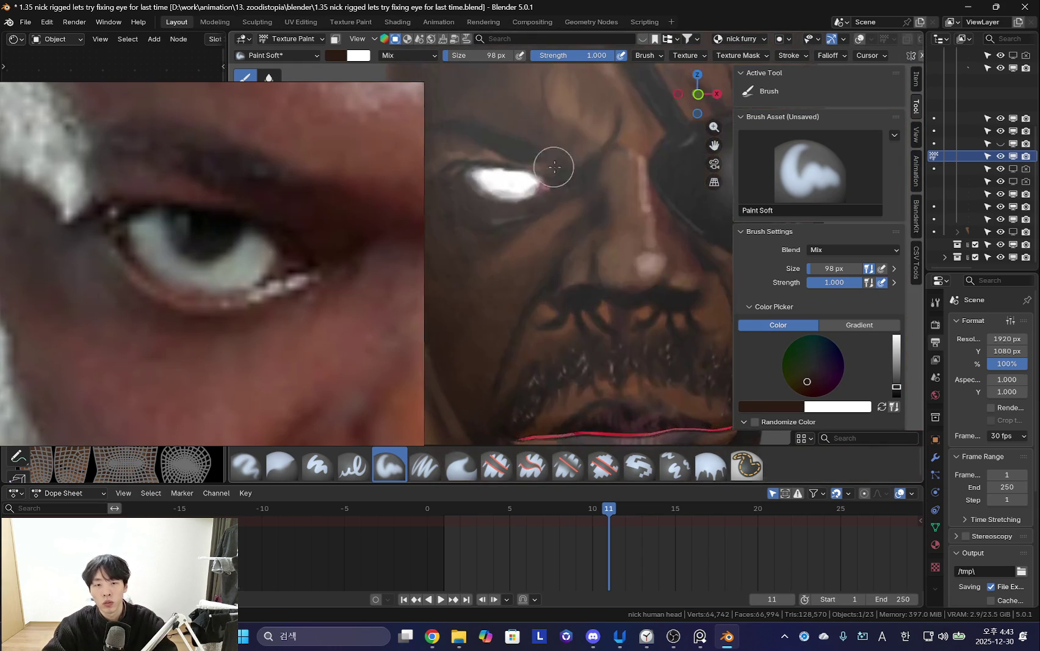
pyautogui.scroll(2, 558, 180)
pyautogui.scroll(2, 550, 168)
pyautogui.press('s')
pyautogui.scroll(2, 564, 204)
pyautogui.press('f')
pyautogui.click(543, 227)
pyautogui.moveTo(540, 220)
pyautogui.mouseDown()
pyautogui.moveTo(564, 248)
pyautogui.moveTo(608, 242)
pyautogui.moveTo(543, 244)
pyautogui.moveTo(569, 269)
pyautogui.moveTo(610, 245)
pyautogui.mouseUp()
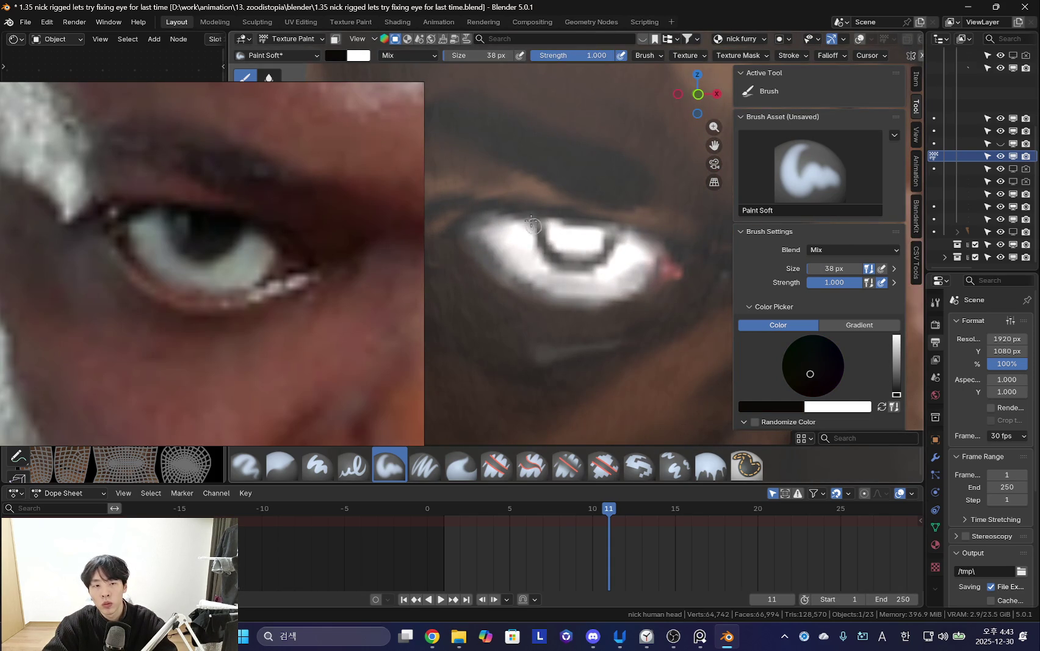
pyautogui.moveTo(529, 223)
pyautogui.mouseDown()
pyautogui.moveTo(559, 266)
pyautogui.moveTo(623, 240)
pyautogui.moveTo(566, 234)
pyautogui.moveTo(603, 239)
pyautogui.mouseUp()
# Set the brush to 64 px and paint light grey along the eye's lower lid.
pyautogui.press('f')
pyautogui.click(562, 251)
pyautogui.press('f')
pyautogui.click(544, 245)
pyautogui.press('s')
pyautogui.moveTo(591, 255); pyautogui.dragTo(593, 271)
# Brighten the eye white with a 54 px light grey stroke, then orbit to inspect it.
pyautogui.press('s')
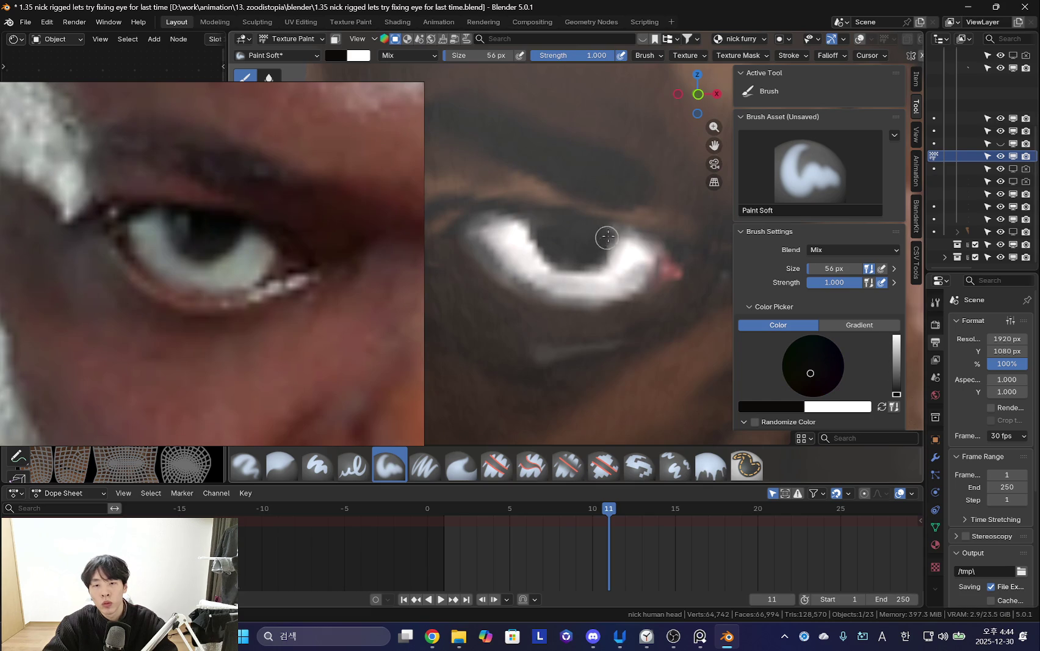
pyautogui.press('s')
pyautogui.press('s')
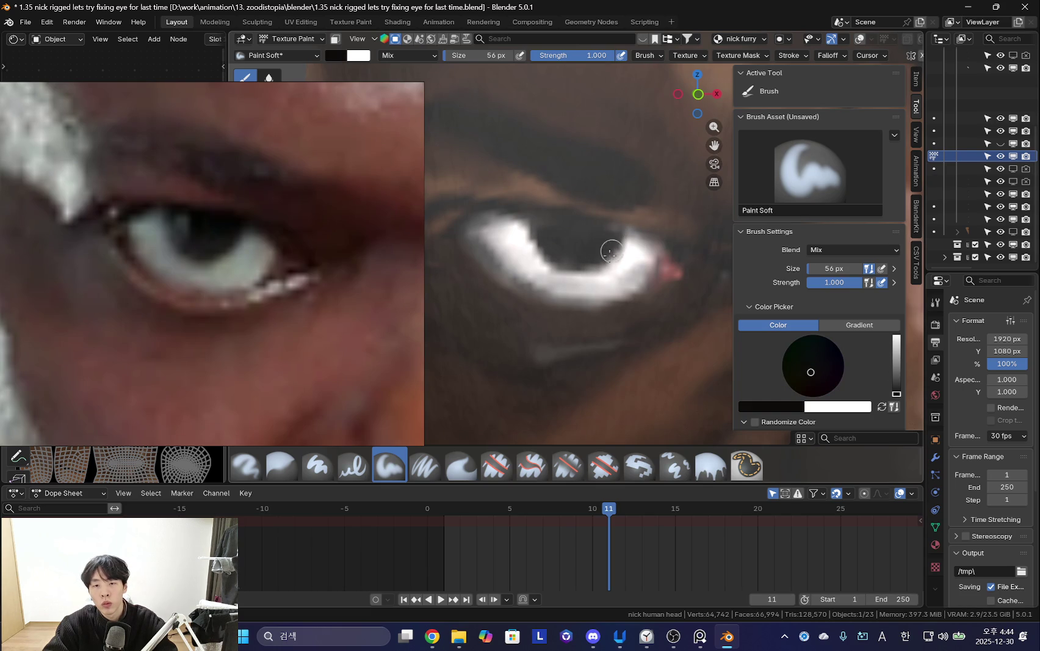
pyautogui.press('f')
pyautogui.click(586, 216)
pyautogui.press('f')
pyautogui.click(647, 239)
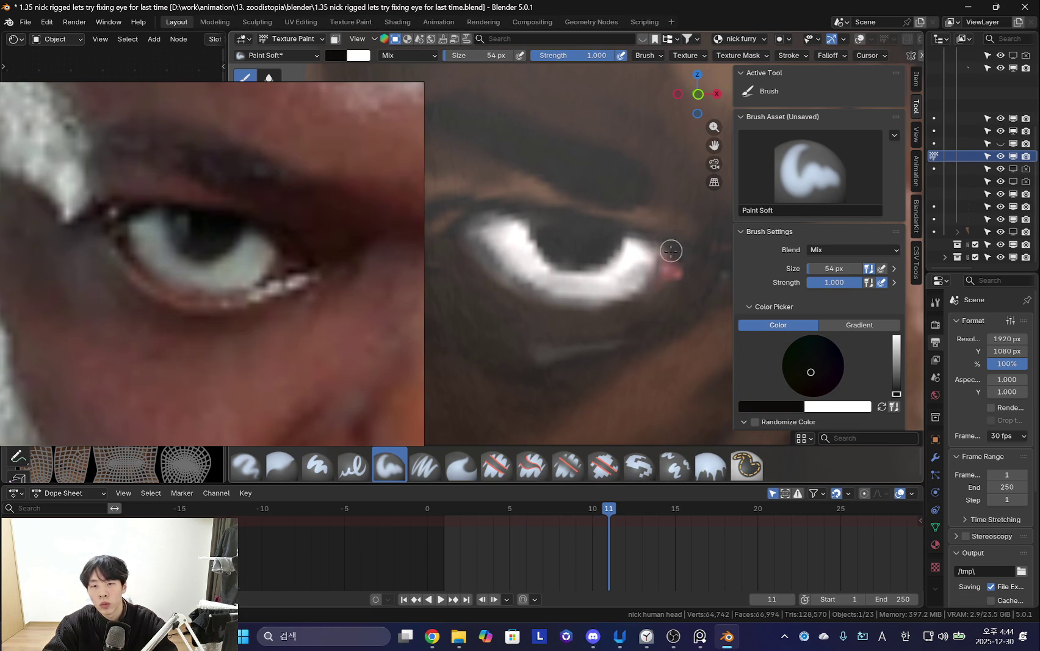
pyautogui.press('s')
pyautogui.moveTo(554, 234); pyautogui.dragTo(598, 240)
pyautogui.scroll(-4, 604, 244)
pyautogui.scroll(-2, 655, 307)
pyautogui.moveTo(655, 307)
pyautogui.mouseDown(button='middle')
pyautogui.moveTo(652, 290)
pyautogui.moveTo(591, 279)
pyautogui.mouseUp(button='middle')
pyautogui.scroll(-5, 309, 299)
# Orbit and zoom the viewport onto the painted eye, and zoom the reference photo onto its eye.
pyautogui.scroll(-2, 311, 315)
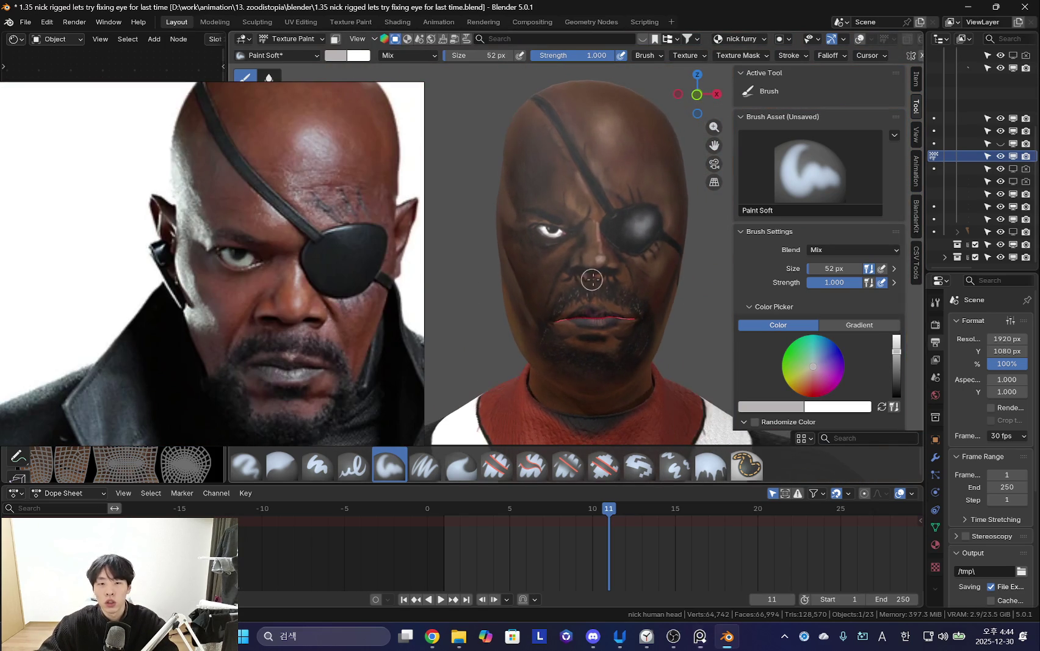
pyautogui.scroll(2, 600, 284)
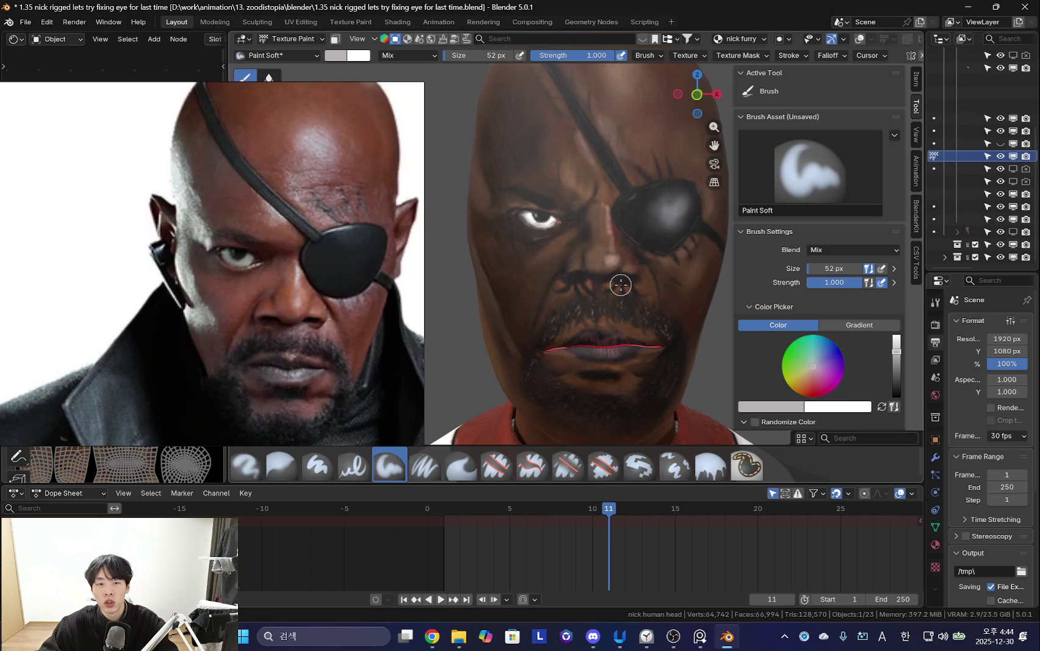
pyautogui.moveTo(620, 282); pyautogui.dragTo(551, 270, button='middle')
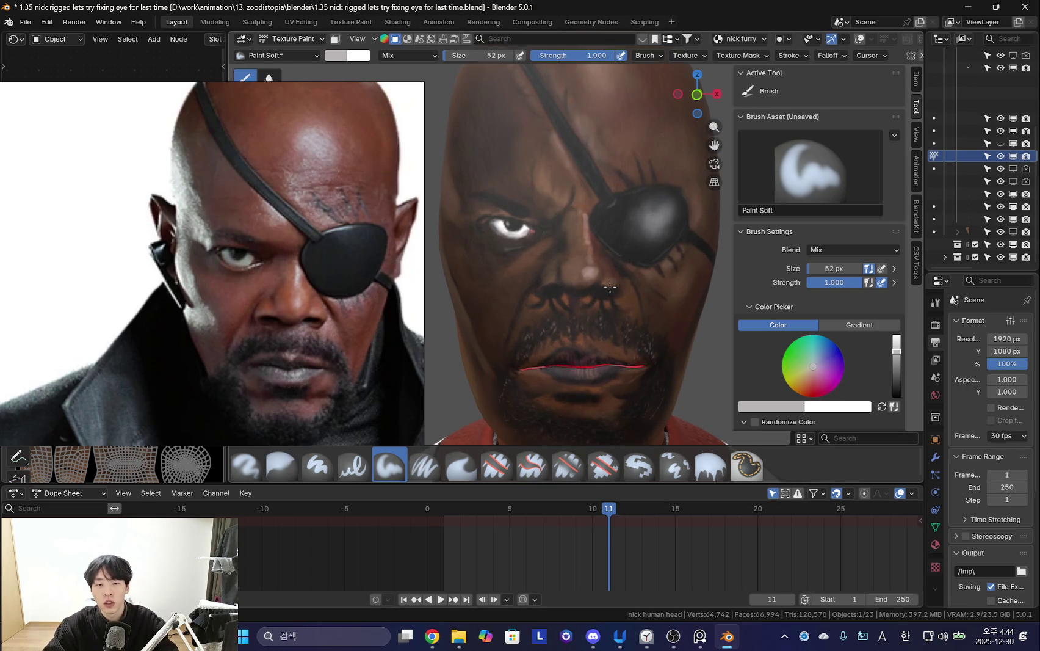
pyautogui.scroll(1, 609, 287)
pyautogui.scroll(3, 609, 269)
pyautogui.scroll(2, 609, 251)
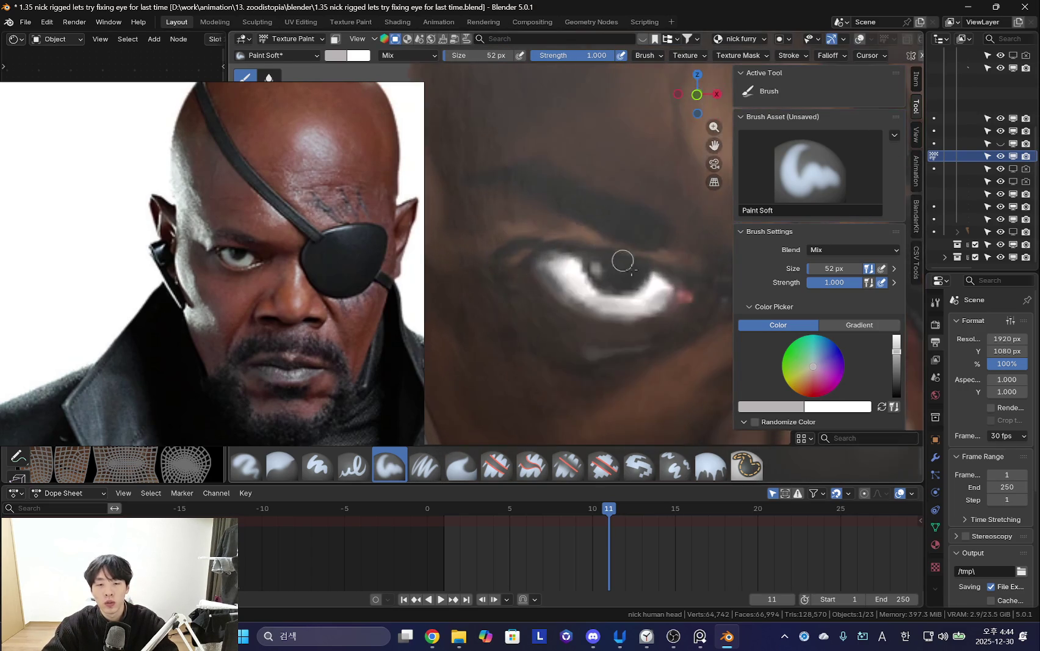
pyautogui.scroll(2, 609, 248)
pyautogui.moveTo(585, 238); pyautogui.dragTo(608, 236, button='middle')
pyautogui.scroll(5, 278, 250)
pyautogui.moveTo(278, 250)
pyautogui.mouseDown(button='middle')
pyautogui.moveTo(266, 301)
pyautogui.moveTo(321, 313)
pyautogui.mouseUp(button='middle')
pyautogui.scroll(2, 309, 299)
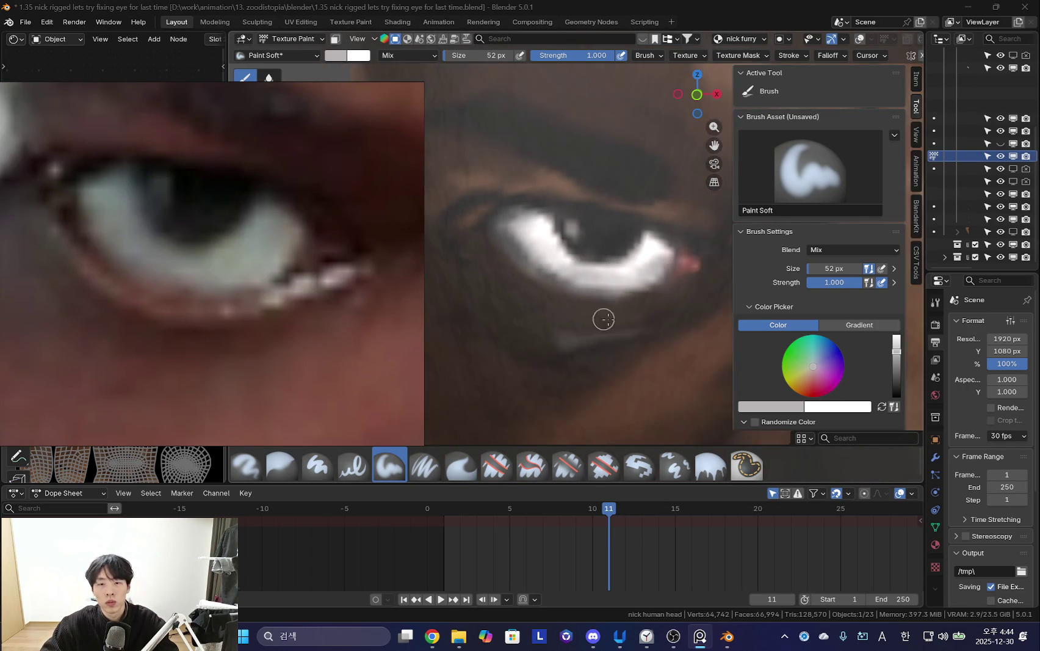
# Paint a dark brown line along the lower eyelid, under the eye white.
pyautogui.moveTo(599, 318); pyautogui.dragTo(622, 322, button='middle')
pyautogui.moveTo(607, 366)
pyautogui.mouseDown(button='middle')
pyautogui.moveTo(556, 339)
pyautogui.moveTo(560, 304)
pyautogui.mouseUp(button='middle')
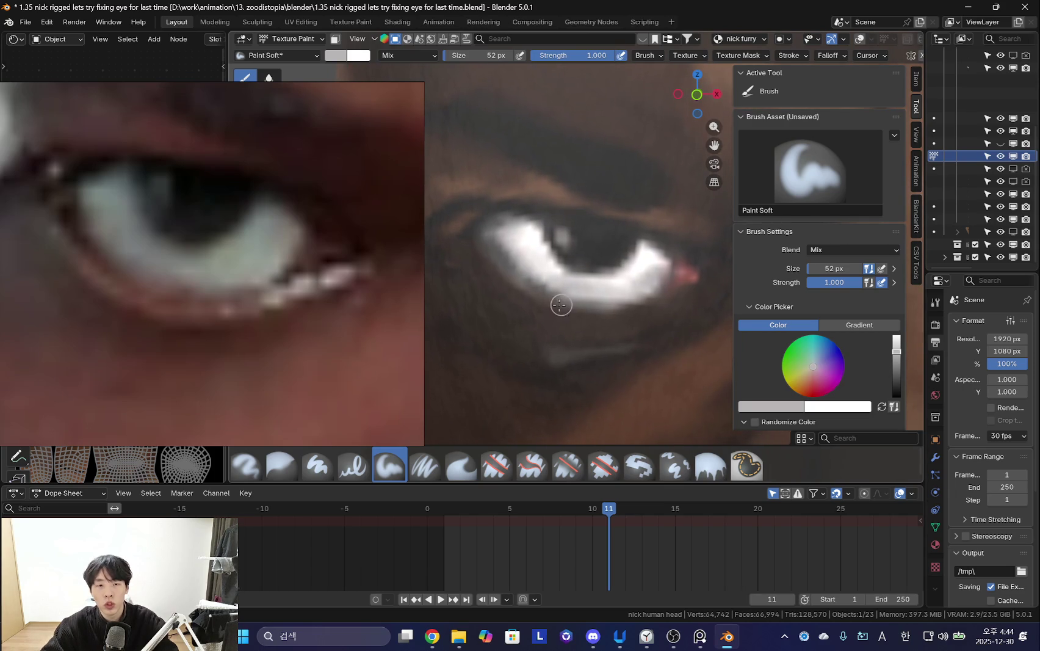
pyautogui.moveTo(580, 260)
pyautogui.mouseDown(button='middle')
pyautogui.moveTo(510, 251)
pyautogui.moveTo(516, 262)
pyautogui.moveTo(528, 193)
pyautogui.mouseUp(button='middle')
pyautogui.press(']')
pyautogui.press(']')
pyautogui.press(']')
pyautogui.press(']')
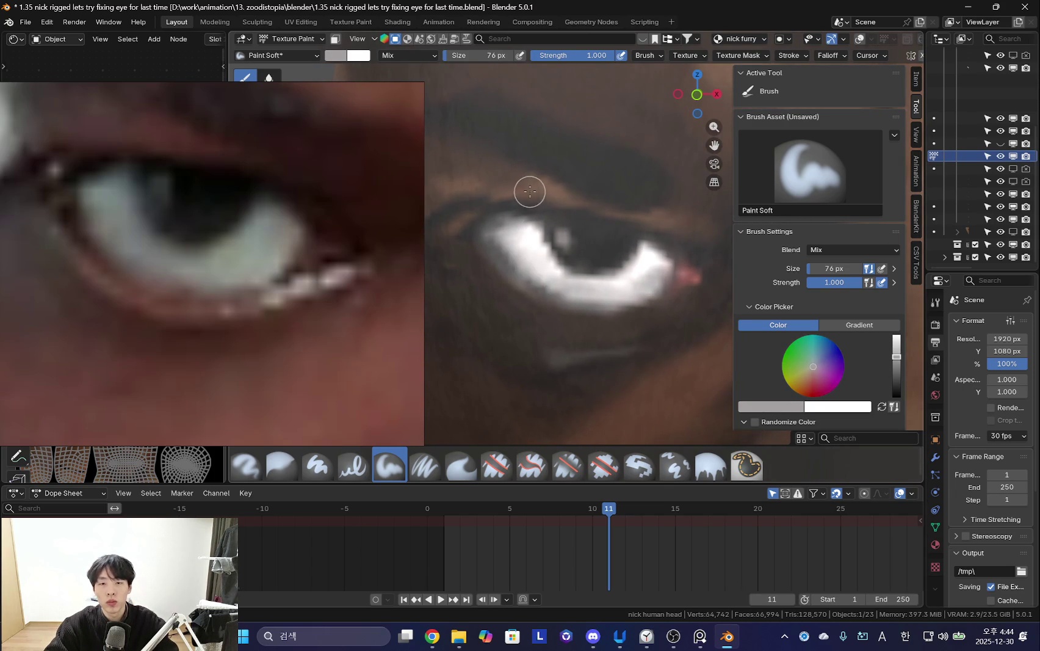
pyautogui.press('s')
pyautogui.press('[')
pyautogui.press('[')
pyautogui.press('[')
pyautogui.press('[')
pyautogui.press('[')
pyautogui.press('[')
pyautogui.moveTo(525, 304); pyautogui.dragTo(579, 323)
pyautogui.keyDown('shift'); pyautogui.moveTo(587, 329); pyautogui.dragTo(575, 329, button='middle'); pyautogui.keyUp('shift')
pyautogui.moveTo(568, 323); pyautogui.dragTo(646, 308)
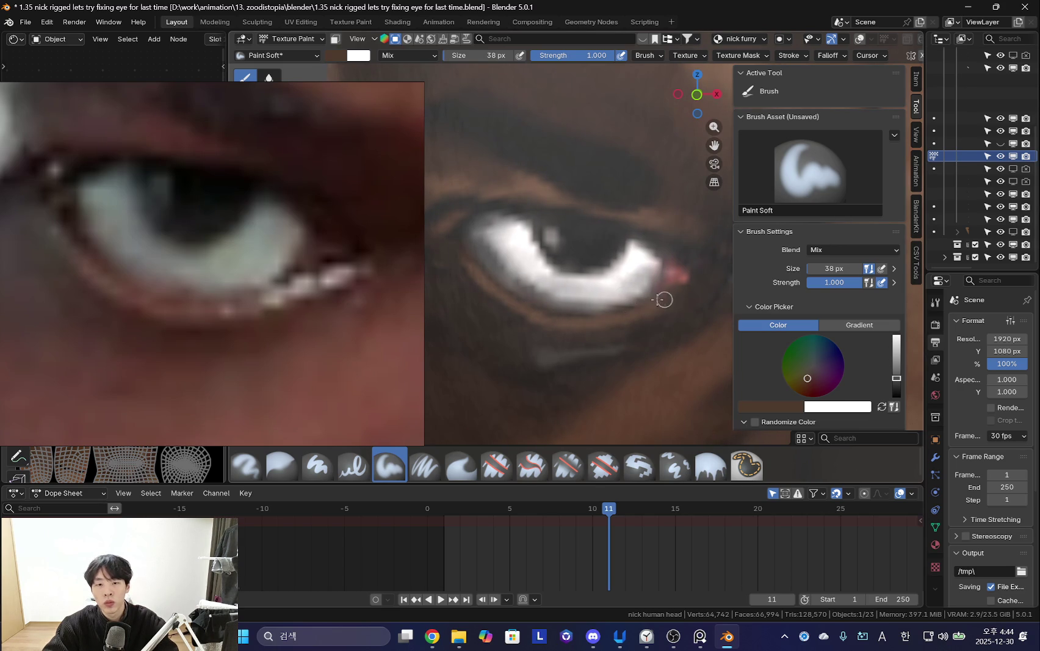
# Paint light grey-white over the inner corner and lower-left of the eye white with a 92-94 px brush.
pyautogui.press('s')
pyautogui.press('f')
pyautogui.click(580, 281)
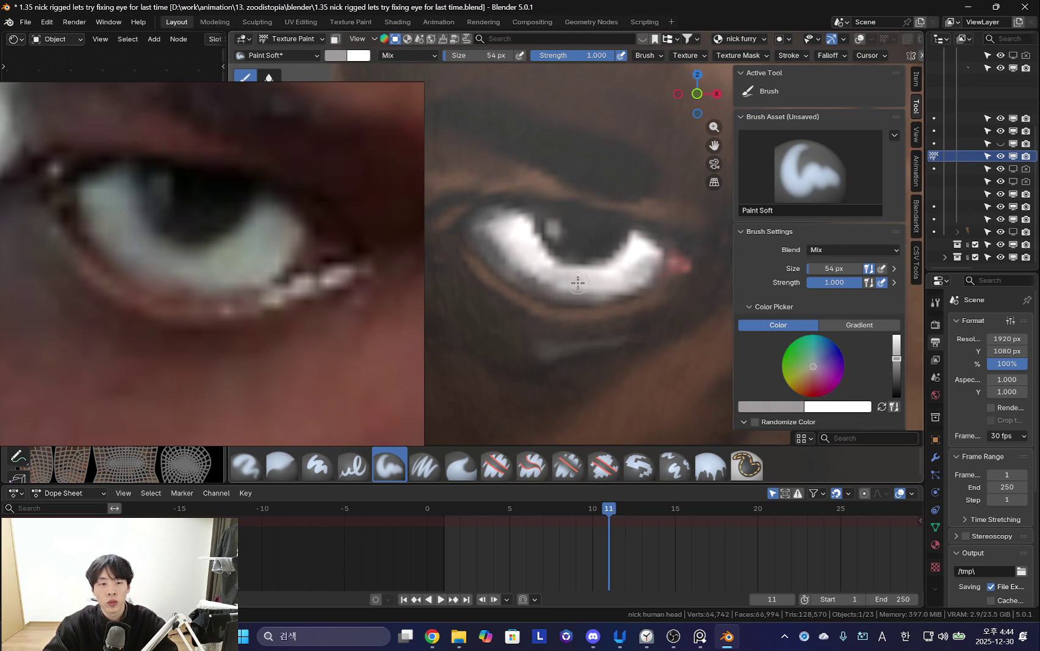
pyautogui.keyDown('shift'); pyautogui.moveTo(579, 287); pyautogui.dragTo(578, 283, button='middle'); pyautogui.keyUp('shift')
pyautogui.press('f')
pyautogui.click(571, 280)
pyautogui.moveTo(571, 280)
pyautogui.mouseDown()
pyautogui.moveTo(505, 246)
pyautogui.moveTo(517, 268)
pyautogui.mouseUp()
pyautogui.press('f')
pyautogui.click(514, 250)
pyautogui.press('f')
pyautogui.click(515, 254)
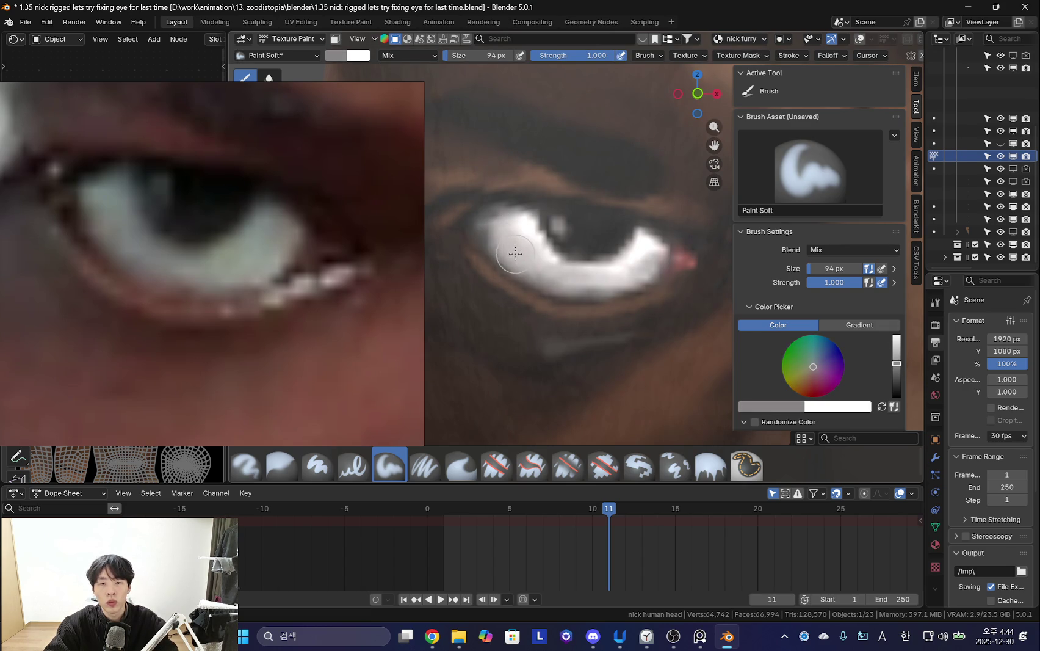
pyautogui.moveTo(506, 249)
pyautogui.mouseDown()
pyautogui.moveTo(520, 272)
pyautogui.moveTo(494, 232)
pyautogui.moveTo(527, 279)
pyautogui.moveTo(563, 297)
pyautogui.moveTo(627, 283)
pyautogui.mouseUp()
# Darken the upper part of the eye white with black at 90 px.
pyautogui.press('f')
pyautogui.click(630, 274)
pyautogui.press('s')
pyautogui.press('f')
pyautogui.click(568, 238)
pyautogui.moveTo(567, 238)
pyautogui.mouseDown()
pyautogui.moveTo(528, 225)
pyautogui.moveTo(592, 258)
pyautogui.moveTo(615, 246)
pyautogui.mouseUp()
# Resize the brush to 40 px for the eye corner and sample a new colour near the eye.
pyautogui.press('f')
pyautogui.click(523, 235)
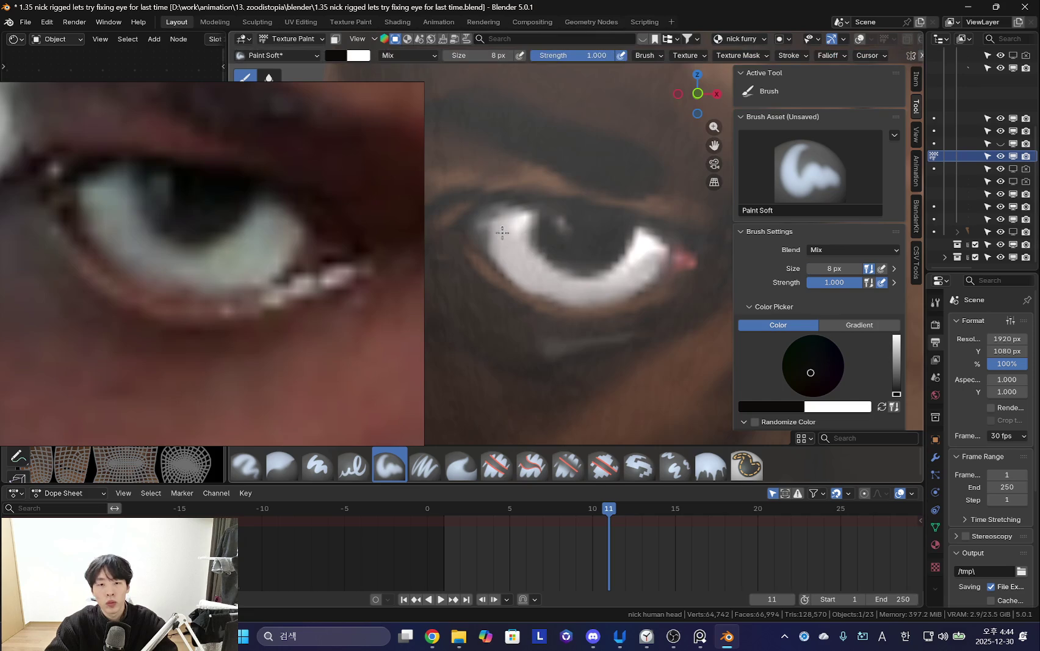
pyautogui.press('f')
pyautogui.click(500, 268)
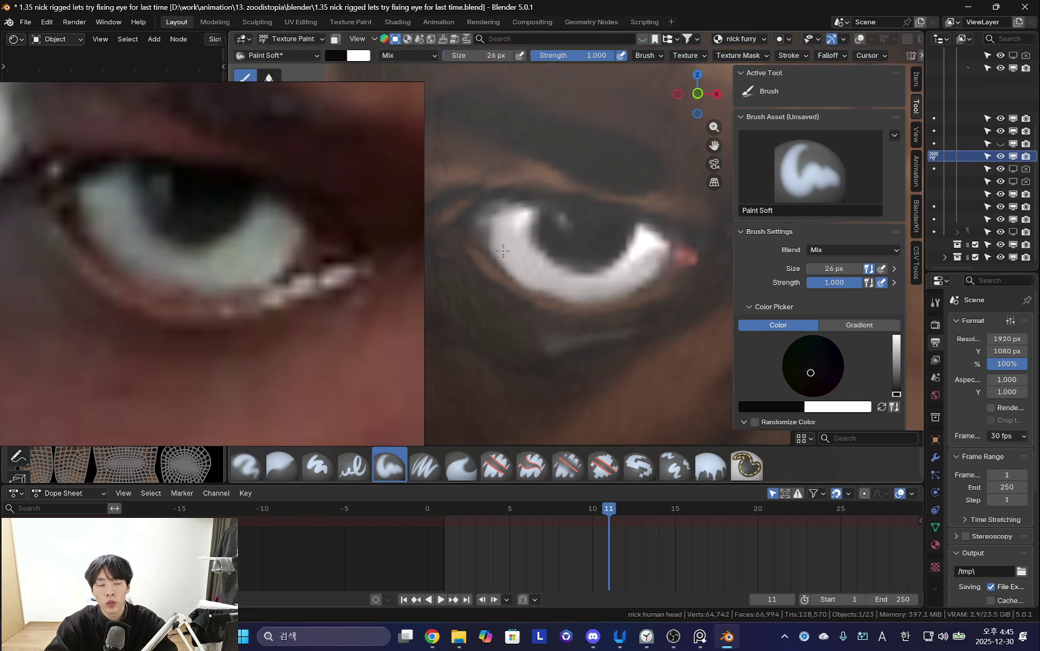
pyautogui.press('f')
pyautogui.click(498, 264)
pyautogui.press('s')
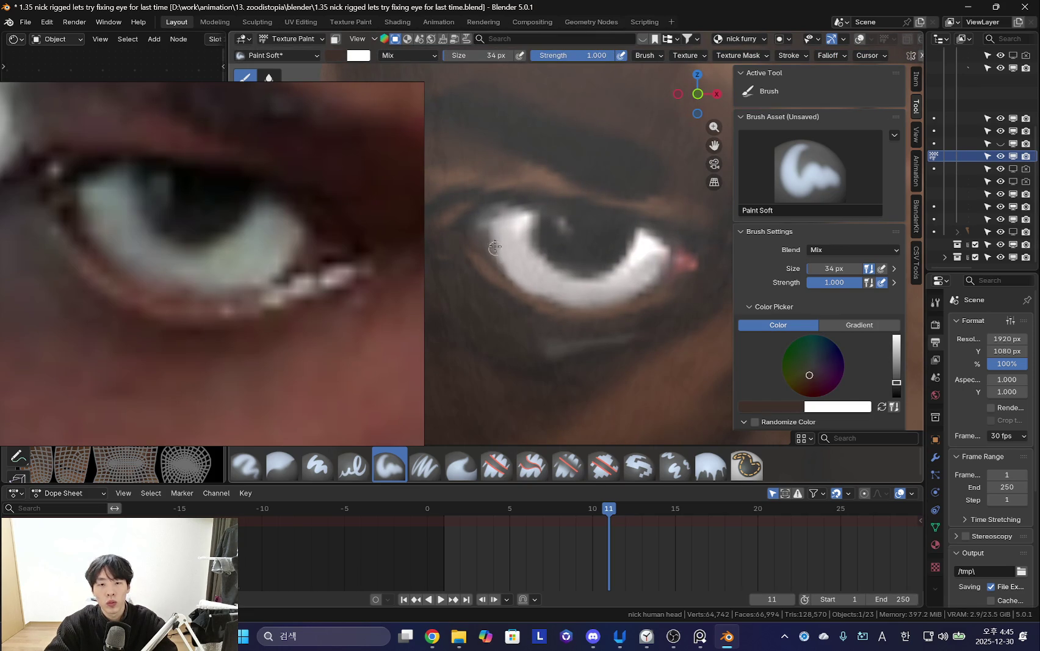
pyautogui.press('f')
pyautogui.click(495, 268)
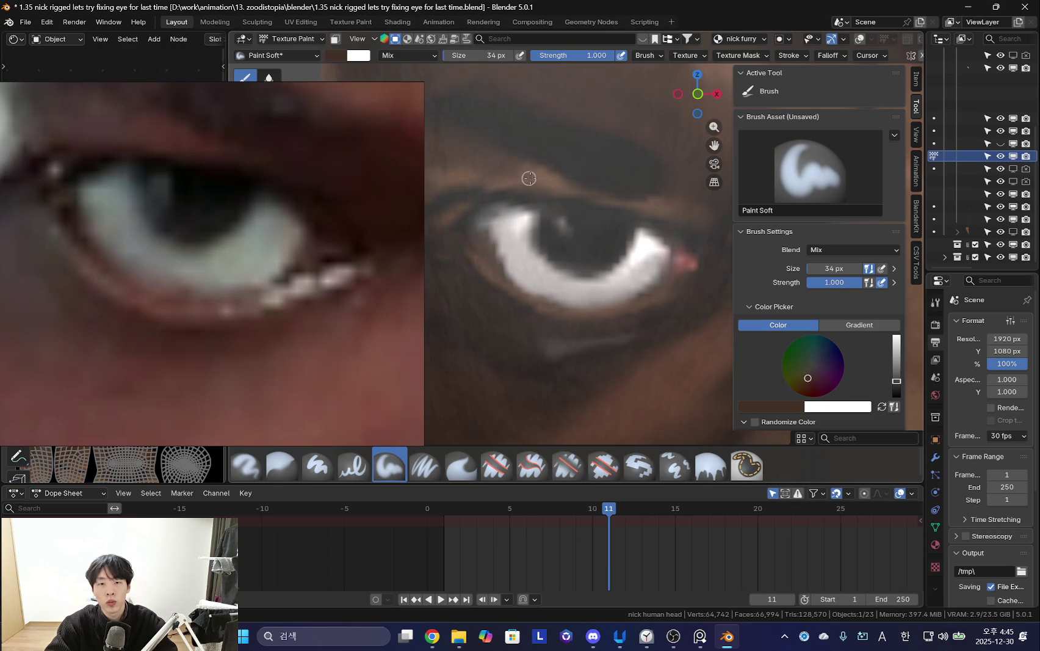
pyautogui.click(453, 181)
# Sample black from the eye and darken the inner corner of the eye white.
pyautogui.press('s')
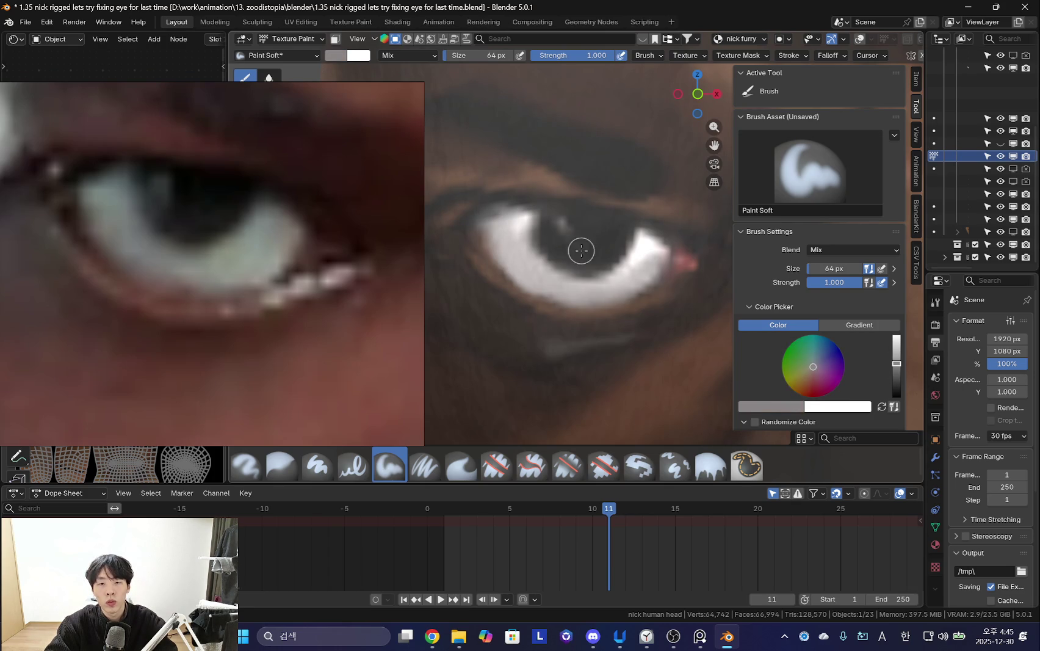
pyautogui.press('s')
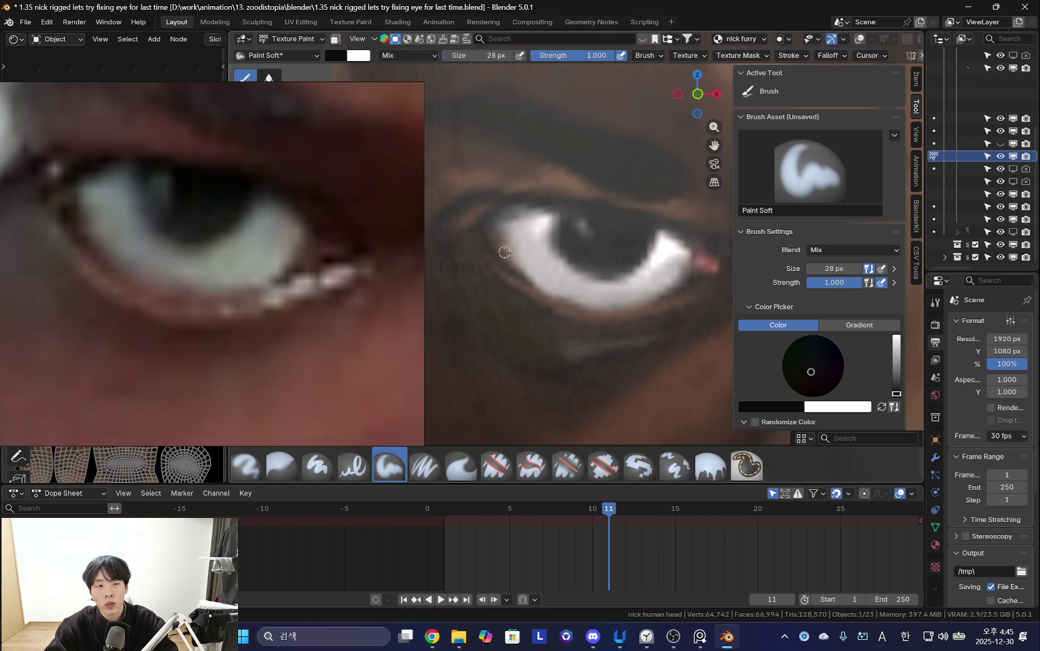
pyautogui.press('s')
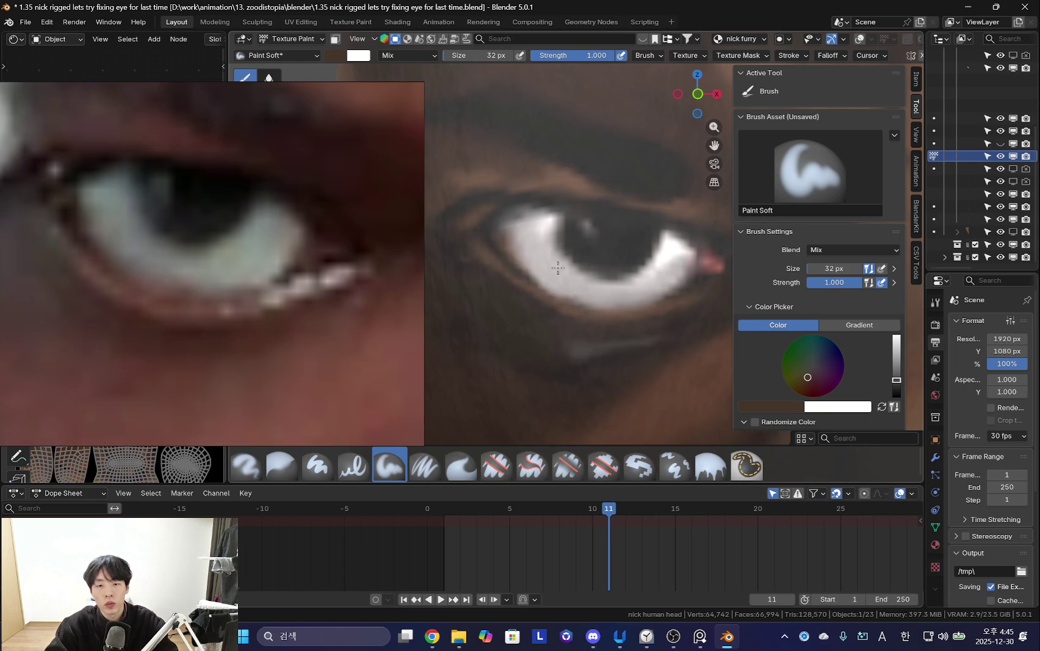
pyautogui.press('s')
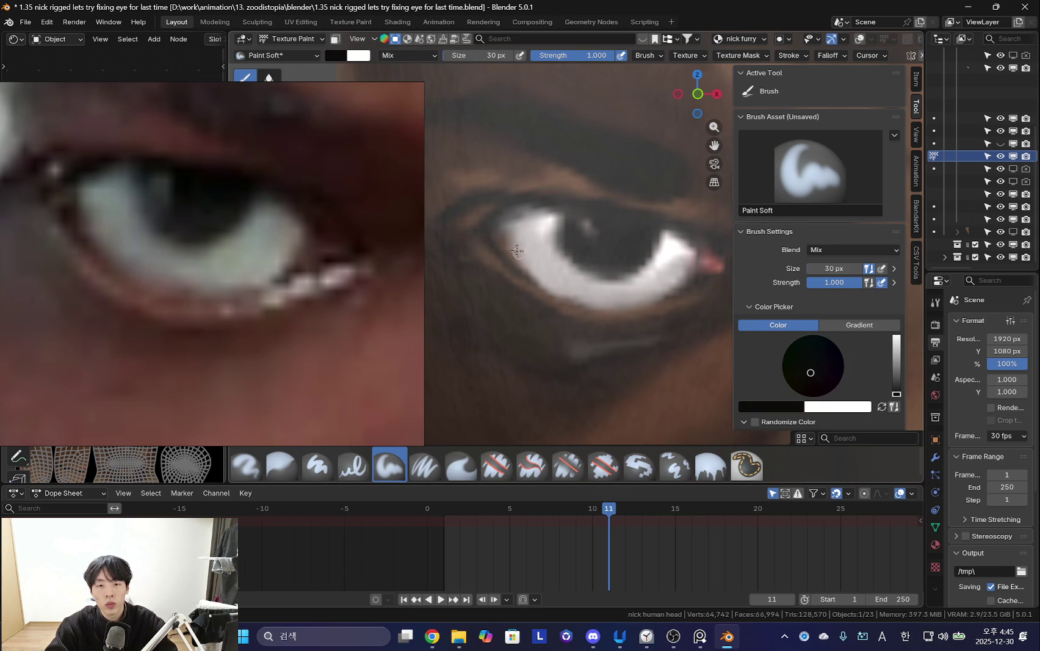
pyautogui.moveTo(529, 261); pyautogui.dragTo(537, 271)
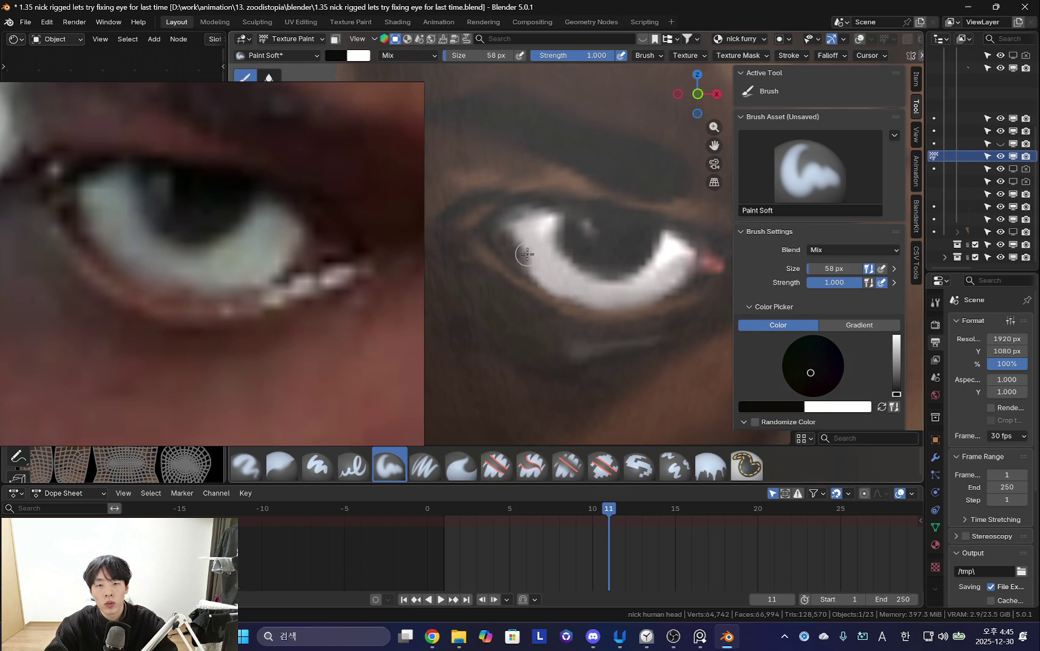
# Undo, then brighten and extend the eye white's inner corner with light grey.
pyautogui.press('s')
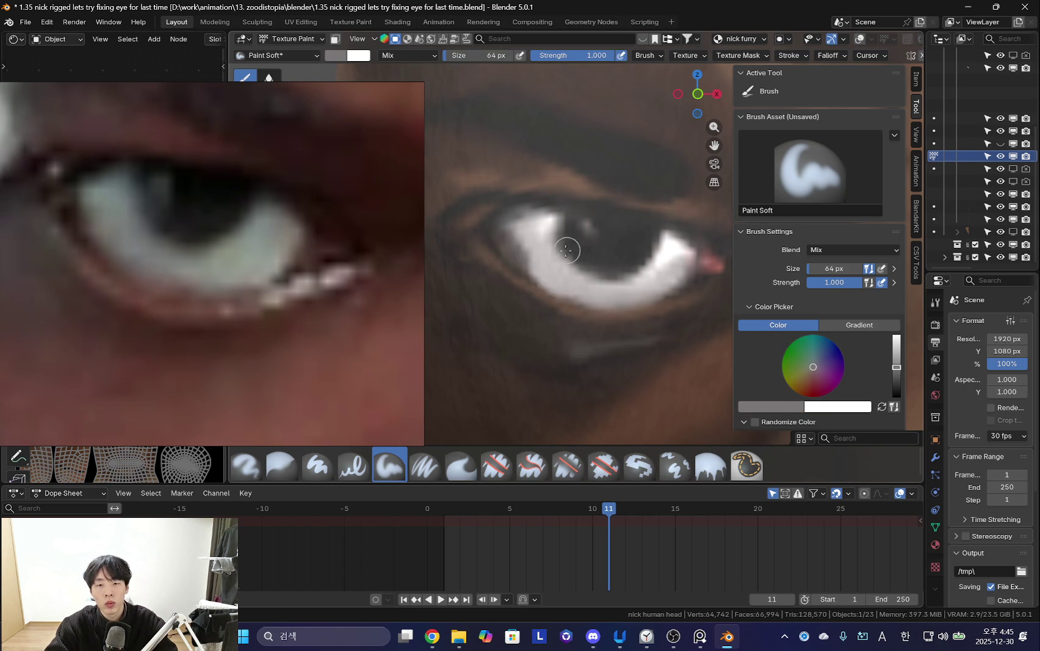
pyautogui.press('s')
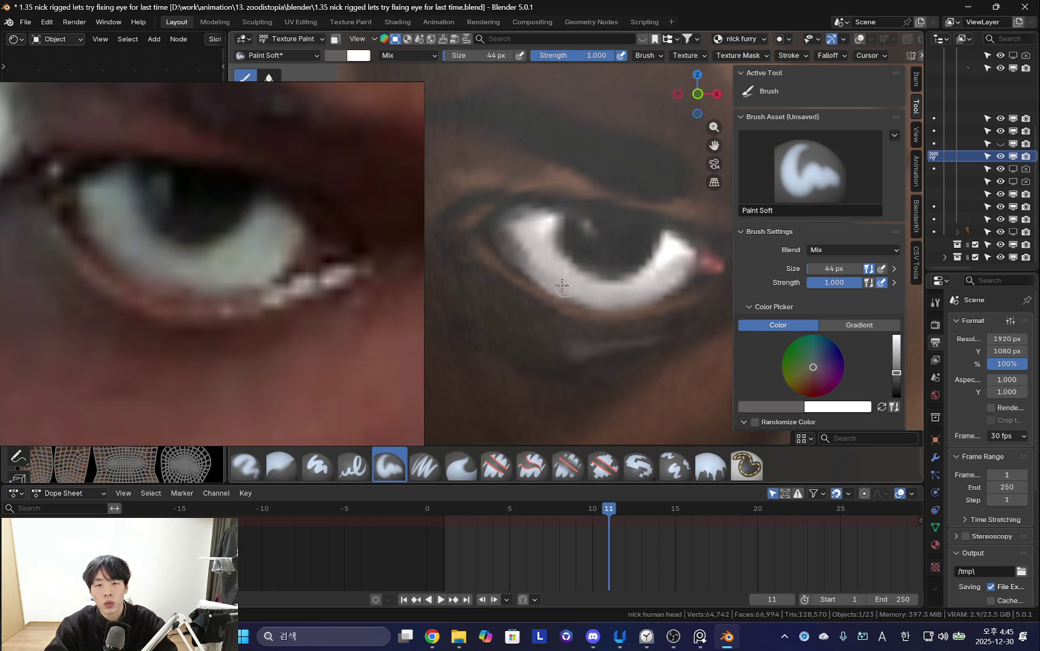
pyautogui.press('s')
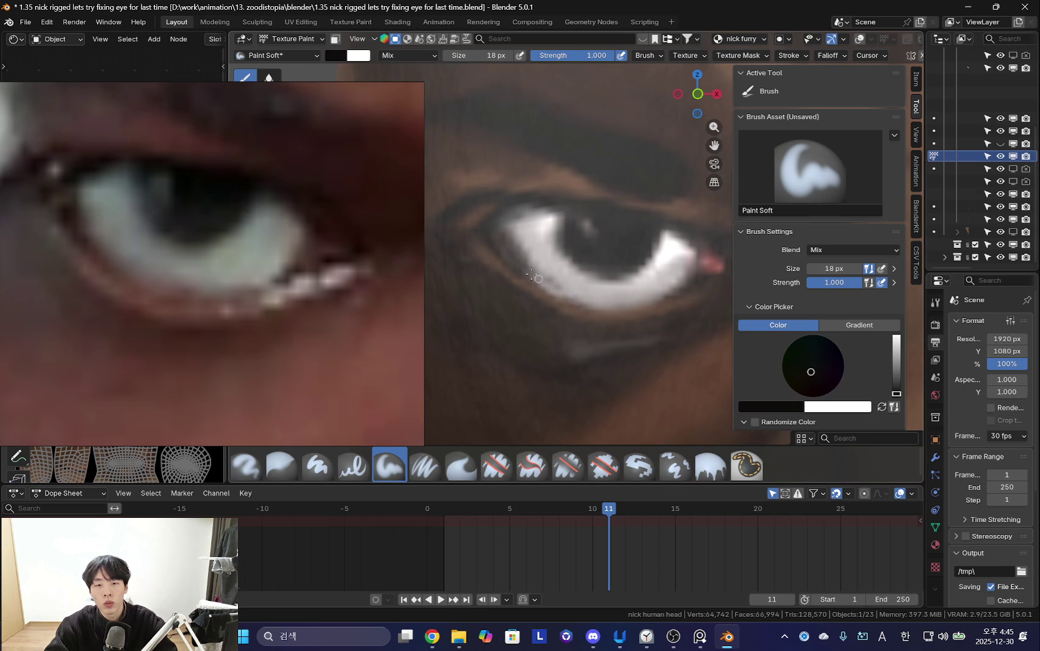
pyautogui.hotkey('ctrl', 'z')
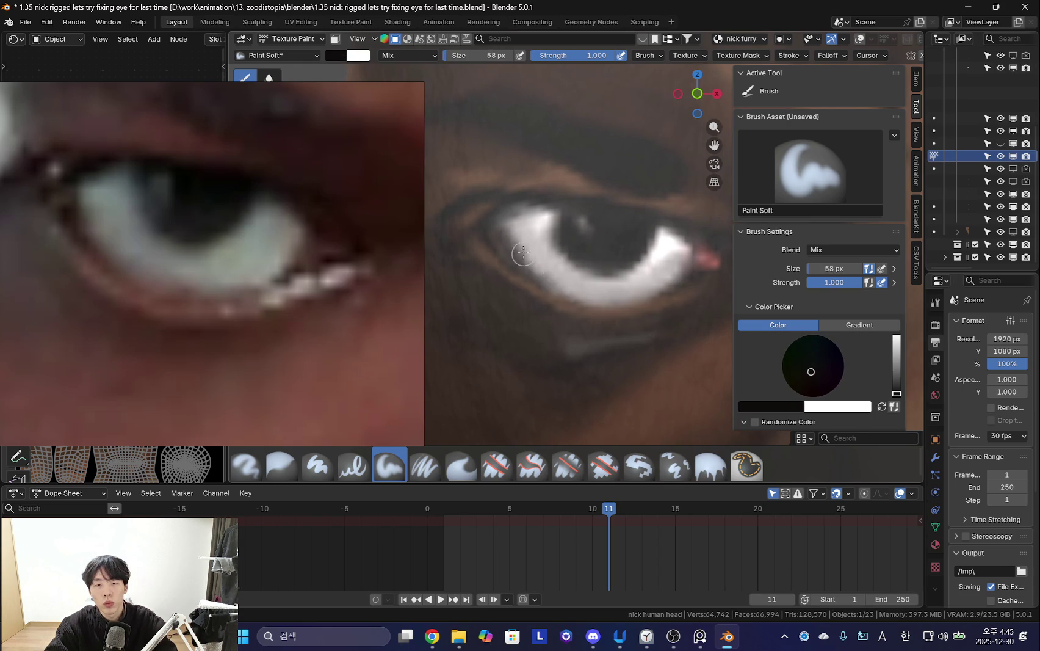
pyautogui.press('s')
pyautogui.moveTo(513, 241); pyautogui.dragTo(552, 276)
# Paint a small grey highlight on the pupil with a 36 px brush.
pyautogui.press('[')
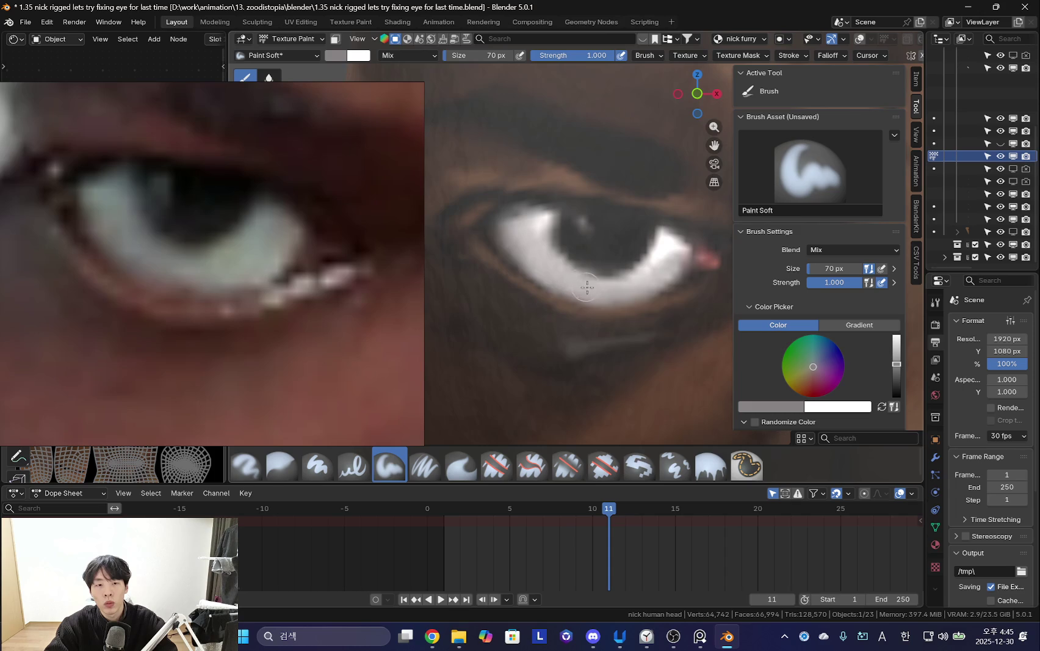
pyautogui.press('[')
pyautogui.press('[')
pyautogui.press('[')
pyautogui.press('s')
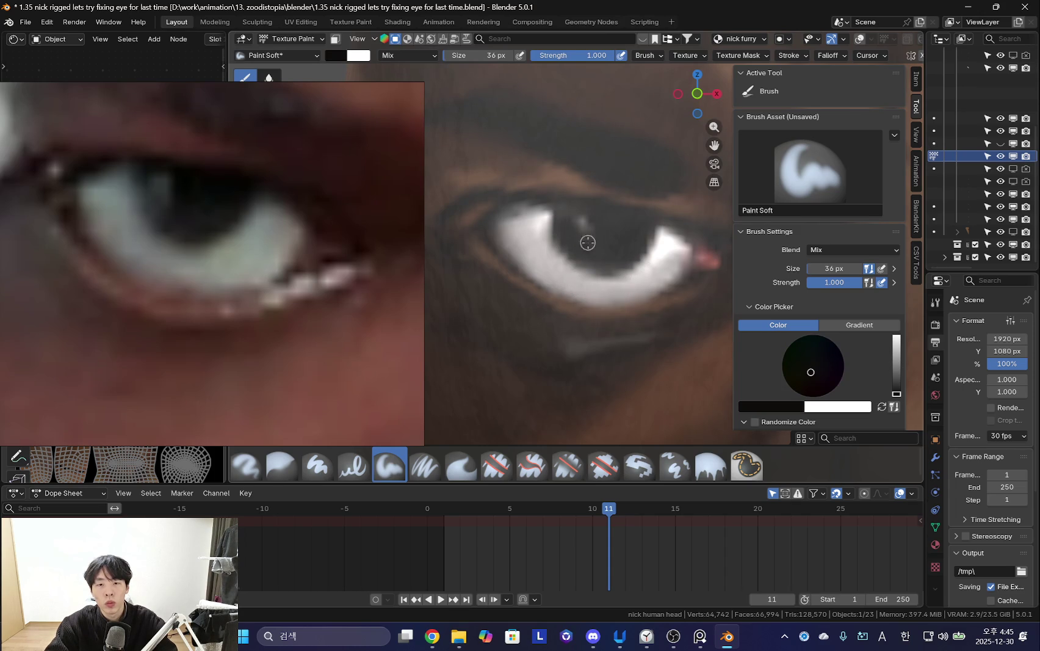
pyautogui.press('x')
pyautogui.press('f')
pyautogui.moveTo(569, 220); pyautogui.dragTo(598, 241)
# Set the brush to light grey at 20 px.
pyautogui.press('x')
pyautogui.press('f')
pyautogui.click(608, 238)
pyautogui.press('s')
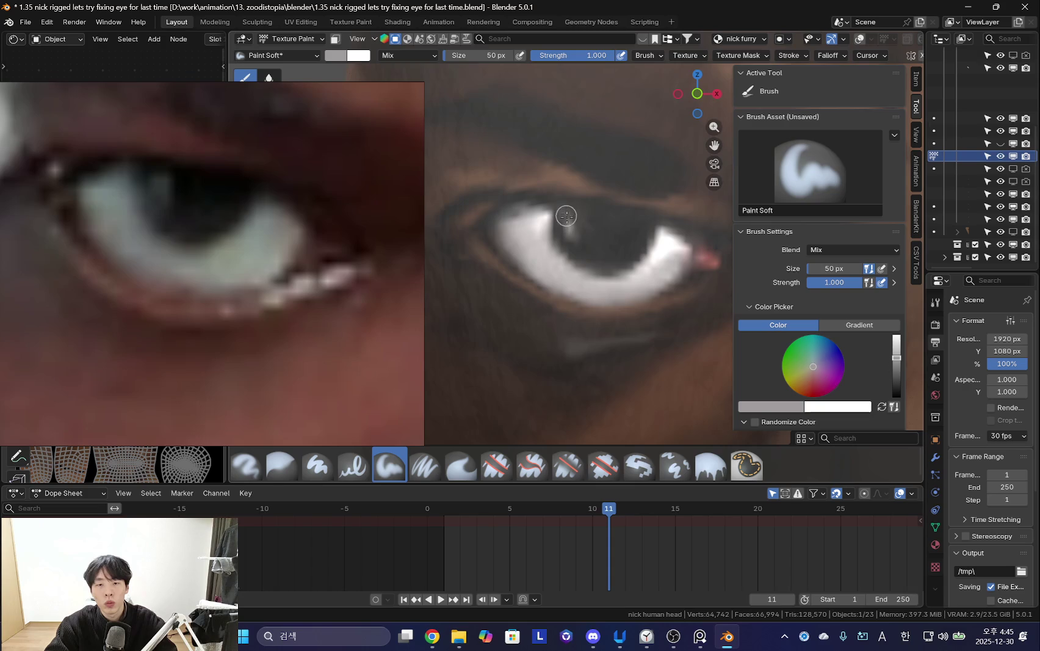
pyautogui.press('[')
pyautogui.press('[')
pyautogui.press('[')
# Zoom in on the eye and sample the dark red of its outer corner.
pyautogui.scroll(-3, 557, 271)
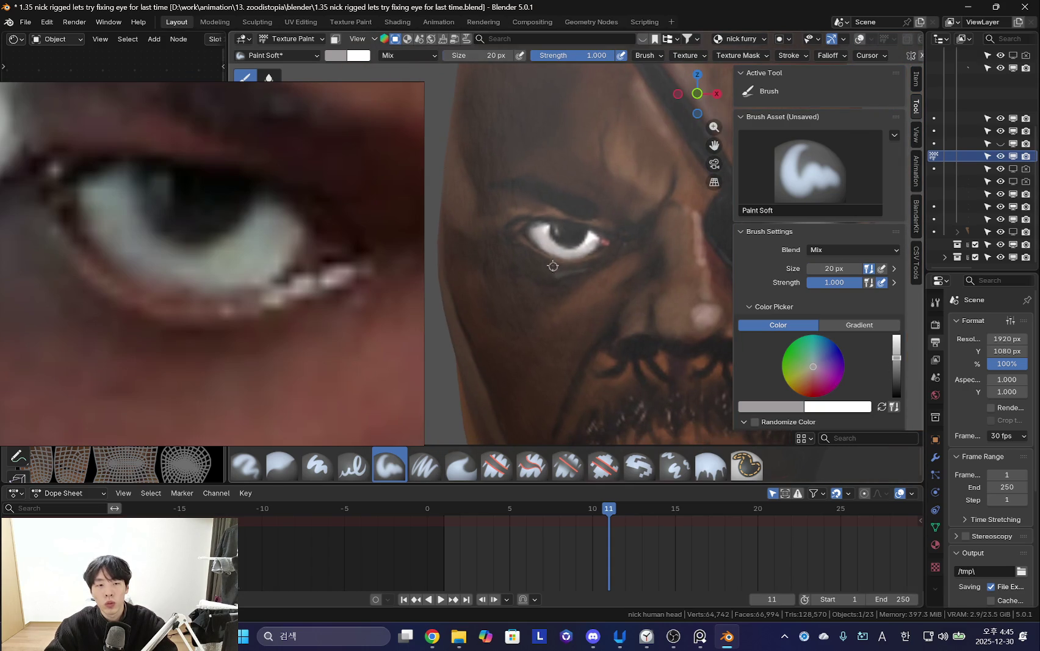
pyautogui.scroll(1, 556, 268)
pyautogui.scroll(2, 552, 264)
pyautogui.scroll(1, 549, 259)
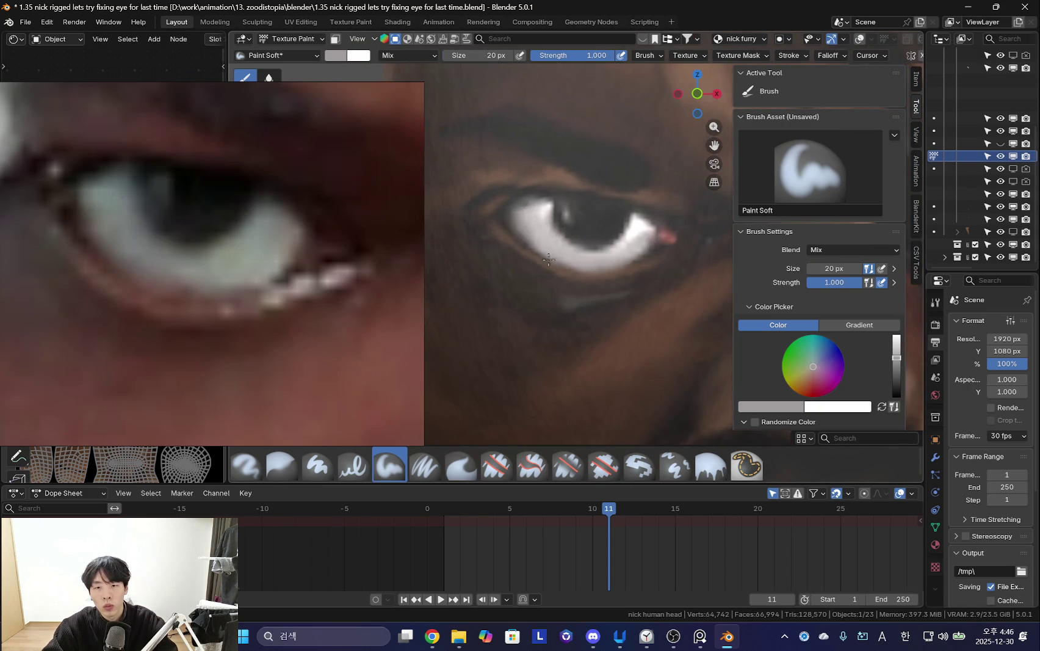
pyautogui.scroll(1, 567, 244)
pyautogui.scroll(1, 601, 216)
pyautogui.scroll(1, 595, 224)
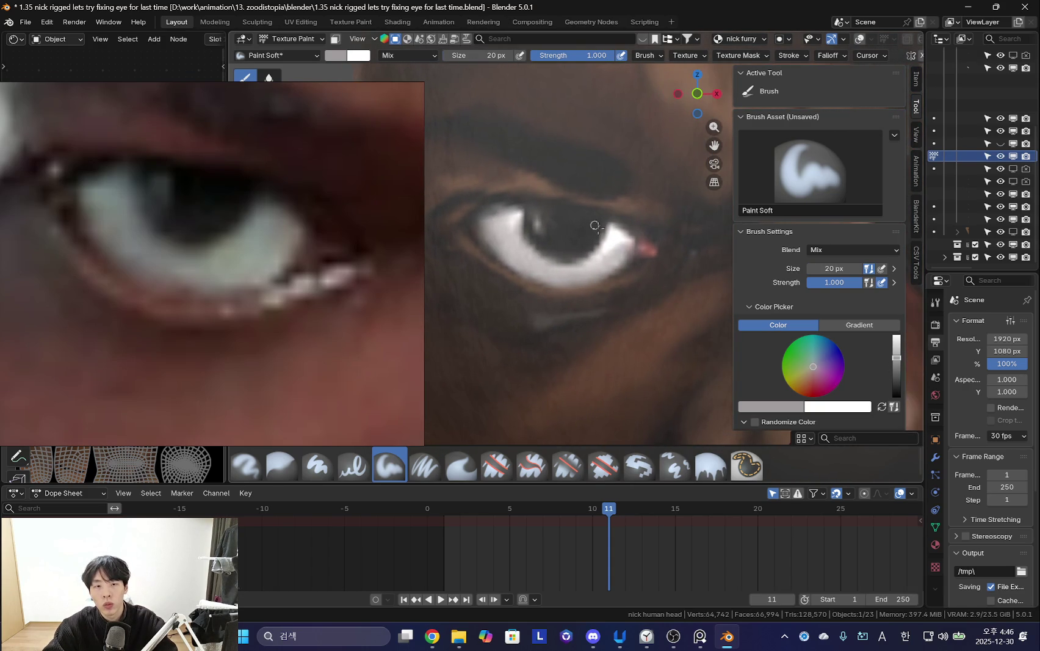
pyautogui.press(']')
pyautogui.press(']')
pyautogui.press('s')
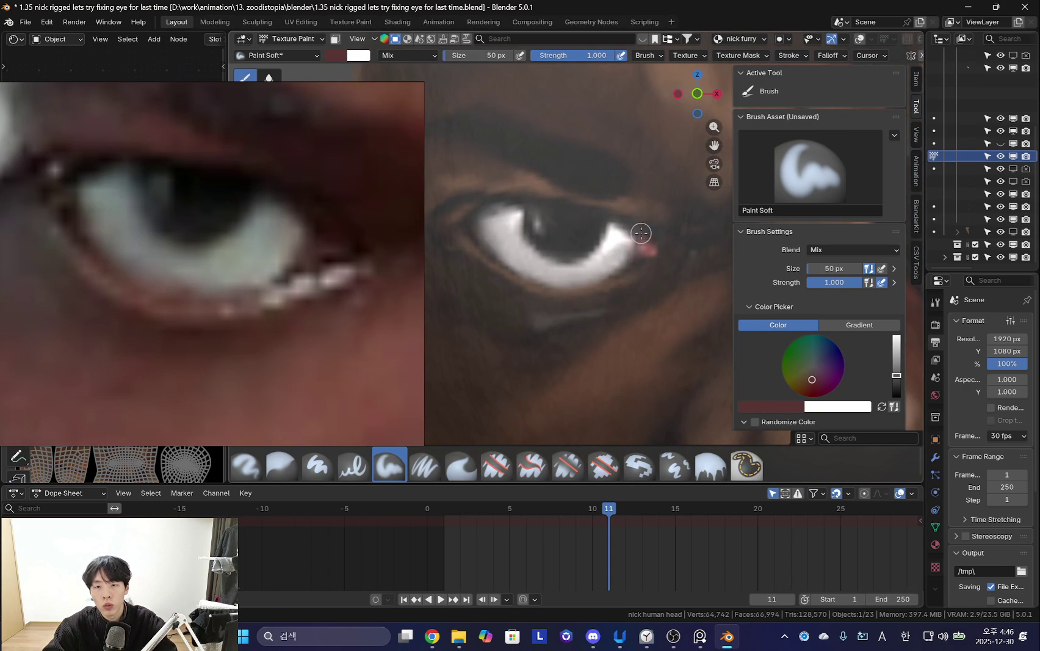
# Touch up the outer corner with sampled grey, near-black and dark red at 34-38 px.
pyautogui.press('[')
pyautogui.press('s')
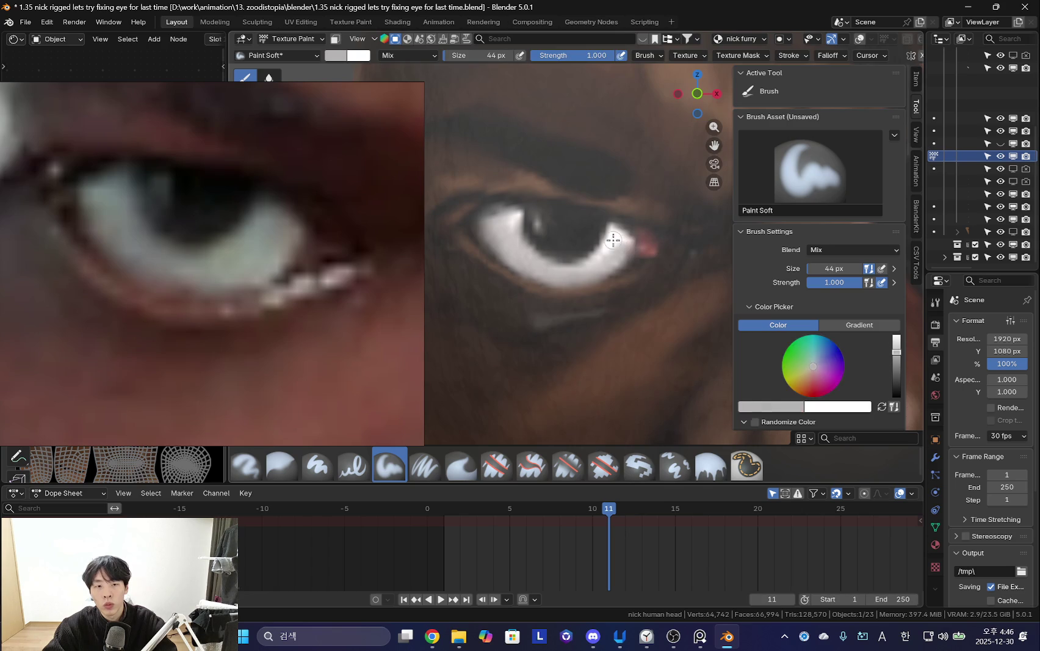
pyautogui.press('s')
pyautogui.press('[')
pyautogui.press('[')
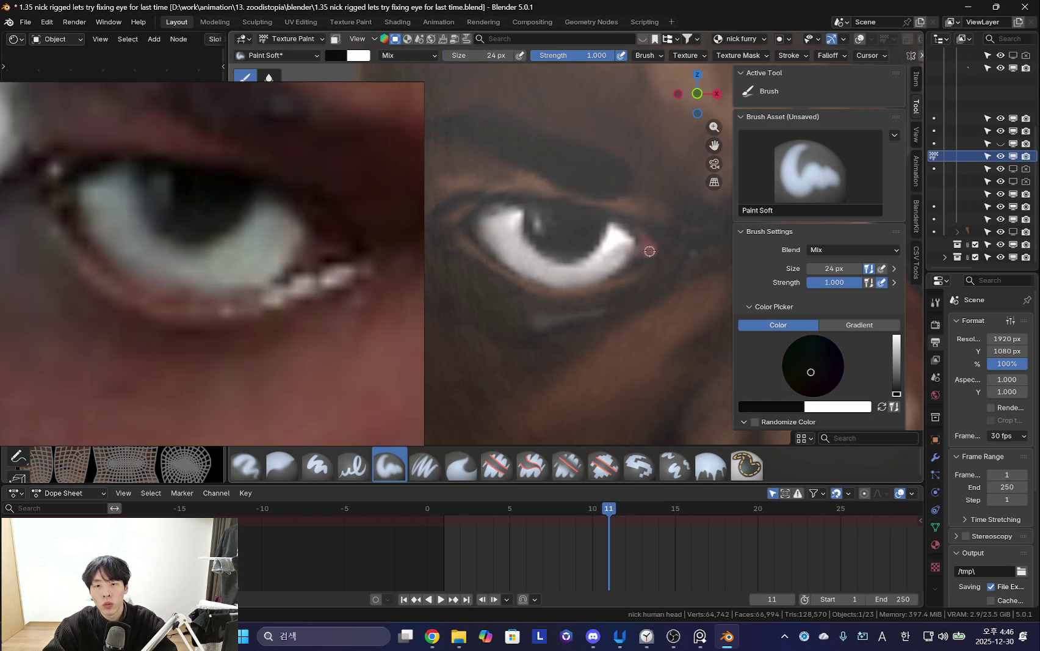
pyautogui.press('s')
pyautogui.press('s')
pyautogui.press(']')
pyautogui.press(']')
pyautogui.press(']')
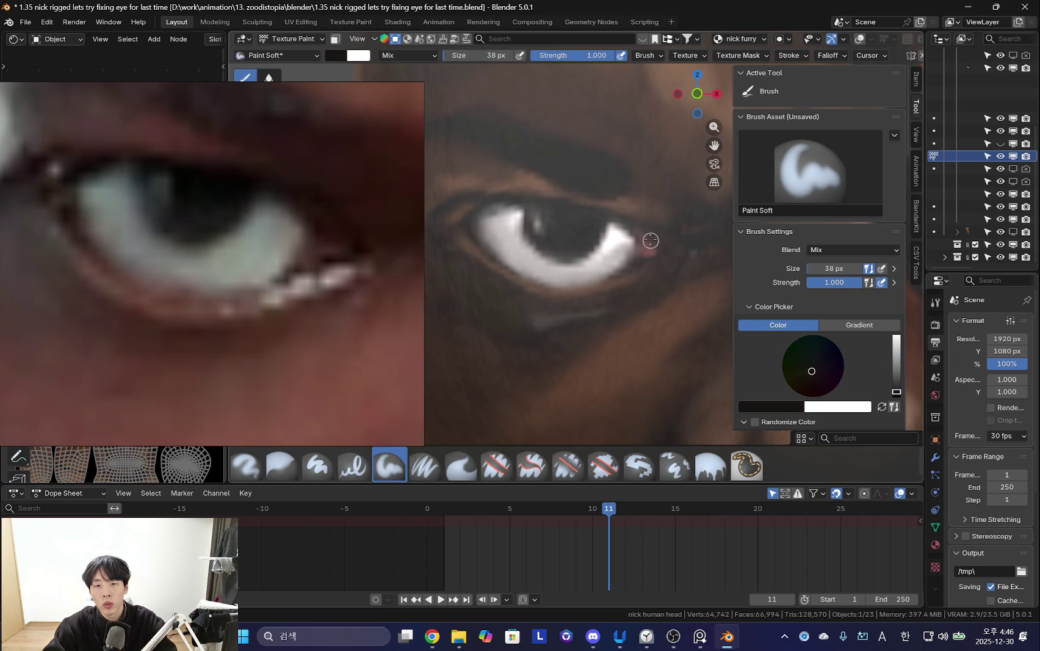
pyautogui.press('s')
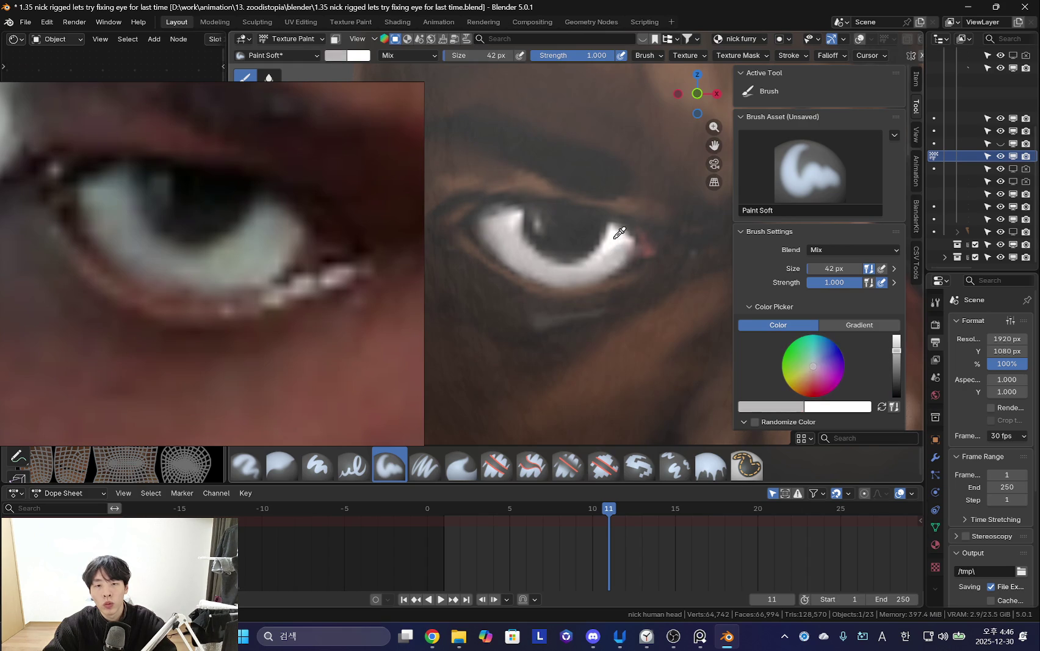
pyautogui.press('[')
pyautogui.press('[')
pyautogui.press('[')
pyautogui.press('[')
pyautogui.press('[')
pyautogui.press('[')
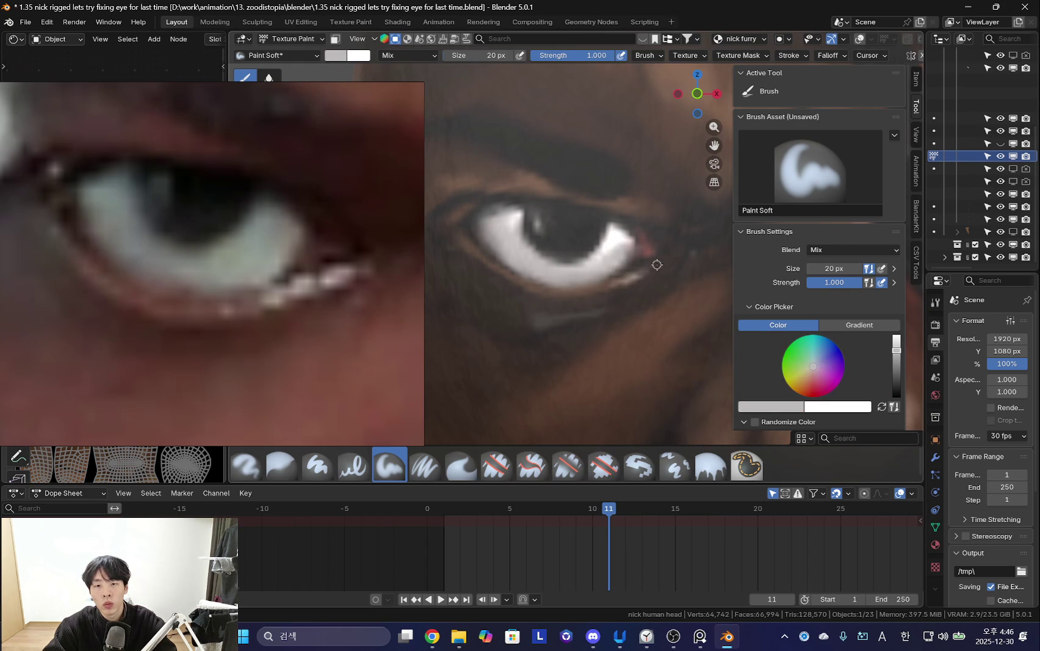
pyautogui.moveTo(622, 216)
pyautogui.mouseDown(button='middle')
pyautogui.moveTo(578, 174)
pyautogui.moveTo(544, 171)
pyautogui.mouseUp(button='middle')
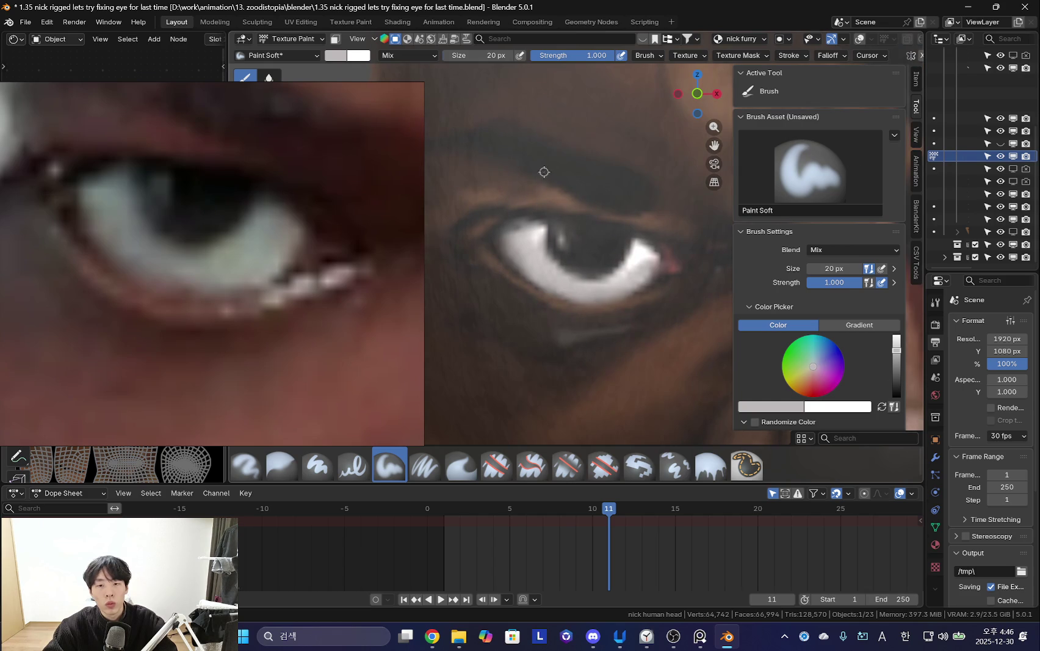
# Zoom out to compare the whole painted head with the reference, then zoom back onto the eye.
pyautogui.scroll(-3, 545, 171)
pyautogui.scroll(-4, 594, 291)
pyautogui.scroll(2, 609, 275)
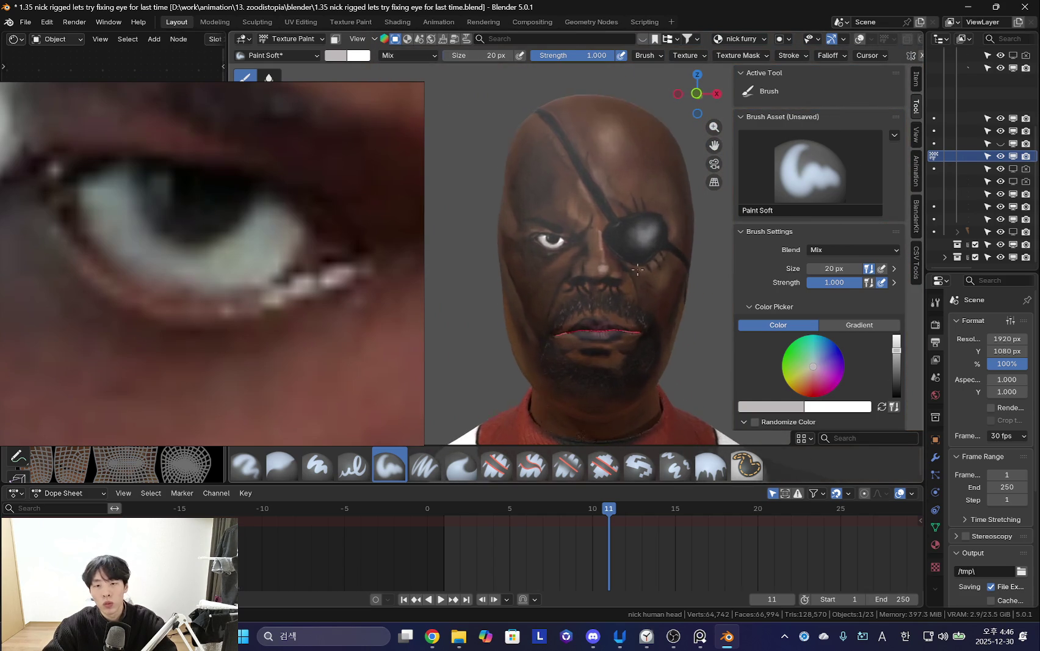
pyautogui.scroll(2, 636, 245)
pyautogui.scroll(-5, 232, 347)
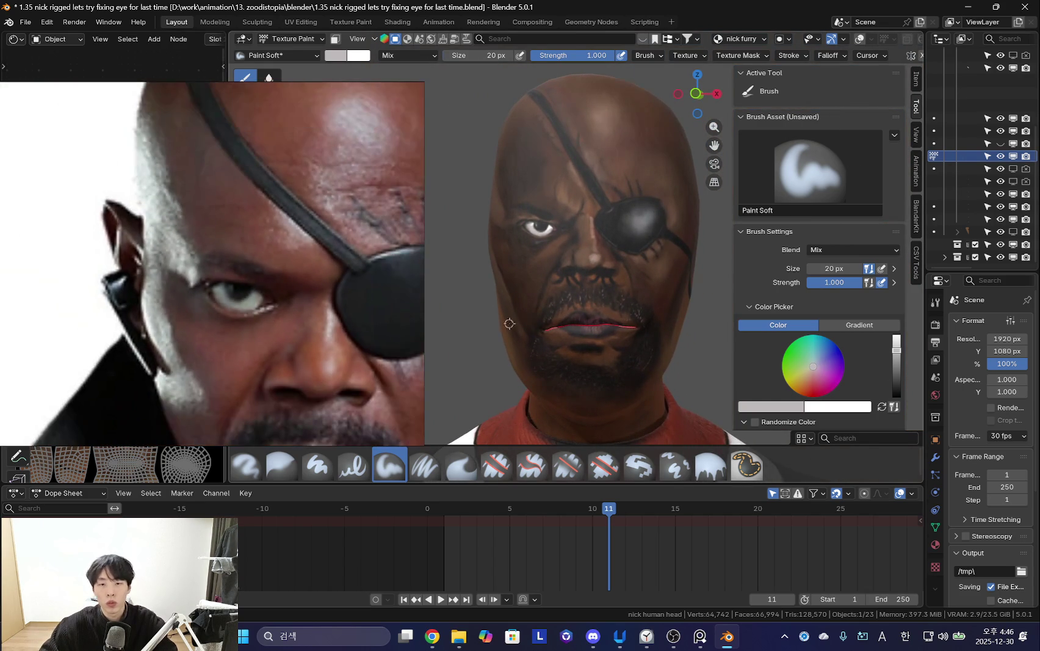
pyautogui.scroll(1, 570, 311)
pyautogui.scroll(1, 574, 311)
pyautogui.scroll(1, 573, 305)
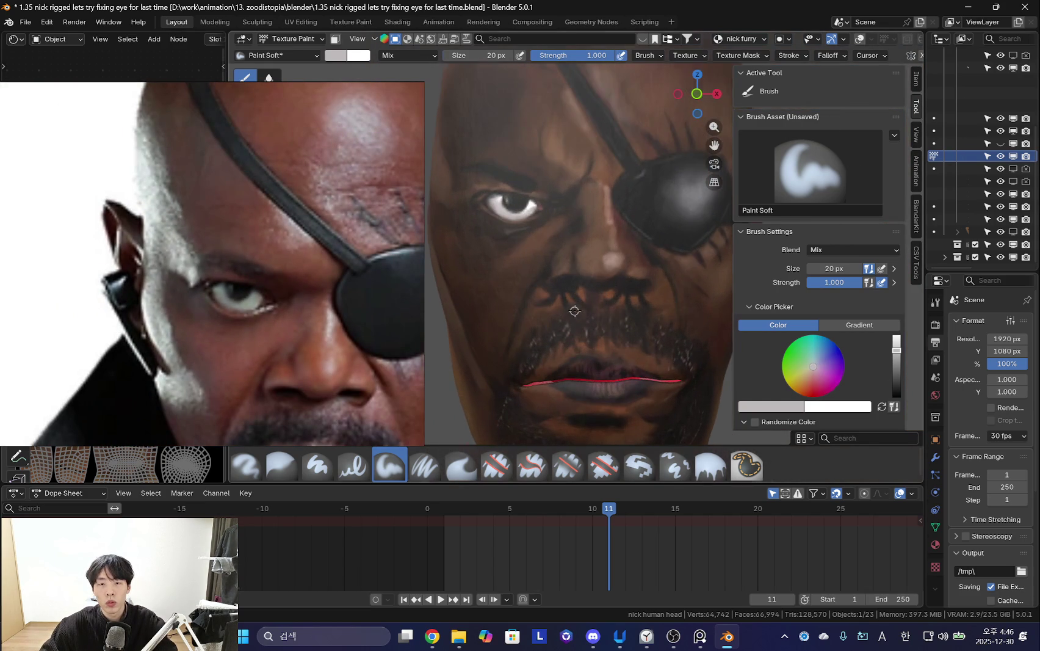
pyautogui.scroll(2, 561, 296)
pyautogui.scroll(2, 543, 287)
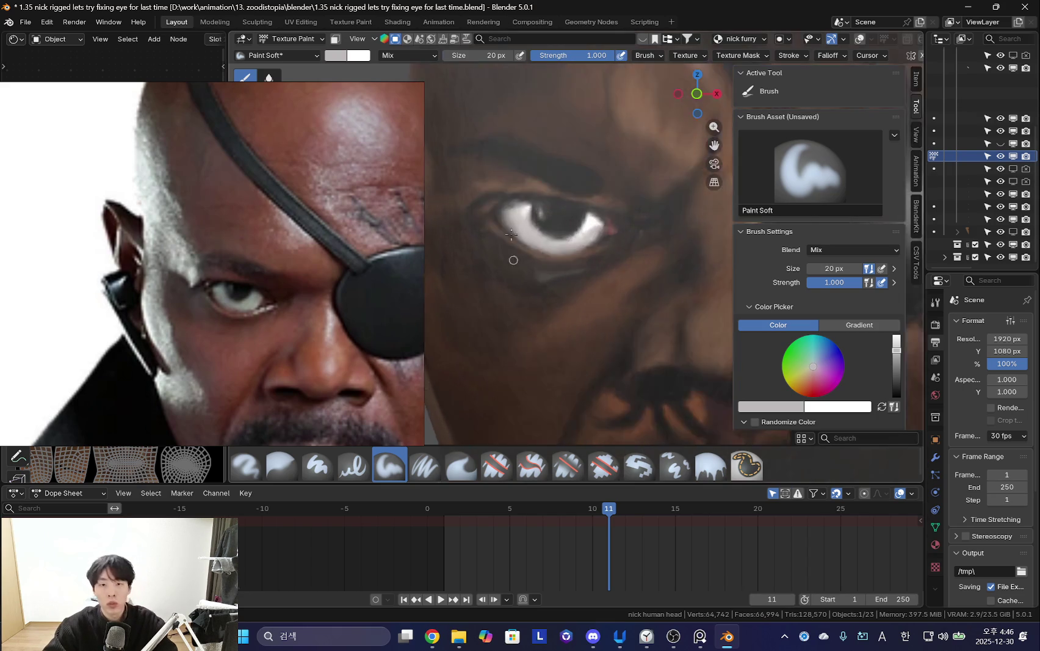
pyautogui.scroll(2, 531, 277)
pyautogui.scroll(2, 524, 270)
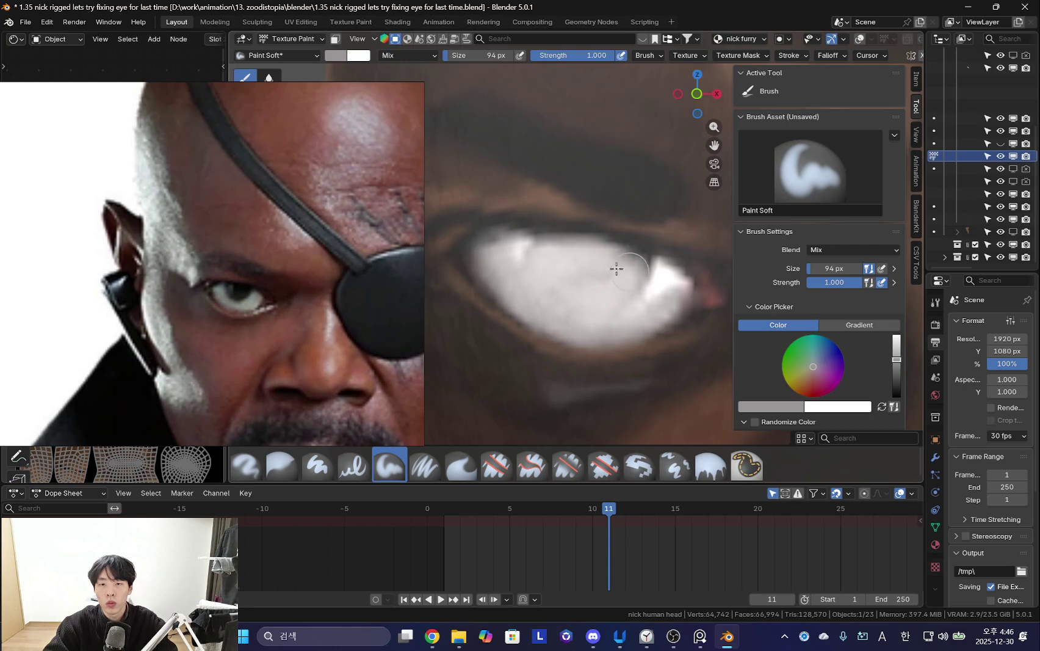
# Cover the dark iris with a smooth white oval at 96 px, then set a 32 px black brush.
pyautogui.moveTo(588, 262); pyautogui.dragTo(568, 257)
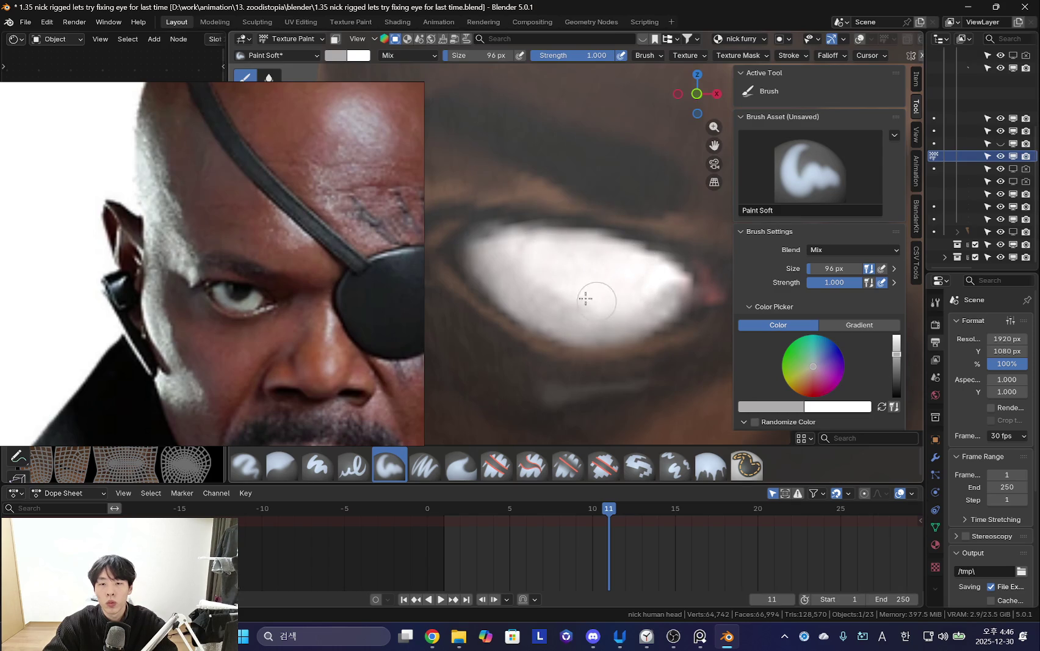
pyautogui.scroll(1, 564, 232)
pyautogui.scroll(1, 592, 182)
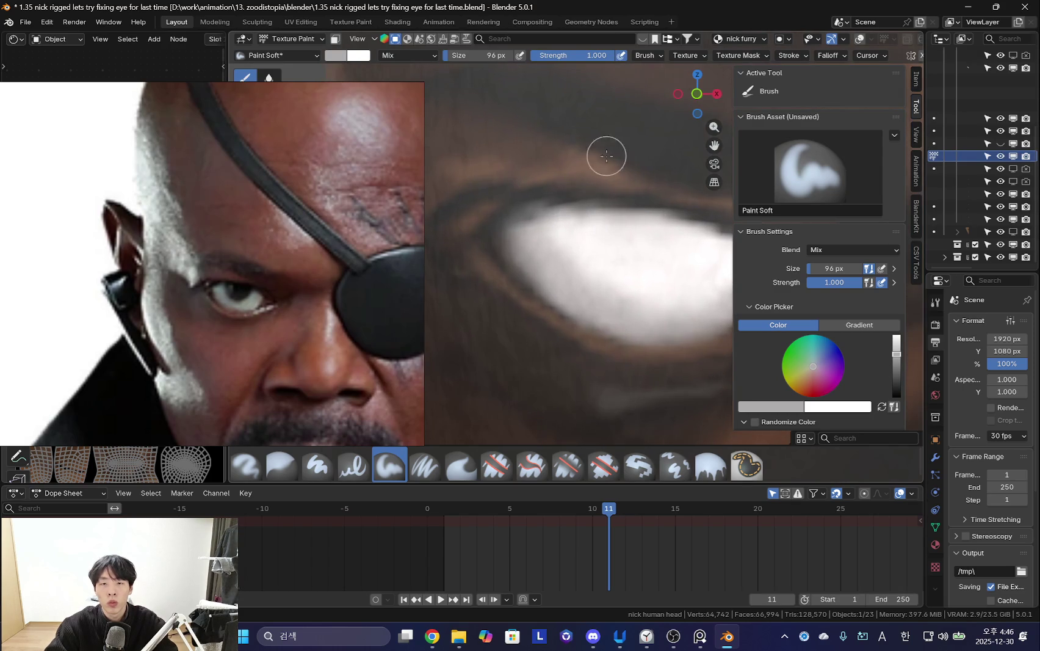
pyautogui.scroll(1, 557, 229)
pyautogui.press('f')
pyautogui.click(558, 230)
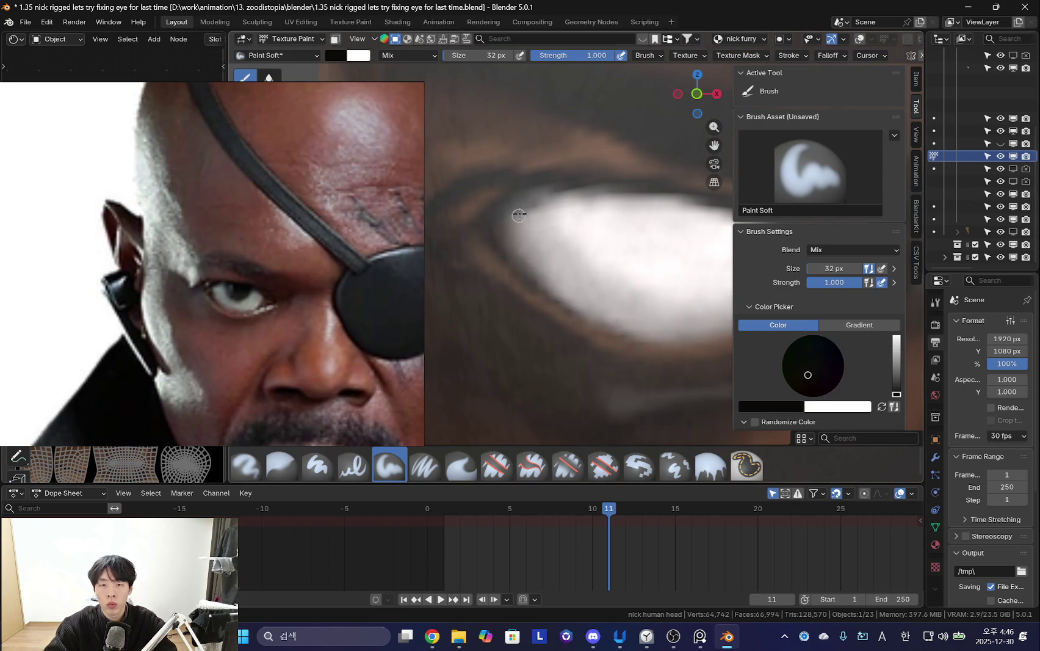
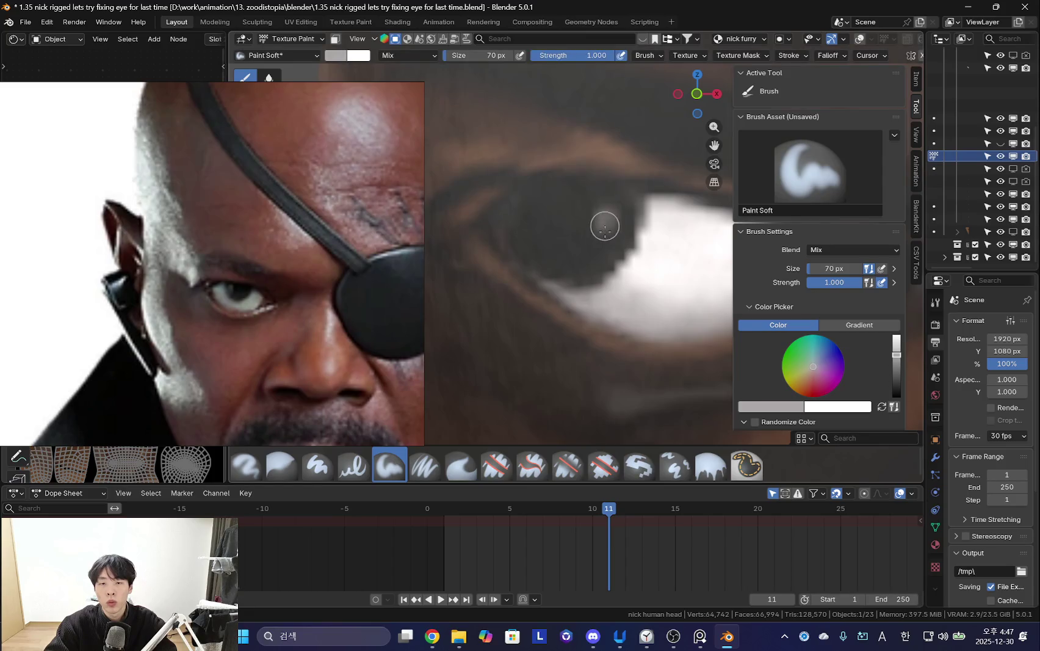
# Zoom and orbit around the painted head to inspect the face texture.
pyautogui.scroll(-3, 600, 238)
pyautogui.scroll(-3, 610, 256)
pyautogui.scroll(-2, 629, 280)
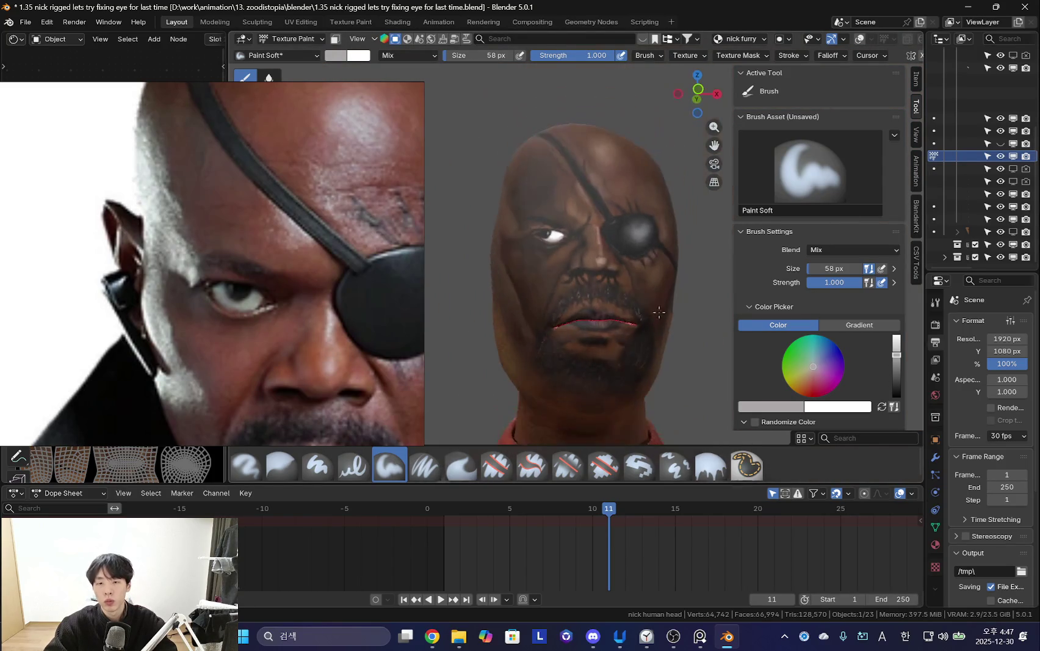
pyautogui.scroll(2, 638, 291)
pyautogui.scroll(2, 632, 289)
pyautogui.scroll(1, 625, 287)
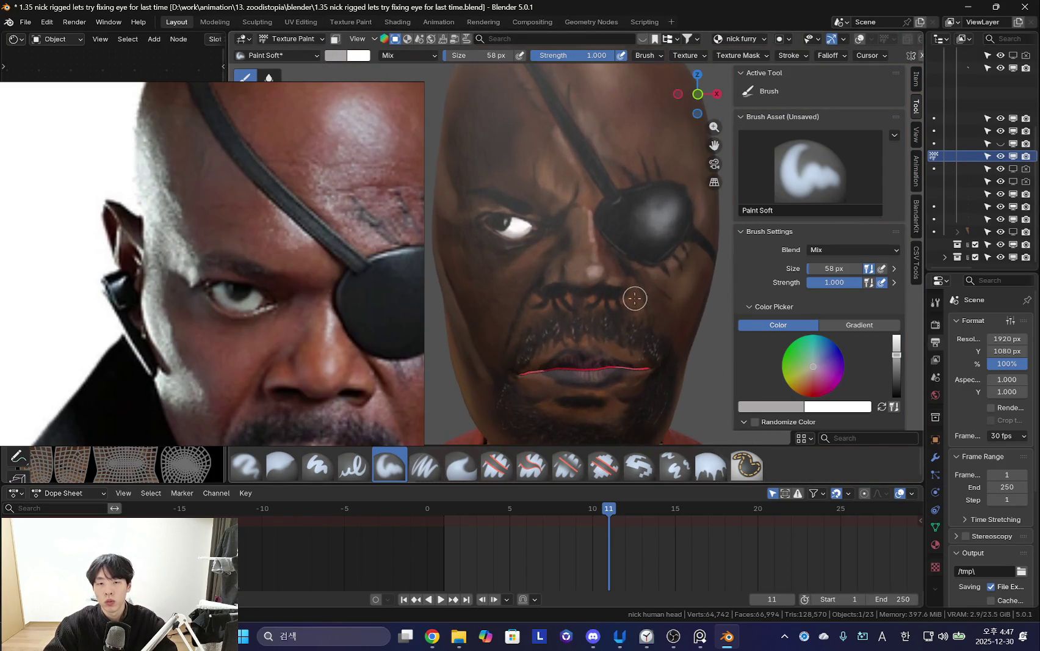
pyautogui.moveTo(623, 286); pyautogui.dragTo(610, 307, button='middle')
pyautogui.scroll(-2, 609, 279)
pyautogui.scroll(-1, 610, 307)
pyautogui.scroll(-2, 325, 291)
# Move the reference photo aside and save the face texture as new nick draw.png.
pyautogui.moveTo(325, 291)
pyautogui.mouseDown()
pyautogui.moveTo(566, 421)
pyautogui.moveTo(259, 275)
pyautogui.moveTo(527, 282)
pyautogui.mouseUp()
pyautogui.scroll(2, 292, 261)
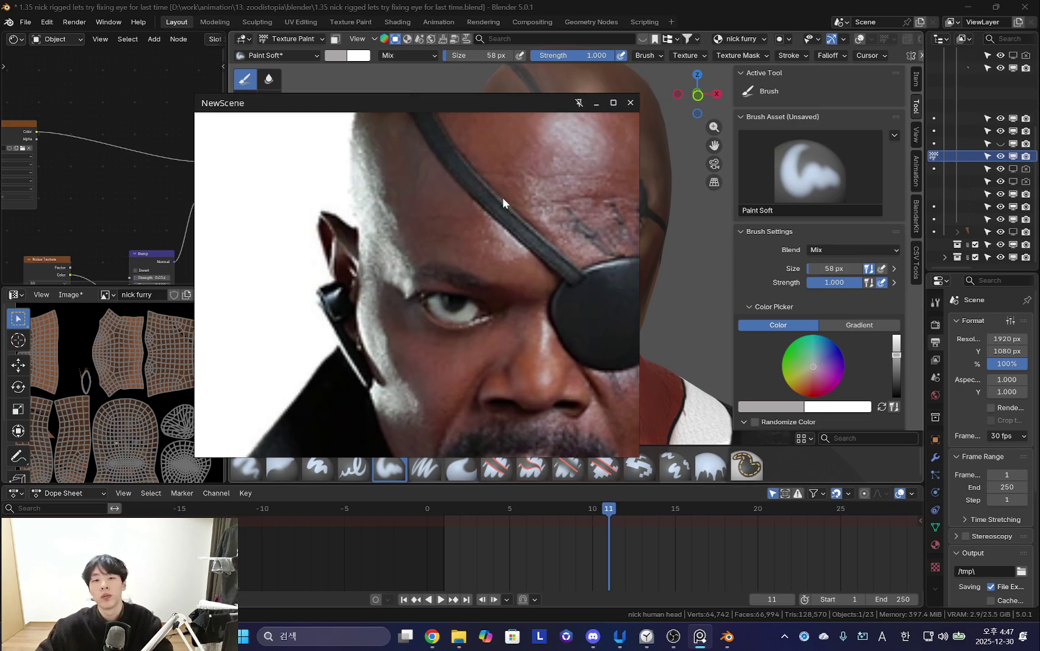
pyautogui.moveTo(499, 197); pyautogui.dragTo(339, 278)
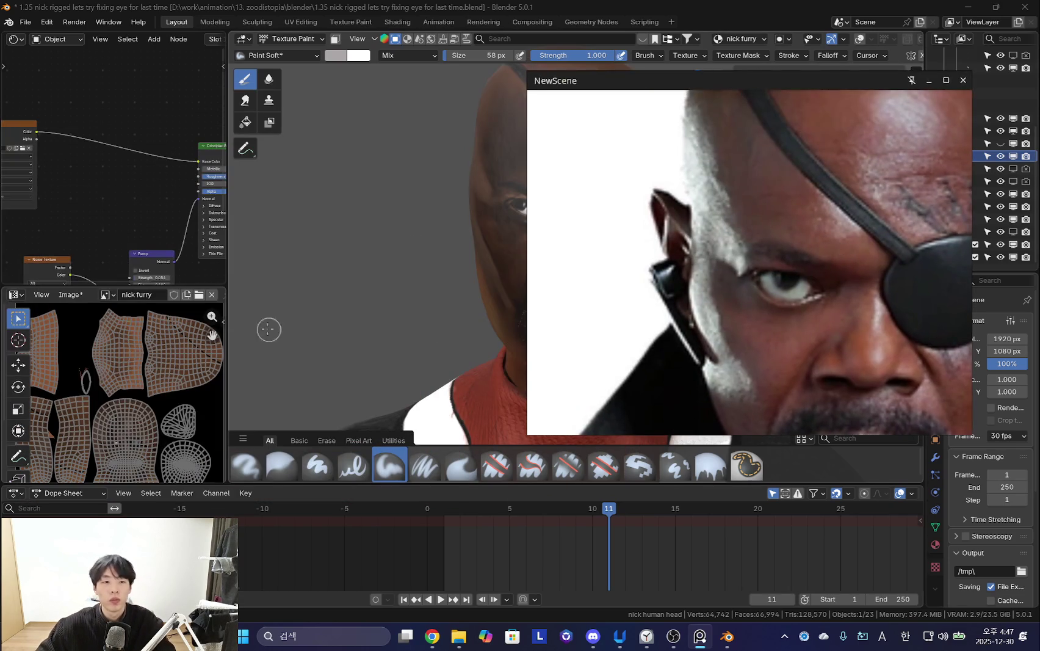
pyautogui.click(70, 294)
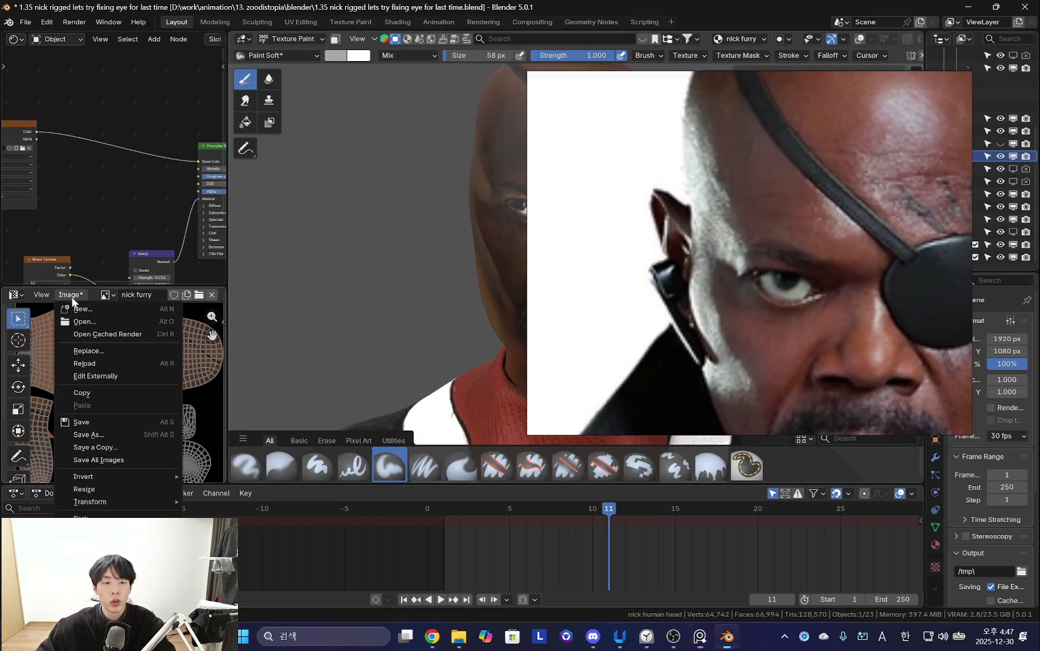
pyautogui.click(90, 423)
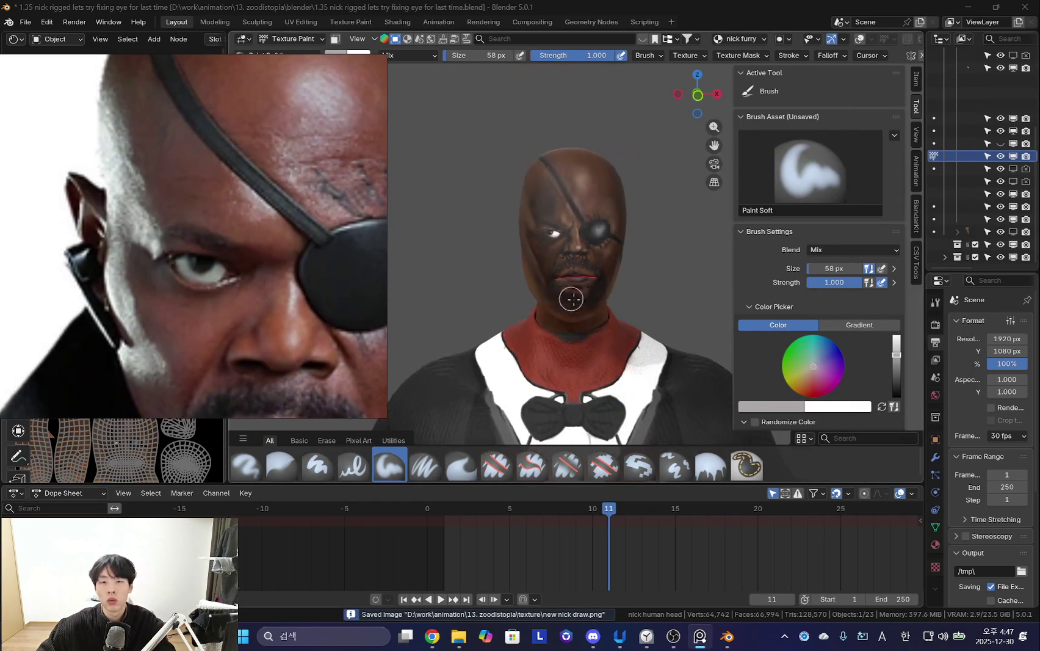
pyautogui.hotkey('ctrl', 'Tab')
# Return to Object Mode, unhide the fox head and body, and restore overlays.
pyautogui.click(455, 253)
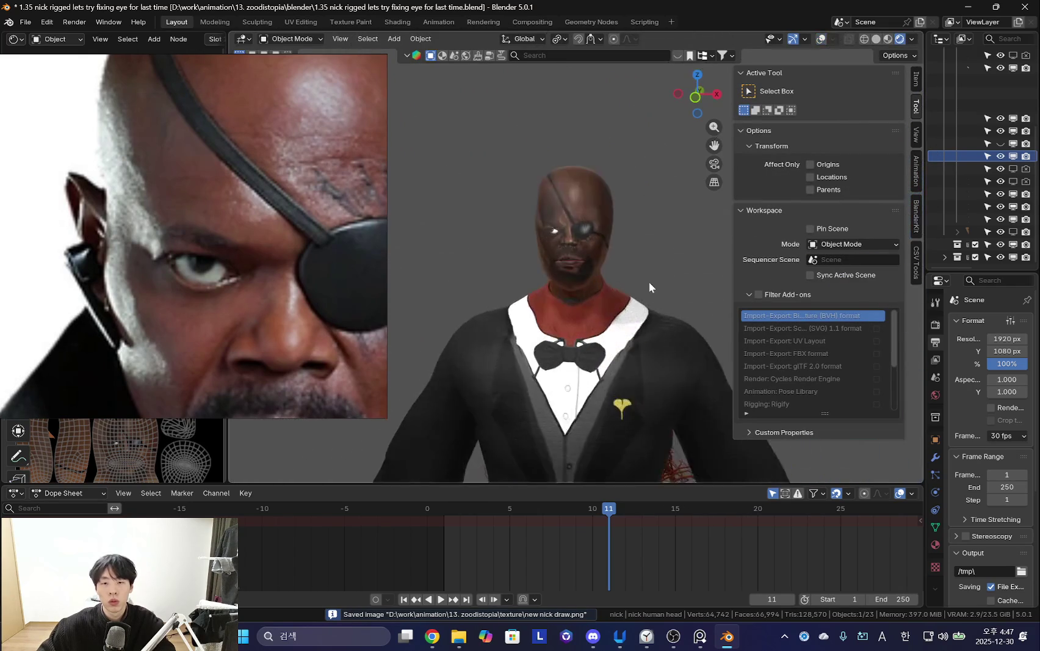
pyautogui.hotkey('alt', 'h')
pyautogui.hotkey('shift', 'alt', 'z')
pyautogui.click(662, 304)
# Check the nick rig in Pose Mode with the side panel hidden, then return to Object Mode.
pyautogui.click(593, 210)
pyautogui.hotkey('ctrl', 'Tab')
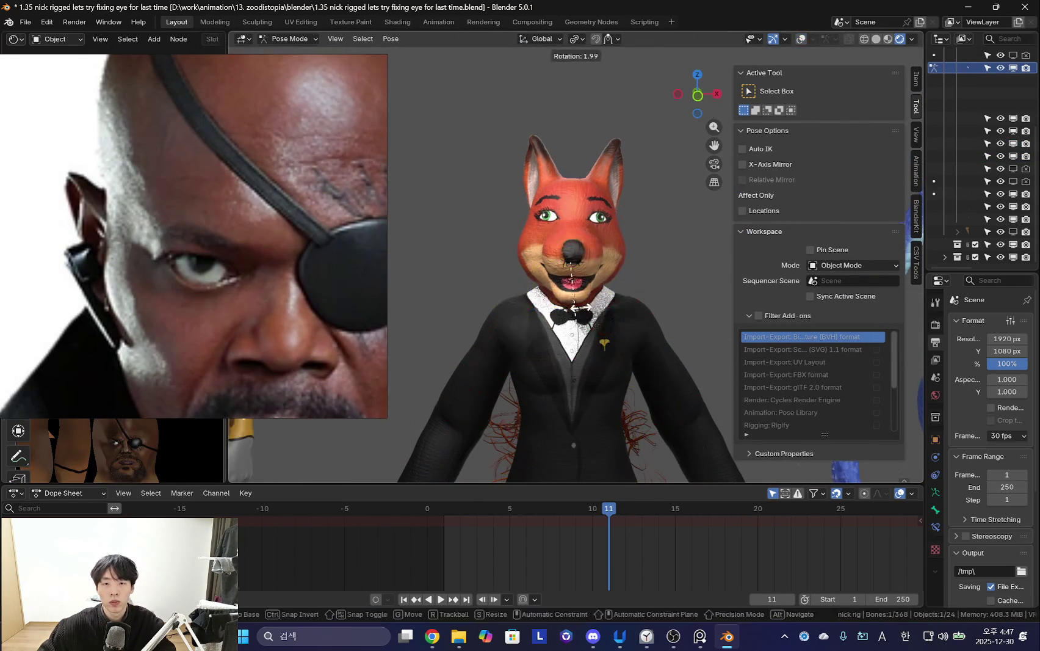
pyautogui.scroll(2, 594, 268)
pyautogui.scroll(2, 597, 320)
pyautogui.moveTo(597, 319)
pyautogui.mouseDown(button='middle')
pyautogui.moveTo(607, 304)
pyautogui.moveTo(596, 269)
pyautogui.mouseUp(button='middle')
pyautogui.scroll(-4, 607, 304)
pyautogui.scroll(-3, 607, 317)
pyautogui.press('n')
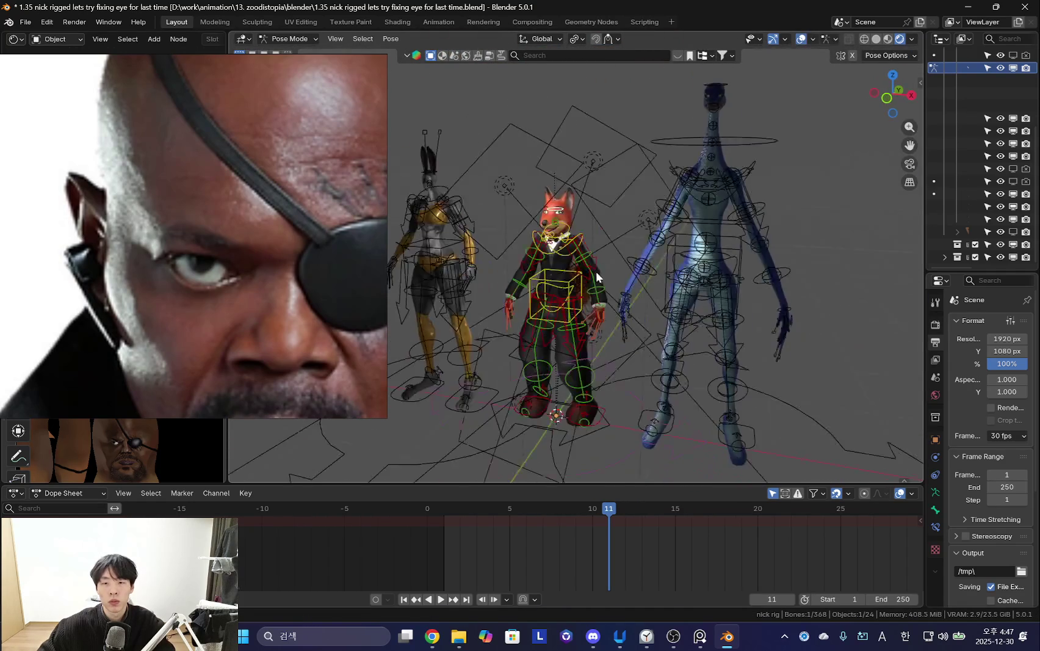
pyautogui.scroll(2, 596, 269)
pyautogui.hotkey('ctrl', 'Tab')
# Zoom and pan the reference board over to the Zootopia ballroom still.
pyautogui.scroll(-3, 188, 240)
pyautogui.scroll(-3, 189, 240)
pyautogui.scroll(-2, 189, 240)
pyautogui.scroll(5, 180, 326)
pyautogui.scroll(-2, 230, 297)
pyautogui.moveTo(230, 297); pyautogui.dragTo(213, 296, button='middle')
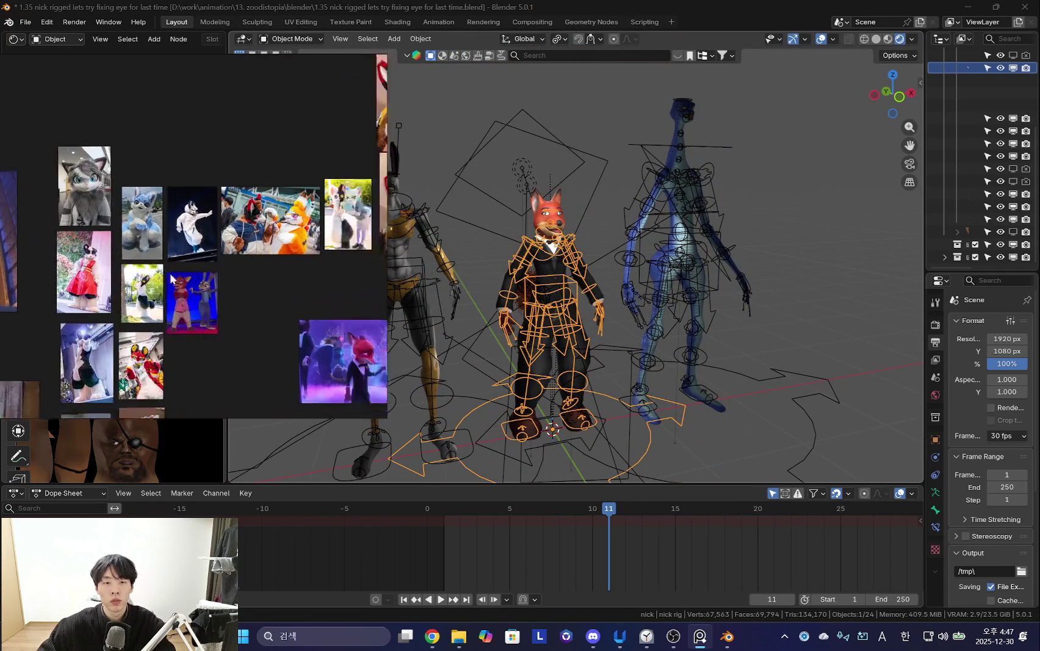
# Zoom and pan around the PureRef board to study groups of Zootopia stills.
pyautogui.scroll(3, 213, 296)
pyautogui.scroll(3, 300, 267)
pyautogui.scroll(1, 300, 267)
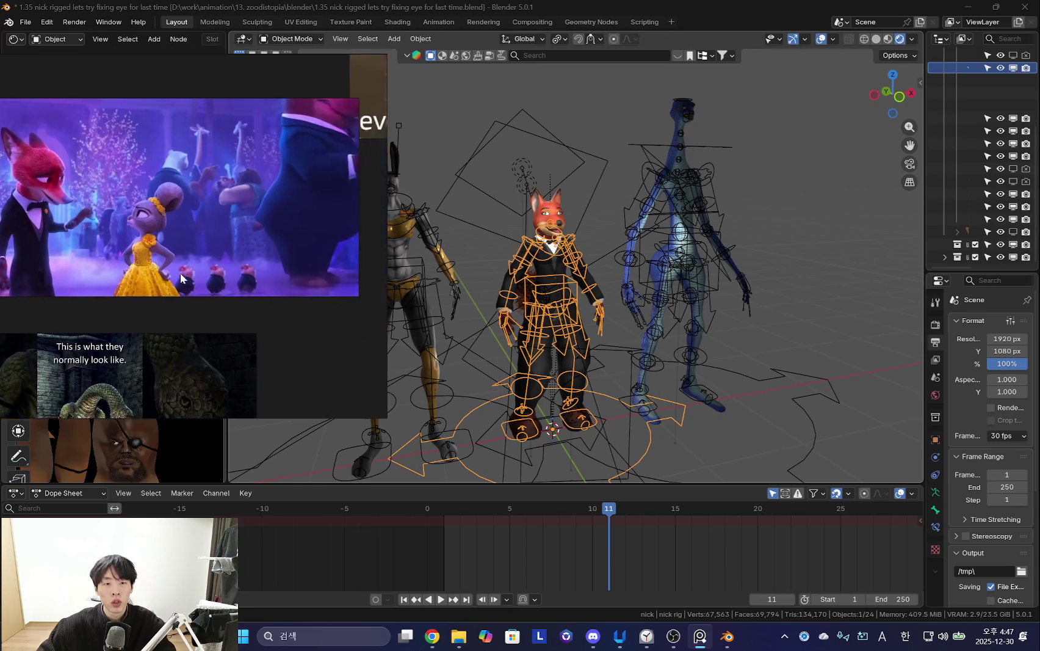
pyautogui.scroll(2, 284, 281)
pyautogui.scroll(2, 267, 294)
pyautogui.scroll(-2, 161, 267)
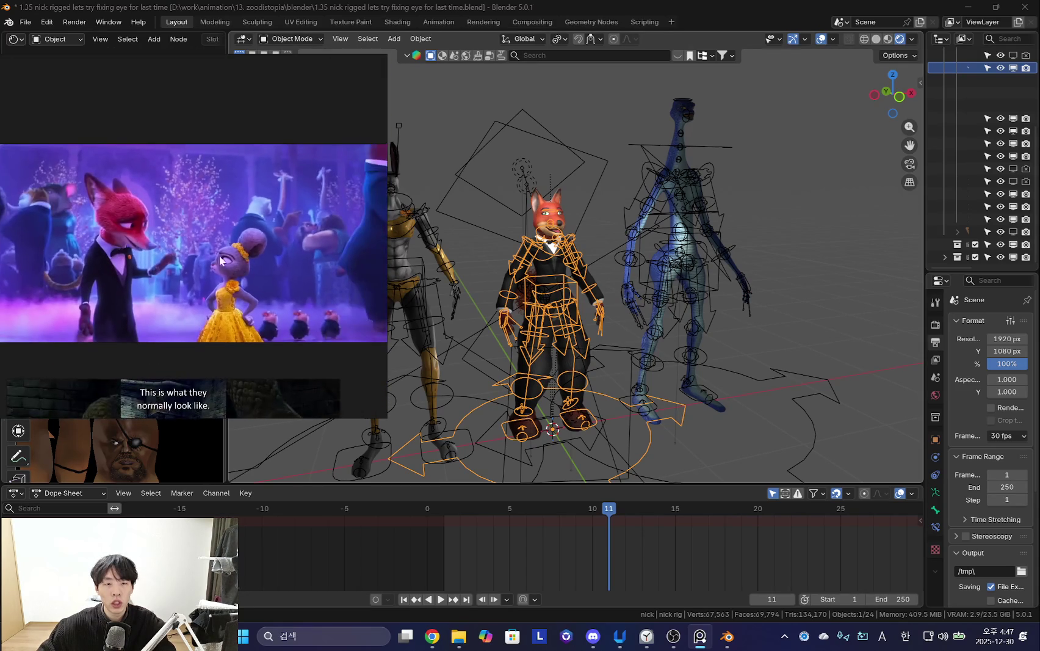
pyautogui.scroll(-1, 318, 259)
pyautogui.moveTo(318, 259); pyautogui.dragTo(226, 297, button='middle')
pyautogui.scroll(-3, 225, 296)
pyautogui.scroll(1, 164, 292)
pyautogui.scroll(1, 191, 336)
pyautogui.moveTo(116, 337); pyautogui.dragTo(143, 258, button='middle')
pyautogui.scroll(2, 152, 263)
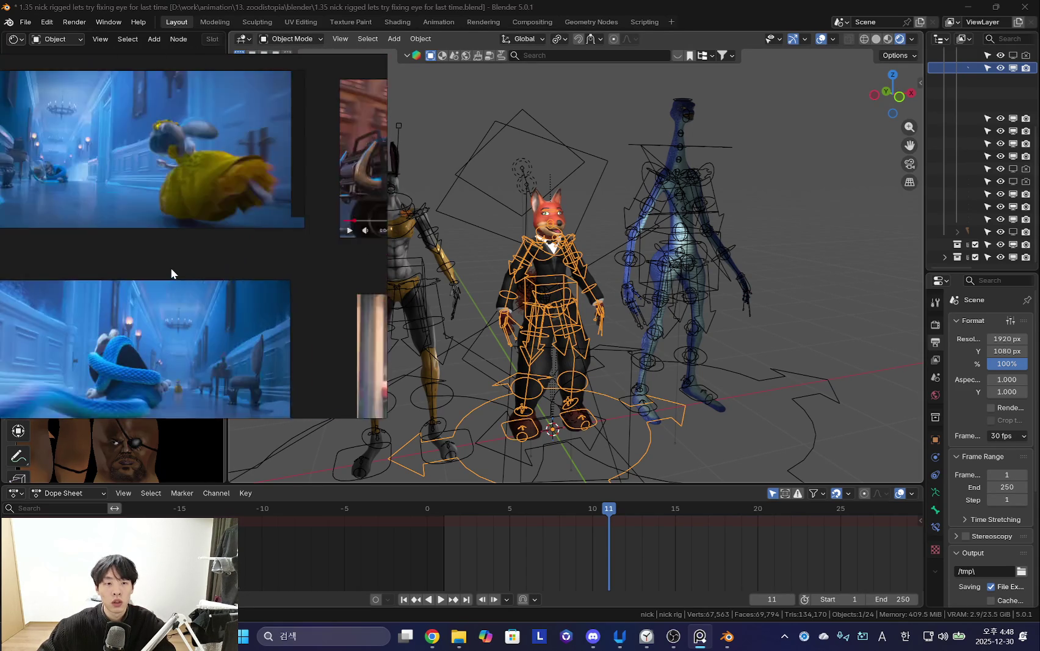
pyautogui.scroll(1, 244, 274)
pyautogui.scroll(-1, 250, 284)
pyautogui.scroll(1, 305, 286)
pyautogui.hotkey('shift', 'alt', 'z')
pyautogui.press('KP_0')
pyautogui.moveTo(322, 272); pyautogui.dragTo(174, 295, button='middle')
pyautogui.scroll(-2, 201, 261)
pyautogui.scroll(-1, 232, 267)
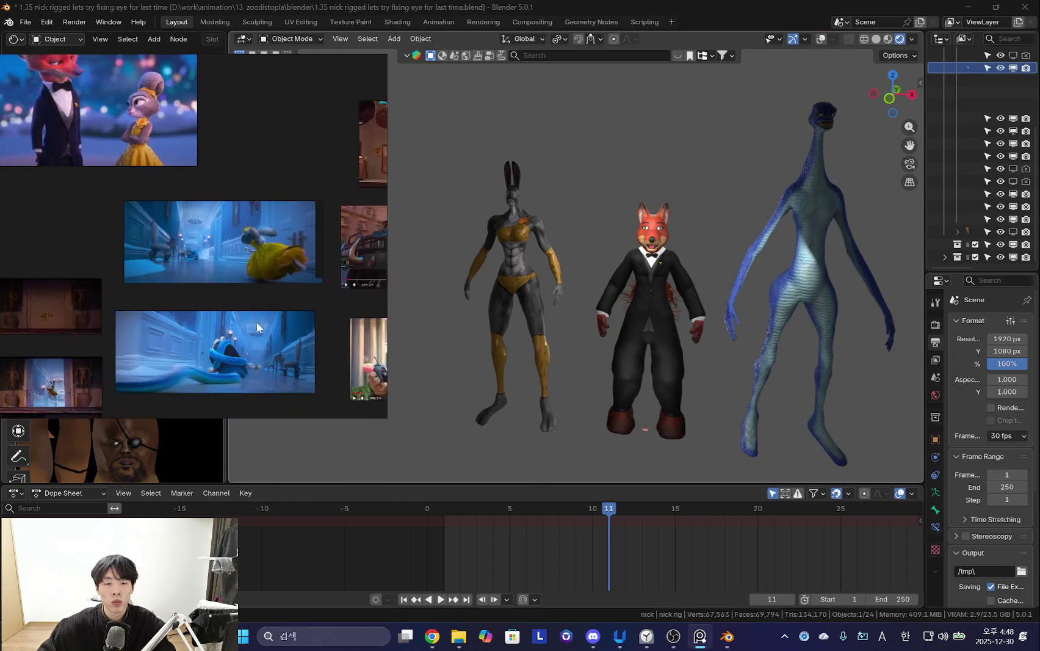
pyautogui.moveTo(231, 267); pyautogui.dragTo(155, 309, button='middle')
pyautogui.scroll(2, 180, 324)
pyautogui.scroll(-3, 191, 245)
pyautogui.scroll(2, 191, 245)
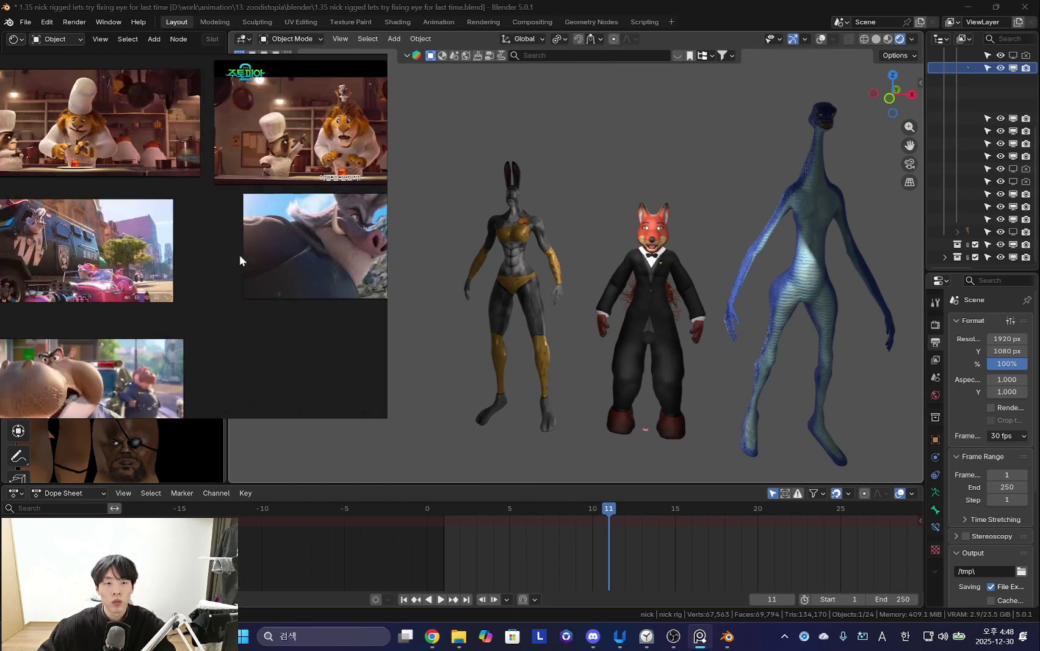
pyautogui.scroll(2, 209, 258)
pyautogui.scroll(1, 249, 218)
pyautogui.scroll(1, 193, 279)
pyautogui.scroll(-2, 142, 296)
pyautogui.scroll(1, 334, 298)
pyautogui.scroll(2, 254, 335)
pyautogui.scroll(-1, 276, 305)
# Move the lion chef still, narrow the board window, and shorten the timeline area.
pyautogui.moveTo(277, 306); pyautogui.dragTo(267, 306, button='middle')
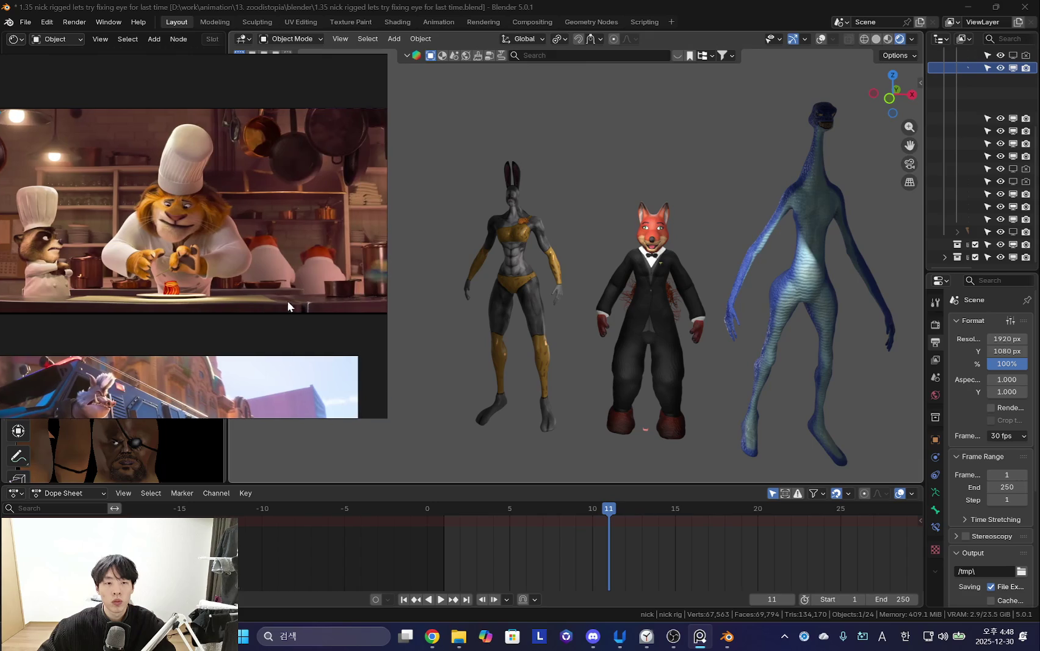
pyautogui.moveTo(385, 281); pyautogui.dragTo(313, 284)
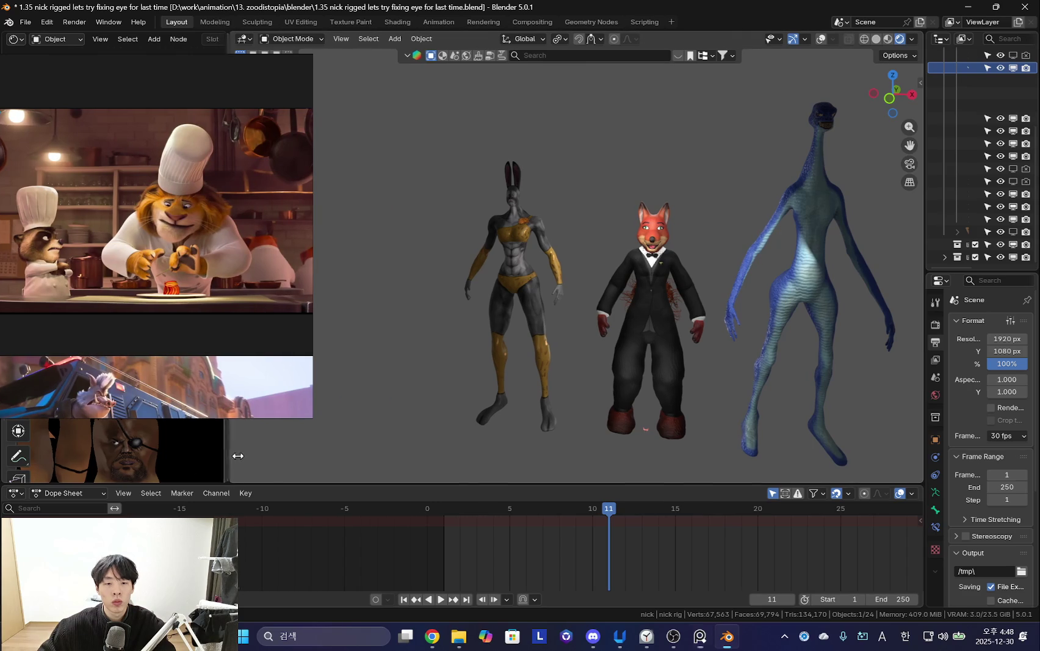
pyautogui.moveTo(228, 455); pyautogui.dragTo(278, 454)
pyautogui.moveTo(399, 486); pyautogui.dragTo(399, 509)
pyautogui.hotkey('shift', 'alt', 'z')
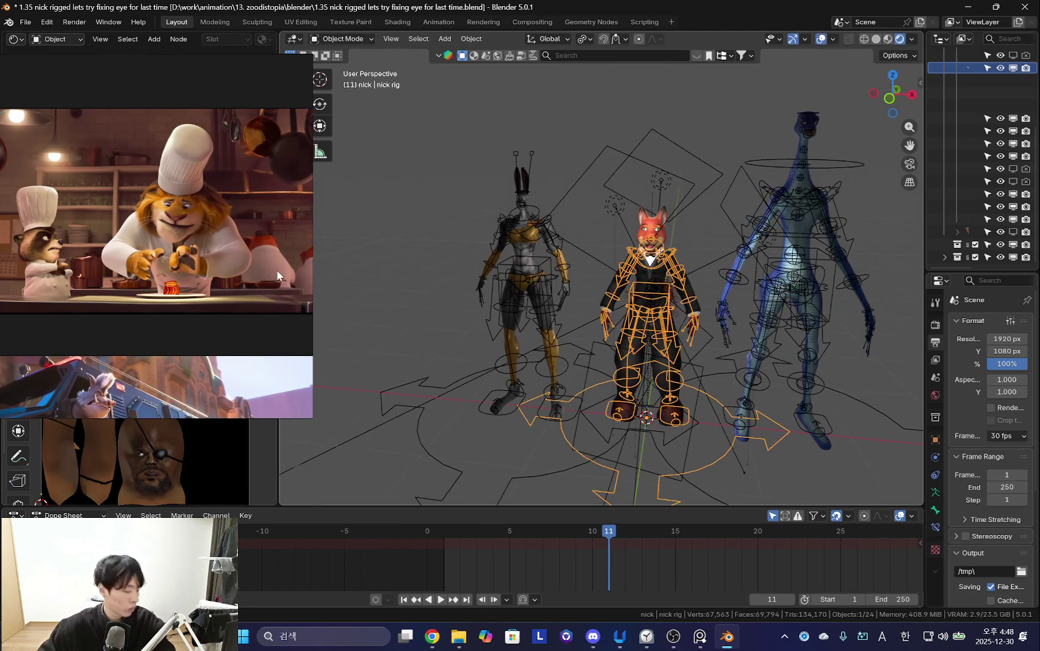
# Zoom through the board's stills and pan over to the two snake stills.
pyautogui.scroll(-3, 236, 235)
pyautogui.scroll(-2, 318, 226)
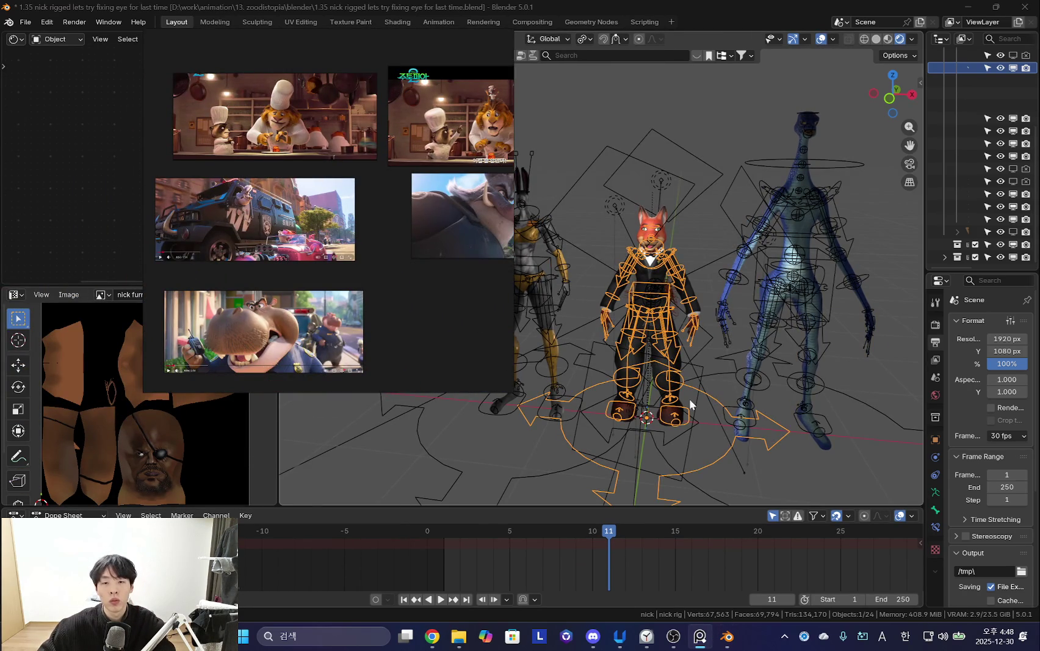
pyautogui.hotkey('shift', 'alt', 'z')
pyautogui.scroll(-3, 330, 244)
pyautogui.scroll(2, 337, 238)
pyautogui.scroll(2, 342, 244)
pyautogui.scroll(-2, 369, 260)
pyautogui.scroll(2, 369, 261)
pyautogui.scroll(3, 391, 278)
pyautogui.scroll(2, 351, 238)
pyautogui.scroll(2, 321, 231)
pyautogui.scroll(2, 320, 245)
pyautogui.scroll(-3, 329, 226)
pyautogui.scroll(3, 305, 233)
pyautogui.scroll(2, 274, 225)
pyautogui.scroll(-1, 283, 214)
pyautogui.scroll(-2, 298, 215)
pyautogui.scroll(-3, 311, 209)
pyautogui.scroll(-2, 336, 290)
pyautogui.scroll(2, 304, 210)
pyautogui.scroll(2, 287, 219)
pyautogui.scroll(2, 329, 226)
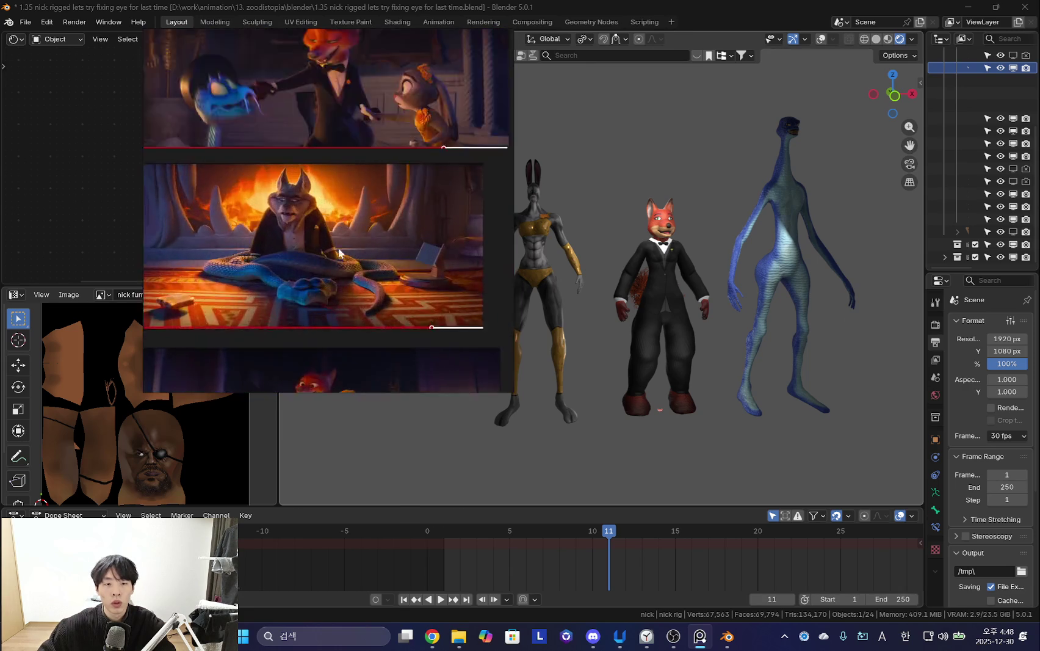
pyautogui.scroll(2, 349, 286)
pyautogui.scroll(2, 354, 318)
pyautogui.scroll(2, 290, 247)
pyautogui.scroll(-3, 305, 262)
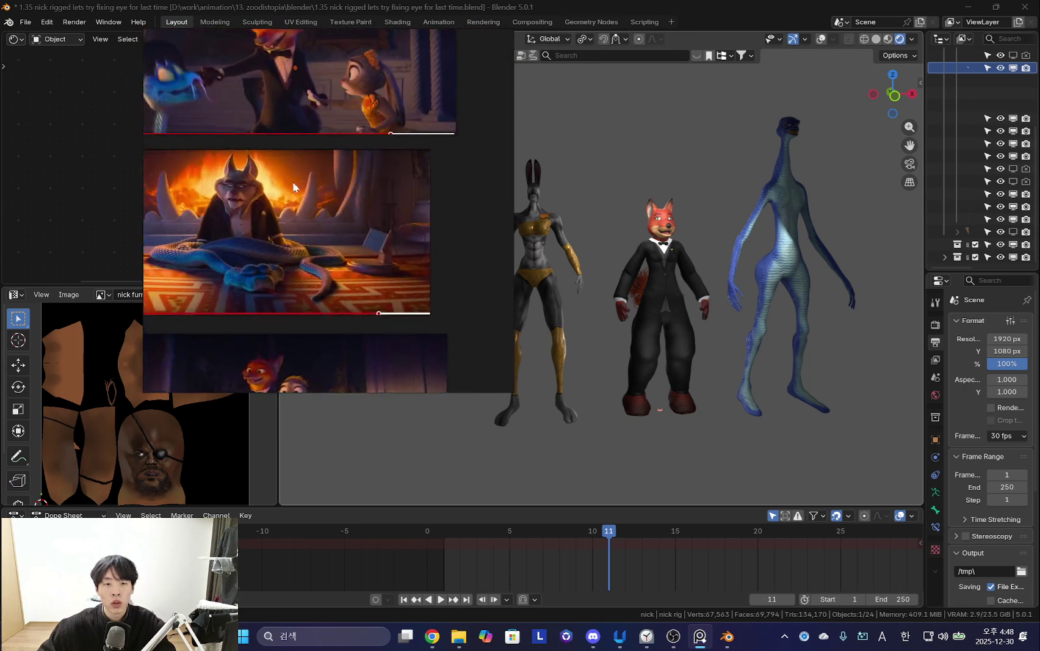
pyautogui.scroll(2, 323, 273)
pyautogui.scroll(-3, 324, 273)
pyautogui.scroll(2, 347, 232)
pyautogui.scroll(2, 443, 279)
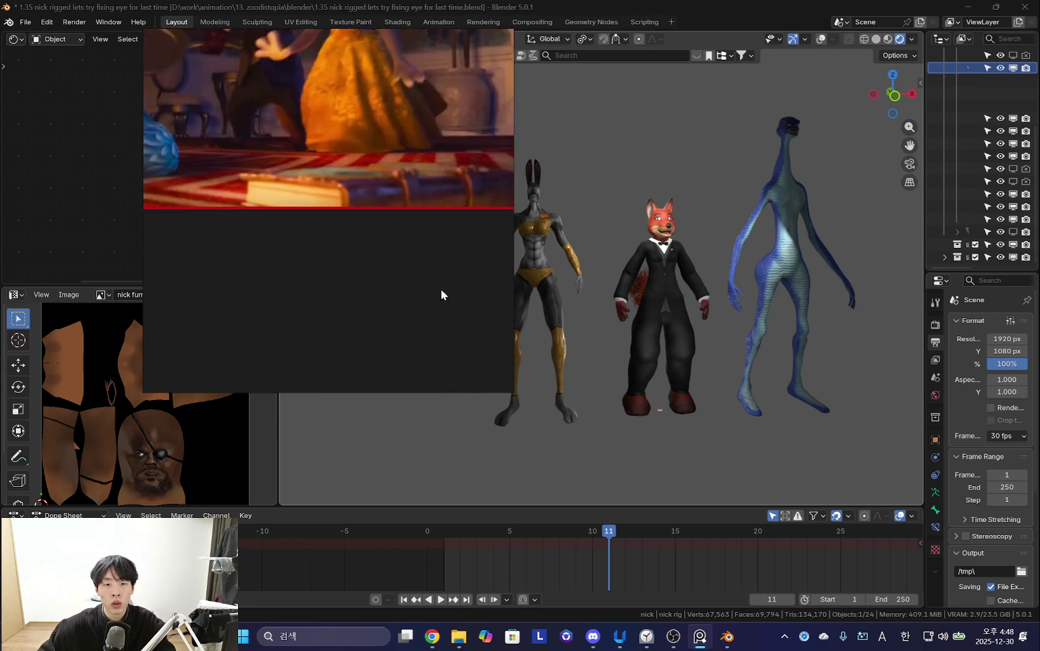
pyautogui.scroll(2, 411, 248)
pyautogui.scroll(-2, 411, 254)
pyautogui.scroll(-3, 383, 211)
pyautogui.scroll(2, 339, 327)
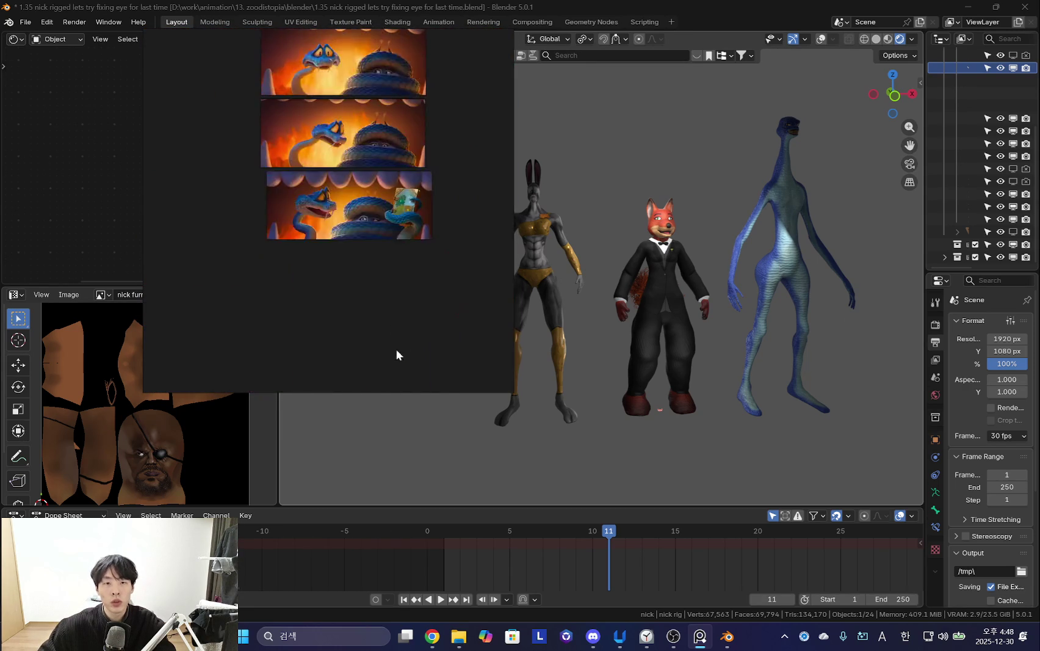
pyautogui.scroll(2, 399, 346)
pyautogui.scroll(-2, 385, 267)
pyautogui.scroll(2, 360, 204)
pyautogui.scroll(2, 366, 303)
pyautogui.scroll(3, 361, 324)
pyautogui.scroll(-3, 275, 260)
pyautogui.scroll(-2, 363, 370)
pyautogui.scroll(-2, 341, 318)
pyautogui.scroll(1, 369, 252)
pyautogui.scroll(-2, 390, 293)
pyautogui.scroll(2, 321, 241)
pyautogui.scroll(2, 416, 283)
pyautogui.scroll(2, 414, 287)
pyautogui.scroll(-2, 343, 257)
pyautogui.scroll(-1, 392, 233)
pyautogui.scroll(-3, 425, 193)
pyautogui.scroll(1, 309, 351)
pyautogui.scroll(2, 381, 206)
pyautogui.scroll(-2, 372, 220)
pyautogui.scroll(1, 355, 234)
pyautogui.scroll(1, 411, 293)
pyautogui.scroll(-2, 411, 293)
pyautogui.scroll(1, 281, 338)
pyautogui.scroll(1, 368, 315)
pyautogui.scroll(-1, 337, 281)
pyautogui.moveTo(337, 281)
pyautogui.mouseDown(button='middle')
pyautogui.moveTo(371, 284)
pyautogui.moveTo(274, 296)
pyautogui.mouseUp(button='middle')
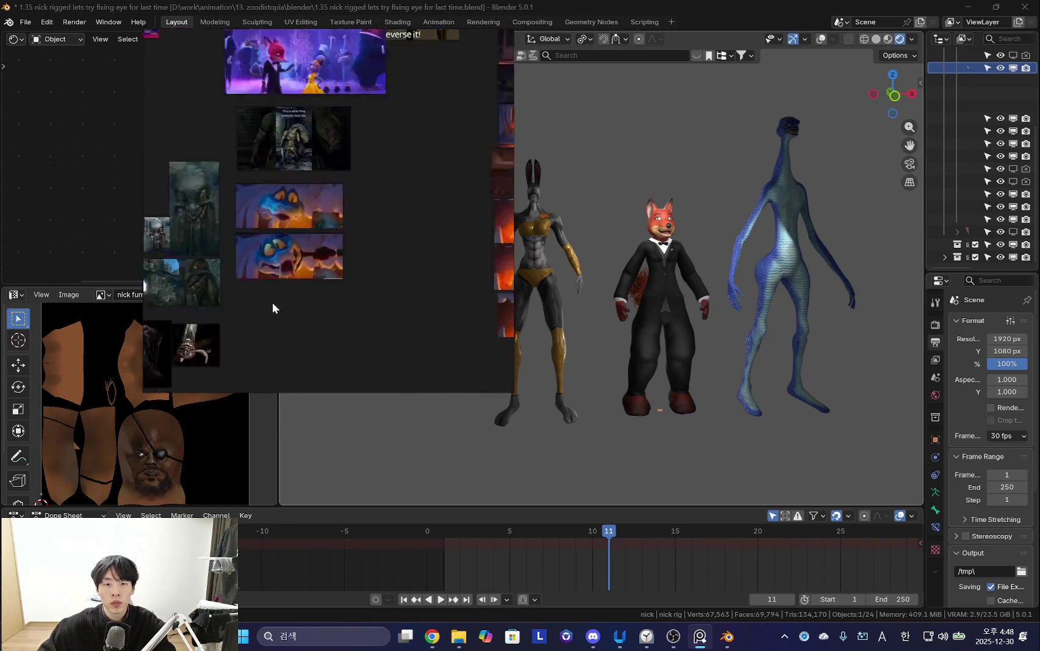
# Zoom on the snake stills, then move the board window left and narrow it.
pyautogui.scroll(2, 281, 265)
pyautogui.scroll(-1, 366, 276)
pyautogui.scroll(-1, 202, 301)
pyautogui.scroll(-1, 202, 301)
pyautogui.scroll(1, 202, 301)
pyautogui.scroll(1, 202, 300)
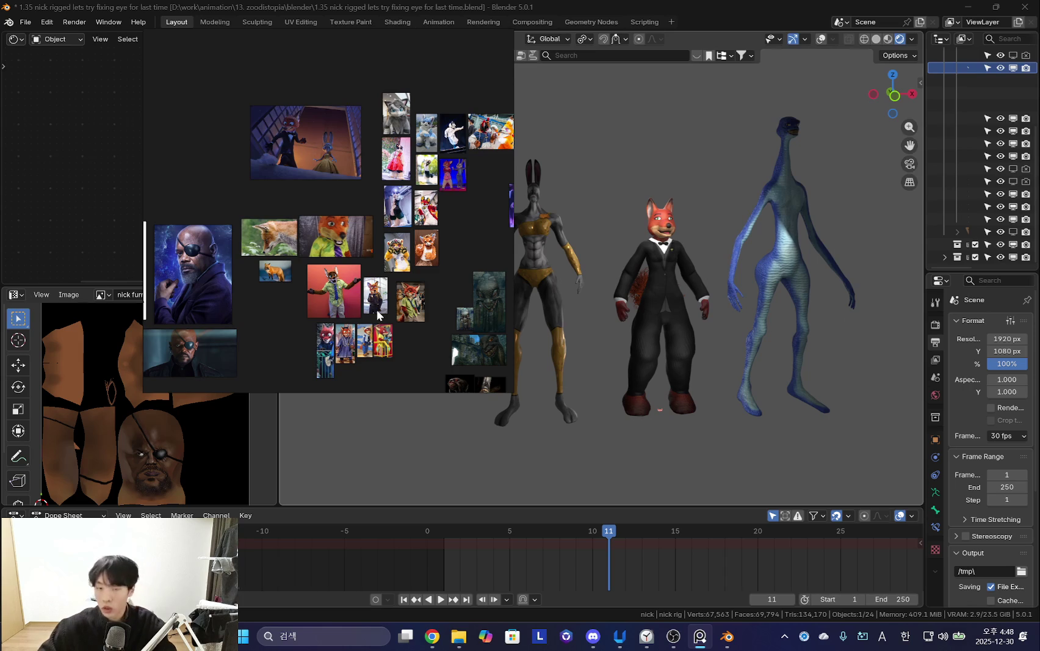
pyautogui.moveTo(376, 310); pyautogui.dragTo(231, 262)
pyautogui.moveTo(392, 243); pyautogui.dragTo(323, 340)
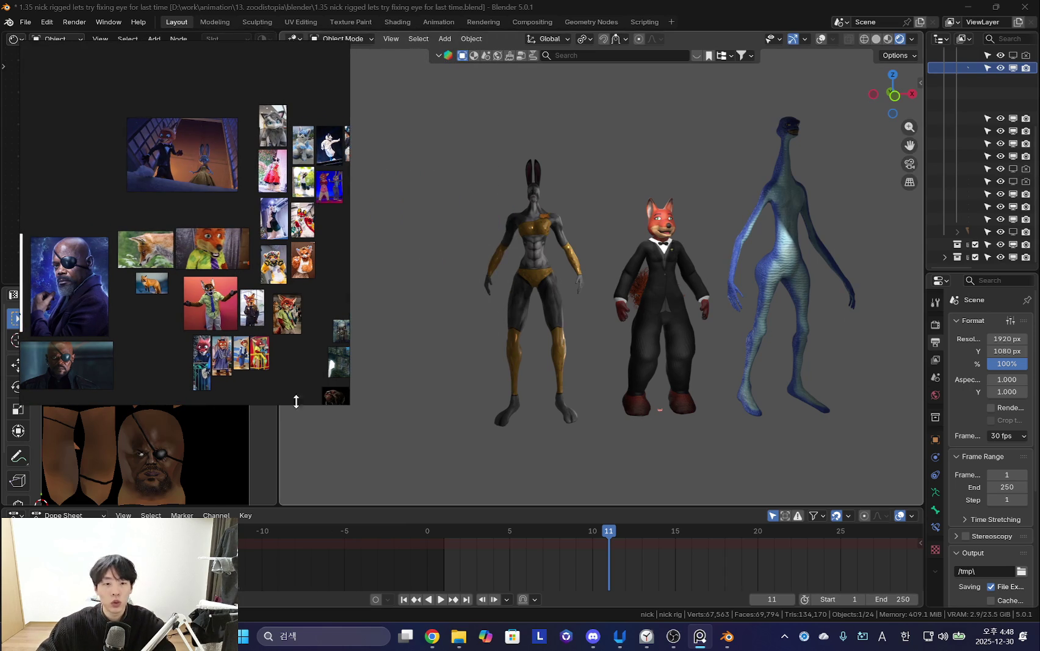
# Widen the image editor, restore viewport overlays, and frame the view on nick's rig.
pyautogui.moveTo(278, 439); pyautogui.dragTo(389, 440)
pyautogui.hotkey('shift', 'alt', 'z')
pyautogui.hotkey('shift', 'alt', 'z')
pyautogui.hotkey('shift', 'alt', 'z')
pyautogui.moveTo(924, 178); pyautogui.dragTo(802, 177)
pyautogui.scroll(3, 854, 159)
pyautogui.scroll(2, 842, 143)
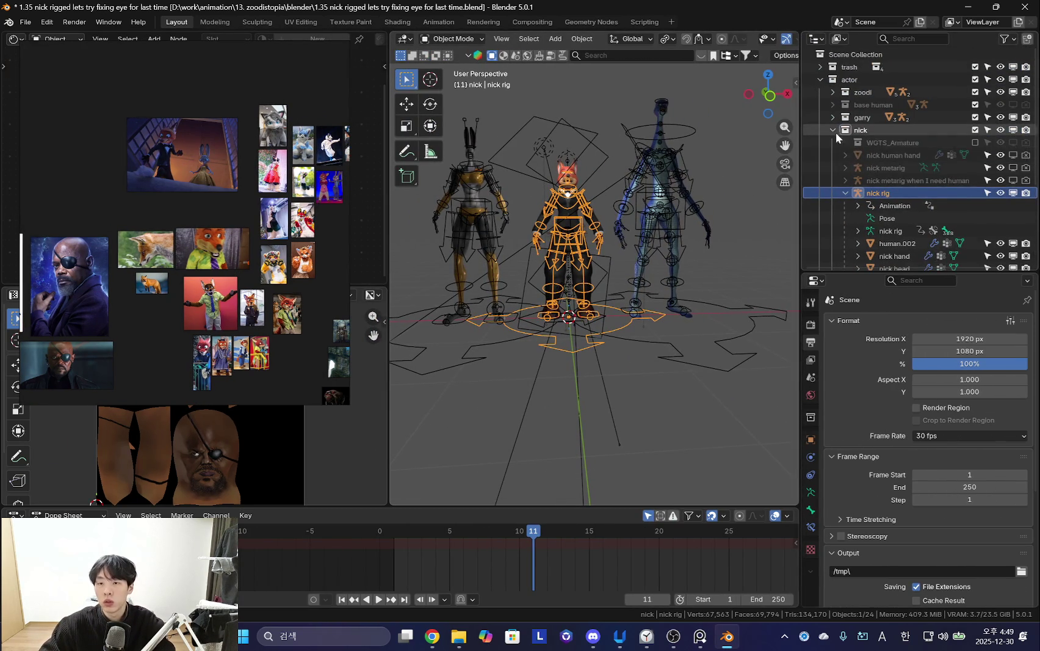
pyautogui.moveTo(535, 248); pyautogui.dragTo(610, 226, button='middle')
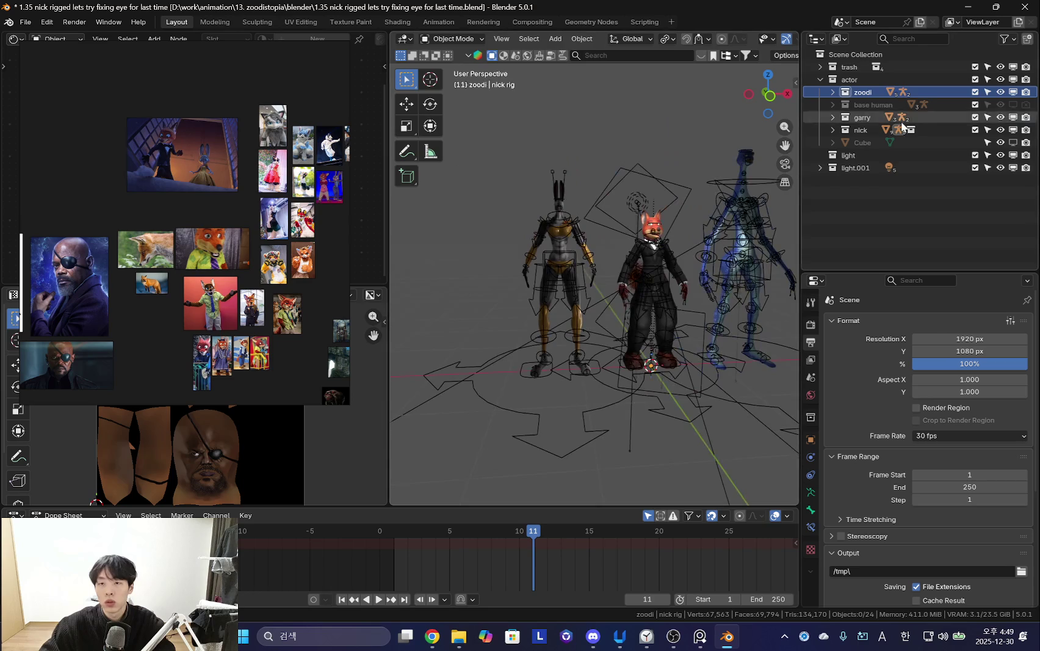
pyautogui.click(870, 106)
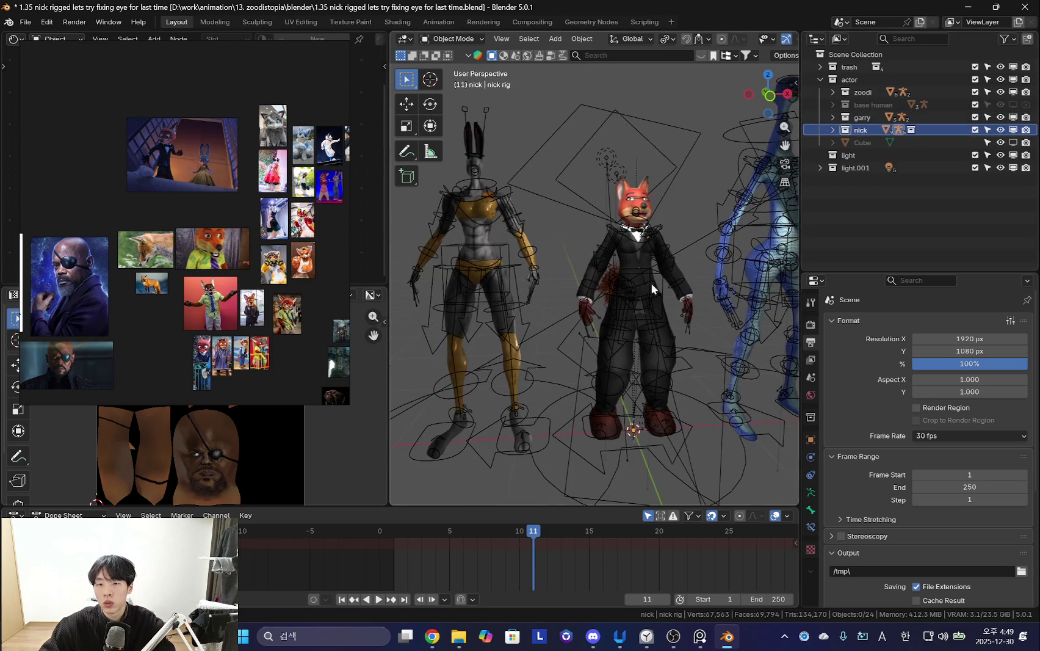
pyautogui.press('KP_Decimal')
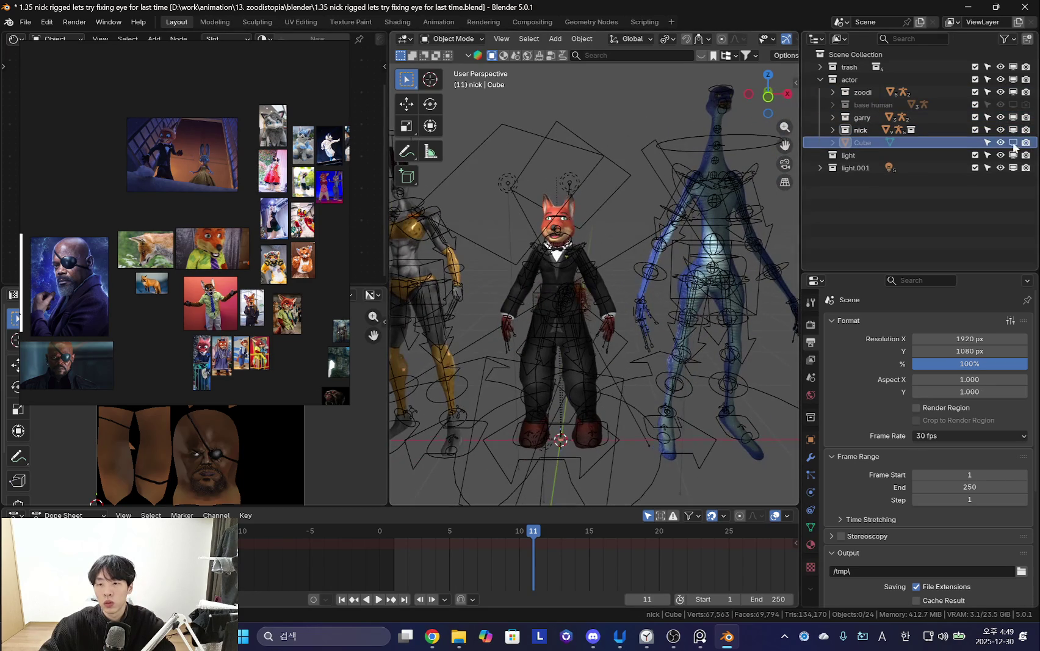
# Select the Cube object at nick's head, inspect it, and delete it.
pyautogui.click(860, 146)
pyautogui.press('KP_Decimal')
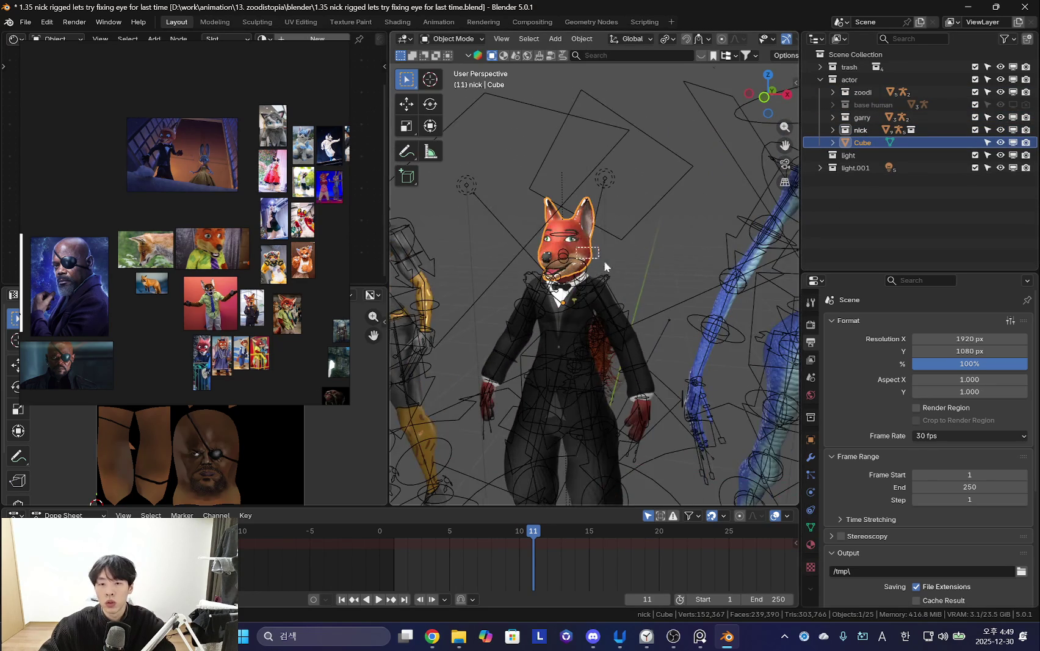
pyautogui.press('KP_0')
pyautogui.hotkey('shift', 'alt', 'z')
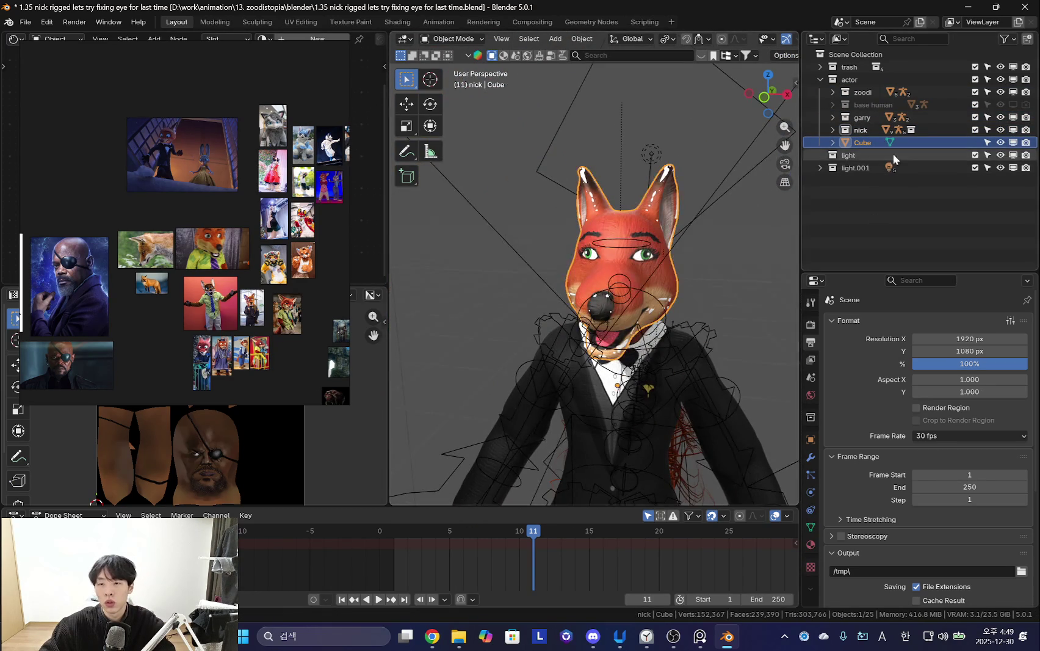
pyautogui.moveTo(674, 318)
pyautogui.mouseDown(button='middle')
pyautogui.moveTo(704, 317)
pyautogui.moveTo(646, 286)
pyautogui.moveTo(604, 326)
pyautogui.moveTo(624, 309)
pyautogui.moveTo(612, 323)
pyautogui.moveTo(614, 405)
pyautogui.mouseUp(button='middle')
pyautogui.press('x')
pyautogui.click(614, 297)
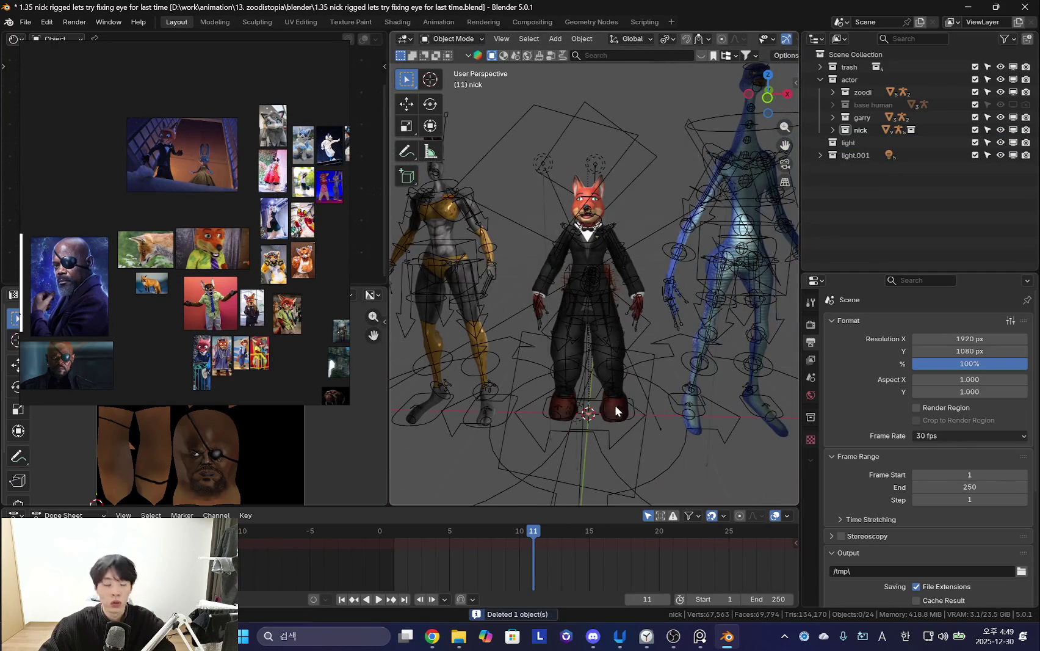
# Orbit to a higher three-quarter view and bring up the Zootopia notes in UpNote.
pyautogui.hotkey('shift', 'a')
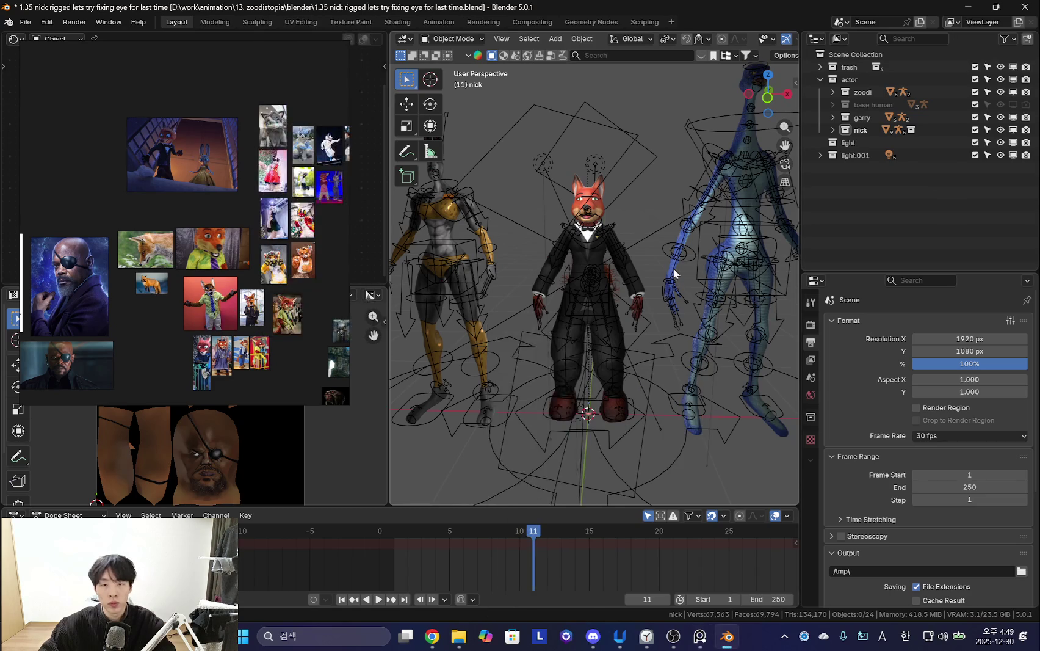
pyautogui.moveTo(610, 428); pyautogui.dragTo(634, 415, button='middle')
pyautogui.click(620, 637)
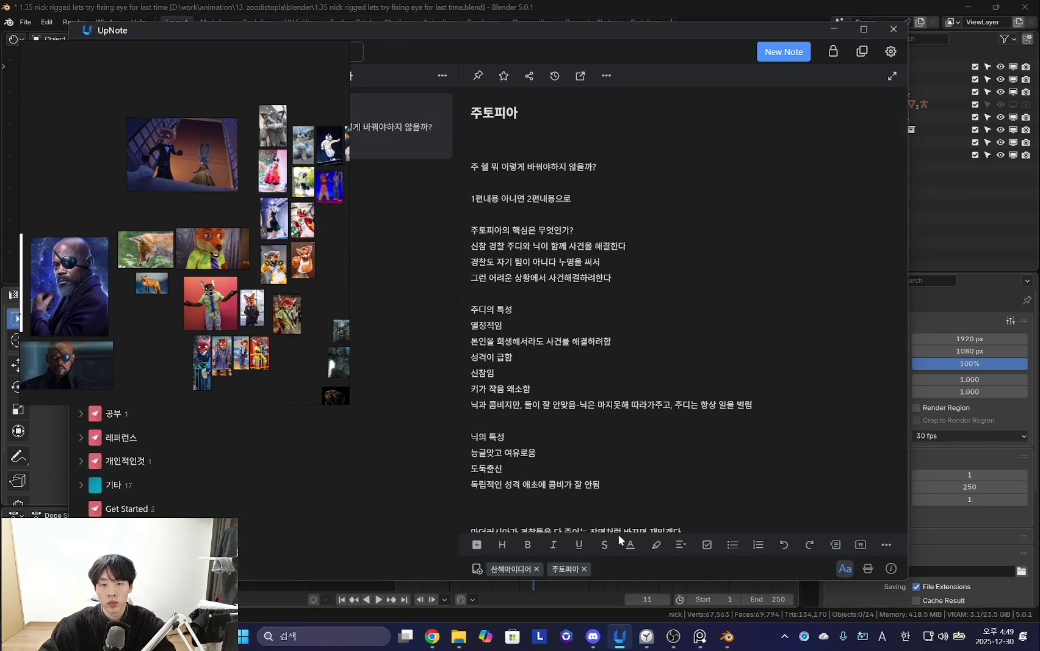
# Minimize the notes to reveal the PureRef board and widen its window.
pyautogui.scroll(-1, 673, 372)
pyautogui.scroll(-5, 673, 372)
pyautogui.click(833, 29)
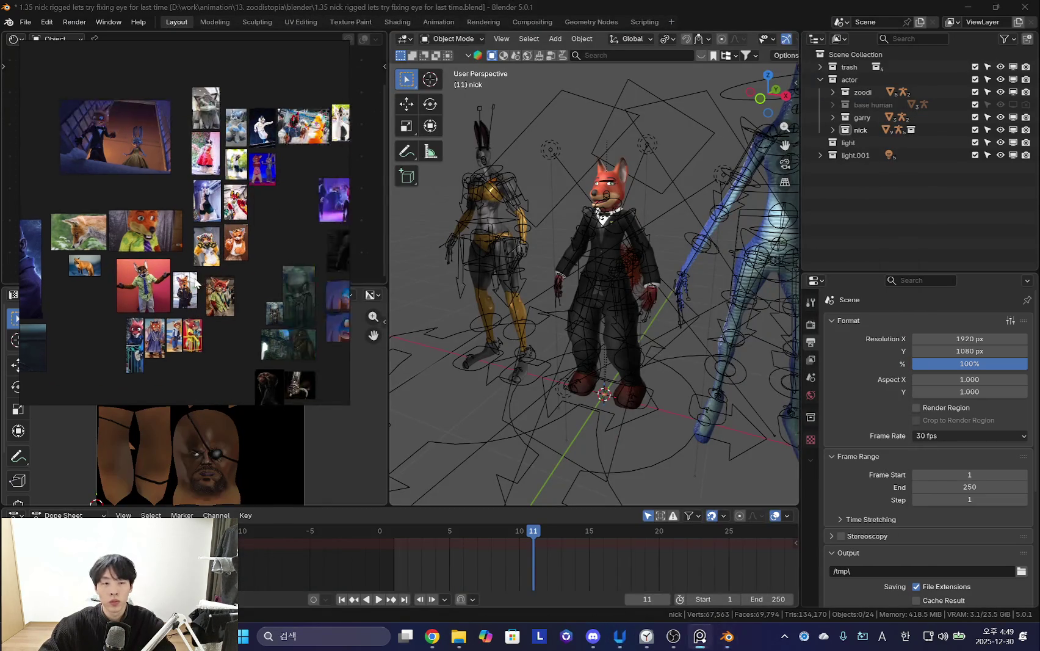
pyautogui.scroll(5, 186, 311)
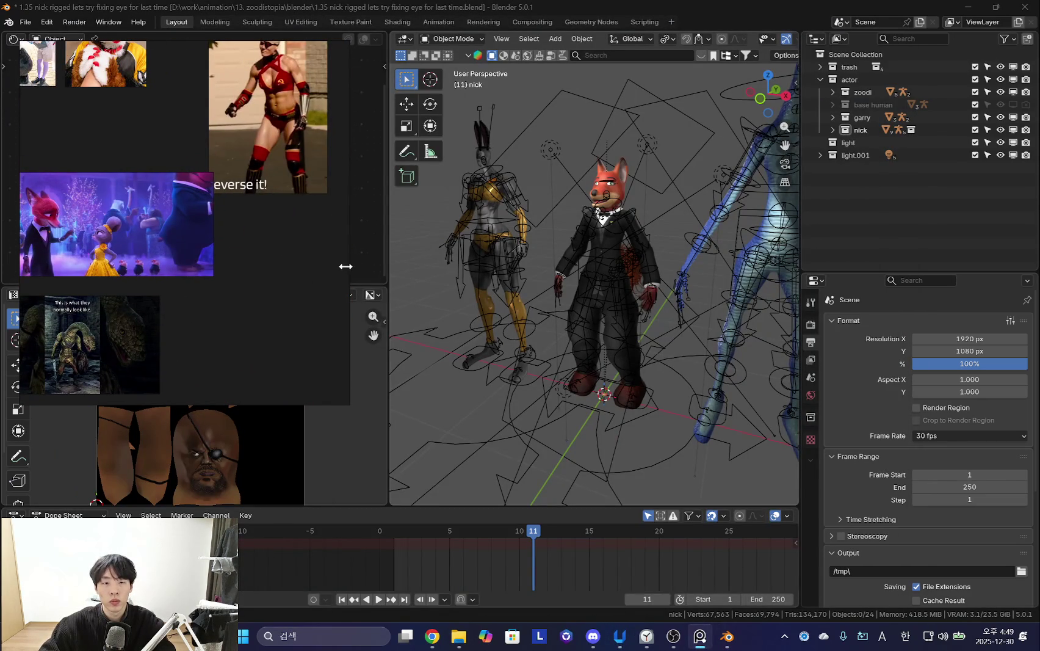
pyautogui.moveTo(344, 267); pyautogui.dragTo(448, 267)
# Arrange the blue stills side by side on their matching images without overlapping.
pyautogui.scroll(-5, 335, 209)
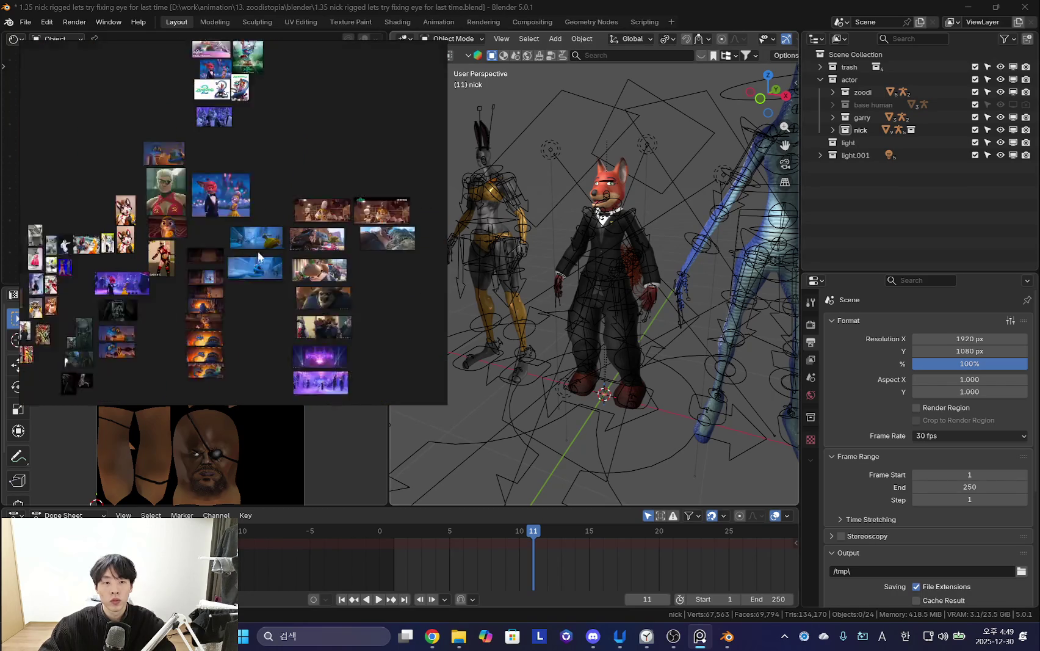
pyautogui.scroll(3, 266, 313)
pyautogui.scroll(3, 275, 204)
pyautogui.scroll(-5, 241, 207)
pyautogui.moveTo(244, 318); pyautogui.dragTo(252, 277, button='middle')
pyautogui.moveTo(253, 278); pyautogui.dragTo(221, 226)
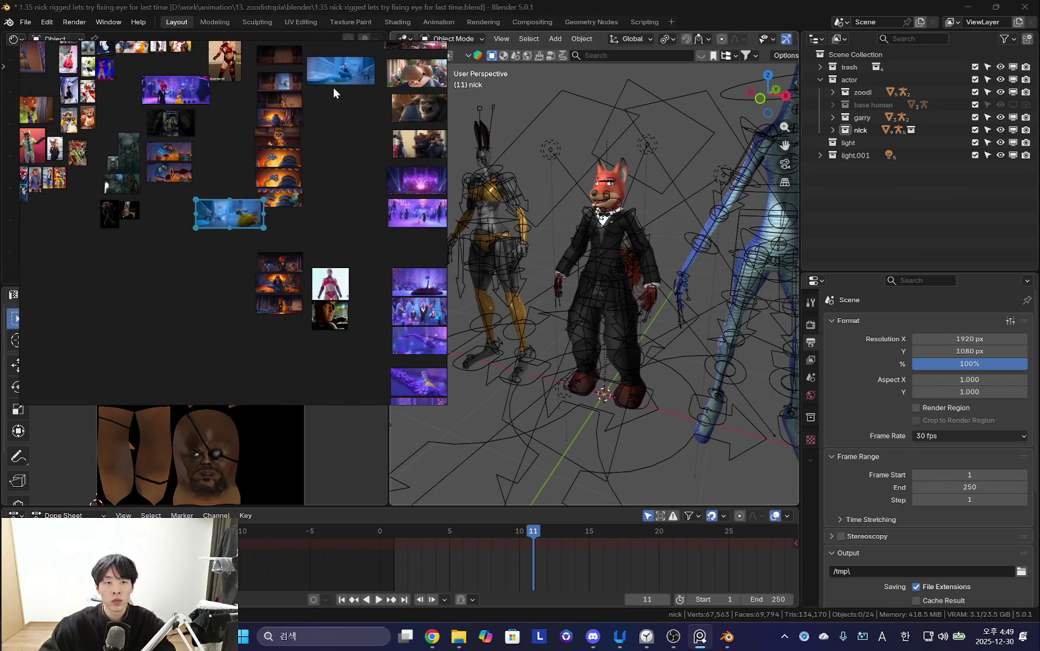
pyautogui.scroll(3, 218, 267)
pyautogui.scroll(-2, 224, 209)
pyautogui.moveTo(207, 248); pyautogui.dragTo(161, 281)
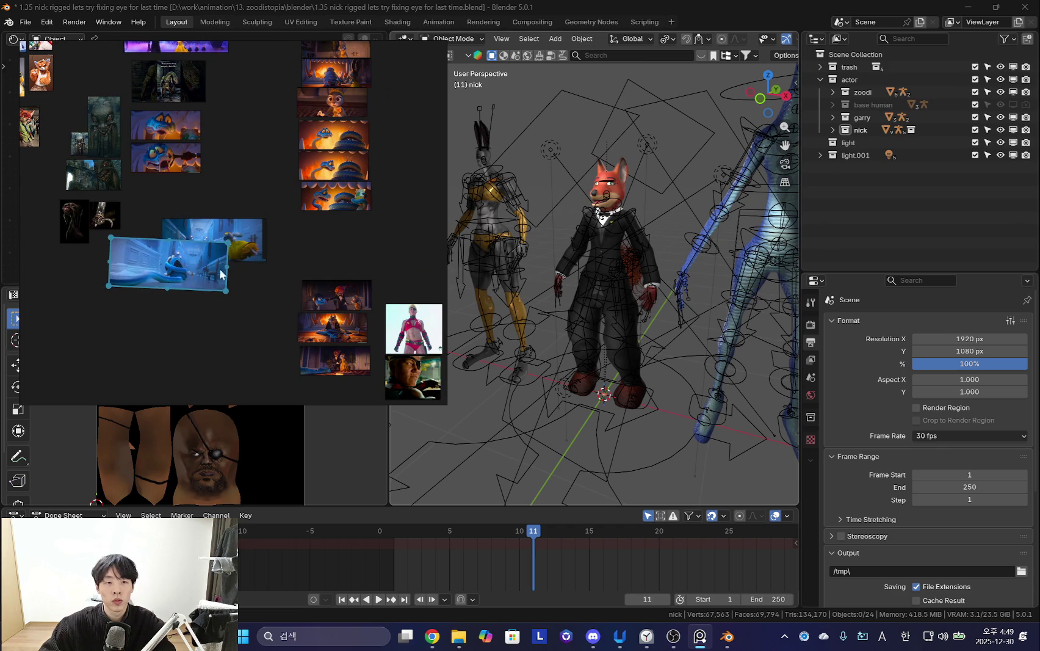
pyautogui.moveTo(206, 226); pyautogui.dragTo(187, 217)
pyautogui.scroll(-2, 279, 269)
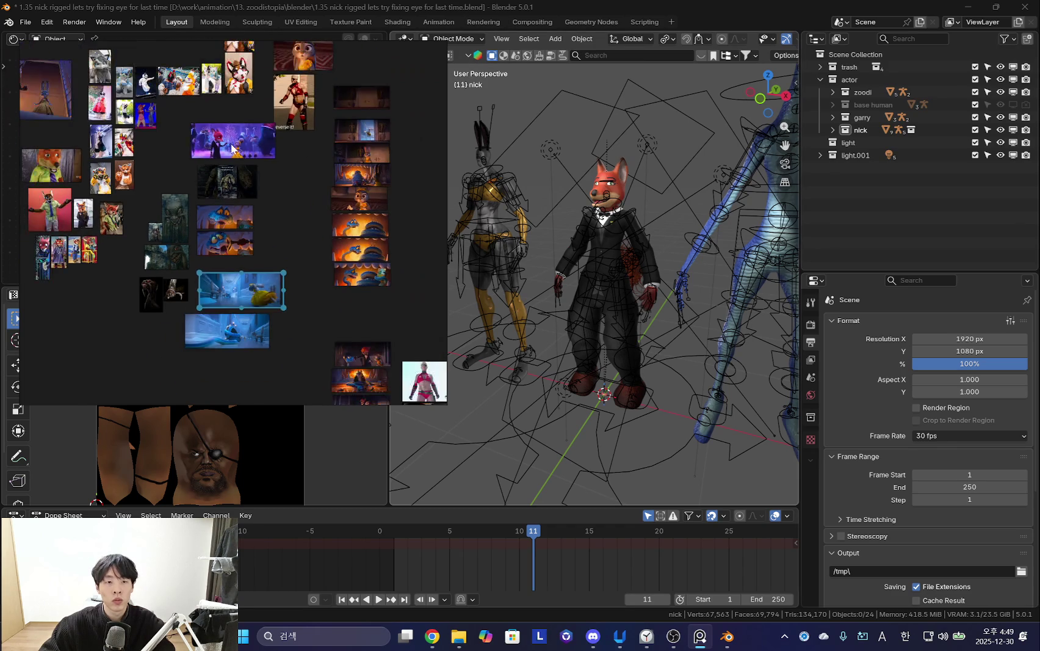
# Pan past the Nick Fury and Zootopia 2 images and rearrange the purple stills.
pyautogui.moveTo(117, 315); pyautogui.dragTo(212, 361, button='middle')
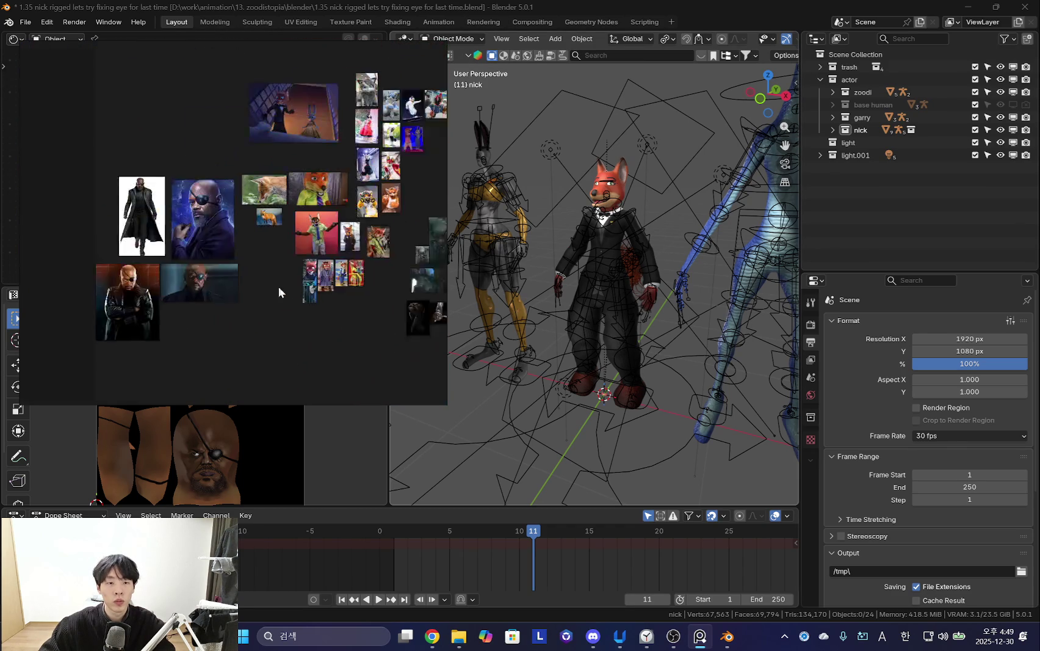
pyautogui.scroll(-2, 327, 273)
pyautogui.moveTo(286, 242); pyautogui.dragTo(163, 360, button='middle')
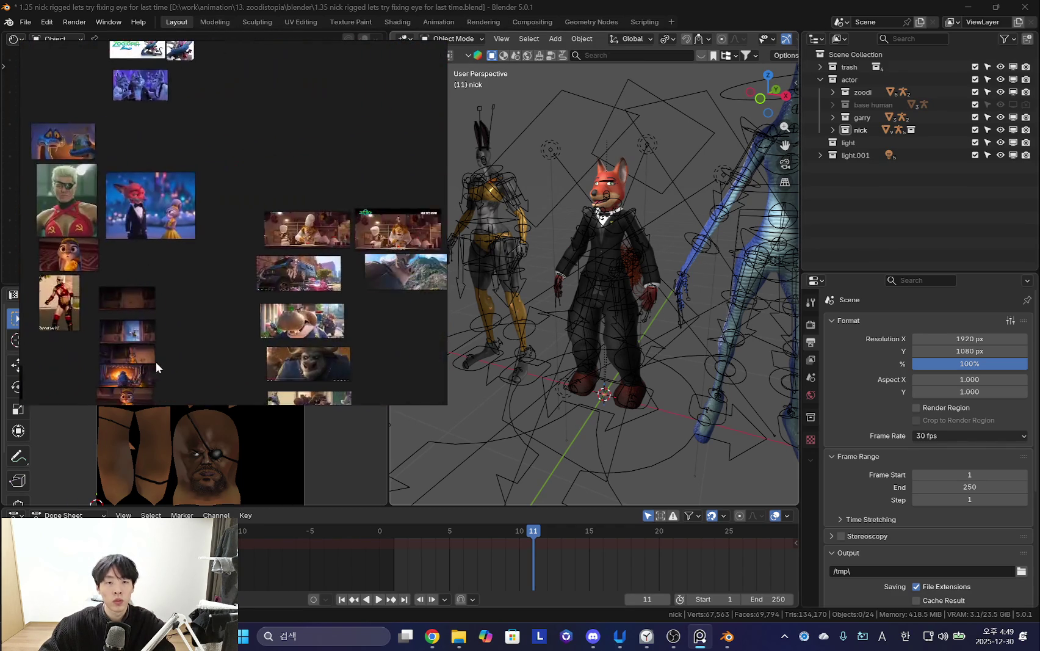
pyautogui.scroll(2, 197, 323)
pyautogui.moveTo(215, 284); pyautogui.dragTo(372, 161, button='middle')
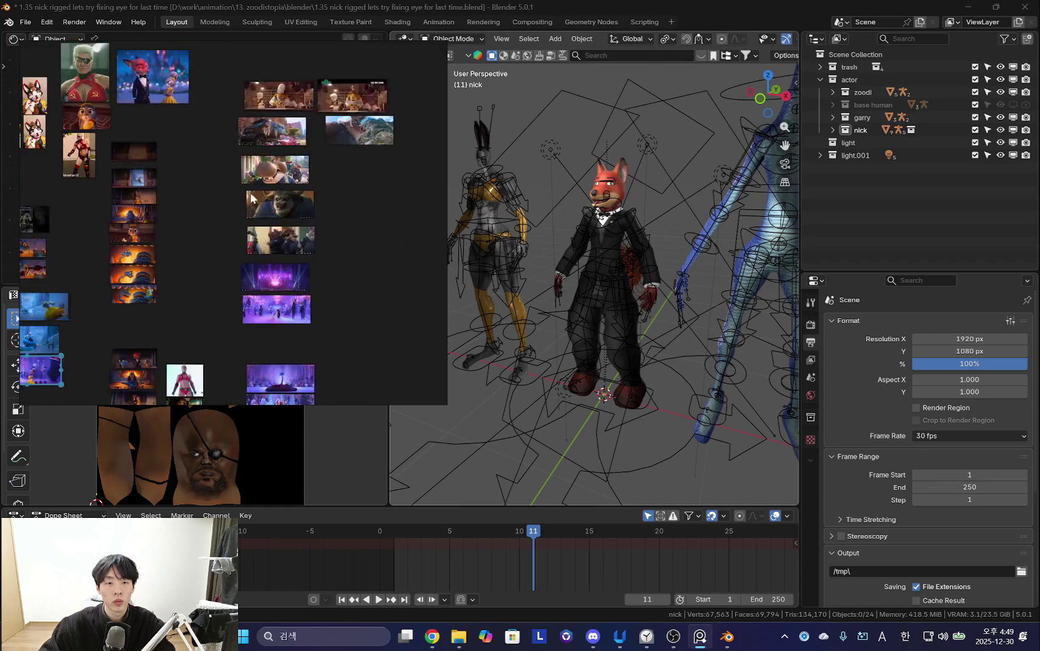
pyautogui.moveTo(373, 146); pyautogui.dragTo(86, 226)
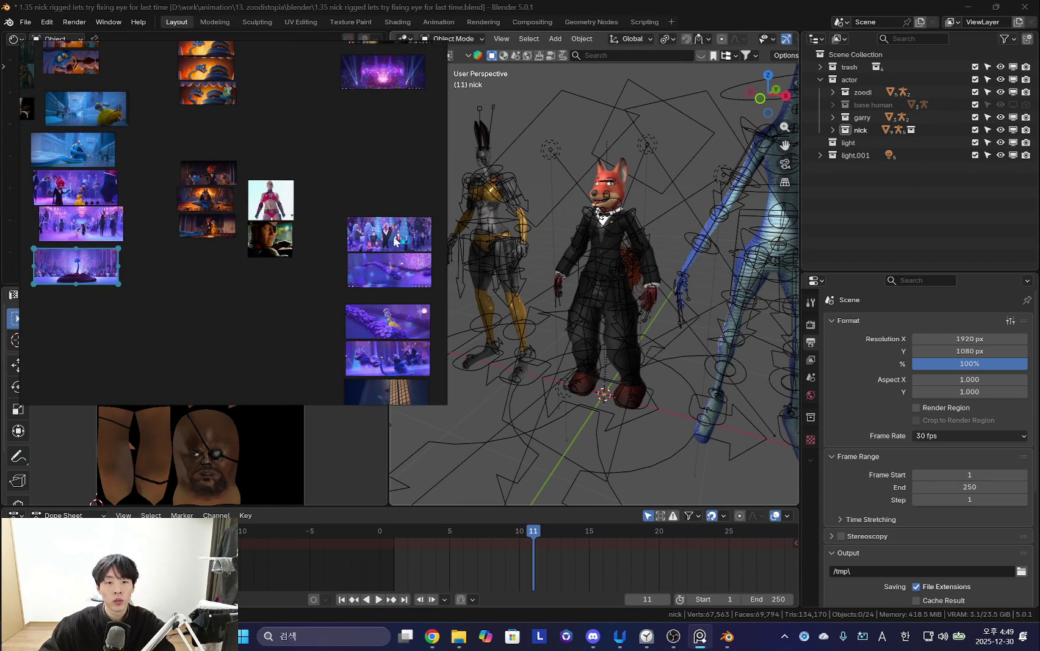
pyautogui.moveTo(185, 298); pyautogui.dragTo(364, 274)
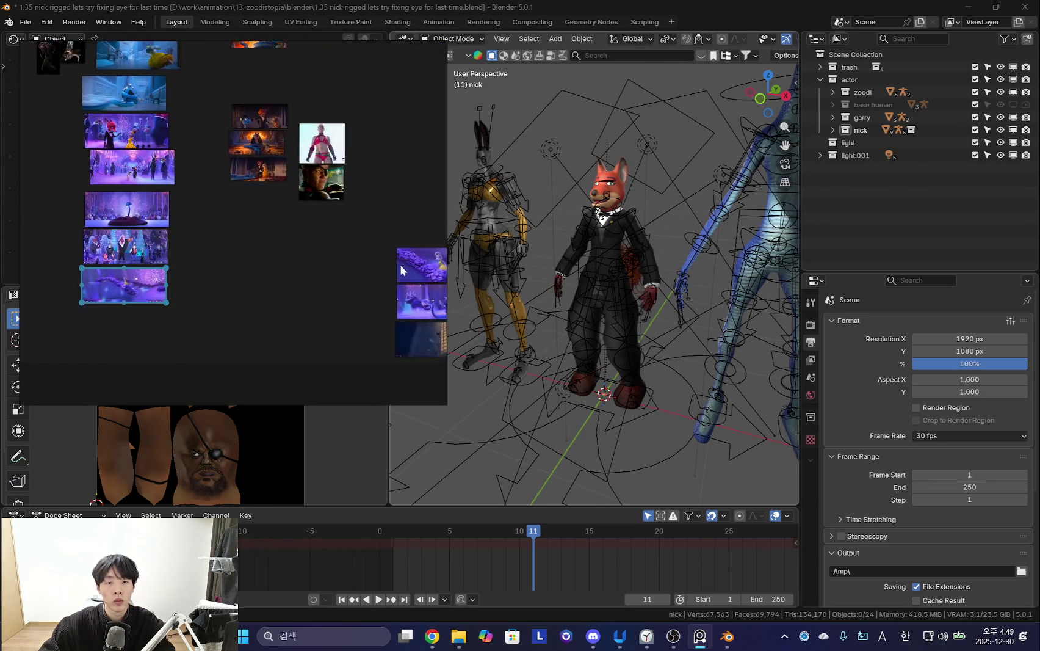
# Enlarge the selected still to fill the window and widen the reference window.
pyautogui.scroll(-2, 300, 298)
pyautogui.doubleClick(225, 332)
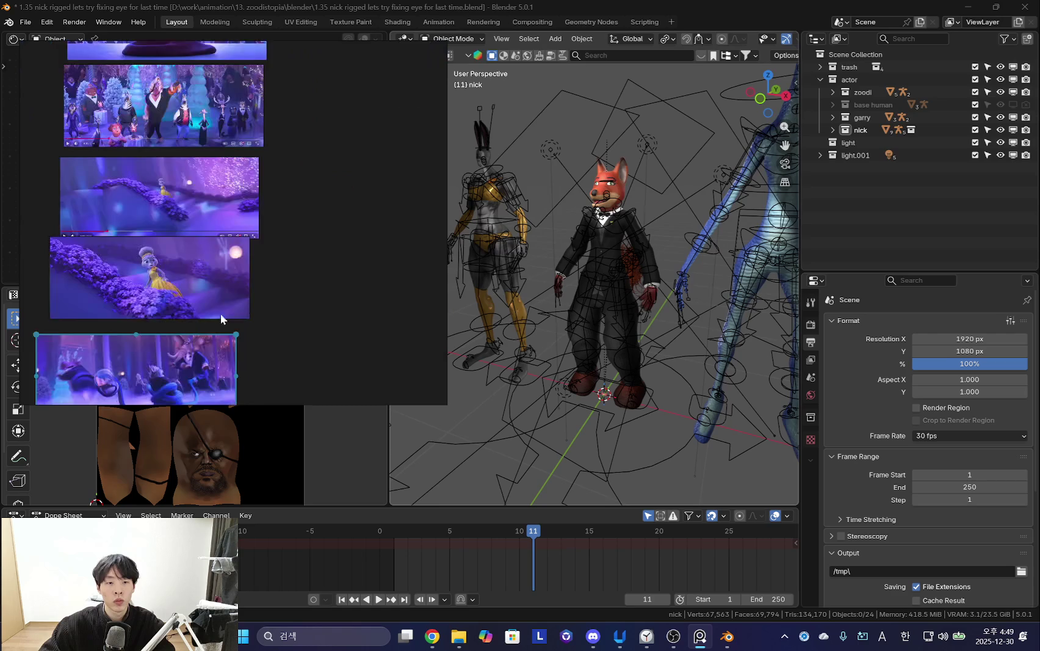
pyautogui.moveTo(458, 260); pyautogui.dragTo(557, 265)
pyautogui.scroll(-1, 356, 279)
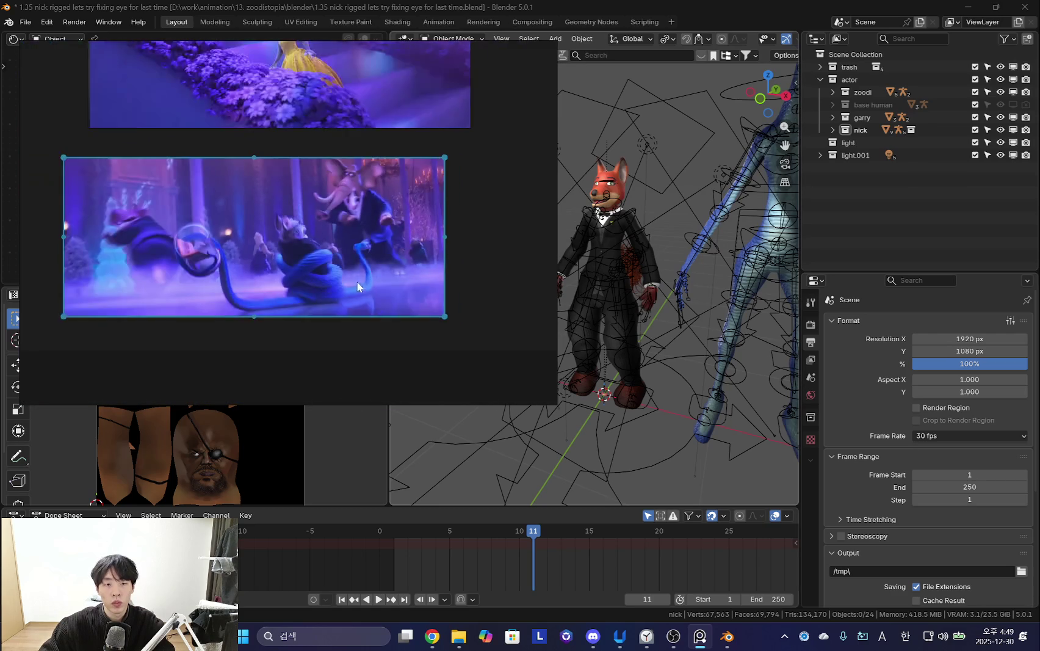
pyautogui.scroll(2, 441, 255)
pyautogui.scroll(-2, 419, 245)
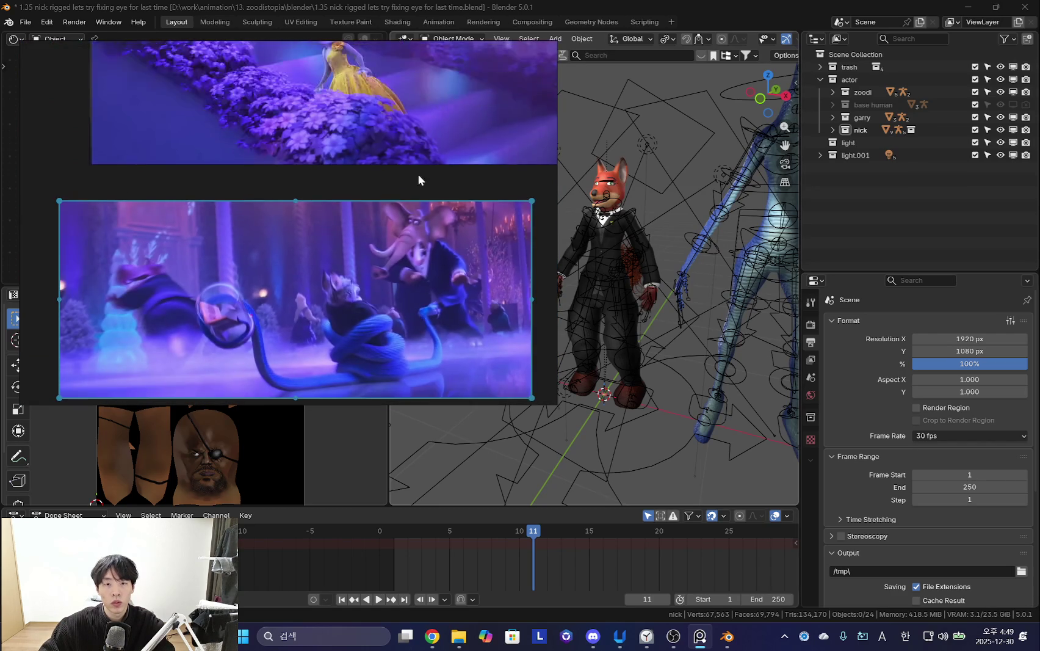
pyautogui.scroll(-2, 406, 193)
pyautogui.scroll(2, 393, 220)
pyautogui.scroll(1, 378, 211)
pyautogui.scroll(-1, 351, 232)
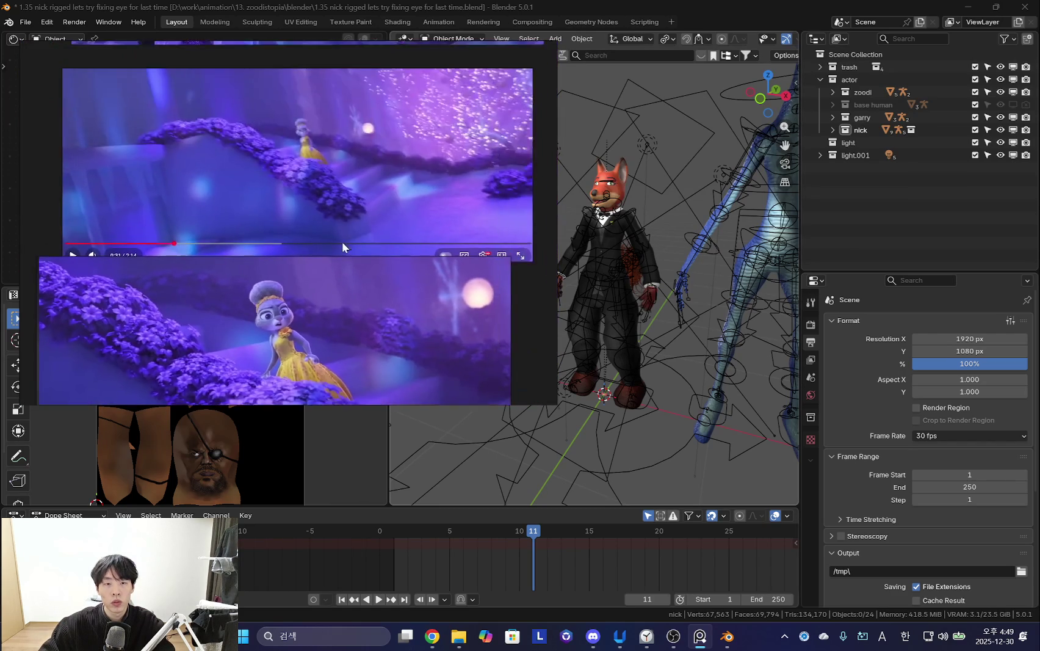
pyautogui.scroll(-2, 337, 256)
pyautogui.scroll(-2, 371, 224)
pyautogui.scroll(2, 373, 234)
# Pan past the purple hat still and centre the crowd still in the window.
pyautogui.moveTo(373, 233); pyautogui.dragTo(406, 307, button='middle')
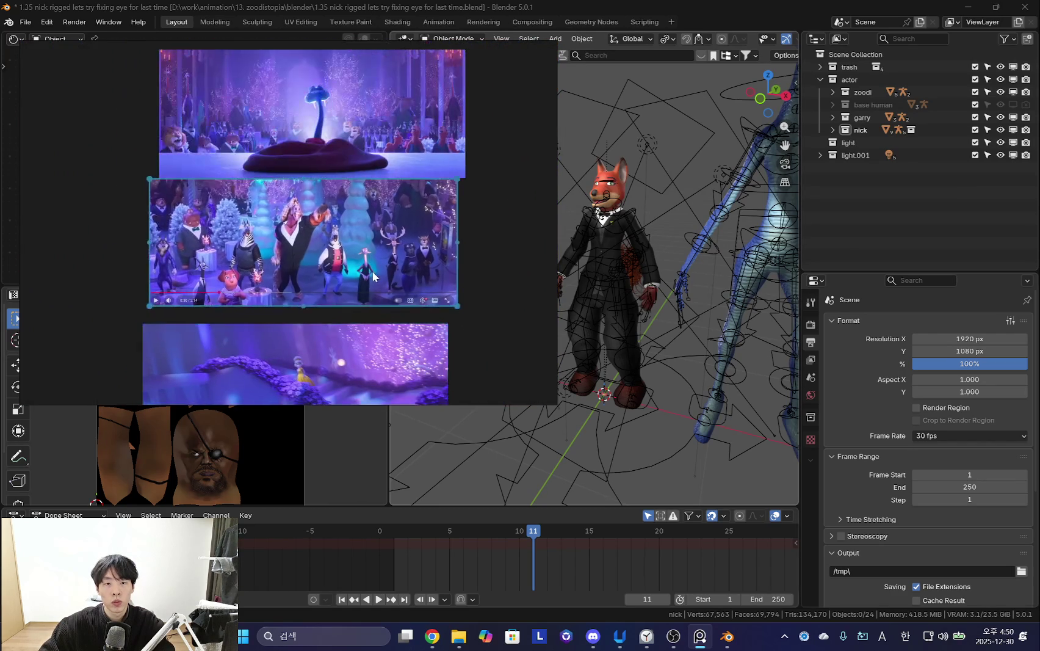
pyautogui.scroll(2, 459, 341)
pyautogui.scroll(1, 372, 280)
pyautogui.scroll(1, 372, 280)
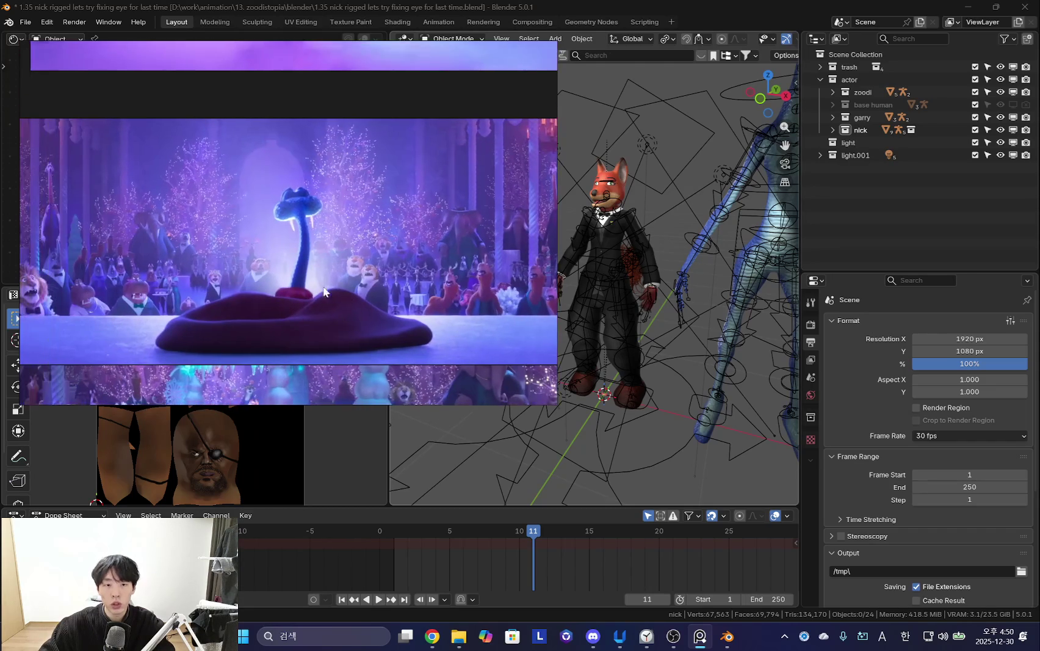
pyautogui.scroll(2, 375, 289)
pyautogui.scroll(-1, 366, 292)
pyautogui.scroll(-1, 356, 281)
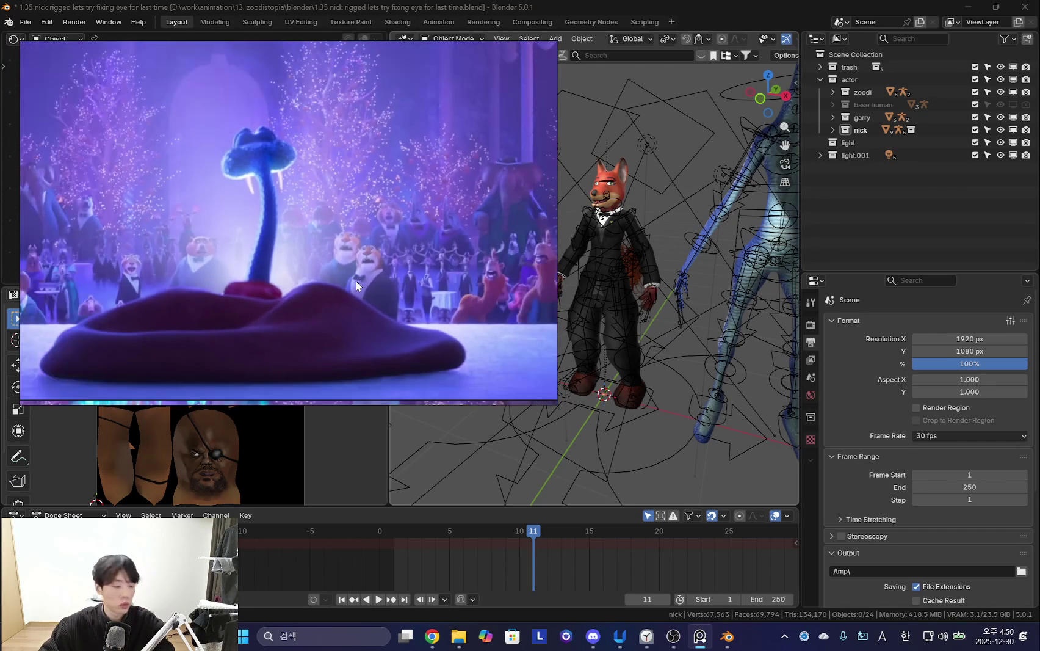
pyautogui.scroll(-2, 360, 316)
pyautogui.moveTo(360, 316); pyautogui.dragTo(343, 303, button='middle')
pyautogui.scroll(2, 360, 299)
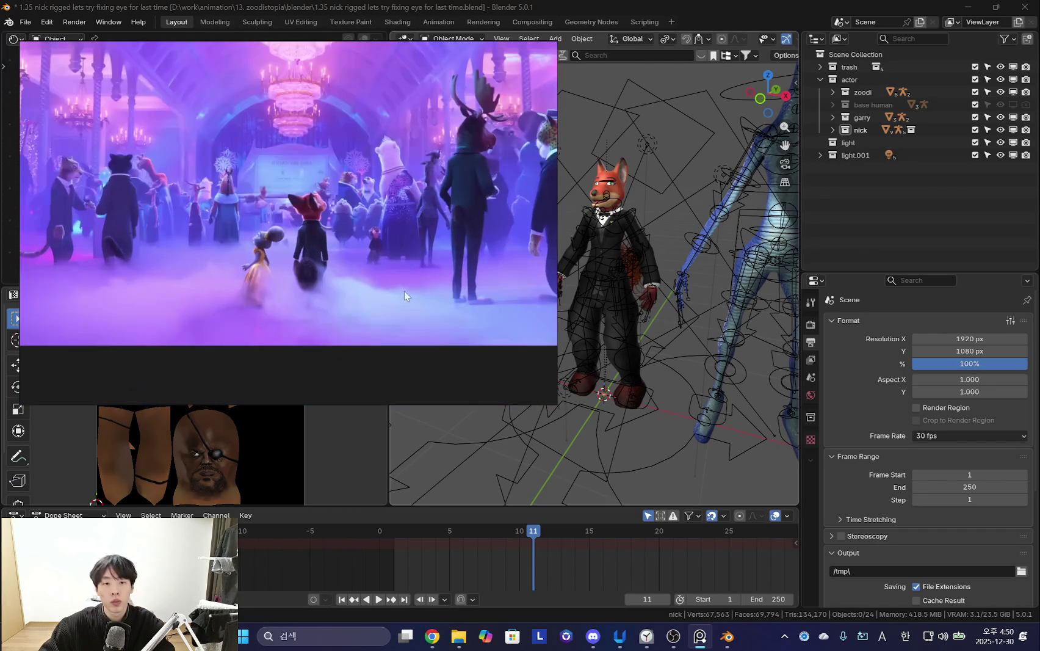
# Widen the window rightward and browse the moose, dress and chandelier stills.
pyautogui.moveTo(556, 273); pyautogui.dragTo(630, 273)
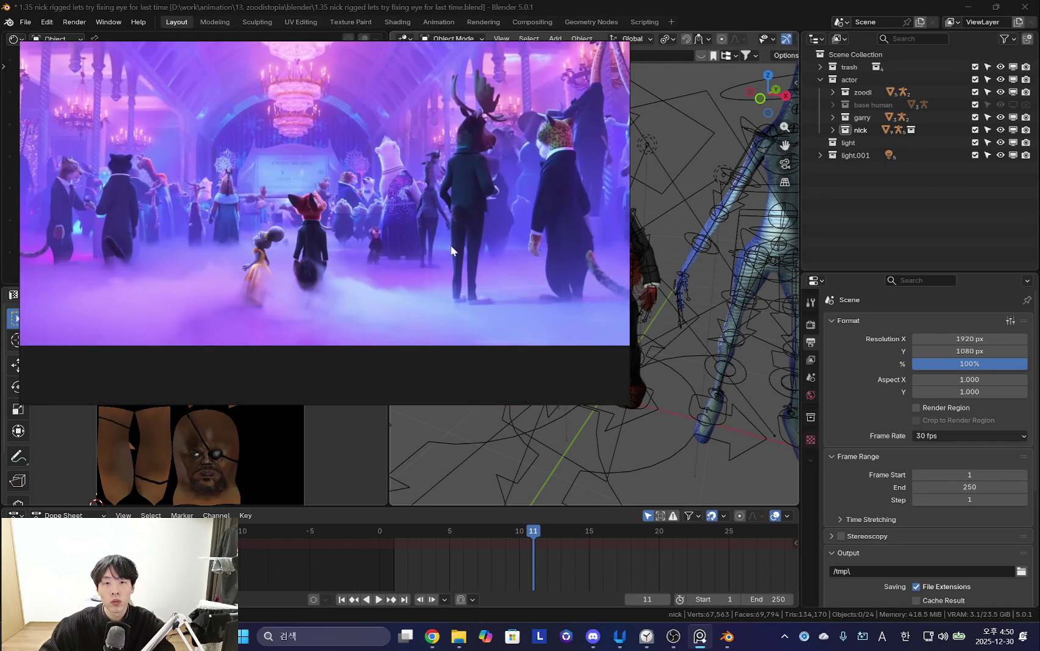
pyautogui.moveTo(451, 233); pyautogui.dragTo(452, 299, button='middle')
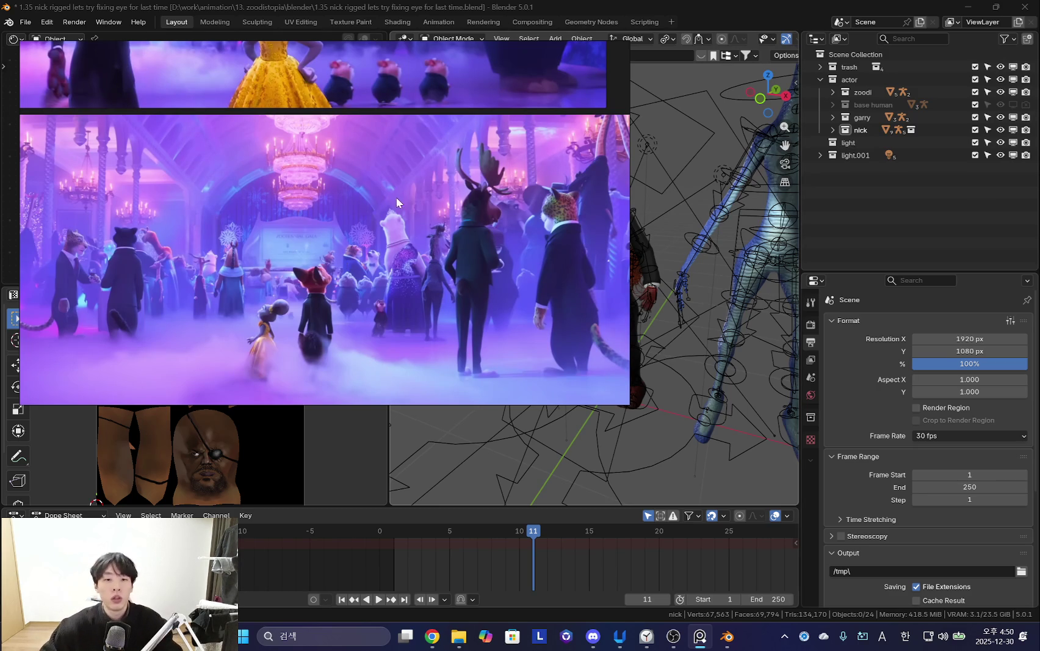
pyautogui.moveTo(321, 236)
pyautogui.mouseDown(button='middle')
pyautogui.moveTo(341, 285)
pyautogui.moveTo(439, 281)
pyautogui.mouseUp(button='middle')
pyautogui.scroll(2, 342, 284)
pyautogui.scroll(1, 345, 258)
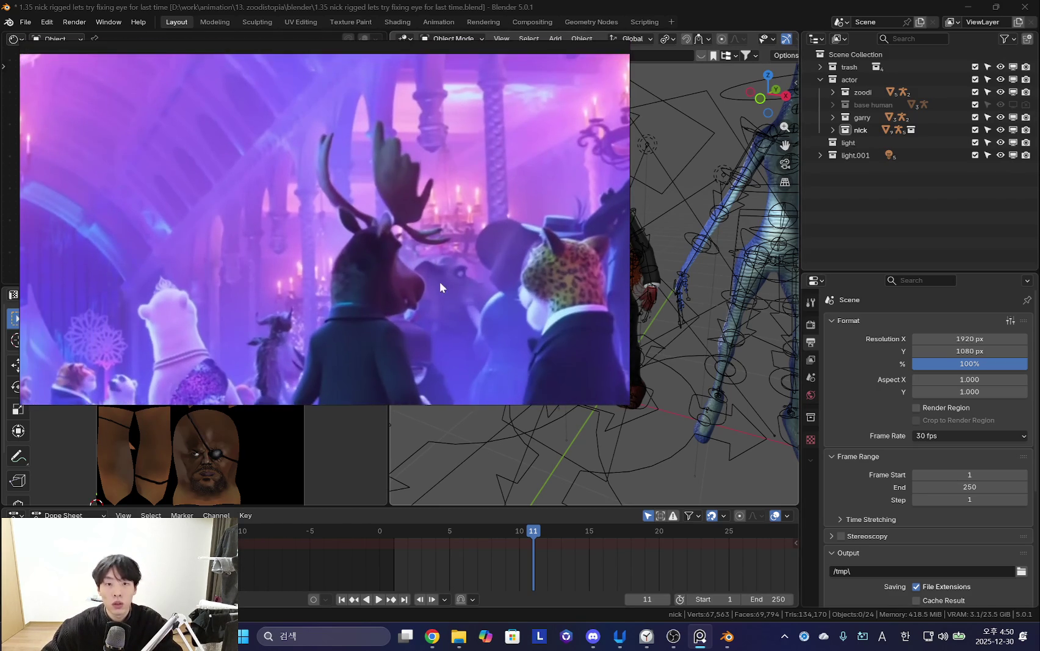
pyautogui.scroll(-2, 407, 277)
pyautogui.moveTo(332, 273); pyautogui.dragTo(308, 284, button='middle')
pyautogui.scroll(2, 404, 292)
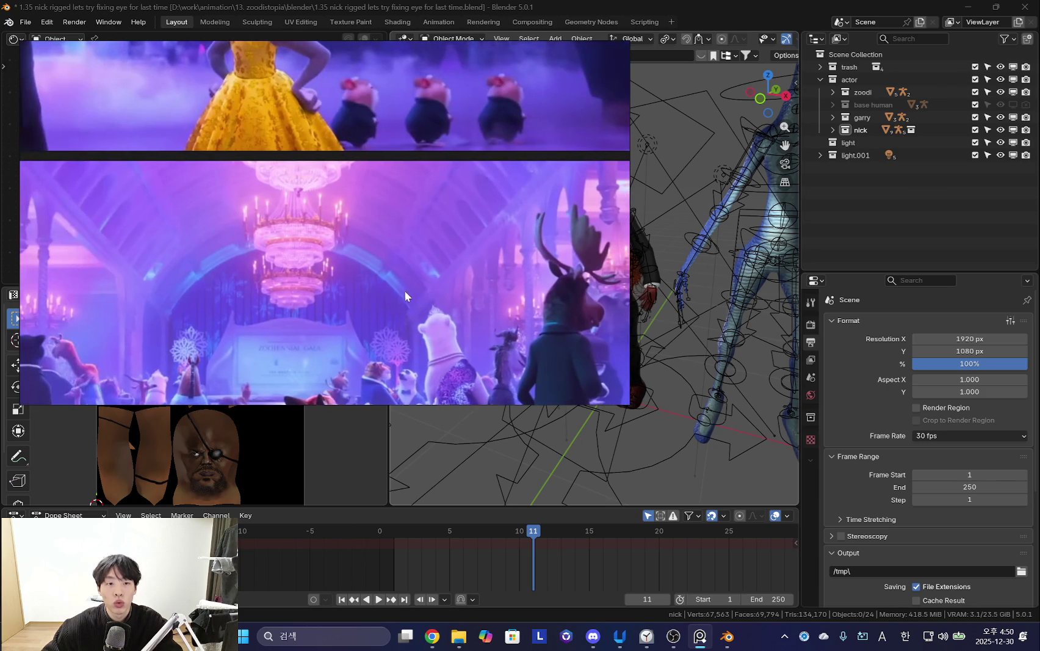
pyautogui.scroll(1, 409, 285)
pyautogui.scroll(-2, 436, 273)
# Bring the purple ballroom still into view and select it.
pyautogui.moveTo(438, 200); pyautogui.dragTo(402, 318, button='middle')
pyautogui.scroll(-2, 407, 222)
pyautogui.scroll(2, 413, 269)
pyautogui.scroll(-1, 449, 276)
pyautogui.scroll(-2, 391, 269)
pyautogui.moveTo(378, 228)
pyautogui.mouseDown(button='middle')
pyautogui.moveTo(432, 316)
pyautogui.moveTo(429, 303)
pyautogui.mouseUp(button='middle')
pyautogui.scroll(3, 415, 293)
pyautogui.scroll(1, 427, 214)
pyautogui.scroll(-2, 421, 227)
pyautogui.scroll(3, 457, 224)
pyautogui.click(460, 246)
# Widen the reference window further and zoom in on the ballroom still.
pyautogui.moveTo(628, 229); pyautogui.dragTo(680, 229)
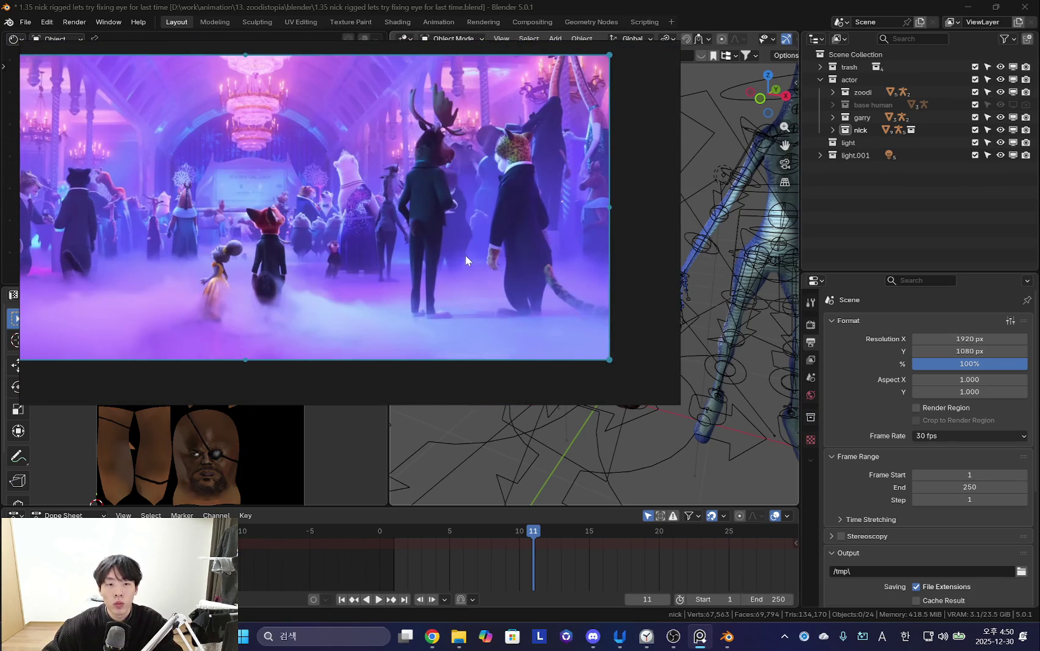
pyautogui.scroll(1, 540, 270)
pyautogui.scroll(-2, 556, 270)
pyautogui.scroll(2, 604, 275)
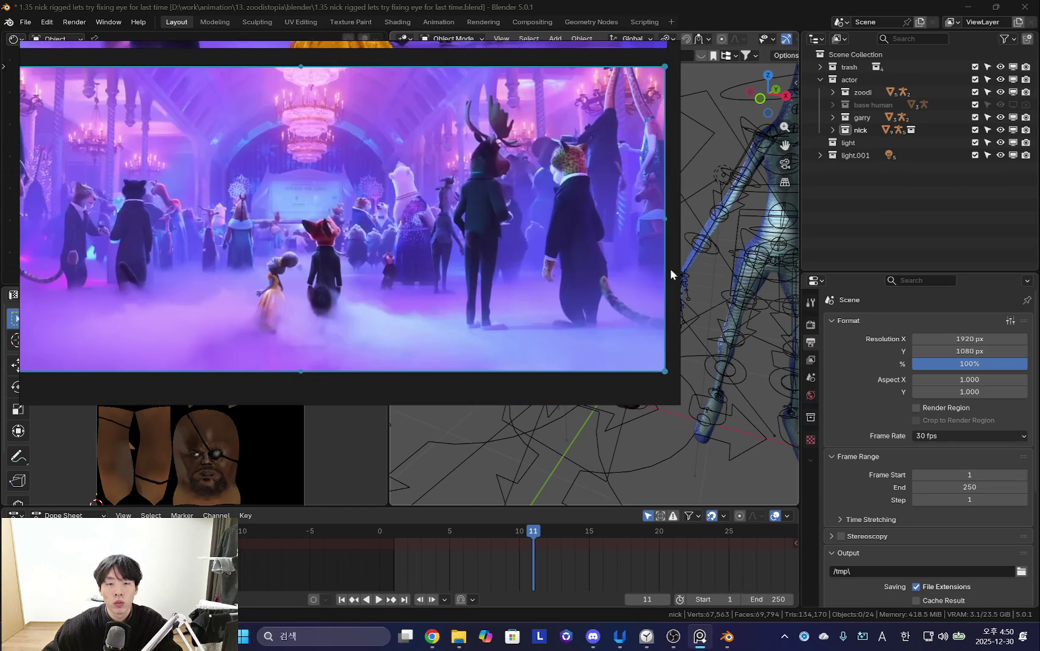
pyautogui.scroll(-2, 549, 263)
pyautogui.scroll(2, 396, 243)
pyautogui.scroll(1, 414, 256)
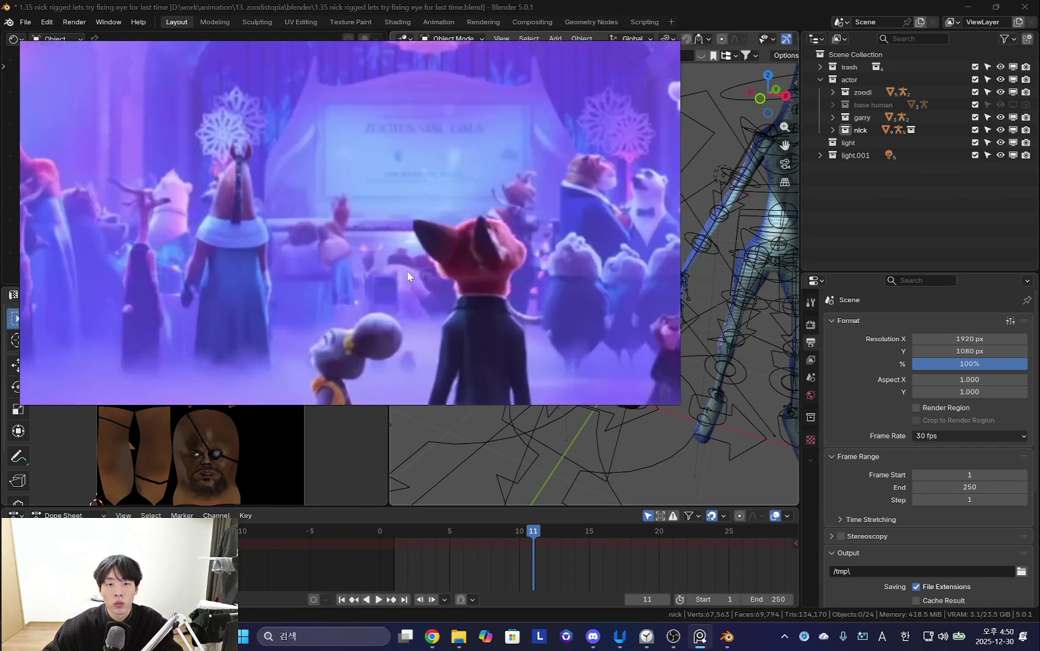
pyautogui.scroll(2, 431, 272)
pyautogui.scroll(-2, 455, 280)
pyautogui.scroll(1, 489, 292)
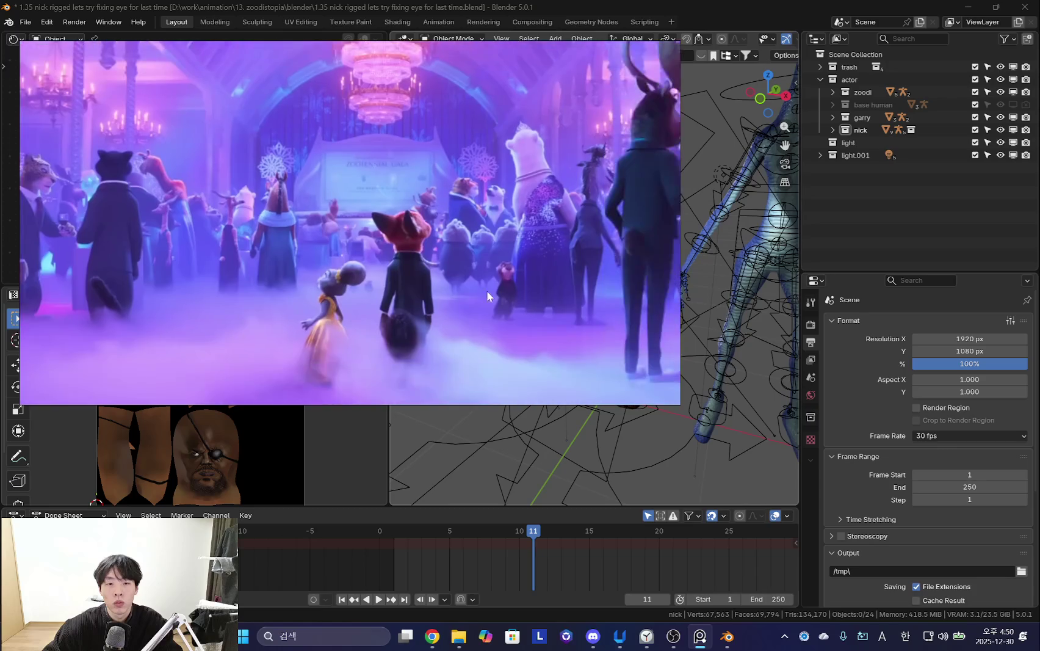
# Recentre the ballroom image so it fills the board view.
pyautogui.scroll(-3, 451, 318)
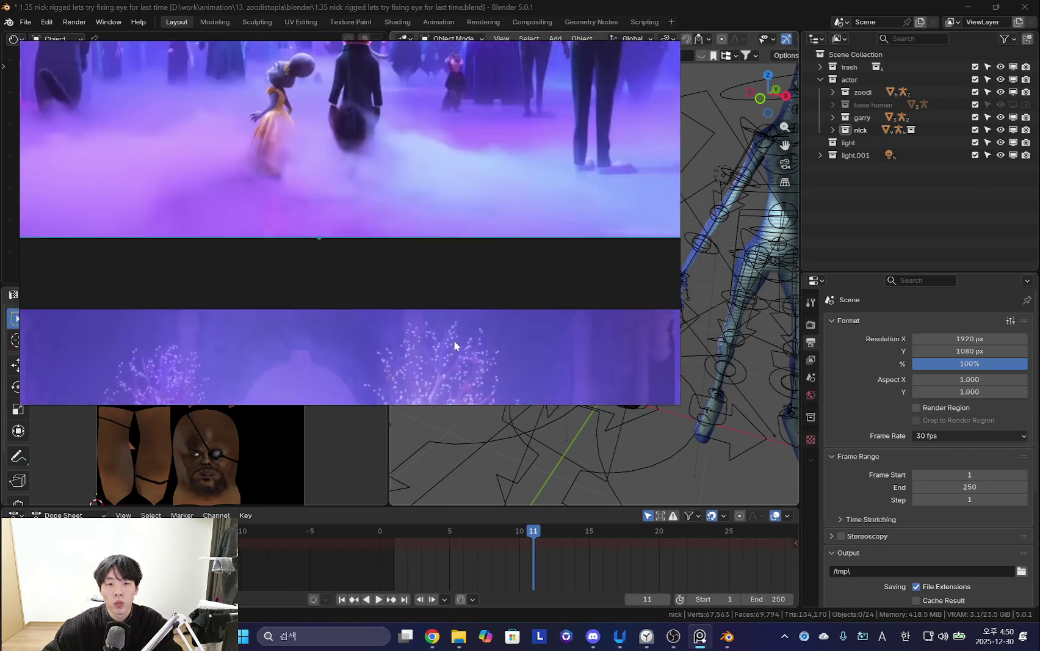
pyautogui.scroll(-1, 386, 271)
pyautogui.scroll(3, 386, 272)
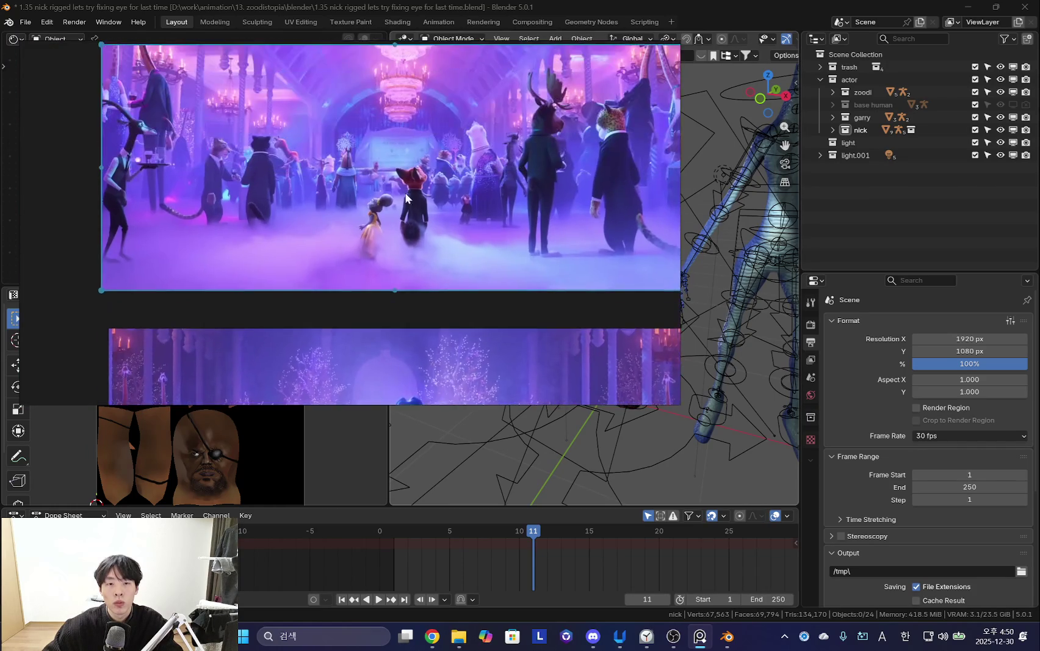
pyautogui.scroll(1, 440, 268)
pyautogui.moveTo(380, 274); pyautogui.dragTo(375, 271, button='middle')
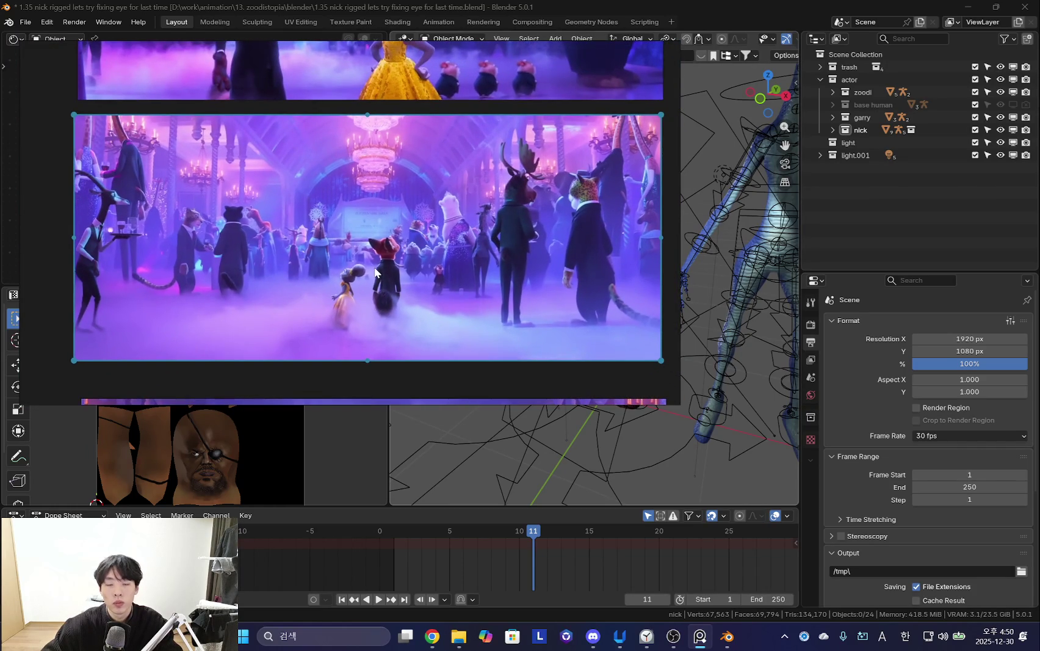
pyautogui.moveTo(434, 249); pyautogui.dragTo(421, 262, button='middle')
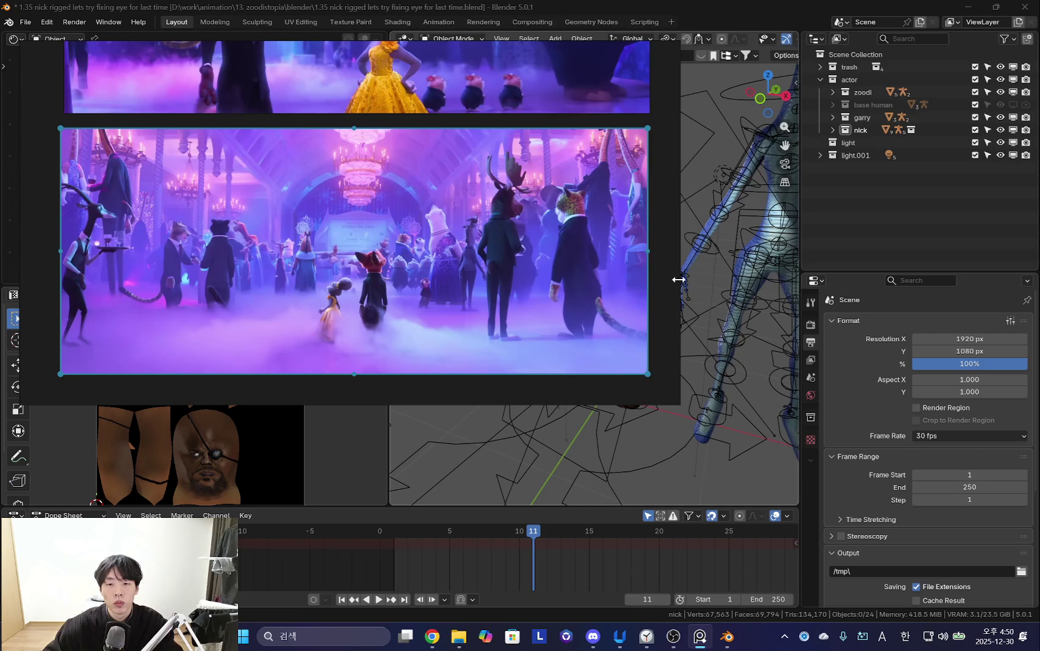
pyautogui.scroll(3, 549, 271)
# Scroll-zoom around the PureRef board to browse the reference images.
pyautogui.scroll(3, 464, 325)
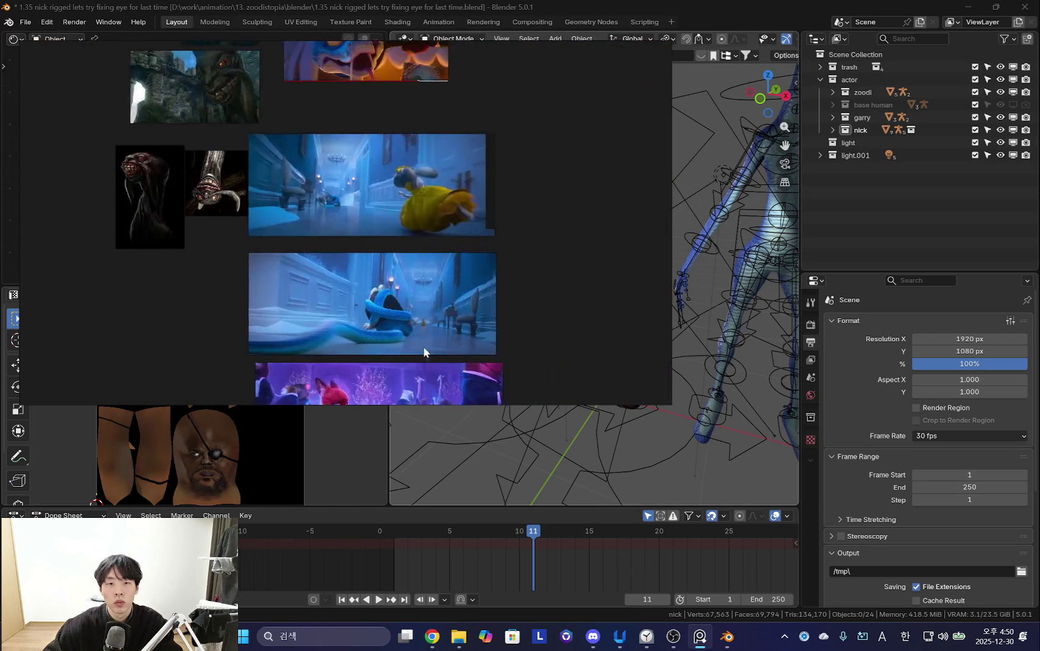
pyautogui.scroll(3, 424, 352)
pyautogui.scroll(-3, 321, 202)
pyautogui.scroll(-3, 262, 260)
pyautogui.scroll(-3, 443, 207)
pyautogui.keyDown('ctrl'); pyautogui.scroll(3, 257, 297); pyautogui.keyUp('ctrl')
pyautogui.scroll(-3, 340, 312)
pyautogui.scroll(-3, 366, 232)
pyautogui.scroll(-3, 415, 244)
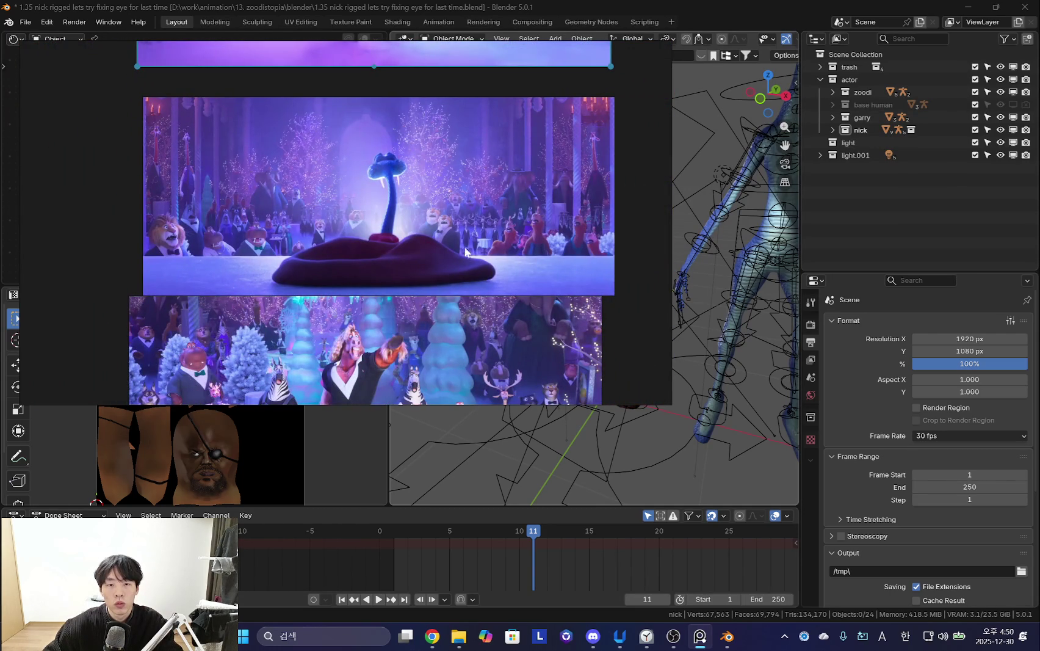
pyautogui.keyDown('ctrl'); pyautogui.scroll(3, 529, 213); pyautogui.keyUp('ctrl')
pyautogui.keyDown('ctrl'); pyautogui.scroll(2, 527, 214); pyautogui.keyUp('ctrl')
pyautogui.keyDown('ctrl'); pyautogui.scroll(-1, 519, 219); pyautogui.keyUp('ctrl')
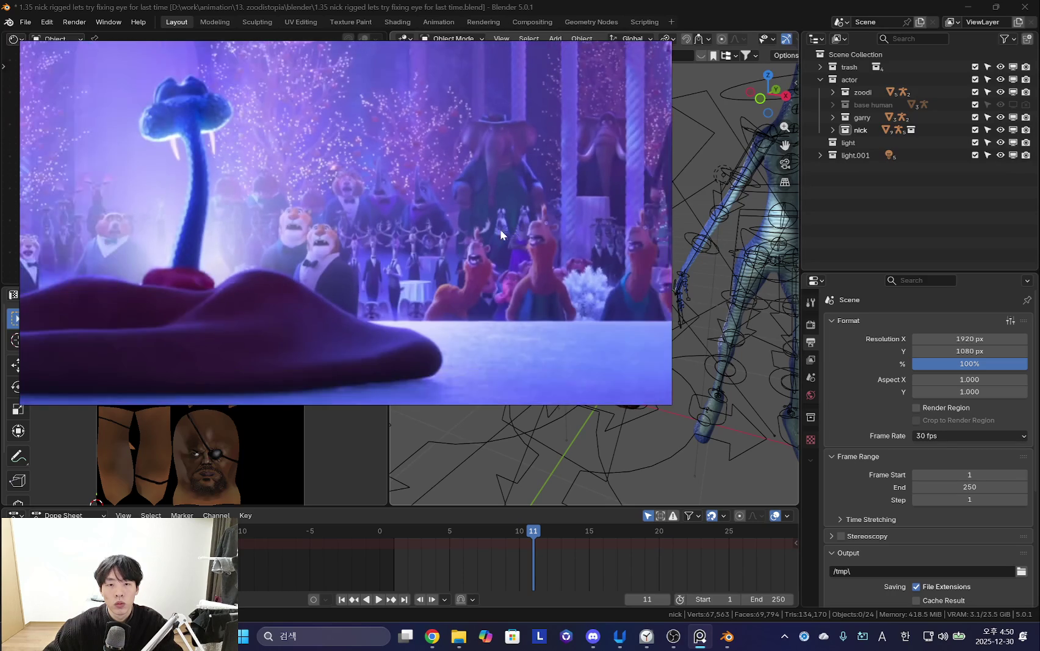
pyautogui.keyDown('ctrl'); pyautogui.scroll(-2, 427, 257); pyautogui.keyUp('ctrl')
pyautogui.keyDown('ctrl'); pyautogui.scroll(-3, 339, 304); pyautogui.keyUp('ctrl')
pyautogui.scroll(-2, 393, 281)
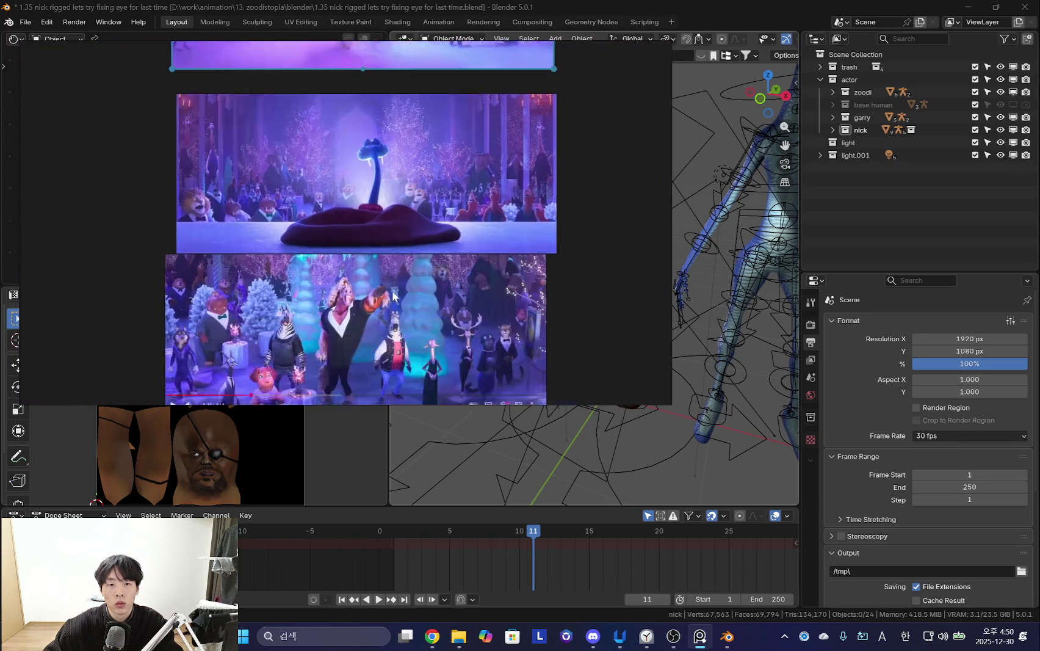
pyautogui.keyDown('ctrl'); pyautogui.scroll(3, 393, 274); pyautogui.keyUp('ctrl')
pyautogui.keyDown('ctrl'); pyautogui.scroll(-1, 402, 272); pyautogui.keyUp('ctrl')
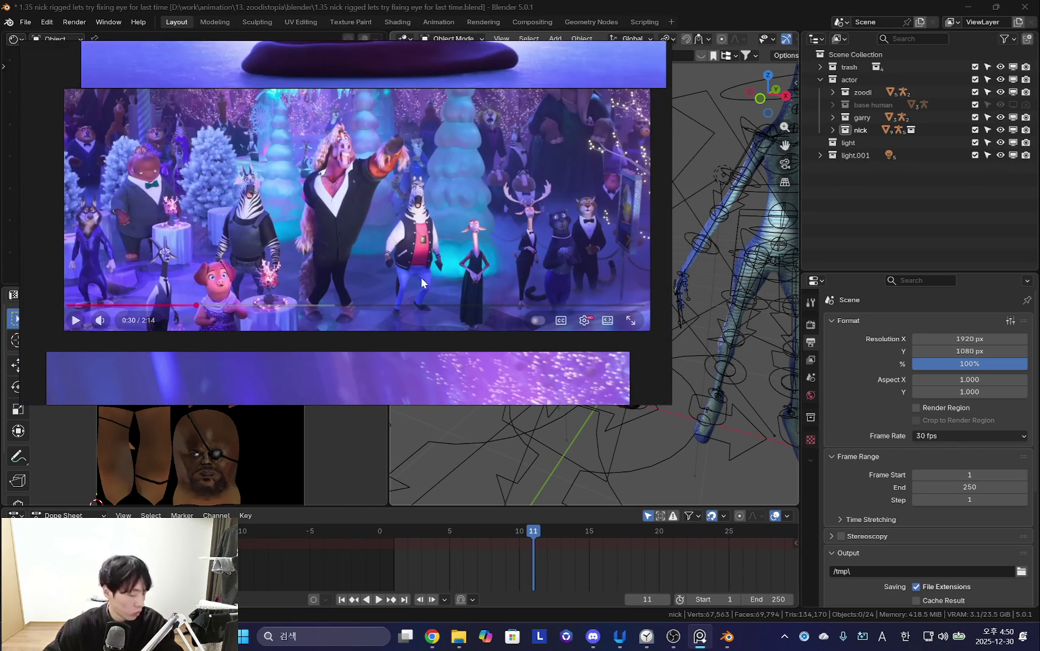
pyautogui.hscroll(1, 531, 283)
pyautogui.scroll(-2, 478, 311)
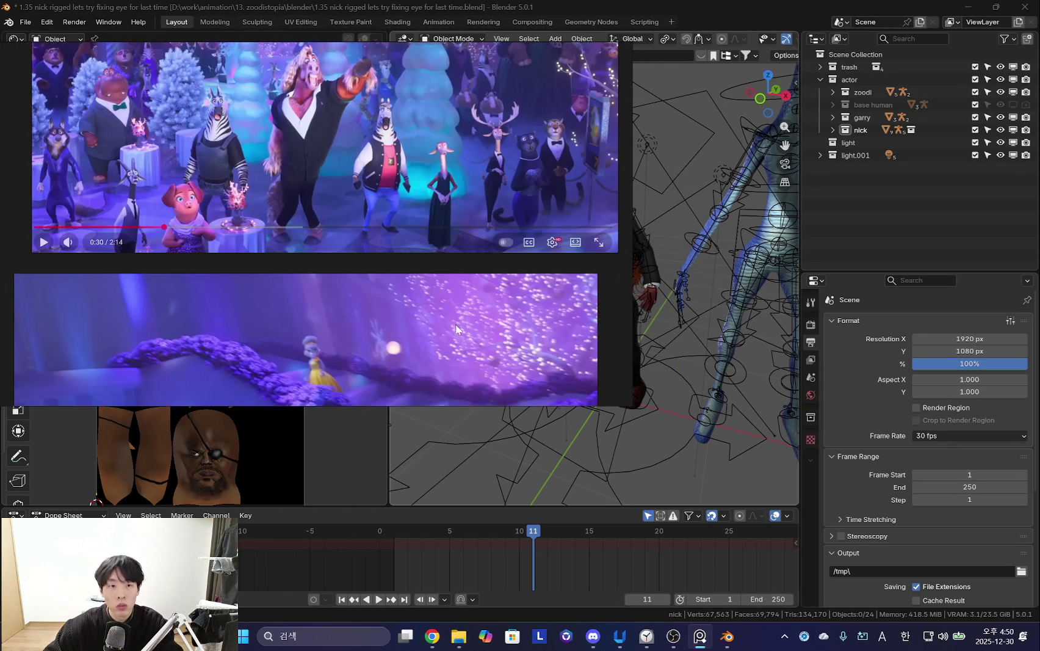
pyautogui.scroll(-4, 419, 342)
pyautogui.keyDown('ctrl'); pyautogui.scroll(-2, 427, 305); pyautogui.keyUp('ctrl')
pyautogui.keyDown('ctrl'); pyautogui.scroll(2, 432, 291); pyautogui.keyUp('ctrl')
pyautogui.keyDown('ctrl'); pyautogui.scroll(-2, 354, 284); pyautogui.keyUp('ctrl')
pyautogui.scroll(-1, 425, 212)
pyautogui.scroll(-1, 404, 261)
pyautogui.hscroll(-2, 378, 265)
pyautogui.keyDown('ctrl'); pyautogui.scroll(-2, 446, 294); pyautogui.keyUp('ctrl')
pyautogui.keyDown('ctrl'); pyautogui.scroll(2, 359, 289); pyautogui.keyUp('ctrl')
# Zoom in on the ballroom crowd image and narrow the window to reveal Blender.
pyautogui.click(371, 188)
pyautogui.scroll(2, 371, 188)
pyautogui.keyDown('ctrl'); pyautogui.scroll(-1, 363, 324); pyautogui.keyUp('ctrl')
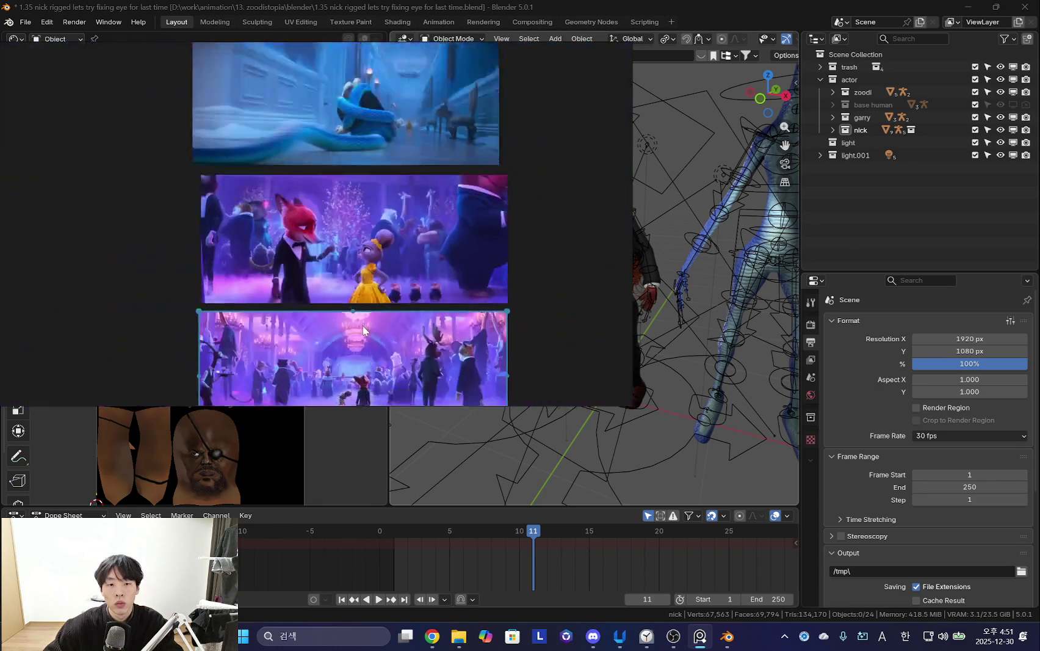
pyautogui.keyDown('ctrl'); pyautogui.scroll(2, 366, 323); pyautogui.keyUp('ctrl')
pyautogui.keyDown('ctrl'); pyautogui.scroll(1, 376, 321); pyautogui.keyUp('ctrl')
pyautogui.keyDown('ctrl'); pyautogui.scroll(1, 376, 322); pyautogui.keyUp('ctrl')
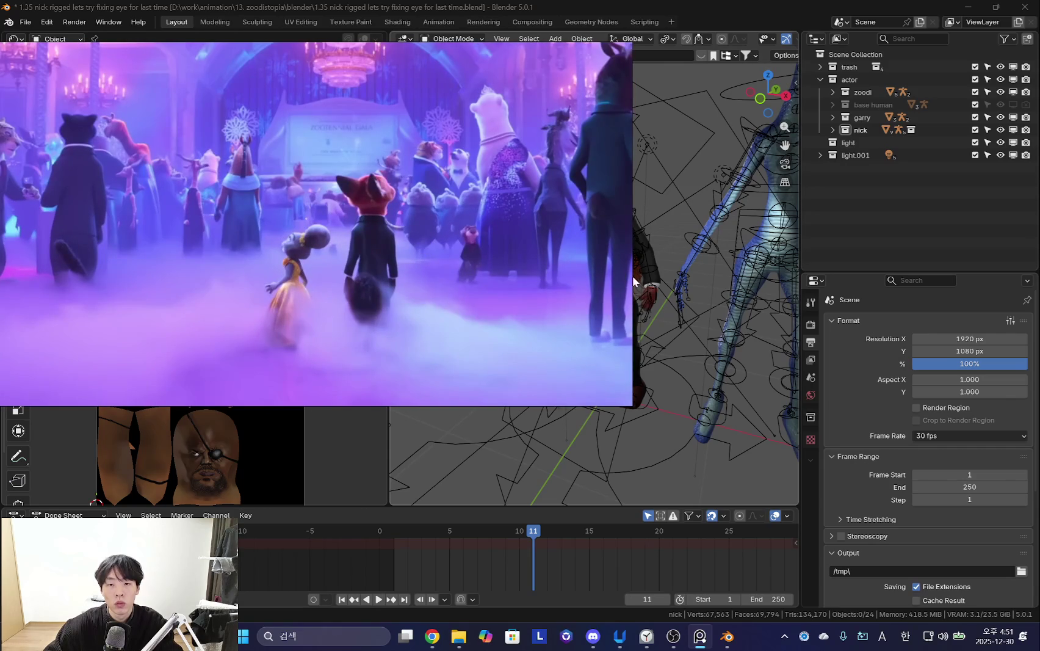
pyautogui.moveTo(630, 275); pyautogui.dragTo(391, 275)
pyautogui.scroll(-5, 574, 334)
pyautogui.scroll(2, 633, 327)
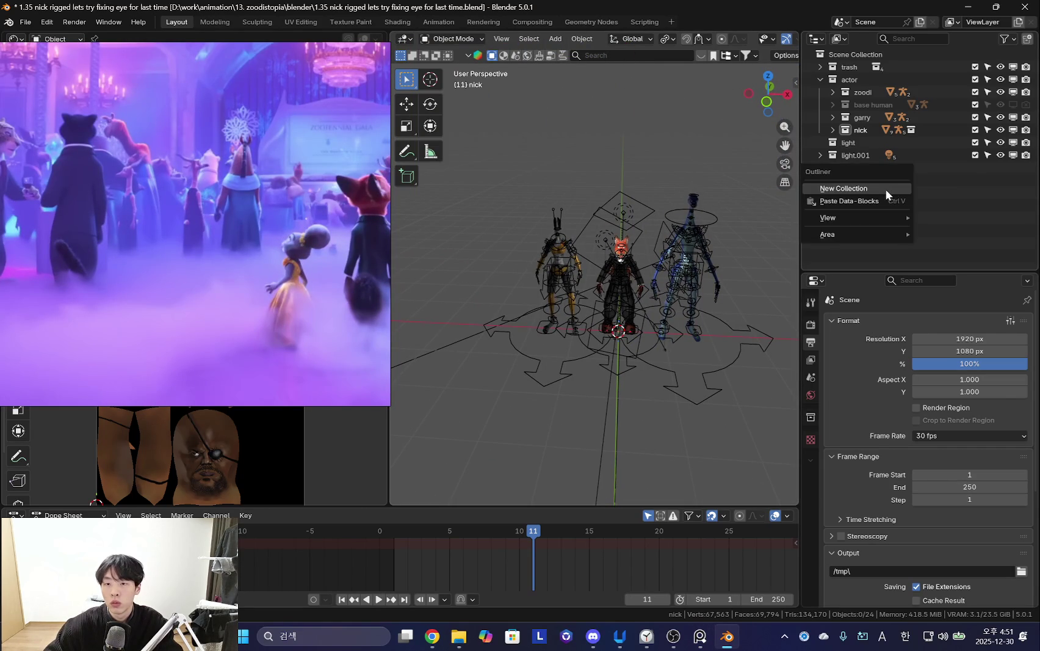
# Create a new collection and rename it 'map'.
pyautogui.click(885, 189)
pyautogui.click(894, 170)
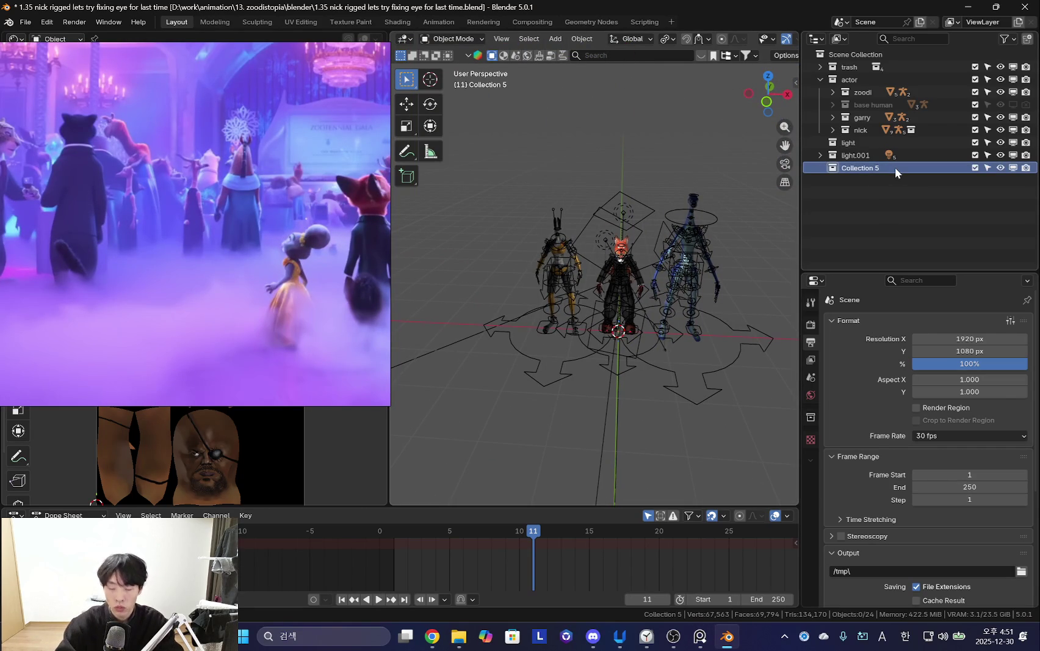
pyautogui.doubleClick(883, 170)
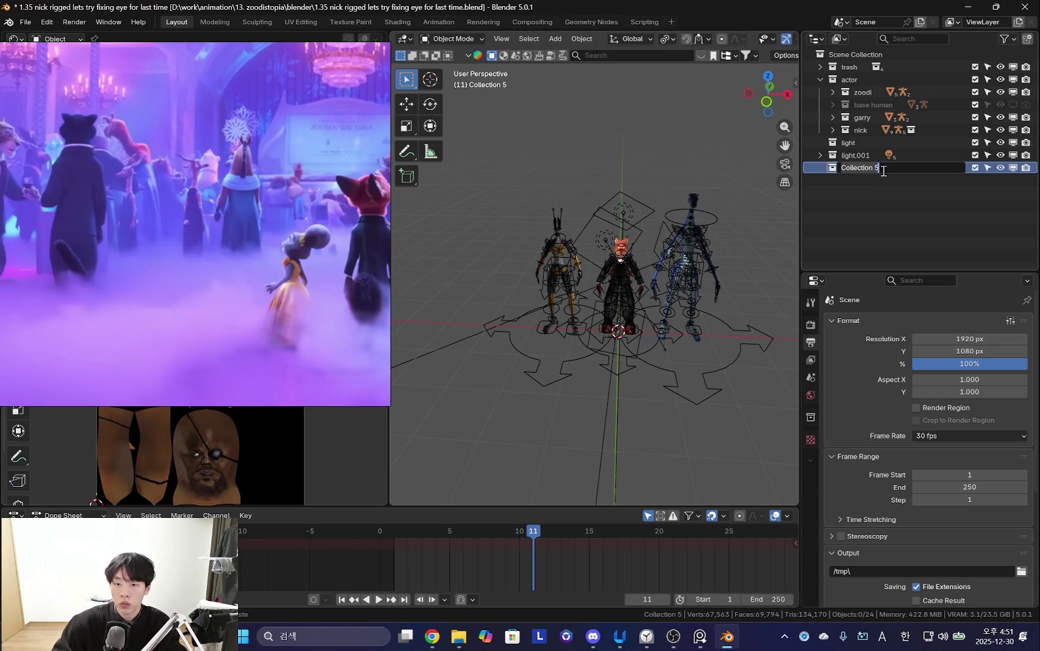
pyautogui.write('map')
pyautogui.scroll(-2, 641, 327)
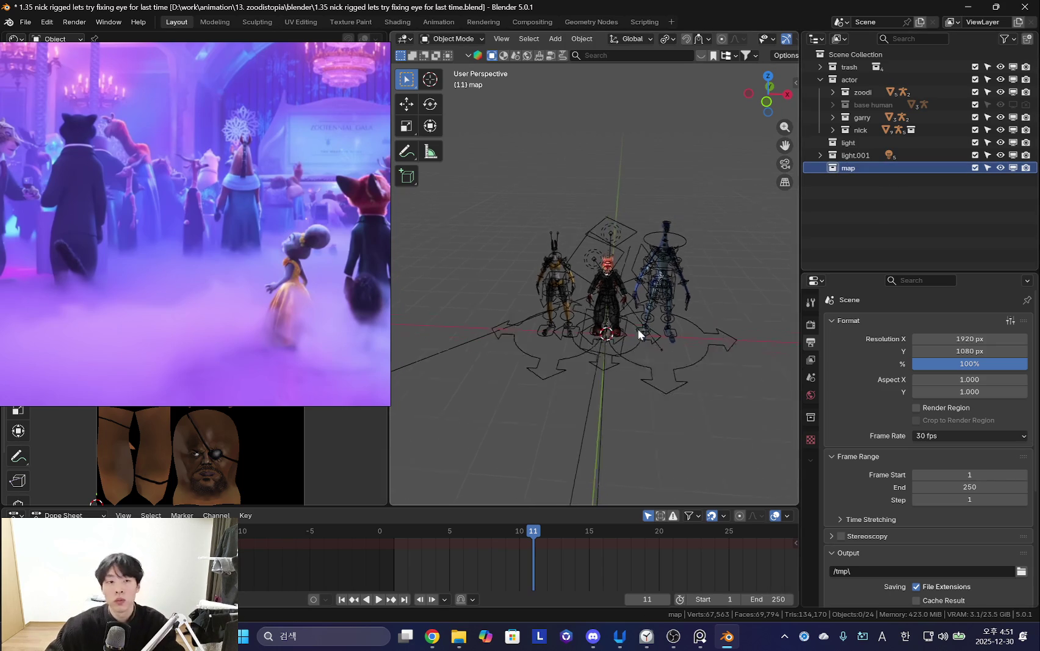
pyautogui.scroll(-3, 641, 327)
# Add a plane to the map collection and scale it up in Edit Mode.
pyautogui.hotkey('shift', 'a')
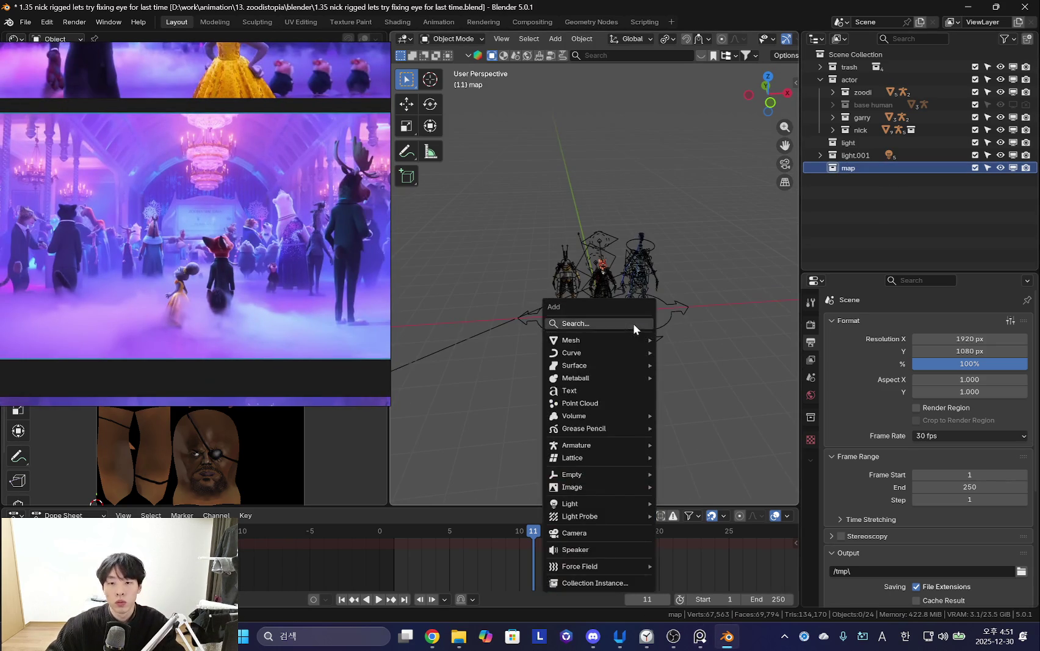
pyautogui.click(673, 339)
pyautogui.moveTo(677, 359); pyautogui.dragTo(689, 349, button='middle')
pyautogui.press('Tab')
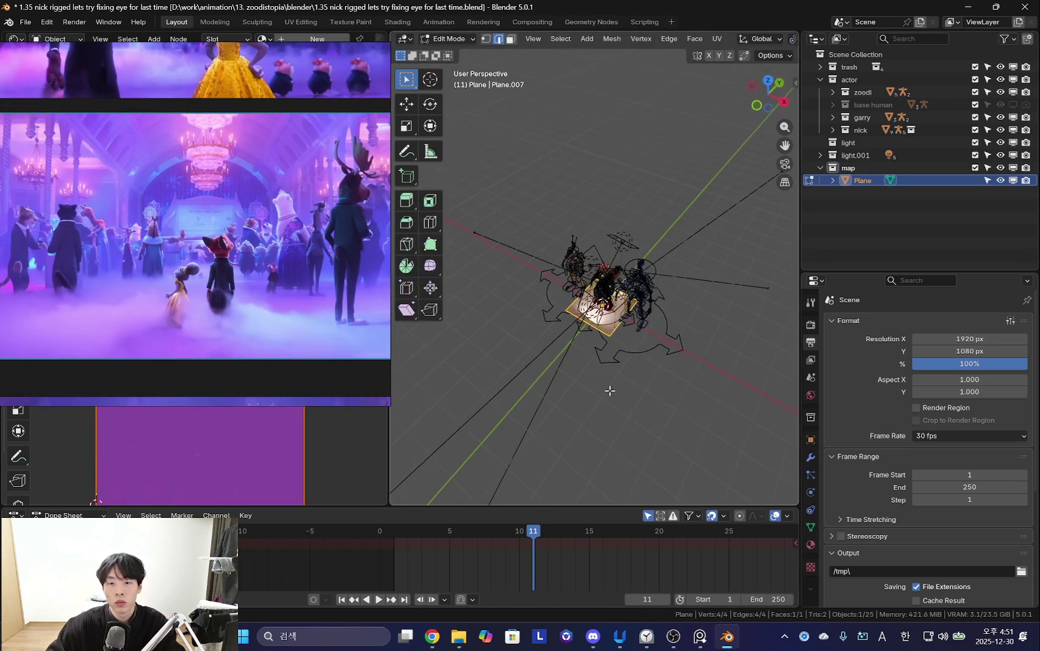
pyautogui.press('s')
pyautogui.click(664, 388)
pyautogui.hotkey('shift', 'alt', 'z')
pyautogui.hotkey('shift', 'alt', 'z')
# Move the plane along Y to extend it in front of the characters.
pyautogui.hotkey('shift', 'alt', 'z')
pyautogui.scroll(2, 631, 383)
pyautogui.scroll(2, 690, 398)
pyautogui.hotkey('shift', 'alt', 'z')
pyautogui.moveTo(638, 355)
pyautogui.mouseDown(button='middle')
pyautogui.moveTo(619, 306)
pyautogui.moveTo(634, 323)
pyautogui.moveTo(681, 327)
pyautogui.mouseUp(button='middle')
pyautogui.scroll(-3, 628, 309)
pyautogui.click(634, 322)
pyautogui.hotkey('shift', 'alt', 'z')
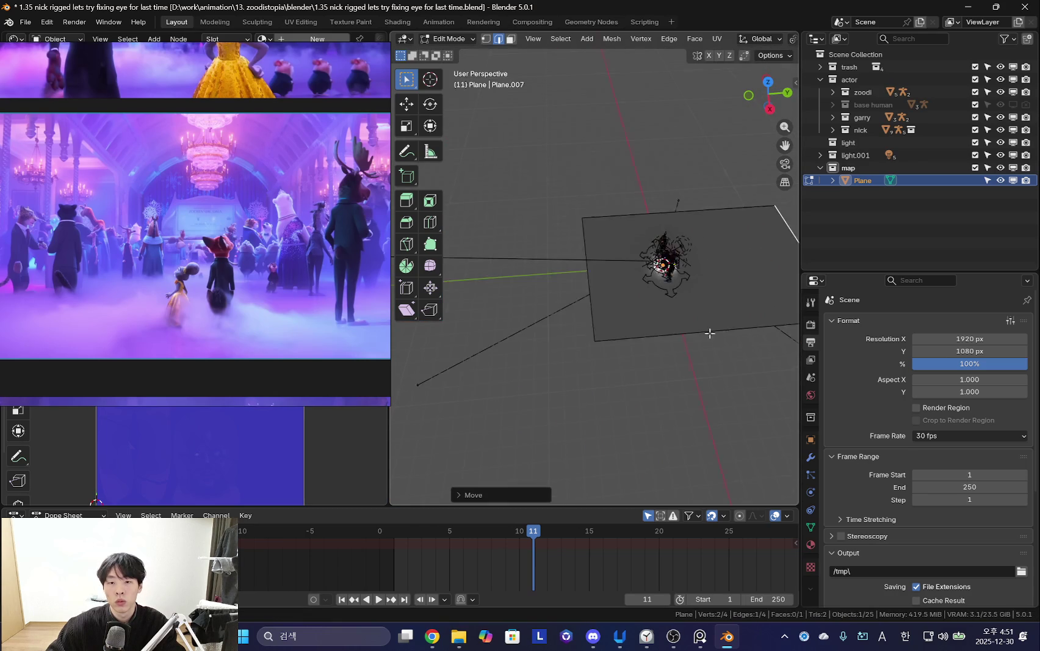
pyautogui.hotkey('shift', 'alt', 'z')
pyautogui.press('a')
pyautogui.press('g')
pyautogui.press('y')
pyautogui.click(612, 343)
# Drag the plane's left edge along Y to stretch the ground further.
pyautogui.hotkey('shift', 'alt', 'z')
pyautogui.moveTo(632, 330)
pyautogui.mouseDown(button='middle')
pyautogui.moveTo(677, 294)
pyautogui.moveTo(585, 321)
pyautogui.moveTo(555, 362)
pyautogui.mouseUp(button='middle')
pyautogui.hotkey('shift', 'alt', 'z')
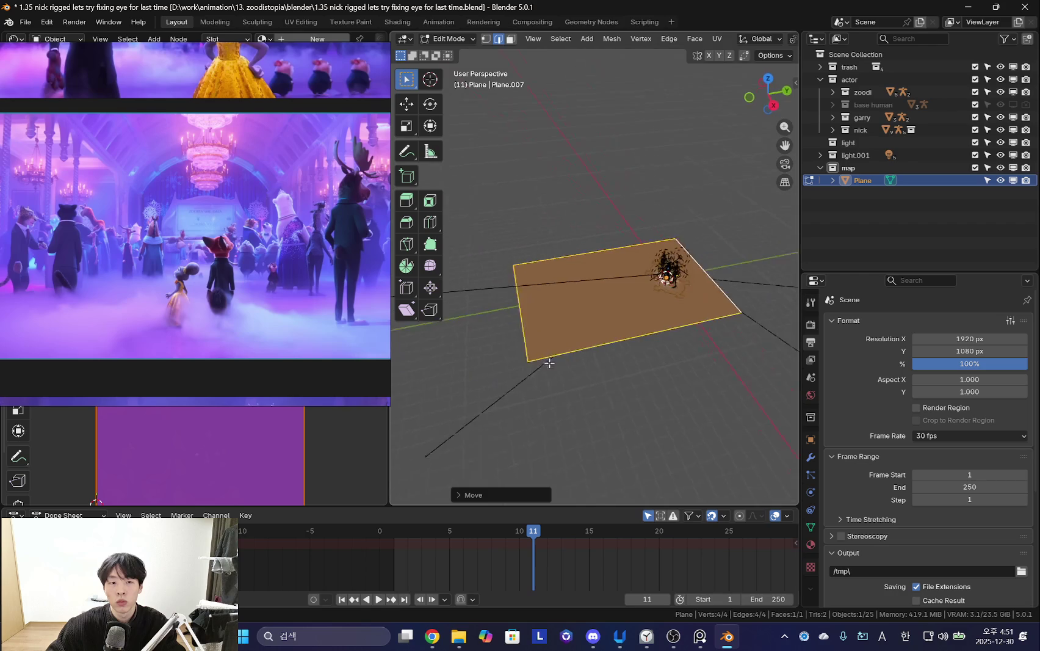
pyautogui.click(541, 307)
pyautogui.press('g')
pyautogui.press('y')
pyautogui.click(494, 324)
pyautogui.moveTo(499, 320)
pyautogui.mouseDown(button='middle')
pyautogui.moveTo(548, 350)
pyautogui.moveTo(575, 345)
pyautogui.moveTo(659, 260)
pyautogui.moveTo(701, 285)
pyautogui.moveTo(678, 353)
pyautogui.moveTo(614, 358)
pyautogui.moveTo(691, 331)
pyautogui.moveTo(621, 300)
pyautogui.moveTo(597, 341)
pyautogui.mouseUp(button='middle')
pyautogui.hotkey('shift', 'alt', 'z')
pyautogui.moveTo(642, 313)
pyautogui.mouseDown(button='middle')
pyautogui.moveTo(652, 343)
pyautogui.moveTo(569, 360)
pyautogui.moveTo(676, 364)
pyautogui.moveTo(665, 358)
pyautogui.moveTo(640, 397)
pyautogui.mouseUp(button='middle')
pyautogui.hotkey('shift', 'a')
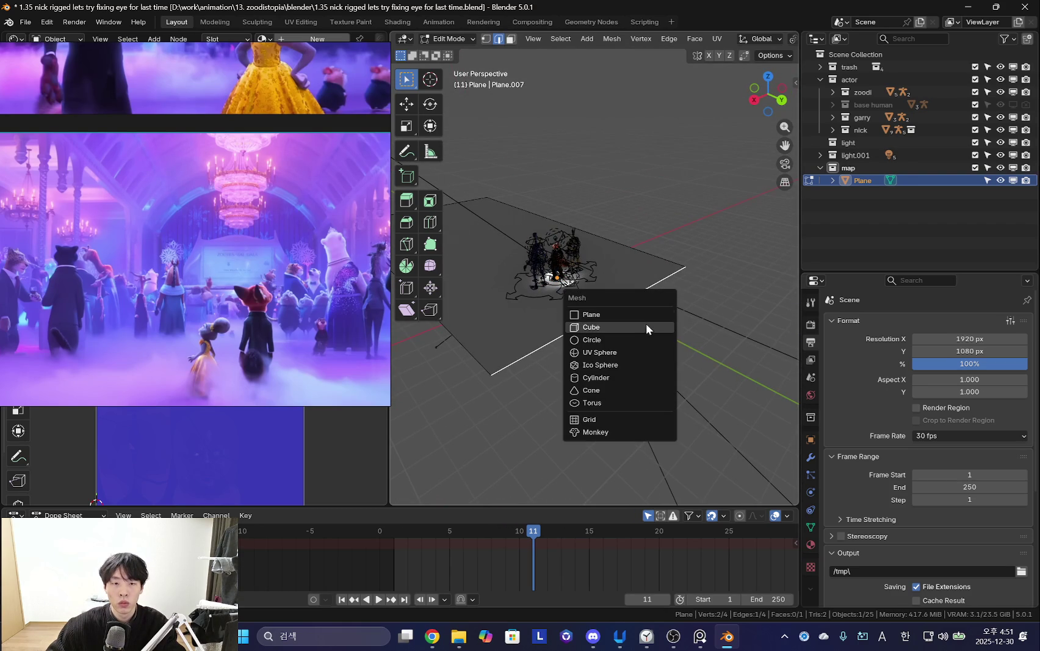
# Add a cube behind the characters and raise its top face into a tall pillar.
pyautogui.click(630, 327)
pyautogui.moveTo(630, 327)
pyautogui.mouseDown(button='middle')
pyautogui.moveTo(604, 332)
pyautogui.moveTo(660, 282)
pyautogui.moveTo(637, 292)
pyautogui.moveTo(627, 242)
pyautogui.mouseUp(button='middle')
pyautogui.press('g')
pyautogui.press('y')
pyautogui.click(643, 343)
pyautogui.press('3')
pyautogui.press('g')
pyautogui.press('z')
pyautogui.click(639, 297)
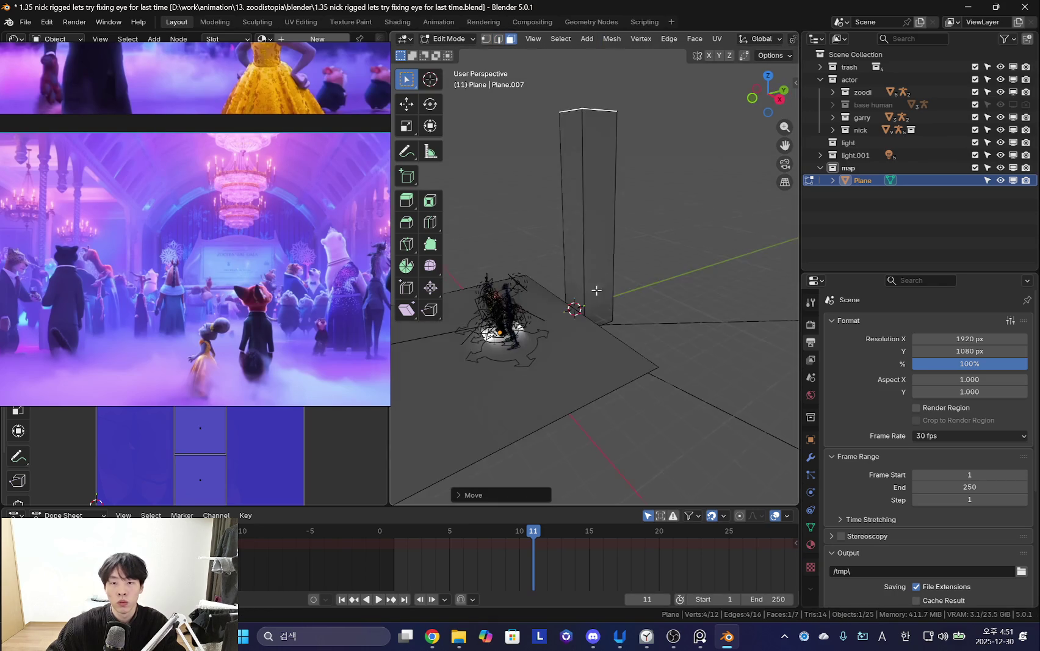
# Scale the pillar along X into a wide wall.
pyautogui.press('a')
pyautogui.click(627, 242)
pyautogui.press('l')
pyautogui.press('s')
pyautogui.press('x')
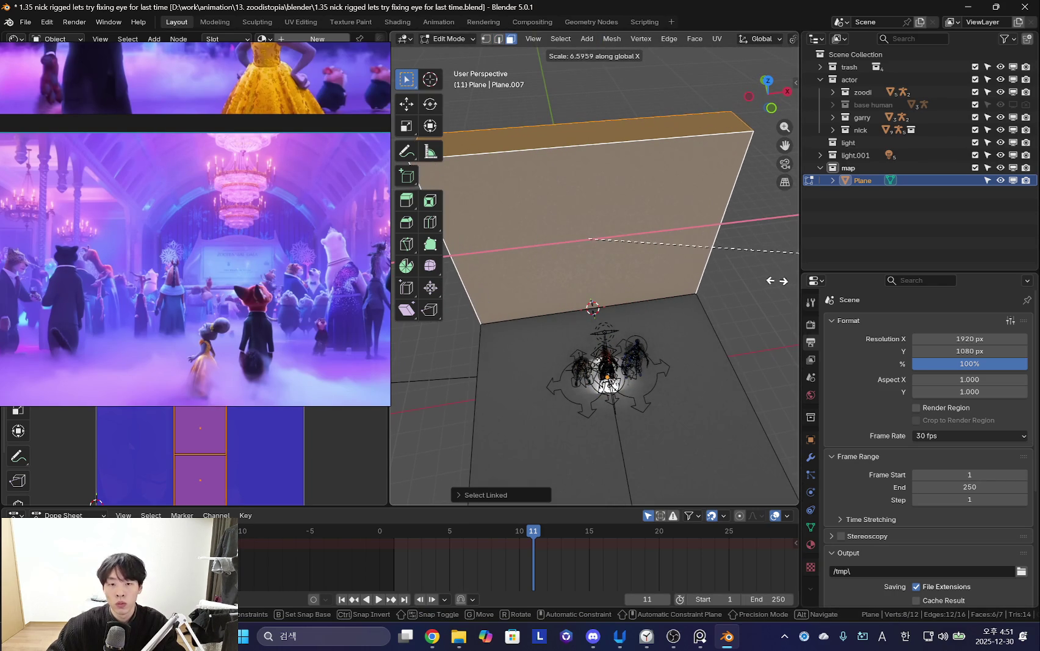
pyautogui.click(779, 280)
# Raise the wall's middle top edge into a peak and bevel it.
pyautogui.moveTo(778, 280); pyautogui.dragTo(596, 304, button='middle')
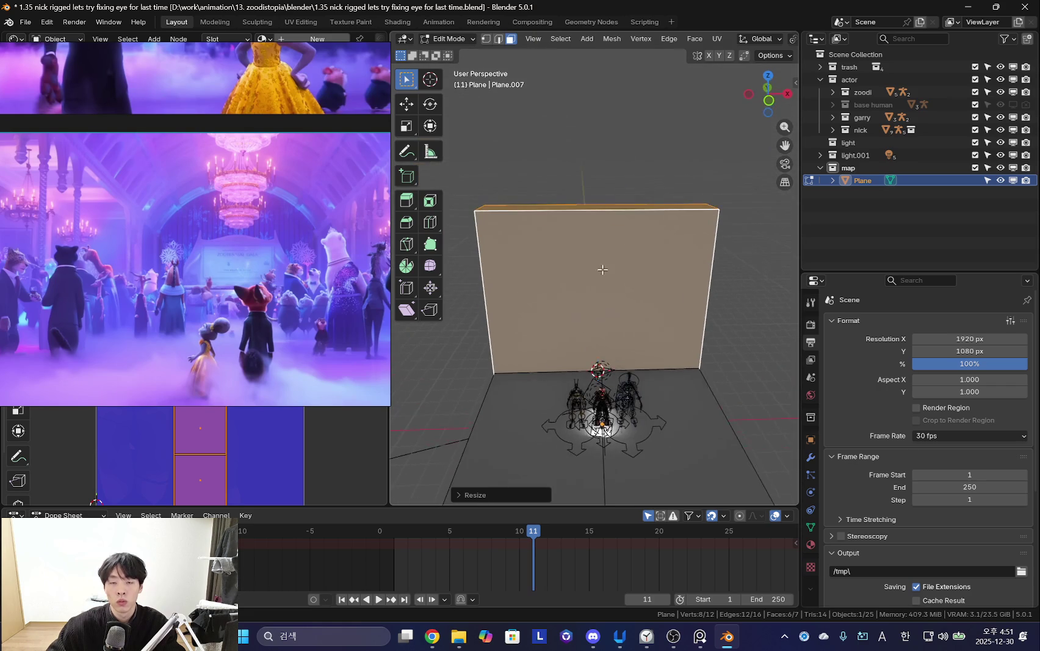
pyautogui.click(605, 205)
pyautogui.moveTo(605, 206); pyautogui.dragTo(594, 227, button='middle')
pyautogui.click(592, 216)
pyautogui.press('g')
pyautogui.click(570, 156)
pyautogui.hotkey('ctrl', 'b')
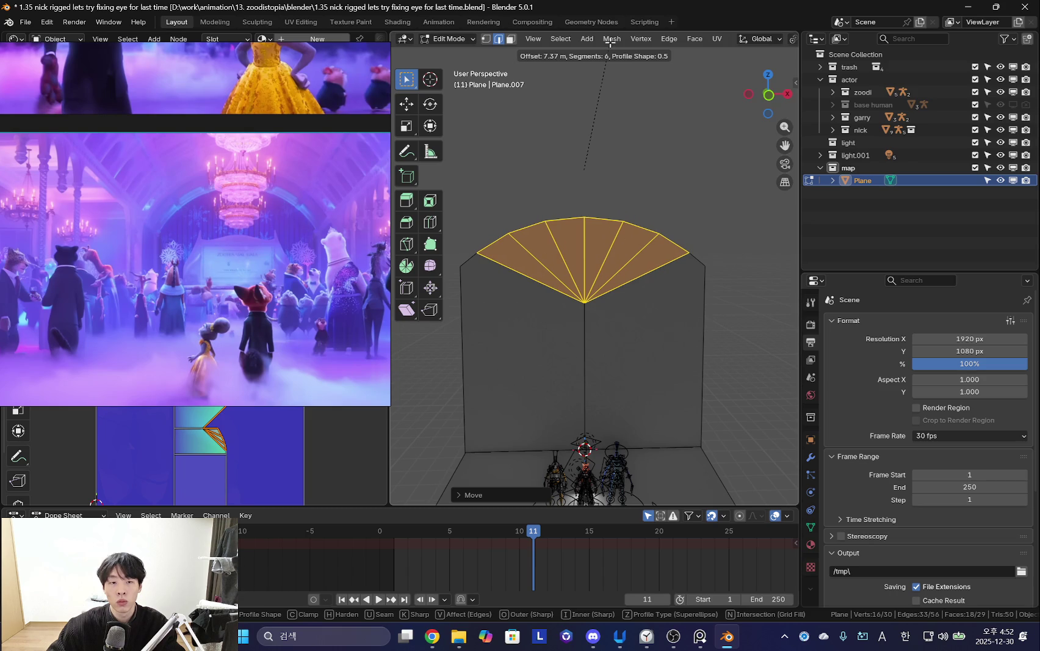
# Confirm the arch bevel and select edges along the arched top.
pyautogui.click(610, 43)
pyautogui.moveTo(610, 43); pyautogui.dragTo(633, 300, button='middle')
pyautogui.click(621, 294)
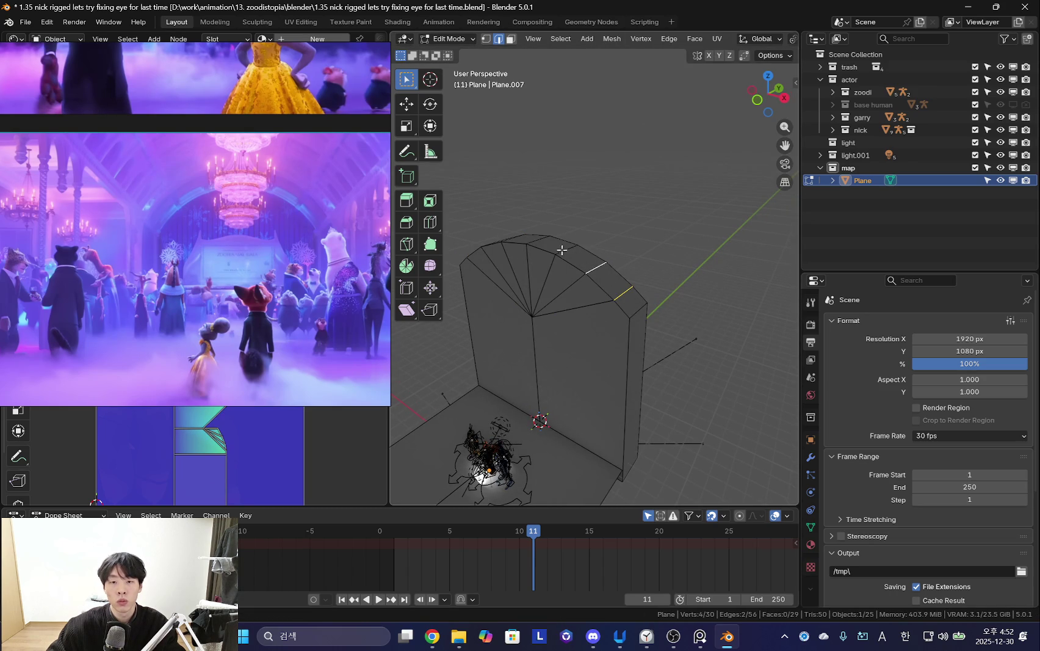
pyautogui.moveTo(512, 254); pyautogui.dragTo(569, 274, button='middle')
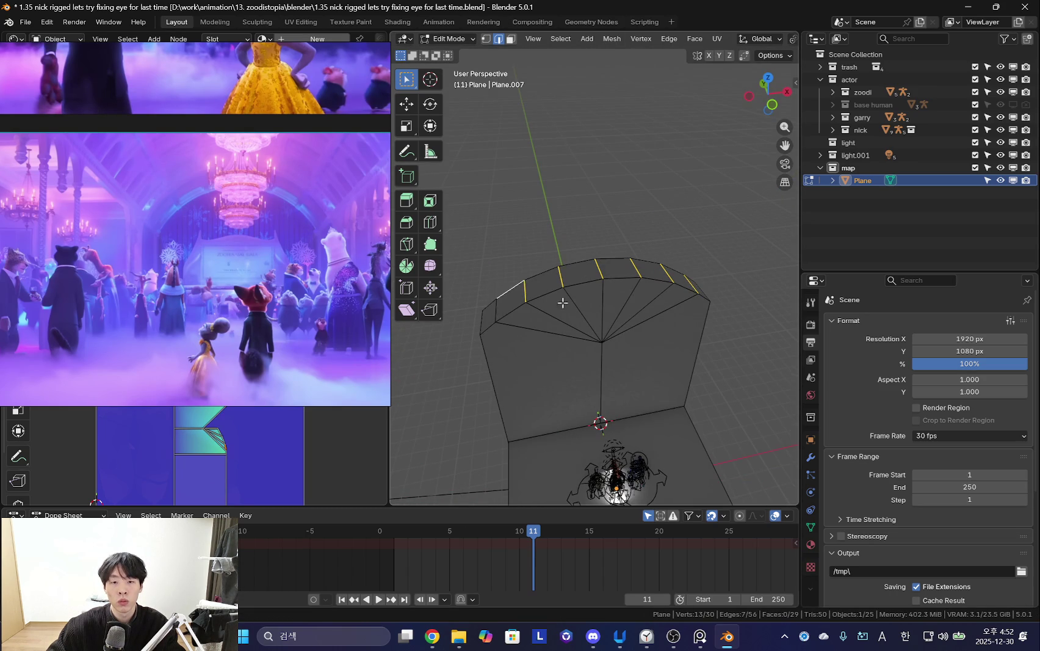
pyautogui.keyDown('shift'); pyautogui.click(499, 308); pyautogui.keyUp('shift')
pyautogui.moveTo(498, 308); pyautogui.dragTo(618, 171, button='middle')
# Set the transform pivot point to Median Point after cancelling two rotations.
pyautogui.press('r')
pyautogui.press('z')
pyautogui.press('Escape')
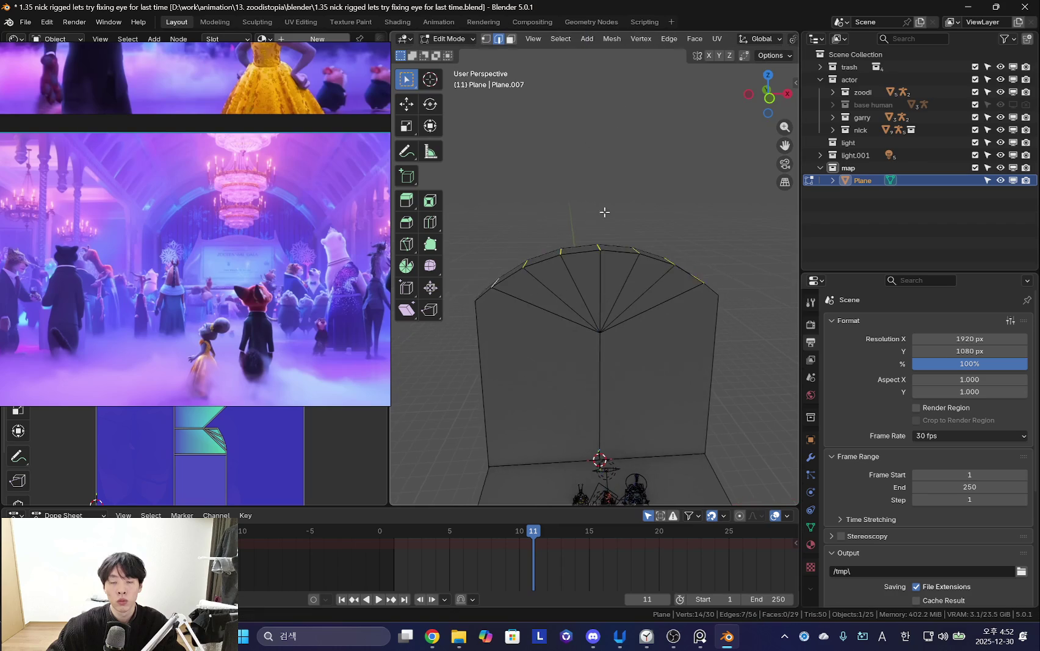
pyautogui.moveTo(598, 211); pyautogui.dragTo(596, 181, button='middle')
pyautogui.press('r')
pyautogui.press('z')
pyautogui.press('Escape')
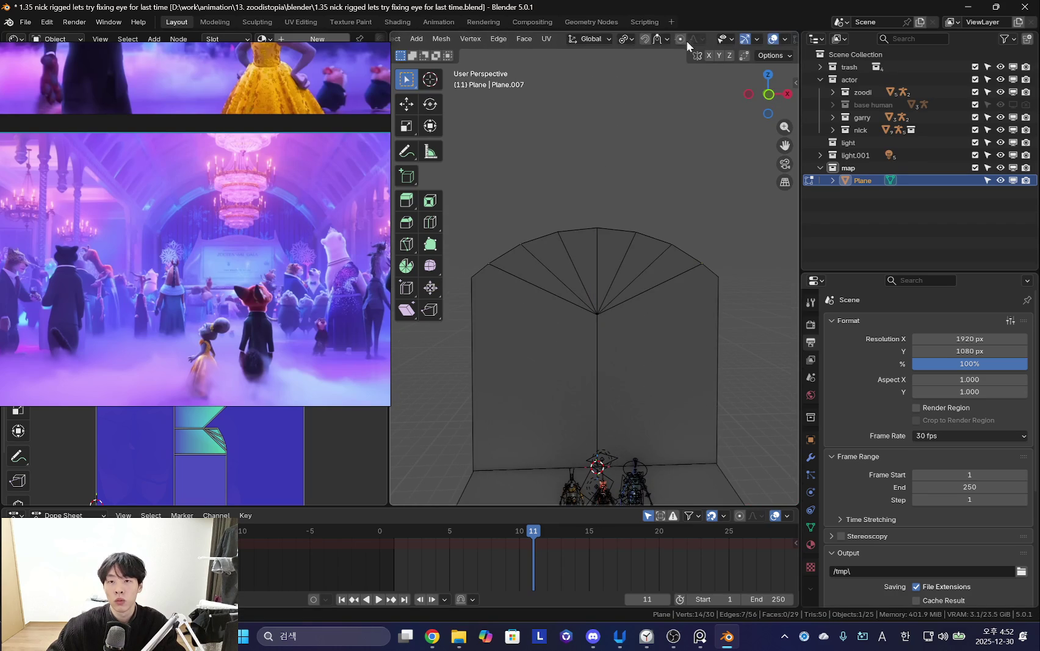
pyautogui.scroll(-2, 688, 43)
pyautogui.click(623, 40)
pyautogui.click(659, 112)
# Stretch the arch vertices taller along Z and raise them higher.
pyautogui.press('s')
pyautogui.press('z')
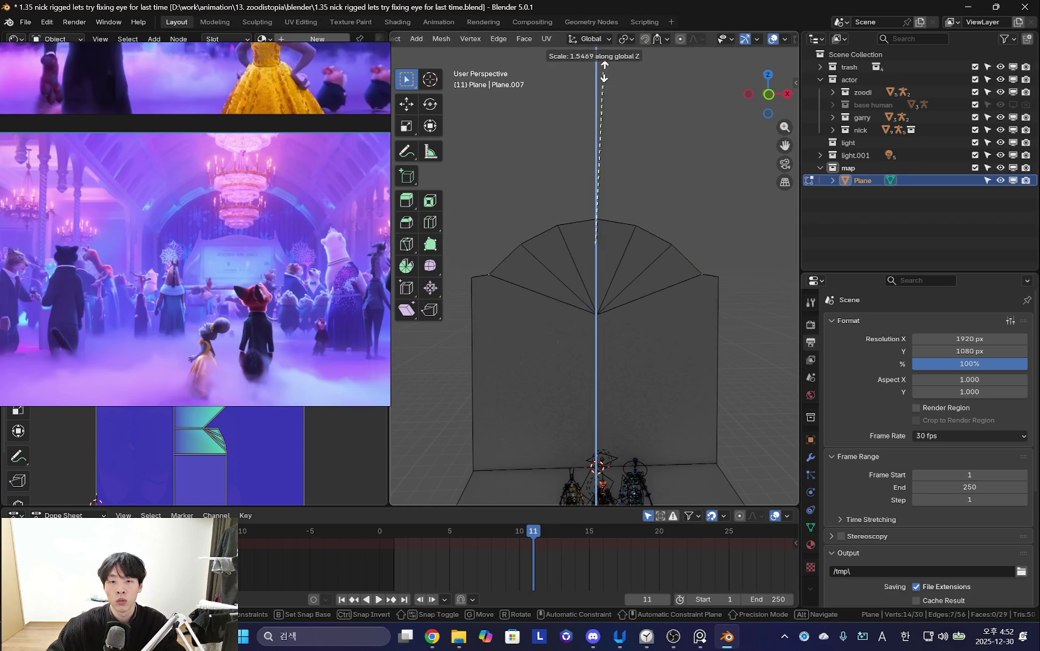
pyautogui.click(595, 47)
pyautogui.press('g')
pyautogui.press('z')
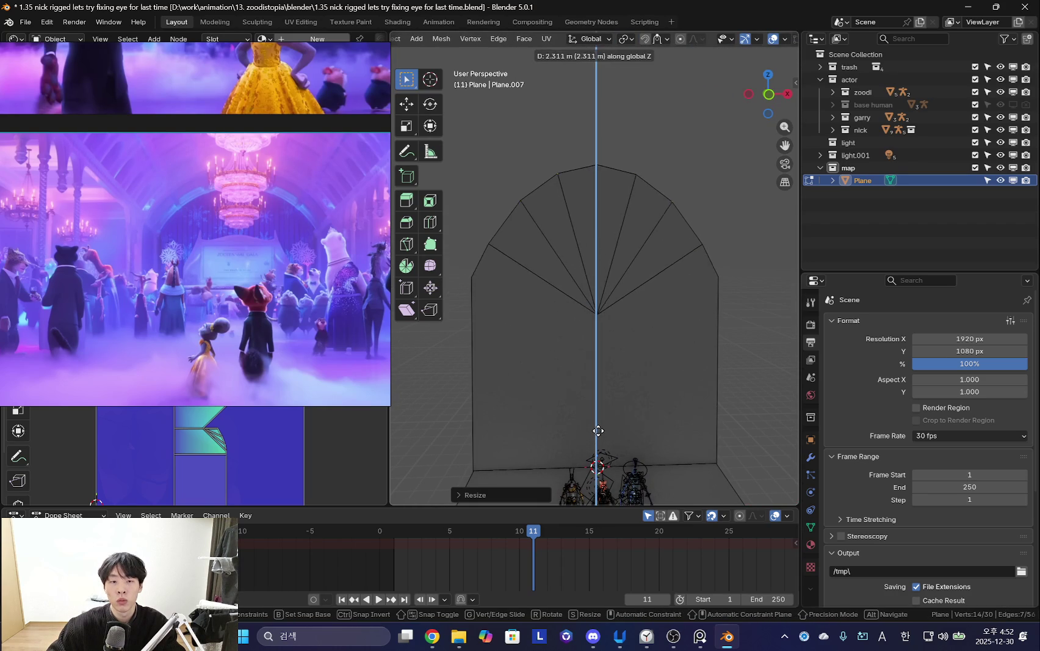
pyautogui.click(598, 431)
pyautogui.press('g')
pyautogui.press('z')
pyautogui.click(642, 333)
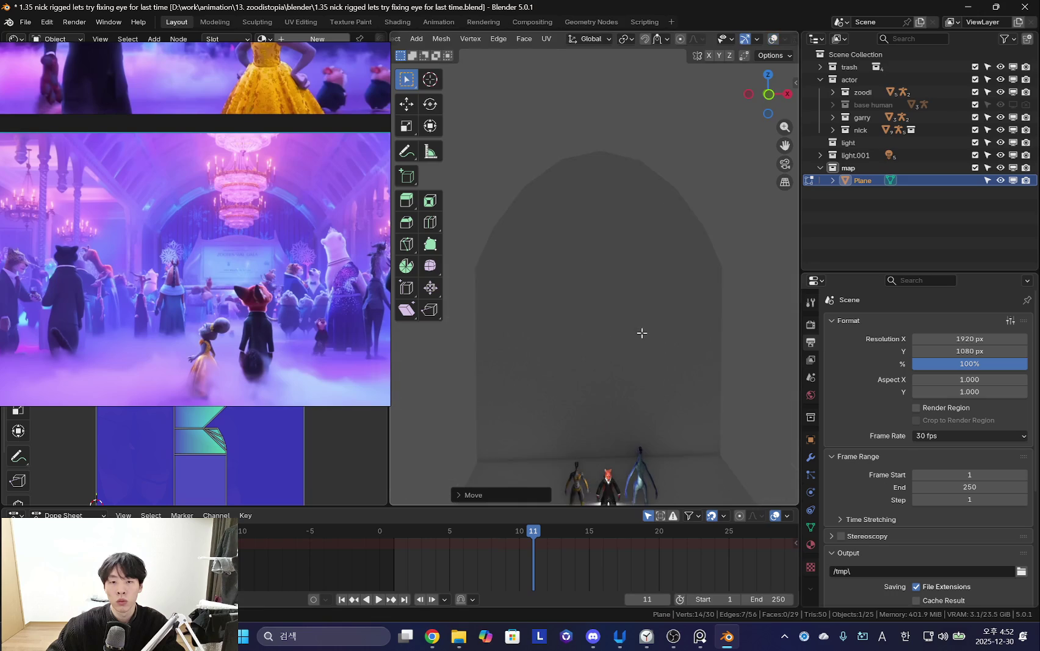
# Select the arch's upper faces, grow the selection and move them.
pyautogui.moveTo(636, 283); pyautogui.dragTo(624, 330, button='middle')
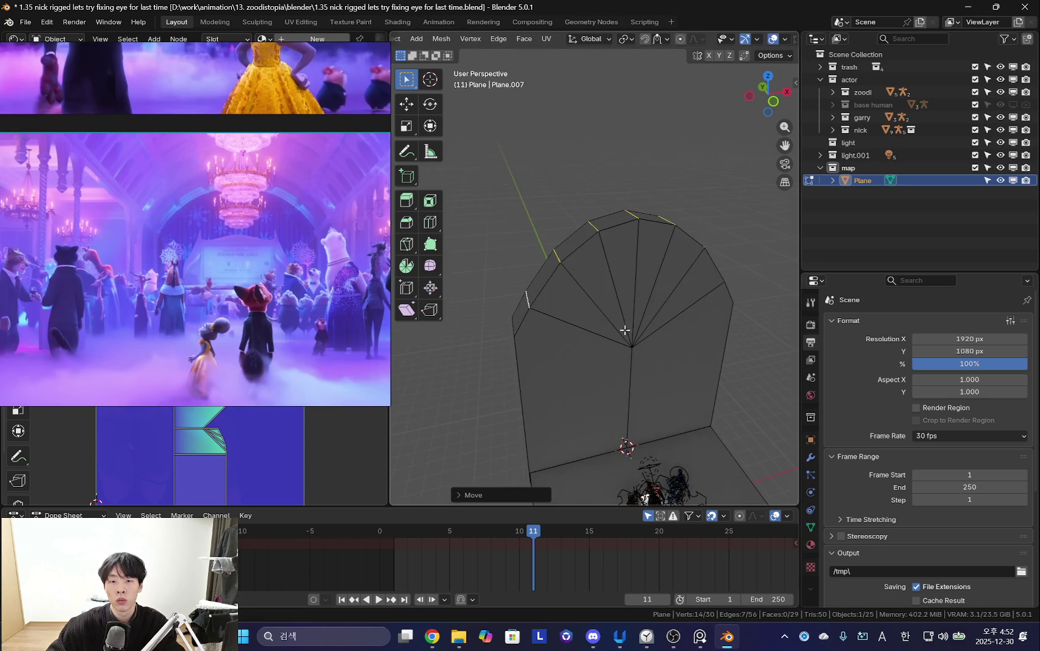
pyautogui.click(557, 256)
pyautogui.moveTo(556, 256); pyautogui.dragTo(600, 275, button='middle')
pyautogui.keyDown('shift'); pyautogui.click(633, 260); pyautogui.keyUp('shift')
pyautogui.keyDown('shift'); pyautogui.click(665, 268); pyautogui.keyUp('shift')
pyautogui.moveTo(665, 268)
pyautogui.mouseDown(button='middle')
pyautogui.moveTo(678, 267)
pyautogui.moveTo(617, 247)
pyautogui.mouseUp(button='middle')
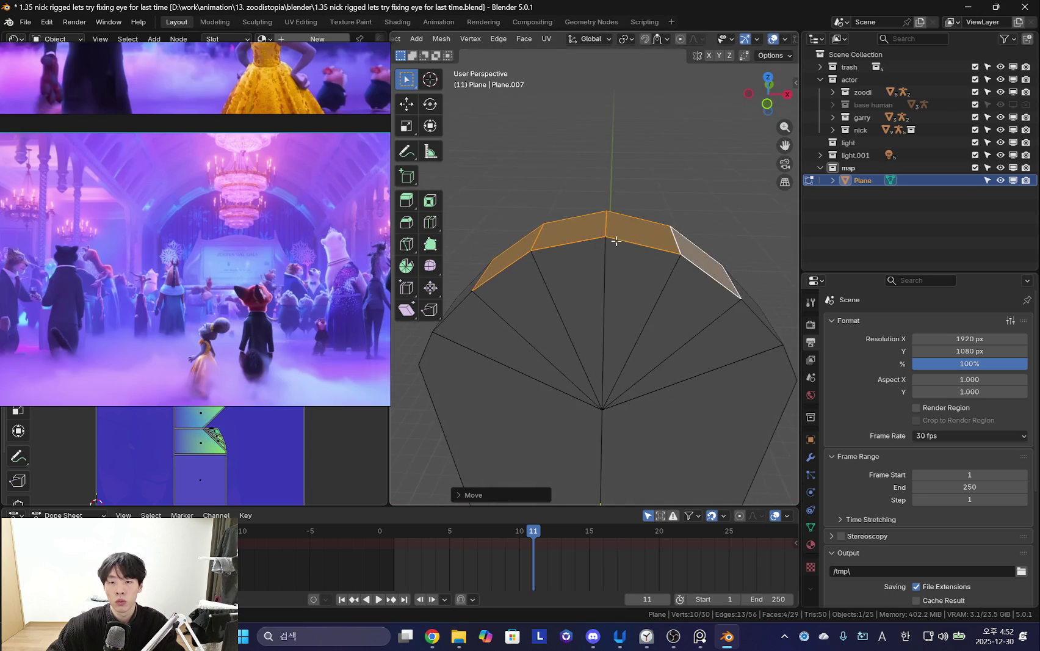
pyautogui.scroll(-5, 613, 229)
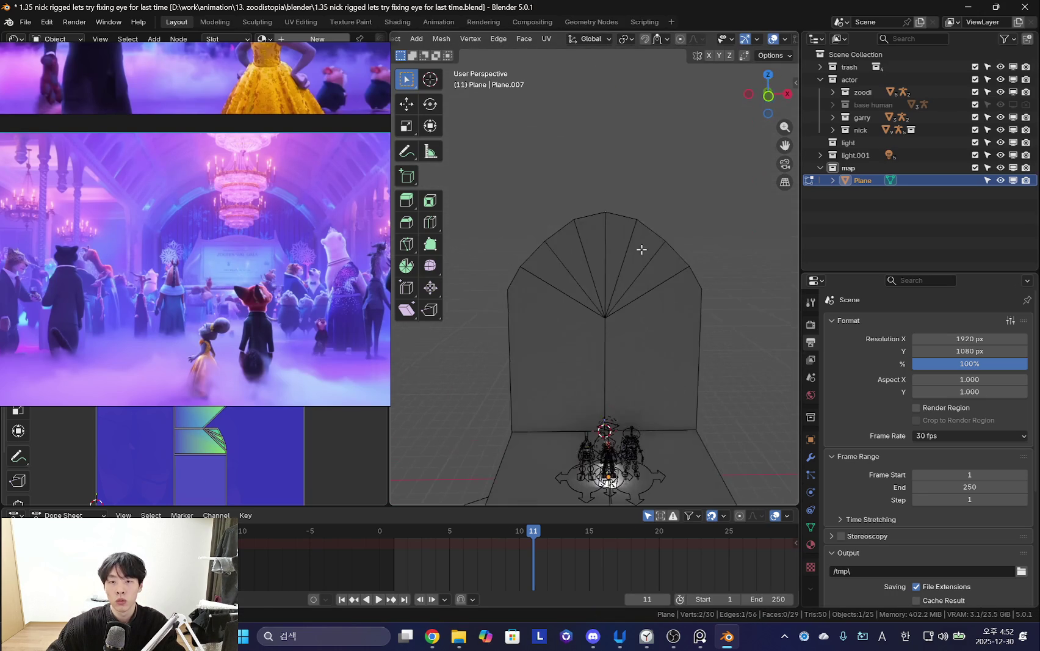
pyautogui.moveTo(610, 251); pyautogui.dragTo(641, 282, button='middle')
pyautogui.press('ctrl+KP_Add')
pyautogui.press('g')
pyautogui.click(641, 281)
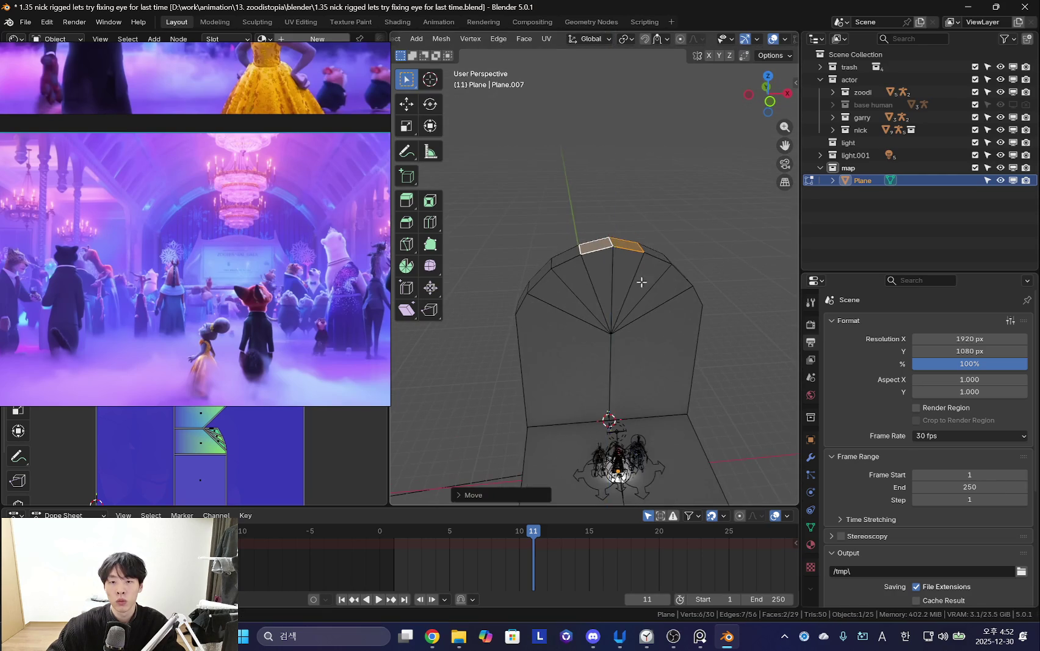
# Switch to a straight front view and recentre the wall.
pyautogui.moveTo(618, 225); pyautogui.dragTo(672, 260, button='middle')
pyautogui.press('g')
pyautogui.press('z')
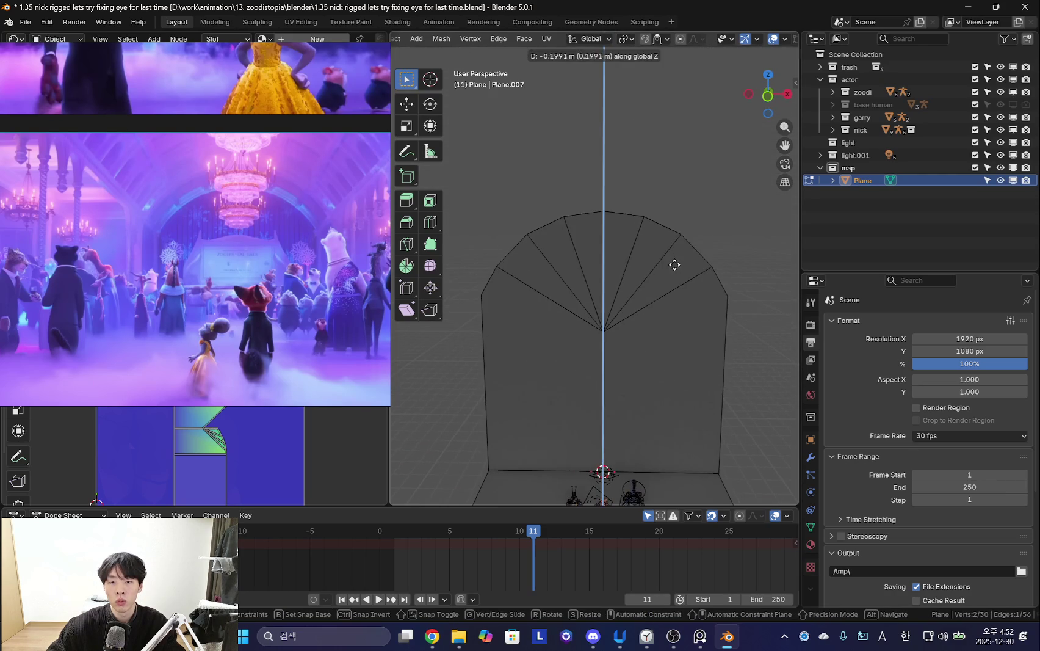
pyautogui.press('Escape')
pyautogui.press('g')
pyautogui.press('z')
pyautogui.press('Escape')
pyautogui.moveTo(604, 303)
pyautogui.mouseDown(button='middle')
pyautogui.moveTo(749, 327)
pyautogui.moveTo(633, 310)
pyautogui.mouseUp(button='middle')
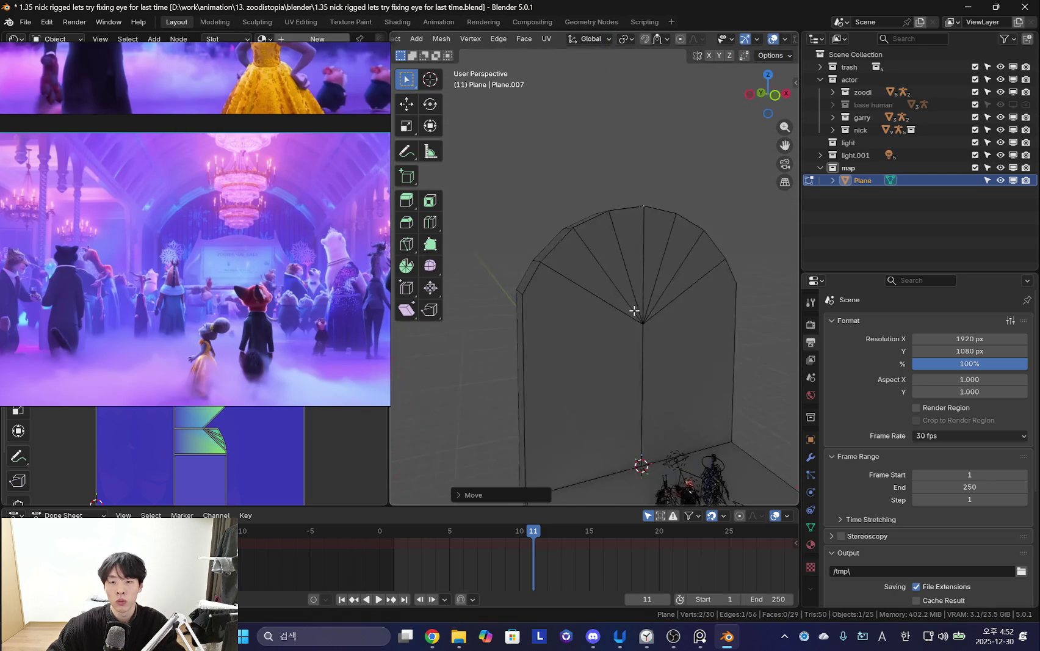
pyautogui.press('KP_1')
pyautogui.scroll(1, 671, 340)
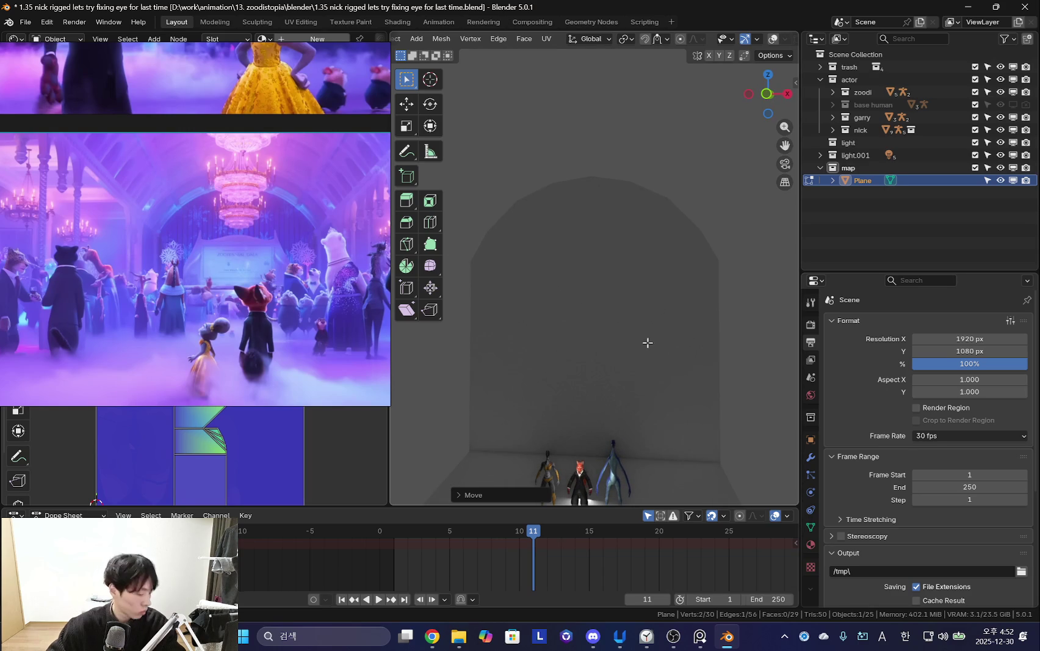
pyautogui.keyDown('shift'); pyautogui.moveTo(637, 347); pyautogui.dragTo(641, 379, button='middle'); pyautogui.keyUp('shift')
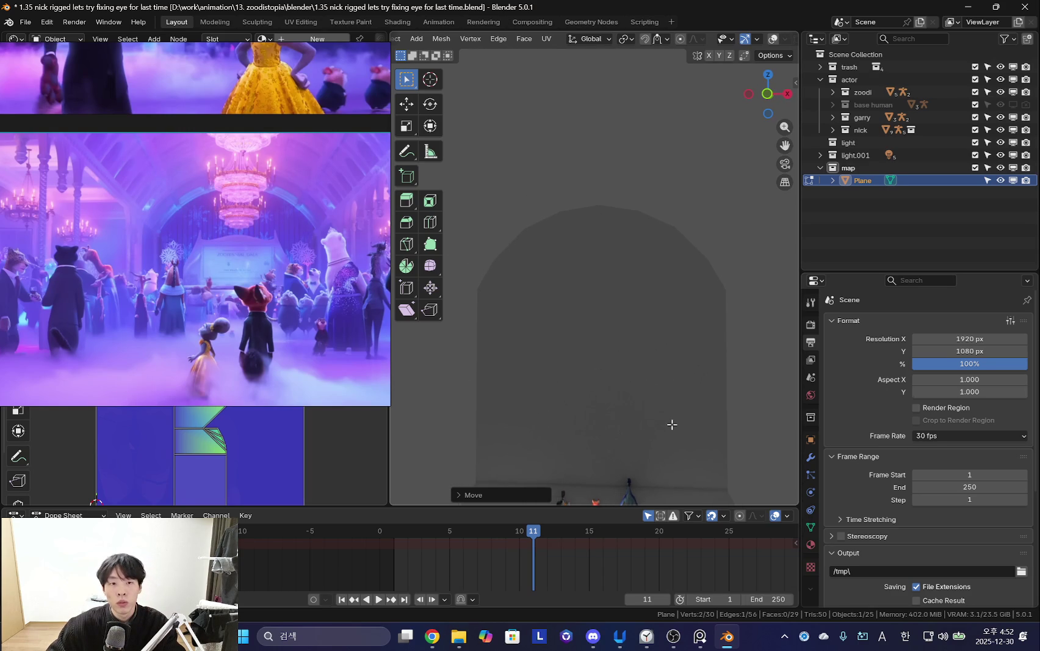
pyautogui.scroll(-3, 655, 414)
pyautogui.keyDown('shift'); pyautogui.moveTo(660, 384); pyautogui.dragTo(665, 350, button='middle'); pyautogui.keyUp('shift')
# Scale the connected wall piece slightly shorter and lower it along Z.
pyautogui.press('a')
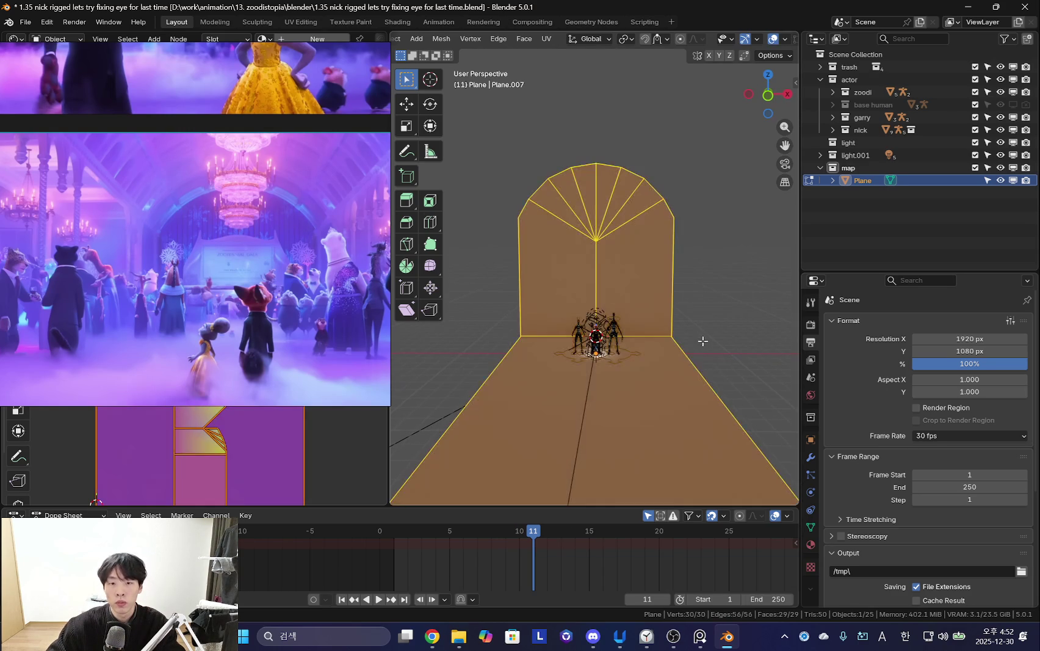
pyautogui.click(642, 271)
pyautogui.hotkey('ctrl', 'l')
pyautogui.hotkey('shift', 'alt', 'z')
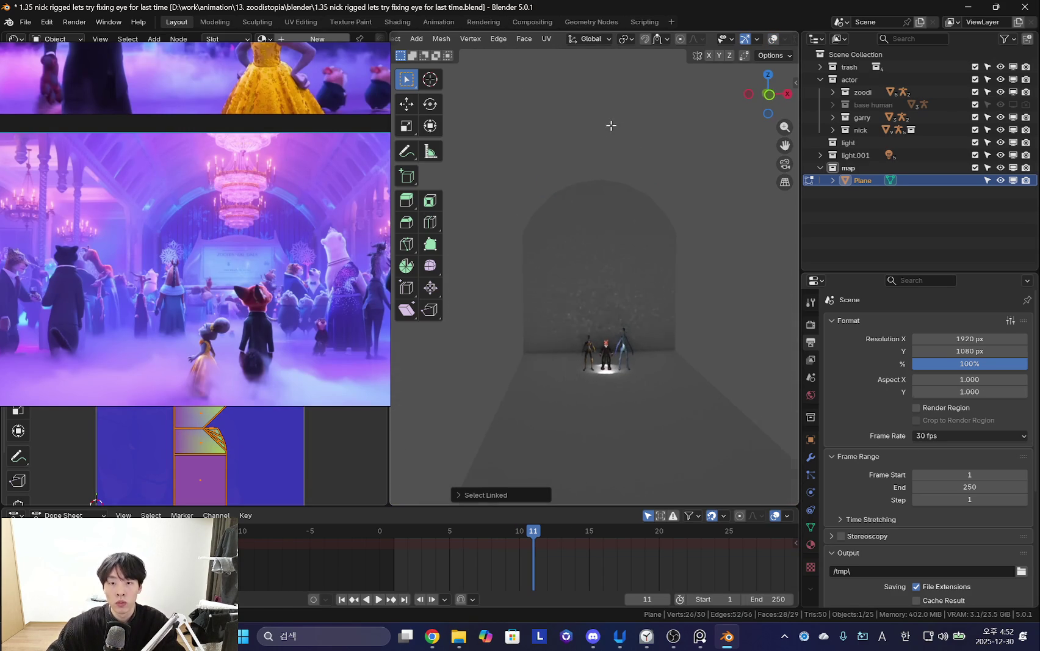
pyautogui.click(611, 138)
pyautogui.click(694, 258)
pyautogui.press('g')
pyautogui.press('z')
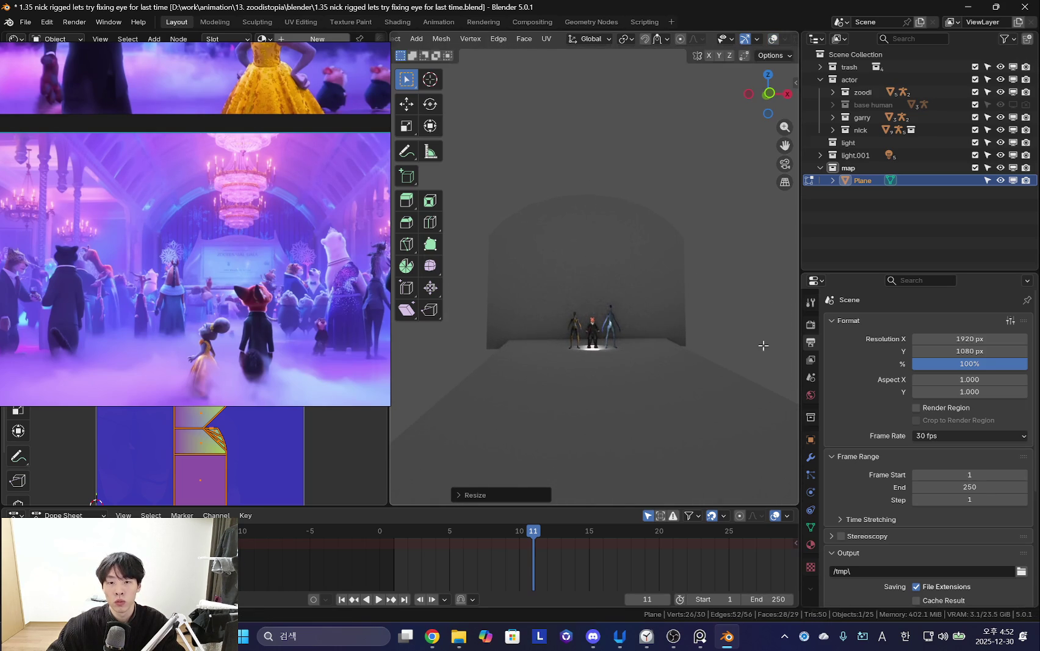
pyautogui.click(765, 337)
# Raise the wall's top edge along Z with widened proportional falloff for a rounded rise.
pyautogui.moveTo(661, 278)
pyautogui.mouseDown(button='middle')
pyautogui.moveTo(580, 259)
pyautogui.moveTo(610, 232)
pyautogui.moveTo(642, 285)
pyautogui.moveTo(610, 268)
pyautogui.mouseUp(button='middle')
pyautogui.click(580, 260)
pyautogui.keyDown('shift'); pyautogui.click(617, 261); pyautogui.keyUp('shift')
pyautogui.click(636, 268)
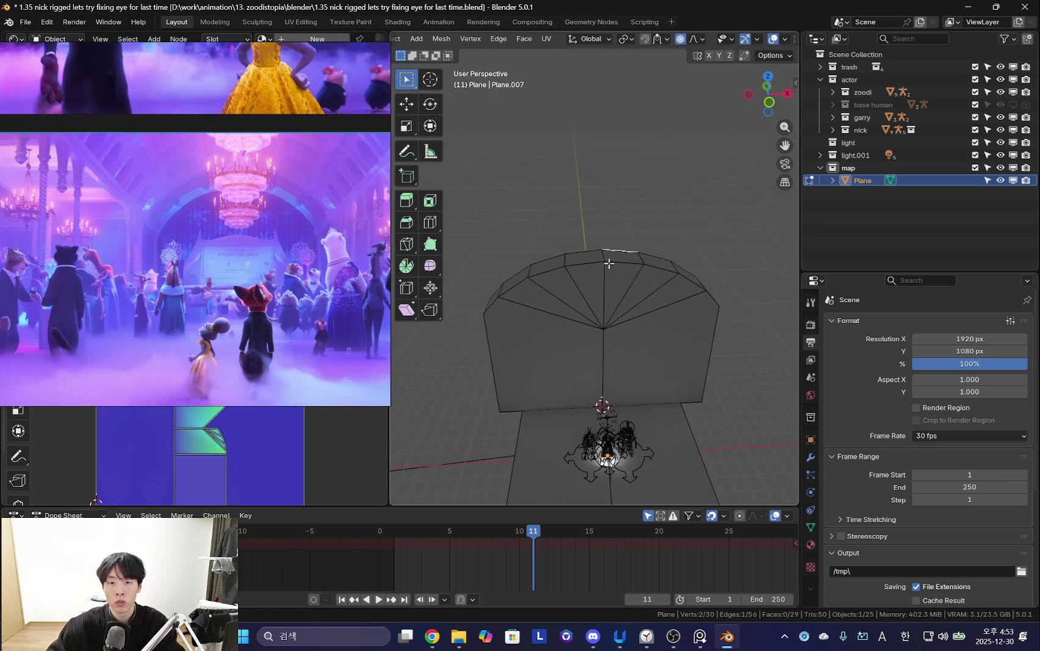
pyautogui.press('g')
pyautogui.press('z')
pyautogui.scroll(-8, 677, 296)
pyautogui.click(693, 274)
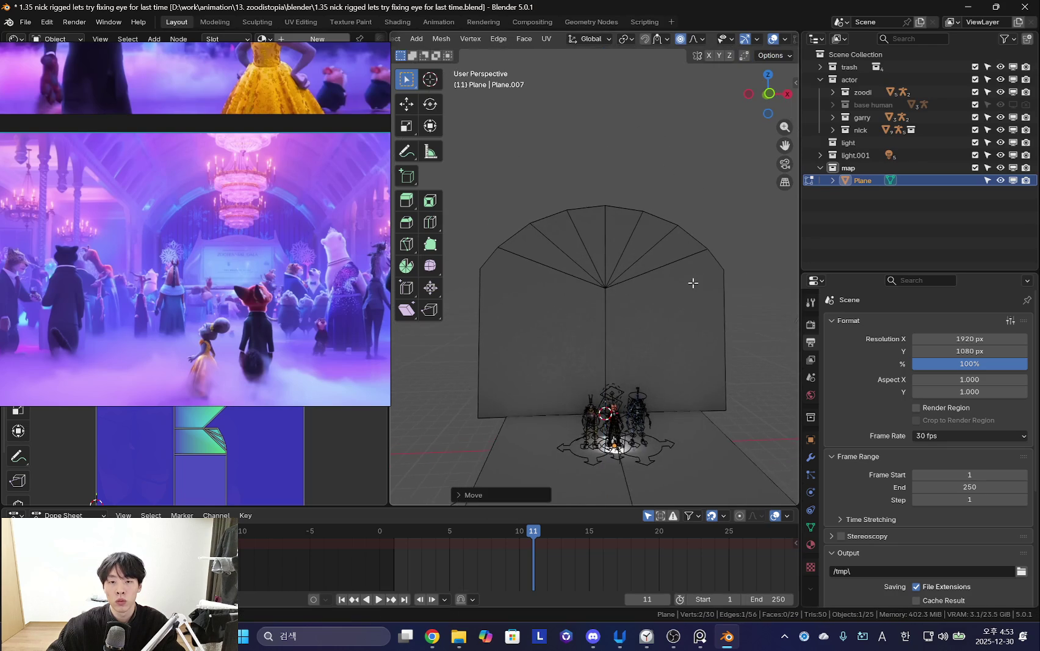
pyautogui.scroll(2, 696, 296)
pyautogui.scroll(-2, 684, 325)
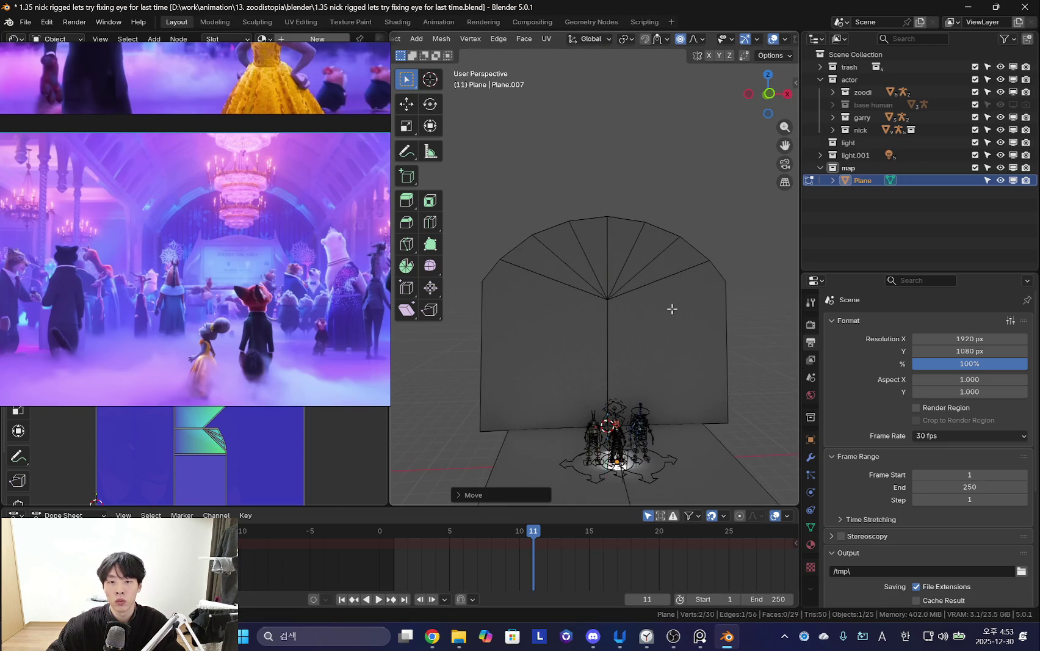
pyautogui.hotkey('shift', 'alt', 'z')
# Select the edge path along the arch rim.
pyautogui.moveTo(625, 315); pyautogui.dragTo(611, 329, button='middle')
pyautogui.moveTo(677, 398); pyautogui.dragTo(525, 303, button='middle')
pyautogui.keyDown('ctrl'); pyautogui.click(483, 294); pyautogui.keyUp('ctrl')
pyautogui.click(728, 292)
# Select the arch's curved rim vertices, from upper right across to the left arc.
pyautogui.moveTo(728, 293); pyautogui.dragTo(683, 298, button='middle')
pyautogui.keyDown('shift'); pyautogui.click(646, 270); pyautogui.keyUp('shift')
pyautogui.keyDown('shift'); pyautogui.click(571, 244); pyautogui.keyUp('shift')
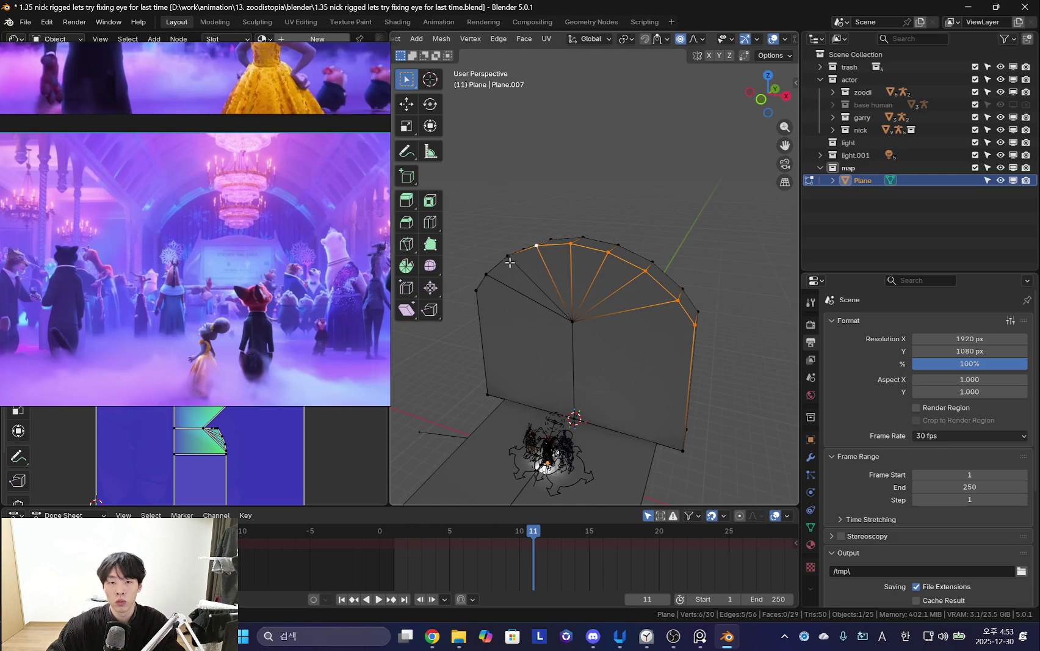
pyautogui.keyDown('shift'); pyautogui.click(507, 255); pyautogui.keyUp('shift')
pyautogui.keyDown('shift'); pyautogui.click(486, 274); pyautogui.keyUp('shift')
pyautogui.keyDown('shift'); pyautogui.click(476, 289); pyautogui.keyUp('shift')
pyautogui.moveTo(476, 290)
pyautogui.mouseDown(button='middle')
pyautogui.moveTo(667, 328)
pyautogui.moveTo(575, 327)
pyautogui.moveTo(663, 236)
pyautogui.moveTo(659, 272)
pyautogui.mouseUp(button='middle')
# Duplicate the rim vertices, place the copy outside the wall, and subdivide it.
pyautogui.hotkey('shift', 'd')
pyautogui.click(610, 329)
pyautogui.press('m')
pyautogui.press('Escape')
pyautogui.rightClick(663, 237)
pyautogui.click(624, 257)
# Show the N sidebar, widen the 3D view and switch to the BlenderKit tab.
pyautogui.press('n')
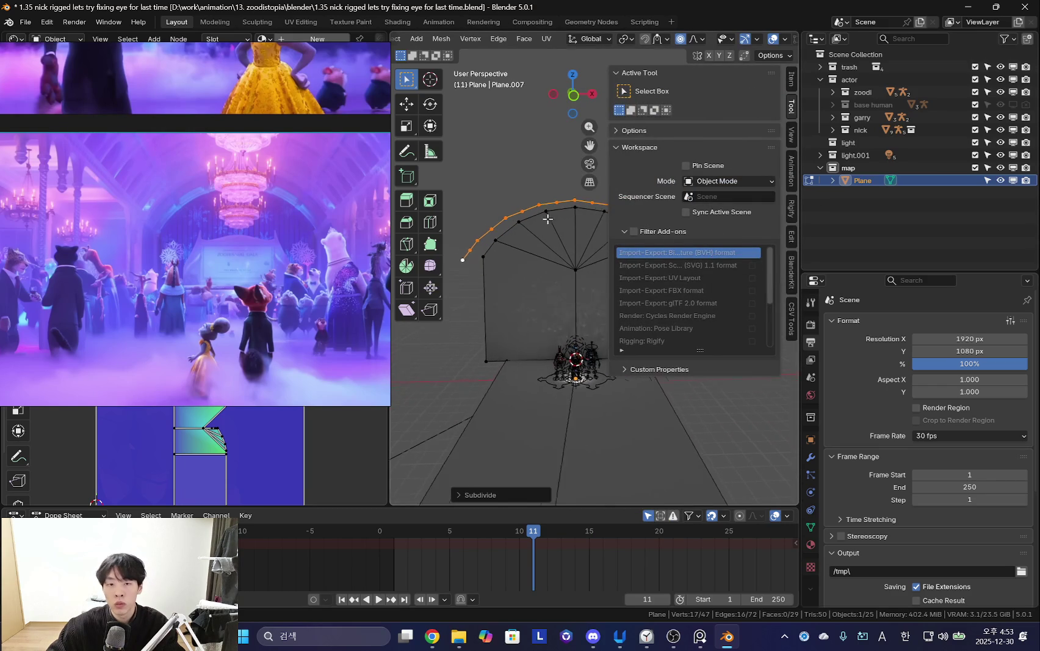
pyautogui.moveTo(307, 229); pyautogui.dragTo(243, 231, button='middle')
pyautogui.moveTo(549, 238); pyautogui.dragTo(571, 239, button='middle')
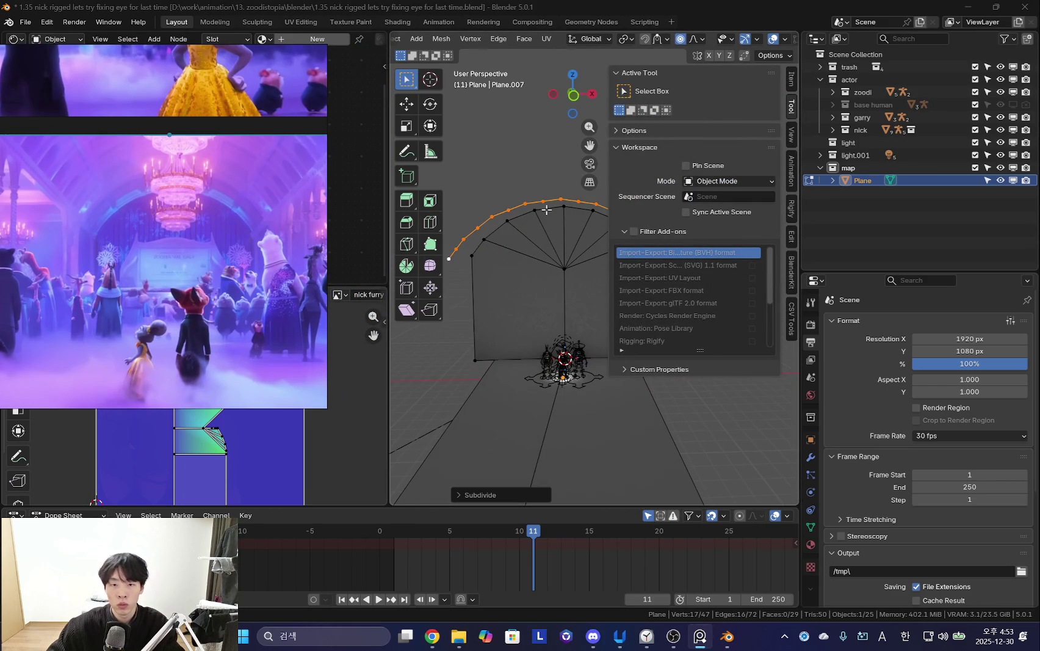
pyautogui.rightClick(546, 217)
pyautogui.moveTo(801, 241); pyautogui.dragTo(861, 241)
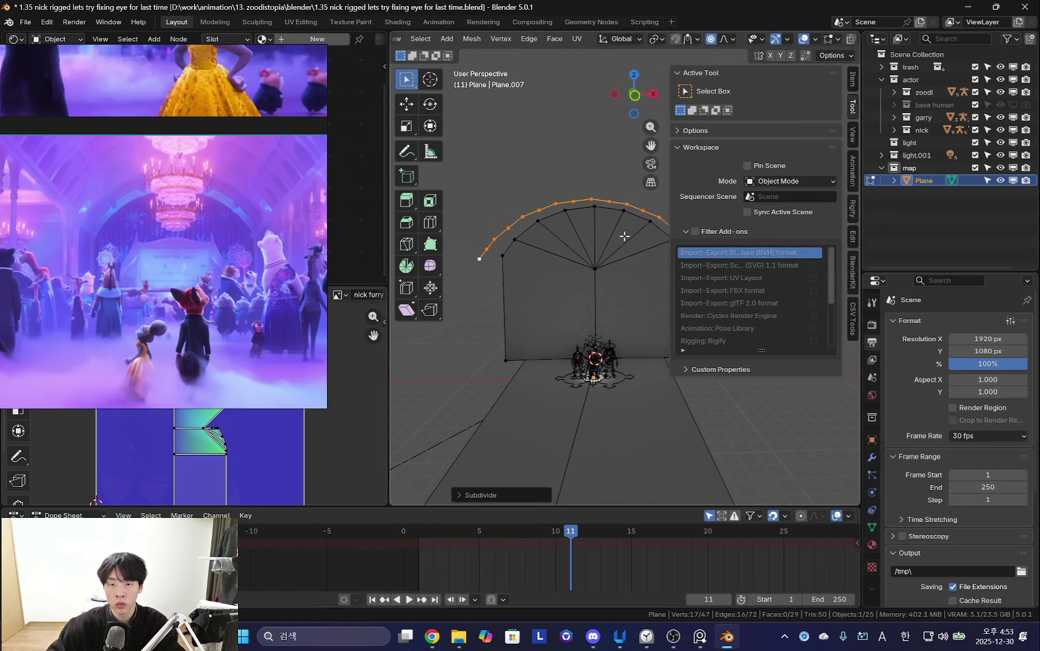
pyautogui.moveTo(625, 241); pyautogui.dragTo(662, 227, button='middle')
pyautogui.press('n')
pyautogui.press('n')
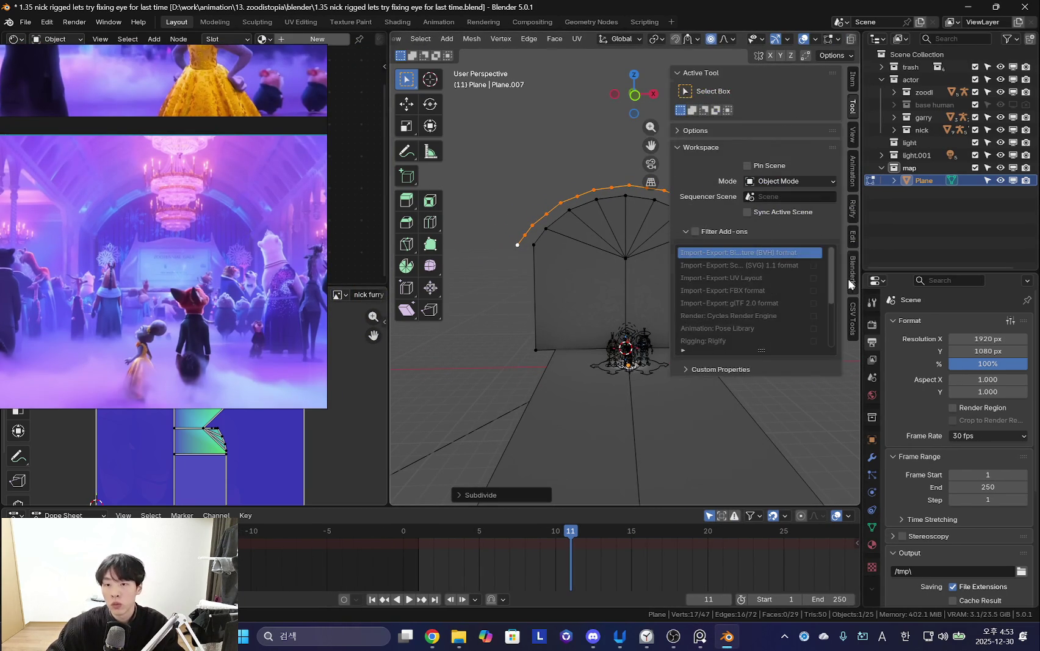
pyautogui.keyDown('ctrl'); pyautogui.scroll(-6, 848, 282); pyautogui.keyUp('ctrl')
pyautogui.click(853, 272)
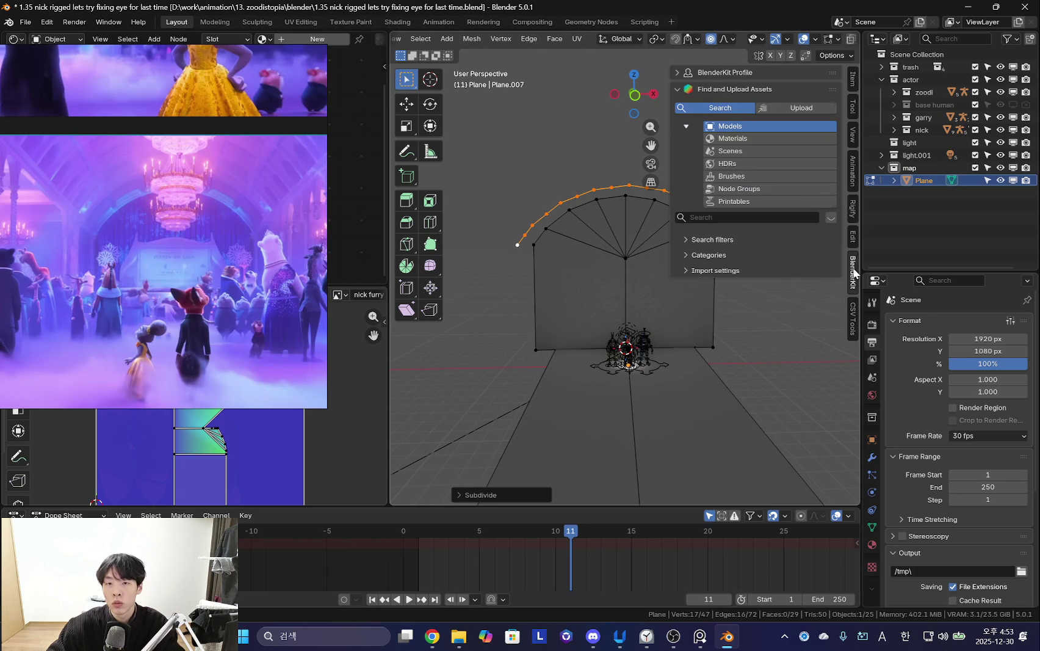
# Set up LoopTools Relax on the arc with 25 iterations.
pyautogui.click(854, 234)
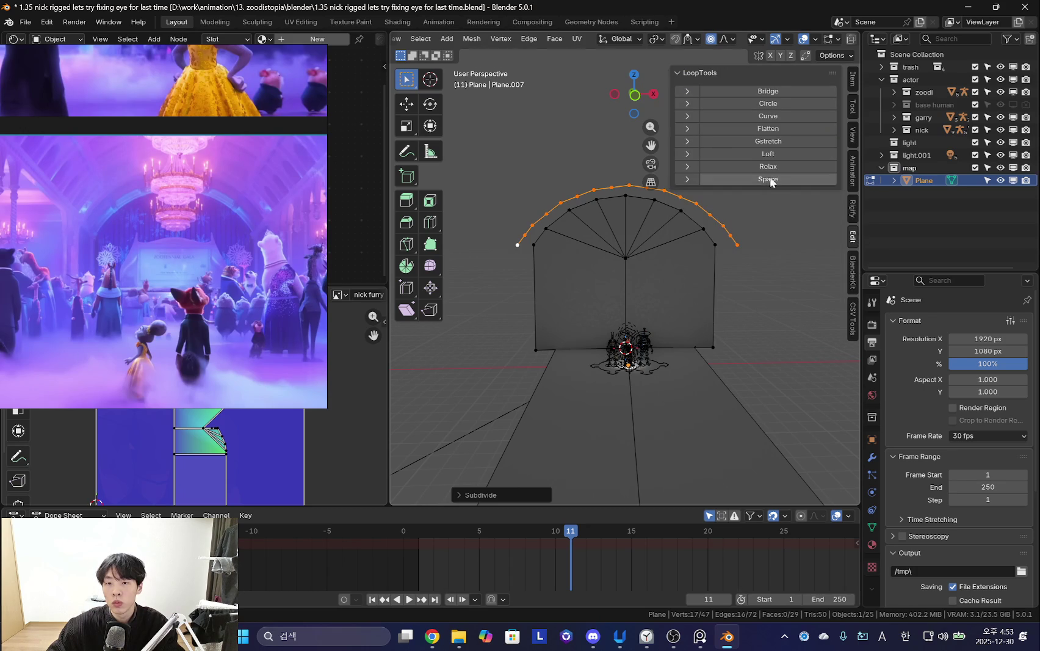
pyautogui.click(691, 168)
pyautogui.click(748, 210)
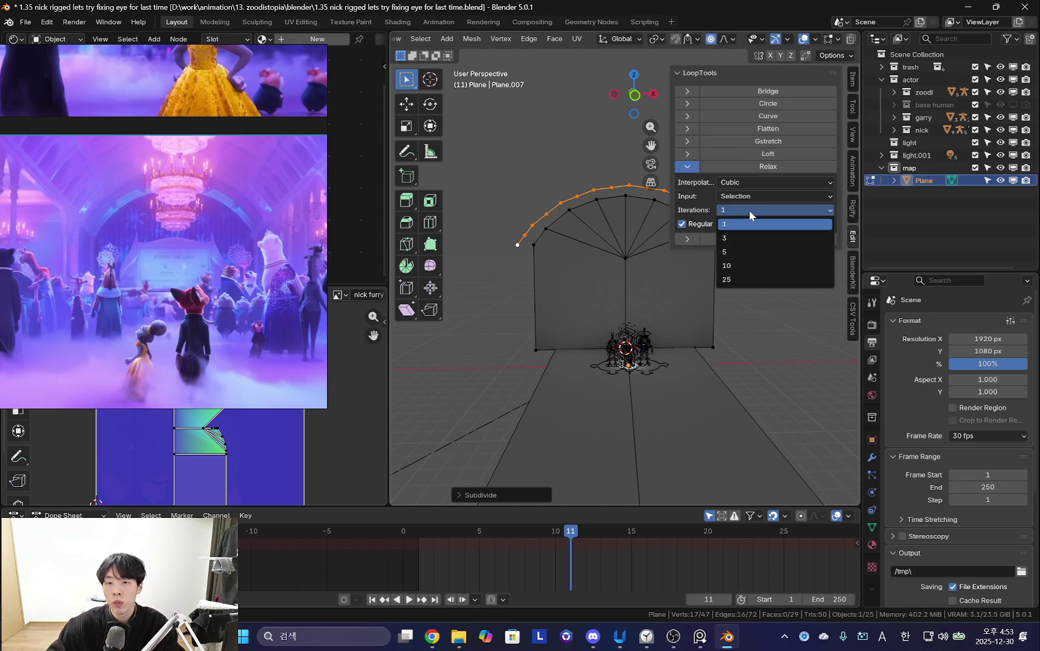
pyautogui.click(747, 278)
pyautogui.click(767, 238)
pyautogui.moveTo(581, 314); pyautogui.dragTo(629, 288, button='middle')
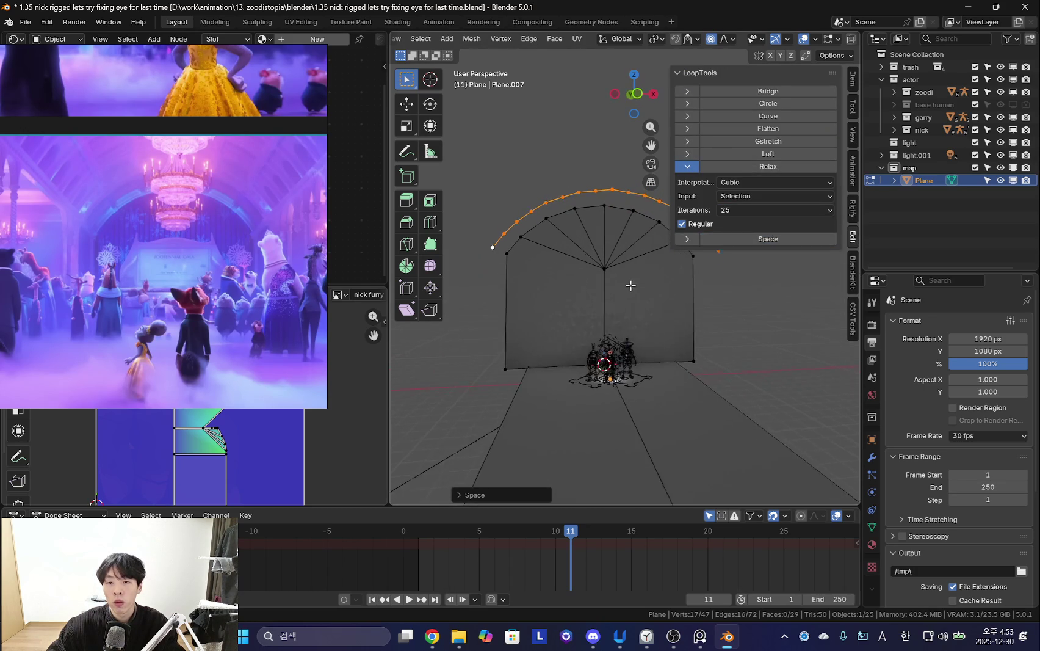
pyautogui.moveTo(735, 252)
pyautogui.mouseDown(button='middle')
pyautogui.moveTo(583, 311)
pyautogui.moveTo(628, 317)
pyautogui.moveTo(617, 308)
pyautogui.mouseUp(button='middle')
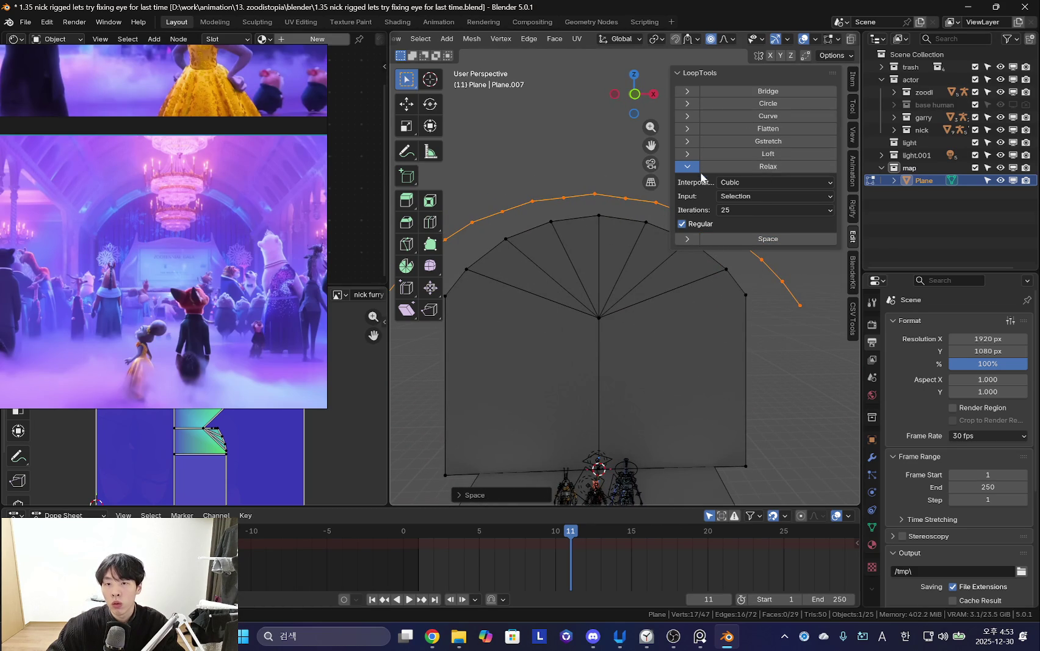
# Relax the arc vertices into an even cubic curve, undoing one extra pass.
pyautogui.click(764, 166)
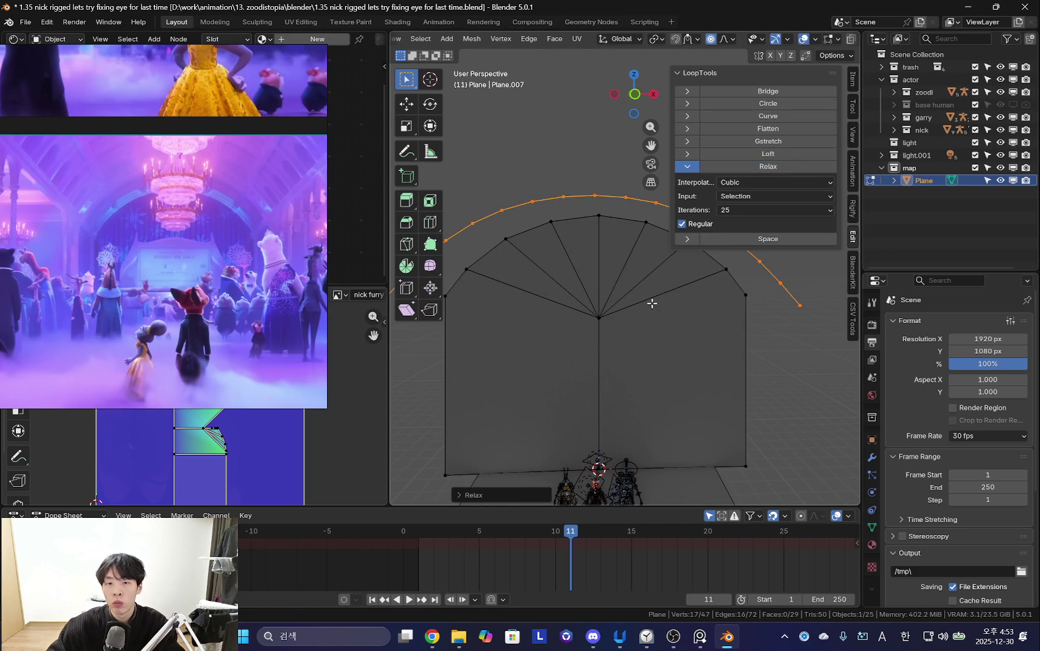
pyautogui.scroll(-3, 622, 294)
pyautogui.click(772, 167)
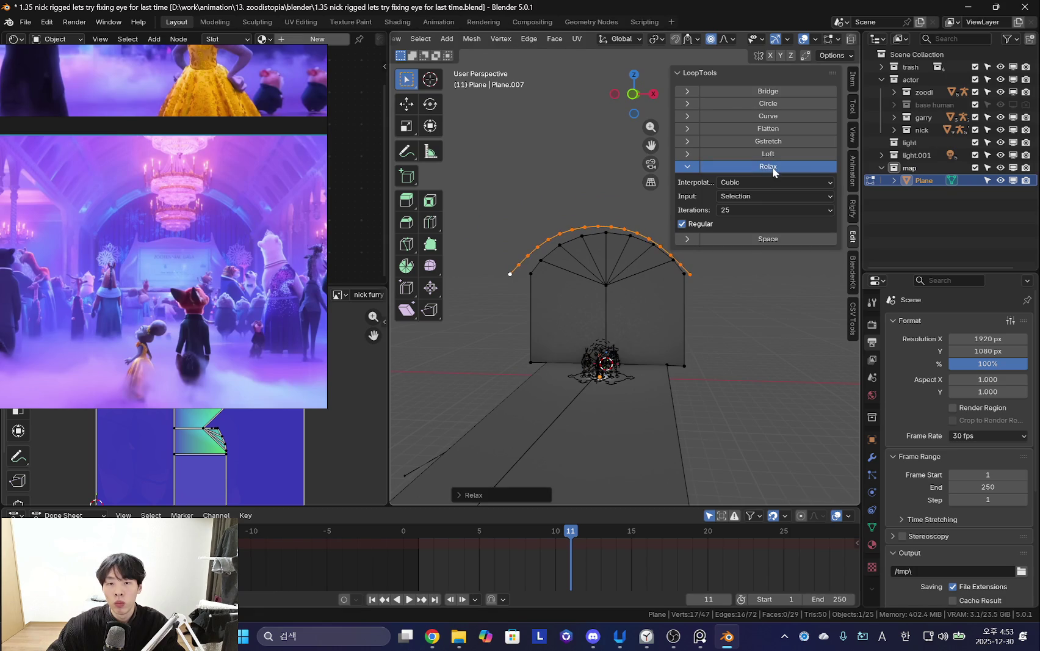
pyautogui.moveTo(638, 287); pyautogui.dragTo(642, 280, button='middle')
pyautogui.hotkey('ctrl', 'z')
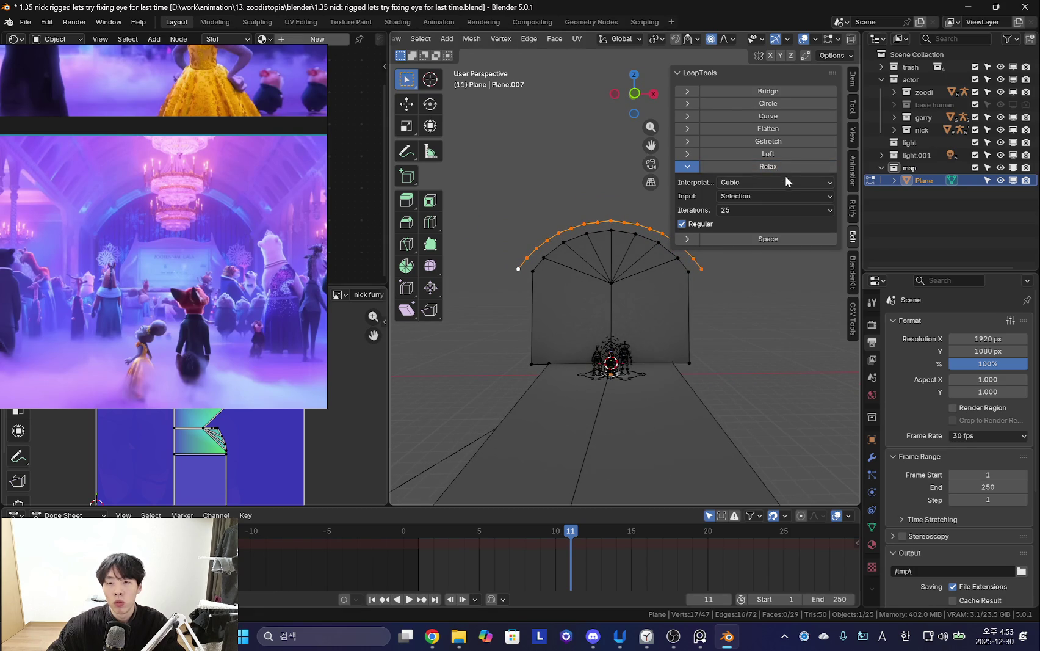
pyautogui.click(786, 168)
pyautogui.hotkey('shift', 'alt', 'z')
pyautogui.hotkey('shift', 'alt', 'z')
# Deselect the arc, check it from a frontal view, and return to Object Mode.
pyautogui.click(501, 250)
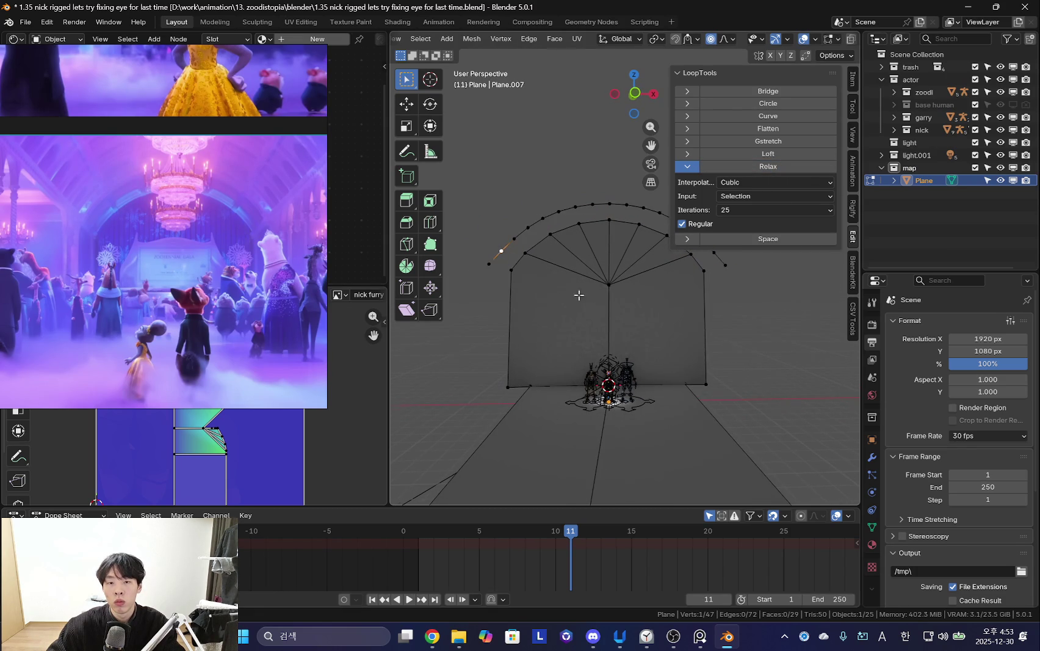
pyautogui.moveTo(595, 289); pyautogui.dragTo(557, 316, button='middle')
pyautogui.hotkey('shift', 'alt', 'z')
pyautogui.hotkey('shift', 'alt', 'z')
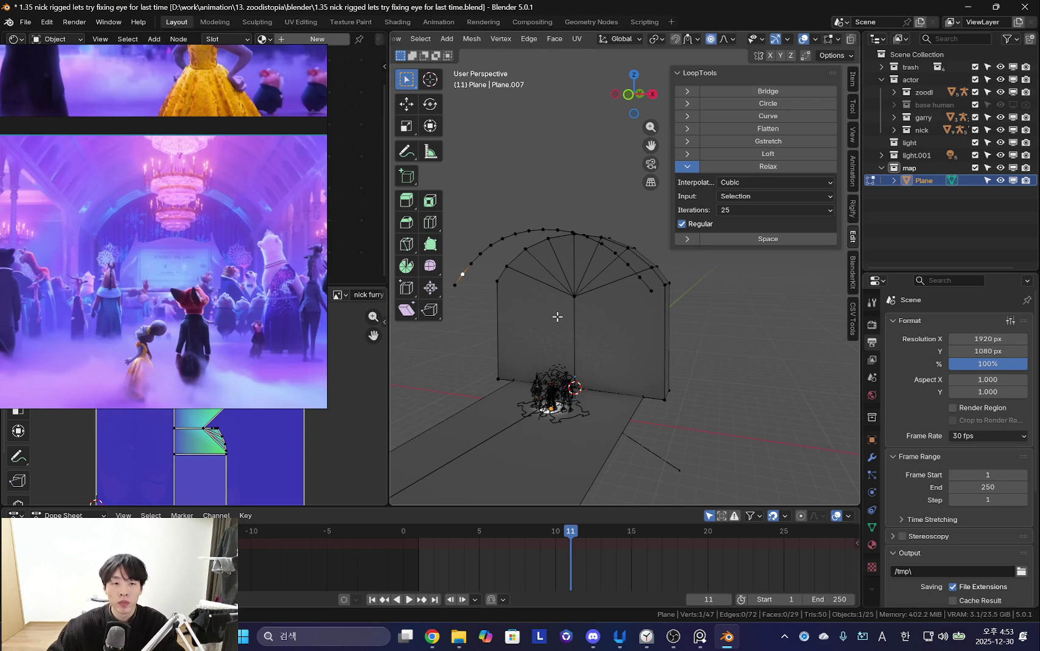
pyautogui.moveTo(557, 316)
pyautogui.mouseDown(button='middle')
pyautogui.moveTo(595, 312)
pyautogui.moveTo(587, 493)
pyautogui.mouseUp(button='middle')
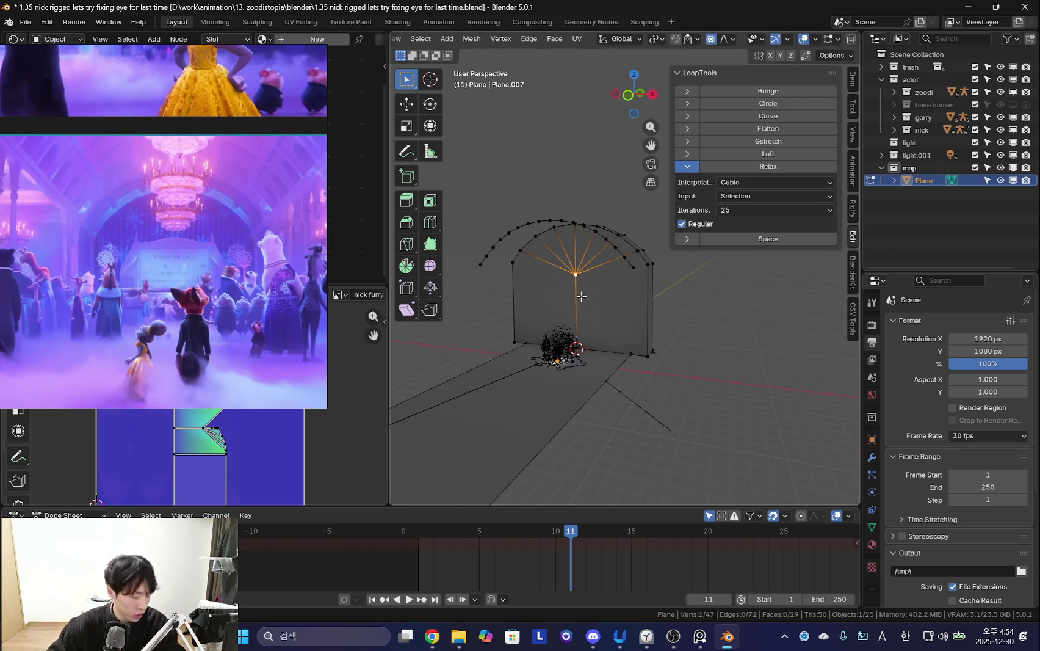
pyautogui.press('Tab')
pyautogui.hotkey('shift', 'a')
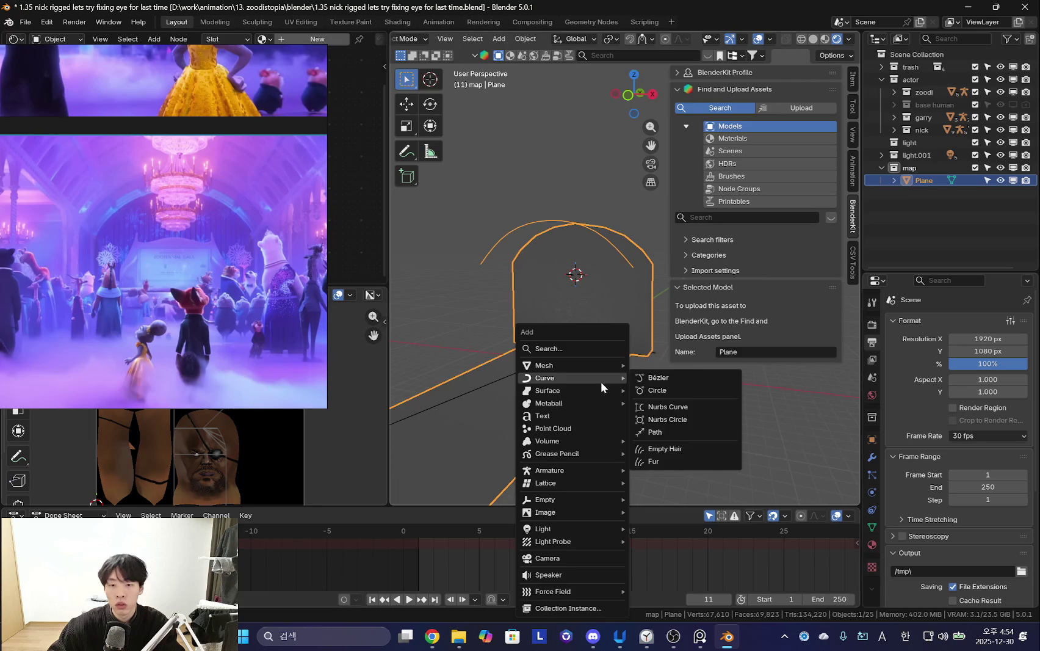
pyautogui.click(665, 377)
pyautogui.moveTo(666, 378)
pyautogui.mouseDown(button='middle')
pyautogui.moveTo(623, 423)
pyautogui.moveTo(585, 356)
pyautogui.moveTo(596, 380)
pyautogui.moveTo(643, 358)
pyautogui.moveTo(633, 379)
pyautogui.moveTo(654, 372)
pyautogui.mouseUp(button='middle')
pyautogui.press('g')
pyautogui.press('y')
pyautogui.click(581, 374)
pyautogui.press('Tab')
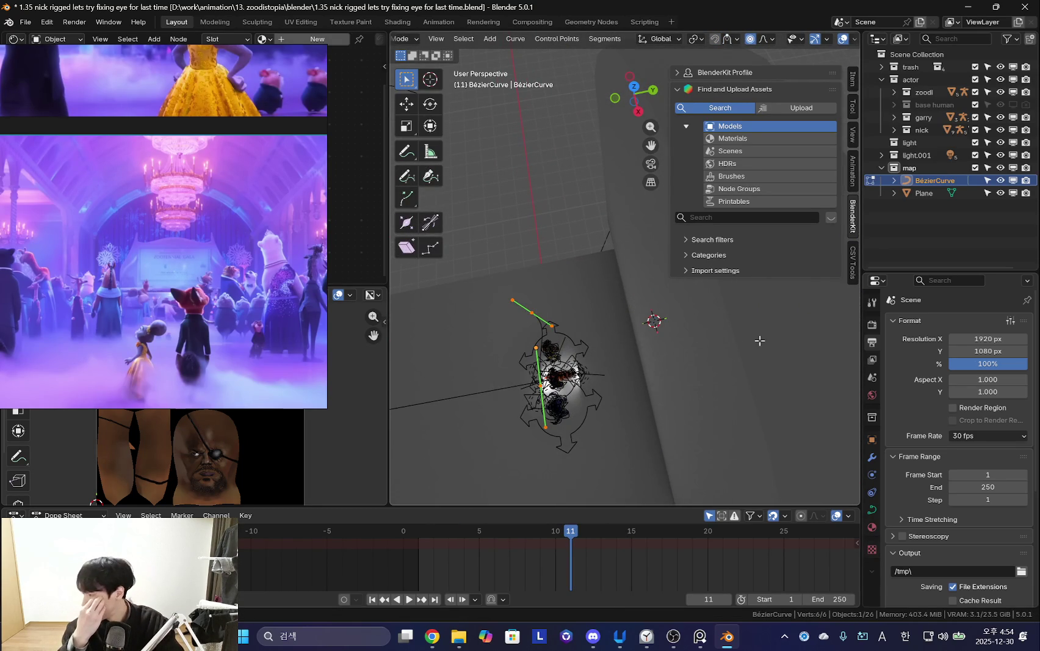
pyautogui.moveTo(760, 340)
pyautogui.mouseDown(button='middle')
pyautogui.moveTo(677, 411)
pyautogui.moveTo(634, 345)
pyautogui.moveTo(666, 374)
pyautogui.moveTo(679, 370)
pyautogui.moveTo(634, 370)
pyautogui.mouseUp(button='middle')
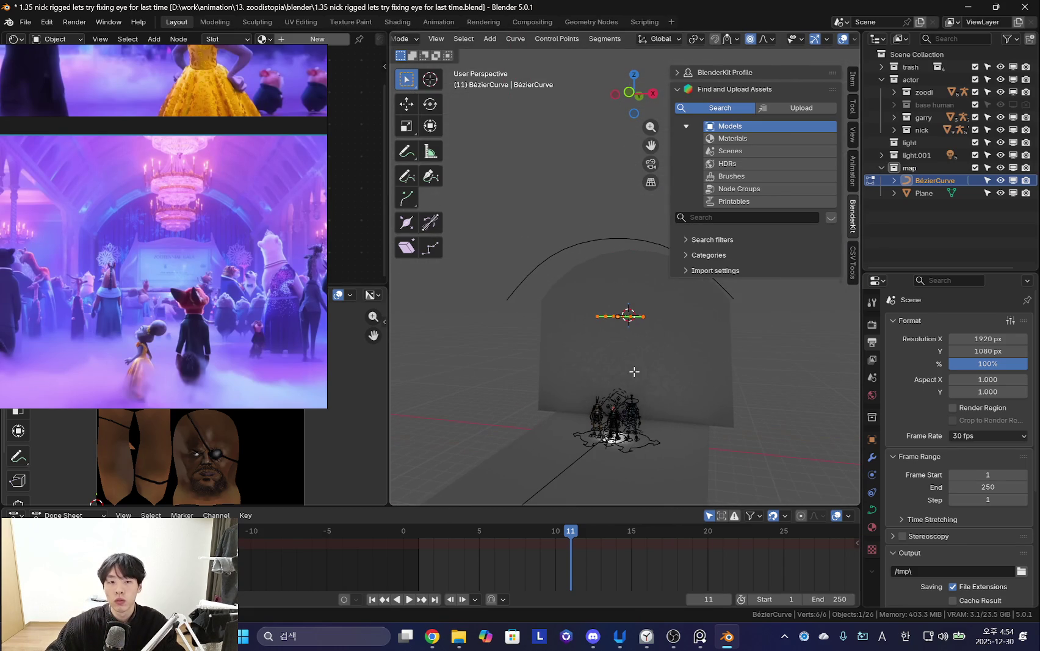
pyautogui.press('Tab')
pyautogui.press('x')
pyautogui.click(634, 371)
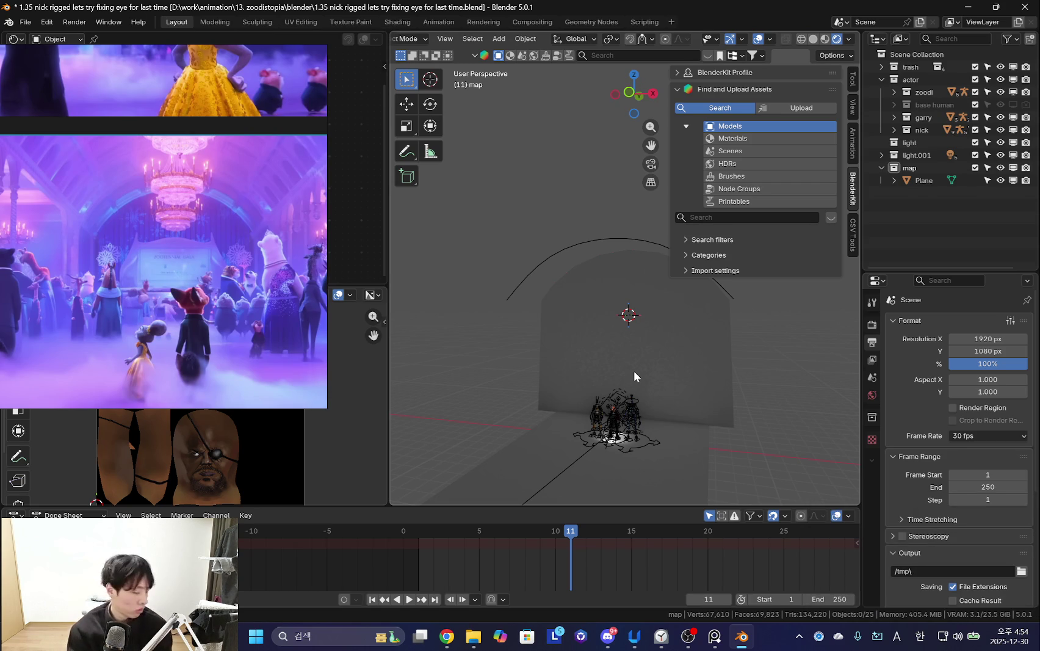
# Widen the reference video, frame the arch from the front, and select the wall Plane.
pyautogui.scroll(3, 86, 267)
pyautogui.scroll(2, 110, 254)
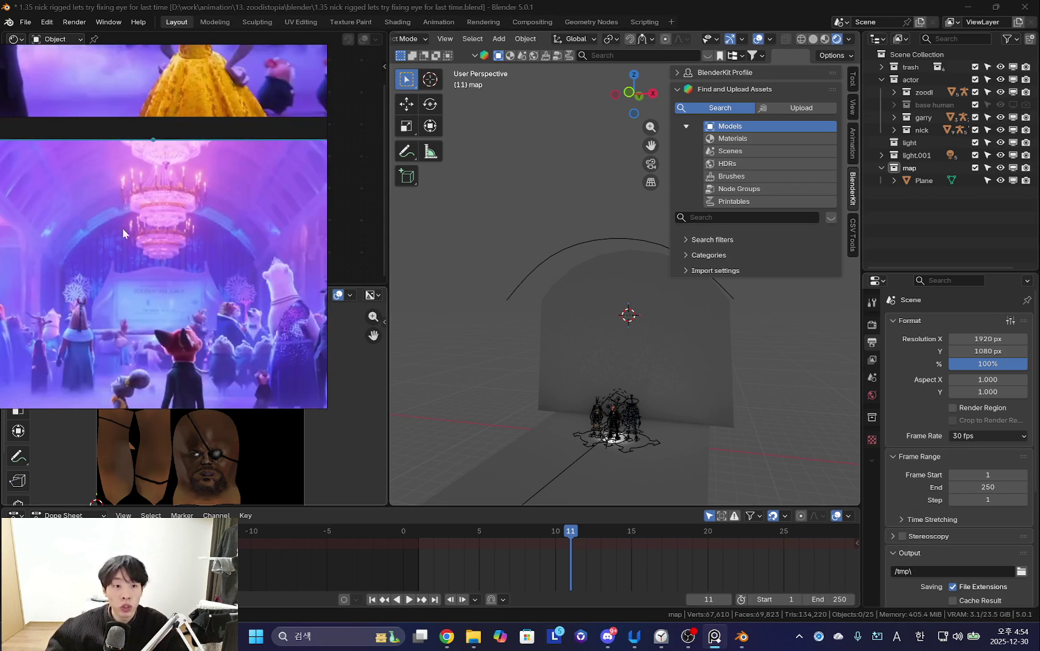
pyautogui.scroll(1, 286, 223)
pyautogui.moveTo(328, 220); pyautogui.dragTo(439, 221)
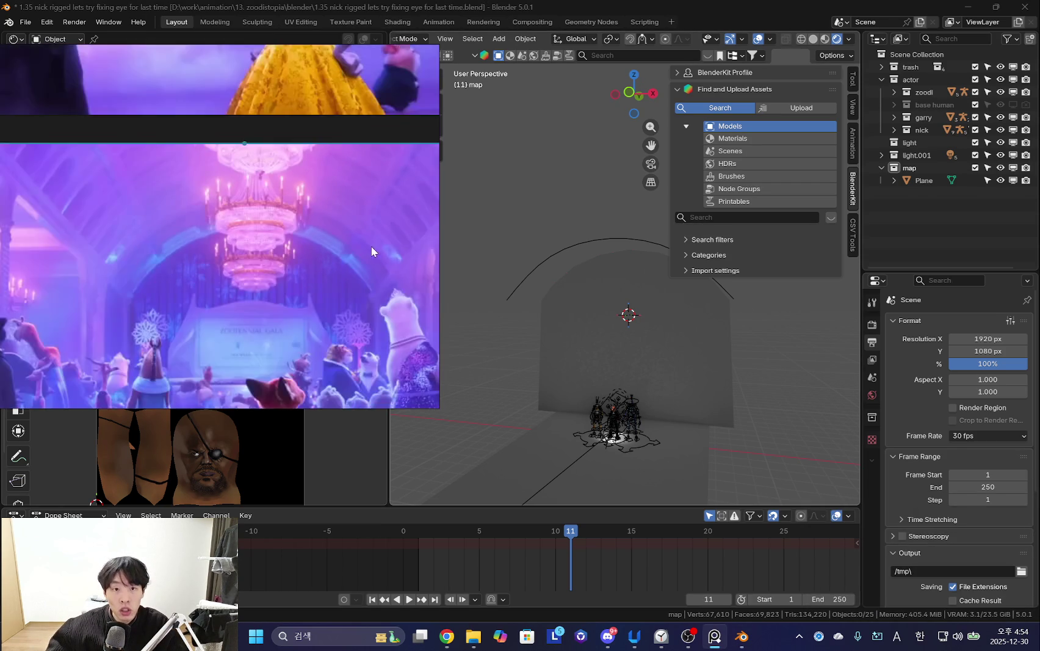
pyautogui.scroll(2, 606, 327)
pyautogui.scroll(1, 603, 352)
pyautogui.moveTo(569, 221); pyautogui.dragTo(568, 252, button='middle')
pyautogui.click(568, 252)
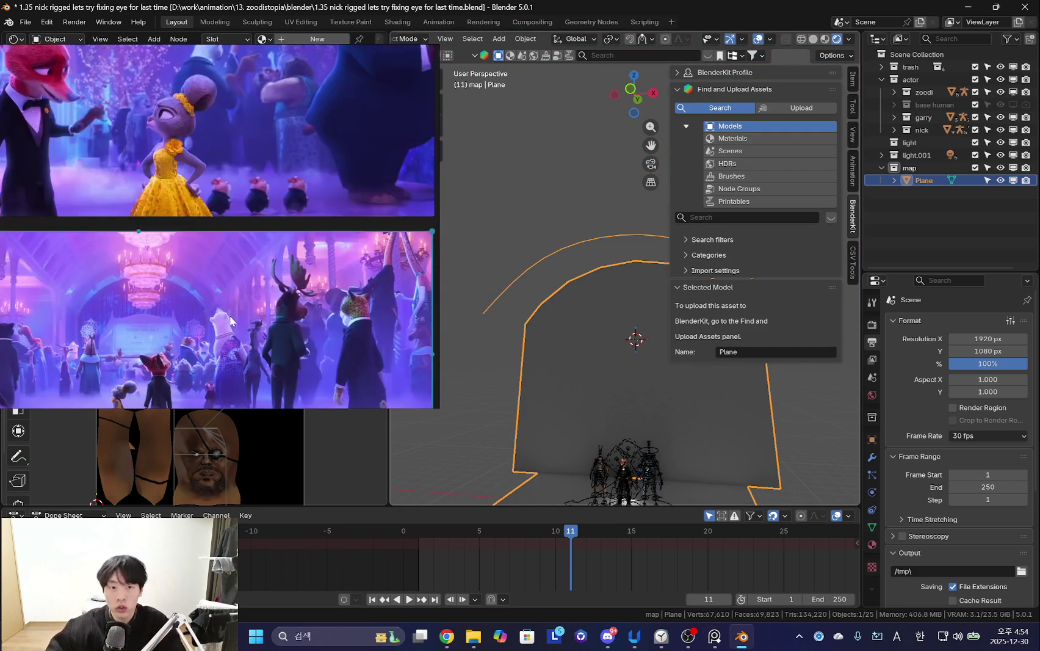
pyautogui.moveTo(592, 353)
pyautogui.mouseDown(button='middle')
pyautogui.moveTo(563, 258)
pyautogui.moveTo(561, 352)
pyautogui.mouseUp(button='middle')
pyautogui.click(538, 243)
pyautogui.click(548, 246)
pyautogui.moveTo(548, 246)
pyautogui.mouseDown(button='middle')
pyautogui.moveTo(551, 299)
pyautogui.moveTo(571, 284)
pyautogui.mouseUp(button='middle')
# Separate the linked arch curve into its own object, Plane.001, and select it.
pyautogui.press('Tab')
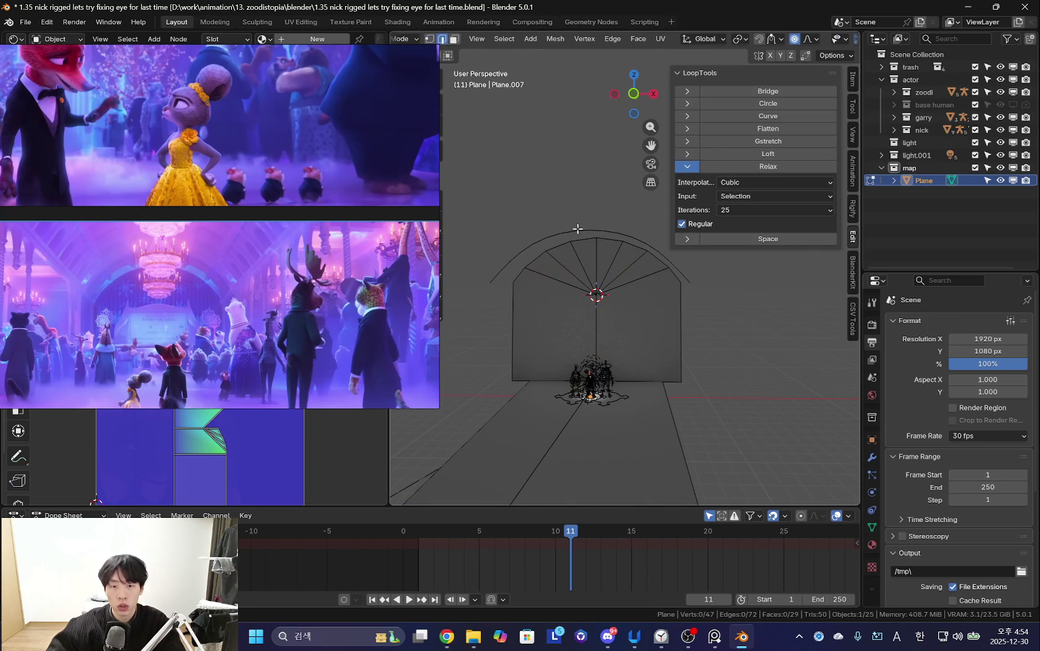
pyautogui.press('l')
pyautogui.press('p')
pyautogui.click(578, 233)
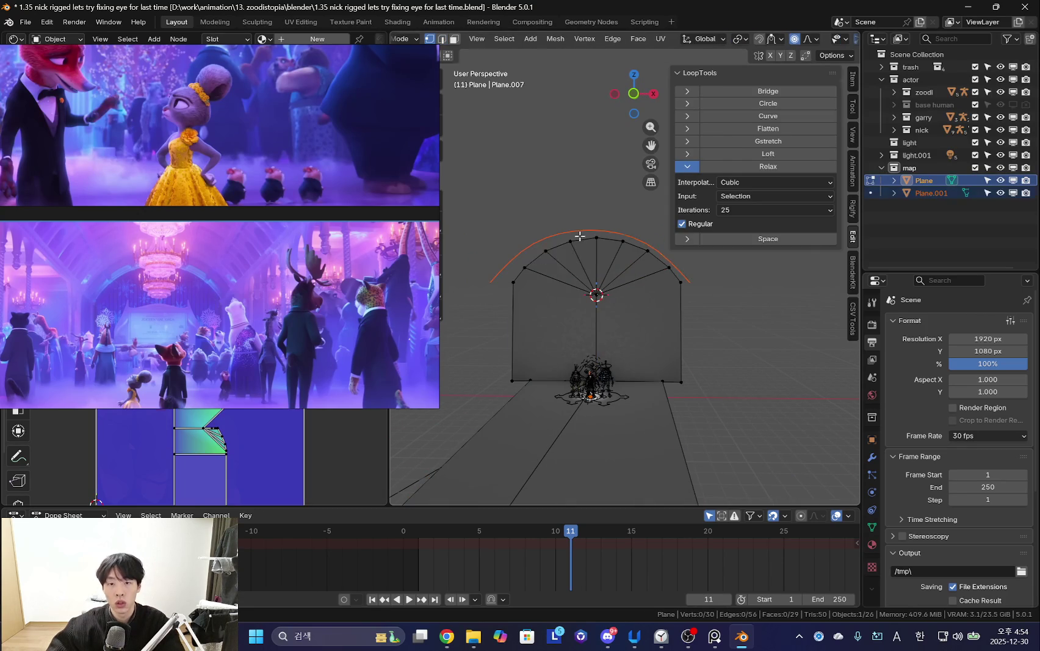
pyautogui.press('Tab')
pyautogui.click(624, 268)
pyautogui.moveTo(624, 268)
pyautogui.mouseDown(button='middle')
pyautogui.moveTo(529, 267)
pyautogui.moveTo(556, 319)
pyautogui.mouseUp(button='middle')
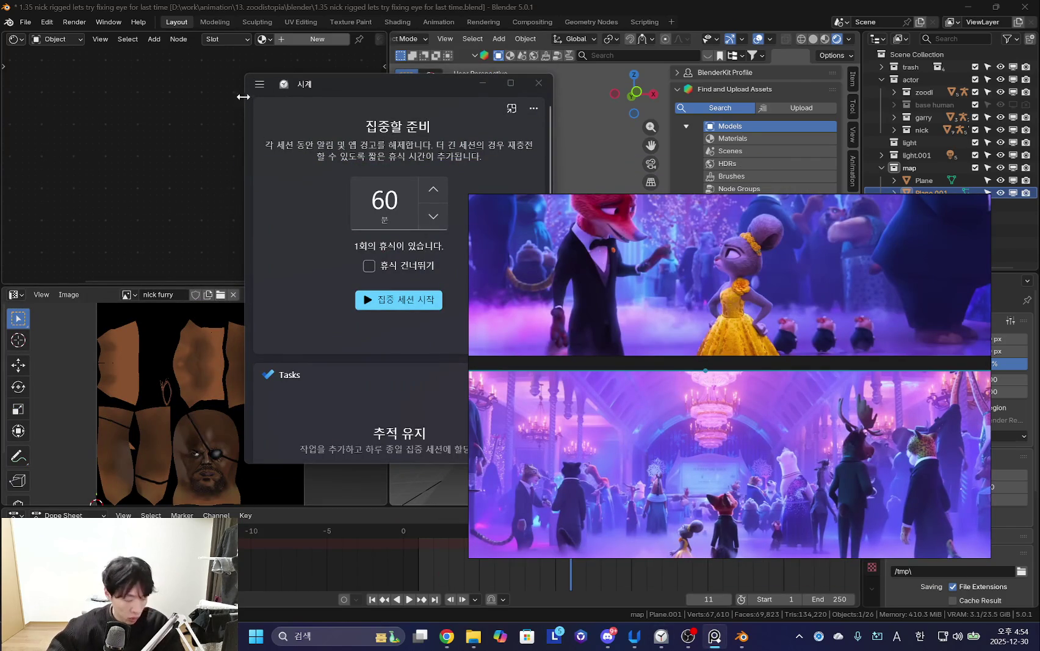
# In Clock, go to the Timers page and start the 5-minute timer.
pyautogui.moveTo(241, 98); pyautogui.dragTo(100, 97)
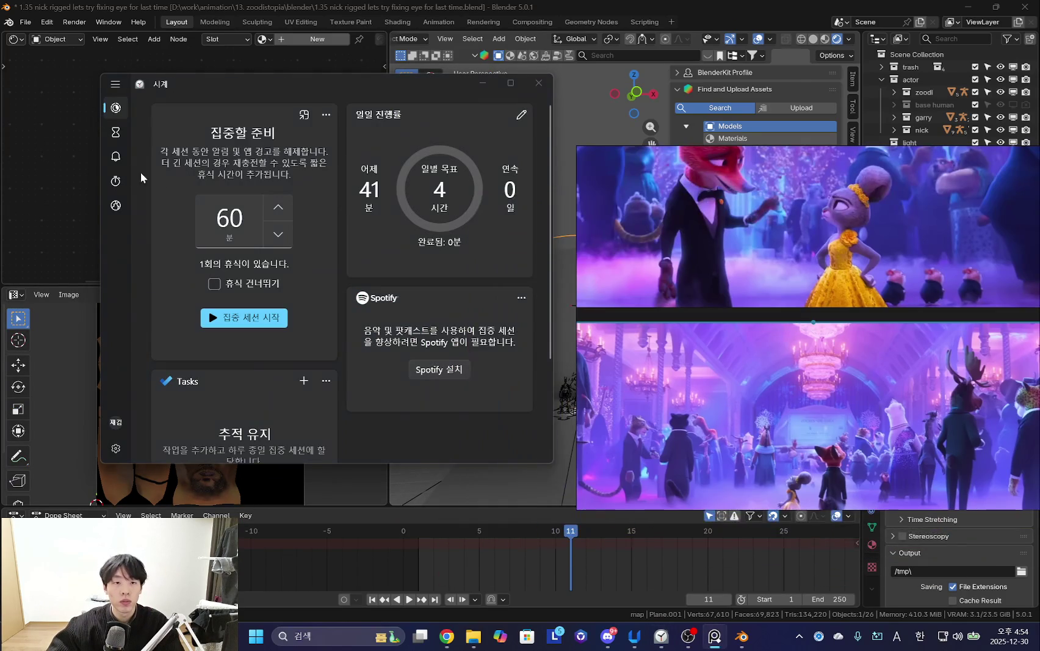
pyautogui.click(241, 318)
pyautogui.click(251, 306)
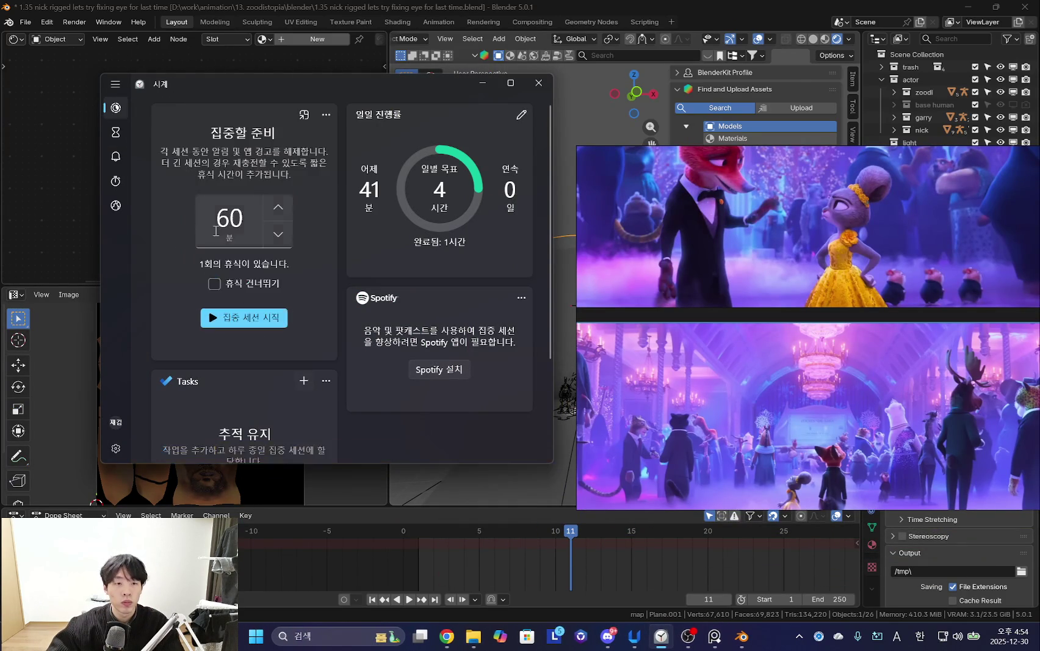
pyautogui.click(115, 132)
pyautogui.moveTo(302, 84); pyautogui.dragTo(233, 65)
pyautogui.scroll(-2, 356, 261)
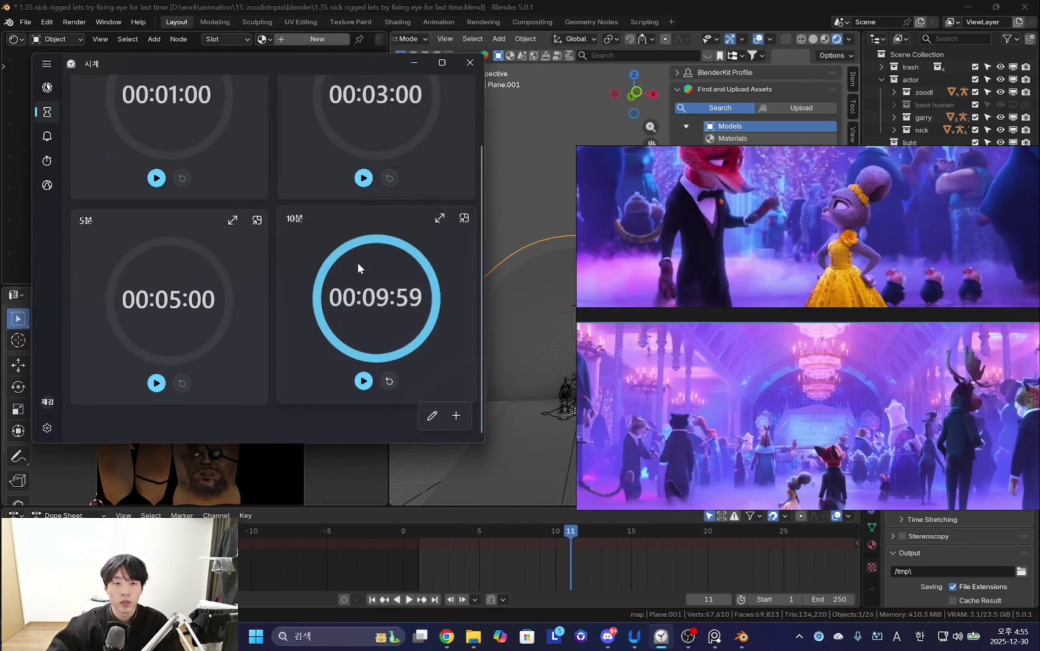
pyautogui.click(156, 384)
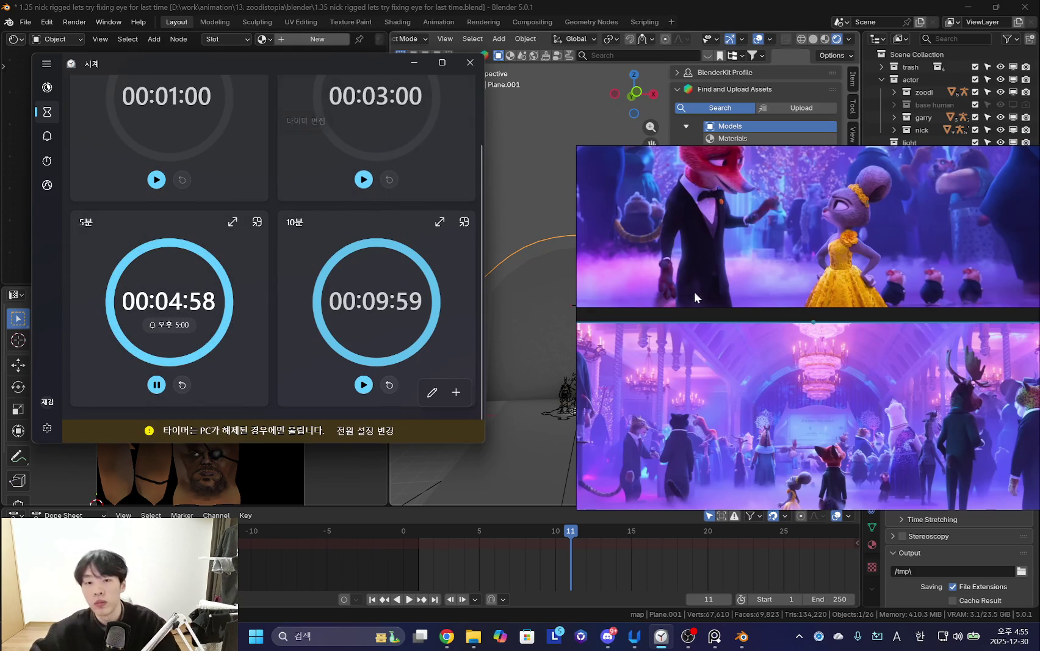
# Move the reference video aside, return to Blender and hide the viewport sidebar.
pyautogui.moveTo(625, 396); pyautogui.dragTo(809, 298)
pyautogui.click(566, 382)
pyautogui.scroll(5, 567, 383)
pyautogui.scroll(2, 588, 366)
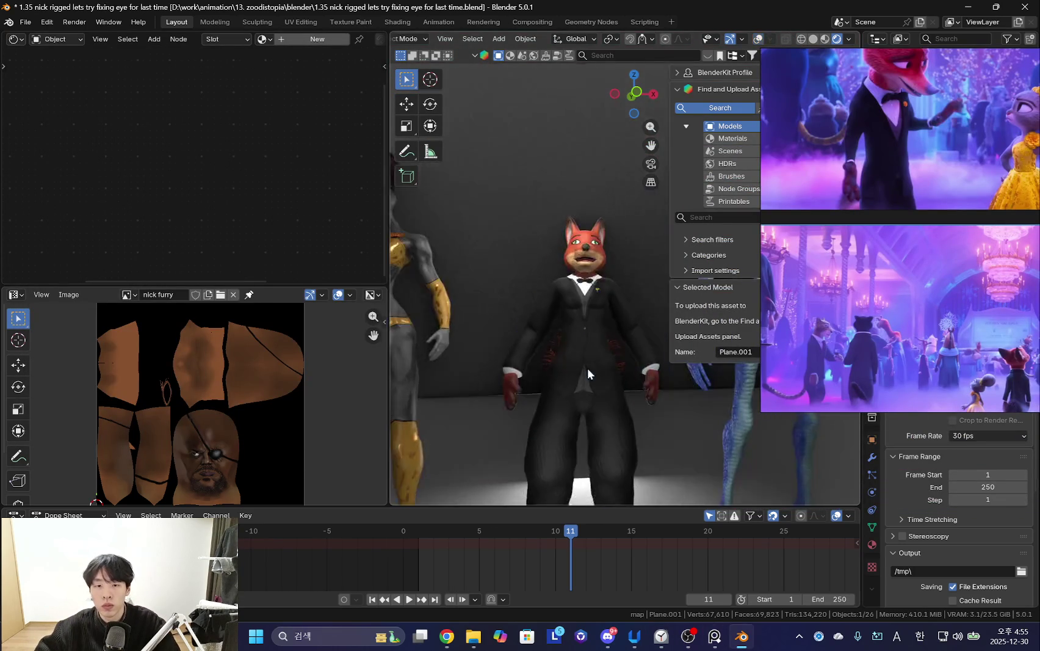
pyautogui.scroll(-5, 578, 378)
pyautogui.press('n')
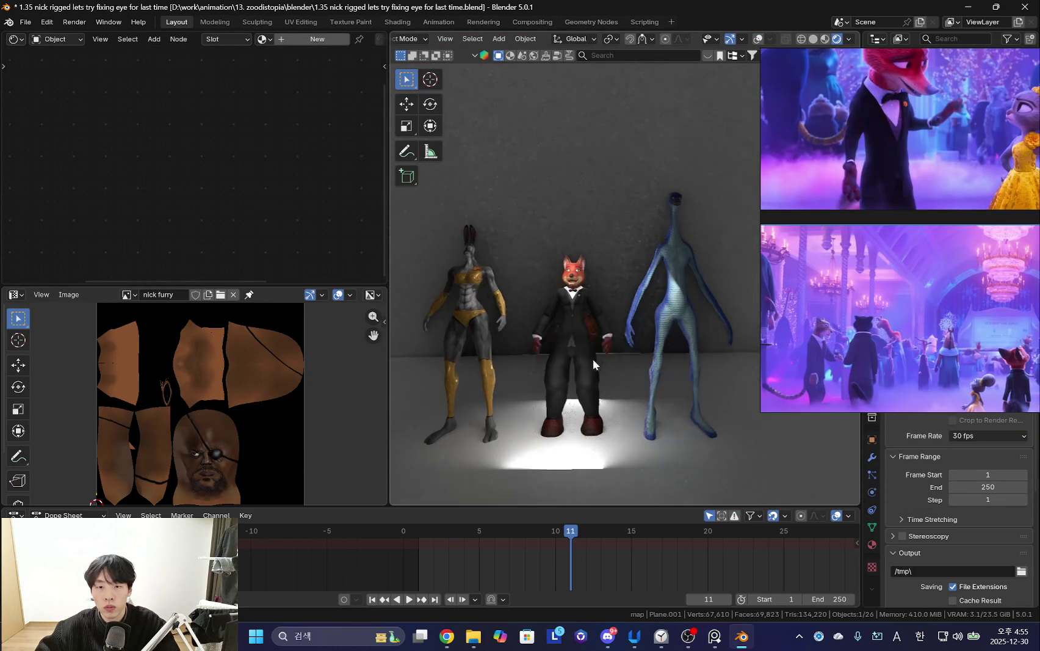
# Move the Clock window into the screen corner and expand the 5-minute timer.
pyautogui.click(742, 636)
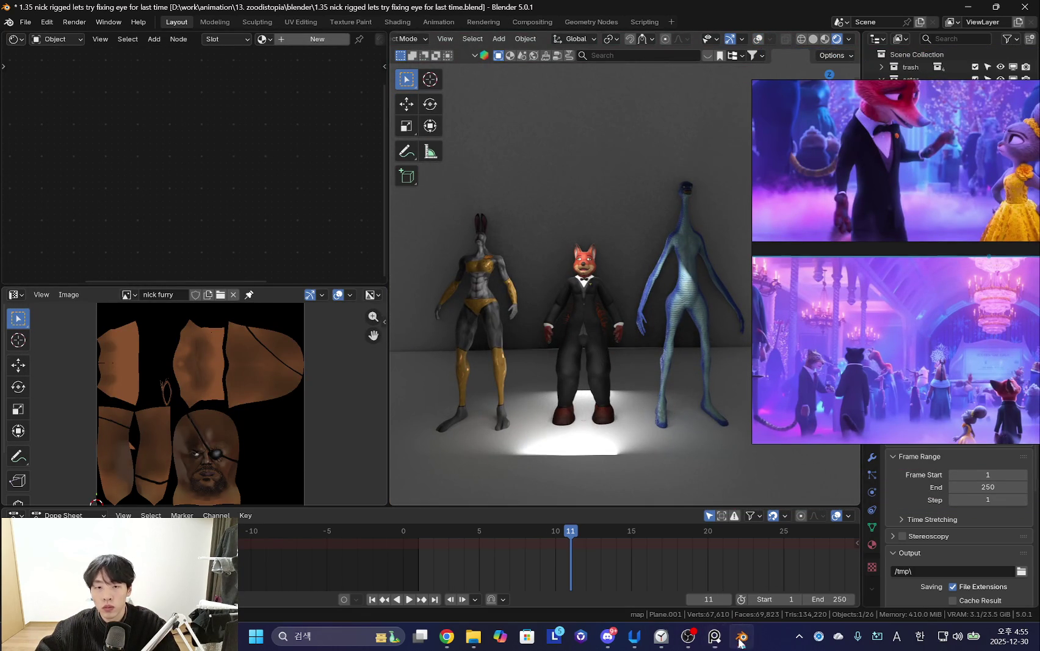
pyautogui.click(661, 636)
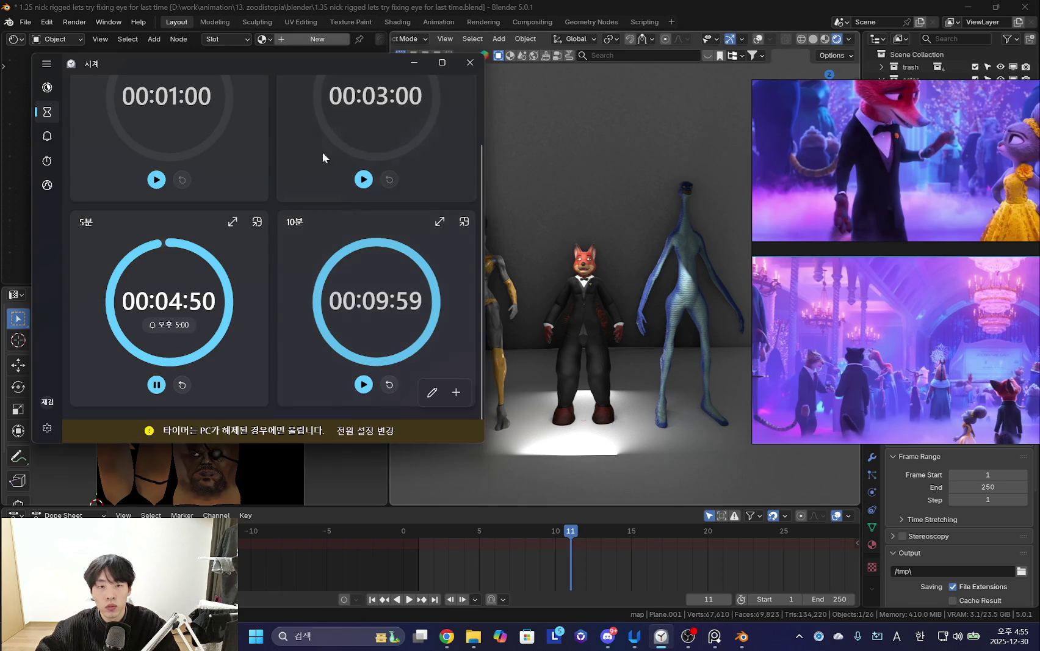
pyautogui.moveTo(290, 65); pyautogui.dragTo(212, 51)
pyautogui.click(148, 208)
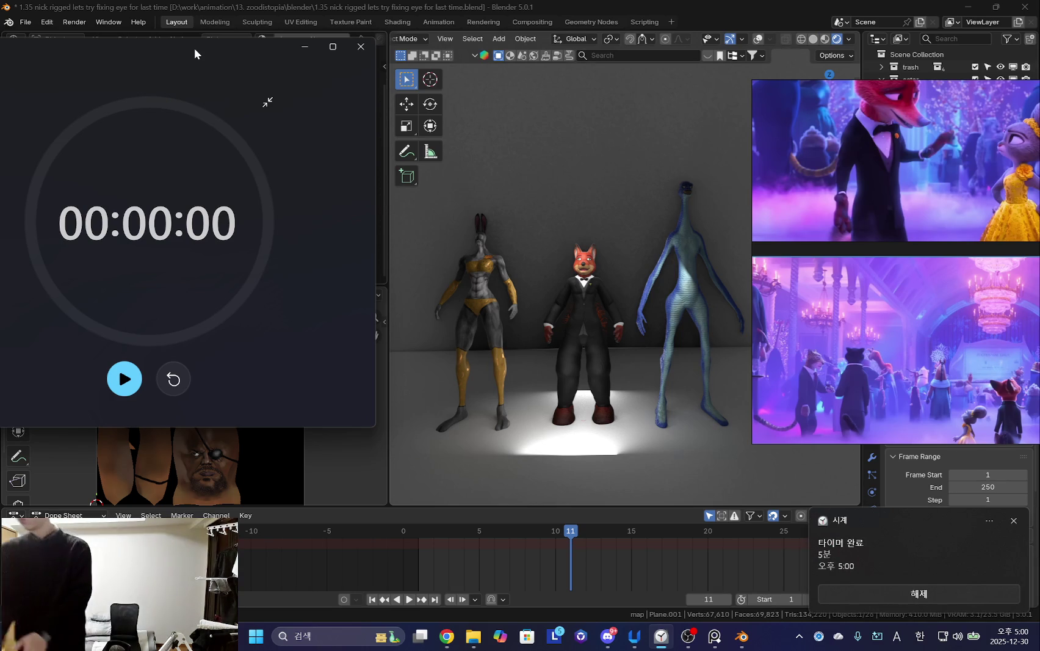
# Dismiss the timer-finished alert and start a Clock focus session.
pyautogui.click(929, 594)
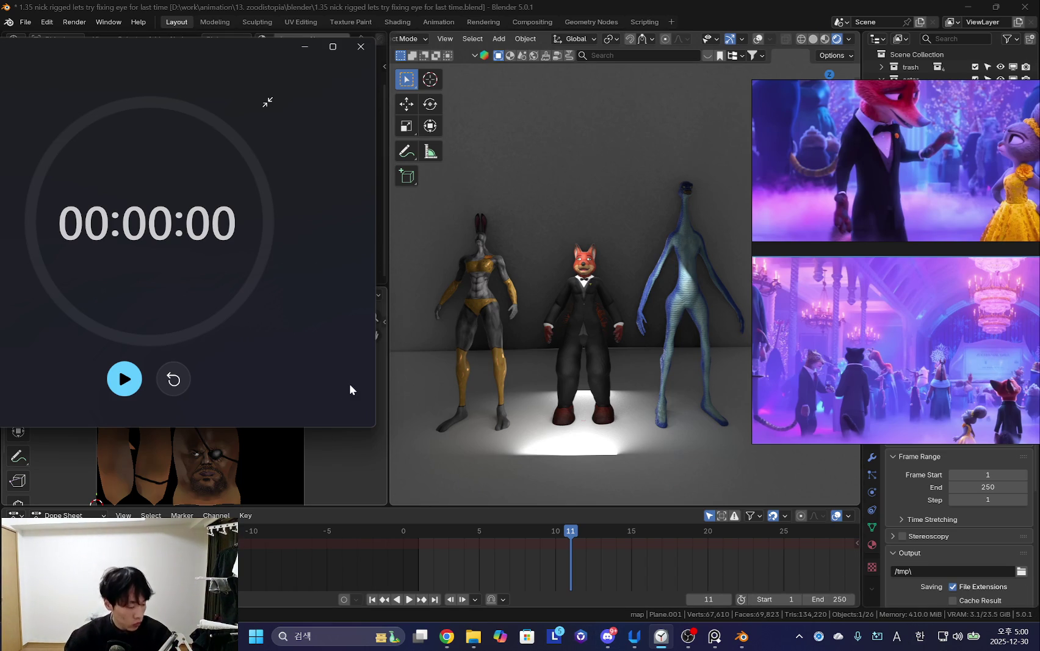
pyautogui.click(331, 103)
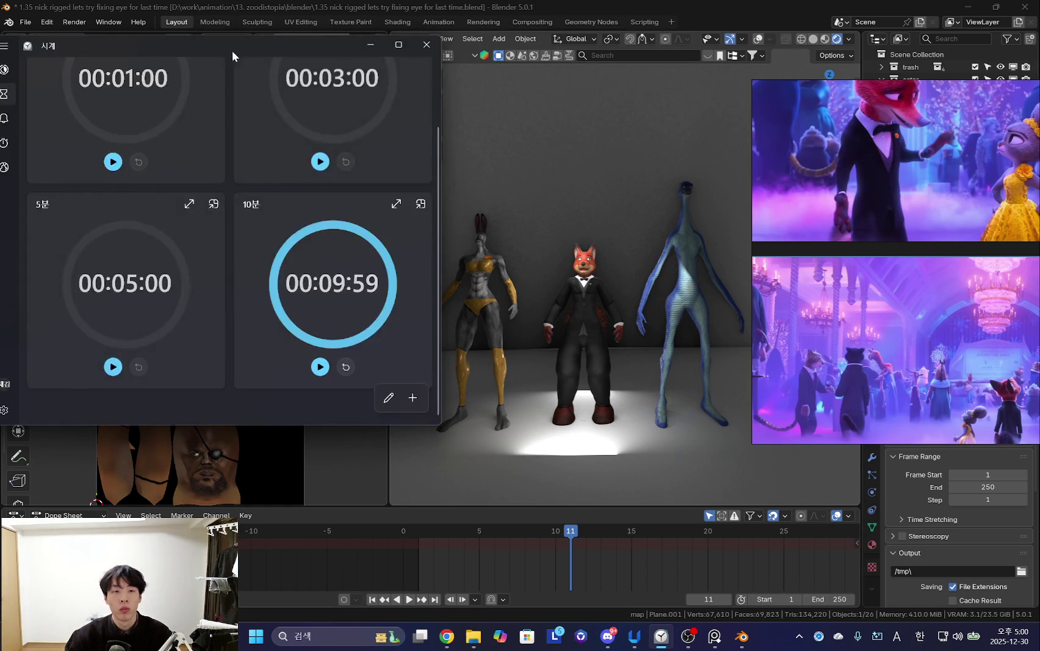
pyautogui.click(60, 78)
pyautogui.click(188, 285)
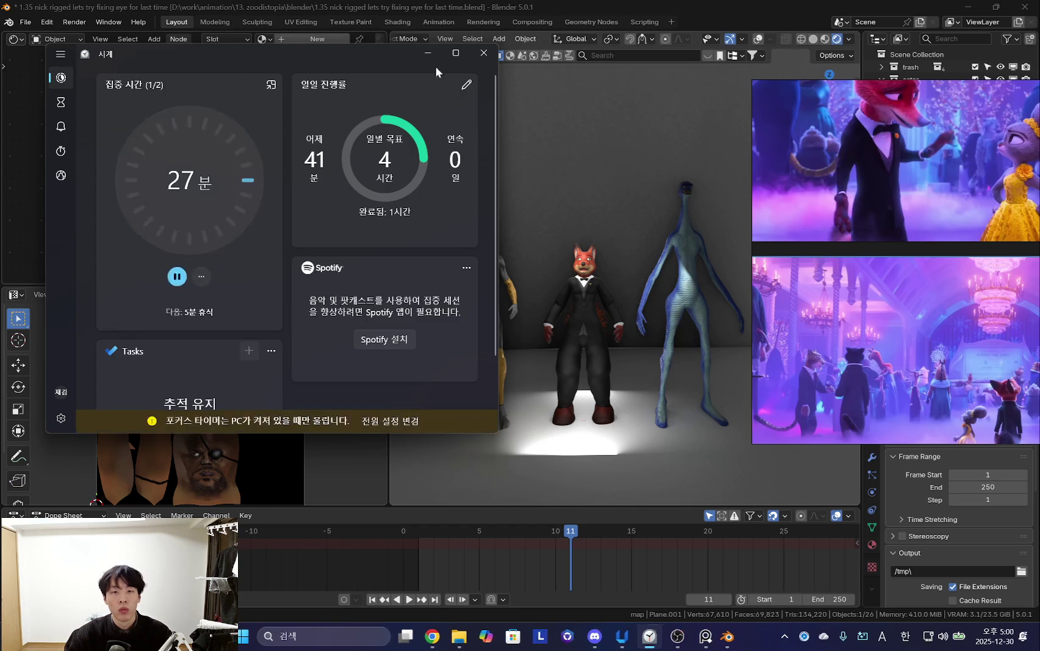
# Back in Blender, widen the 3D viewport and turn the overlays back on.
pyautogui.click(637, 245)
pyautogui.scroll(2, 602, 328)
pyautogui.moveTo(389, 236); pyautogui.dragTo(252, 236)
pyautogui.scroll(-4, 546, 311)
pyautogui.hotkey('shift', 'alt', 'z')
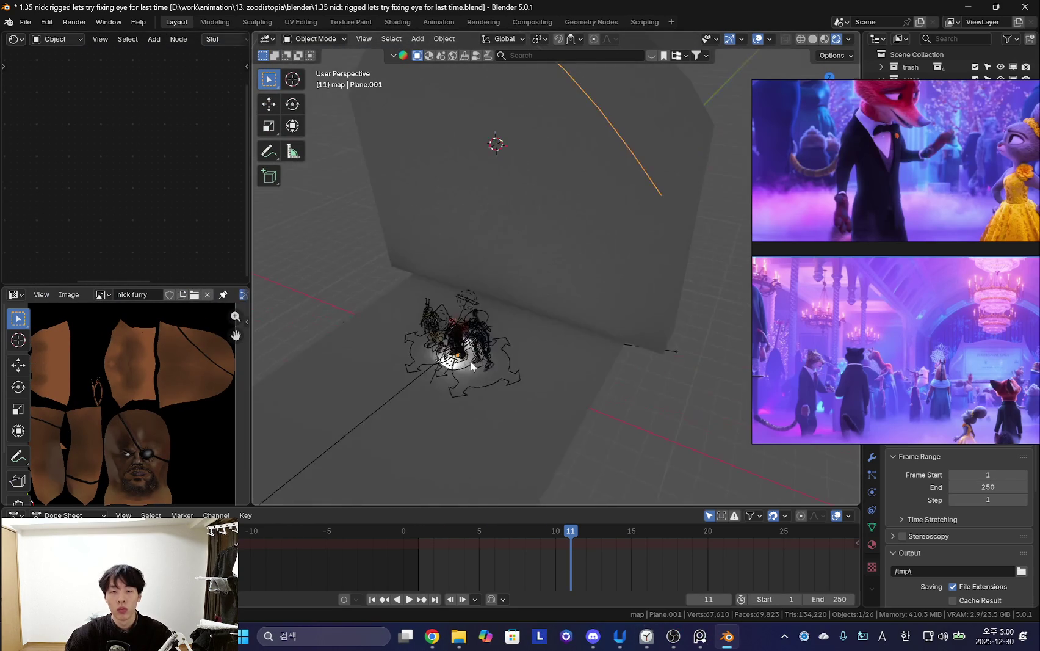
# Move the reference video mostly out of view and orbit the scene to a tilted angle.
pyautogui.moveTo(543, 339); pyautogui.dragTo(545, 305, button='middle')
pyautogui.scroll(3, 744, 345)
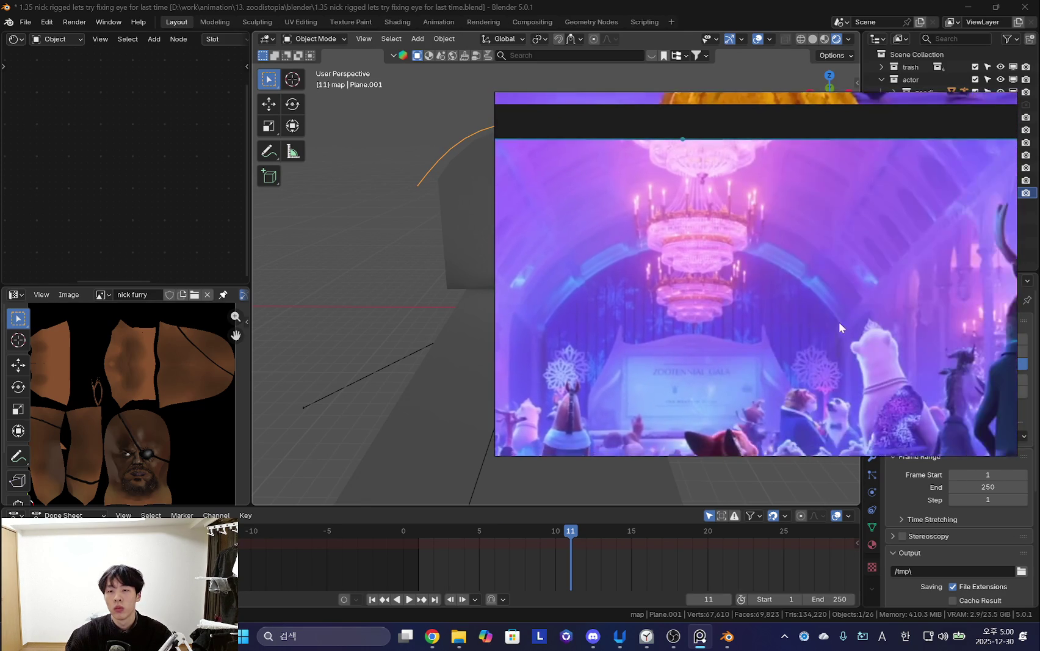
pyautogui.moveTo(731, 345); pyautogui.dragTo(915, 332)
pyautogui.scroll(4, 598, 258)
pyautogui.moveTo(594, 251)
pyautogui.mouseDown(button='middle')
pyautogui.moveTo(602, 273)
pyautogui.moveTo(670, 228)
pyautogui.moveTo(610, 244)
pyautogui.moveTo(638, 241)
pyautogui.moveTo(638, 274)
pyautogui.mouseUp(button='middle')
# Enter Edit Mode on the arch object Plane.001 and bring up the File menu.
pyautogui.press('Tab')
pyautogui.press('Tab')
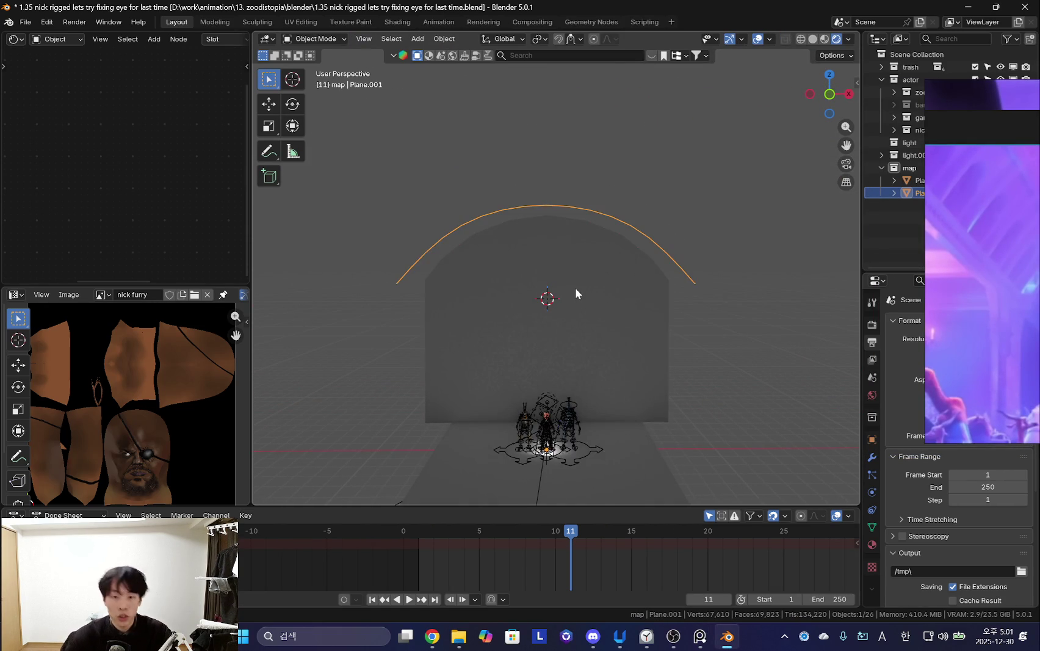
pyautogui.moveTo(576, 293)
pyautogui.mouseDown(button='middle')
pyautogui.moveTo(528, 334)
pyautogui.moveTo(521, 317)
pyautogui.moveTo(583, 309)
pyautogui.moveTo(408, 252)
pyautogui.mouseUp(button='middle')
pyautogui.press('Tab')
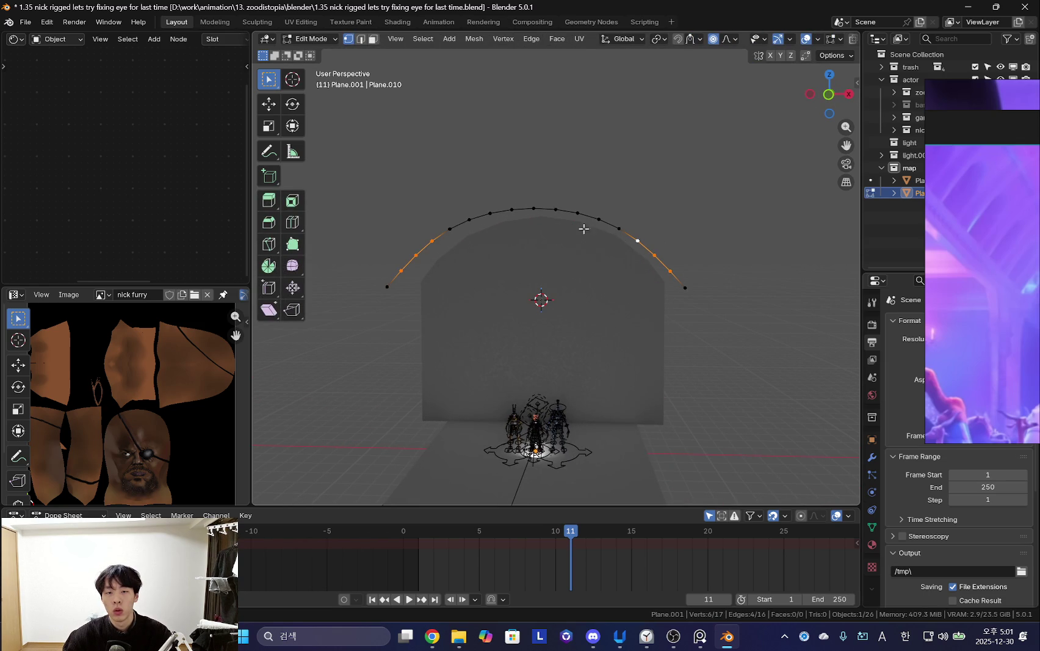
pyautogui.moveTo(490, 236); pyautogui.dragTo(493, 221, button='middle')
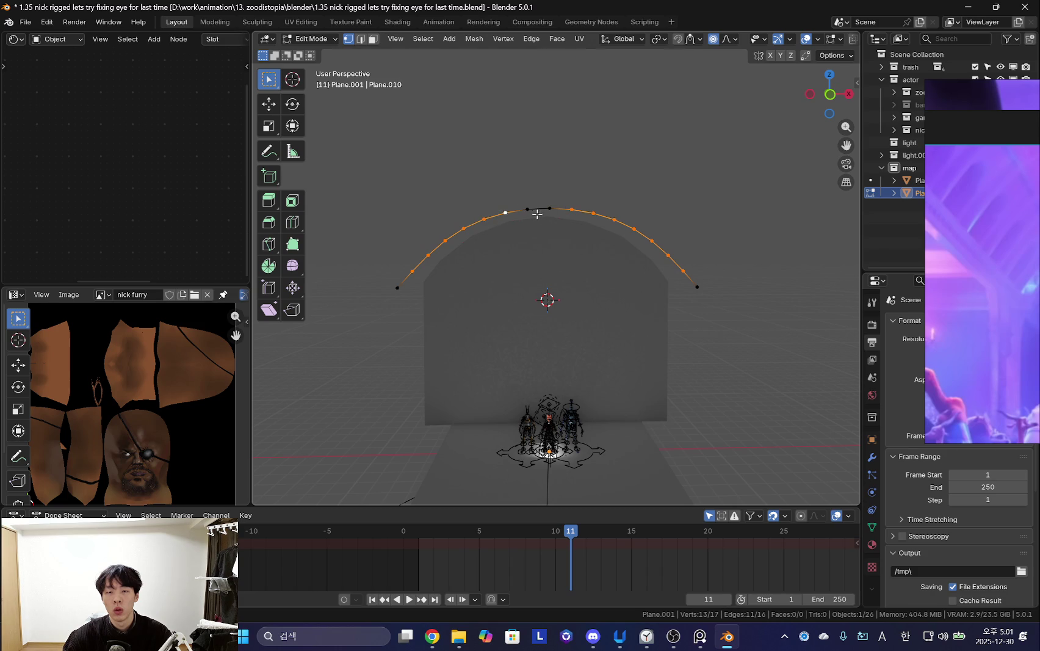
pyautogui.moveTo(539, 250); pyautogui.dragTo(531, 244, button='middle')
pyautogui.click(28, 22)
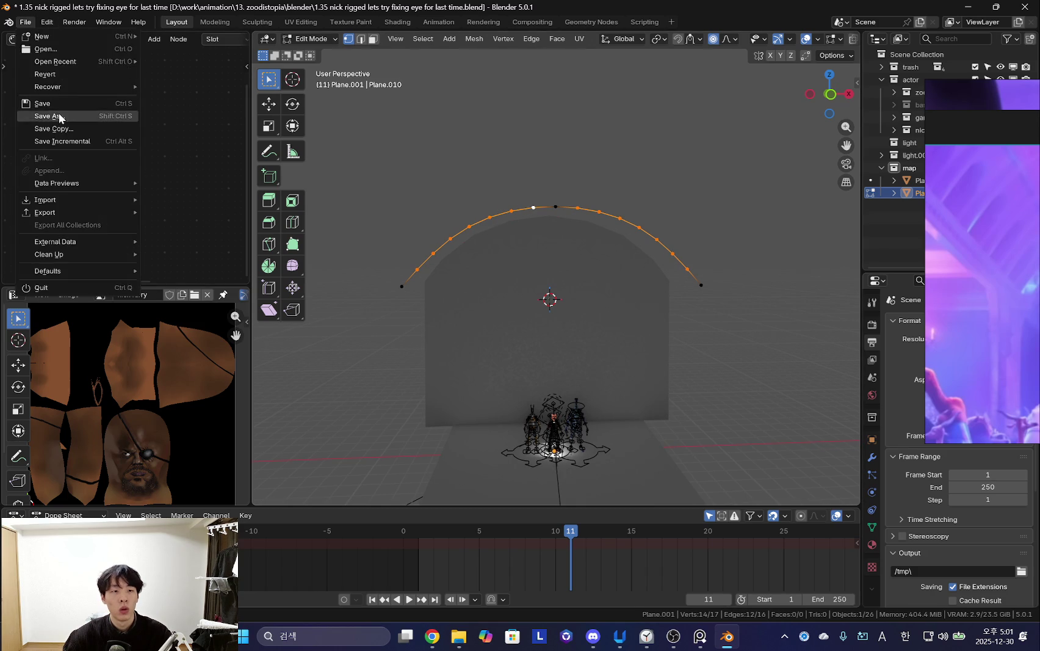
# Save as '1.36 how to make arch easy' and reduce Plane.001 to a three-vertex peaked line.
pyautogui.click(61, 118)
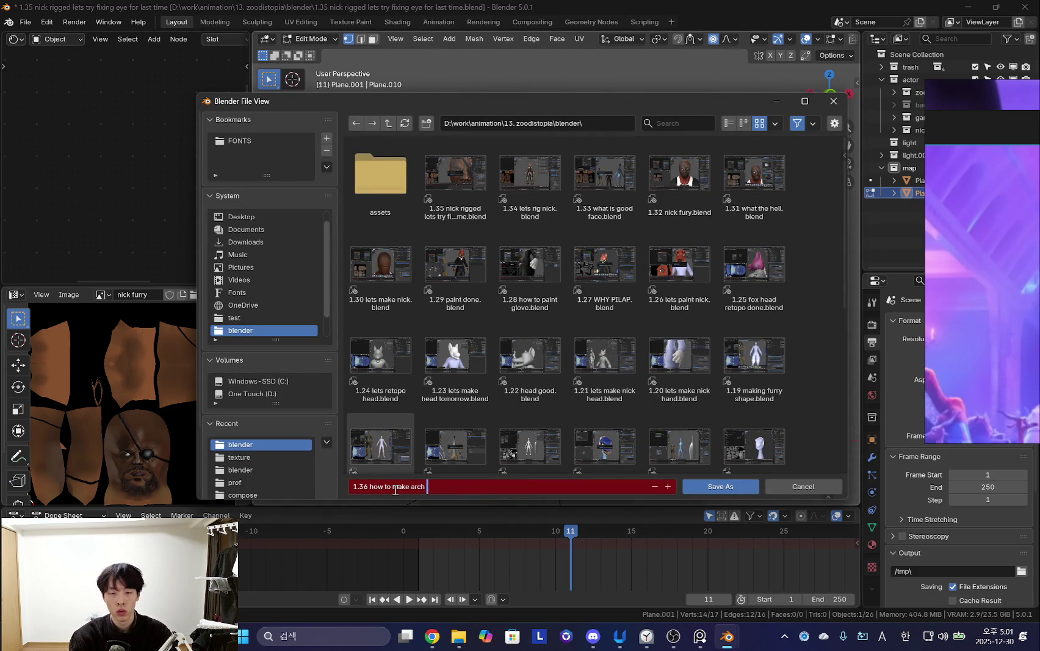
pyautogui.write('1.36 how to make arch easy.blend')
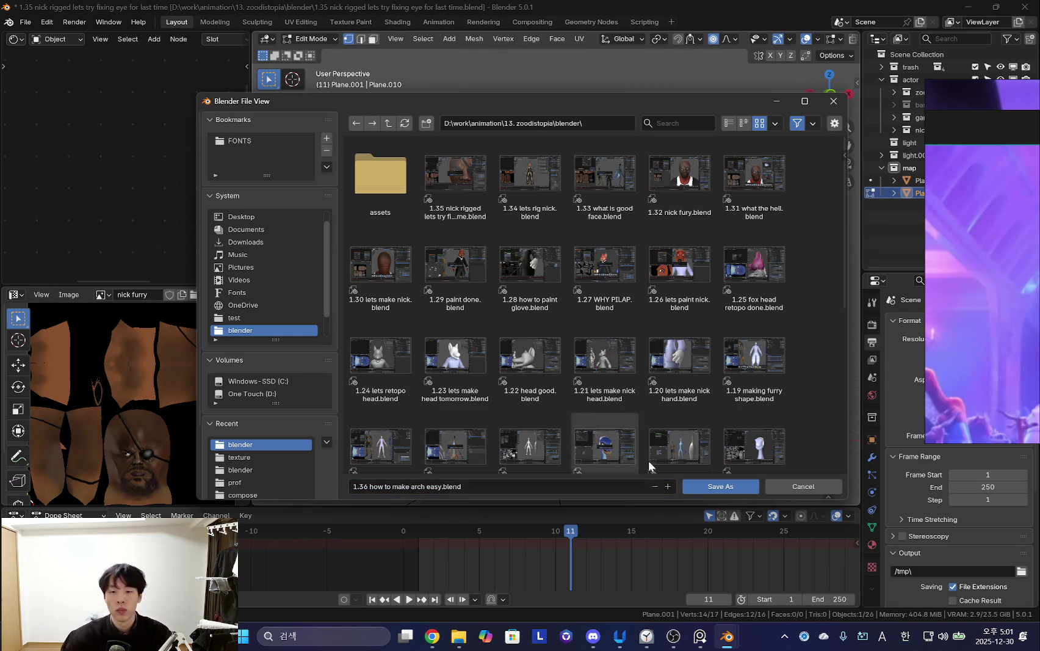
pyautogui.press('Return')
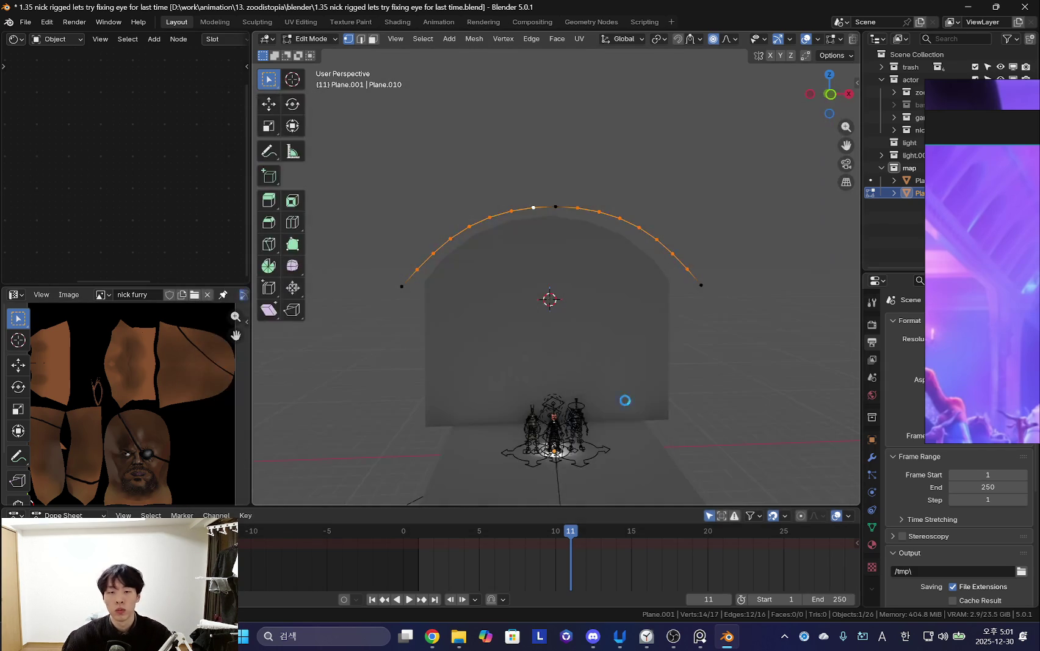
pyautogui.press('x')
pyautogui.click(631, 274)
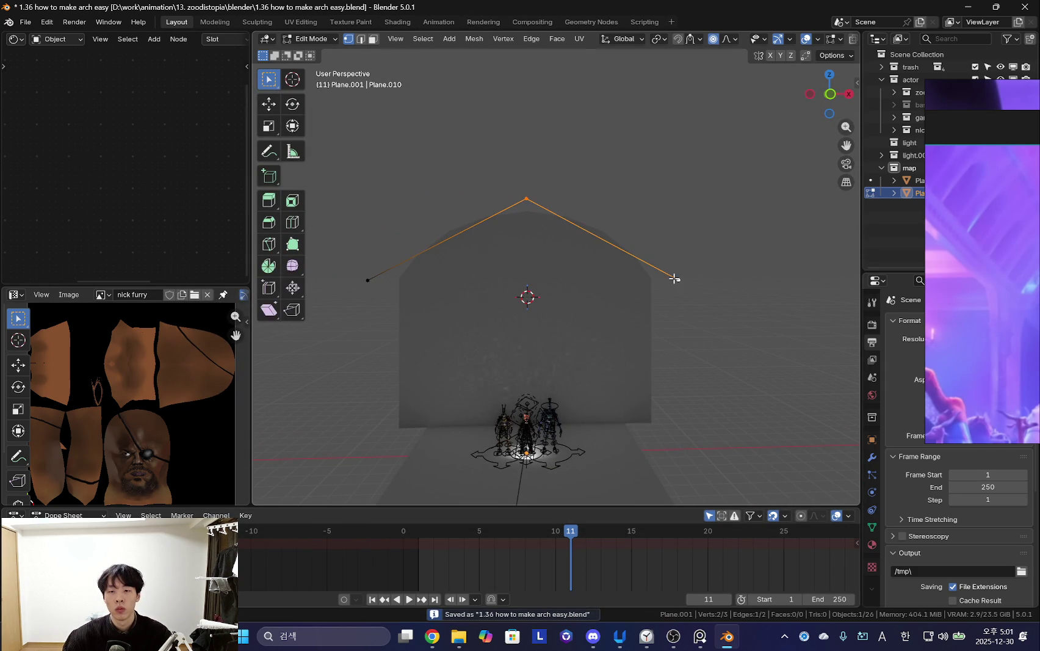
pyautogui.press('f')
pyautogui.press('Tab')
pyautogui.click(872, 458)
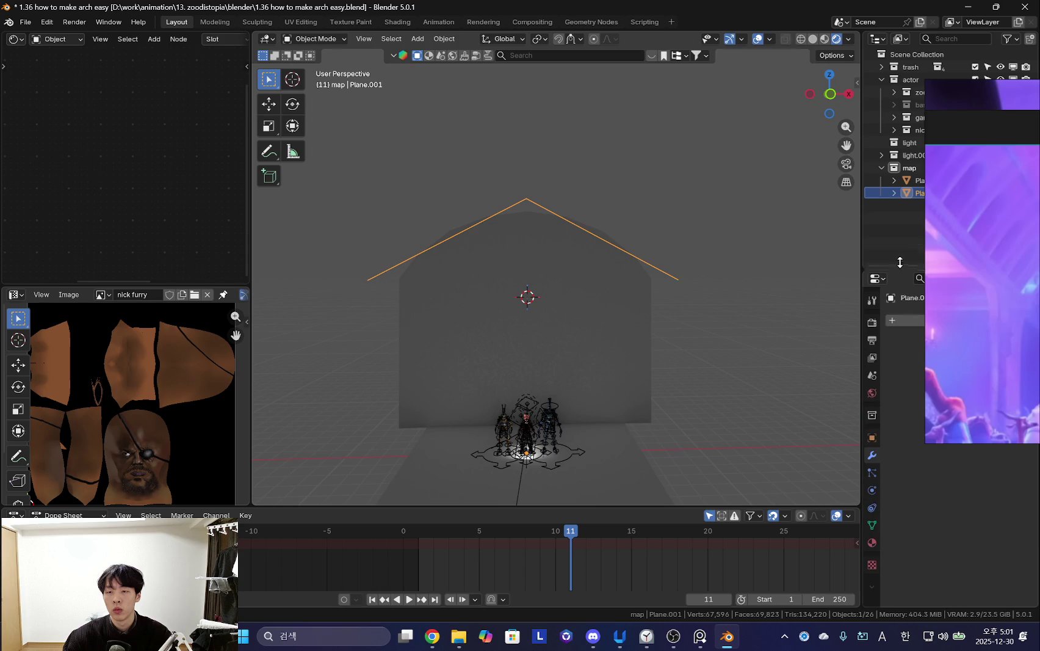
# Add a Subdivision Surface modifier to the five-point line.
pyautogui.moveTo(899, 270); pyautogui.dragTo(900, 229)
pyautogui.click(941, 278)
pyautogui.write('s')
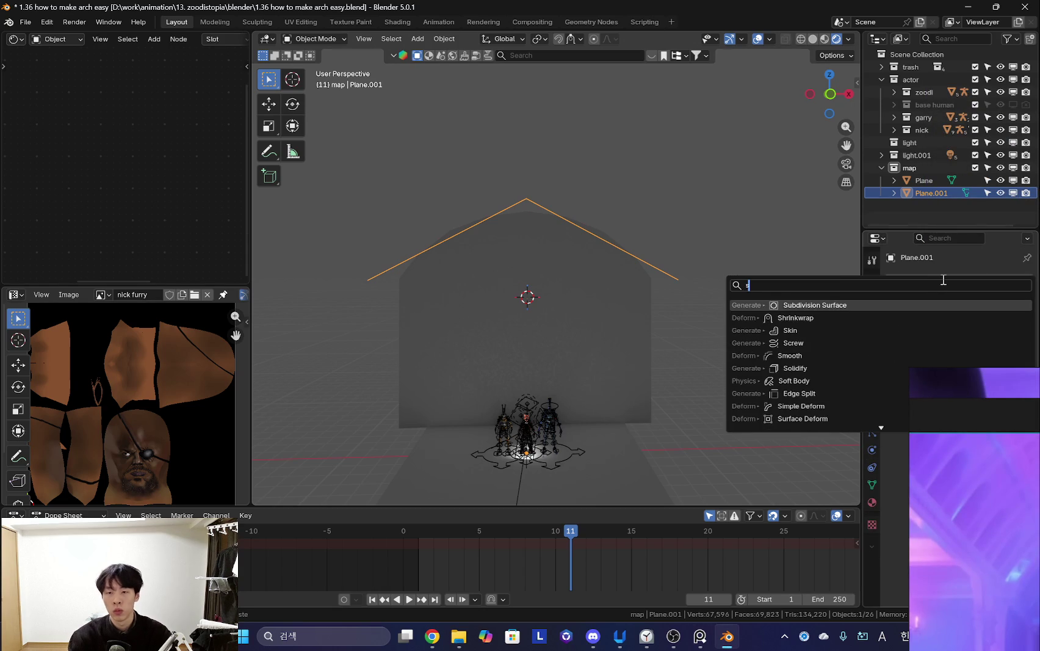
pyautogui.press('Return')
pyautogui.keyDown('shift'); pyautogui.moveTo(801, 276); pyautogui.dragTo(792, 287, button='middle'); pyautogui.keyUp('shift')
# In Edit Mode, raise the line's apex point along Z.
pyautogui.press('Tab')
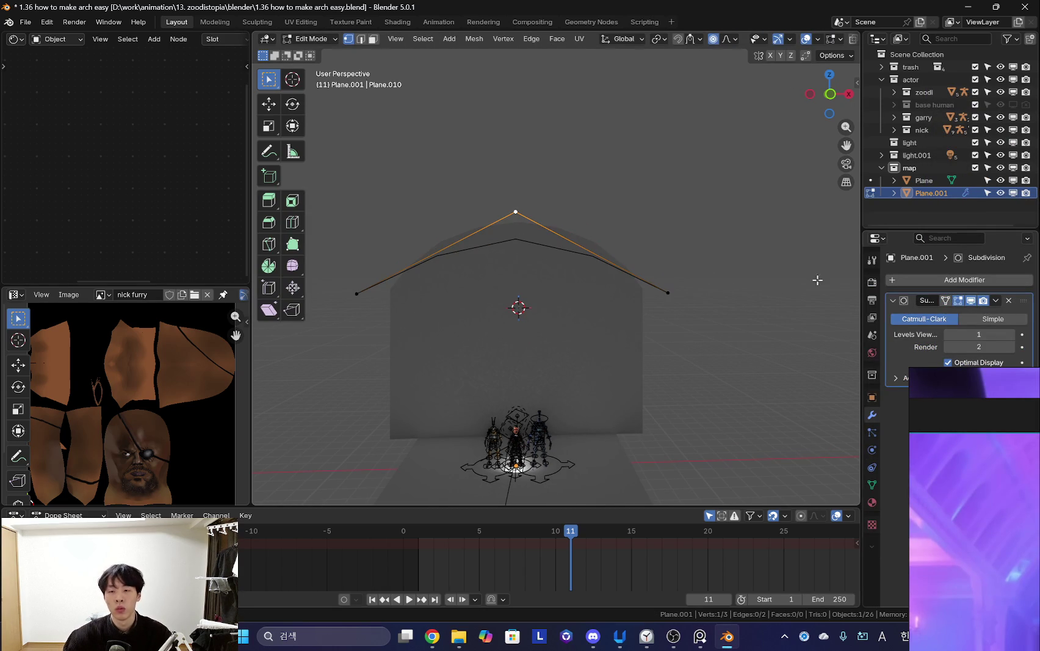
pyautogui.press('g')
pyautogui.press('z')
pyautogui.click(579, 250)
pyautogui.hotkey('ctrl', 'z')
pyautogui.moveTo(593, 263)
pyautogui.mouseDown(button='middle')
pyautogui.moveTo(608, 320)
pyautogui.moveTo(579, 279)
pyautogui.moveTo(572, 292)
pyautogui.mouseUp(button='middle')
pyautogui.press('g')
pyautogui.press('z')
pyautogui.click(579, 279)
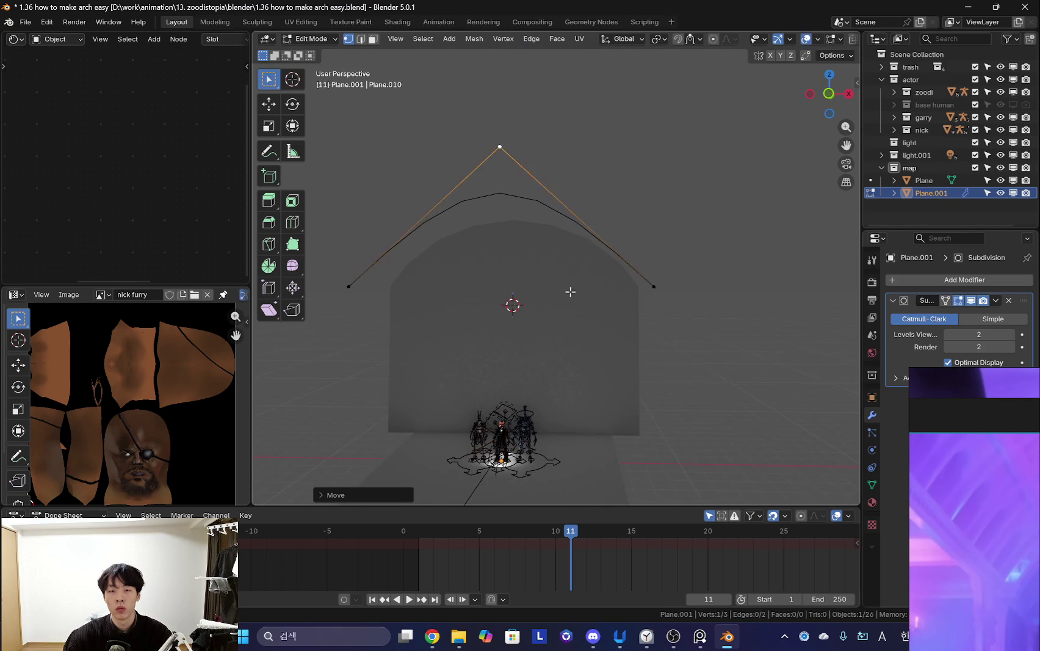
# Subdivide the line and scale the two new side points outward along X.
pyautogui.press('a')
pyautogui.moveTo(652, 289); pyautogui.dragTo(696, 287, button='middle')
pyautogui.rightClick(536, 214)
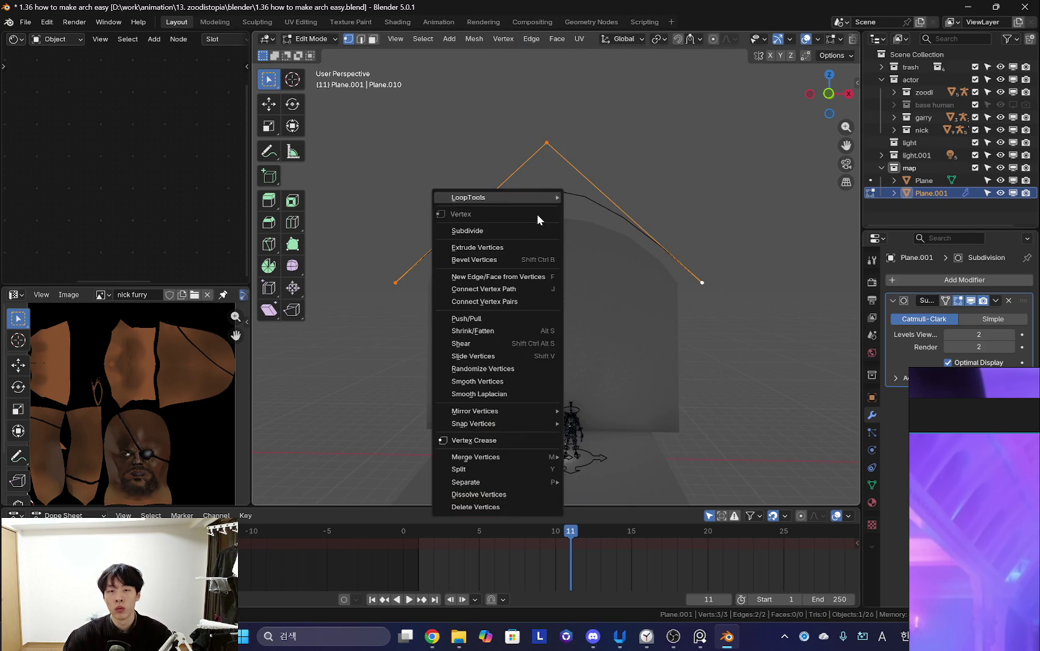
pyautogui.click(511, 229)
pyautogui.press('s')
pyautogui.press('x')
pyautogui.click(701, 247)
pyautogui.press('s')
pyautogui.click(704, 267)
pyautogui.moveTo(704, 266); pyautogui.dragTo(714, 265, button='middle')
pyautogui.press('s')
# Raise the apex point again along Z to round out the arch.
pyautogui.click(719, 263)
pyautogui.click(576, 143)
pyautogui.press('g')
pyautogui.press('z')
pyautogui.click(577, 147)
pyautogui.moveTo(586, 293); pyautogui.dragTo(631, 316, button='middle')
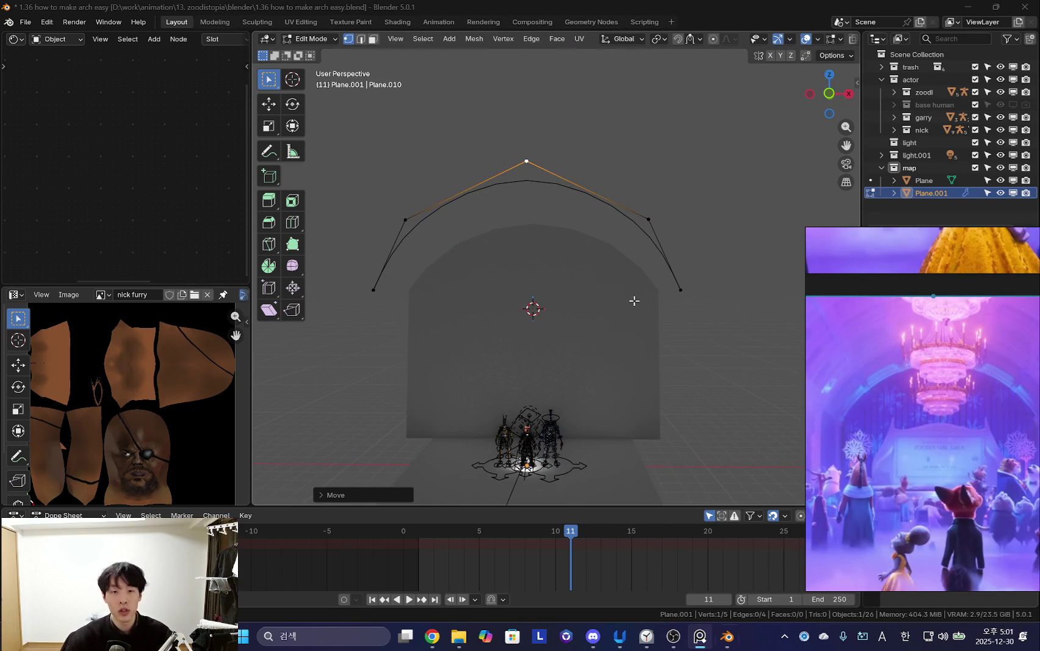
pyautogui.scroll(-2, 589, 269)
pyautogui.moveTo(590, 269)
pyautogui.mouseDown(button='middle')
pyautogui.moveTo(587, 286)
pyautogui.moveTo(588, 260)
pyautogui.mouseUp(button='middle')
pyautogui.scroll(2, 571, 260)
# Apply the Subdivision modifier, baking a smooth 17-vertex arch curve.
pyautogui.press('Tab')
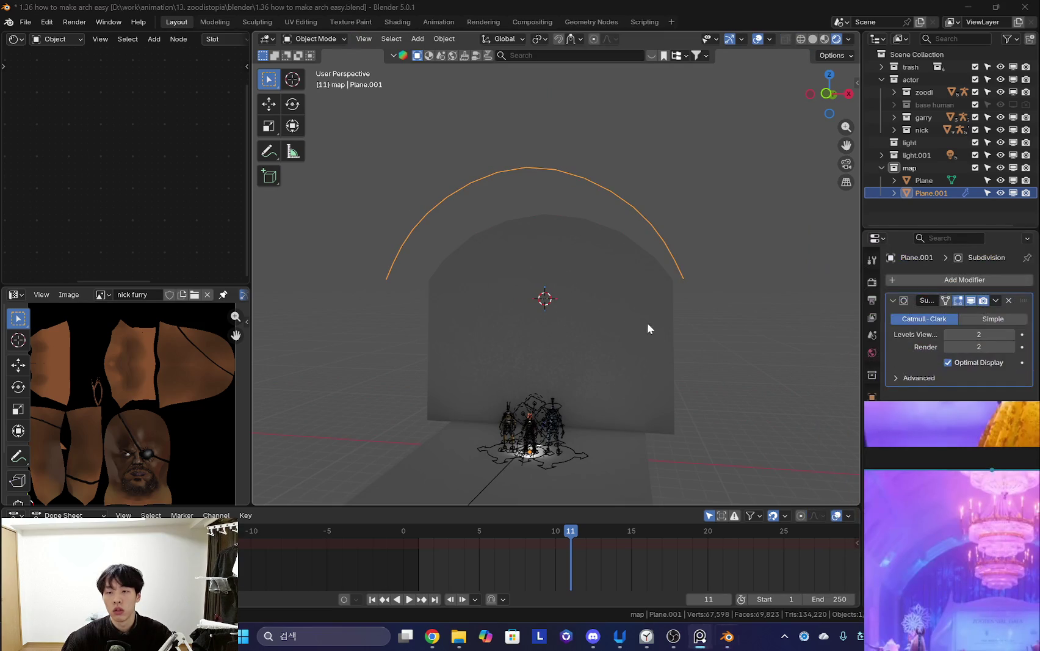
pyautogui.scroll(-2, 647, 327)
pyautogui.click(999, 305)
pyautogui.click(942, 311)
pyautogui.press('Tab')
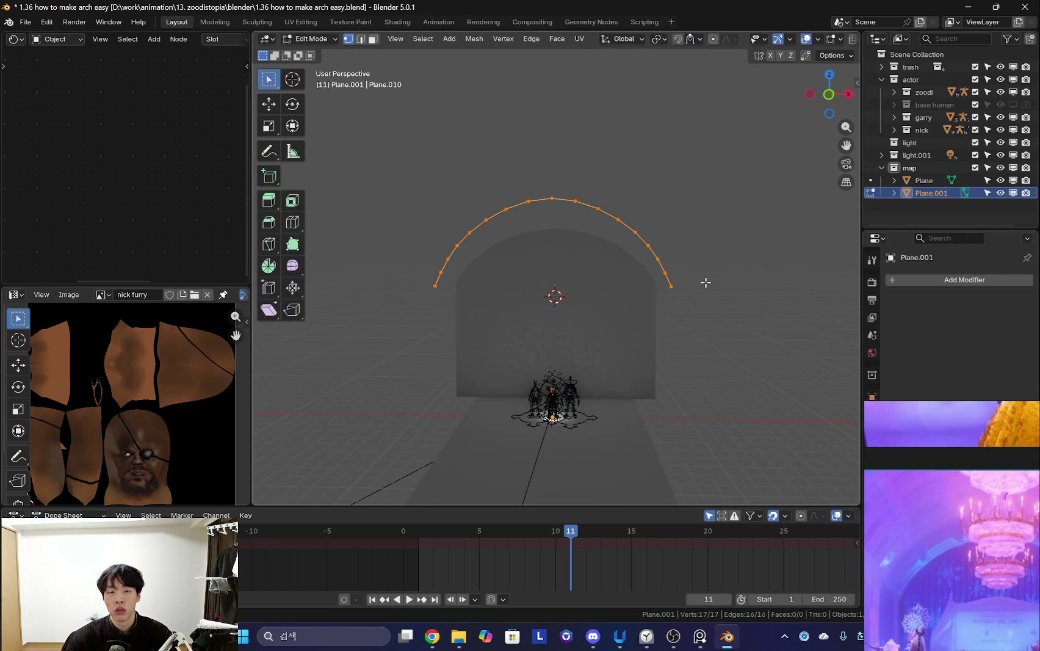
pyautogui.click(696, 274)
pyautogui.moveTo(649, 280)
pyautogui.mouseDown(button='middle')
pyautogui.moveTo(612, 316)
pyautogui.moveTo(666, 304)
pyautogui.moveTo(597, 316)
pyautogui.mouseUp(button='middle')
pyautogui.press('Tab')
pyautogui.moveTo(771, 239)
pyautogui.mouseDown(button='middle')
pyautogui.moveTo(557, 307)
pyautogui.moveTo(494, 271)
pyautogui.moveTo(536, 329)
pyautogui.moveTo(525, 243)
pyautogui.mouseUp(button='middle')
pyautogui.hotkey('shift', 'a')
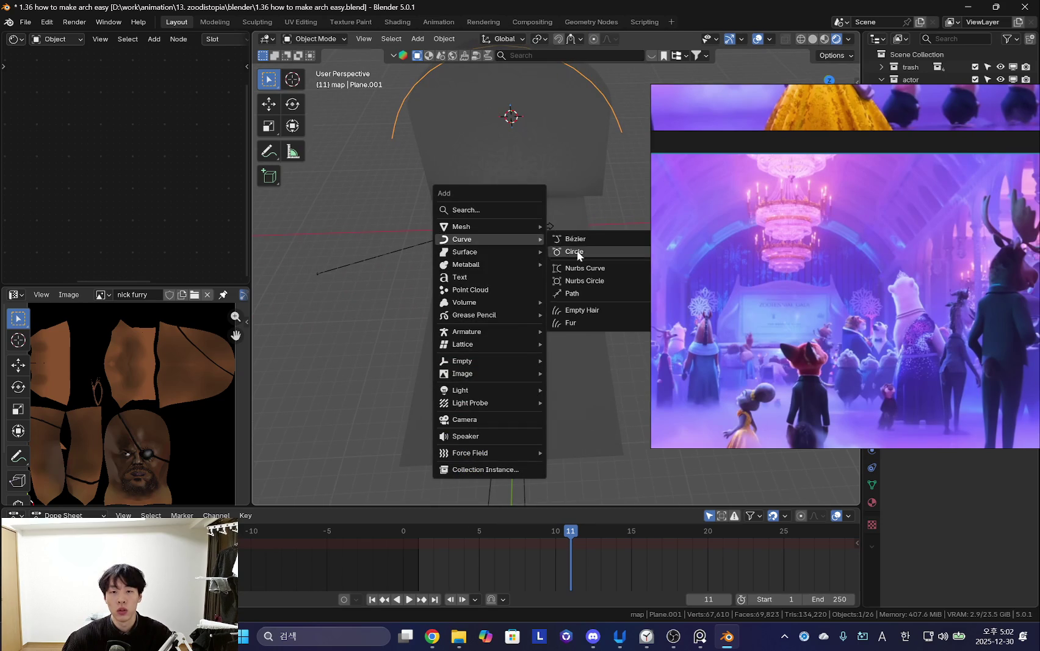
pyautogui.moveTo(462, 227)
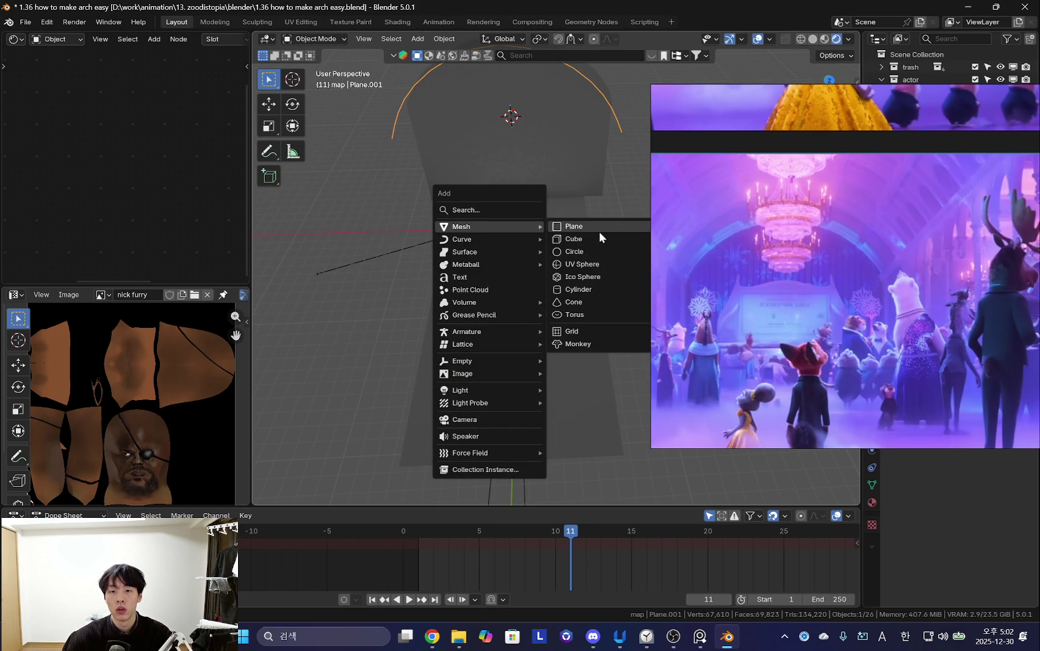
# Delete an accidentally added plane and add a cube instead.
pyautogui.click(599, 231)
pyautogui.moveTo(599, 232)
pyautogui.mouseDown(button='middle')
pyautogui.moveTo(515, 279)
pyautogui.moveTo(524, 263)
pyautogui.moveTo(519, 291)
pyautogui.mouseUp(button='middle')
pyautogui.press('x')
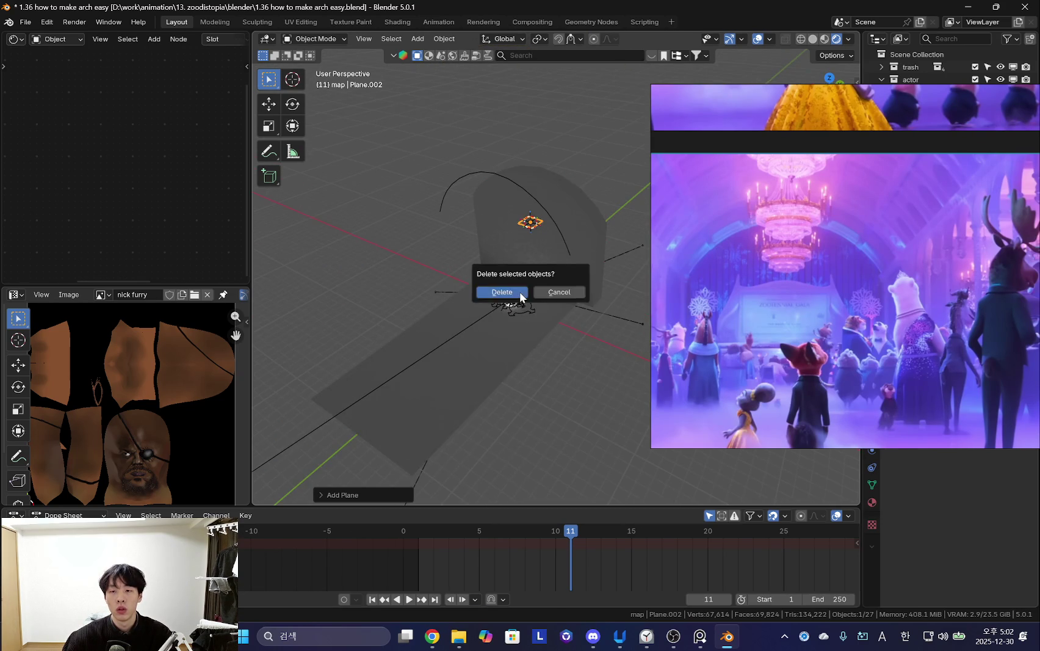
pyautogui.click(520, 291)
pyautogui.hotkey('shift', 'a')
pyautogui.click(574, 304)
# Snap the 3D cursor into place and snap the cube onto it.
pyautogui.moveTo(588, 250)
pyautogui.mouseDown(button='middle')
pyautogui.moveTo(587, 290)
pyautogui.moveTo(582, 265)
pyautogui.mouseUp(button='middle')
pyautogui.click(491, 185)
pyautogui.hotkey('shift', 's')
pyautogui.press('Escape')
pyautogui.moveTo(508, 294)
pyautogui.mouseDown(button='middle')
pyautogui.moveTo(516, 279)
pyautogui.moveTo(571, 351)
pyautogui.moveTo(510, 351)
pyautogui.mouseUp(button='middle')
pyautogui.hotkey('shift', 's')
pyautogui.click(513, 356)
pyautogui.click(523, 253)
pyautogui.hotkey('shift', 's')
pyautogui.click(523, 231)
# Lift the cube along Z to sit just above the arch.
pyautogui.press('g')
pyautogui.press('z')
pyautogui.click(516, 216)
pyautogui.moveTo(515, 216)
pyautogui.mouseDown(button='middle')
pyautogui.moveTo(508, 283)
pyautogui.moveTo(529, 302)
pyautogui.moveTo(529, 383)
pyautogui.mouseUp(button='middle')
pyautogui.press('g')
pyautogui.press('z')
pyautogui.click(520, 292)
# In Edit Mode, widen the cube along X into a long beam.
pyautogui.press('Tab')
pyautogui.press('s')
pyautogui.press('x')
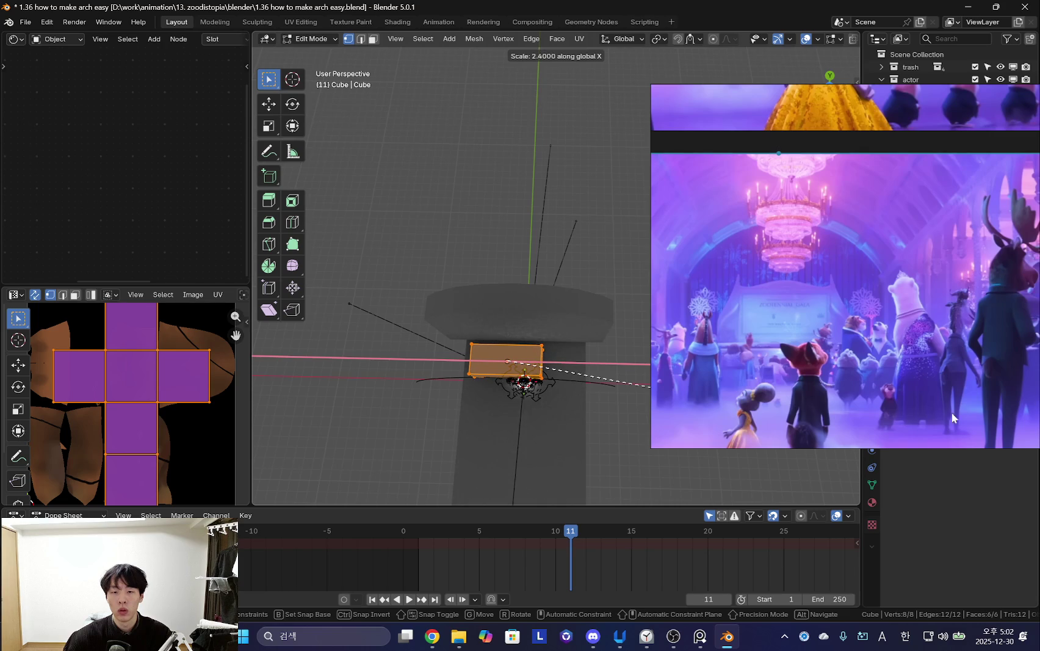
pyautogui.press('Escape')
pyautogui.press('s')
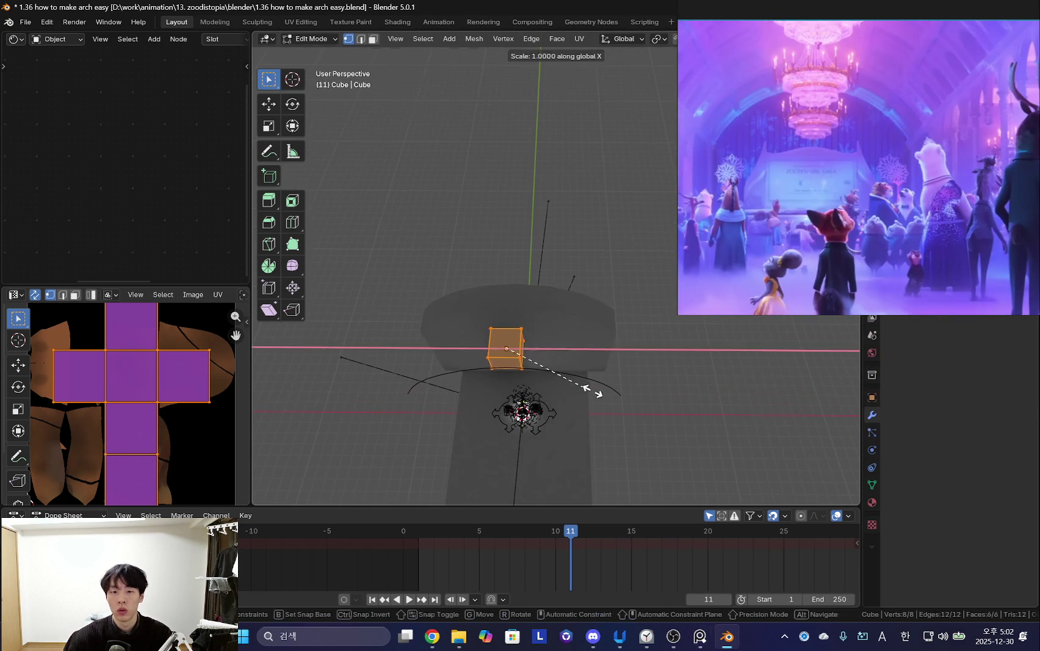
pyautogui.press('x')
pyautogui.click(336, 417)
pyautogui.moveTo(336, 418)
pyautogui.mouseDown(button='middle')
pyautogui.moveTo(553, 339)
pyautogui.moveTo(629, 390)
pyautogui.mouseUp(button='middle')
pyautogui.press('s')
pyautogui.press('x')
pyautogui.click(727, 365)
pyautogui.moveTo(486, 137)
pyautogui.mouseDown(button='middle')
pyautogui.moveTo(529, 402)
pyautogui.moveTo(508, 407)
pyautogui.moveTo(569, 353)
pyautogui.moveTo(580, 321)
pyautogui.moveTo(538, 399)
pyautogui.moveTo(608, 401)
pyautogui.moveTo(531, 392)
pyautogui.moveTo(544, 374)
pyautogui.moveTo(576, 408)
pyautogui.moveTo(493, 403)
pyautogui.moveTo(612, 378)
pyautogui.moveTo(592, 385)
pyautogui.mouseUp(button='middle')
# Shift the beam along Y, flatten it along Z and adjust its X length.
pyautogui.press('g')
pyautogui.press('y')
pyautogui.click(491, 417)
pyautogui.press('s')
pyautogui.press('z')
pyautogui.click(611, 349)
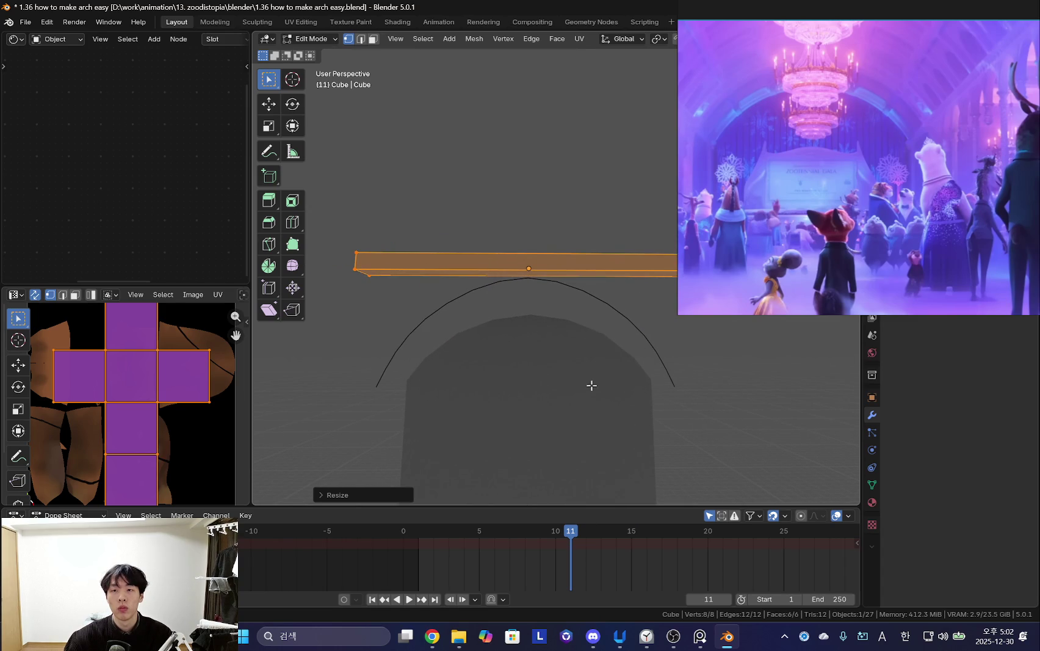
pyautogui.click(867, 219)
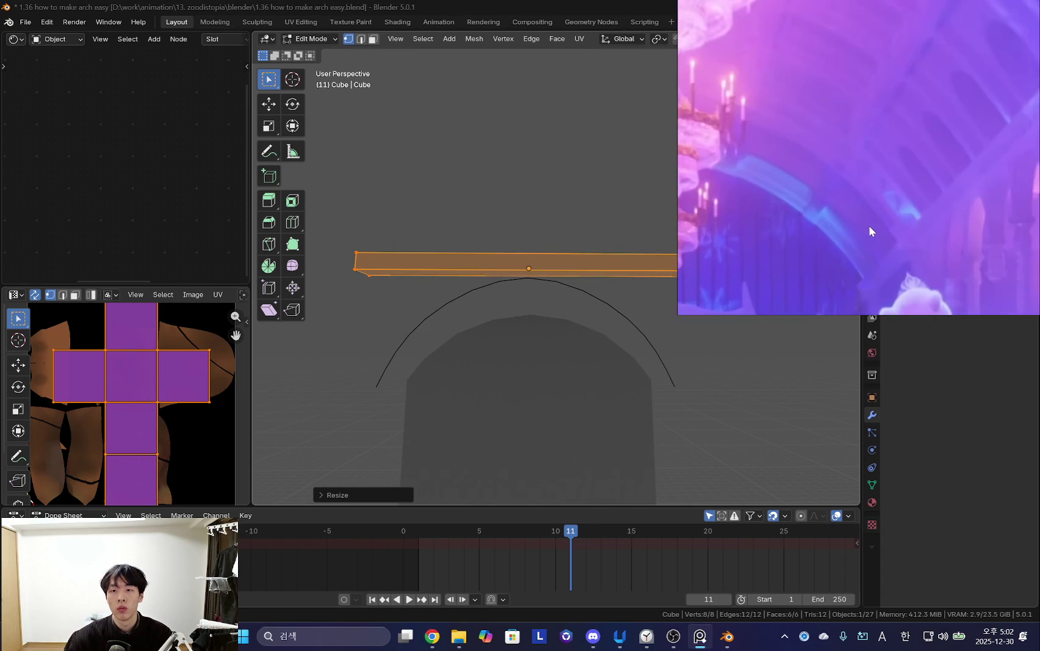
pyautogui.moveTo(577, 416)
pyautogui.mouseDown(button='middle')
pyautogui.moveTo(492, 425)
pyautogui.moveTo(548, 388)
pyautogui.mouseUp(button='middle')
pyautogui.press('s')
pyautogui.press('x')
pyautogui.click(602, 339)
pyautogui.moveTo(549, 318); pyautogui.dragTo(559, 277, button='middle')
# Loop-cut the beam at its middle and delete the left-half faces.
pyautogui.hotkey('ctrl', 'r')
pyautogui.click(549, 302)
pyautogui.click(550, 302)
pyautogui.press('3')
pyautogui.moveTo(558, 277); pyautogui.dragTo(452, 221)
pyautogui.moveTo(452, 221)
pyautogui.mouseDown(button='middle')
pyautogui.moveTo(528, 308)
pyautogui.moveTo(585, 302)
pyautogui.mouseUp(button='middle')
pyautogui.press('x')
pyautogui.click(518, 332)
pyautogui.press('Tab')
pyautogui.click(872, 415)
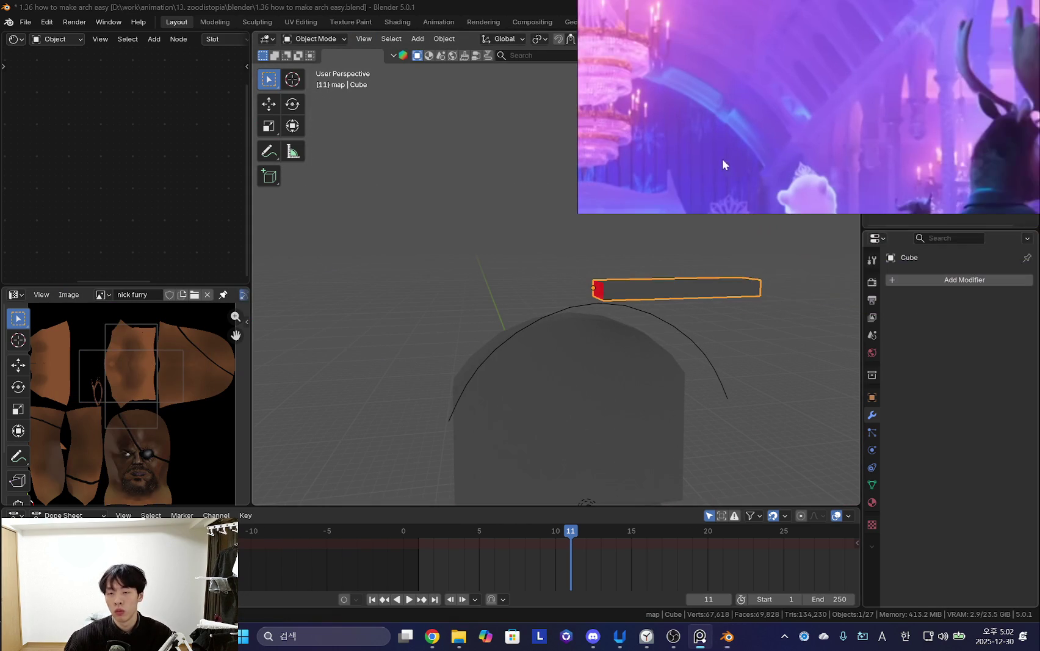
# Add a Mirror modifier to restore the beam's full length.
pyautogui.click(941, 279)
pyautogui.write('mirro')
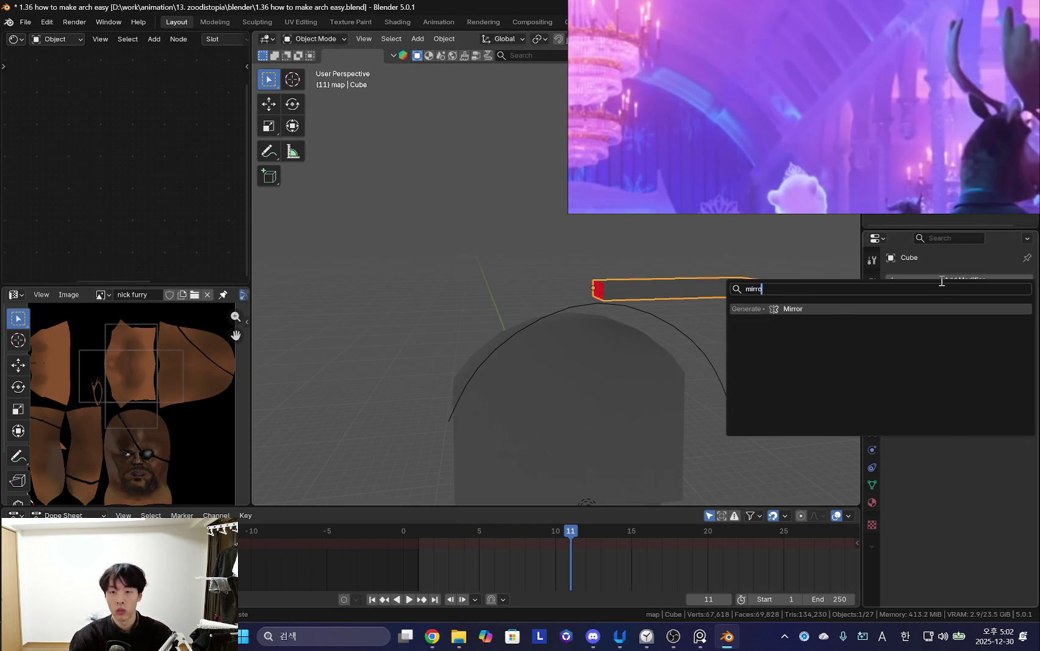
pyautogui.press('Return')
# Switch the viewport to Solid shading with Studio lighting and random colours.
pyautogui.click(812, 38)
pyautogui.moveTo(829, 92); pyautogui.dragTo(821, 86)
pyautogui.click(848, 39)
pyautogui.click(797, 100)
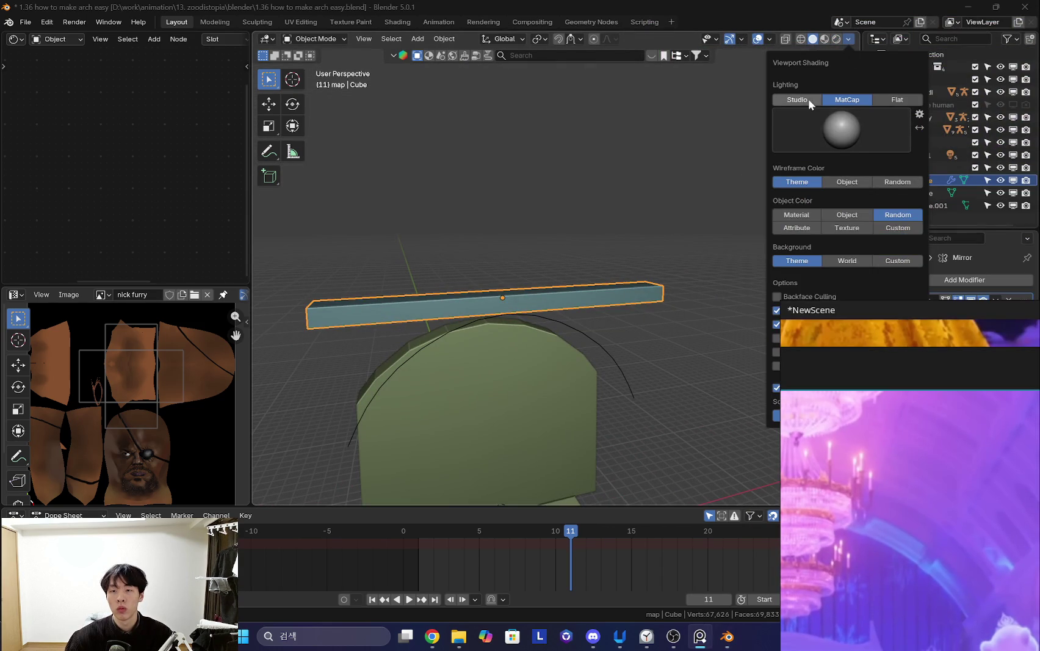
pyautogui.scroll(-1, 534, 350)
pyautogui.click(849, 43)
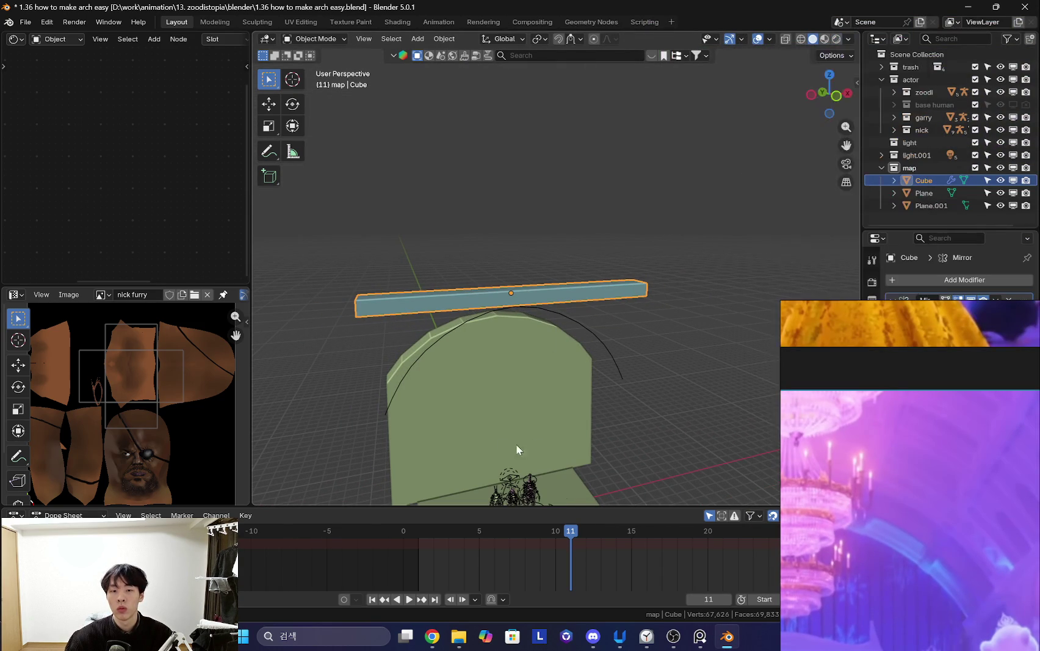
pyautogui.scroll(3, 511, 334)
pyautogui.scroll(3, 511, 334)
pyautogui.rightClick(824, 347)
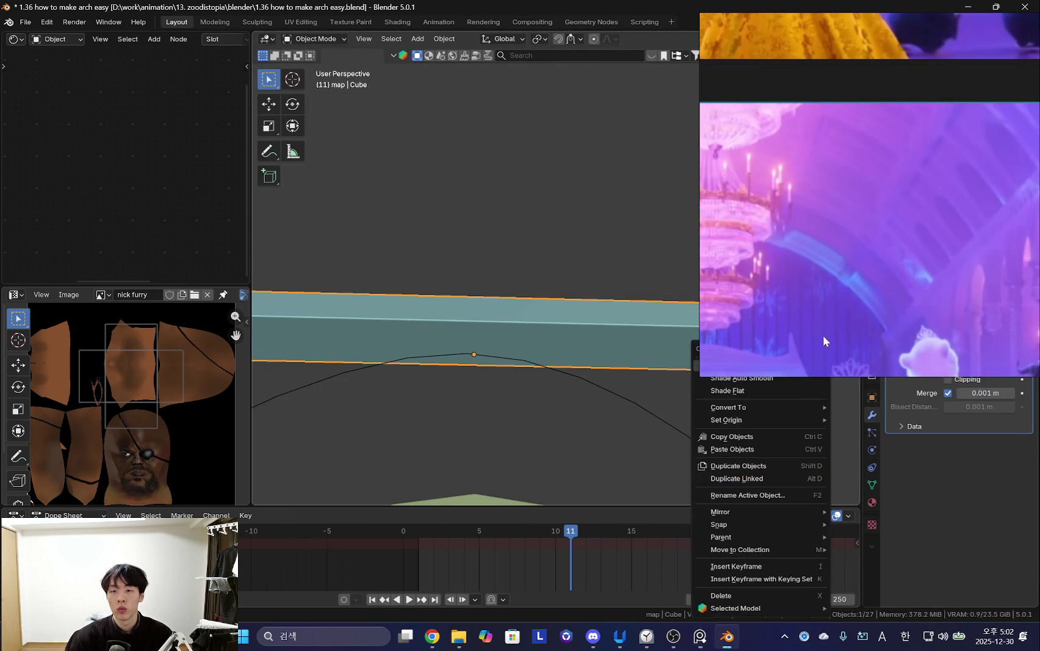
pyautogui.moveTo(645, 304)
pyautogui.mouseDown(button='middle')
pyautogui.moveTo(534, 291)
pyautogui.moveTo(541, 323)
pyautogui.moveTo(600, 410)
pyautogui.moveTo(536, 353)
pyautogui.moveTo(585, 325)
pyautogui.moveTo(588, 348)
pyautogui.moveTo(632, 255)
pyautogui.moveTo(550, 345)
pyautogui.moveTo(550, 320)
pyautogui.moveTo(579, 333)
pyautogui.mouseUp(button='middle')
# Select the whole beam mesh and scale it along Y to deepen it.
pyautogui.press('Tab')
pyautogui.press('a')
pyautogui.press('s')
pyautogui.press('x')
pyautogui.press('y')
pyautogui.click(610, 354)
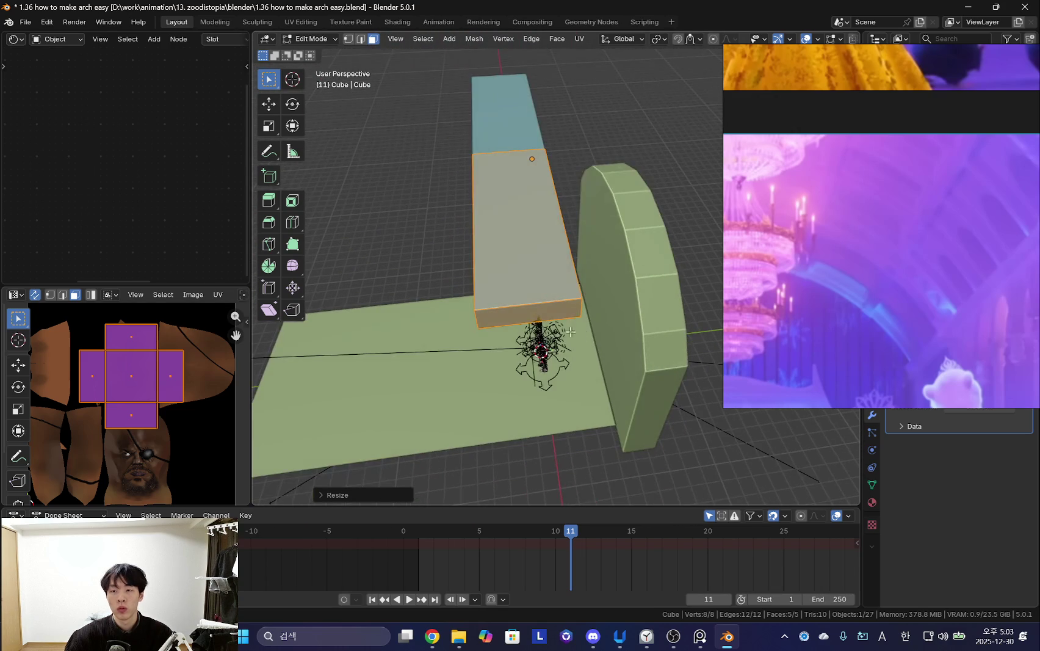
# Turn on mirror clipping at the seam after abandoning a Y-axis scale of the beam.
pyautogui.moveTo(530, 305); pyautogui.dragTo(544, 324, button='middle')
pyautogui.moveTo(514, 342)
pyautogui.mouseDown(button='middle')
pyautogui.moveTo(550, 318)
pyautogui.moveTo(595, 323)
pyautogui.mouseUp(button='middle')
pyautogui.press('s')
pyautogui.press('y')
pyautogui.press('Escape')
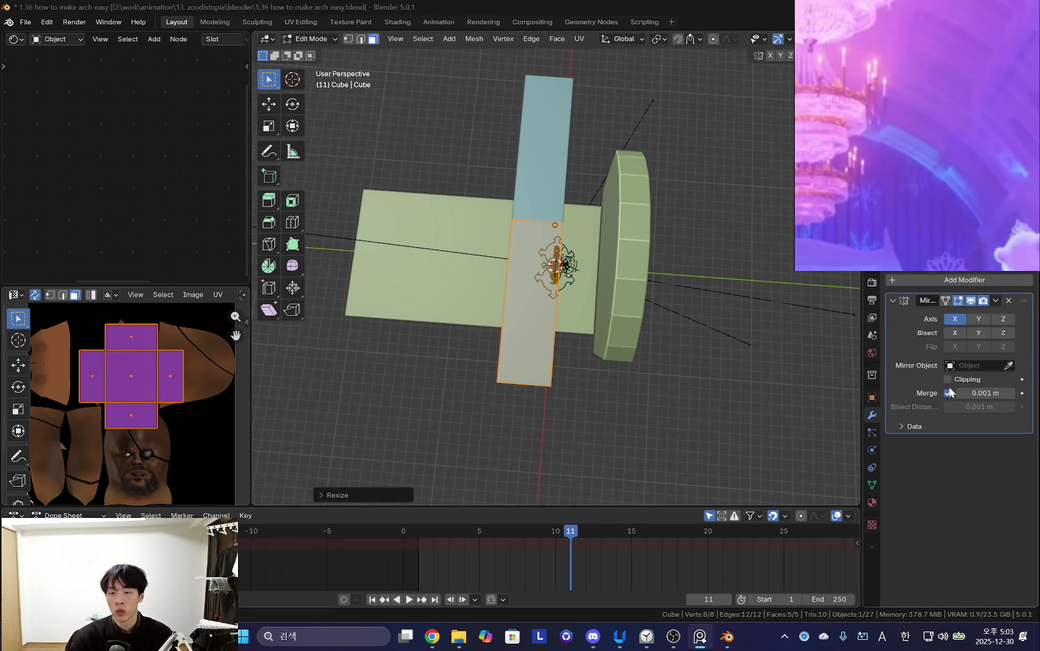
pyautogui.click(948, 379)
pyautogui.moveTo(645, 364)
pyautogui.mouseDown(button='middle')
pyautogui.moveTo(620, 260)
pyautogui.moveTo(578, 299)
pyautogui.moveTo(557, 291)
pyautogui.moveTo(601, 272)
pyautogui.mouseUp(button='middle')
# Move the beam's lower face vertically along Z.
pyautogui.click(581, 299)
pyautogui.press('g')
pyautogui.press('z')
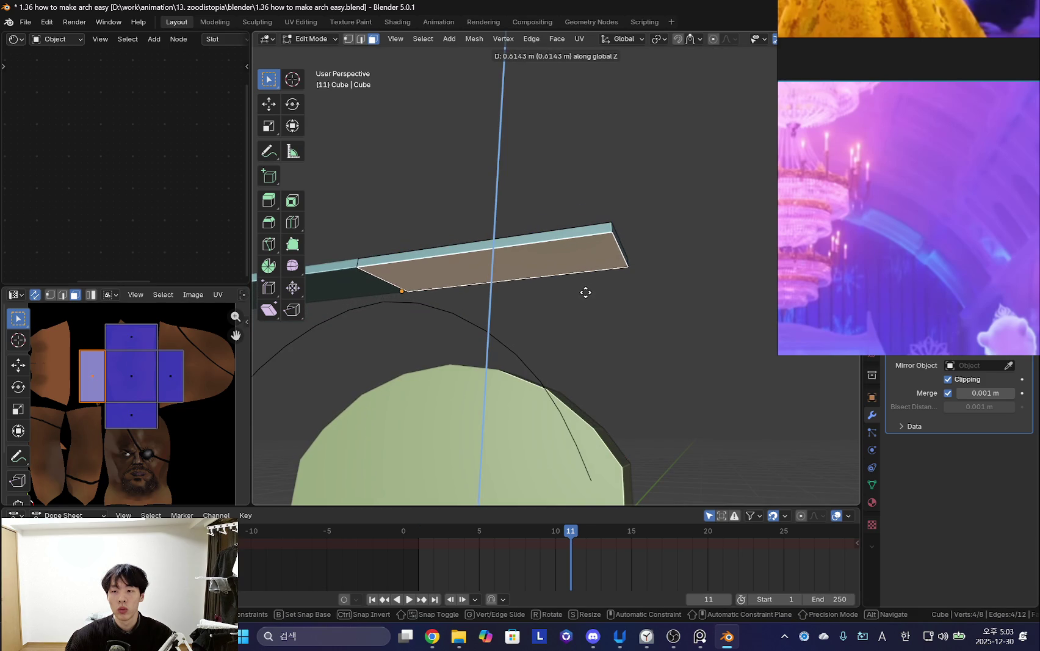
pyautogui.click(586, 293)
pyautogui.moveTo(586, 291)
pyautogui.mouseDown(button='middle')
pyautogui.moveTo(571, 279)
pyautogui.moveTo(491, 296)
pyautogui.moveTo(534, 279)
pyautogui.mouseUp(button='middle')
# Loop-cut the face at its midpoint and snap the 3D cursor to a top-edge vertex.
pyautogui.hotkey('ctrl', 'r')
pyautogui.click(523, 272)
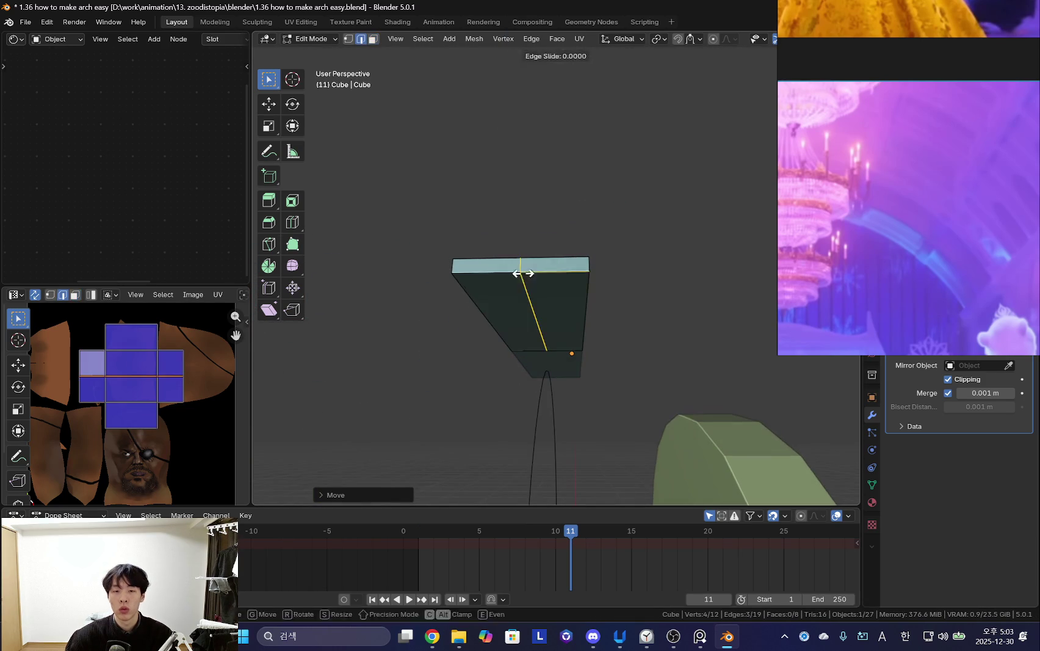
pyautogui.press('1')
pyautogui.click(520, 271)
pyautogui.moveTo(524, 301)
pyautogui.mouseDown(button='middle')
pyautogui.moveTo(529, 290)
pyautogui.moveTo(550, 321)
pyautogui.mouseUp(button='middle')
pyautogui.hotkey('shift', 's')
pyautogui.click(527, 337)
# Add a cube at the 3D cursor and move it down along Z beneath the beam.
pyautogui.hotkey('shift', 'a')
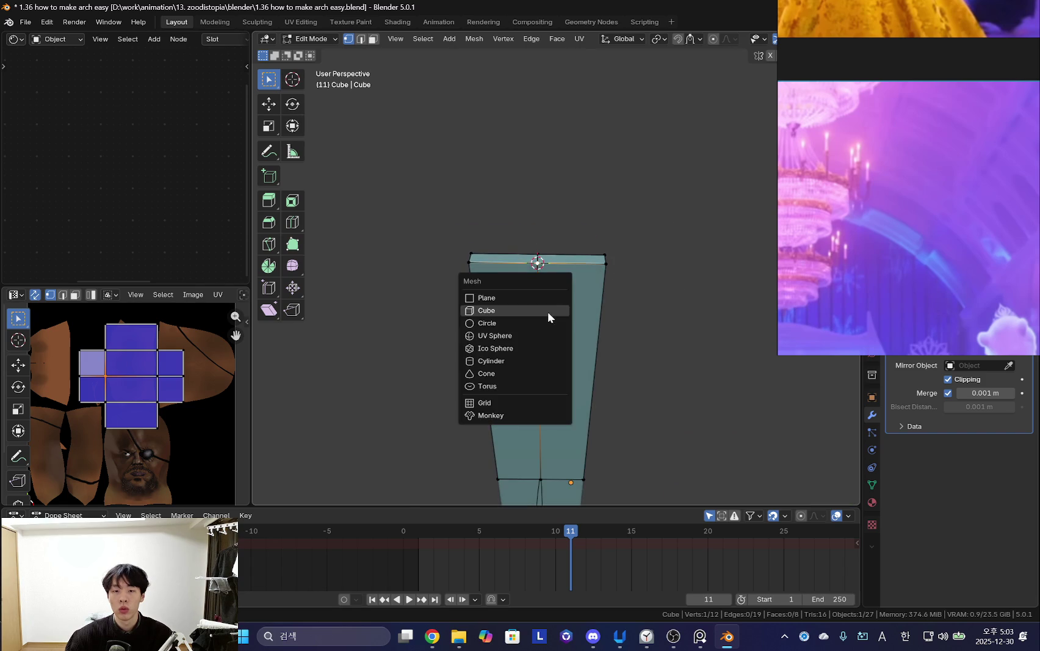
pyautogui.click(547, 312)
pyautogui.moveTo(610, 300)
pyautogui.mouseDown(button='middle')
pyautogui.moveTo(531, 388)
pyautogui.moveTo(575, 356)
pyautogui.moveTo(514, 345)
pyautogui.mouseUp(button='middle')
pyautogui.press('g')
pyautogui.press('z')
pyautogui.click(562, 385)
# Stretch the new cube along the beam by moving one face along X.
pyautogui.click(513, 345)
pyautogui.press('g')
pyautogui.press('x')
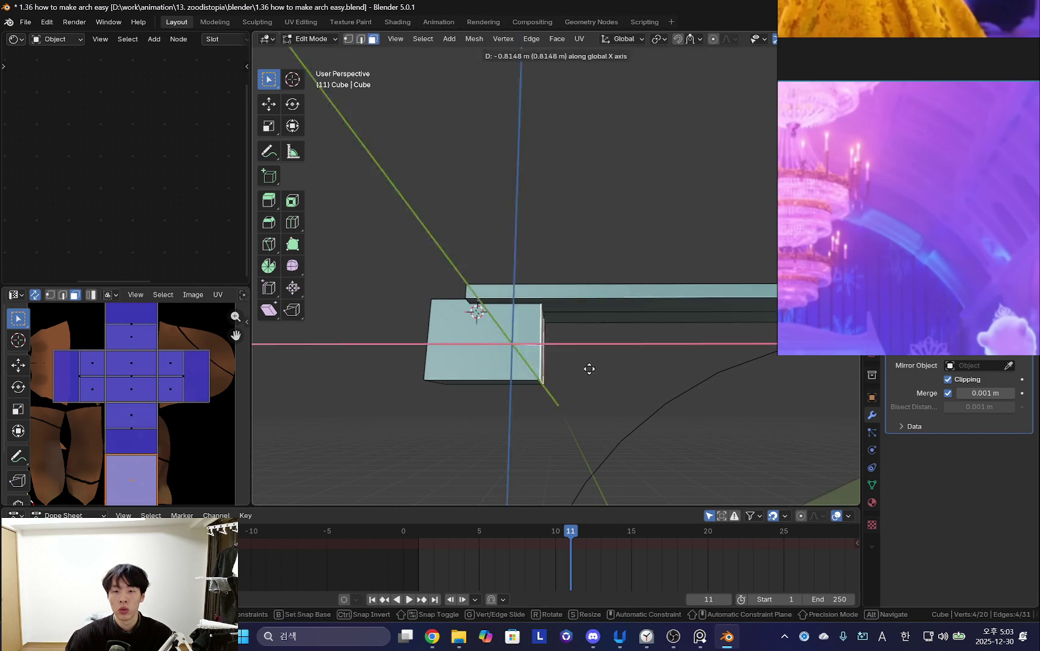
pyautogui.click(585, 367)
pyautogui.moveTo(469, 309)
pyautogui.mouseDown(button='middle')
pyautogui.moveTo(607, 370)
pyautogui.moveTo(664, 298)
pyautogui.moveTo(585, 339)
pyautogui.mouseUp(button='middle')
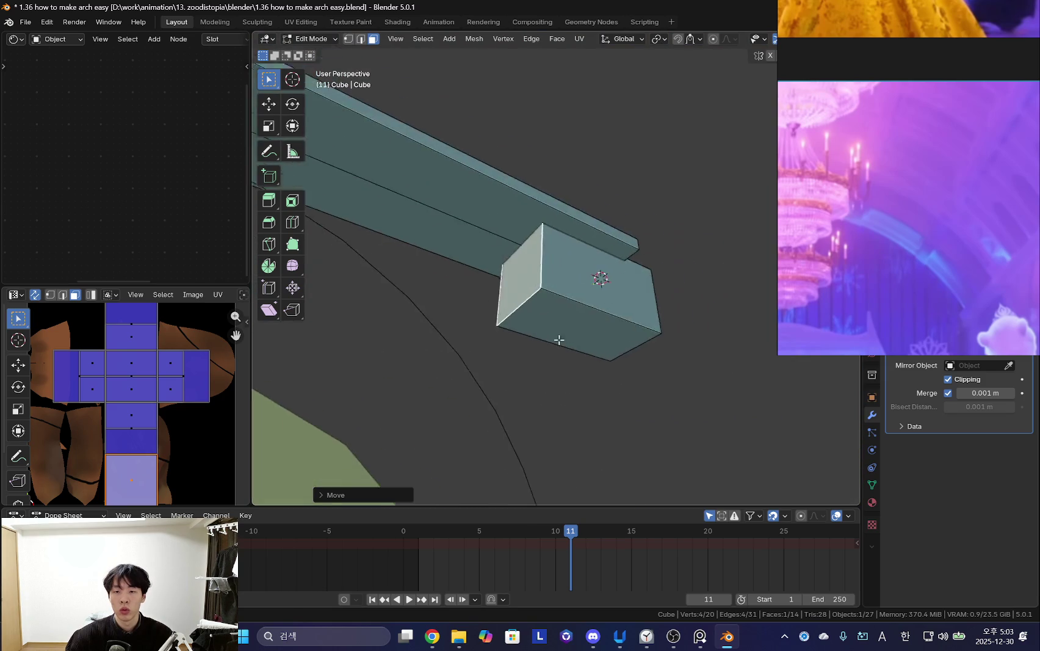
# Add an edge loop around the end cube.
pyautogui.hotkey('ctrl', 'r')
pyautogui.click(529, 297)
pyautogui.click(530, 297)
pyautogui.moveTo(530, 297); pyautogui.dragTo(534, 328, button='middle')
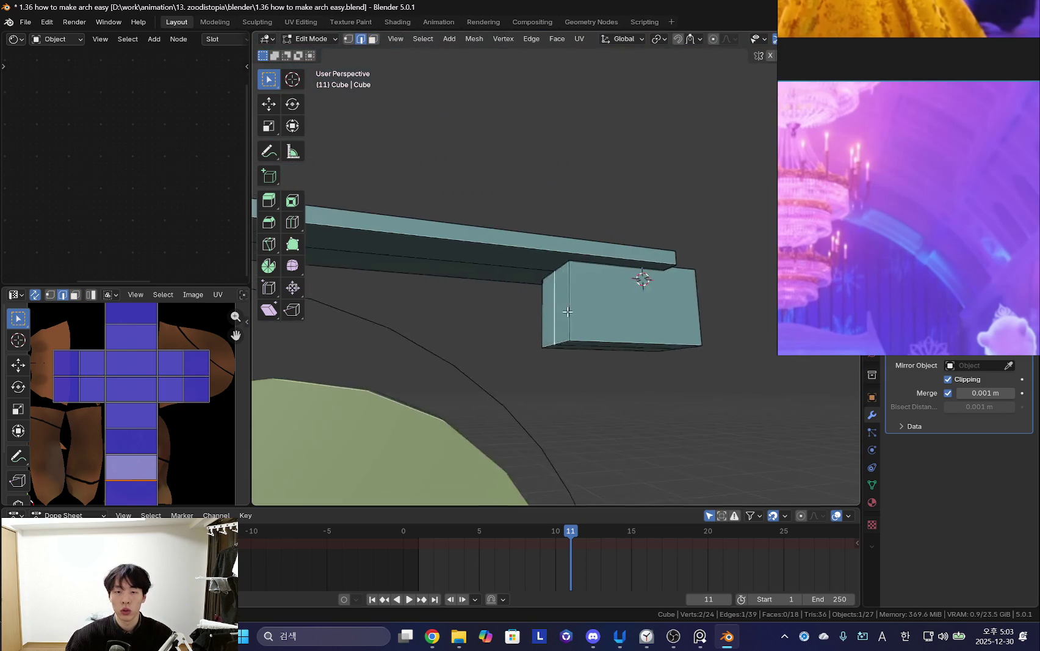
# Shift one end-block edge along X and start beveling it.
pyautogui.click(534, 328)
pyautogui.press('g')
pyautogui.press('x')
pyautogui.click(631, 297)
pyautogui.moveTo(632, 298)
pyautogui.mouseDown(button='middle')
pyautogui.moveTo(603, 366)
pyautogui.moveTo(550, 300)
pyautogui.moveTo(551, 256)
pyautogui.mouseUp(button='middle')
pyautogui.hotkey('ctrl', 'b')
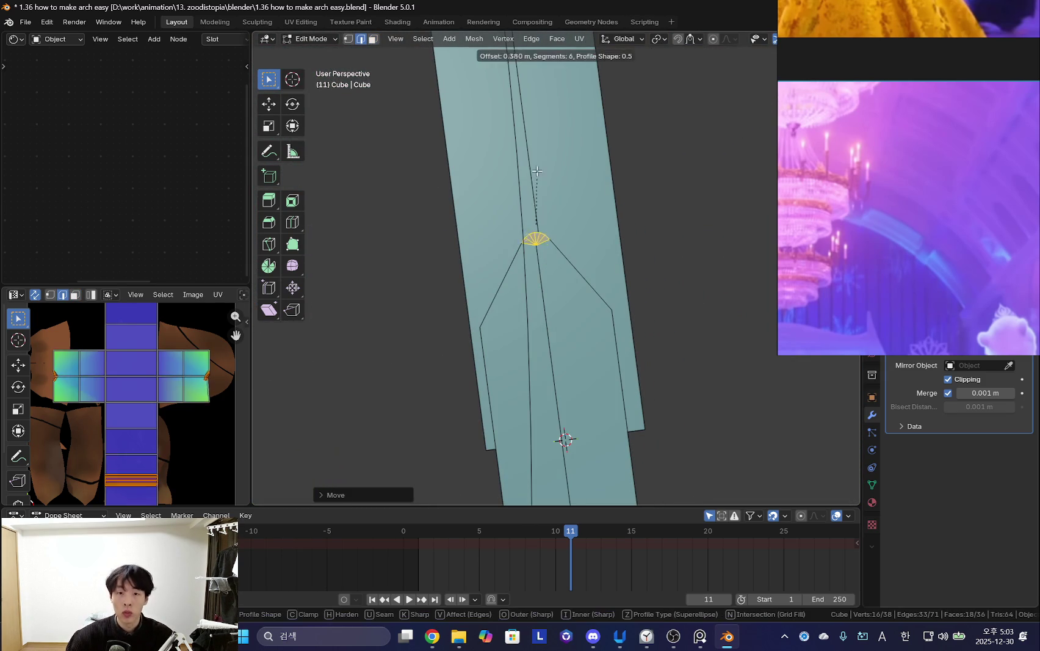
# Confirm the bevel at 6 segments and experiment with a hand-bent custom profile curve.
pyautogui.scroll(5, 550, 183)
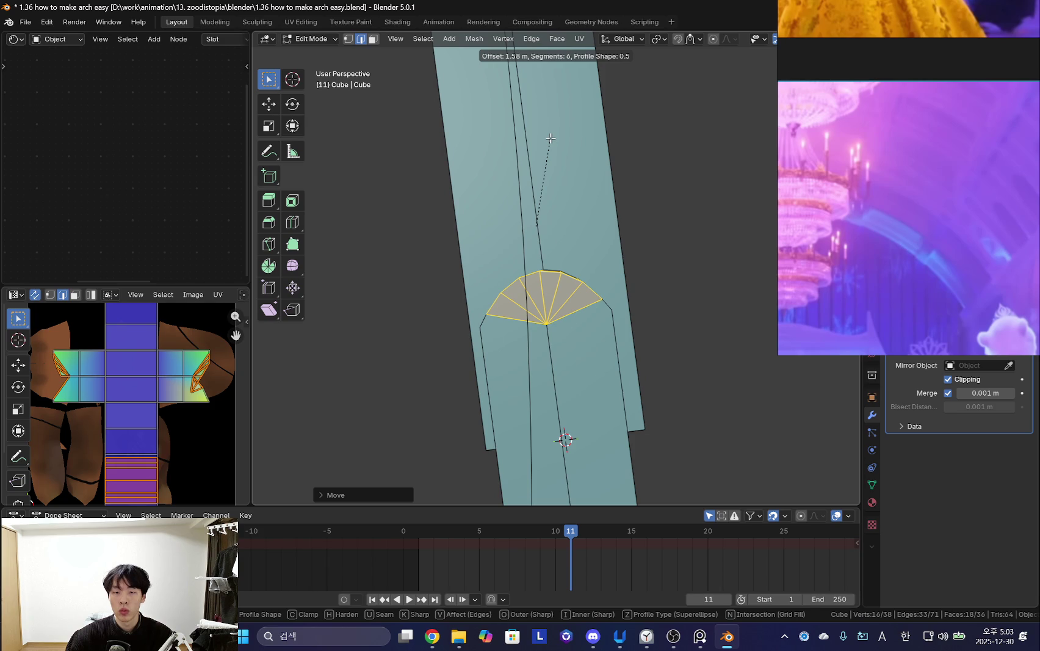
pyautogui.click(551, 138)
pyautogui.click(331, 495)
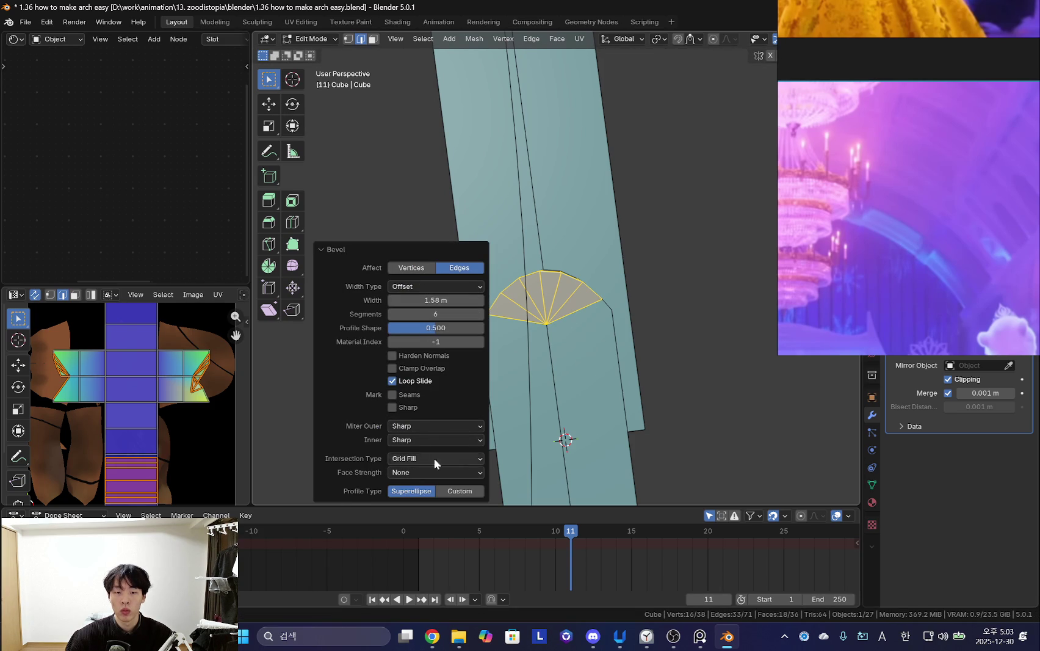
pyautogui.click(461, 492)
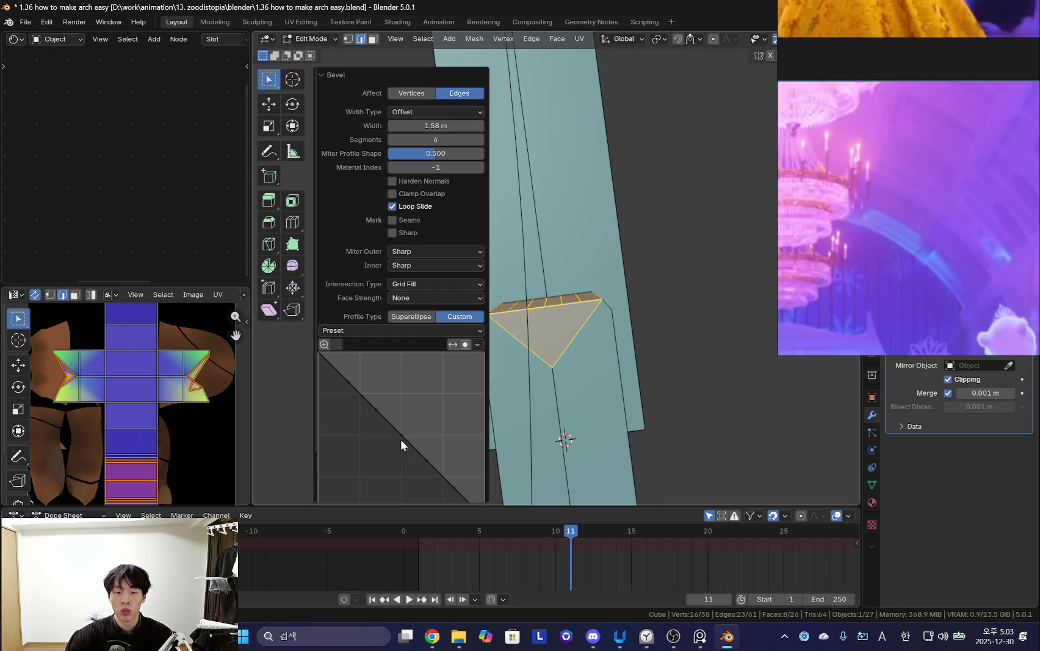
pyautogui.moveTo(403, 437); pyautogui.dragTo(443, 388)
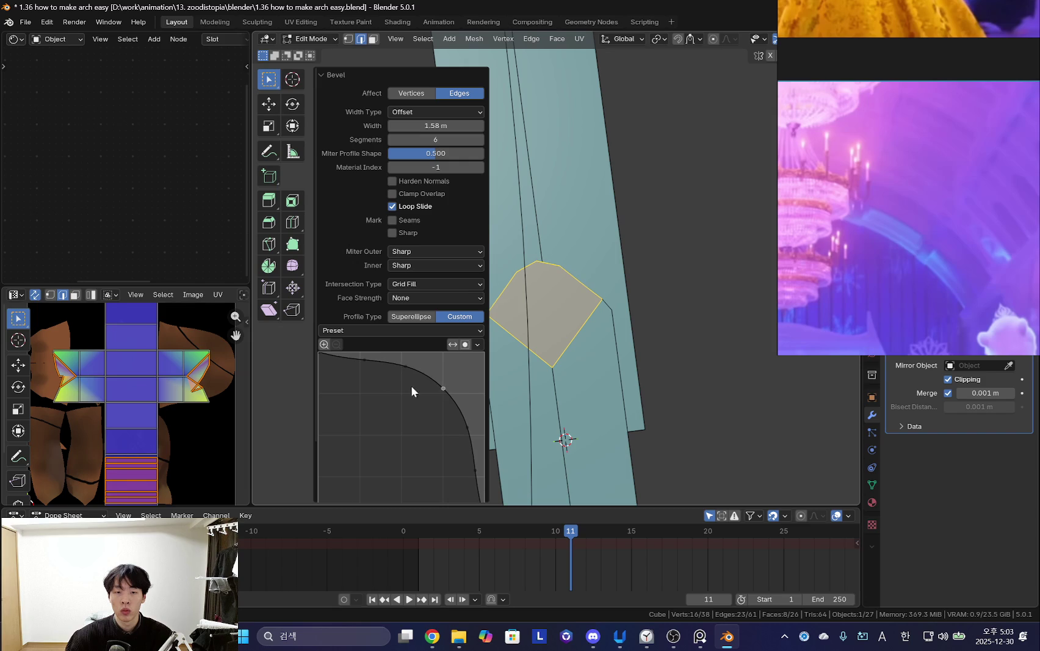
pyautogui.scroll(-1, 318, 358)
pyautogui.scroll(-3, 323, 366)
pyautogui.moveTo(434, 327)
pyautogui.mouseDown()
pyautogui.moveTo(431, 337)
pyautogui.moveTo(449, 327)
pyautogui.moveTo(435, 336)
pyautogui.mouseUp()
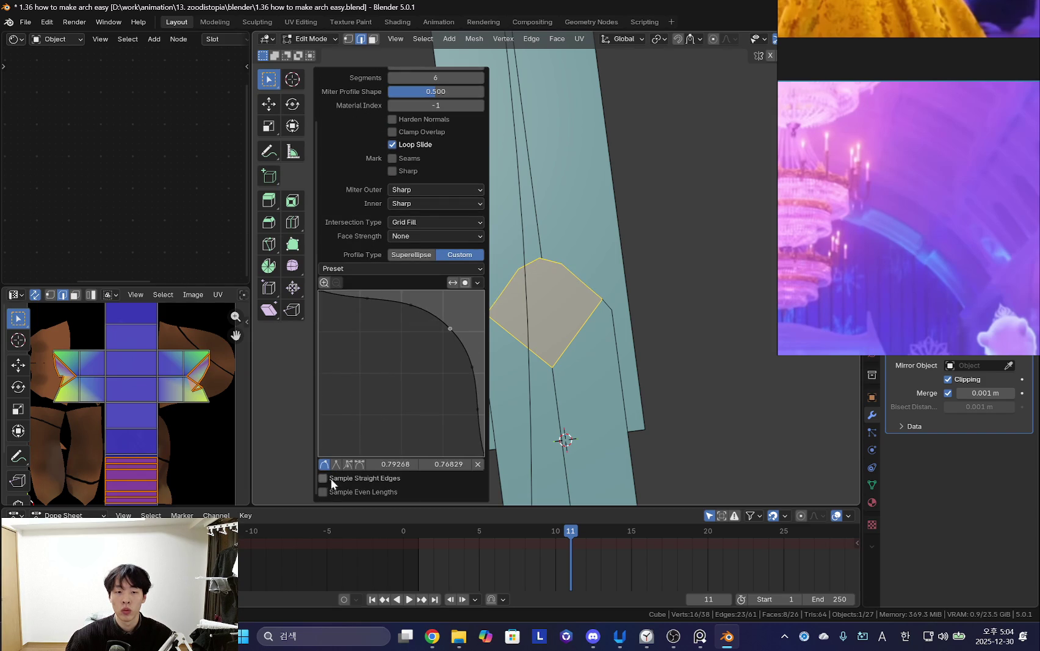
pyautogui.click(322, 492)
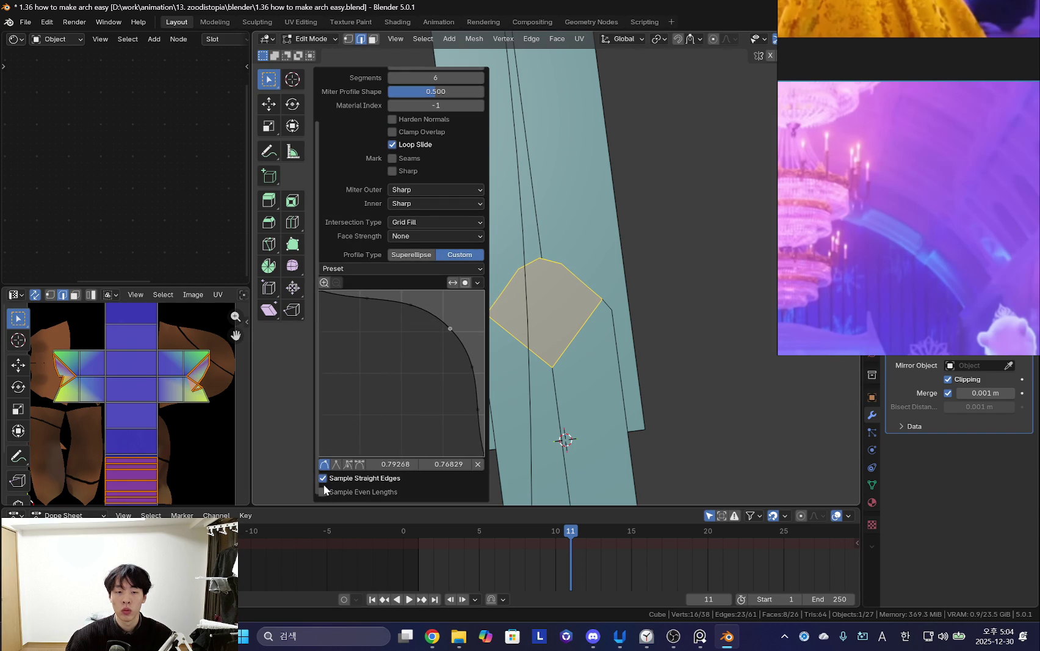
pyautogui.moveTo(427, 349); pyautogui.dragTo(428, 337)
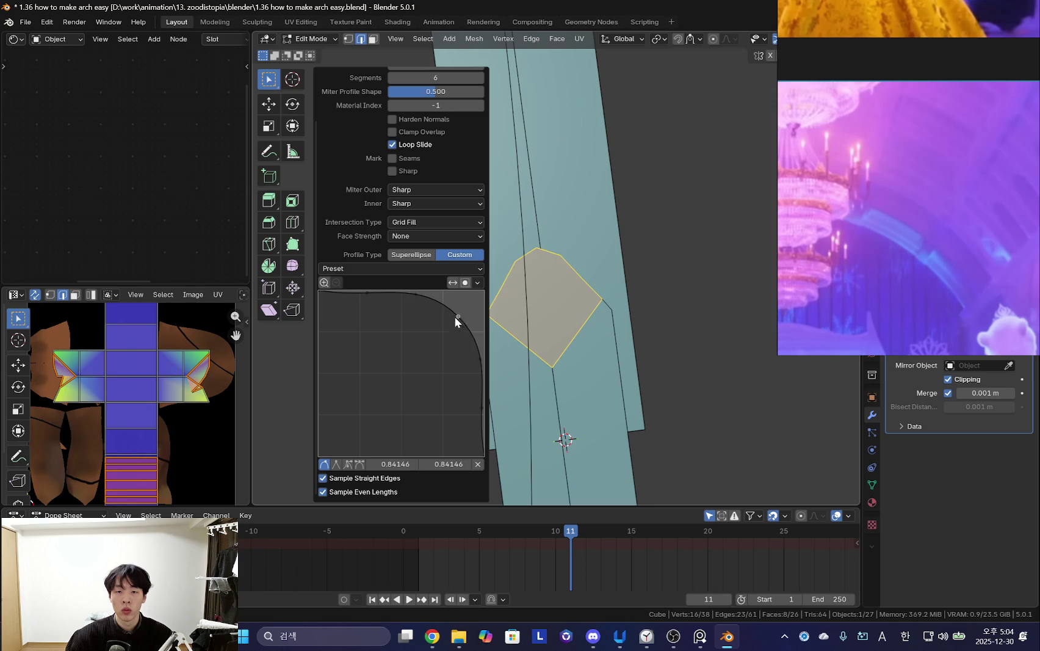
# Try the Support Loops, Steps and Crown Molding custom profile presets.
pyautogui.click(401, 268)
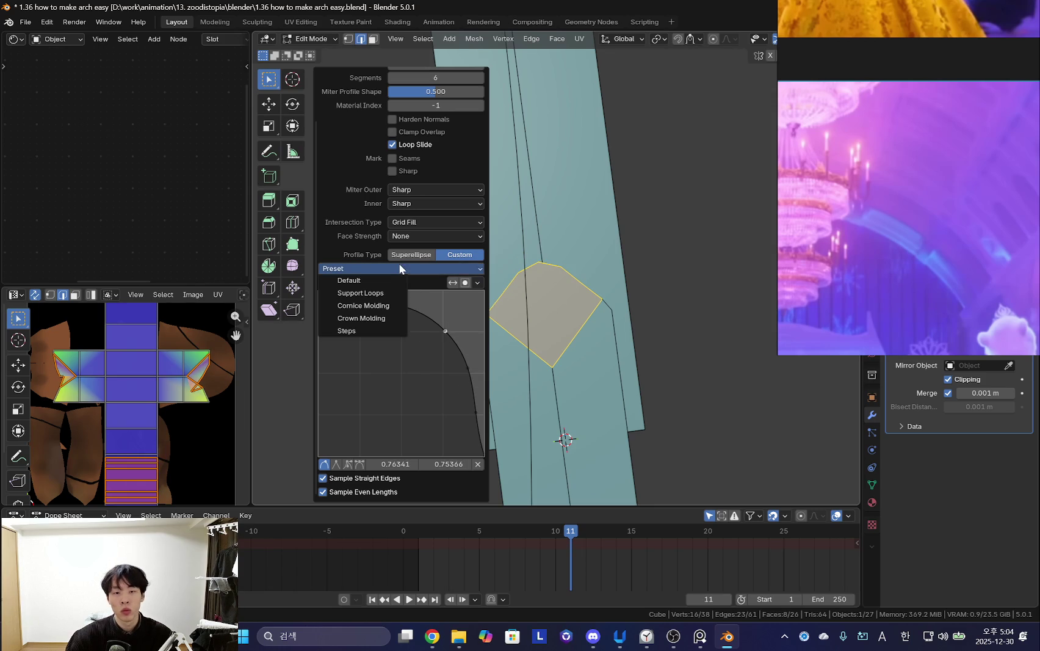
pyautogui.click(386, 295)
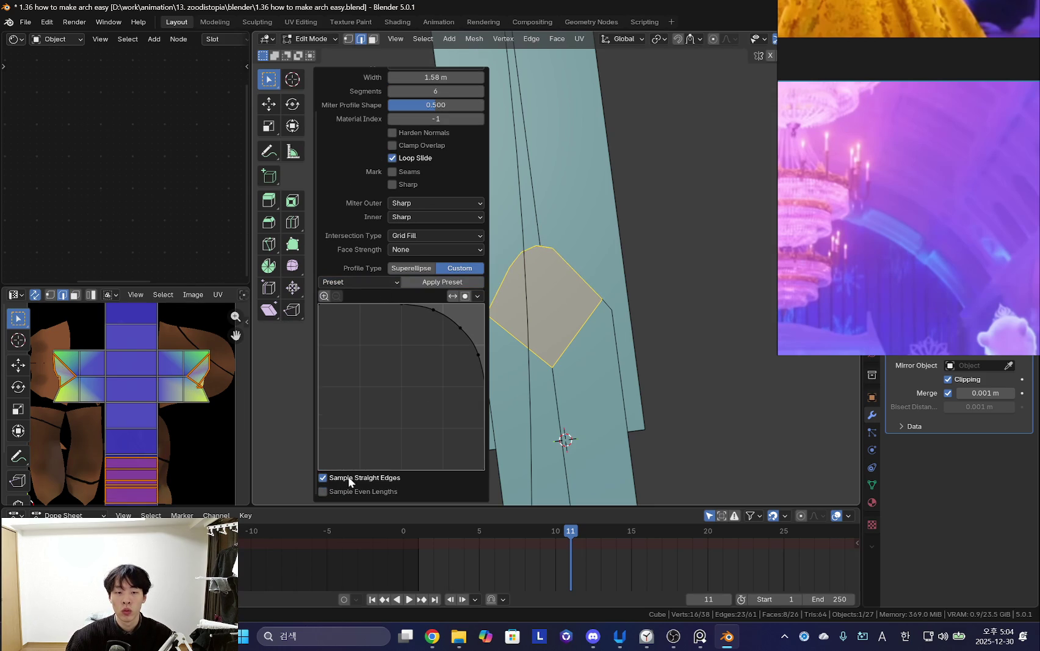
pyautogui.click(322, 478)
pyautogui.moveTo(618, 367); pyautogui.dragTo(601, 457, button='middle')
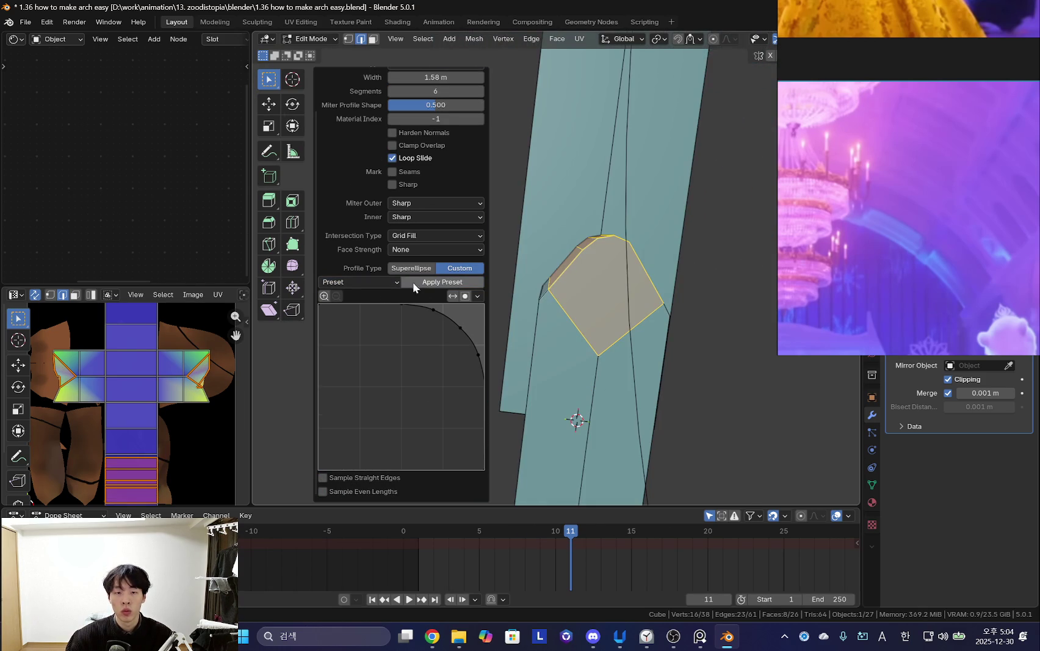
pyautogui.click(373, 279)
pyautogui.click(366, 294)
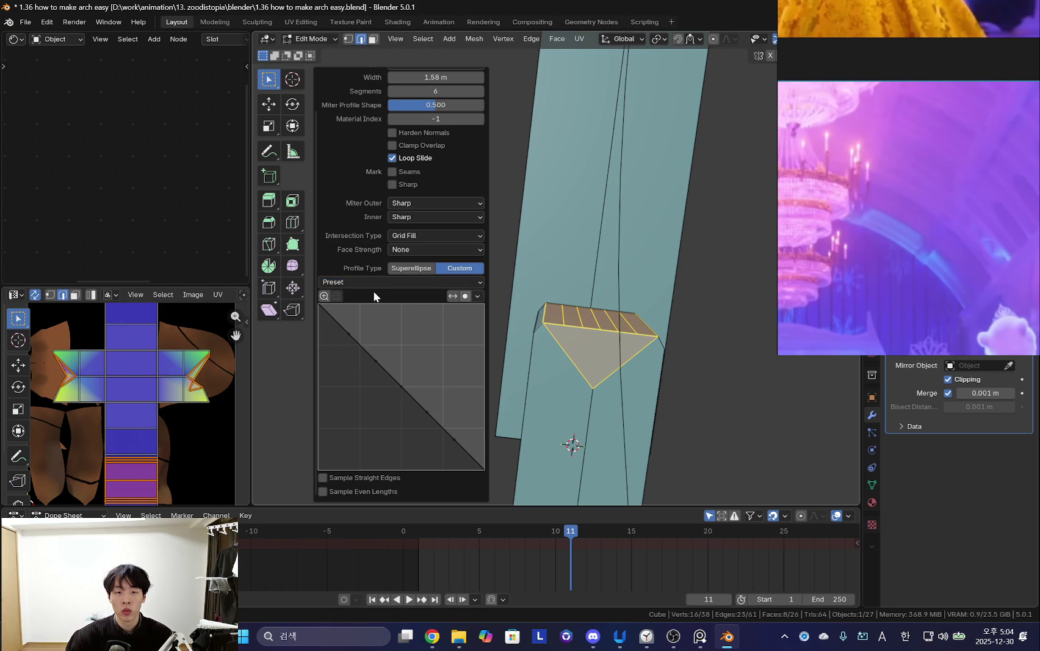
pyautogui.click(374, 282)
pyautogui.click(365, 342)
pyautogui.click(363, 287)
pyautogui.click(363, 332)
# Try Cornice Molding and Support Loops presets, then return the profile to Superellipse.
pyautogui.click(368, 281)
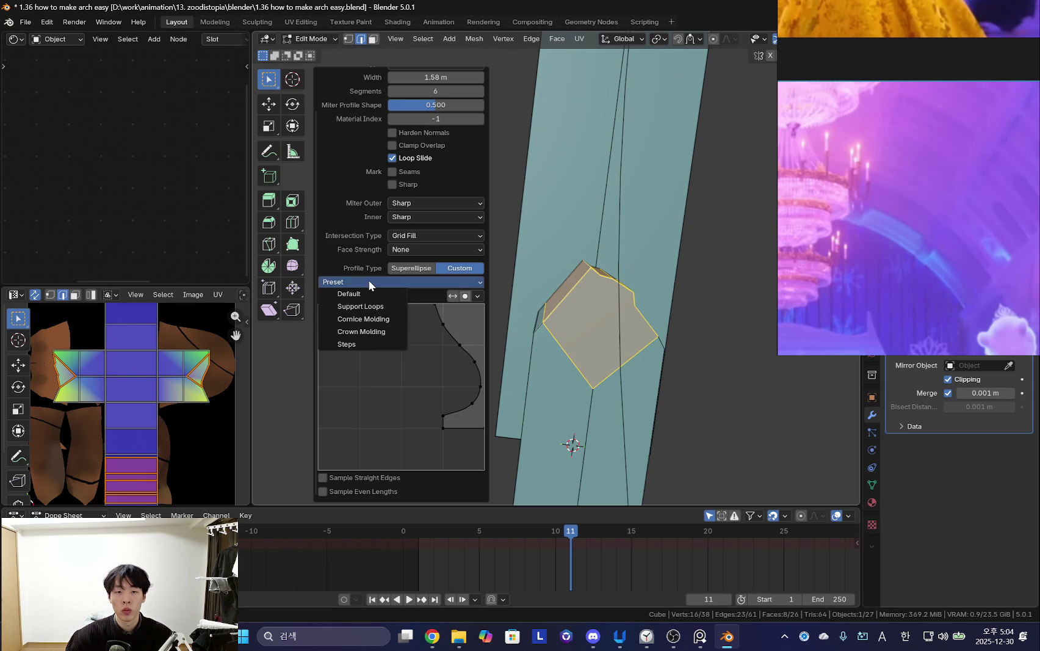
pyautogui.click(379, 320)
pyautogui.click(375, 283)
pyautogui.click(385, 282)
pyautogui.click(386, 282)
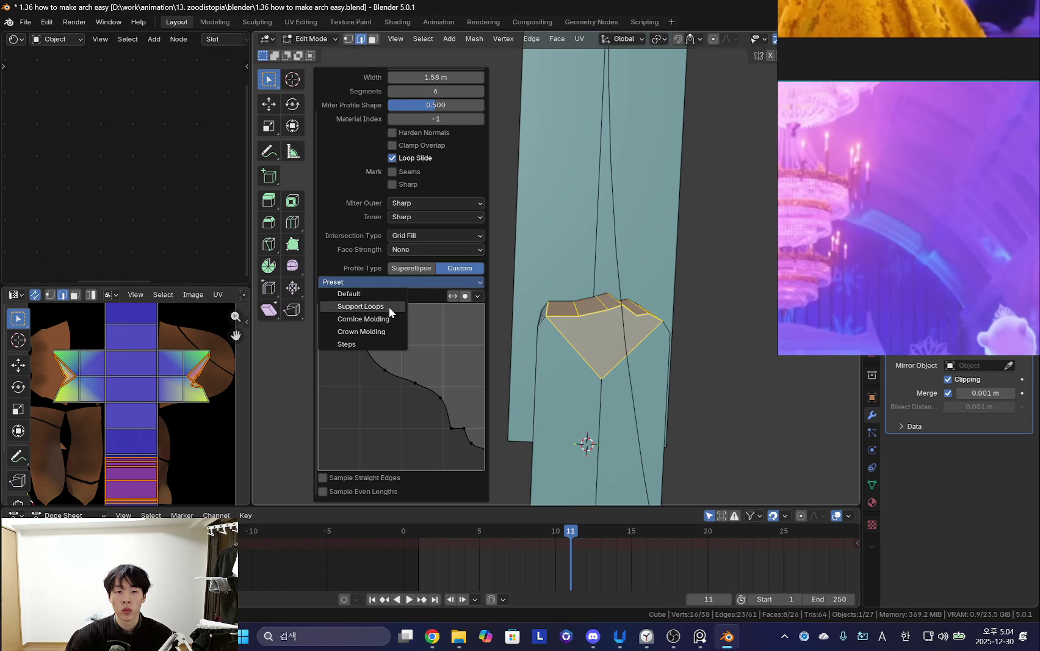
pyautogui.click(388, 305)
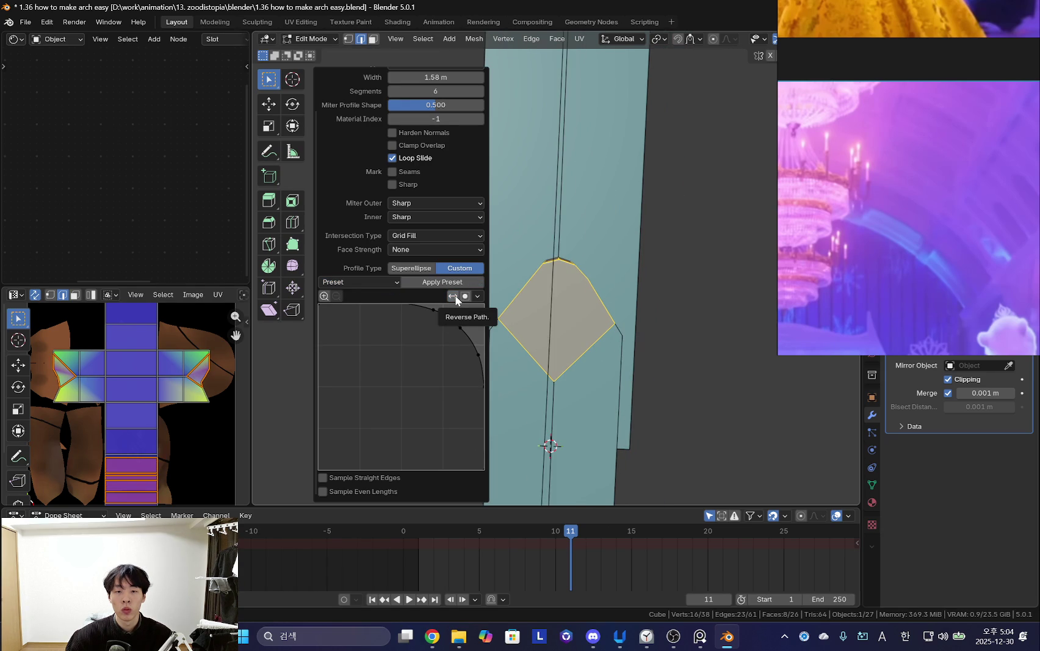
pyautogui.click(369, 282)
pyautogui.click(372, 296)
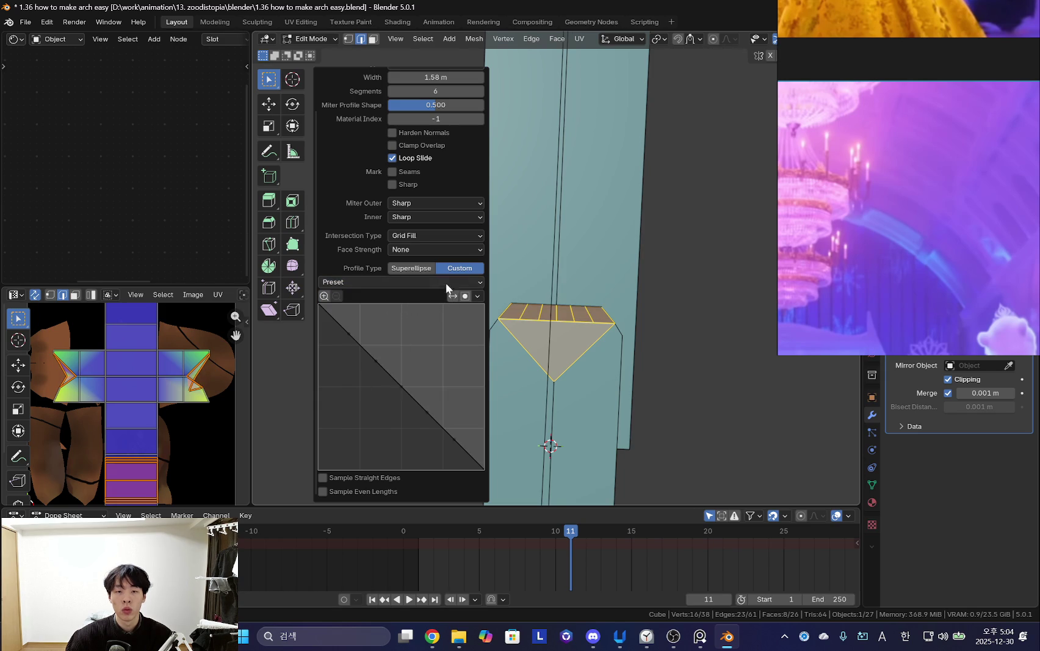
pyautogui.click(410, 268)
pyautogui.moveTo(552, 441)
pyautogui.mouseDown(button='middle')
pyautogui.moveTo(608, 313)
pyautogui.moveTo(560, 302)
pyautogui.moveTo(583, 318)
pyautogui.mouseUp(button='middle')
pyautogui.scroll(-3, 608, 313)
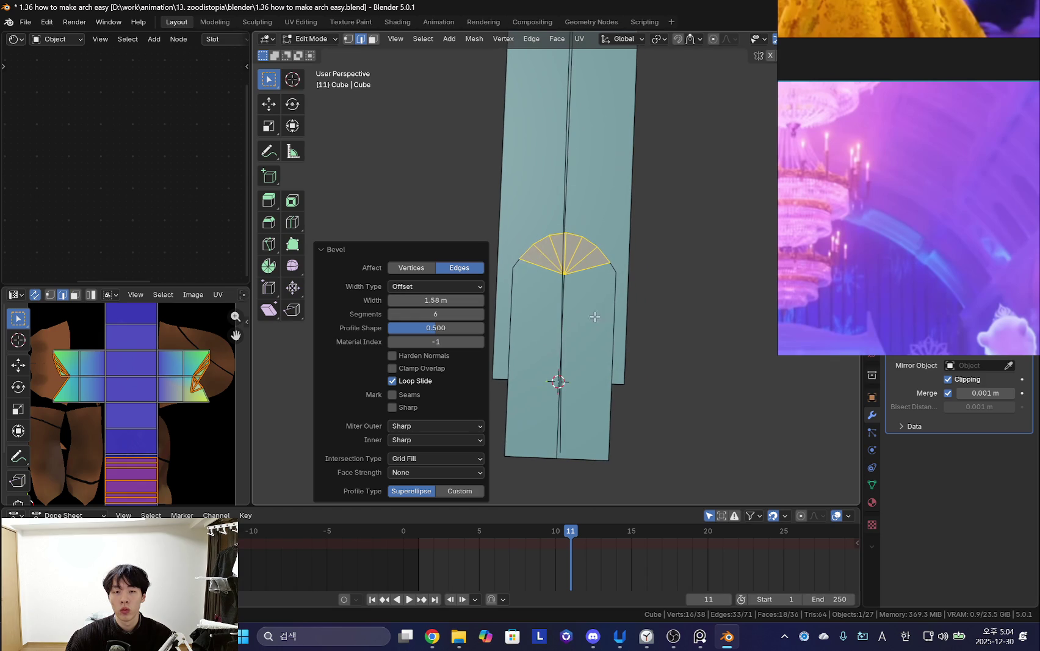
# Scale the beveled arch along Y by a factor of 1.081.
pyautogui.press('s')
pyautogui.press('x')
pyautogui.press('y')
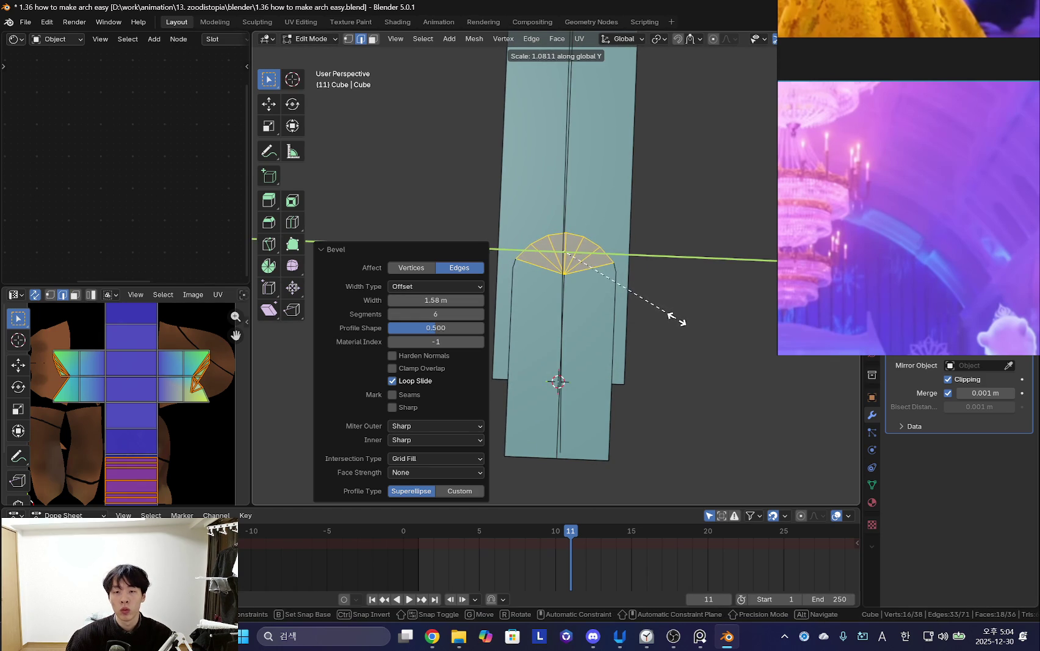
pyautogui.click(677, 319)
pyautogui.moveTo(581, 318)
pyautogui.mouseDown(button='middle')
pyautogui.moveTo(658, 234)
pyautogui.moveTo(615, 240)
pyautogui.moveTo(677, 281)
pyautogui.moveTo(572, 264)
pyautogui.moveTo(504, 274)
pyautogui.moveTo(589, 272)
pyautogui.moveTo(574, 308)
pyautogui.moveTo(632, 286)
pyautogui.moveTo(565, 278)
pyautogui.moveTo(593, 233)
pyautogui.moveTo(568, 263)
pyautogui.moveTo(550, 264)
pyautogui.moveTo(545, 228)
pyautogui.mouseUp(button='middle')
# Select the edge path running along the end block's outline.
pyautogui.click(593, 232)
pyautogui.press('l')
pyautogui.press('3')
pyautogui.press('2')
pyautogui.click(575, 191)
pyautogui.moveTo(622, 209)
pyautogui.mouseDown(button='middle')
pyautogui.moveTo(652, 216)
pyautogui.moveTo(601, 217)
pyautogui.moveTo(595, 236)
pyautogui.moveTo(554, 222)
pyautogui.moveTo(542, 239)
pyautogui.mouseUp(button='middle')
pyautogui.click(615, 208)
pyautogui.press('2')
pyautogui.click(614, 221)
pyautogui.keyDown('ctrl'); pyautogui.click(552, 218); pyautogui.keyUp('ctrl')
pyautogui.keyDown('ctrl'); pyautogui.click(596, 278); pyautogui.keyUp('ctrl')
pyautogui.moveTo(595, 278); pyautogui.dragTo(619, 293, button='middle')
# Duplicate the block's outline edges, hide the arch block, and select the copied outline.
pyautogui.hotkey('shift', 'd')
pyautogui.click(619, 341)
pyautogui.click(610, 255)
pyautogui.hotkey('ctrl', 'l')
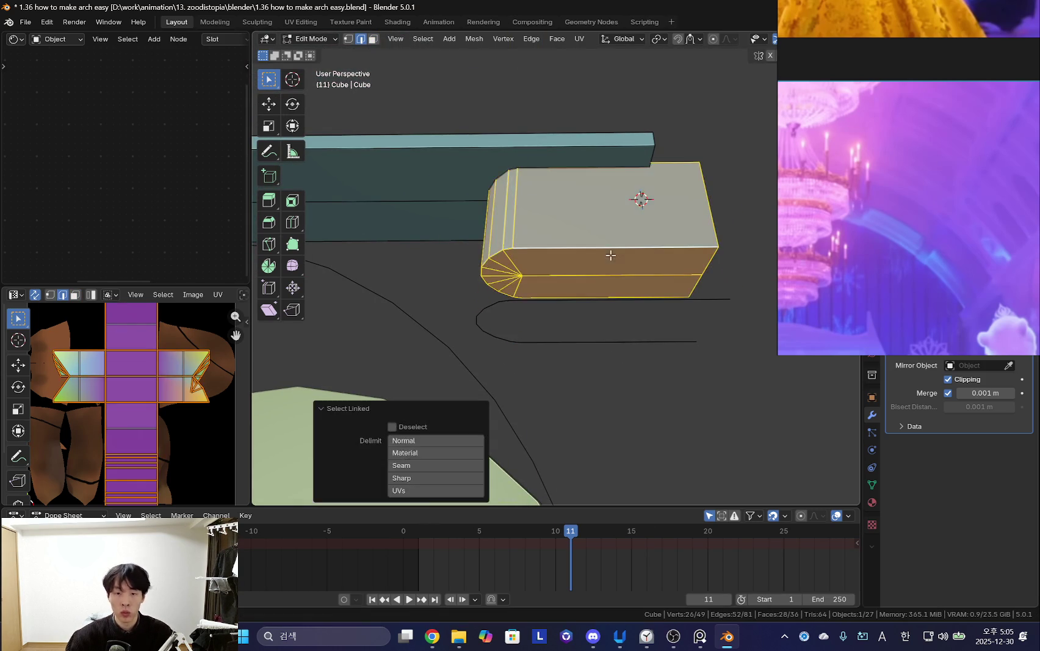
pyautogui.press('h')
pyautogui.press('a')
pyautogui.click(591, 301)
pyautogui.hotkey('ctrl', 'l')
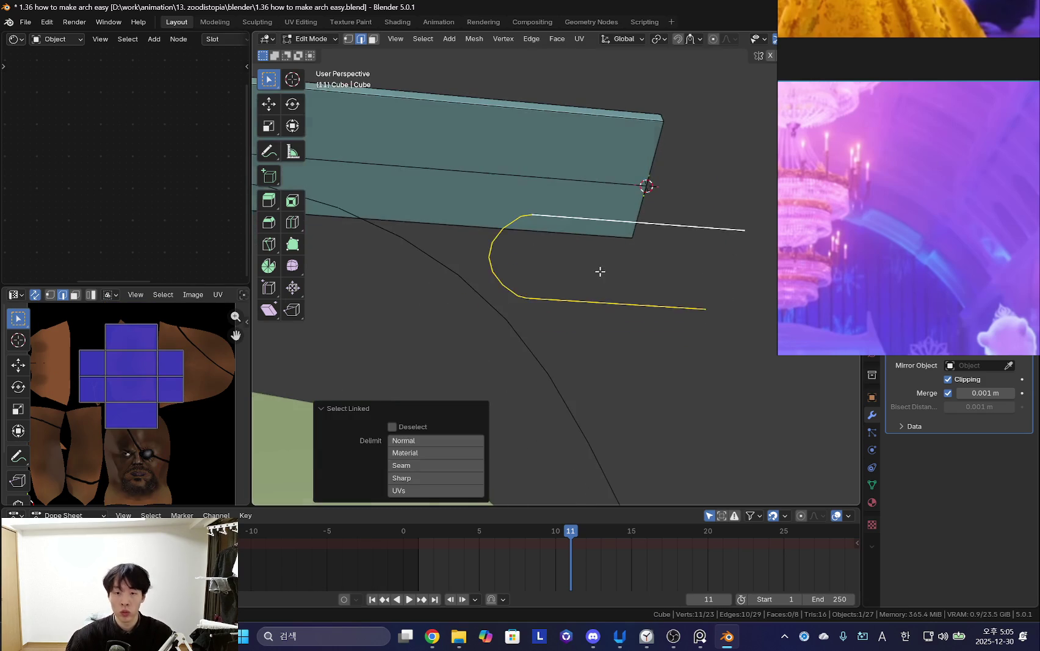
# Fill the outline, inset it, and delete the inner face to leave a ring.
pyautogui.press('f')
pyautogui.moveTo(619, 273); pyautogui.dragTo(712, 332, button='middle')
pyautogui.press('i')
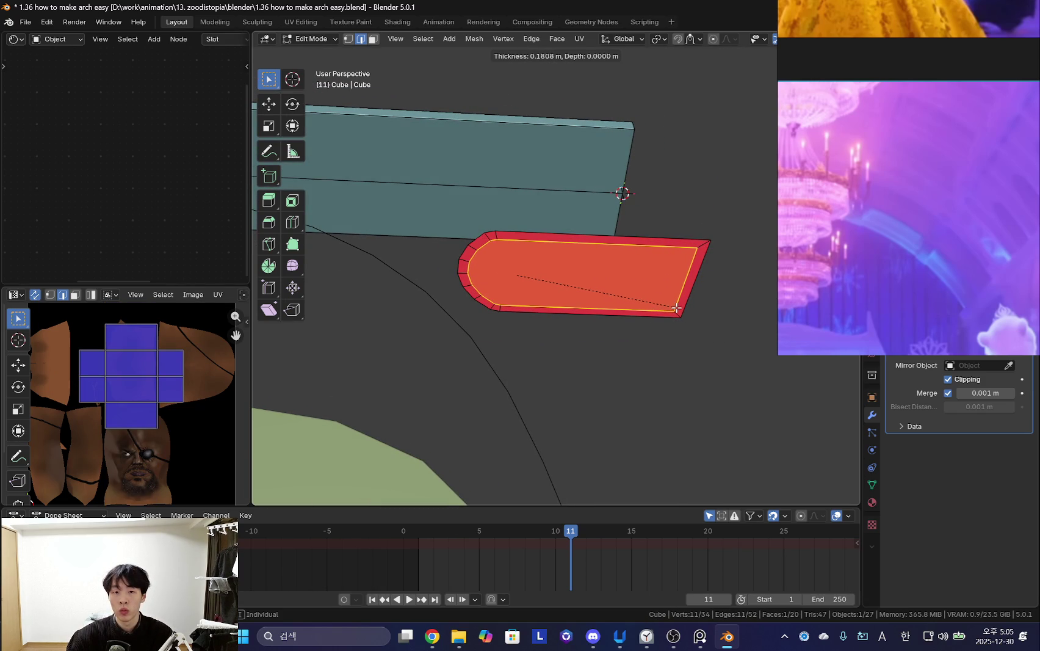
pyautogui.click(677, 308)
pyautogui.press('3')
pyautogui.moveTo(676, 308)
pyautogui.mouseDown(button='middle')
pyautogui.moveTo(545, 233)
pyautogui.moveTo(558, 190)
pyautogui.mouseUp(button='middle')
pyautogui.press('x')
pyautogui.click(545, 233)
# Add five-cut edge loops across the ring's top and bottom.
pyautogui.click(564, 213)
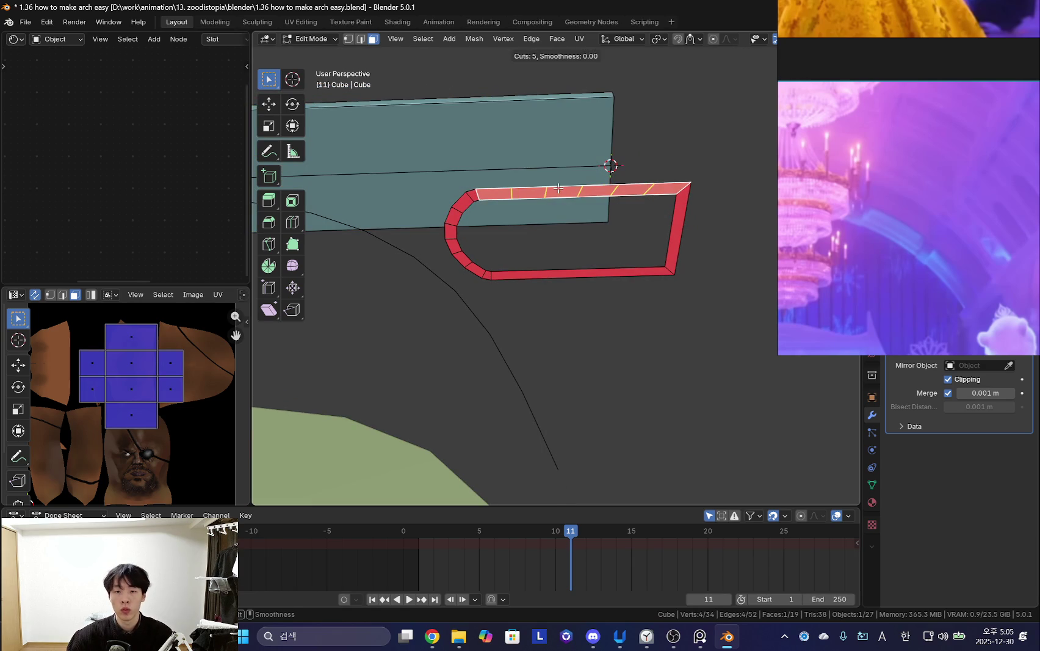
pyautogui.scroll(1, 558, 188)
pyautogui.click(558, 188)
pyautogui.hotkey('ctrl', 'r')
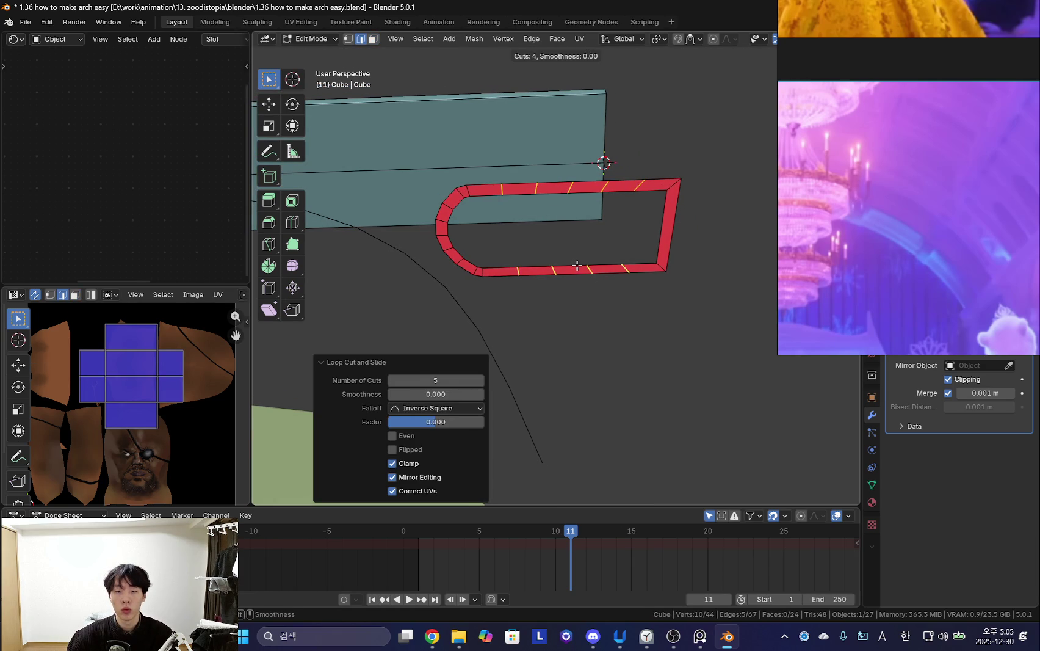
pyautogui.click(577, 266)
pyautogui.hotkey('ctrl', 'r')
pyautogui.moveTo(631, 267)
pyautogui.mouseDown(button='middle')
pyautogui.moveTo(664, 249)
pyautogui.moveTo(616, 250)
pyautogui.moveTo(600, 270)
pyautogui.moveTo(603, 307)
pyautogui.moveTo(601, 283)
pyautogui.mouseUp(button='middle')
pyautogui.press('Escape')
# Extrude the whole ring upward to give it depth.
pyautogui.press('3')
pyautogui.click(610, 215)
pyautogui.hotkey('ctrl', 'l')
pyautogui.moveTo(517, 264)
pyautogui.mouseDown(button='middle')
pyautogui.moveTo(555, 254)
pyautogui.moveTo(611, 318)
pyautogui.mouseUp(button='middle')
pyautogui.press('e')
pyautogui.click(616, 330)
# Recalculate the ring's normals inward and raise the ring 0.0496 m along Z.
pyautogui.click(621, 331)
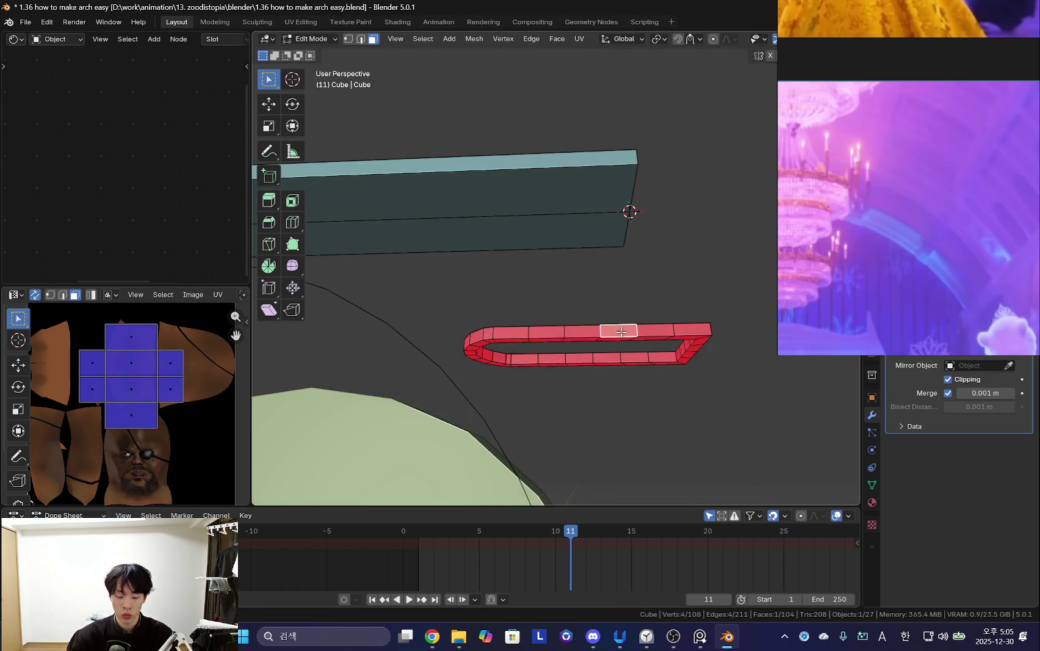
pyautogui.hotkey('ctrl', 'l')
pyautogui.hotkey('shift', 'n')
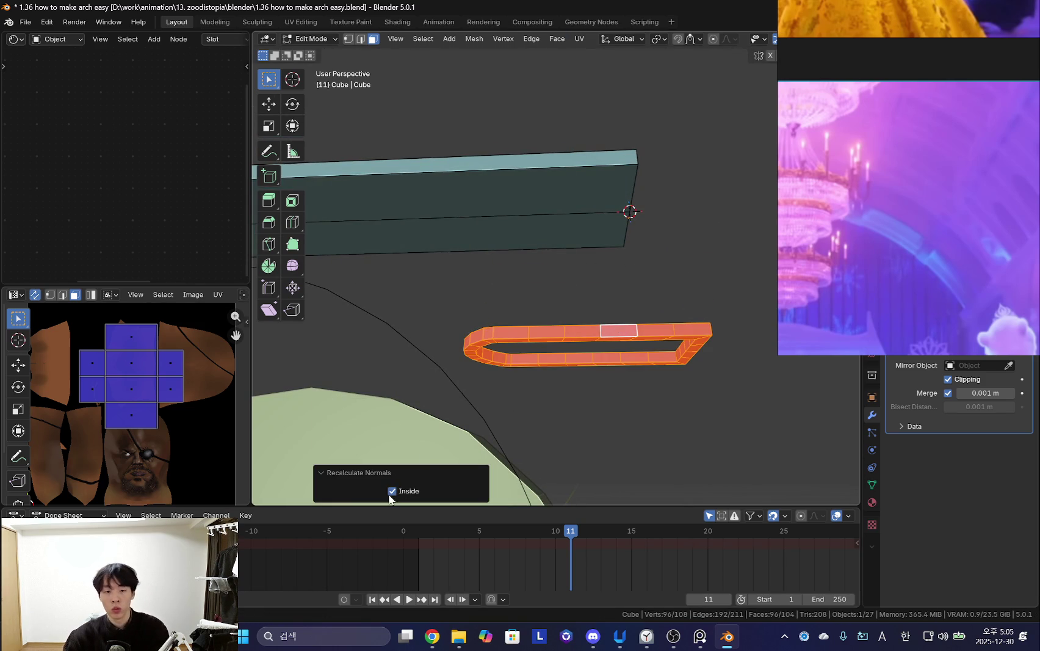
pyautogui.click(392, 491)
pyautogui.hotkey('ctrl', 'z')
pyautogui.hotkey('ctrl', 'l')
pyautogui.moveTo(610, 272); pyautogui.dragTo(622, 309, button='middle')
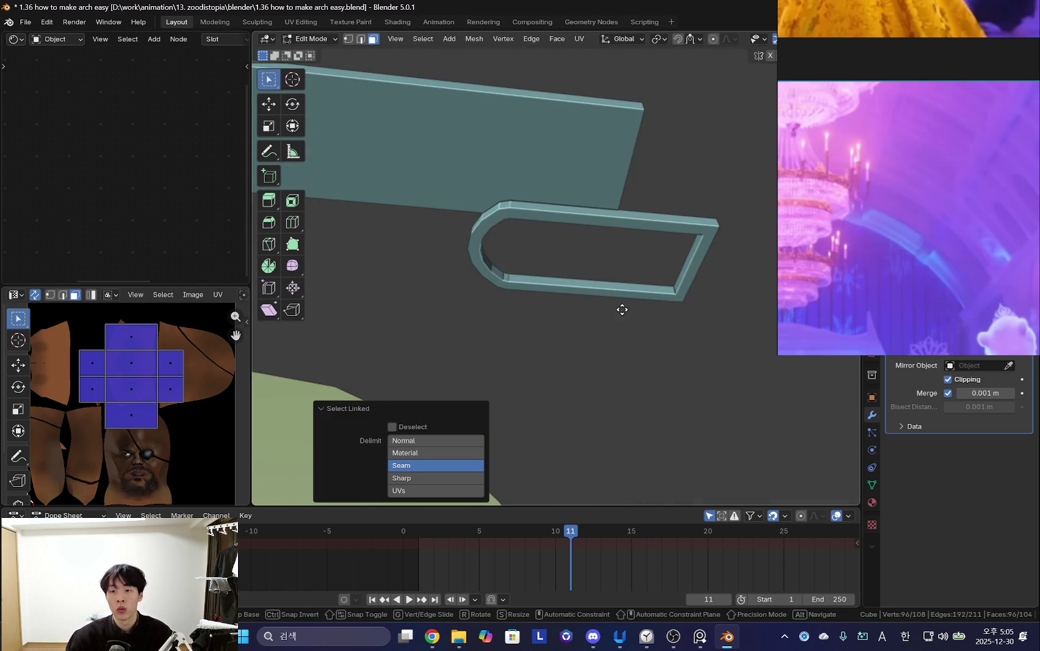
pyautogui.click(627, 263)
pyautogui.moveTo(627, 264)
pyautogui.mouseDown(button='middle')
pyautogui.moveTo(603, 321)
pyautogui.moveTo(539, 244)
pyautogui.moveTo(497, 215)
pyautogui.moveTo(626, 357)
pyautogui.moveTo(613, 302)
pyautogui.mouseUp(button='middle')
pyautogui.press('g')
pyautogui.press('x')
pyautogui.click(606, 262)
pyautogui.press('g')
pyautogui.press('x')
pyautogui.click(609, 312)
pyautogui.press('g')
pyautogui.press('z')
pyautogui.click(618, 283)
pyautogui.hotkey('ctrl', 'r')
pyautogui.click(625, 357)
pyautogui.press('g')
pyautogui.press('z')
pyautogui.click(631, 361)
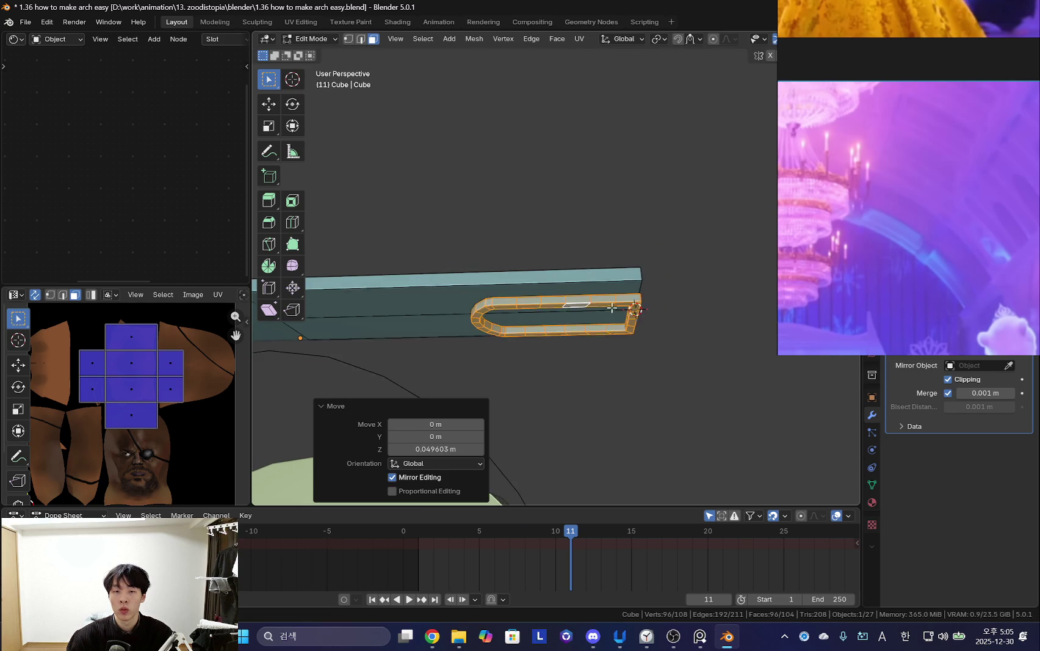
pyautogui.click(605, 287)
pyautogui.press('g')
pyautogui.press('z')
pyautogui.click(617, 369)
pyautogui.moveTo(617, 369)
pyautogui.mouseDown(button='middle')
pyautogui.moveTo(617, 382)
pyautogui.moveTo(651, 268)
pyautogui.mouseUp(button='middle')
pyautogui.press('g')
pyautogui.press('z')
pyautogui.click(618, 359)
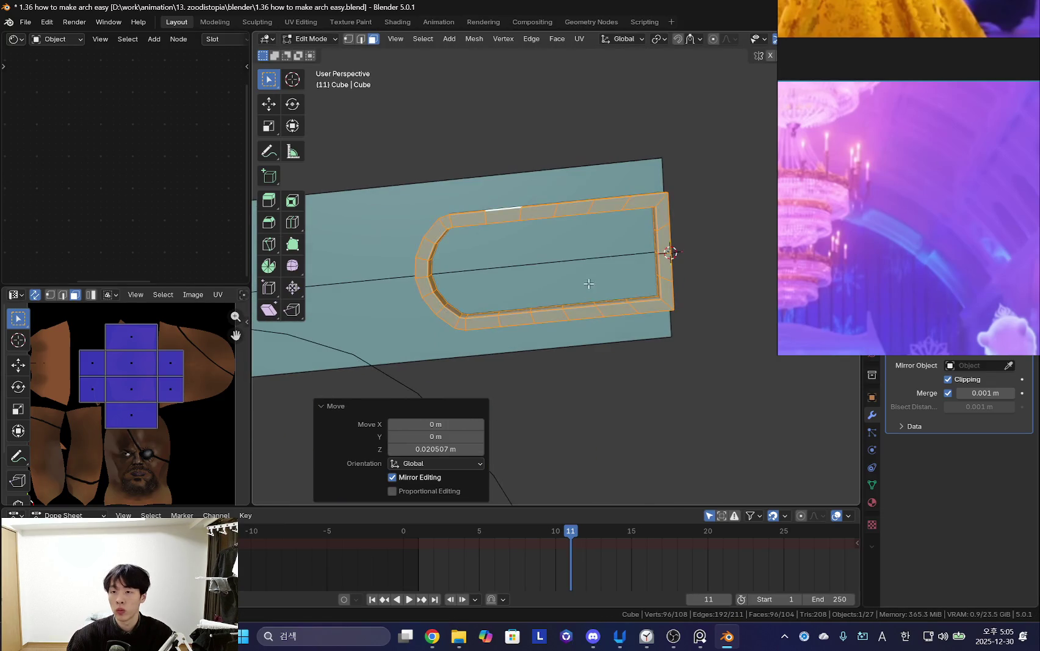
pyautogui.moveTo(851, 311); pyautogui.dragTo(601, 281, button='middle')
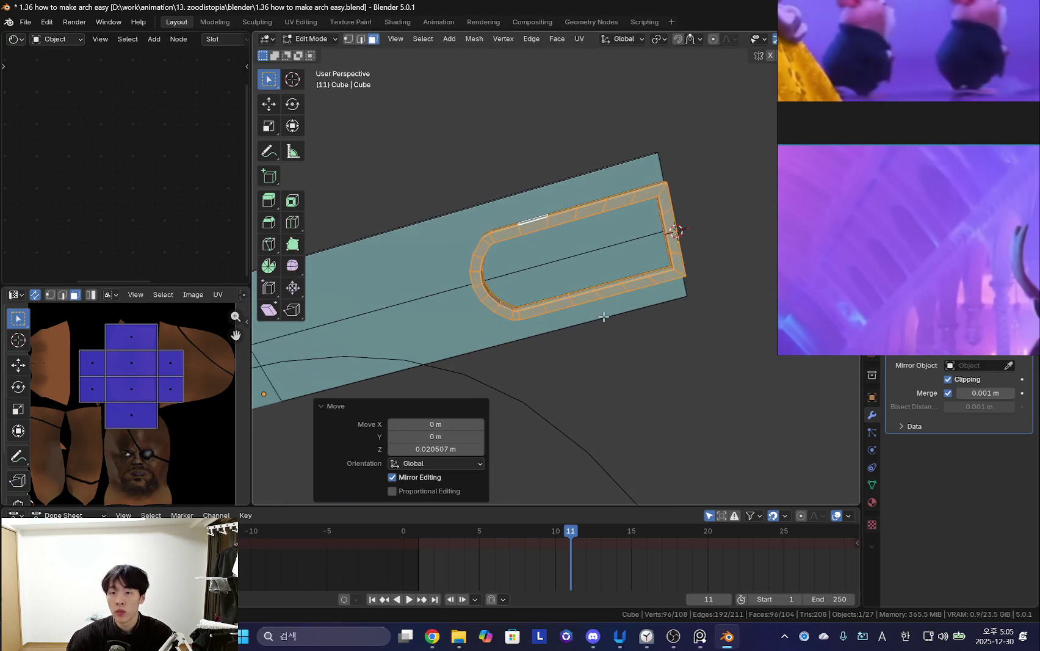
pyautogui.scroll(1, 600, 282)
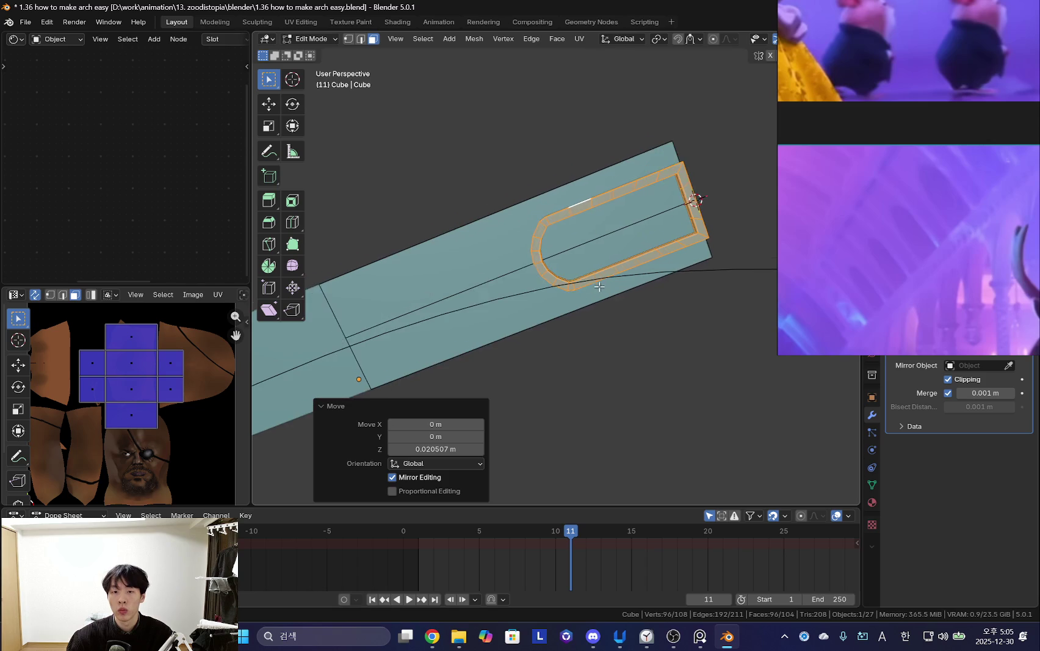
pyautogui.scroll(1, 608, 289)
pyautogui.moveTo(566, 302)
pyautogui.keyDown('shift'); pyautogui.mouseDown(button='middle')
pyautogui.moveTo(538, 258)
pyautogui.moveTo(540, 277)
pyautogui.moveTo(530, 229)
pyautogui.moveTo(452, 241)
pyautogui.moveTo(495, 297)
pyautogui.moveTo(494, 327)
pyautogui.mouseUp(button='middle'); pyautogui.keyUp('shift')
# Shift a face beneath the plate along the Y axis.
pyautogui.click(494, 327)
pyautogui.press('g')
pyautogui.press('y')
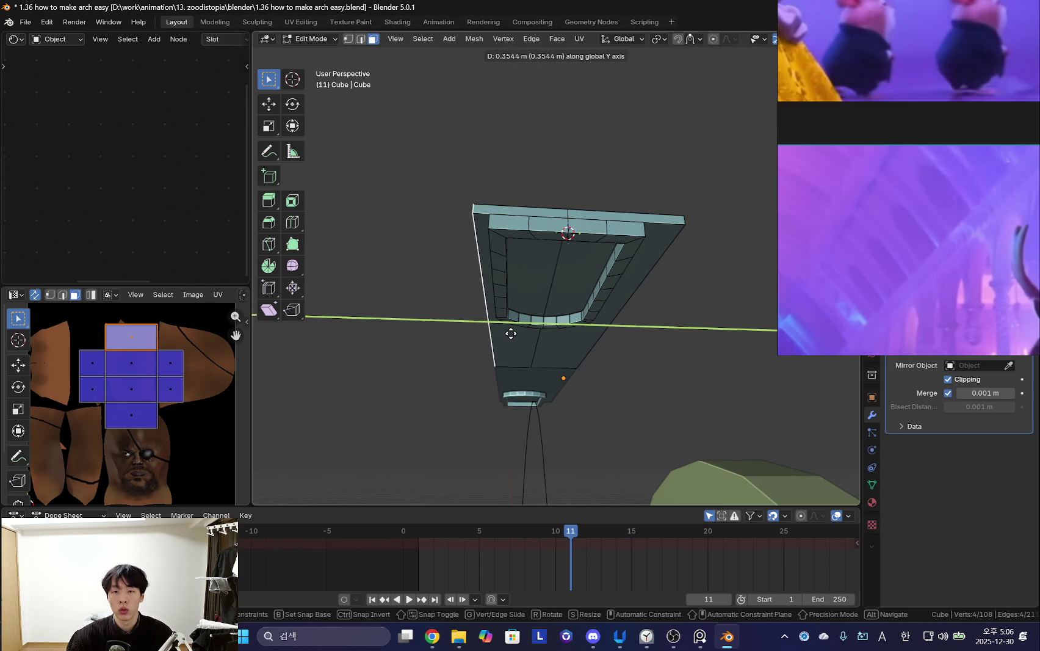
pyautogui.click(510, 333)
pyautogui.moveTo(510, 334)
pyautogui.mouseDown(button='middle')
pyautogui.moveTo(520, 288)
pyautogui.moveTo(626, 221)
pyautogui.mouseUp(button='middle')
pyautogui.moveTo(625, 150)
pyautogui.mouseDown(button='middle')
pyautogui.moveTo(585, 273)
pyautogui.moveTo(582, 224)
pyautogui.moveTo(589, 251)
pyautogui.mouseUp(button='middle')
# Duplicate the beam's right side face, narrow it along Y into a strip and shift it along Y.
pyautogui.click(581, 224)
pyautogui.hotkey('shift', 'd')
pyautogui.rightClick(600, 296)
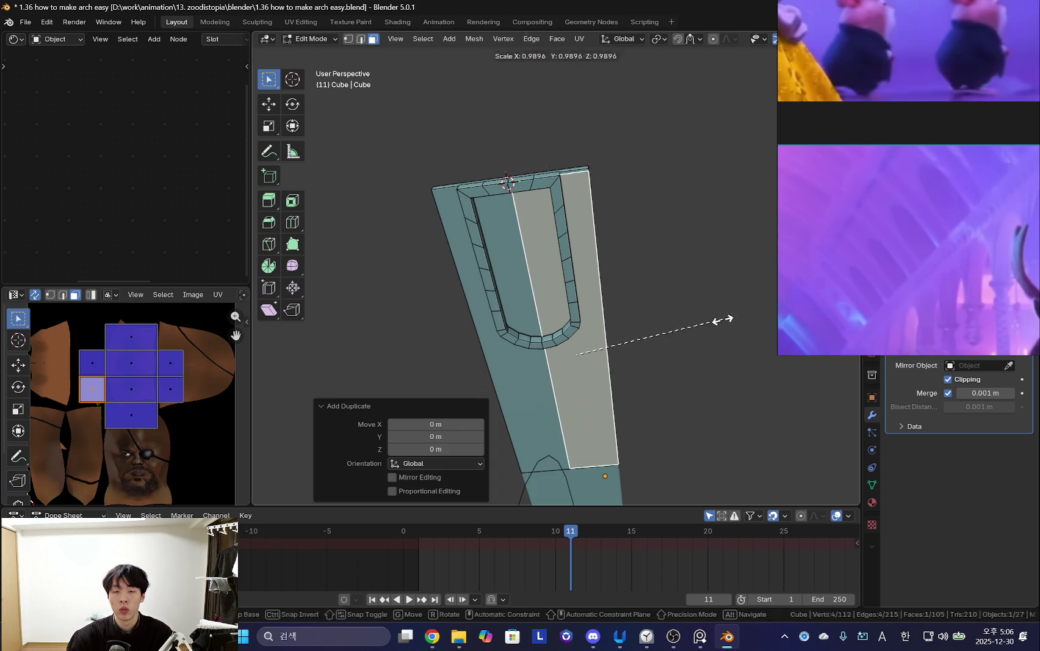
pyautogui.press('s')
pyautogui.press('y')
pyautogui.click(600, 327)
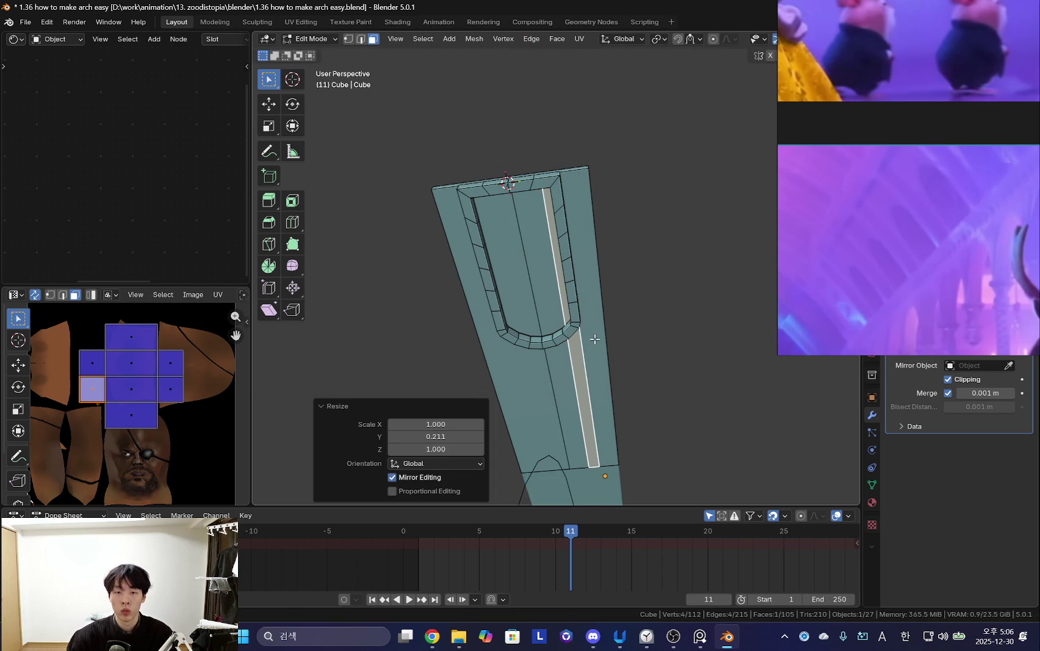
pyautogui.press('g')
pyautogui.press('y')
pyautogui.click(621, 342)
# Extrude the strip outward and widen the connected trim along Y.
pyautogui.moveTo(621, 342)
pyautogui.mouseDown(button='middle')
pyautogui.moveTo(639, 376)
pyautogui.moveTo(635, 348)
pyautogui.moveTo(601, 311)
pyautogui.mouseUp(button='middle')
pyautogui.click(636, 366)
pyautogui.hotkey('ctrl', 'l')
pyautogui.press('s')
pyautogui.press('x')
pyautogui.rightClick(671, 334)
pyautogui.moveTo(673, 340)
pyautogui.mouseDown(button='middle')
pyautogui.moveTo(629, 322)
pyautogui.moveTo(585, 283)
pyautogui.moveTo(583, 295)
pyautogui.moveTo(587, 285)
pyautogui.mouseUp(button='middle')
pyautogui.press('s')
pyautogui.press('y')
pyautogui.click(650, 329)
# Lower the trim's edge along Z so the piece tapers toward its end.
pyautogui.hotkey('alt', 'a')
pyautogui.press('g')
pyautogui.press('z')
pyautogui.click(583, 342)
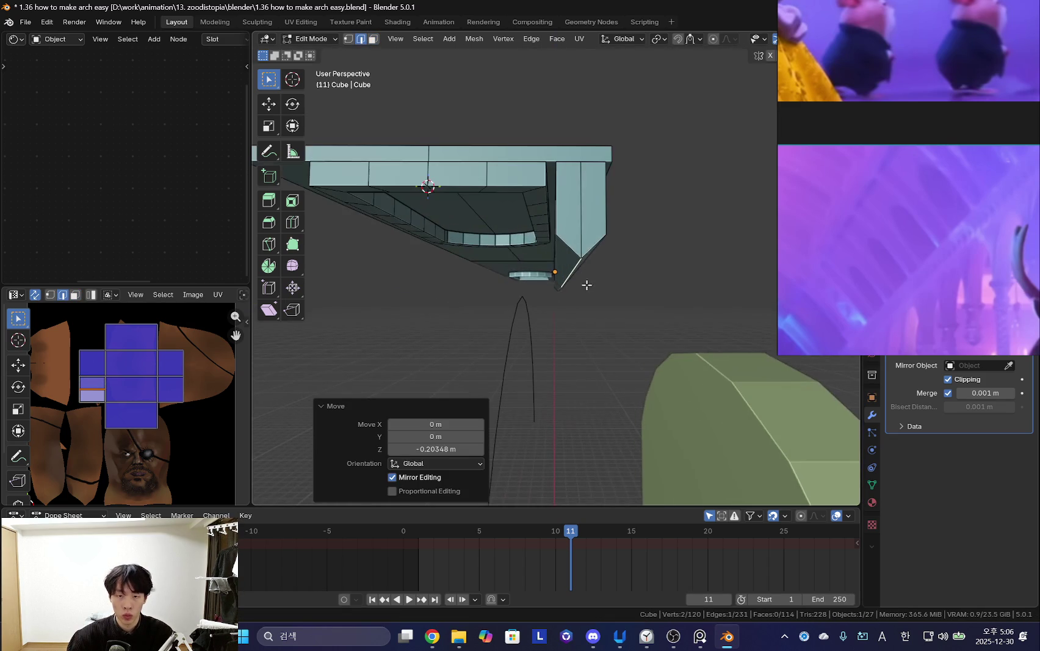
pyautogui.press('g')
pyautogui.press('z')
pyautogui.click(587, 173)
# Bevel the trim's edge with two segments.
pyautogui.hotkey('ctrl', 'b')
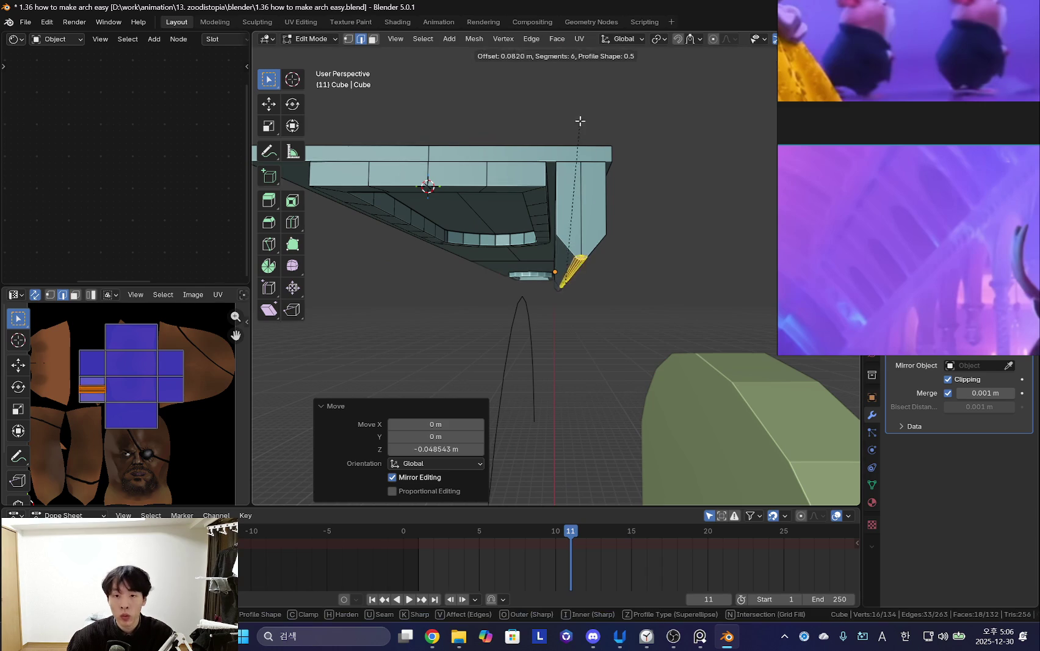
pyautogui.click(590, 84)
pyautogui.moveTo(590, 84)
pyautogui.mouseDown(button='middle')
pyautogui.moveTo(594, 318)
pyautogui.moveTo(652, 283)
pyautogui.moveTo(597, 250)
pyautogui.moveTo(609, 221)
pyautogui.moveTo(581, 177)
pyautogui.moveTo(560, 277)
pyautogui.moveTo(567, 317)
pyautogui.moveTo(591, 337)
pyautogui.mouseUp(button='middle')
# Shrink the whole trim piece along Z and lift it 0.107 m beneath the beam.
pyautogui.press('3')
pyautogui.click(597, 250)
pyautogui.press('l')
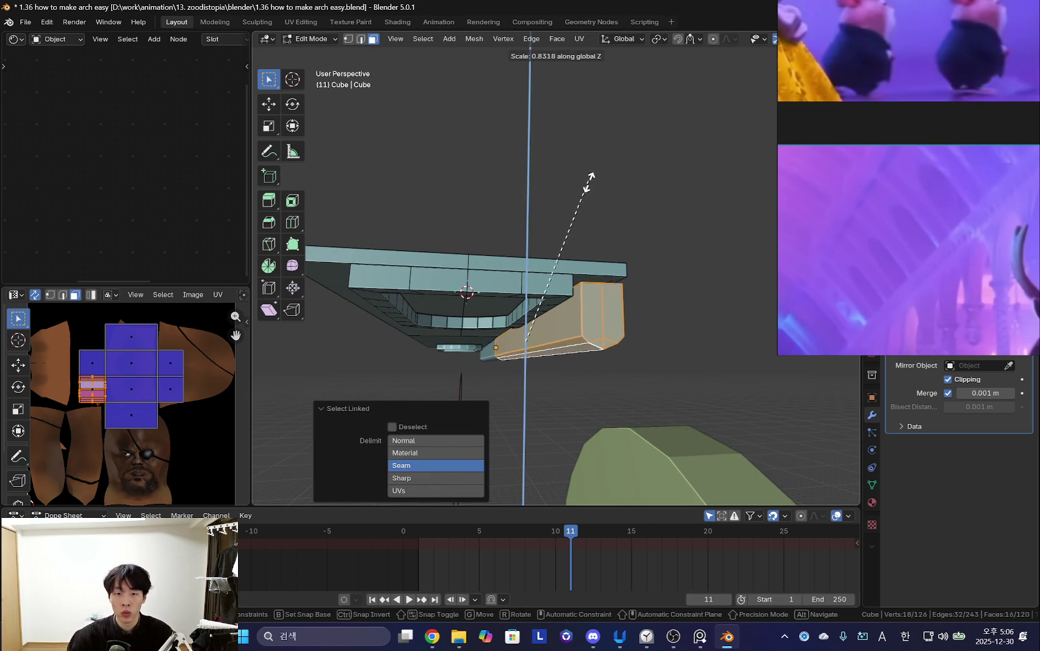
pyautogui.click(585, 198)
pyautogui.press('g')
pyautogui.press('z')
pyautogui.moveTo(594, 149)
pyautogui.mouseDown(button='middle')
pyautogui.moveTo(601, 365)
pyautogui.moveTo(575, 349)
pyautogui.mouseUp(button='middle')
pyautogui.click(570, 305)
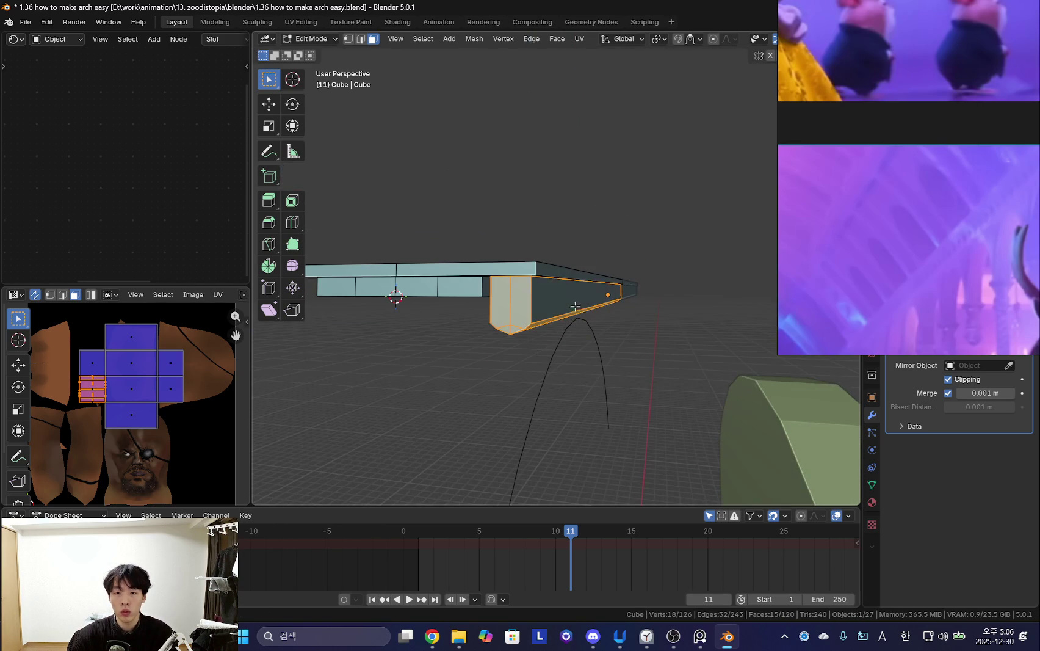
# Set the snapping target, snap the trim into place, and restore the wireframe overlays.
pyautogui.click(690, 39)
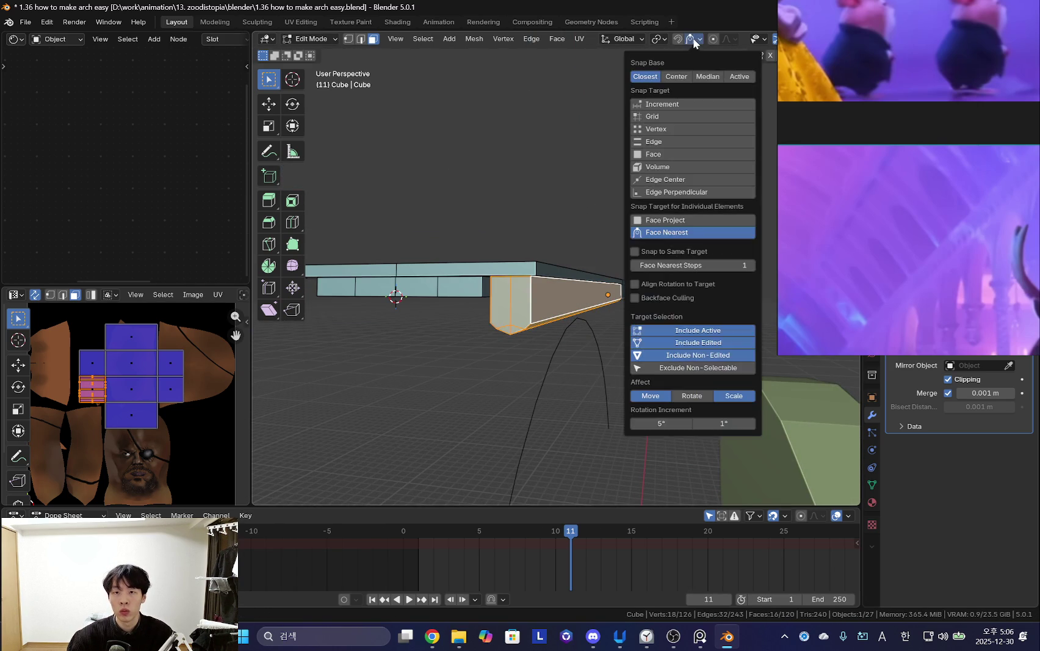
pyautogui.click(664, 144)
pyautogui.moveTo(610, 201)
pyautogui.mouseDown(button='middle')
pyautogui.moveTo(563, 258)
pyautogui.moveTo(569, 240)
pyautogui.moveTo(622, 207)
pyautogui.moveTo(531, 331)
pyautogui.moveTo(568, 272)
pyautogui.moveTo(609, 260)
pyautogui.moveTo(703, 259)
pyautogui.moveTo(592, 351)
pyautogui.moveTo(597, 367)
pyautogui.mouseUp(button='middle')
pyautogui.click(559, 262)
pyautogui.click(567, 250)
pyautogui.hotkey('shift', 'alt', 'z')
# Duplicate the arch's inner face loop in place and stretch it along Z.
pyautogui.click(712, 252)
pyautogui.keyDown('alt'); pyautogui.click(674, 241); pyautogui.keyUp('alt')
pyautogui.hotkey('shift', 'd')
pyautogui.rightClick(592, 351)
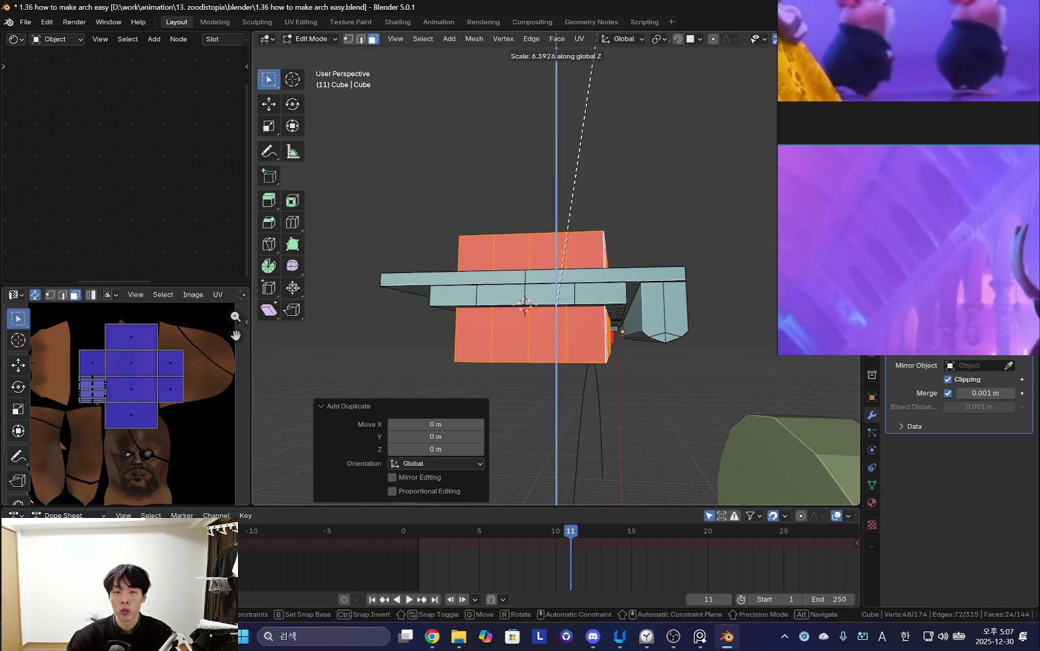
pyautogui.moveTo(616, 437); pyautogui.dragTo(573, 370, button='middle')
pyautogui.press('2')
pyautogui.keyDown('alt'); pyautogui.click(576, 366); pyautogui.keyUp('alt')
# Separate the duplicated block faces into their own object, Cube.002.
pyautogui.press('f')
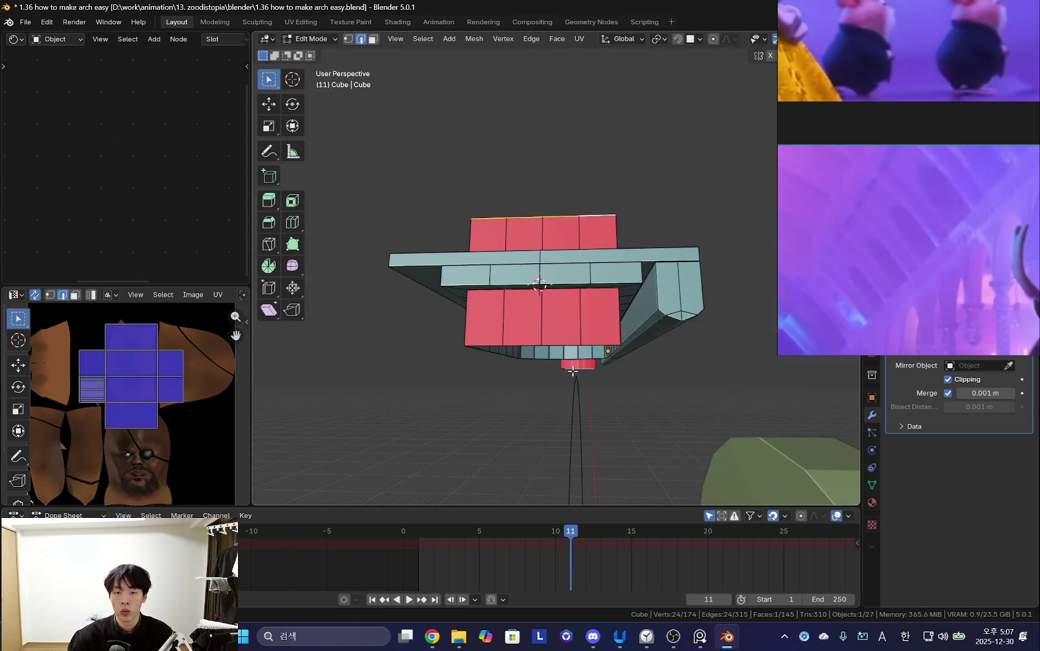
pyautogui.press('l')
pyautogui.press('p')
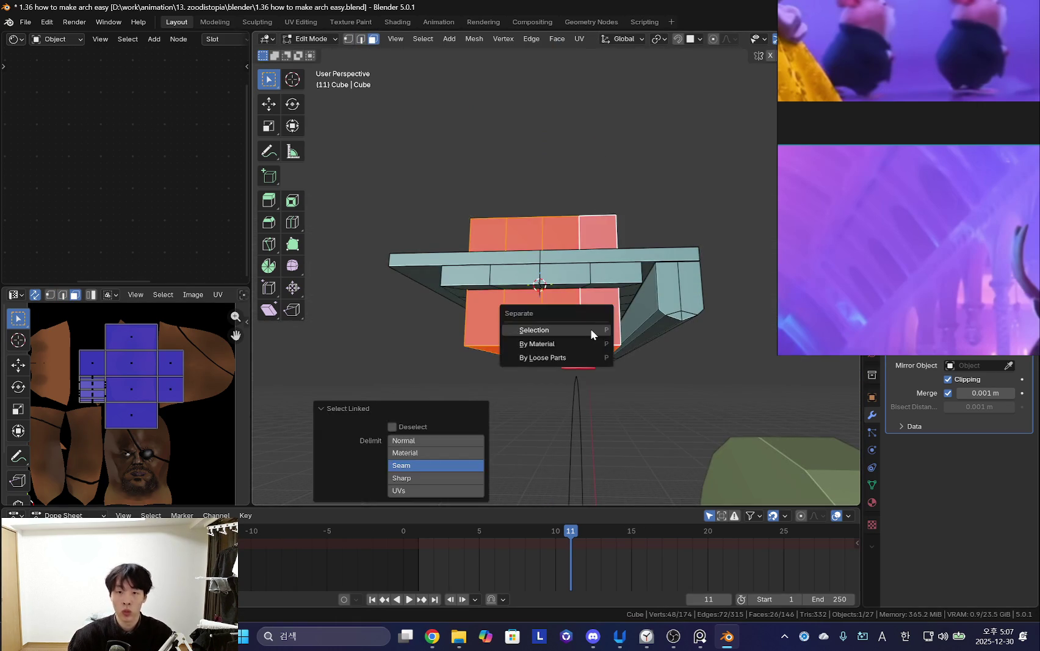
pyautogui.click(590, 329)
pyautogui.press('Tab')
pyautogui.click(603, 333)
pyautogui.moveTo(575, 341); pyautogui.dragTo(611, 263, button='middle')
# Recalculate the block piece's normals outward with Inside unchecked, then select it with the wall.
pyautogui.press('Tab')
pyautogui.press('3')
pyautogui.click(619, 270)
pyautogui.press('l')
pyautogui.press('p')
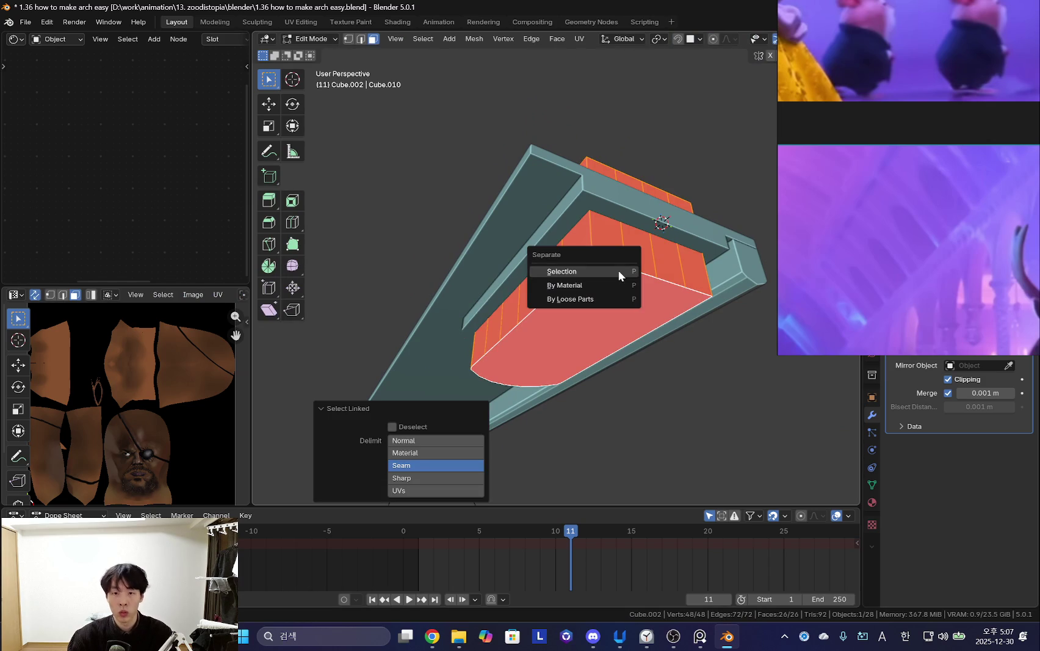
pyautogui.moveTo(677, 348); pyautogui.dragTo(678, 358, button='middle')
pyautogui.hotkey('ctrl', 'shift', 'n')
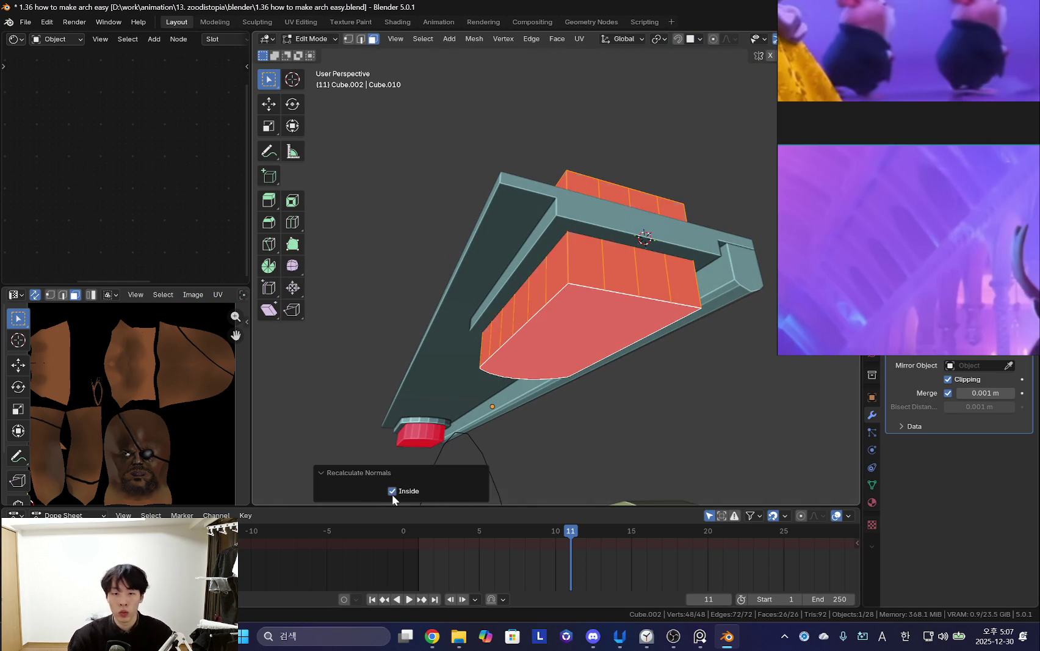
pyautogui.click(392, 491)
pyautogui.moveTo(427, 427); pyautogui.dragTo(564, 324, button='middle')
pyautogui.press('Tab')
pyautogui.keyDown('shift'); pyautogui.click(510, 244); pyautogui.keyUp('shift')
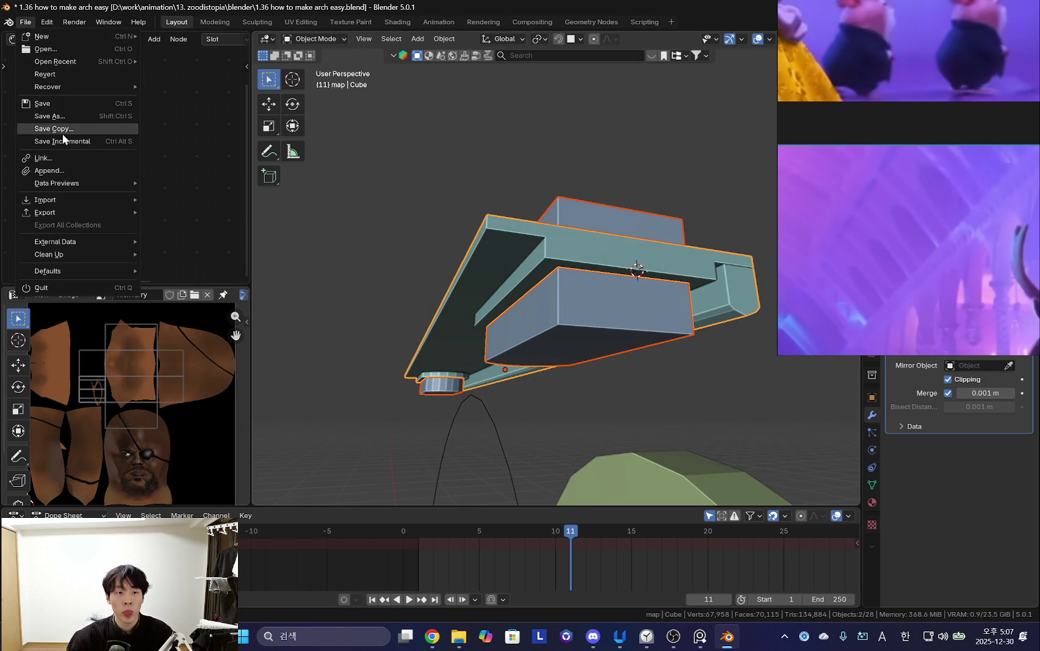
# Open Preferences on the Extensions section and position the window.
pyautogui.click(67, 183)
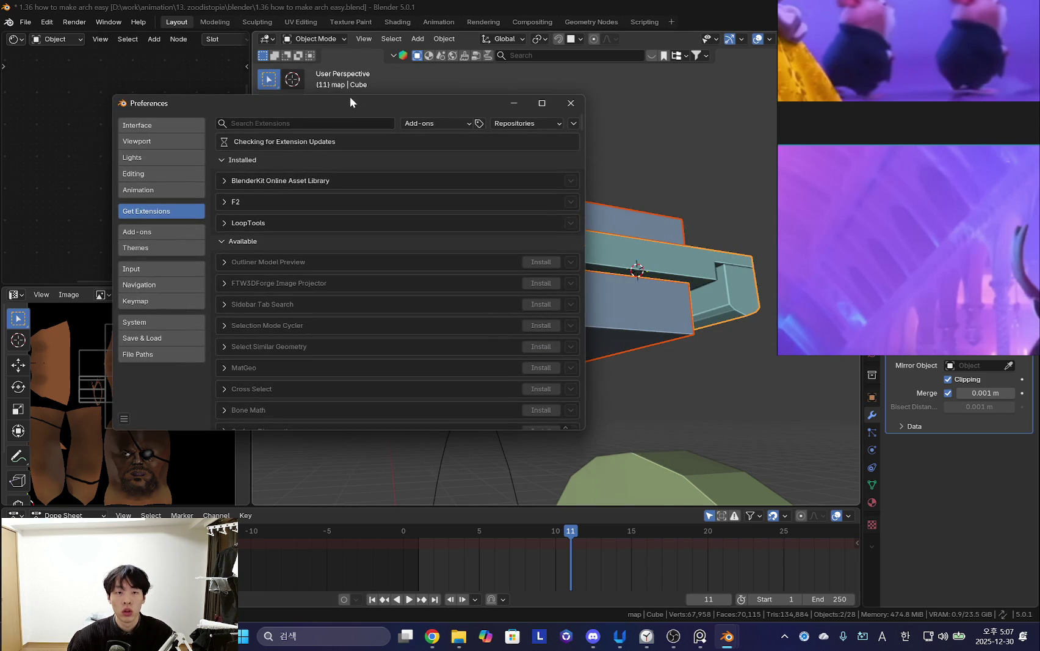
pyautogui.moveTo(352, 100); pyautogui.dragTo(427, 111)
pyautogui.moveTo(428, 55); pyautogui.dragTo(403, 114)
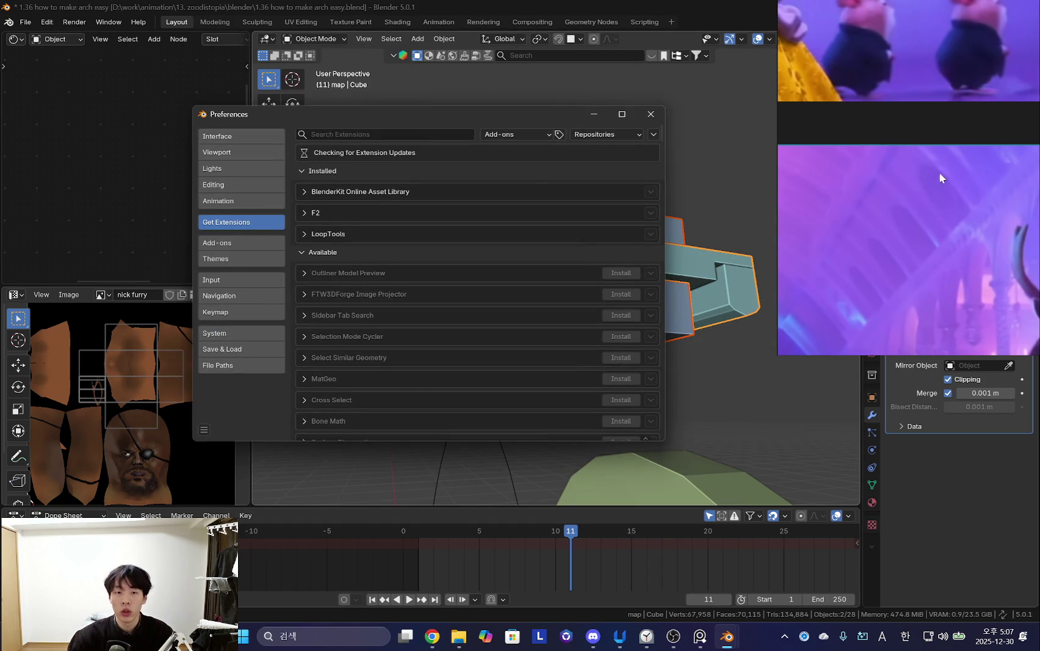
pyautogui.moveTo(481, 121); pyautogui.dragTo(471, 119)
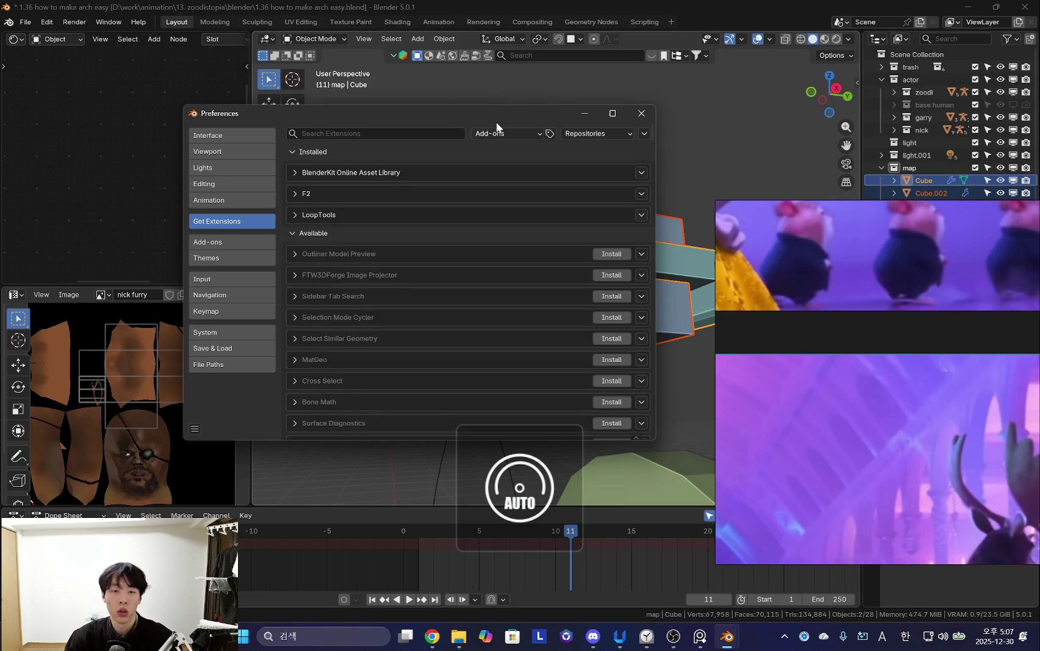
pyautogui.moveTo(499, 113); pyautogui.dragTo(472, 88)
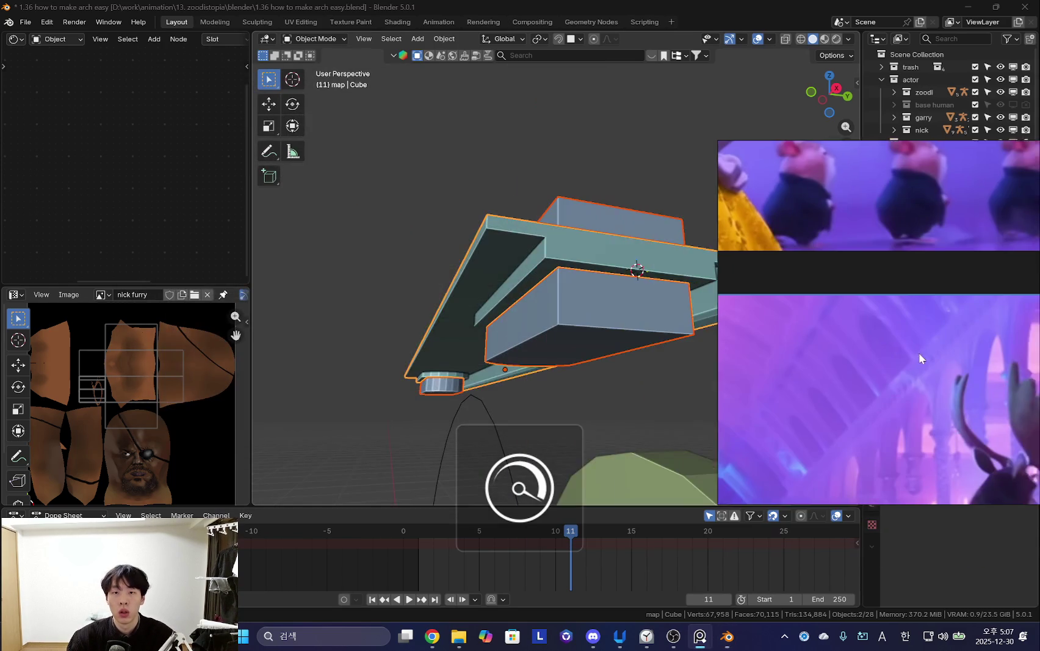
pyautogui.moveTo(919, 351); pyautogui.dragTo(581, 286, button='middle')
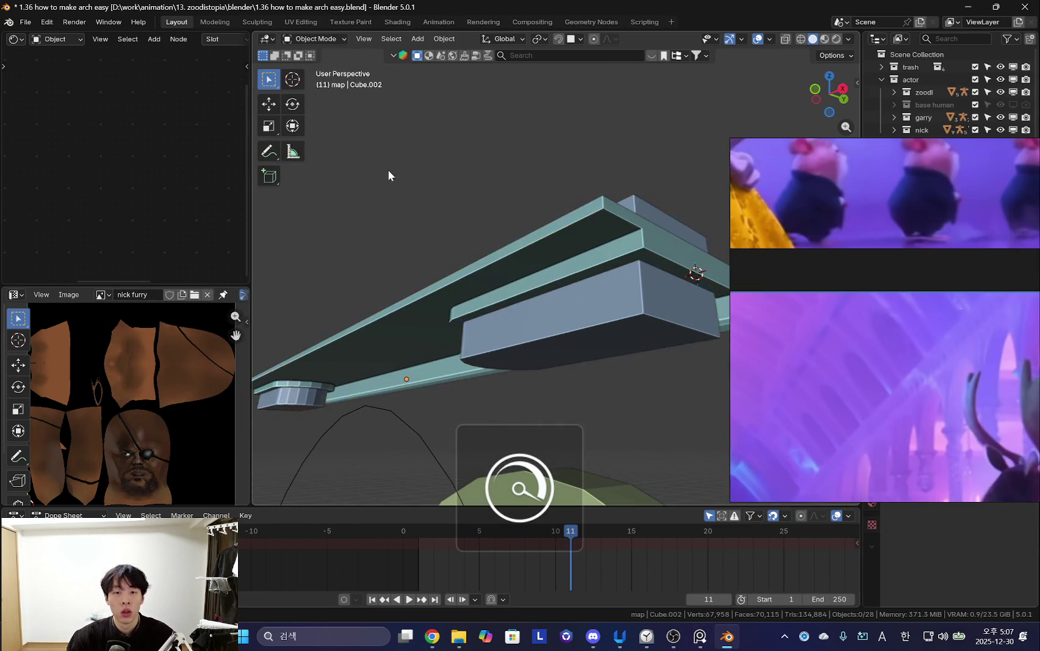
# Search Get Extensions for 'bool' and install the Bool Tool extension.
pyautogui.click(34, 24)
pyautogui.click(110, 183)
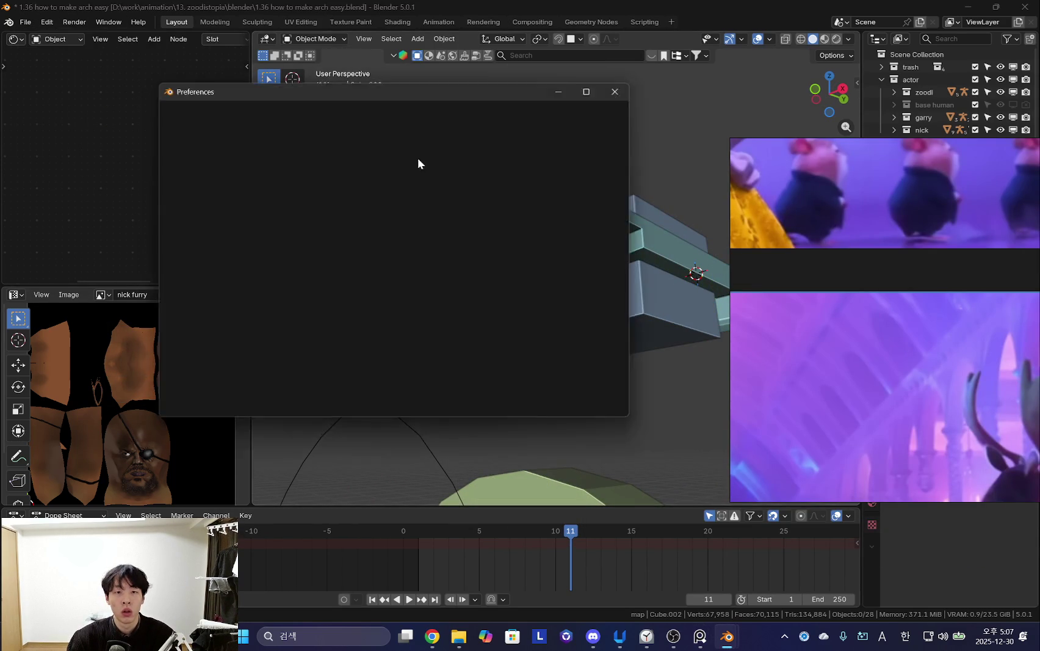
pyautogui.moveTo(419, 98); pyautogui.dragTo(382, 156)
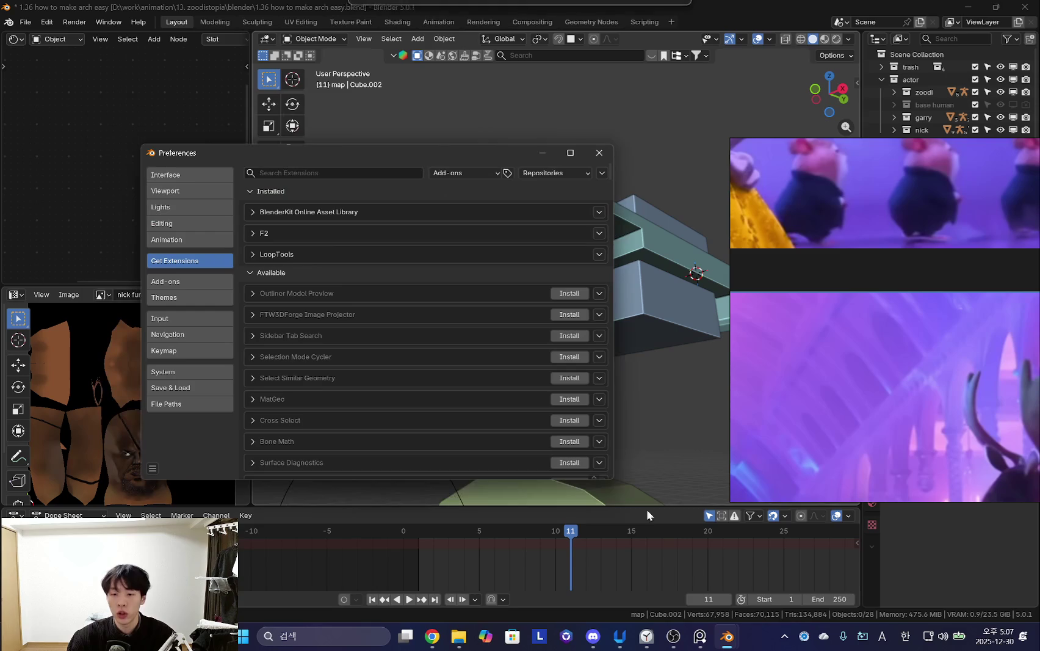
pyautogui.click(726, 594)
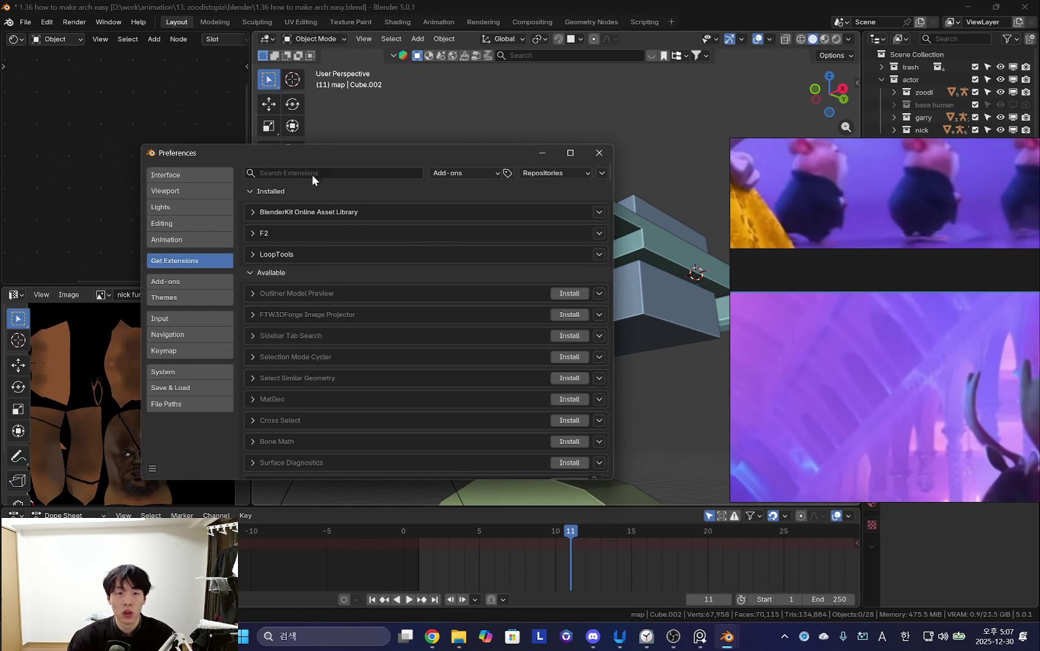
pyautogui.write('c')
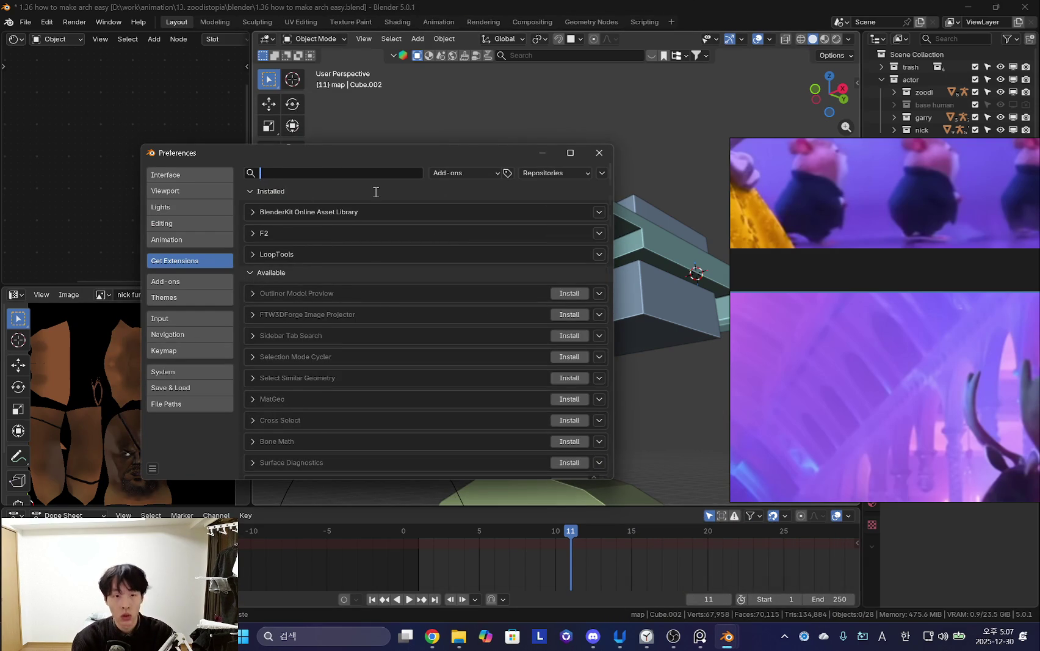
pyautogui.write('bool')
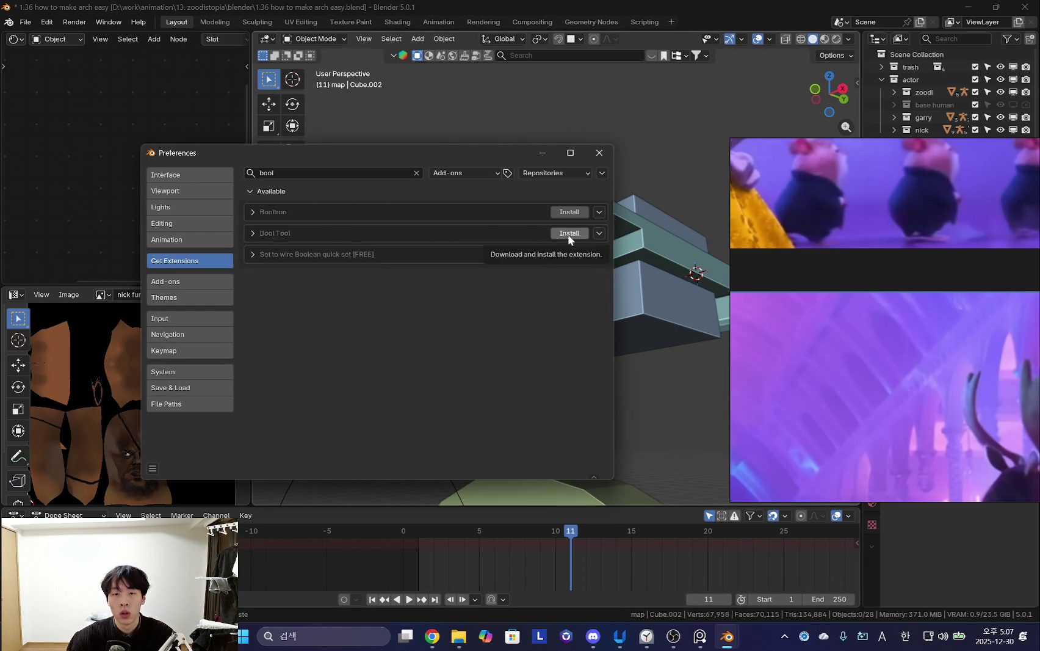
pyautogui.click(561, 235)
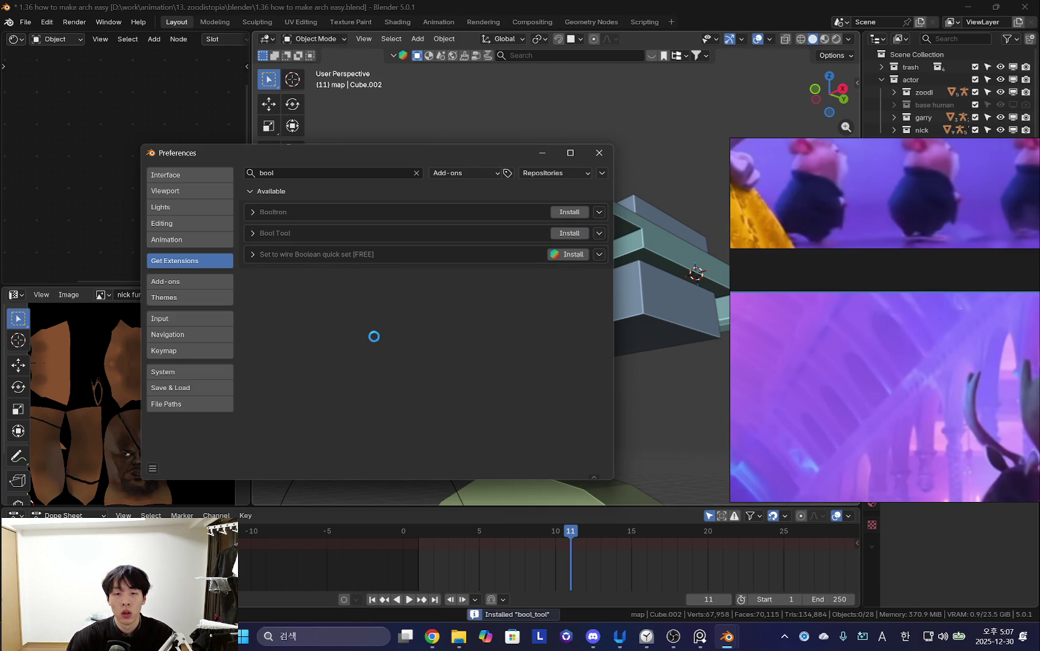
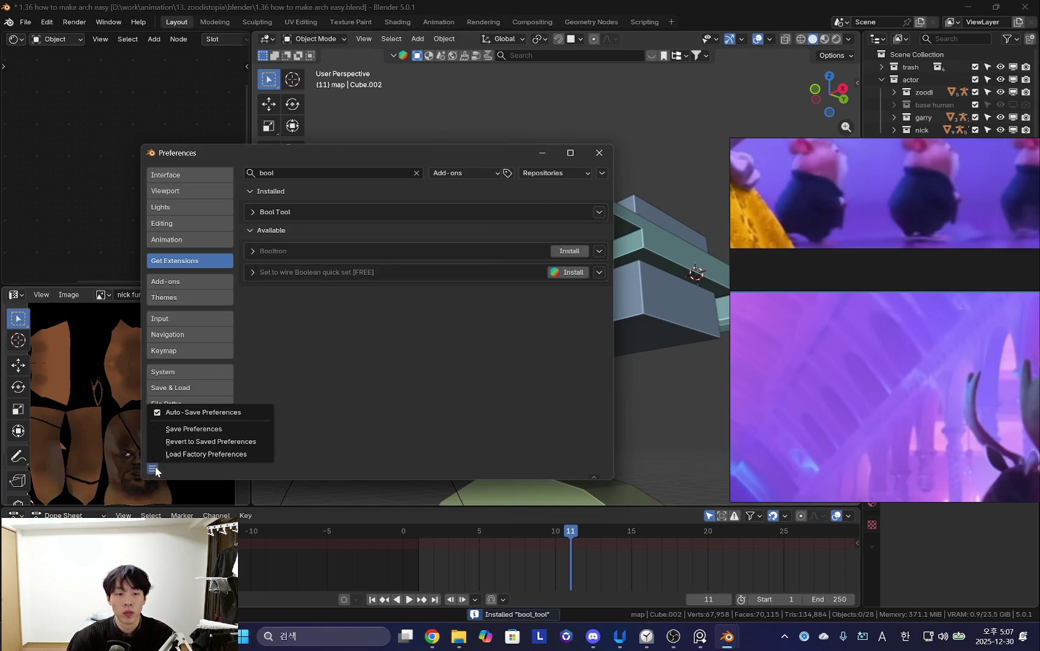
# Apply Shade Auto Smooth to the beam block.
pyautogui.moveTo(580, 188)
pyautogui.mouseDown(button='middle')
pyautogui.moveTo(568, 284)
pyautogui.moveTo(512, 305)
pyautogui.moveTo(539, 279)
pyautogui.moveTo(509, 265)
pyautogui.moveTo(464, 361)
pyautogui.moveTo(443, 374)
pyautogui.mouseUp(button='middle')
pyautogui.scroll(3, 539, 278)
pyautogui.click(524, 276)
pyautogui.rightClick(443, 375)
pyautogui.click(441, 375)
# Cut the arch cutter out of the block with a Boolean Difference, leaving only the block selected.
pyautogui.moveTo(534, 378)
pyautogui.mouseDown(button='middle')
pyautogui.moveTo(532, 286)
pyautogui.moveTo(470, 298)
pyautogui.moveTo(545, 374)
pyautogui.moveTo(438, 369)
pyautogui.moveTo(491, 344)
pyautogui.moveTo(379, 302)
pyautogui.moveTo(453, 312)
pyautogui.moveTo(440, 285)
pyautogui.mouseUp(button='middle')
pyautogui.keyDown('shift'); pyautogui.click(440, 282); pyautogui.keyUp('shift')
pyautogui.hotkey('ctrl', '-')
pyautogui.click(453, 312)
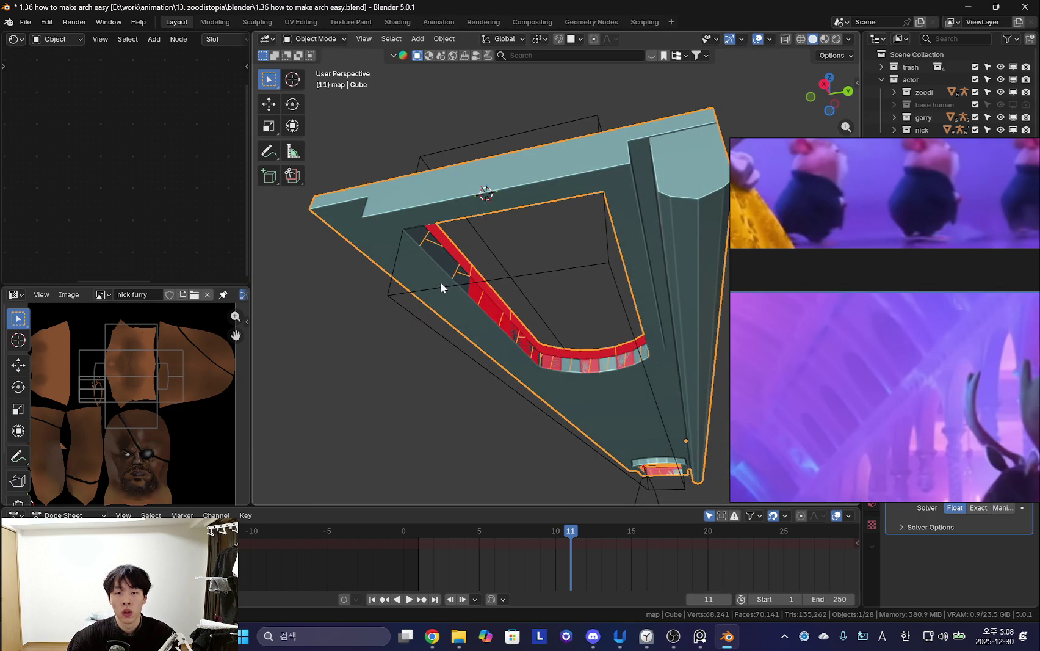
# Separate the beam's inner arch ring faces into their own object.
pyautogui.press('Tab')
pyautogui.press('l')
pyautogui.press('p')
pyautogui.click(434, 466)
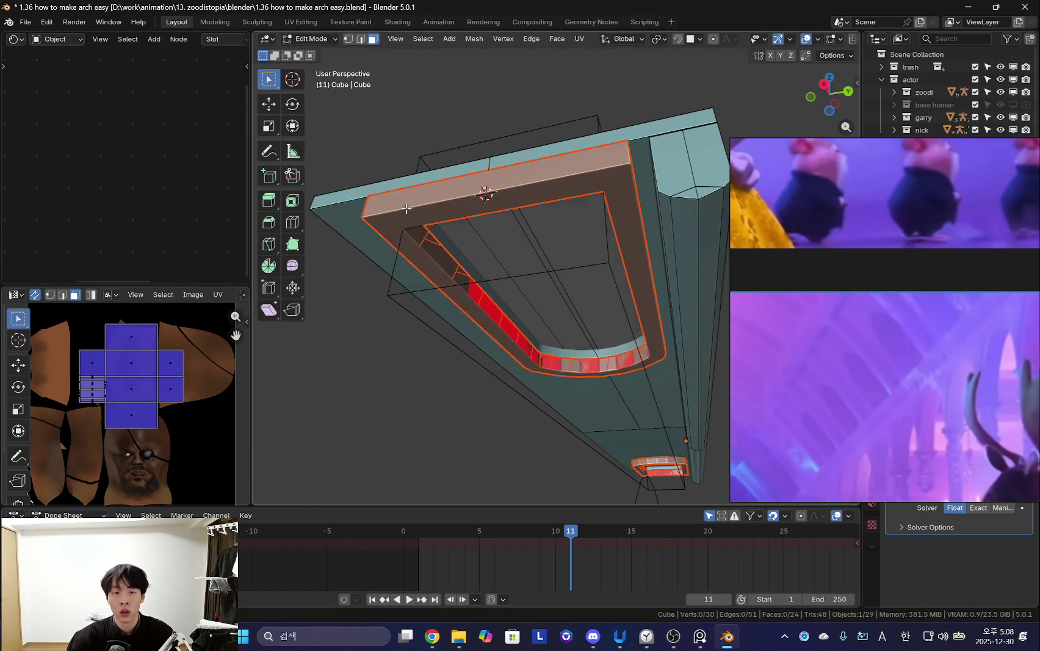
pyautogui.press('Tab')
# Reposition the separated arch frame and delete its Boolean modifier.
pyautogui.scroll(3, 421, 274)
pyautogui.click(506, 365)
pyautogui.moveTo(506, 364)
pyautogui.mouseDown(button='middle')
pyautogui.moveTo(489, 425)
pyautogui.moveTo(536, 407)
pyautogui.moveTo(482, 349)
pyautogui.mouseUp(button='middle')
pyautogui.press('g')
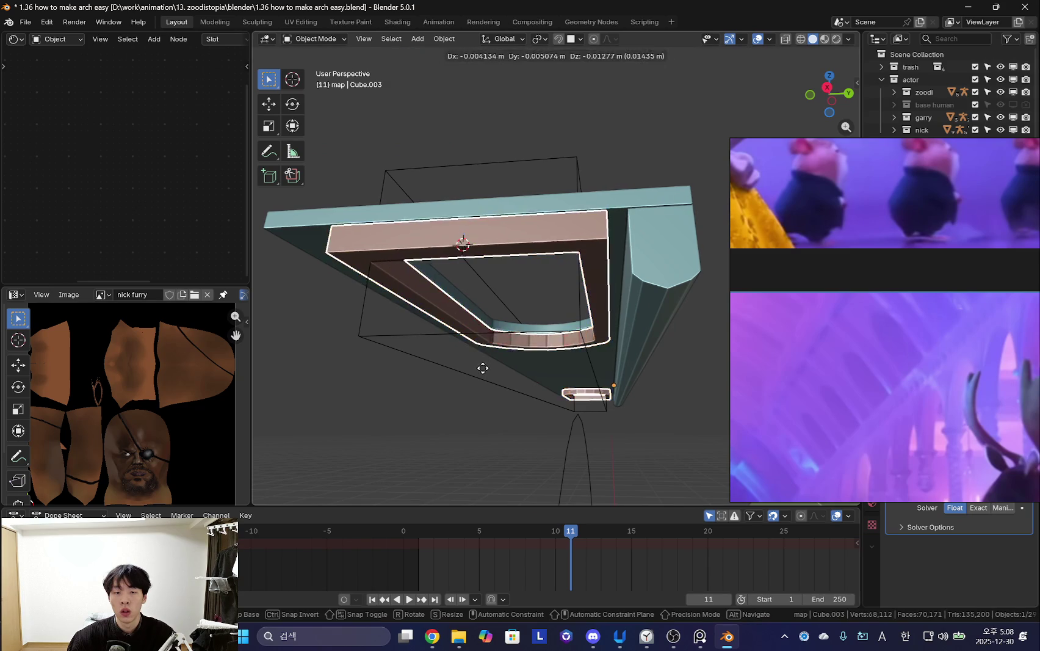
pyautogui.click(487, 360)
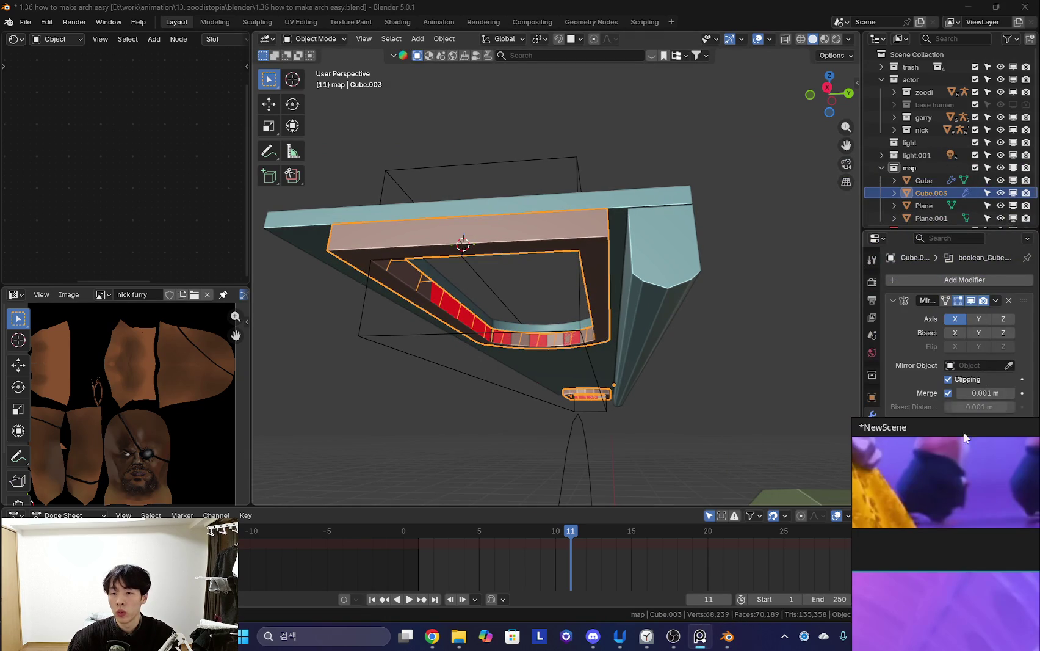
pyautogui.click(1008, 443)
# Reselect the beam and enter Edit Mode on its mesh.
pyautogui.moveTo(500, 342); pyautogui.dragTo(550, 369, button='middle')
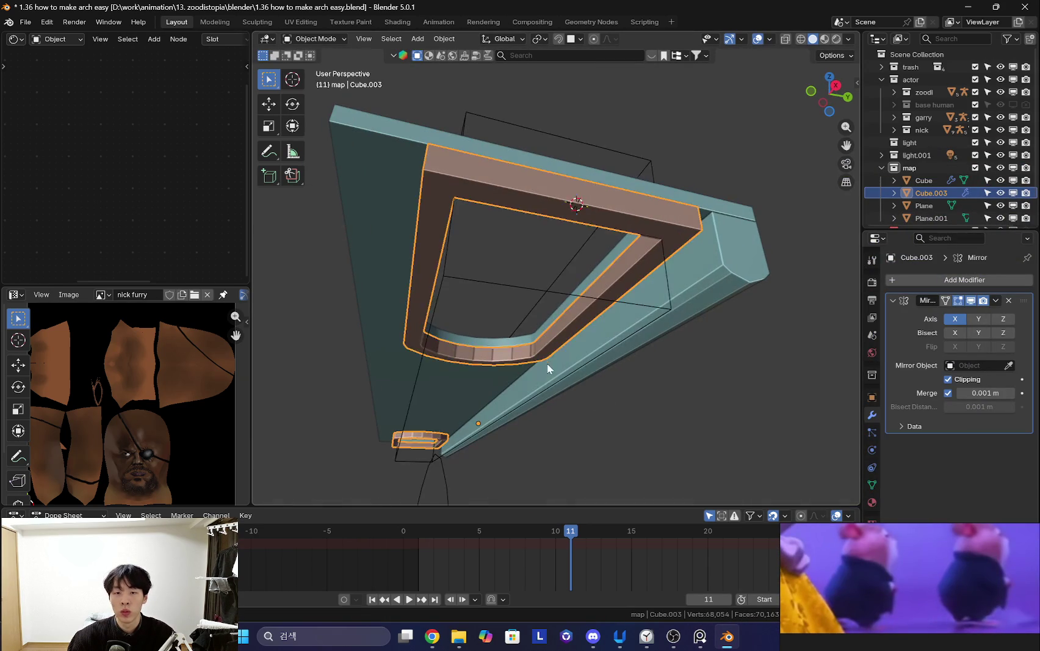
pyautogui.moveTo(626, 367)
pyautogui.mouseDown(button='middle')
pyautogui.moveTo(576, 376)
pyautogui.moveTo(604, 260)
pyautogui.moveTo(633, 325)
pyautogui.moveTo(614, 360)
pyautogui.mouseUp(button='middle')
pyautogui.moveTo(545, 365)
pyautogui.mouseDown(button='middle')
pyautogui.moveTo(583, 308)
pyautogui.moveTo(817, 356)
pyautogui.mouseUp(button='middle')
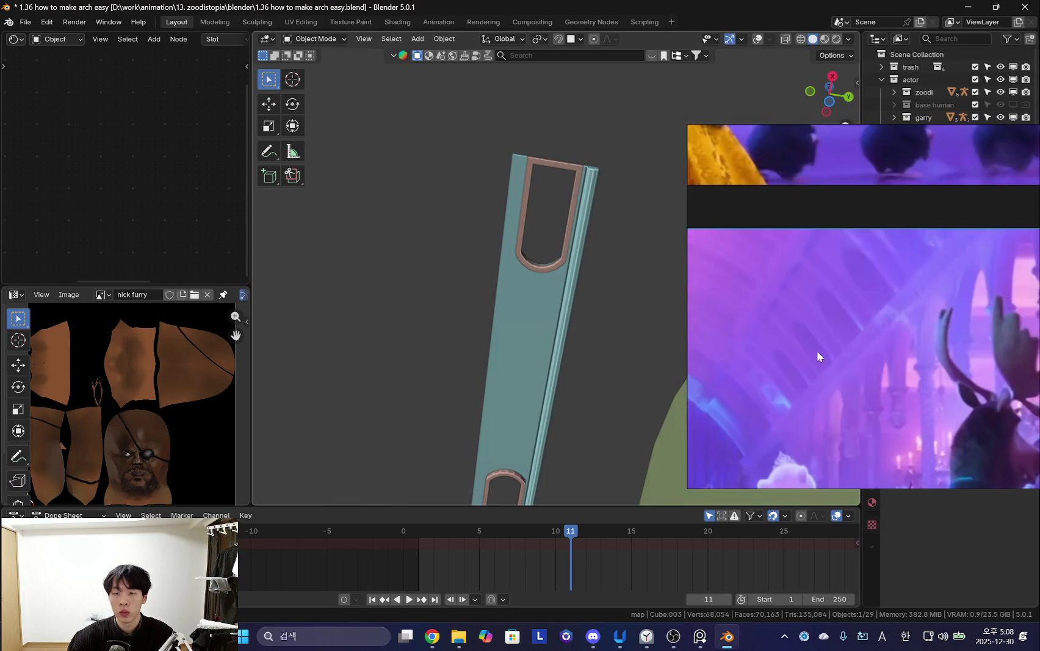
pyautogui.moveTo(531, 295)
pyautogui.mouseDown(button='middle')
pyautogui.moveTo(516, 285)
pyautogui.moveTo(545, 360)
pyautogui.moveTo(575, 277)
pyautogui.moveTo(613, 280)
pyautogui.moveTo(590, 305)
pyautogui.moveTo(589, 326)
pyautogui.moveTo(575, 291)
pyautogui.moveTo(542, 303)
pyautogui.moveTo(537, 249)
pyautogui.moveTo(498, 295)
pyautogui.mouseUp(button='middle')
pyautogui.click(549, 288)
pyautogui.click(542, 304)
pyautogui.press('Tab')
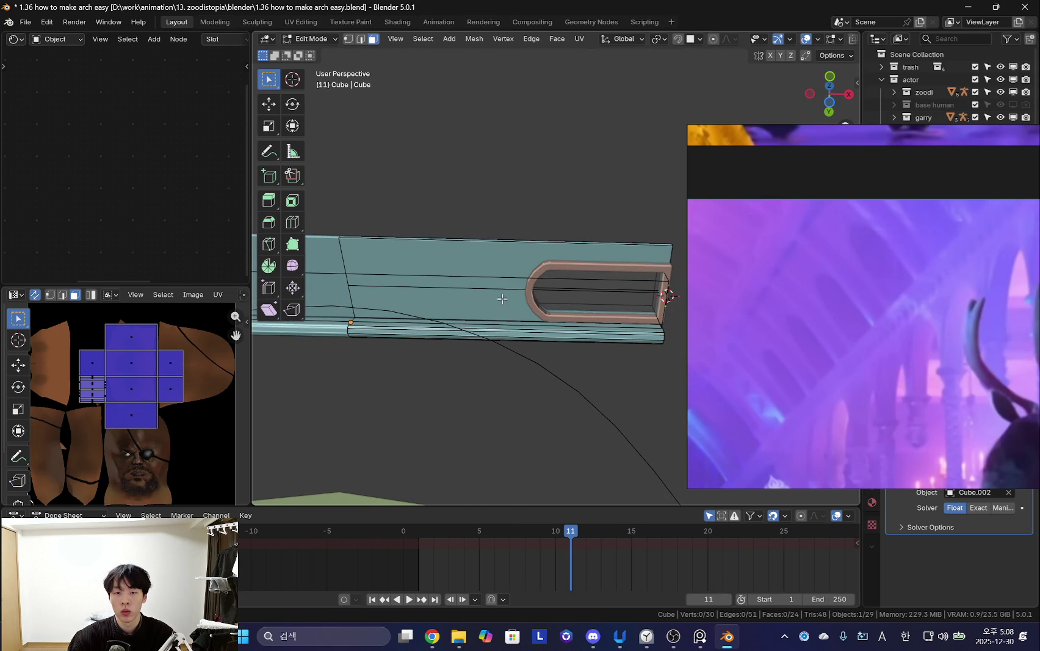
# Reframe the beam's U-shaped cut and re-enter Edit Mode on the beam.
pyautogui.moveTo(511, 290)
pyautogui.mouseDown(button='middle')
pyautogui.moveTo(489, 318)
pyautogui.moveTo(435, 337)
pyautogui.moveTo(476, 290)
pyautogui.mouseUp(button='middle')
pyautogui.press('Tab')
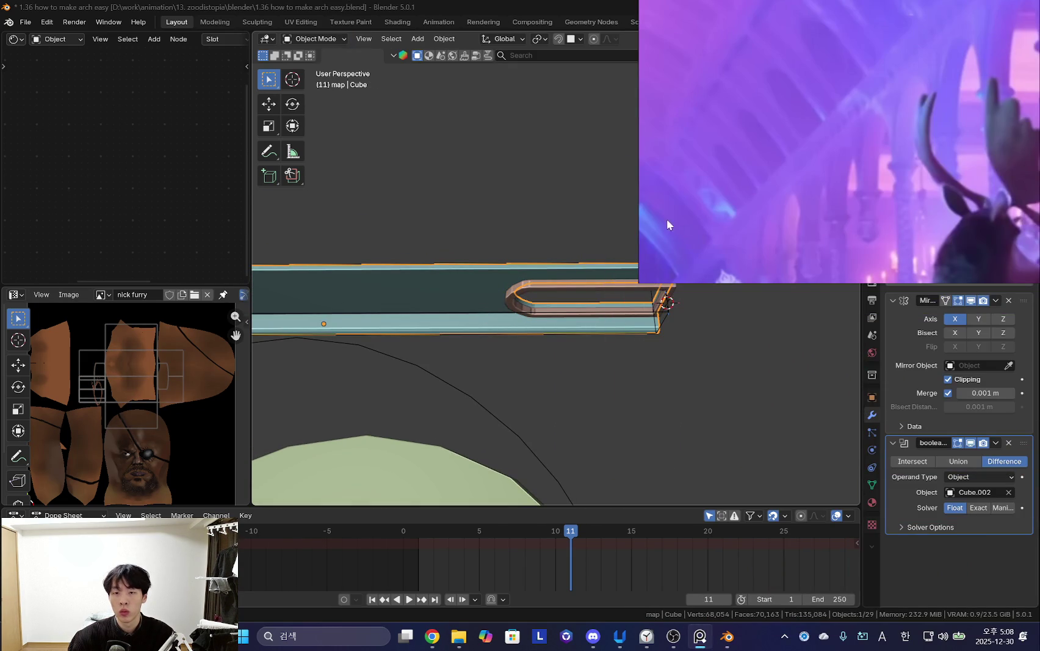
pyautogui.moveTo(744, 368); pyautogui.dragTo(639, 363, button='middle')
pyautogui.press('Tab')
pyautogui.scroll(4, 579, 357)
pyautogui.scroll(2, 519, 372)
pyautogui.scroll(-5, 597, 416)
pyautogui.moveTo(562, 366)
pyautogui.mouseDown(button='middle')
pyautogui.moveTo(526, 312)
pyautogui.moveTo(628, 317)
pyautogui.mouseUp(button='middle')
# Add a cube to the beam mesh, scaled to 0.4.
pyautogui.hotkey('shift', 'a')
pyautogui.click(514, 302)
pyautogui.press('s')
pyautogui.click(500, 305)
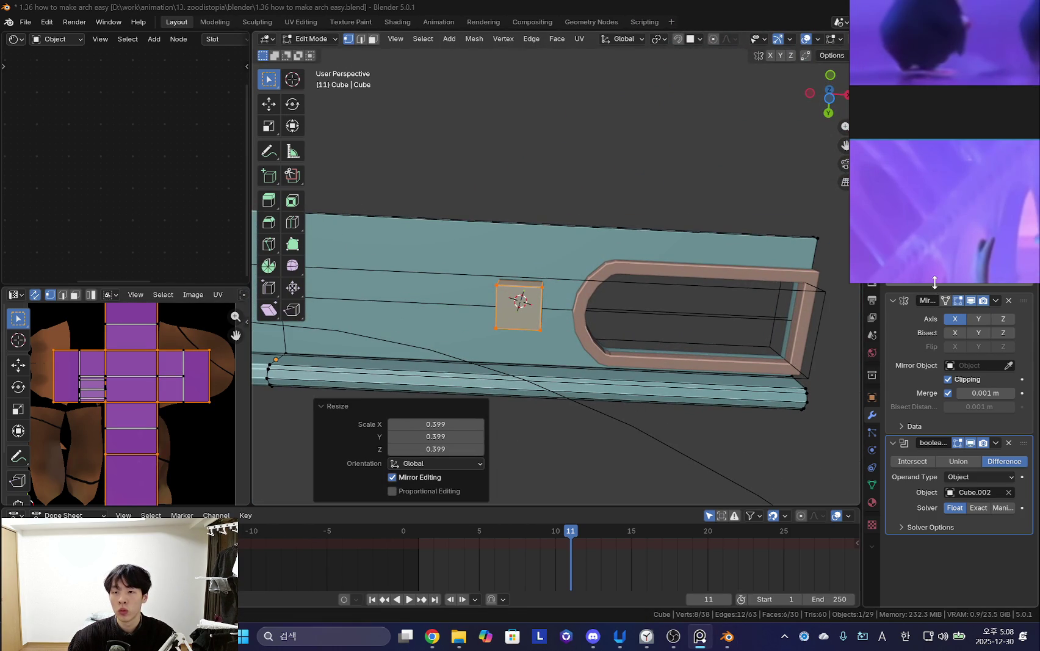
pyautogui.scroll(3, 622, 301)
pyautogui.moveTo(622, 301); pyautogui.dragTo(592, 302, button='middle')
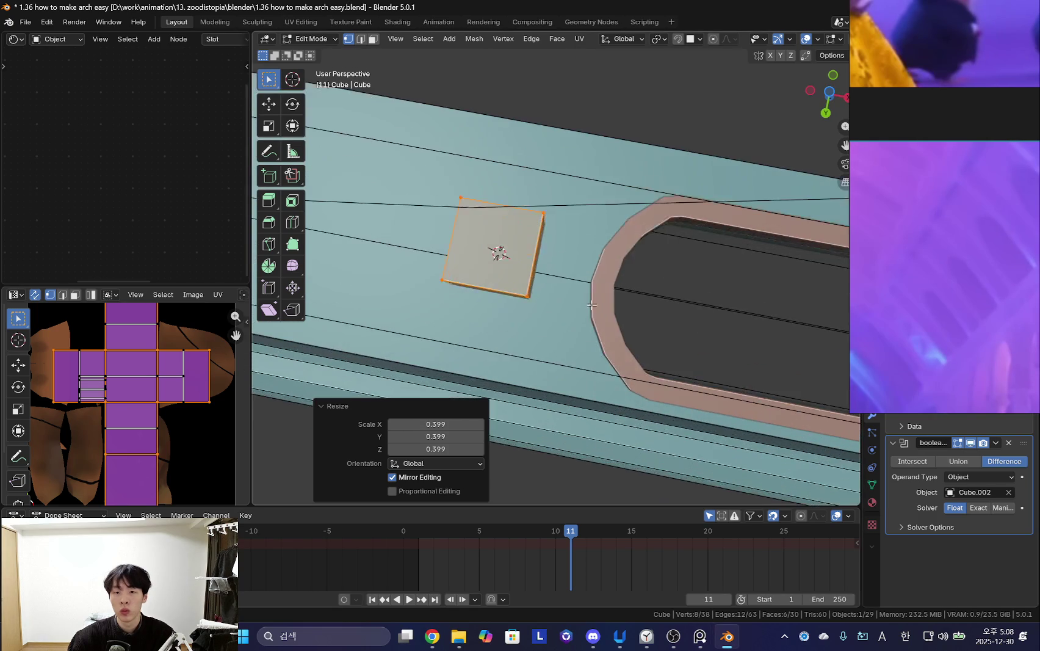
# Lower the new cube along Z.
pyautogui.press('g')
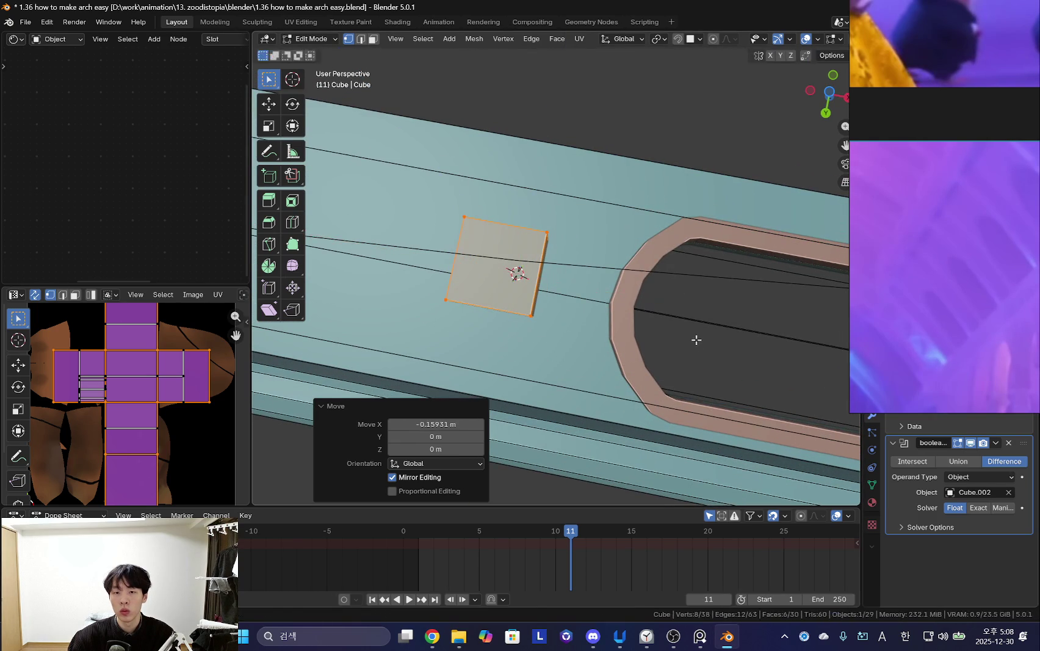
pyautogui.scroll(-2, 557, 267)
pyautogui.moveTo(557, 267)
pyautogui.mouseDown(button='middle')
pyautogui.moveTo(586, 257)
pyautogui.moveTo(705, 330)
pyautogui.moveTo(687, 318)
pyautogui.mouseUp(button='middle')
pyautogui.press('g')
pyautogui.press('z')
pyautogui.click(610, 274)
# Stretch the cube along Y across the beam and shift it 0.059469 m along Y.
pyautogui.press('s')
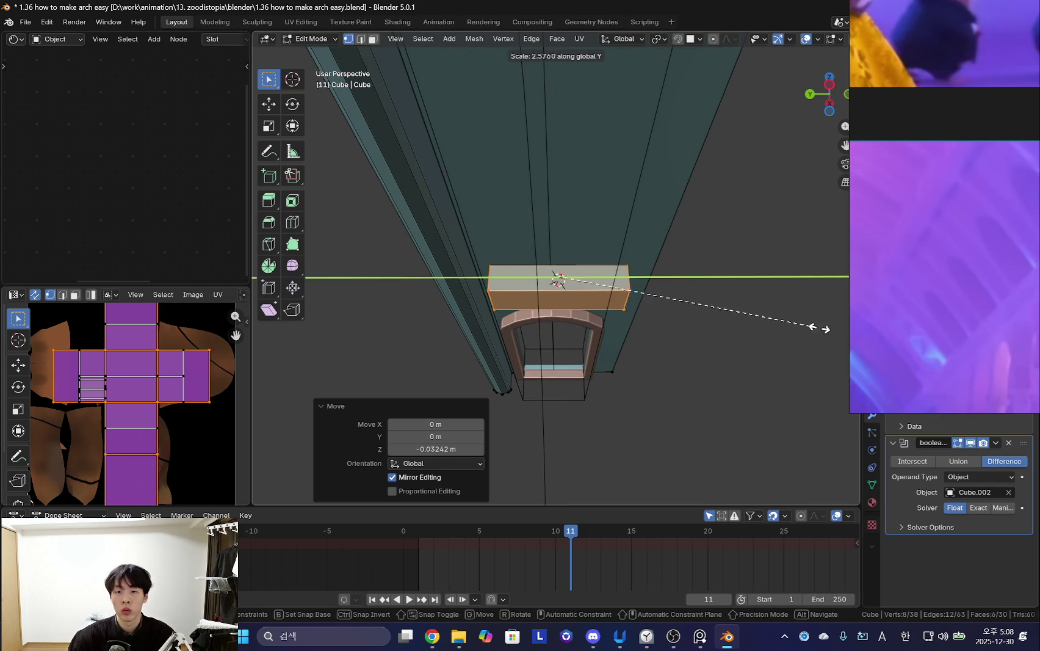
pyautogui.moveTo(709, 315); pyautogui.dragTo(757, 327, button='middle')
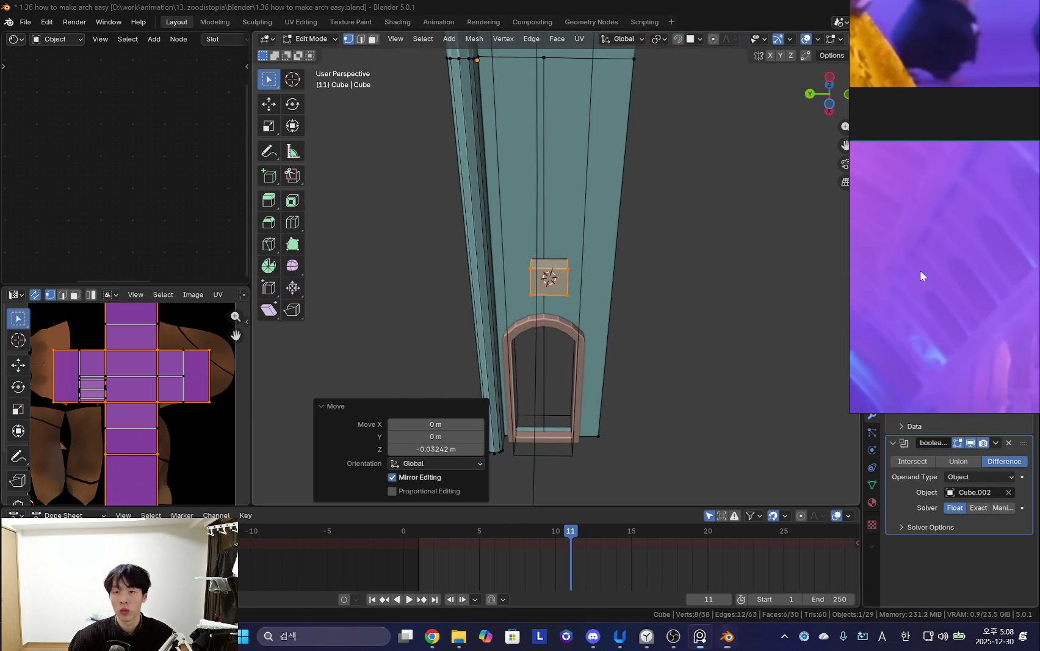
pyautogui.click(499, 365)
pyautogui.moveTo(696, 321)
pyautogui.mouseDown(button='middle')
pyautogui.moveTo(689, 305)
pyautogui.moveTo(628, 314)
pyautogui.moveTo(628, 345)
pyautogui.moveTo(613, 283)
pyautogui.moveTo(577, 267)
pyautogui.moveTo(557, 288)
pyautogui.mouseUp(button='middle')
pyautogui.press('g')
pyautogui.click(626, 313)
pyautogui.hotkey('shift', 'alt', 'z')
pyautogui.scroll(-3, 628, 345)
pyautogui.hotkey('shift', 'alt', 'z')
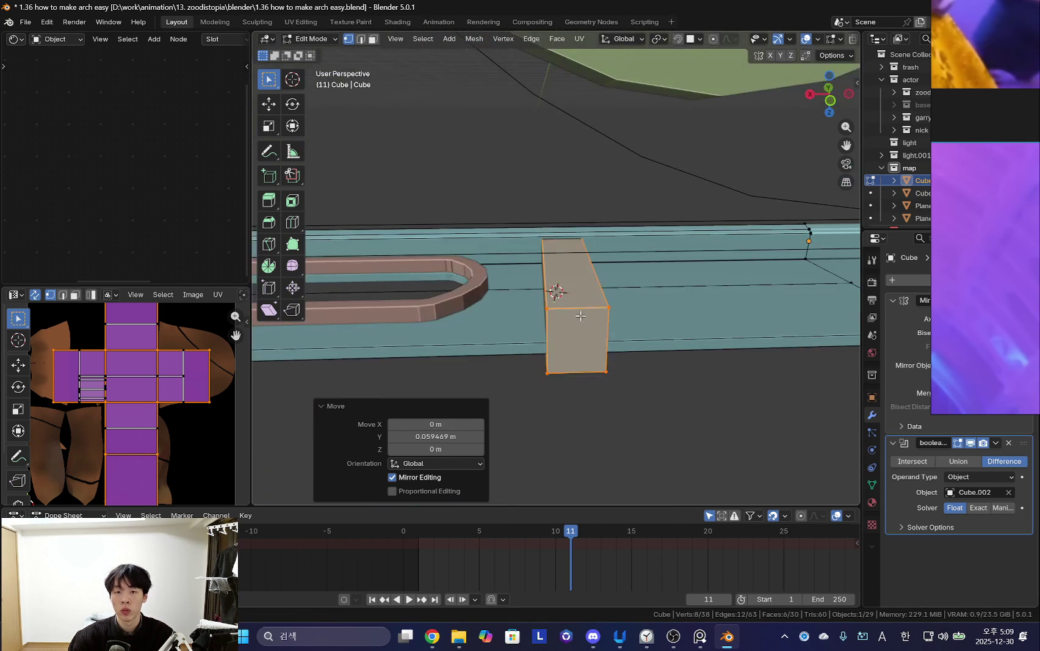
# Add a loop cut across the crossbar and raise it along Z into a ridge.
pyautogui.hotkey('ctrl', 'r')
pyautogui.click(564, 277)
pyautogui.scroll(1, 605, 285)
pyautogui.press('g')
pyautogui.press('z')
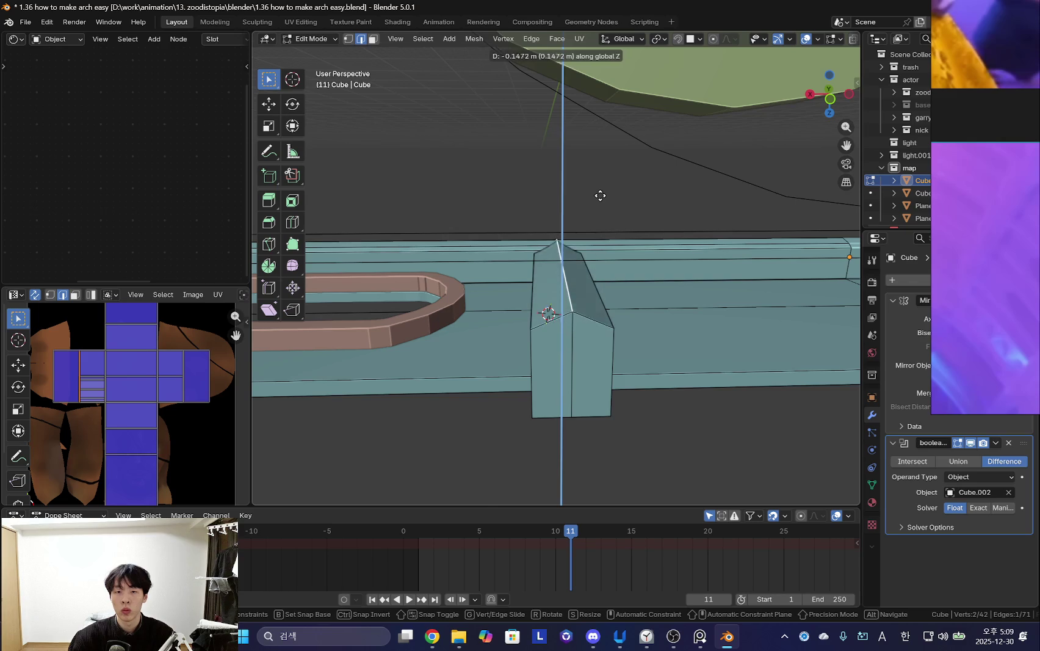
pyautogui.click(599, 204)
pyautogui.moveTo(600, 204)
pyautogui.mouseDown(button='middle')
pyautogui.moveTo(587, 274)
pyautogui.moveTo(539, 232)
pyautogui.mouseUp(button='middle')
pyautogui.click(585, 286)
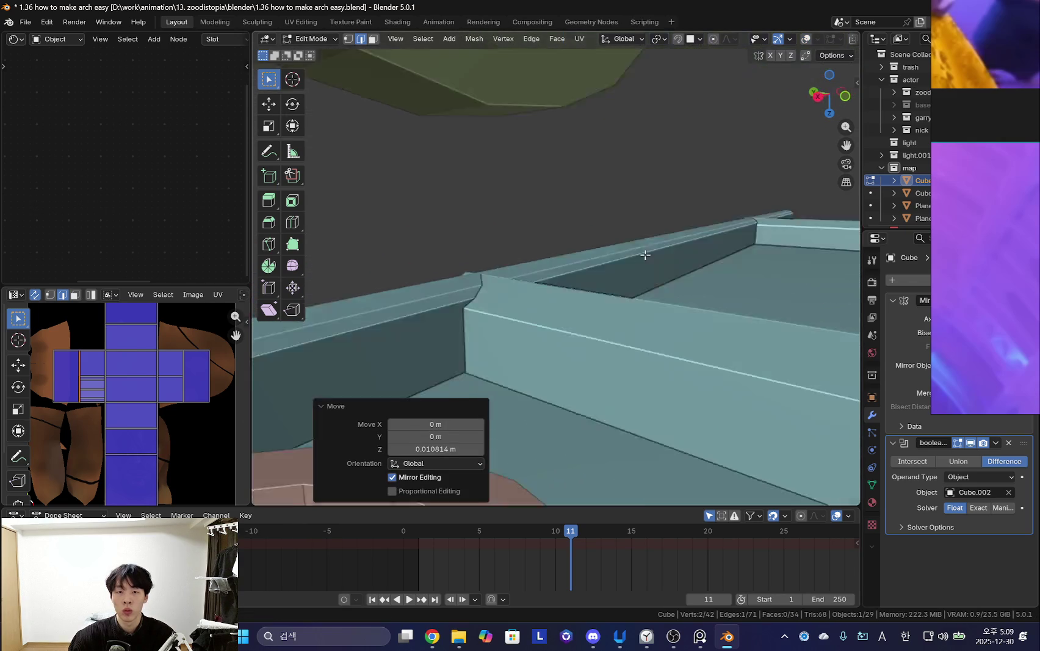
# Bevel the ridge edge, redoing it with a smaller offset.
pyautogui.hotkey('ctrl', 'b')
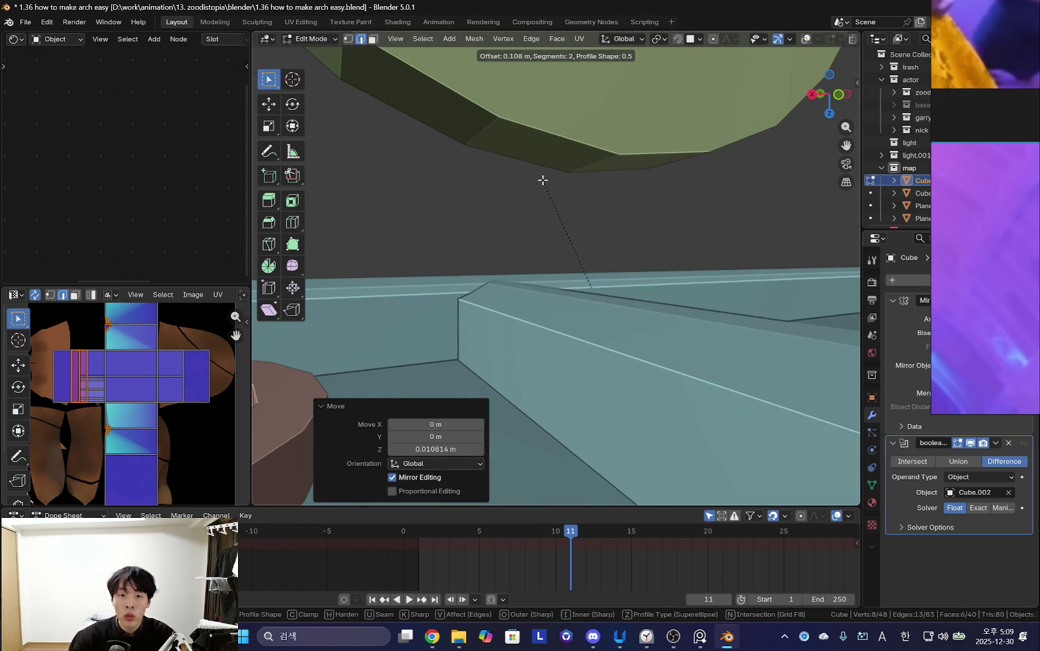
pyautogui.click(542, 180)
pyautogui.moveTo(541, 181); pyautogui.dragTo(587, 242, button='middle')
pyautogui.click(611, 243)
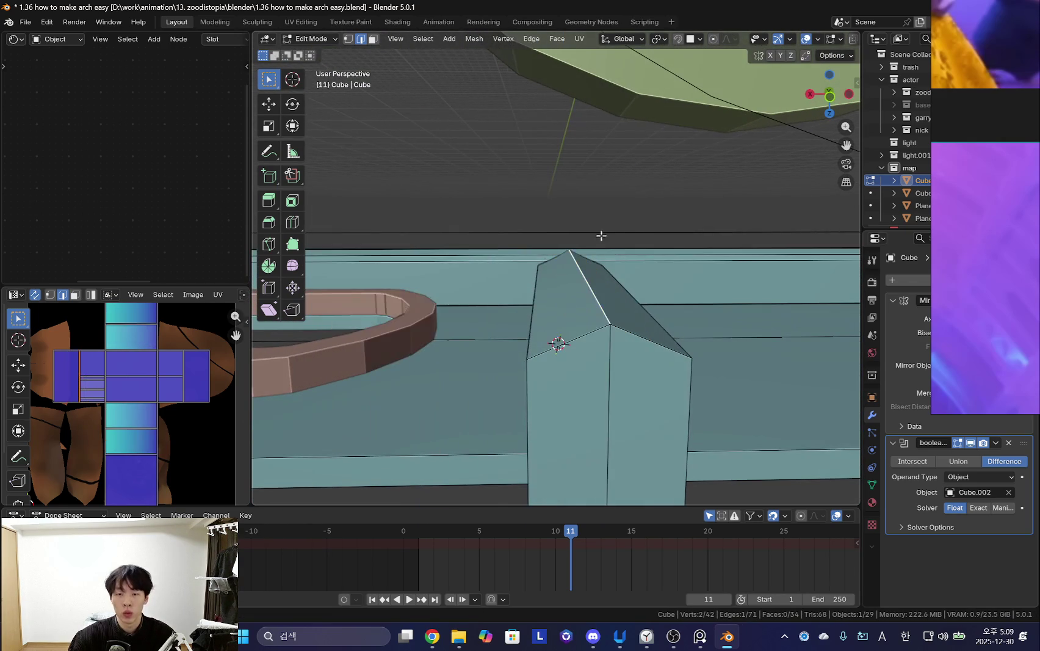
pyautogui.hotkey('ctrl', 'b')
pyautogui.click(610, 130)
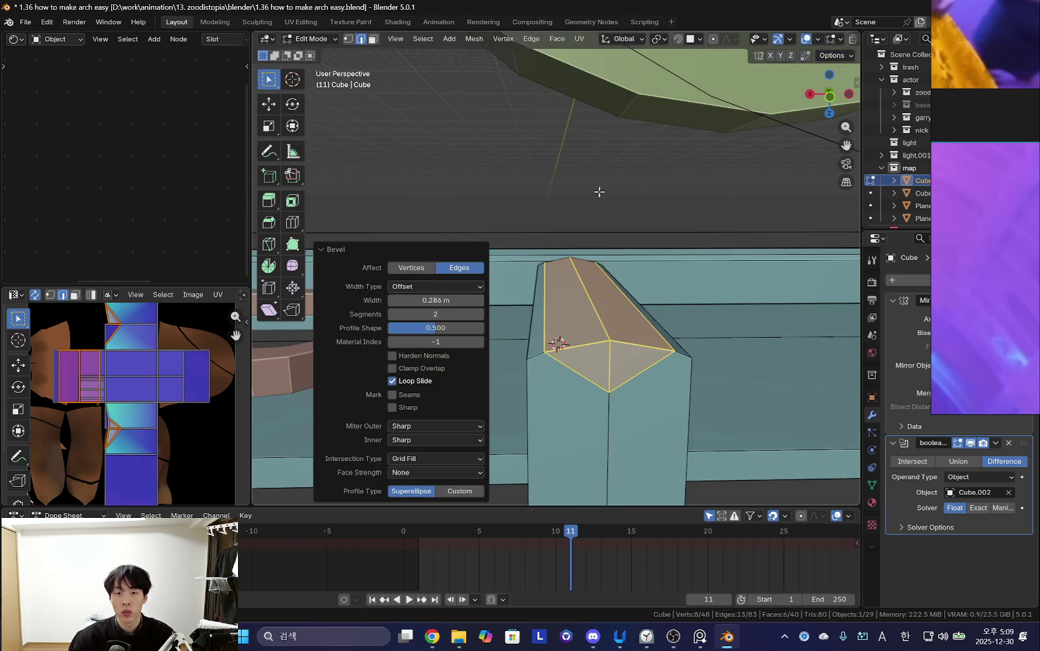
pyautogui.hotkey('ctrl', 'z')
pyautogui.hotkey('ctrl', 'b')
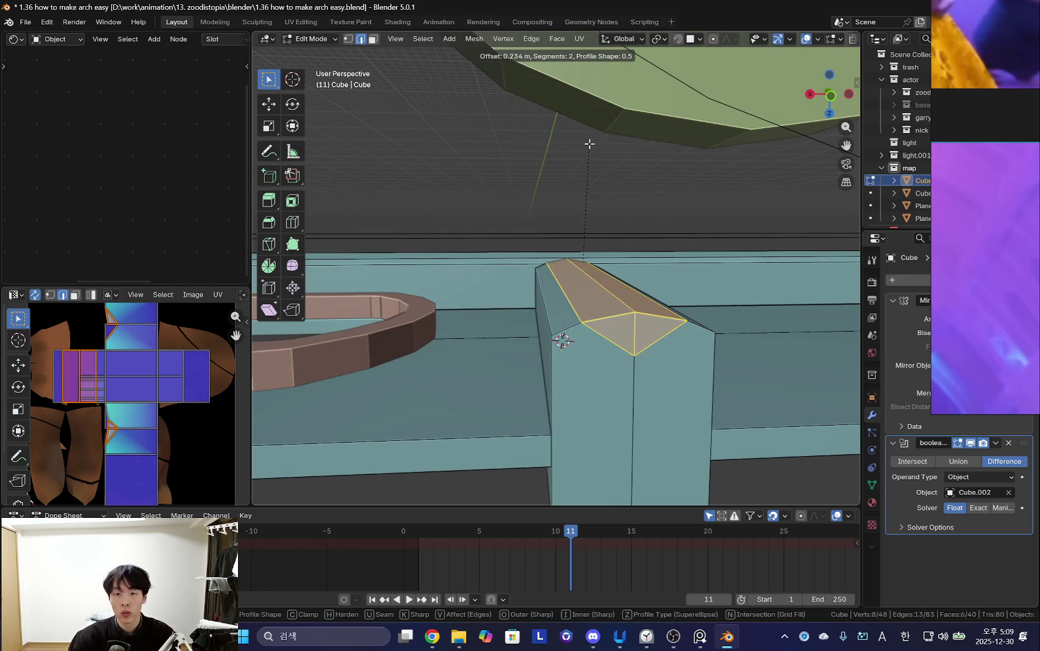
pyautogui.click(589, 143)
# Lower the beveled top along Z and widen it along X.
pyautogui.press('g')
pyautogui.press('z')
pyautogui.moveTo(589, 144); pyautogui.dragTo(621, 160, button='middle')
pyautogui.click(601, 142)
pyautogui.press('s')
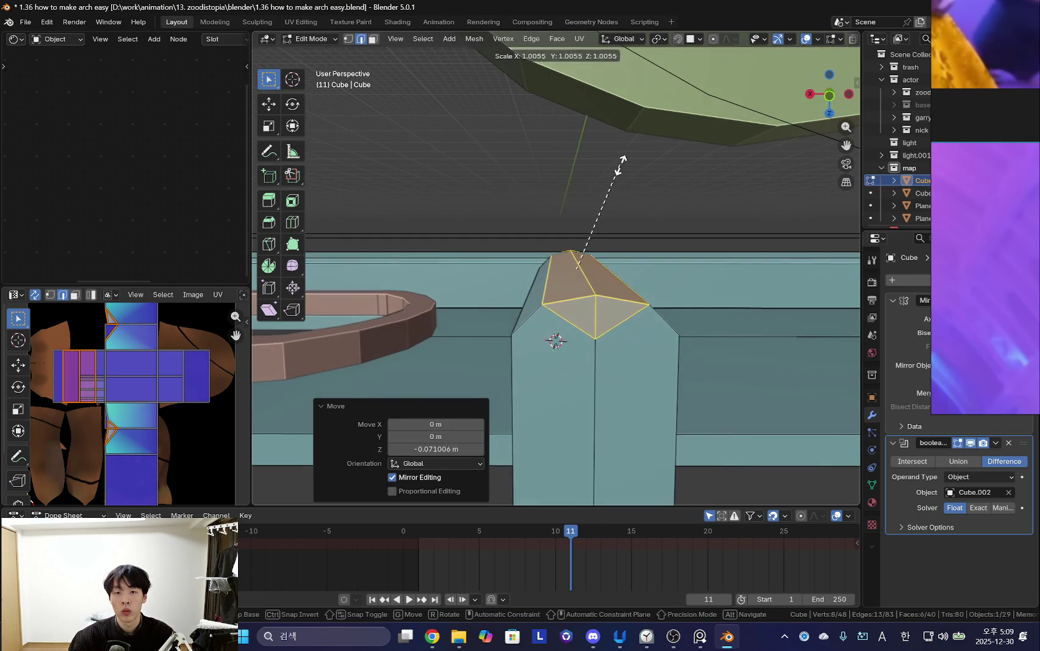
pyautogui.press('x')
pyautogui.click(633, 159)
# Fine-tune the beveled top's height with vertical moves.
pyautogui.press('g')
pyautogui.press('z')
pyautogui.moveTo(631, 283)
pyautogui.mouseDown(button='middle')
pyautogui.moveTo(651, 231)
pyautogui.moveTo(672, 330)
pyautogui.moveTo(640, 353)
pyautogui.moveTo(648, 301)
pyautogui.moveTo(553, 290)
pyautogui.moveTo(678, 356)
pyautogui.moveTo(646, 305)
pyautogui.moveTo(603, 282)
pyautogui.moveTo(626, 327)
pyautogui.moveTo(607, 322)
pyautogui.moveTo(668, 323)
pyautogui.moveTo(539, 372)
pyautogui.moveTo(529, 314)
pyautogui.moveTo(471, 344)
pyautogui.moveTo(604, 368)
pyautogui.mouseUp(button='middle')
pyautogui.click(651, 240)
pyautogui.press('g')
pyautogui.press('z')
pyautogui.press('g')
pyautogui.press('z')
# Return to Object Mode and select the beam to review the chamfered crossbar.
pyautogui.press('Tab')
pyautogui.scroll(2, 652, 326)
pyautogui.click(518, 327)
pyautogui.moveTo(517, 326)
pyautogui.mouseDown(button='middle')
pyautogui.moveTo(578, 372)
pyautogui.moveTo(523, 348)
pyautogui.mouseUp(button='middle')
pyautogui.scroll(2, 521, 274)
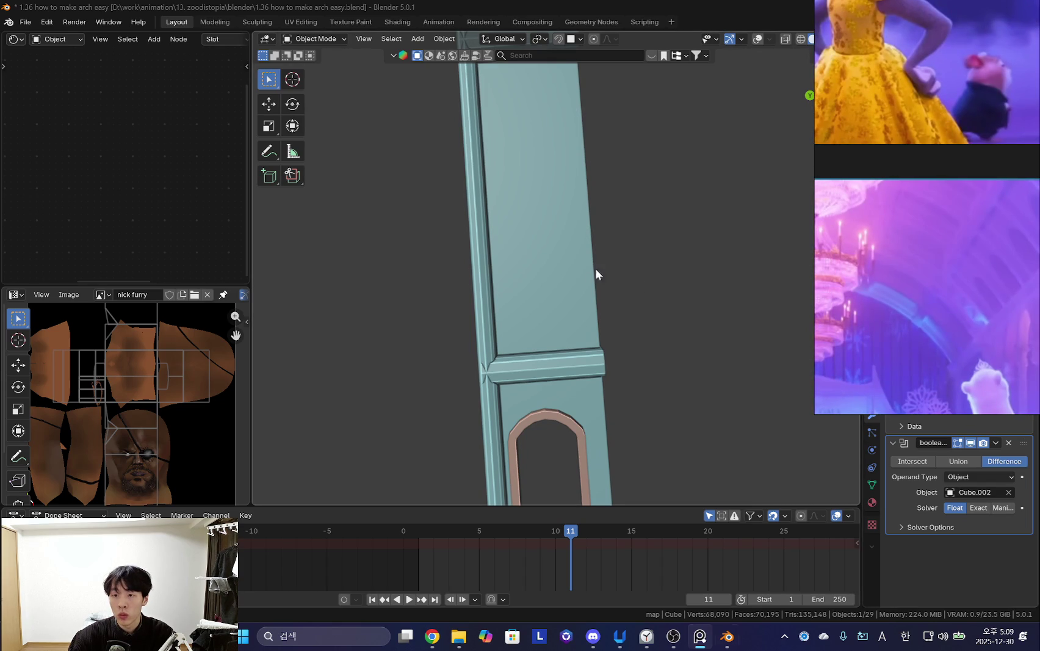
# Add a new cube inside the beam's mesh in Edit Mode and shrink it.
pyautogui.keyDown('shift'); pyautogui.scroll(2, 607, 276); pyautogui.keyUp('shift')
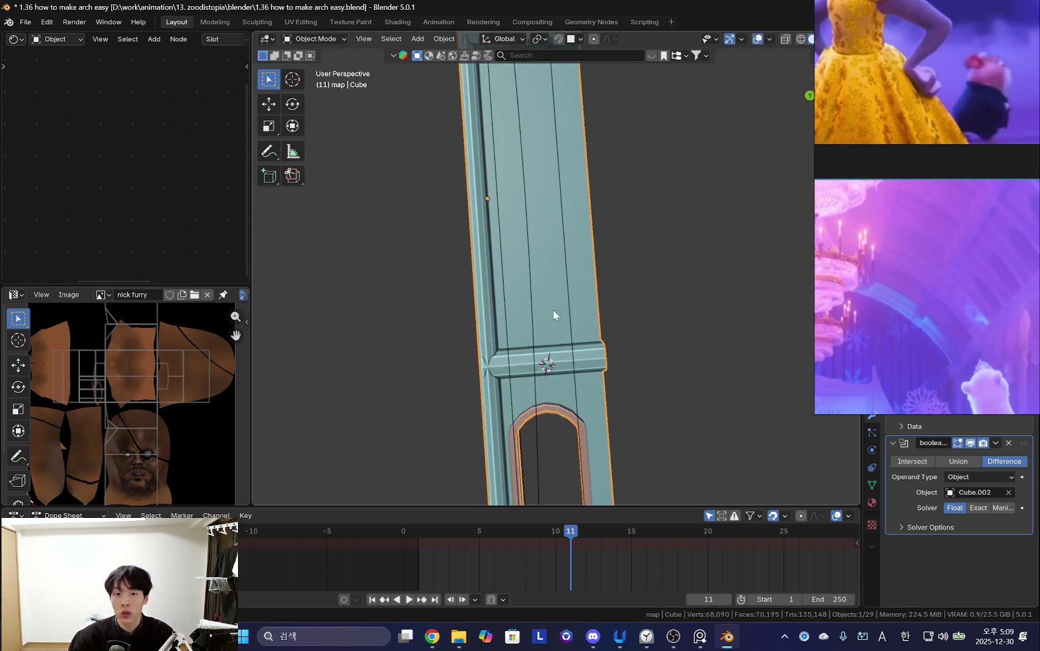
pyautogui.press('Tab')
pyautogui.scroll(2, 537, 368)
pyautogui.scroll(1, 534, 385)
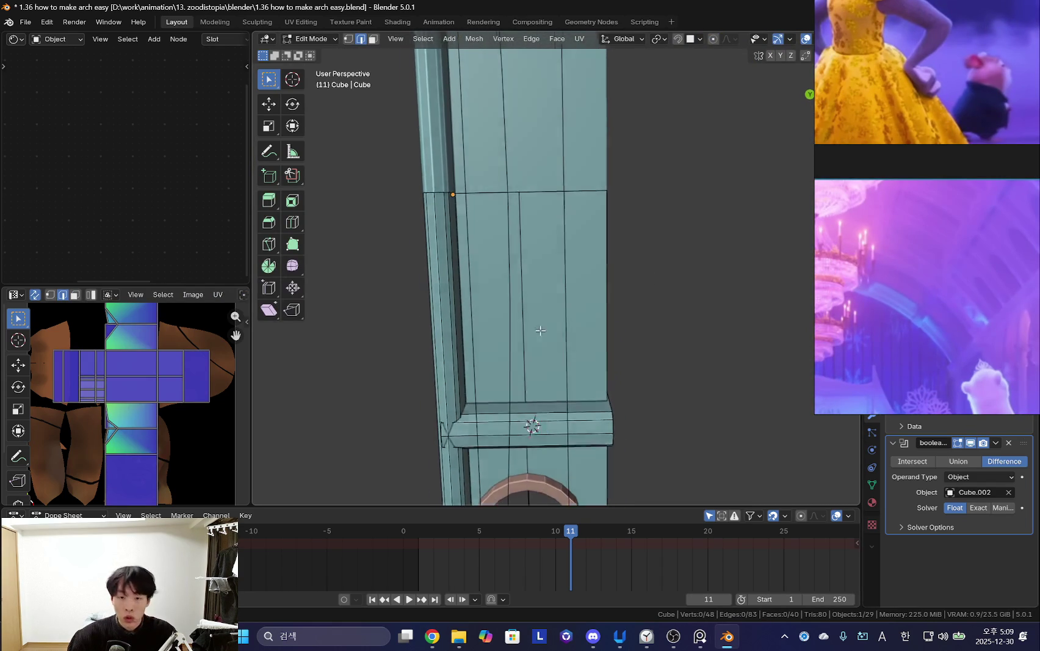
pyautogui.keyDown('shift'); pyautogui.scroll(3, 525, 220); pyautogui.keyUp('shift')
pyautogui.press('2')
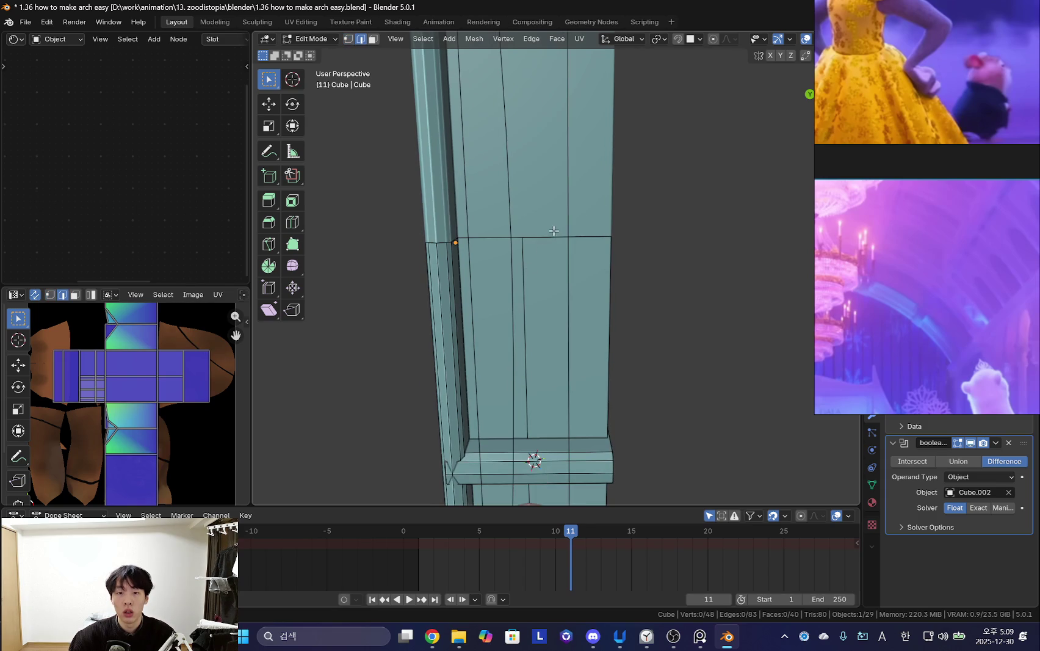
pyautogui.scroll(-4, 528, 244)
pyautogui.scroll(4, 531, 238)
pyautogui.hotkey('shift', 'a')
pyautogui.click(549, 279)
pyautogui.scroll(-3, 548, 276)
pyautogui.scroll(-3, 547, 276)
pyautogui.moveTo(548, 276); pyautogui.dragTo(571, 364, button='middle')
pyautogui.scroll(4, 571, 364)
pyautogui.moveTo(606, 292)
pyautogui.mouseDown(button='middle')
pyautogui.moveTo(576, 234)
pyautogui.moveTo(507, 317)
pyautogui.moveTo(525, 287)
pyautogui.mouseUp(button='middle')
pyautogui.press('s')
pyautogui.click(549, 250)
pyautogui.scroll(2, 502, 322)
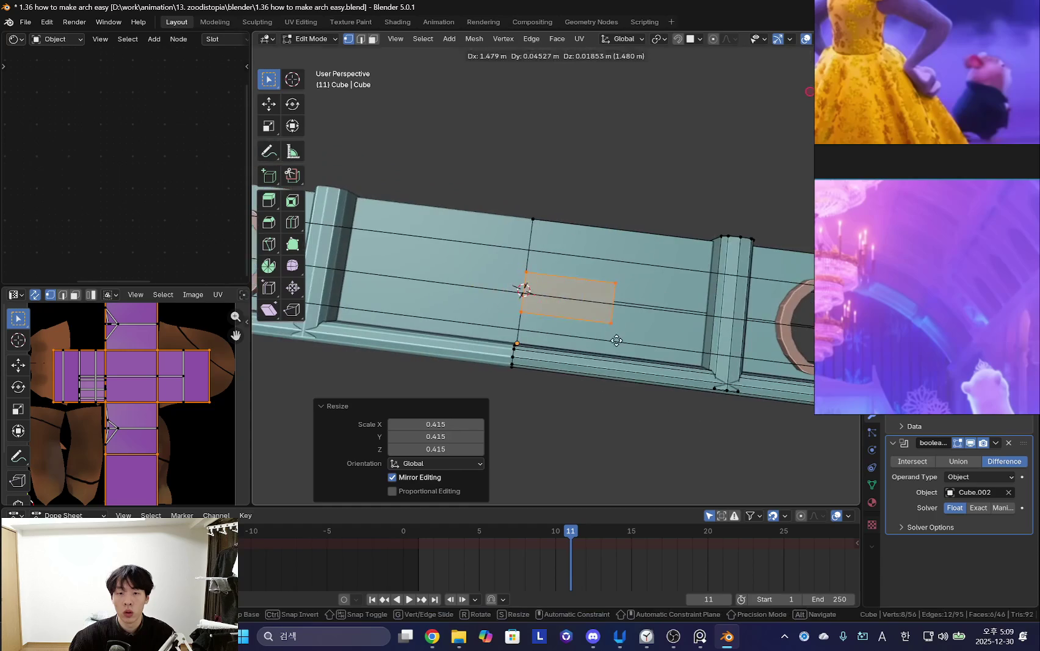
# Thin the small cube along Y and position it along X below the crossbar.
pyautogui.press('g')
pyautogui.press('x')
pyautogui.click(599, 394)
pyautogui.moveTo(599, 394)
pyautogui.mouseDown(button='middle')
pyautogui.moveTo(484, 354)
pyautogui.moveTo(668, 362)
pyautogui.mouseUp(button='middle')
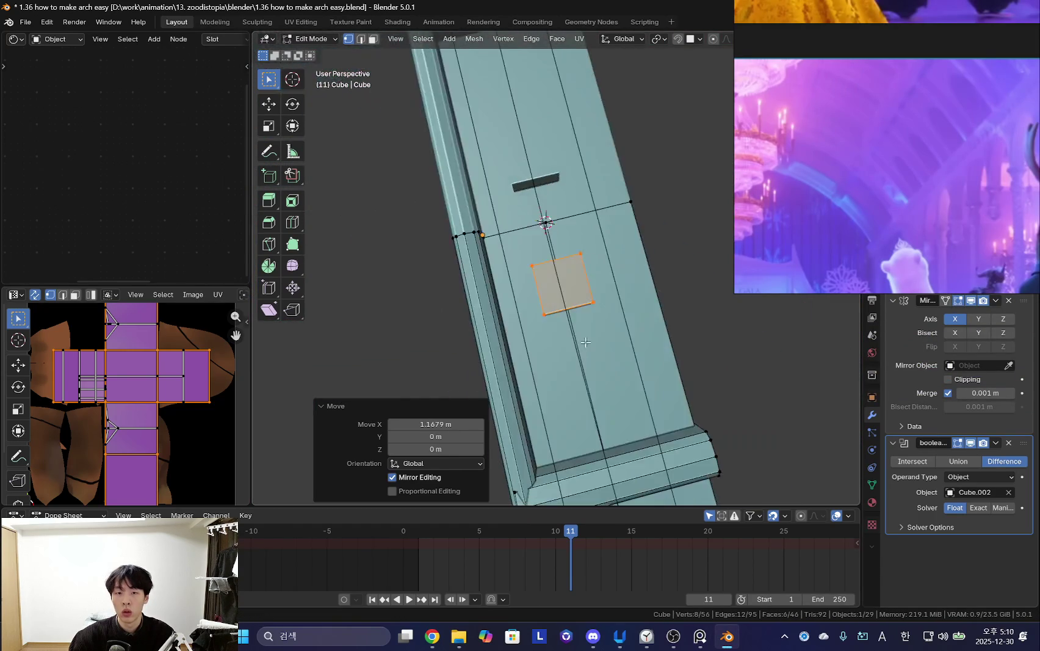
pyautogui.press('s')
pyautogui.press('x')
pyautogui.press('y')
pyautogui.click(592, 318)
pyautogui.moveTo(592, 318)
pyautogui.mouseDown(button='middle')
pyautogui.moveTo(643, 297)
pyautogui.moveTo(591, 359)
pyautogui.moveTo(610, 343)
pyautogui.moveTo(513, 293)
pyautogui.moveTo(493, 219)
pyautogui.moveTo(610, 342)
pyautogui.mouseUp(button='middle')
pyautogui.press('g')
pyautogui.press('x')
pyautogui.click(610, 344)
# Stretch the block's end face along X into a long rail and bevel its edge.
pyautogui.press('3')
pyautogui.press('g')
pyautogui.press('x')
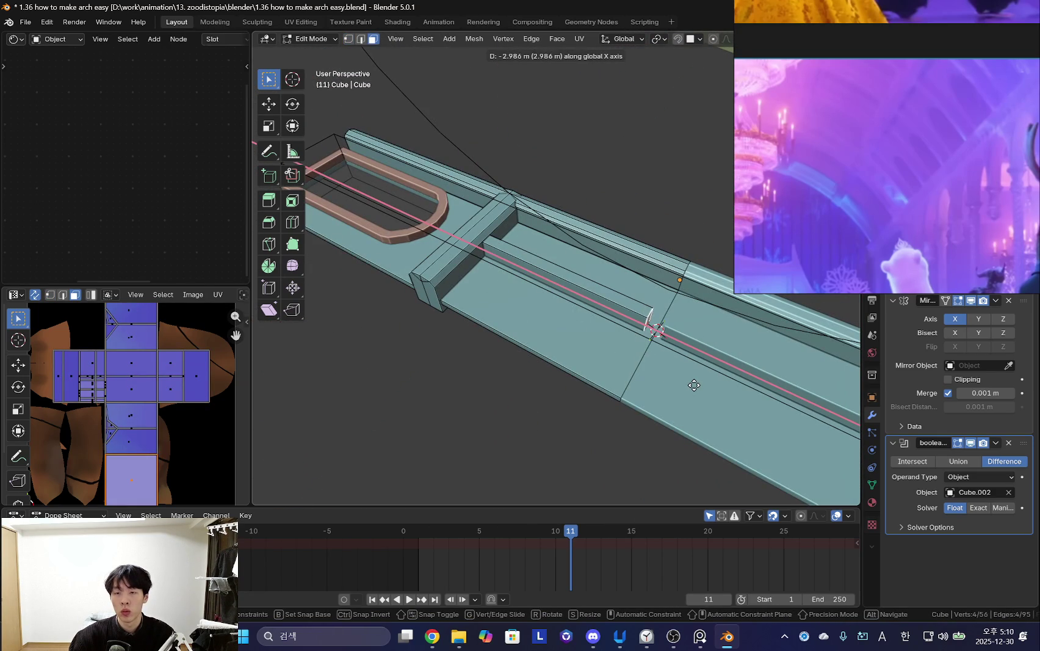
pyautogui.click(732, 392)
pyautogui.press('2')
pyautogui.scroll(2, 588, 292)
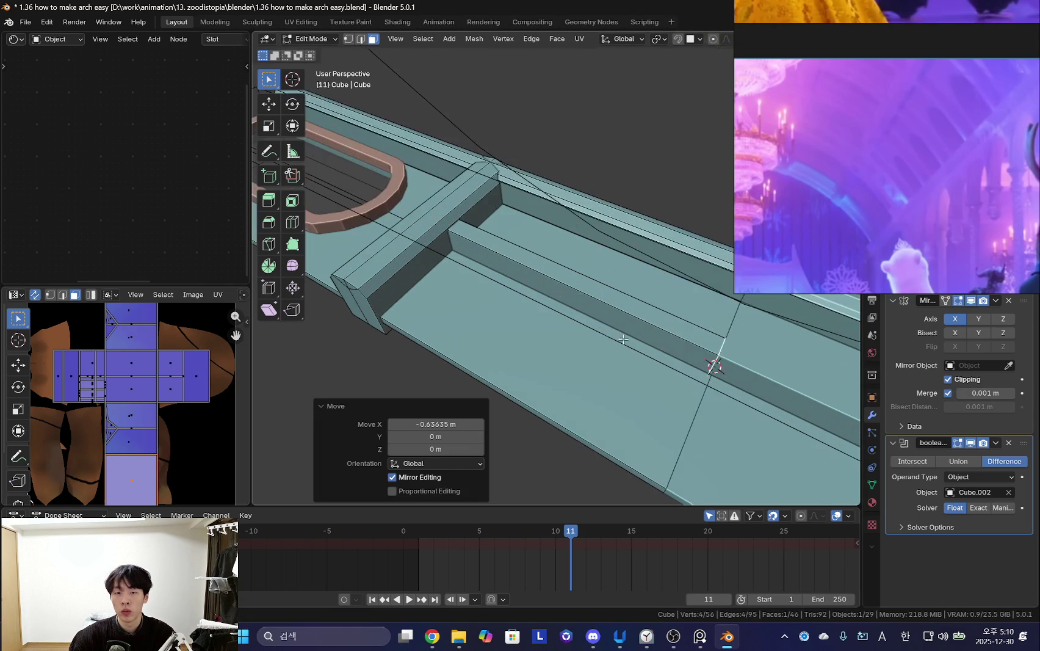
pyautogui.click(588, 293)
pyautogui.moveTo(607, 289)
pyautogui.mouseDown(button='middle')
pyautogui.moveTo(537, 213)
pyautogui.moveTo(599, 365)
pyautogui.moveTo(592, 397)
pyautogui.moveTo(574, 406)
pyautogui.moveTo(588, 358)
pyautogui.moveTo(595, 382)
pyautogui.mouseUp(button='middle')
pyautogui.hotkey('ctrl', 'b')
pyautogui.click(530, 199)
# Duplicate the beveled rail side by side along Y to form fluting.
pyautogui.press('3')
pyautogui.hotkey('ctrl', 'l')
pyautogui.press('g')
pyautogui.press('y')
pyautogui.click(592, 417)
pyautogui.hotkey('shift', 'd')
pyautogui.press('y')
pyautogui.click(565, 402)
# Shift the linked rails sideways along Y to respace the grooves.
pyautogui.press('g')
pyautogui.press('y')
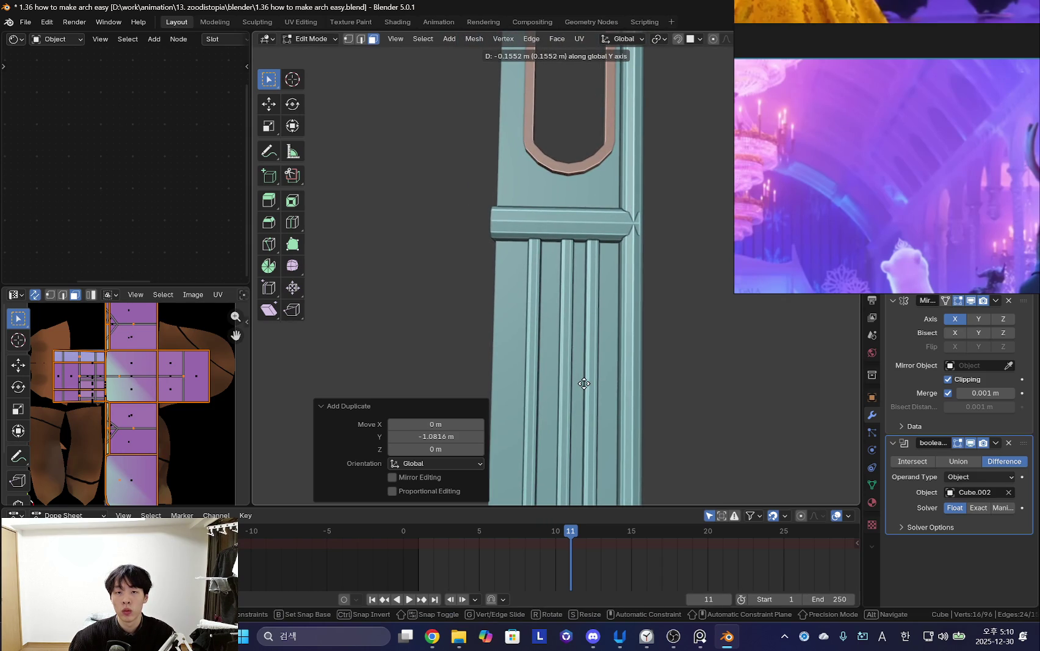
pyautogui.click(579, 380)
pyautogui.click(568, 421)
pyautogui.press('l')
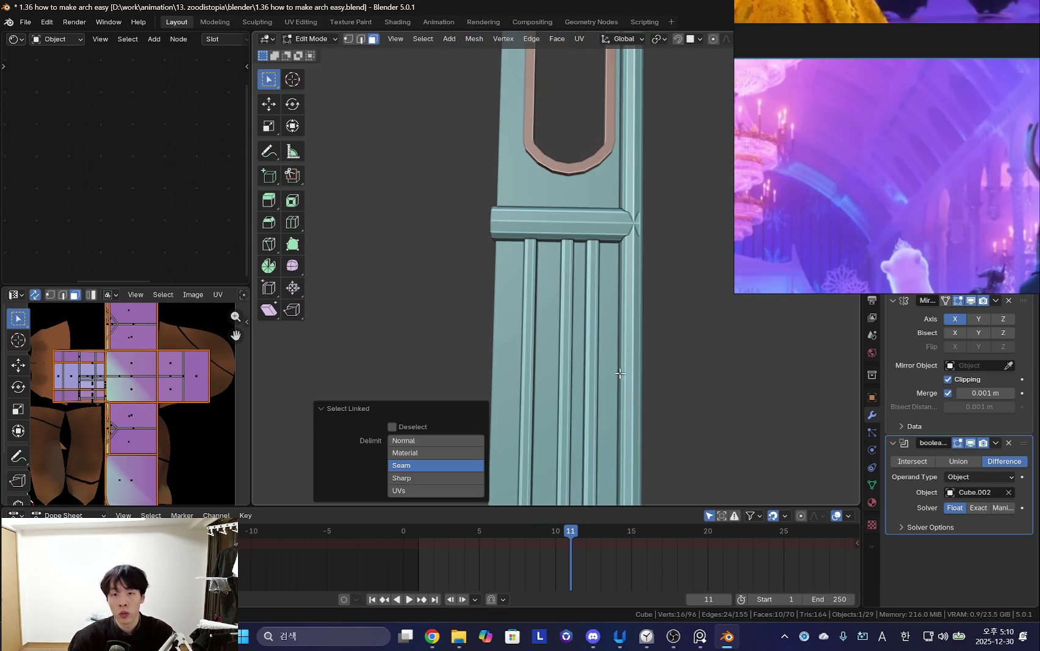
pyautogui.press('g')
pyautogui.press('y')
pyautogui.click(633, 374)
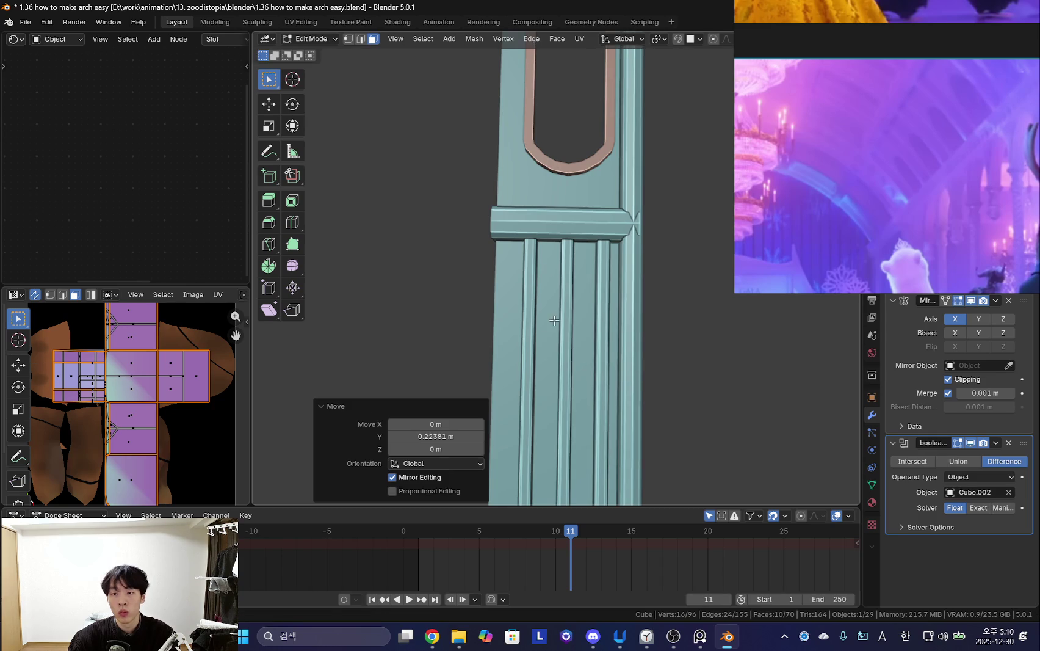
pyautogui.press('l')
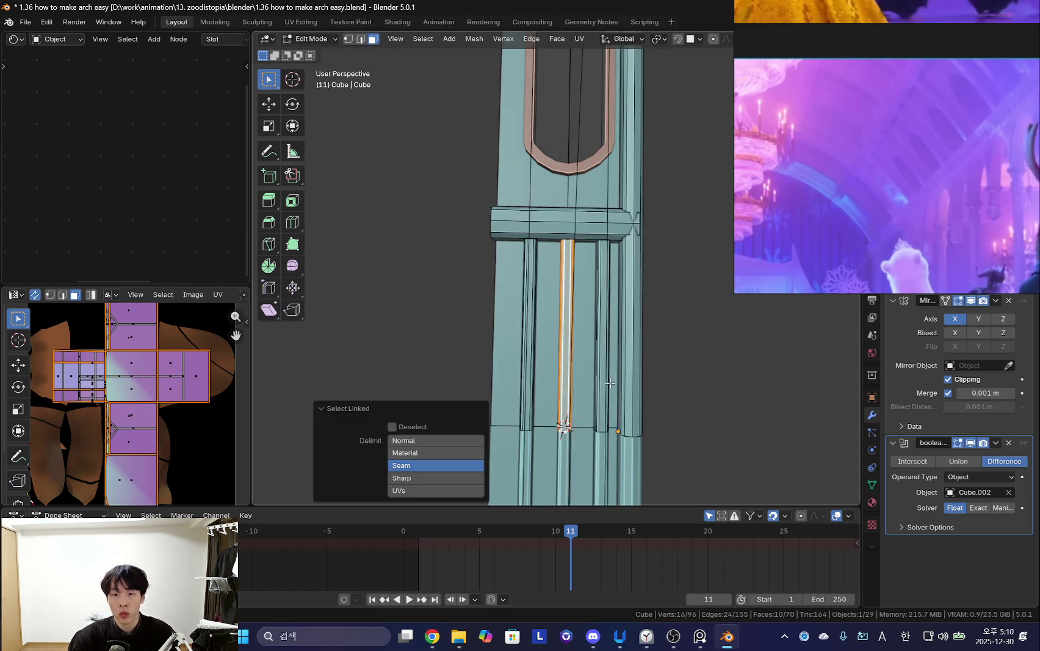
pyautogui.moveTo(609, 386)
pyautogui.mouseDown(button='middle')
pyautogui.moveTo(568, 379)
pyautogui.moveTo(556, 329)
pyautogui.mouseUp(button='middle')
# Flatten the pink U-shaped ring by scaling it twice along Z.
pyautogui.press('Tab')
pyautogui.moveTo(555, 284)
pyautogui.mouseDown(button='middle')
pyautogui.moveTo(558, 317)
pyautogui.moveTo(626, 278)
pyautogui.moveTo(552, 315)
pyautogui.moveTo(578, 330)
pyautogui.moveTo(592, 297)
pyautogui.moveTo(573, 303)
pyautogui.moveTo(582, 331)
pyautogui.moveTo(575, 282)
pyautogui.moveTo(540, 235)
pyautogui.moveTo(514, 255)
pyautogui.mouseUp(button='middle')
pyautogui.press('Tab')
pyautogui.click(514, 256)
pyautogui.press('Tab')
pyautogui.click(515, 256)
pyautogui.press('Tab')
pyautogui.press('s')
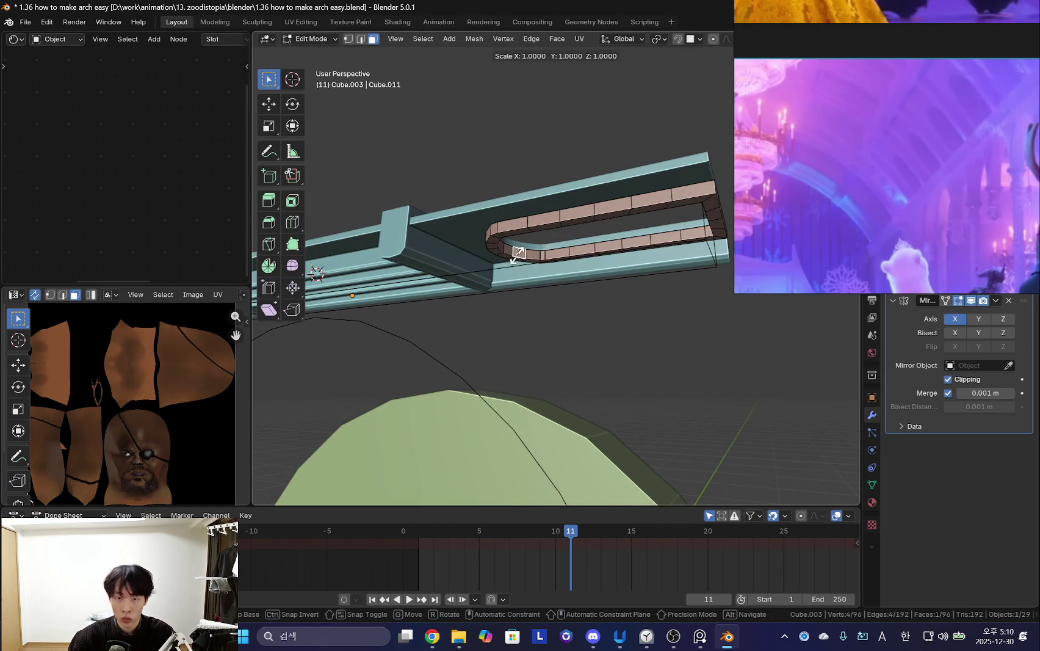
pyautogui.rightClick(519, 253)
pyautogui.hotkey('ctrl', 'l')
pyautogui.moveTo(519, 253); pyautogui.dragTo(557, 181, button='middle')
pyautogui.press('s')
pyautogui.press('z')
pyautogui.click(578, 140)
pyautogui.press('s')
pyautogui.press('z')
pyautogui.click(568, 186)
# Cut six edge loops across the upper rail and the lower rail.
pyautogui.press('Tab')
pyautogui.moveTo(568, 186)
pyautogui.mouseDown(button='middle')
pyautogui.moveTo(572, 137)
pyautogui.moveTo(560, 272)
pyautogui.moveTo(586, 244)
pyautogui.mouseUp(button='middle')
pyautogui.click(586, 247)
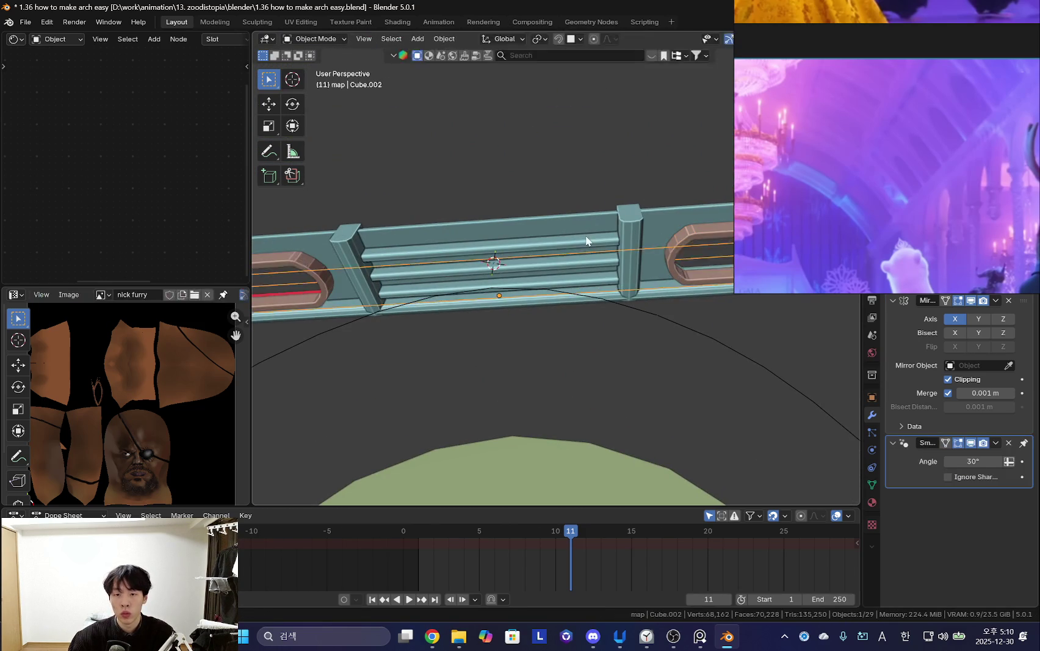
pyautogui.press('Tab')
pyautogui.moveTo(619, 280); pyautogui.dragTo(534, 266, button='middle')
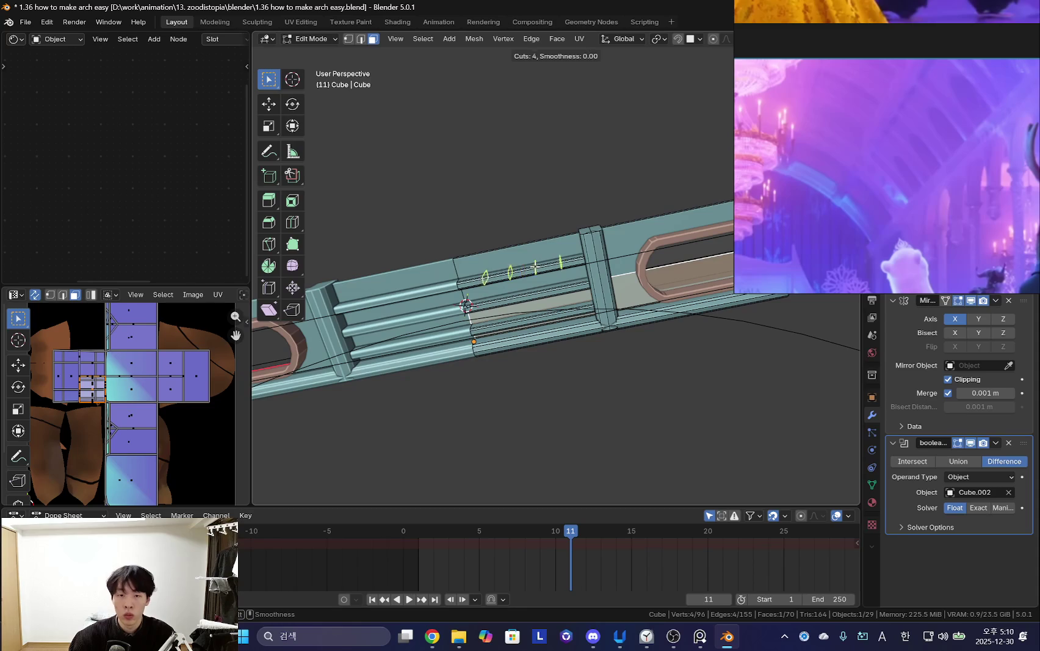
pyautogui.click(533, 267)
pyautogui.rightClick(534, 290)
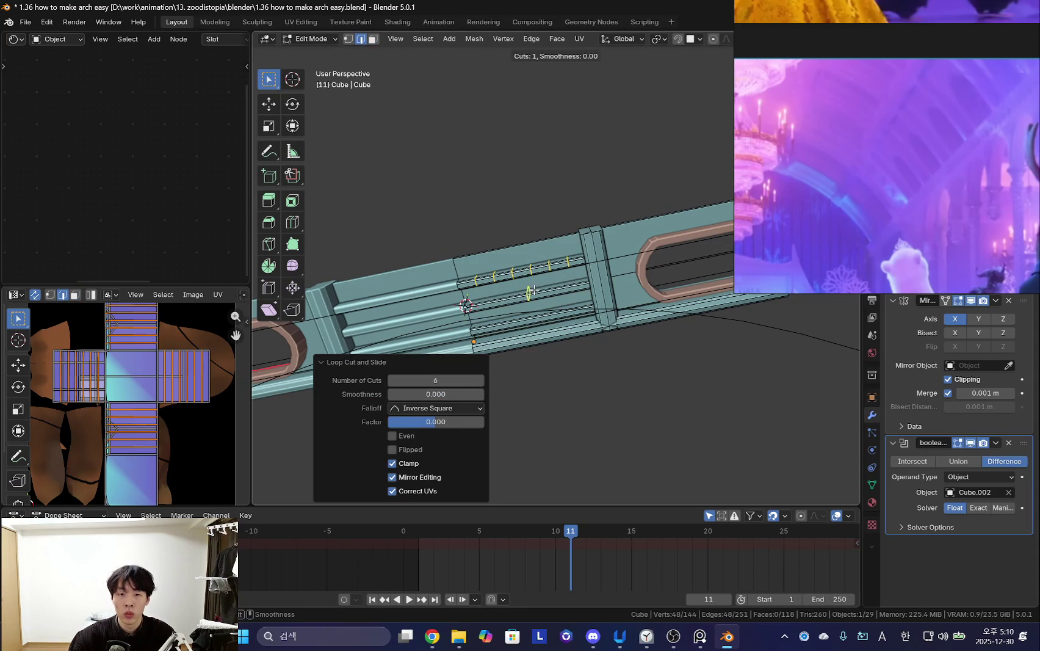
pyautogui.moveTo(545, 306); pyautogui.dragTo(582, 285, button='middle')
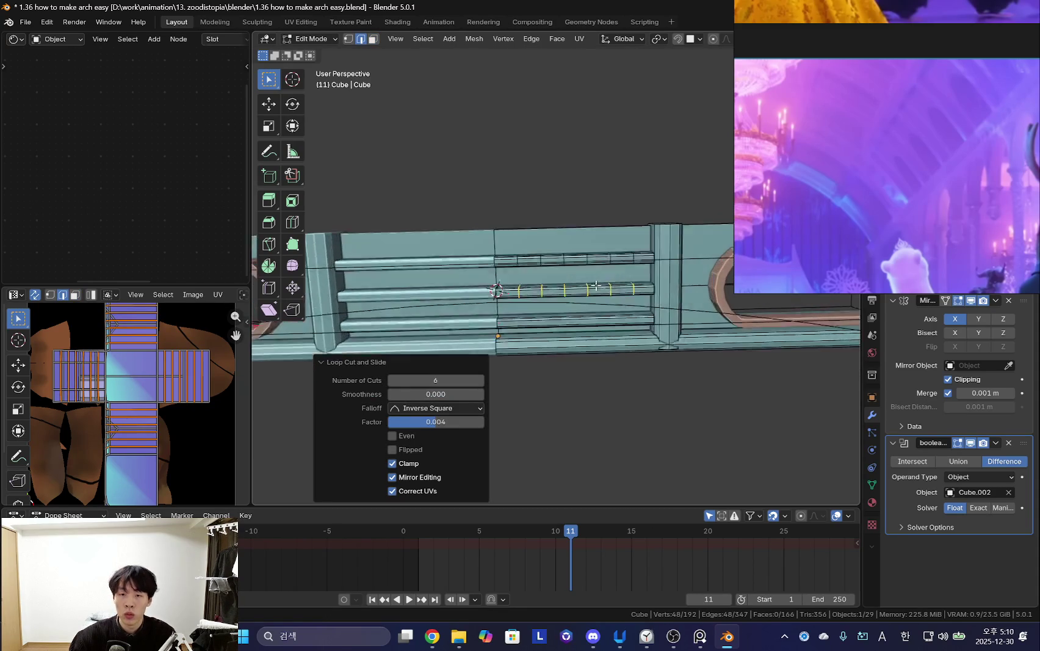
pyautogui.hotkey('ctrl', 'z')
pyautogui.click(583, 285)
pyautogui.rightClick(583, 285)
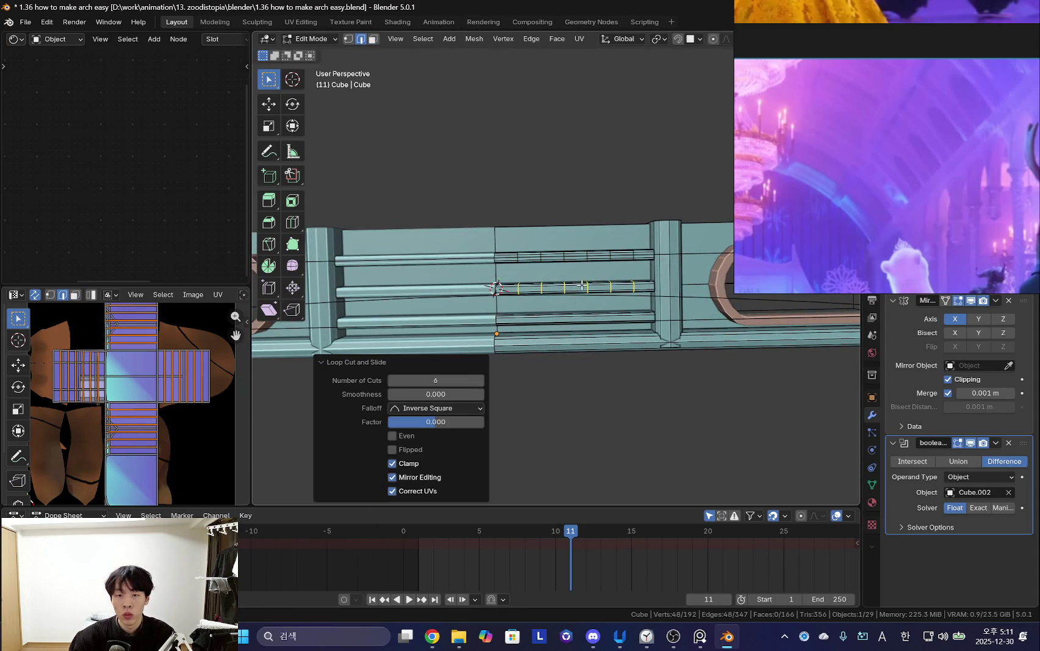
pyautogui.rightClick(575, 314)
pyautogui.moveTo(576, 315); pyautogui.dragTo(582, 306, button='middle')
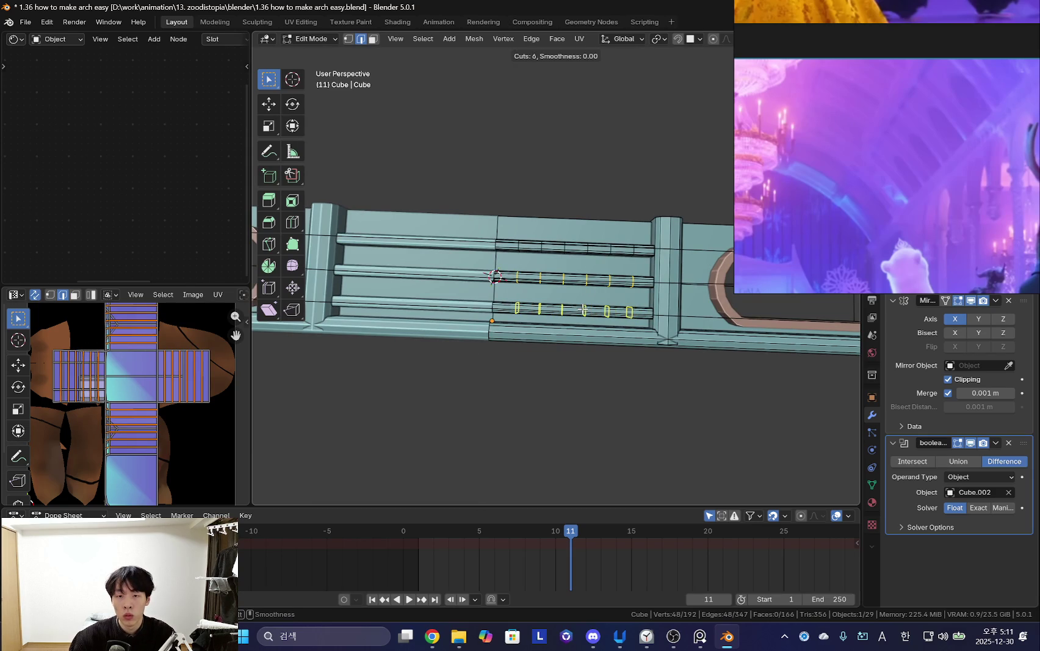
pyautogui.click(583, 310)
pyautogui.rightClick(582, 310)
# Abandon the extra 19-cut loop preview, return to Object Mode, and select the rail bar and ring.
pyautogui.scroll(3, 567, 223)
pyautogui.scroll(3, 567, 223)
pyautogui.scroll(2, 567, 223)
pyautogui.scroll(3, 567, 223)
pyautogui.scroll(1, 567, 223)
pyautogui.scroll(1, 567, 223)
pyautogui.click(566, 222)
pyautogui.rightClick(567, 222)
pyautogui.moveTo(620, 244)
pyautogui.keyDown('shift'); pyautogui.mouseDown(button='middle')
pyautogui.moveTo(613, 272)
pyautogui.moveTo(601, 266)
pyautogui.moveTo(571, 281)
pyautogui.mouseUp(button='middle'); pyautogui.keyUp('shift')
pyautogui.press('Tab')
pyautogui.click(626, 257)
pyautogui.press('Tab')
pyautogui.press('Tab')
pyautogui.click(560, 290)
pyautogui.click(559, 290)
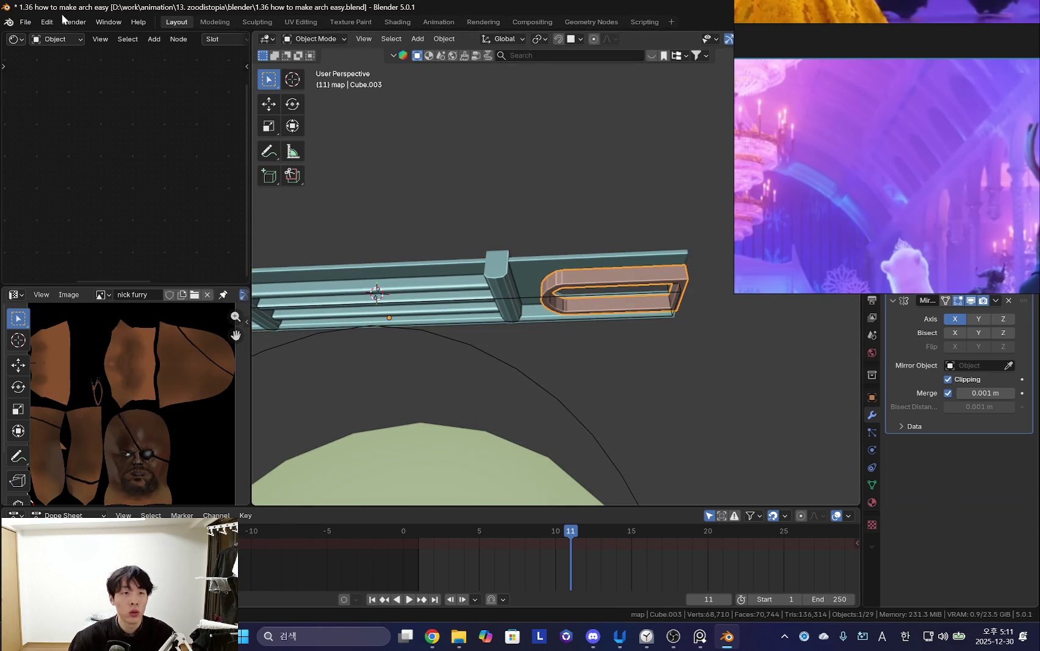
# Save the file as '1.37 lets try curving top'.
pyautogui.click(25, 22)
pyautogui.click(49, 116)
pyautogui.write('1.37 lets try cutting t')
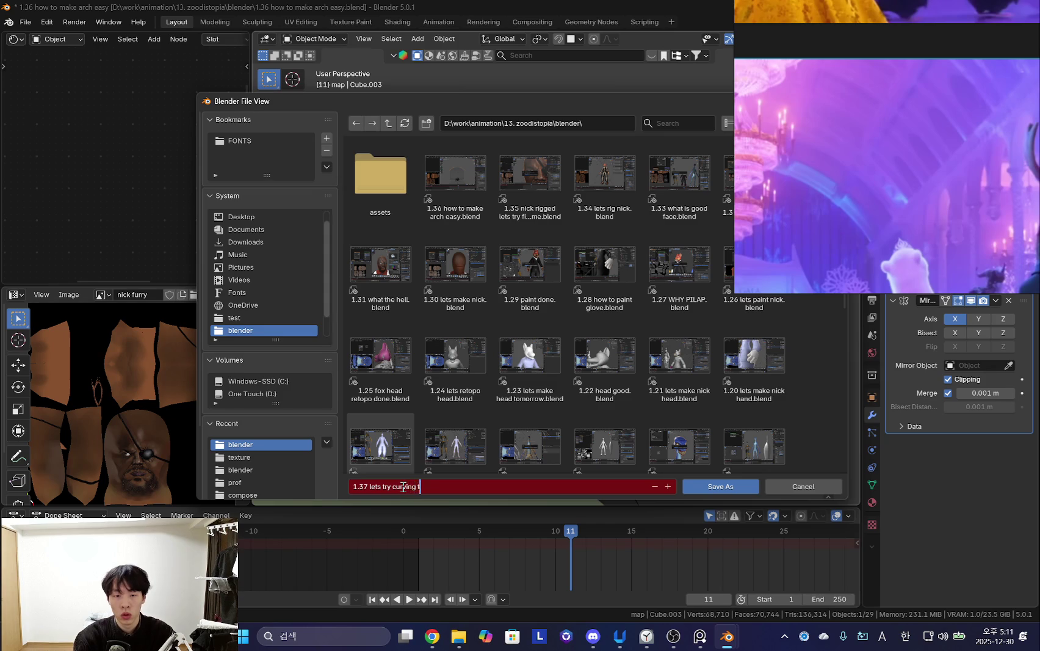
pyautogui.press('Return')
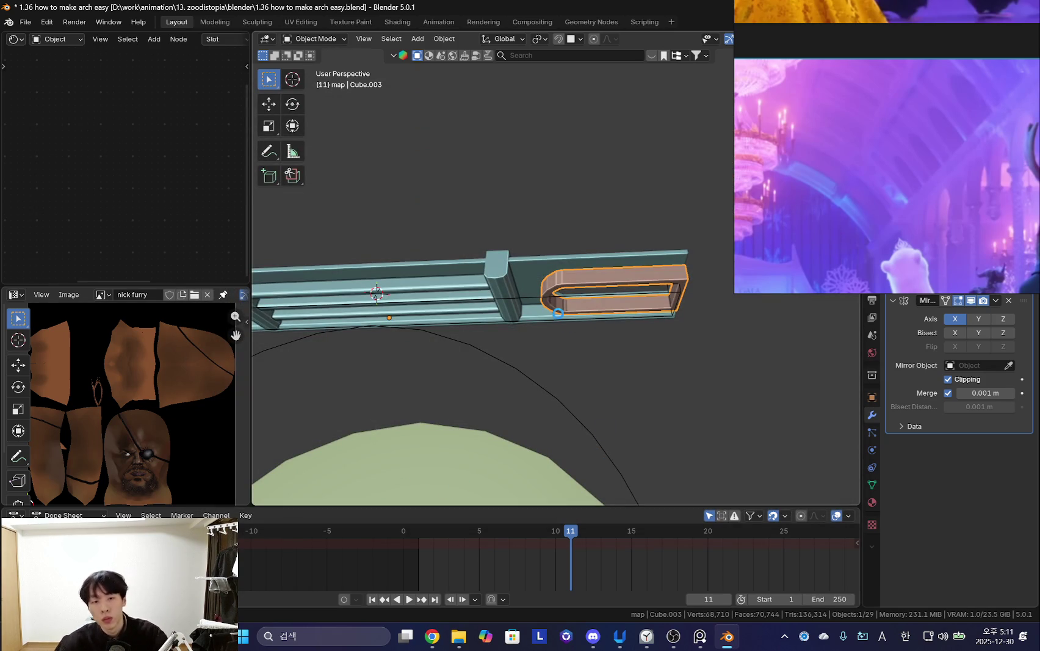
# Apply the Mirror modifier on the pink ring Cube.003.
pyautogui.moveTo(581, 246); pyautogui.dragTo(588, 267, button='middle')
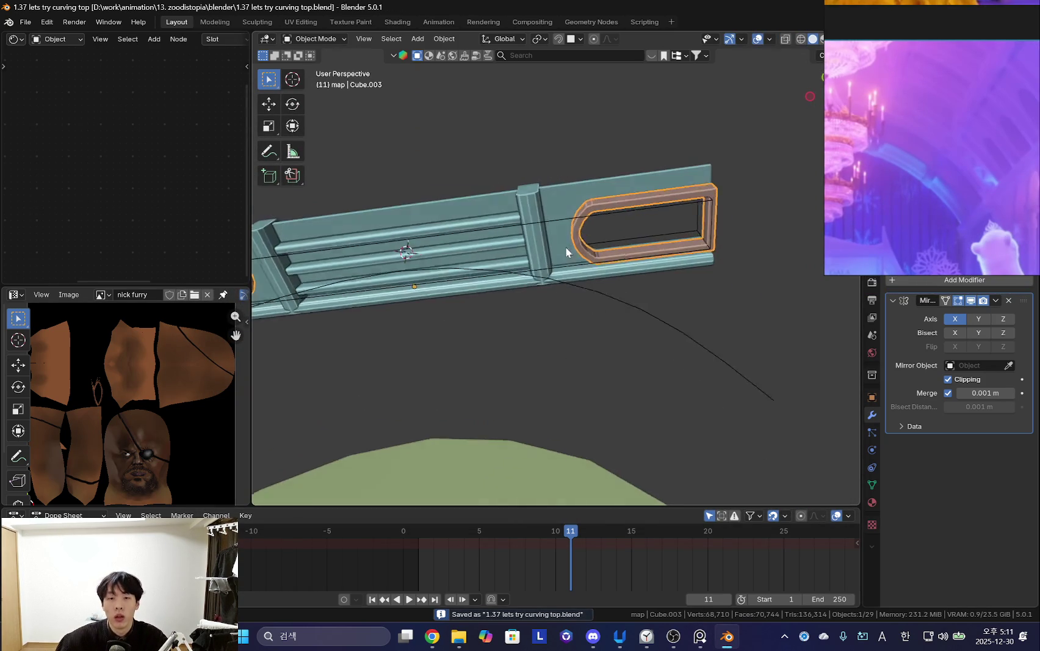
pyautogui.click(996, 300)
pyautogui.click(911, 311)
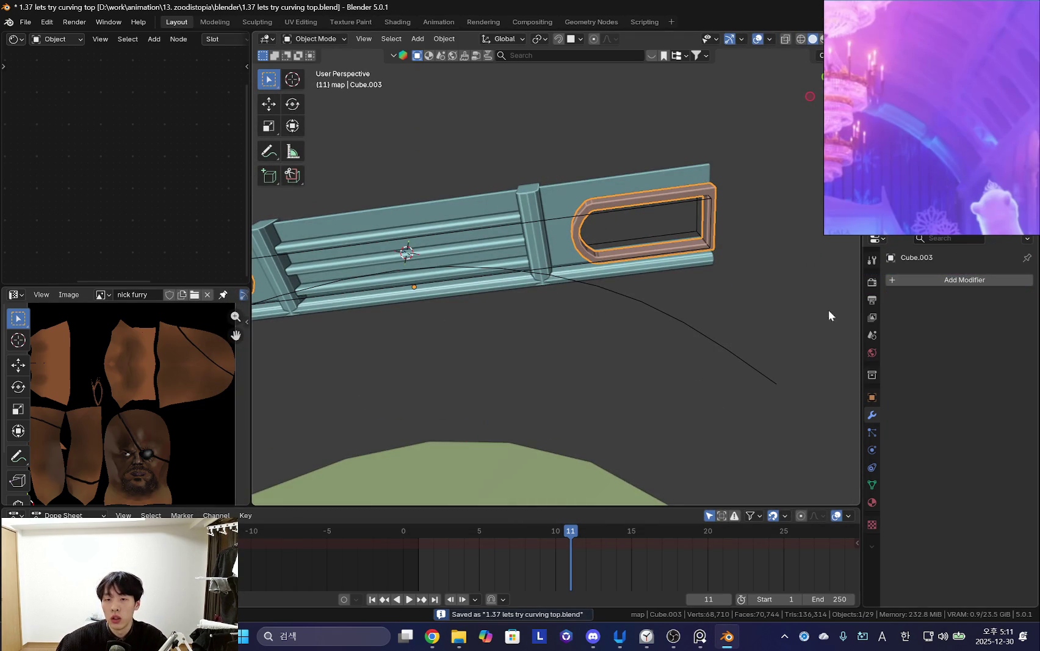
pyautogui.scroll(2, 564, 164)
# Give the rail bar Cube a Curve deform modifier.
pyautogui.click(564, 165)
pyautogui.moveTo(627, 196)
pyautogui.mouseDown(button='middle')
pyautogui.moveTo(551, 170)
pyautogui.moveTo(582, 384)
pyautogui.moveTo(733, 284)
pyautogui.moveTo(628, 342)
pyautogui.mouseUp(button='middle')
pyautogui.scroll(-2, 561, 181)
pyautogui.click(930, 278)
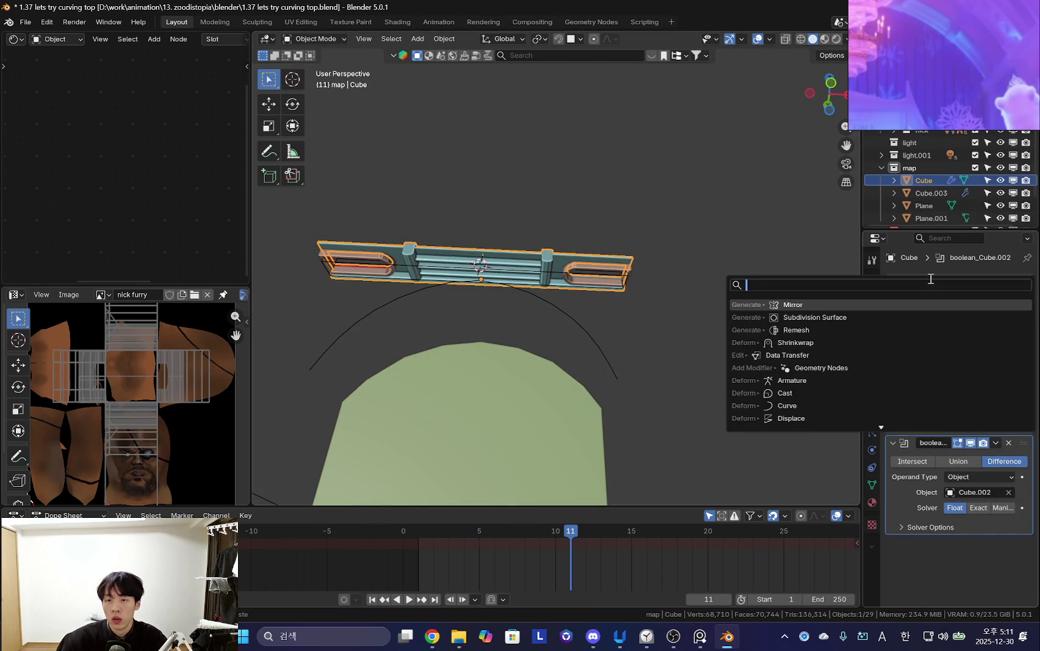
pyautogui.write('curve')
pyautogui.press('Return')
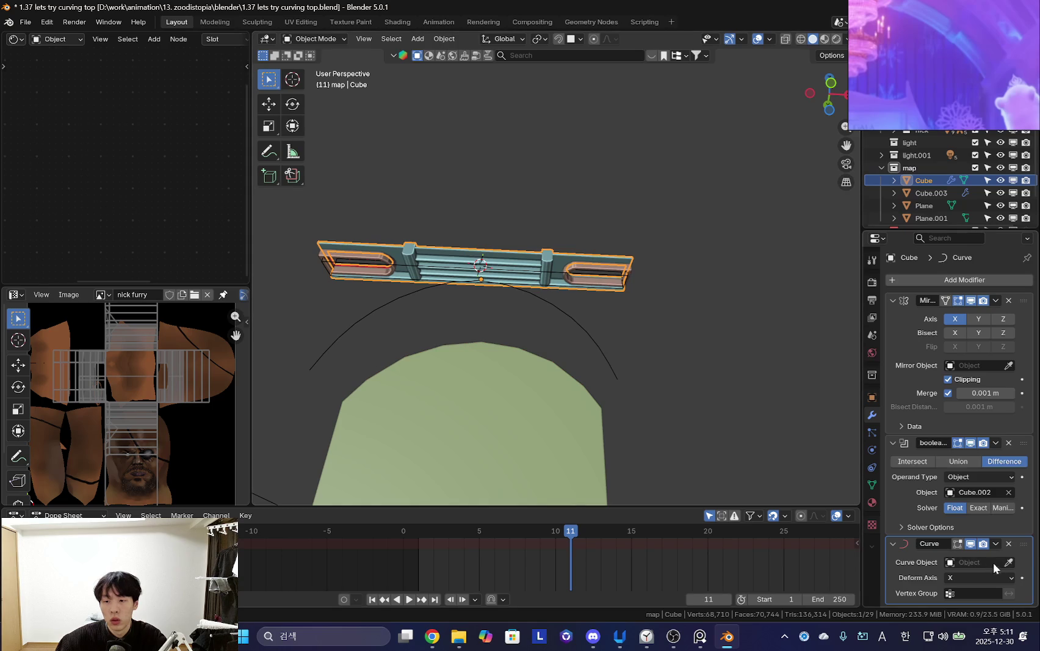
# Convert the arc Plane.001 into a curve using the F3 command search.
pyautogui.click(1009, 562)
pyautogui.click(600, 355)
pyautogui.press('Tab')
pyautogui.moveTo(597, 353); pyautogui.dragTo(585, 373, button='middle')
pyautogui.press('Tab')
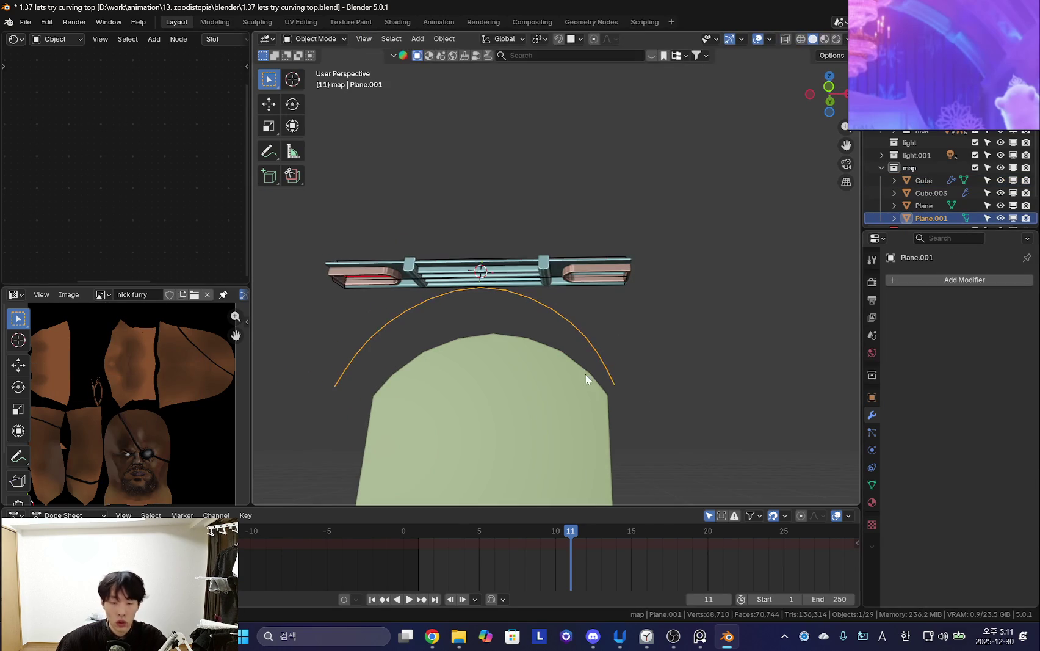
pyautogui.press('F3')
pyautogui.write('cu')
pyautogui.press('BackSpace')
pyautogui.press('BackSpace')
pyautogui.press('BackSpace')
pyautogui.write('conver to')
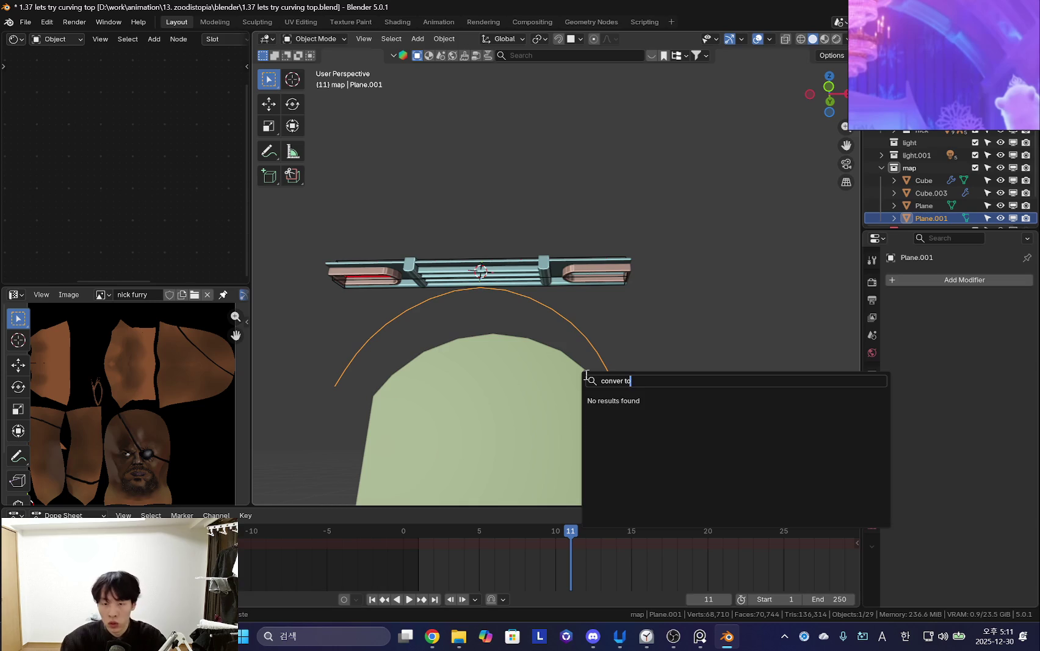
pyautogui.press('BackSpace')
pyautogui.press('BackSpace')
pyautogui.click(680, 413)
# Set Plane.001 as the Curve Object in the rail bar's Curve modifier.
pyautogui.scroll(1, 606, 330)
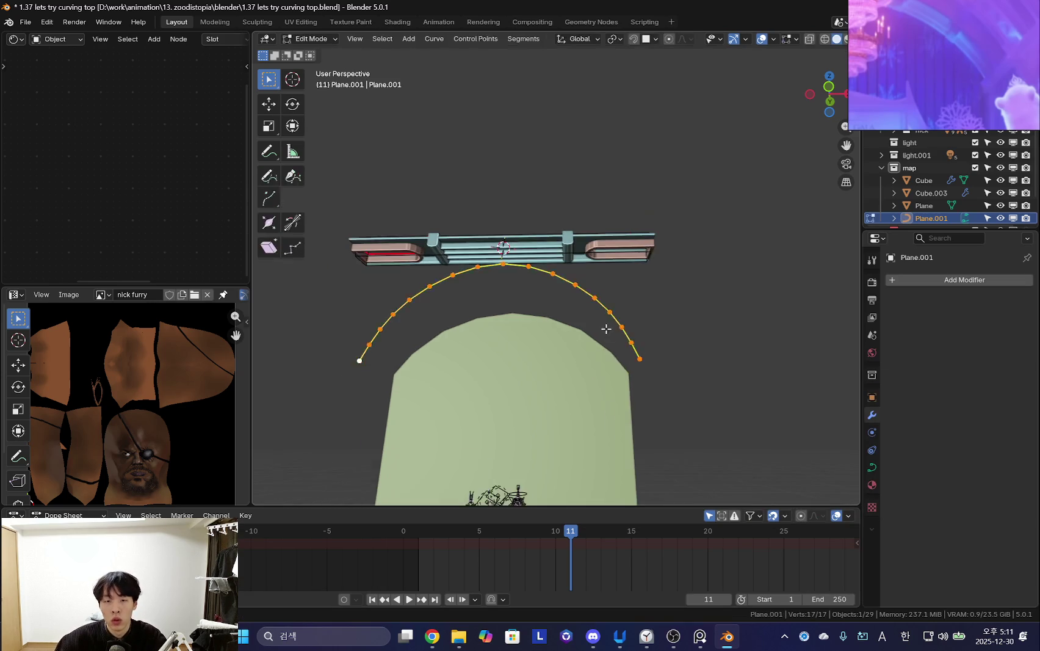
pyautogui.scroll(2, 601, 356)
pyautogui.click(530, 221)
pyautogui.moveTo(549, 284); pyautogui.dragTo(724, 346, button='middle')
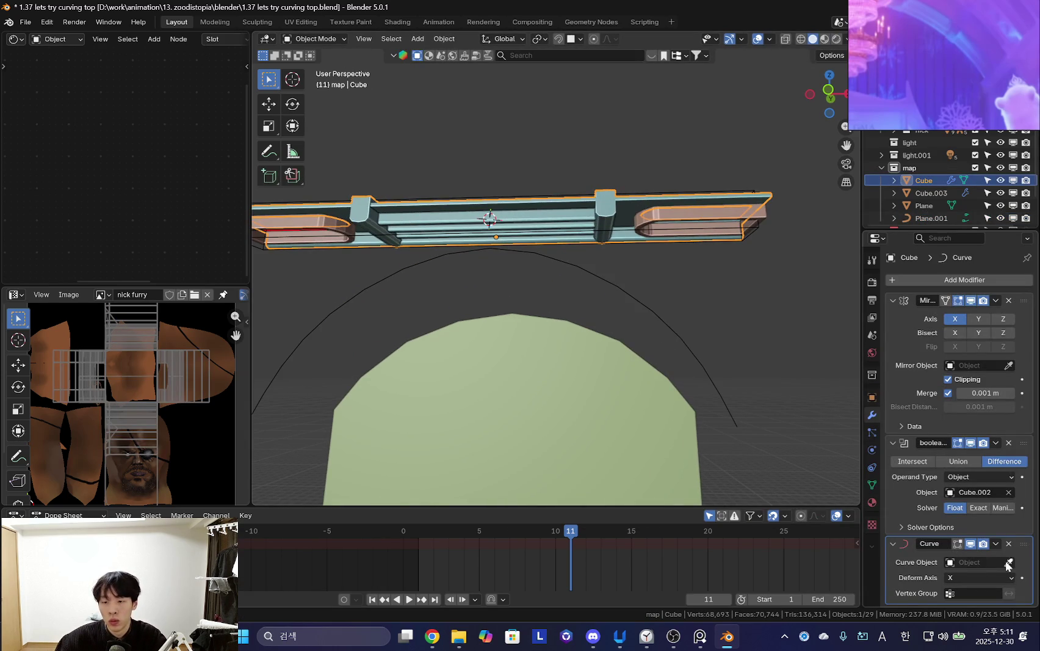
pyautogui.click(667, 315)
pyautogui.scroll(-2, 674, 378)
pyautogui.scroll(-2, 598, 396)
pyautogui.scroll(2, 599, 395)
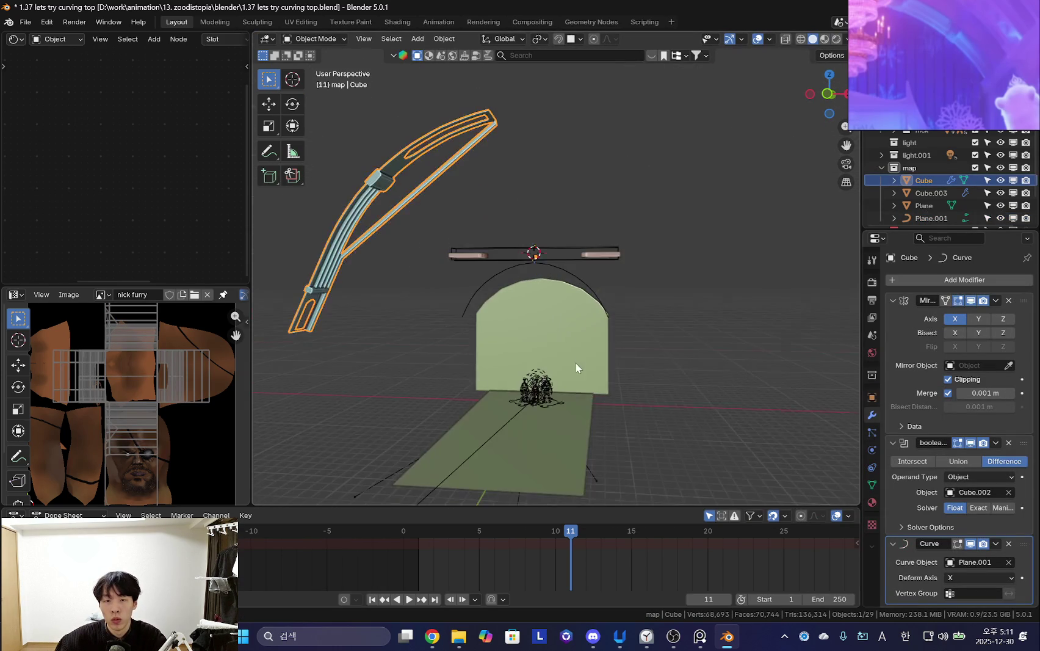
pyautogui.moveTo(486, 250)
pyautogui.mouseDown(button='middle')
pyautogui.moveTo(468, 288)
pyautogui.moveTo(371, 252)
pyautogui.moveTo(470, 262)
pyautogui.mouseUp(button='middle')
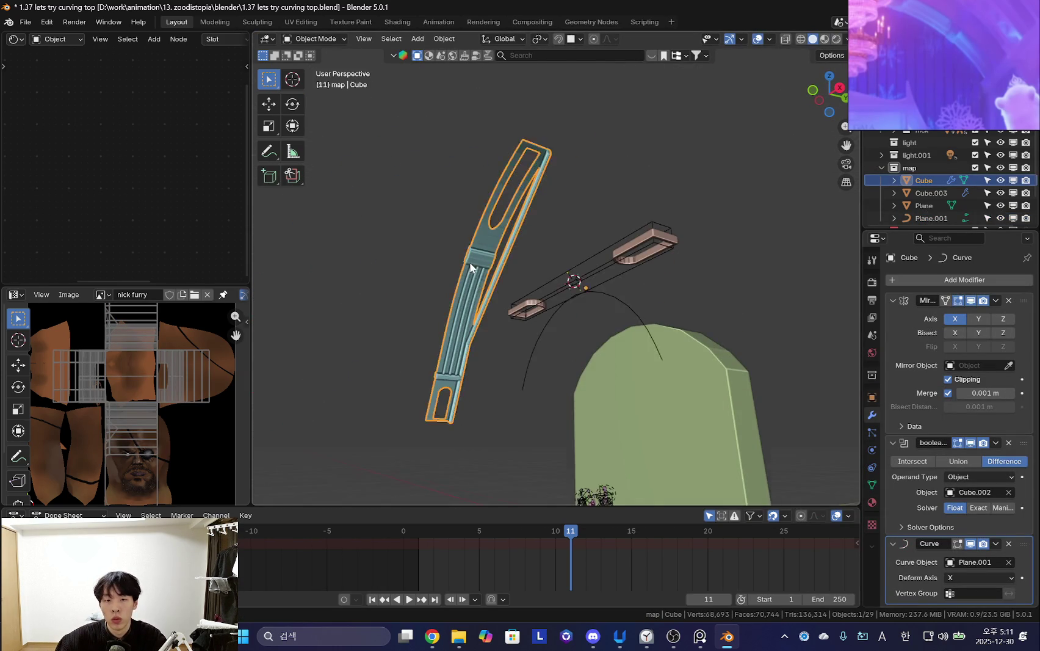
# Add 19 unslid edge loops along the bent rail bar's mesh.
pyautogui.scroll(3, 508, 263)
pyautogui.hotkey('shift', 'alt', 'z')
pyautogui.press('Tab')
pyautogui.moveTo(552, 232)
pyautogui.mouseDown(button='middle')
pyautogui.moveTo(712, 343)
pyautogui.moveTo(645, 267)
pyautogui.mouseUp(button='middle')
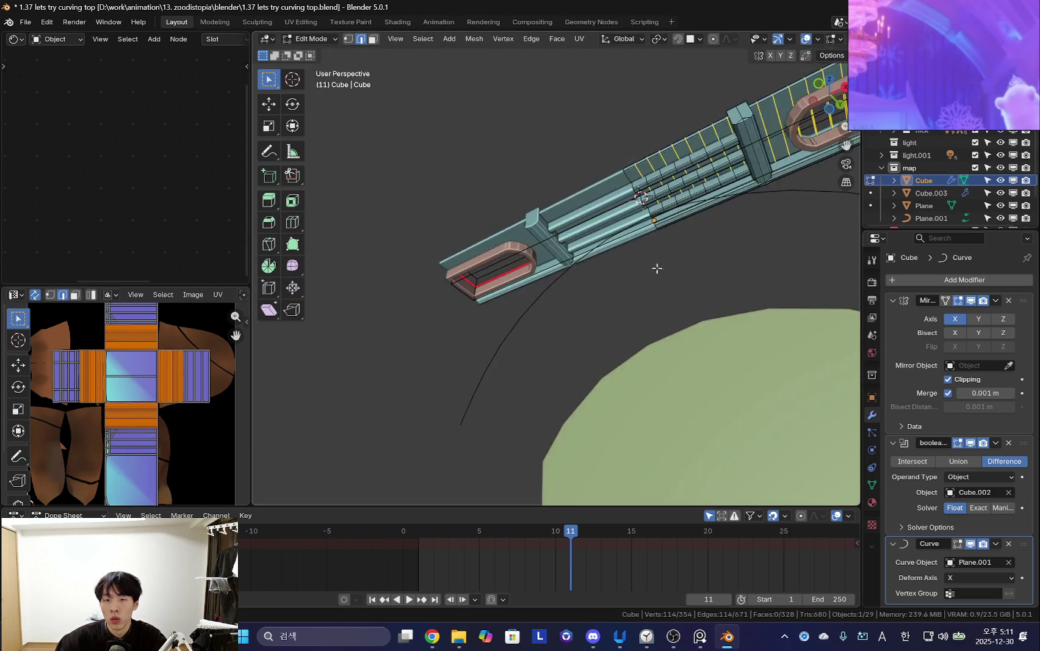
pyautogui.scroll(2, 577, 295)
pyautogui.moveTo(577, 295); pyautogui.dragTo(578, 288, button='middle')
pyautogui.scroll(2, 687, 227)
pyautogui.hotkey('ctrl', 'r')
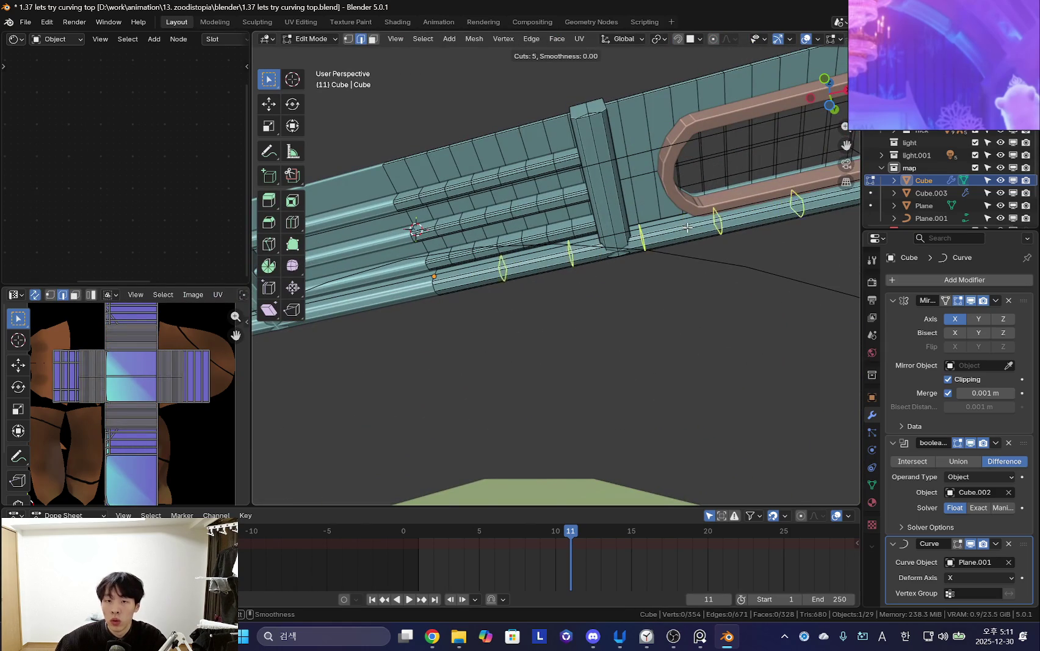
pyautogui.click(687, 228)
pyautogui.rightClick(687, 228)
pyautogui.press('Tab')
# Clear the bar's location and slide it along X.
pyautogui.scroll(-6, 648, 315)
pyautogui.moveTo(648, 316); pyautogui.dragTo(555, 314, button='middle')
pyautogui.moveTo(531, 360); pyautogui.dragTo(513, 280, button='middle')
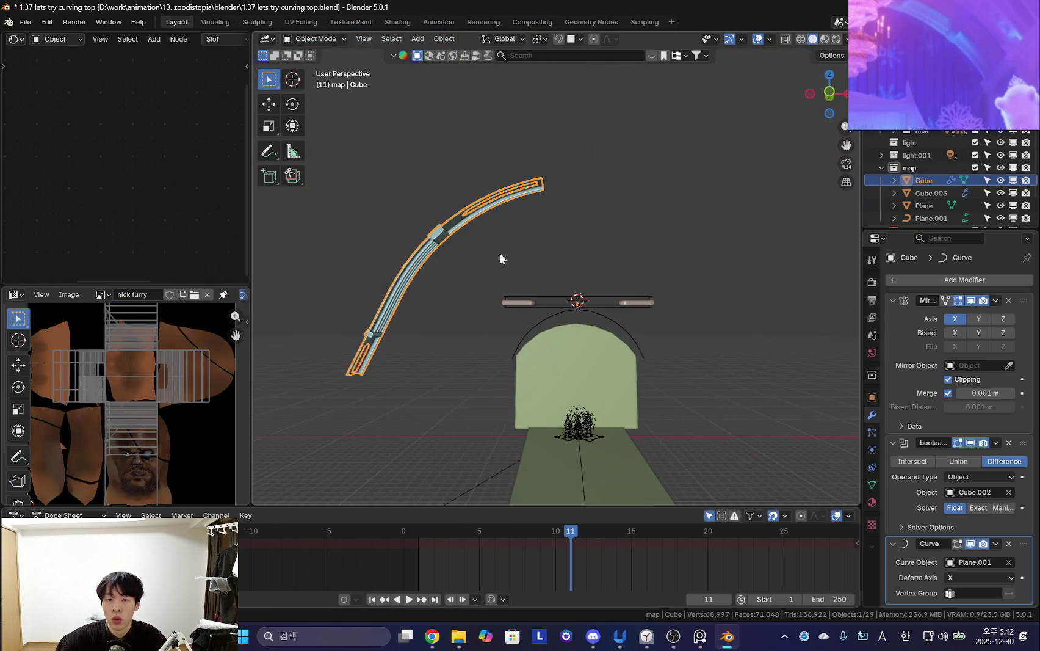
pyautogui.hotkey('alt', 'g')
pyautogui.moveTo(544, 328); pyautogui.dragTo(548, 407, button='middle')
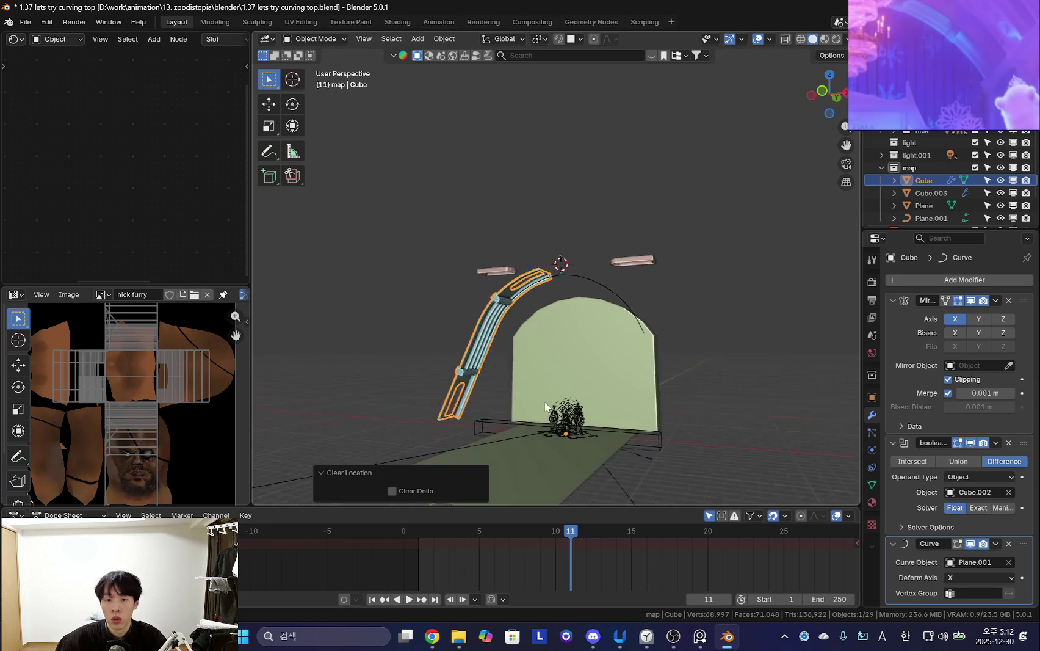
pyautogui.press('g')
pyautogui.press('x')
pyautogui.click(706, 413)
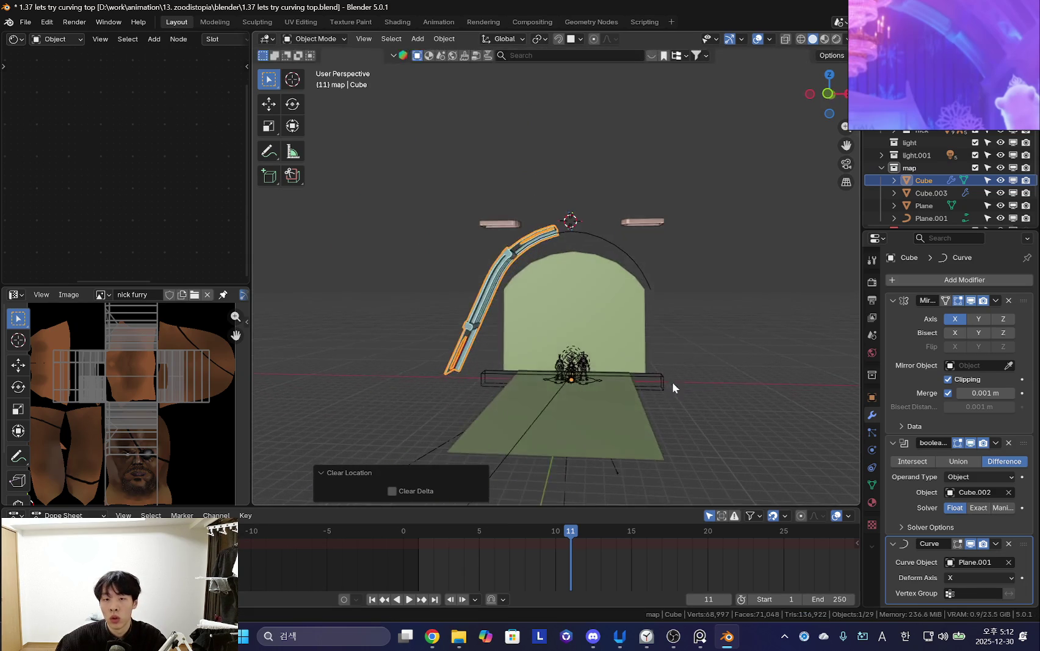
pyautogui.scroll(2, 671, 383)
pyautogui.scroll(2, 670, 366)
pyautogui.click(669, 220)
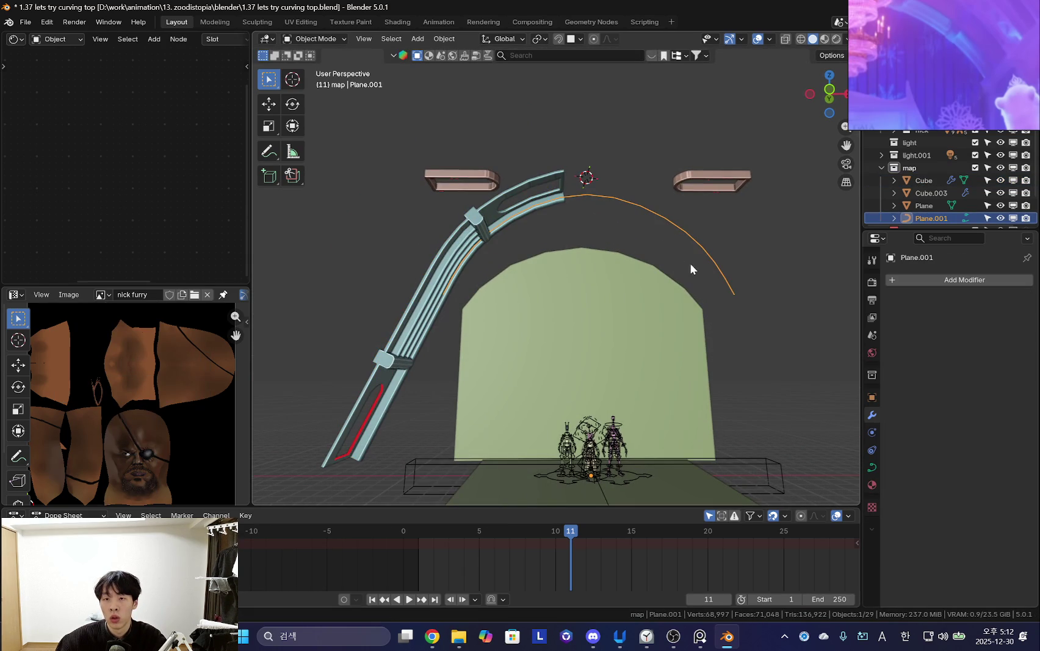
# Show the sidebar with the guide curve's transform values.
pyautogui.press('n')
pyautogui.keyDown('shift'); pyautogui.moveTo(636, 297); pyautogui.dragTo(532, 285, button='middle'); pyautogui.keyUp('shift')
pyautogui.click(853, 78)
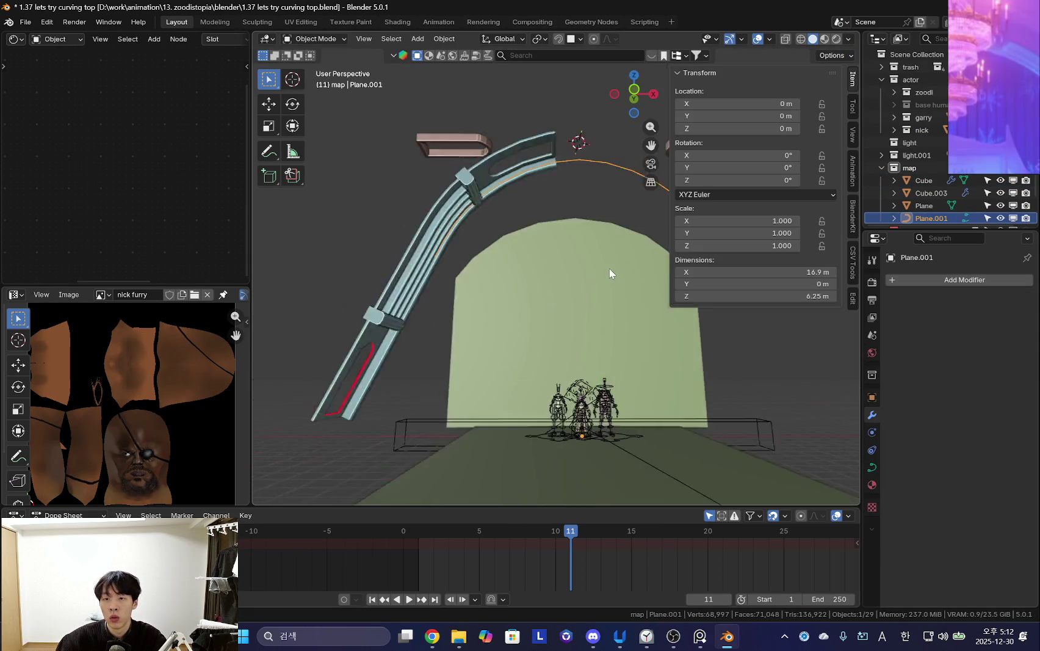
pyautogui.scroll(-2, 579, 325)
pyautogui.scroll(-2, 642, 358)
pyautogui.moveTo(640, 368)
pyautogui.mouseDown(button='middle')
pyautogui.moveTo(607, 332)
pyautogui.moveTo(544, 303)
pyautogui.moveTo(539, 222)
pyautogui.mouseUp(button='middle')
# Reset the rail Cube's location and move it 11.251 m along X.
pyautogui.click(548, 314)
pyautogui.moveTo(548, 313); pyautogui.dragTo(591, 318, button='middle')
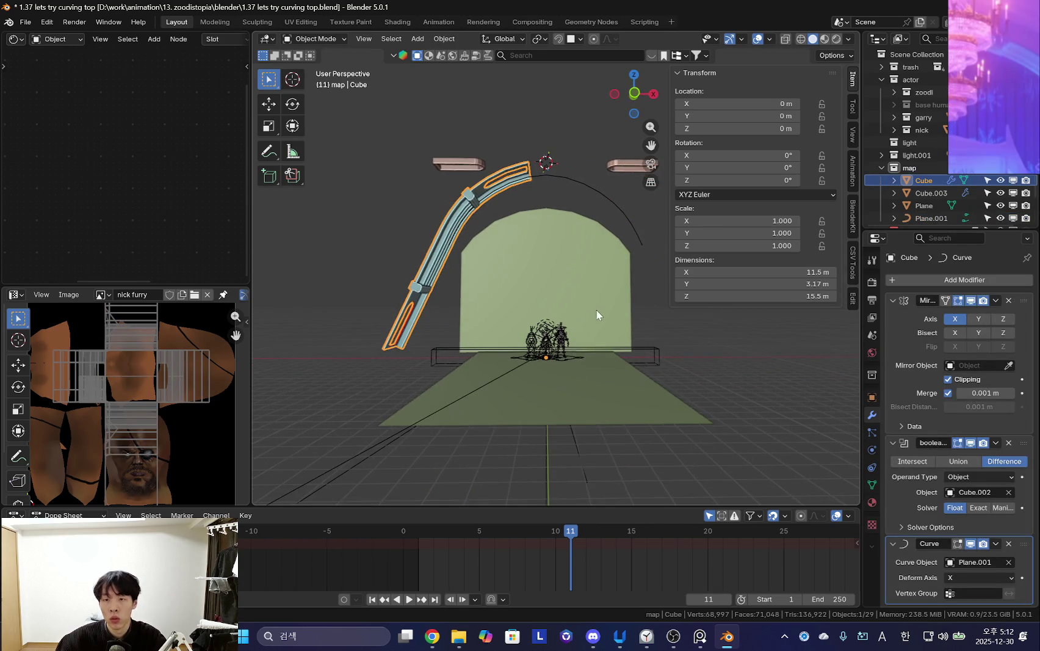
pyautogui.hotkey('alt', 'g')
pyautogui.moveTo(511, 370)
pyautogui.mouseDown(button='middle')
pyautogui.moveTo(520, 301)
pyautogui.moveTo(523, 366)
pyautogui.moveTo(592, 341)
pyautogui.mouseUp(button='middle')
pyautogui.click(987, 580)
pyautogui.press('g')
pyautogui.press('x')
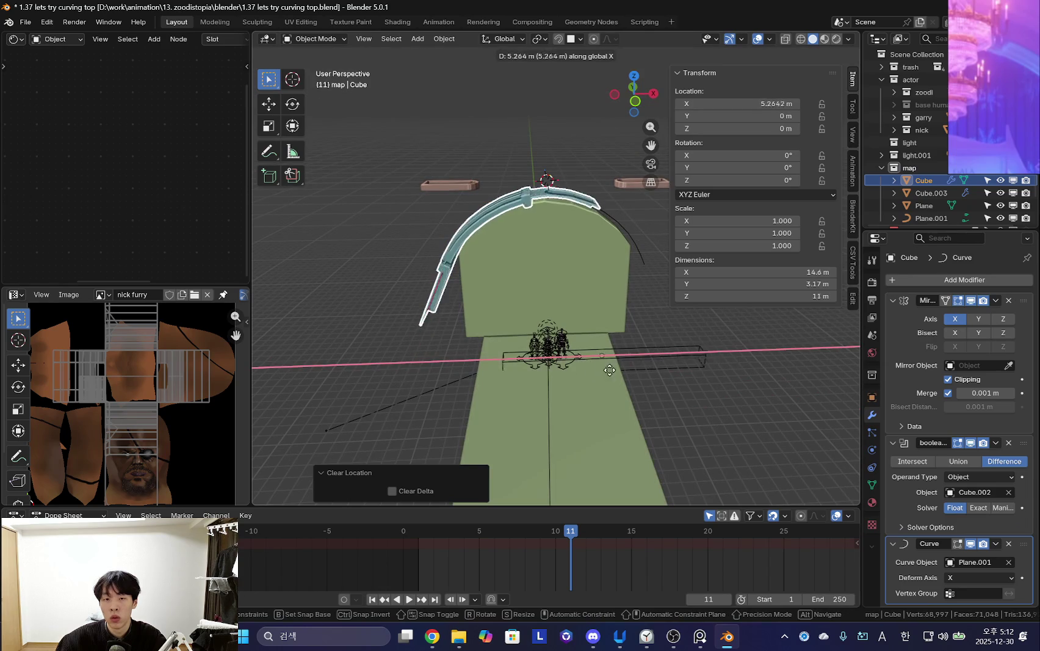
pyautogui.click(669, 375)
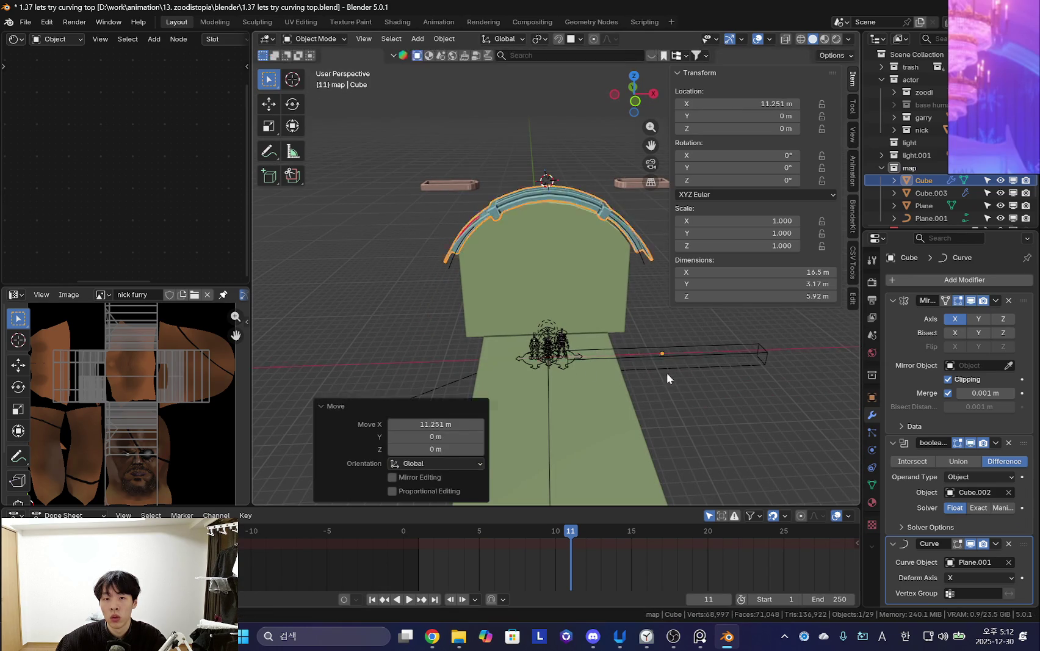
# Restore overlays and readjust the rail to X 11.069 m.
pyautogui.scroll(3, 652, 348)
pyautogui.scroll(2, 616, 368)
pyautogui.scroll(-2, 623, 441)
pyautogui.moveTo(623, 441)
pyautogui.keyDown('shift'); pyautogui.mouseDown(button='middle')
pyautogui.moveTo(635, 404)
pyautogui.moveTo(645, 426)
pyautogui.moveTo(627, 385)
pyautogui.moveTo(609, 422)
pyautogui.moveTo(667, 431)
pyautogui.moveTo(617, 361)
pyautogui.mouseUp(button='middle'); pyautogui.keyUp('shift')
pyautogui.hotkey('shift', 'alt', 'z')
pyautogui.press('g')
pyautogui.press('x')
pyautogui.click(625, 426)
# Select the box Cube.002 and clear its location.
pyautogui.click(672, 389)
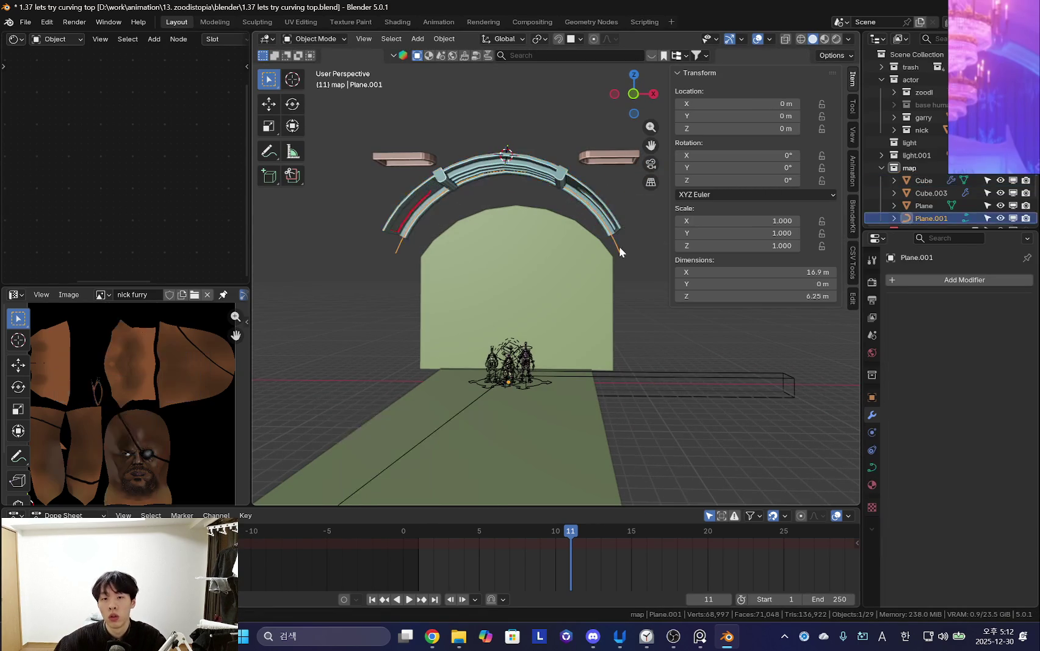
pyautogui.click(670, 394)
pyautogui.moveTo(671, 393); pyautogui.dragTo(622, 406, button='middle')
pyautogui.hotkey('alt', 'g')
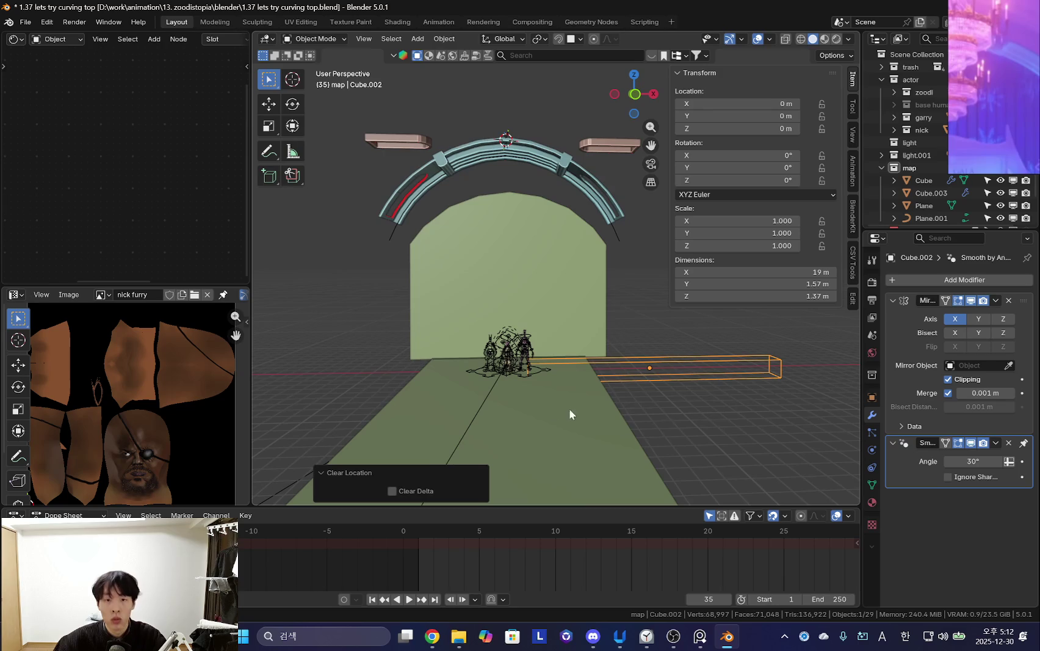
pyautogui.keyDown('ctrl'); pyautogui.scroll(1, 633, 408); pyautogui.keyUp('ctrl')
pyautogui.keyDown('ctrl'); pyautogui.scroll(1, 631, 402); pyautogui.keyUp('ctrl')
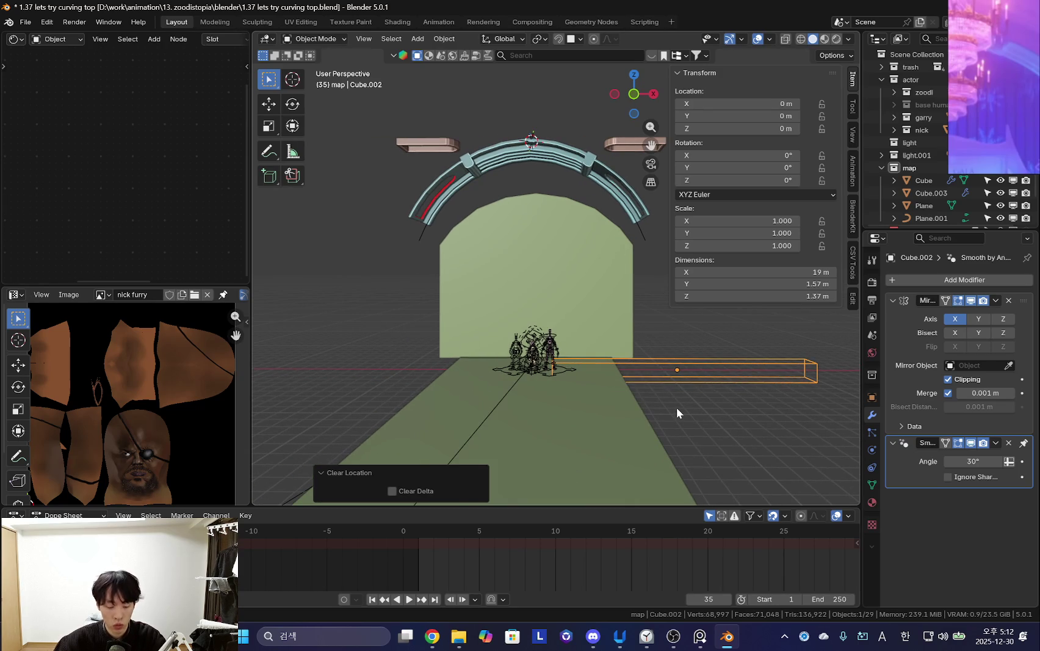
pyautogui.moveTo(686, 416)
pyautogui.mouseDown(button='middle')
pyautogui.moveTo(705, 414)
pyautogui.moveTo(708, 399)
pyautogui.moveTo(721, 445)
pyautogui.moveTo(690, 455)
pyautogui.mouseUp(button='middle')
# Undo the box reset and return the rail Cube to X 0.
pyautogui.hotkey('ctrl', 'z')
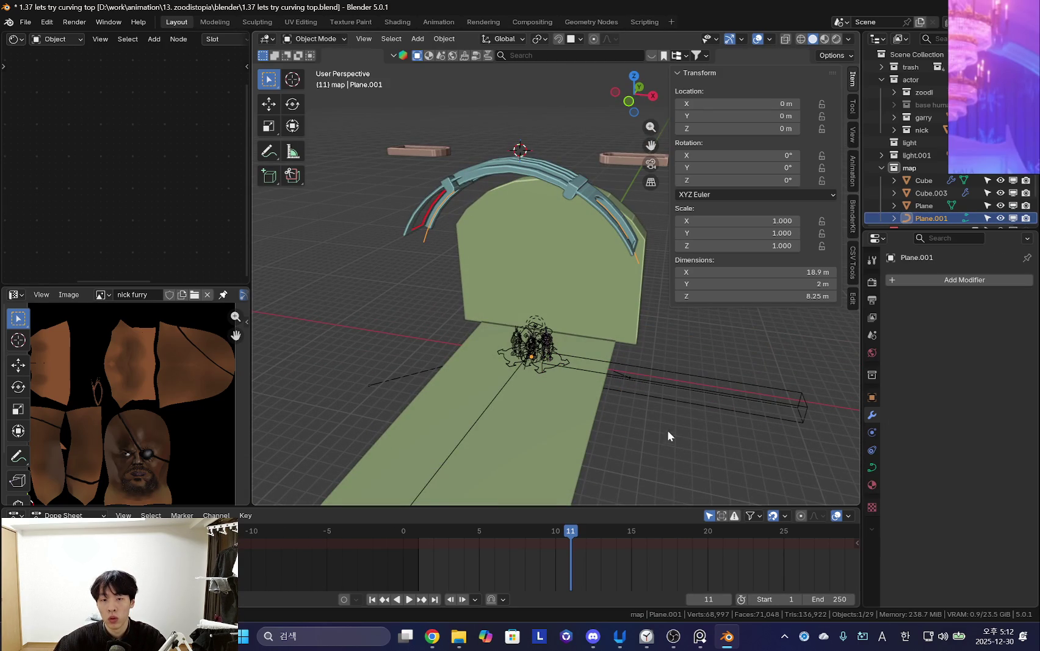
pyautogui.hotkey('ctrl', 'z')
pyautogui.hotkey('ctrl', 'z')
pyautogui.moveTo(677, 423)
pyautogui.mouseDown(button='middle')
pyautogui.moveTo(680, 385)
pyautogui.moveTo(701, 441)
pyautogui.mouseUp(button='middle')
pyautogui.press('g')
pyautogui.press('Escape')
pyautogui.hotkey('alt', 'g')
pyautogui.press('g')
pyautogui.press('x')
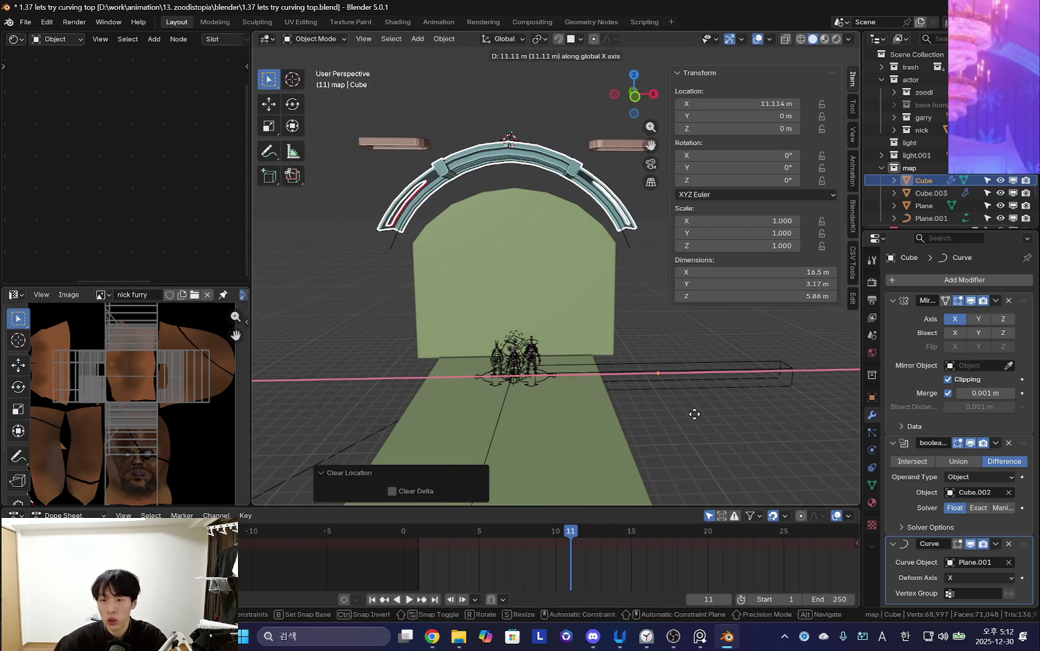
pyautogui.press('Escape')
# Set the guide curve Plane.001's origin to its geometry.
pyautogui.click(626, 234)
pyautogui.press('Tab')
pyautogui.moveTo(624, 301)
pyautogui.mouseDown(button='middle')
pyautogui.moveTo(662, 384)
pyautogui.moveTo(648, 379)
pyautogui.moveTo(651, 387)
pyautogui.mouseUp(button='middle')
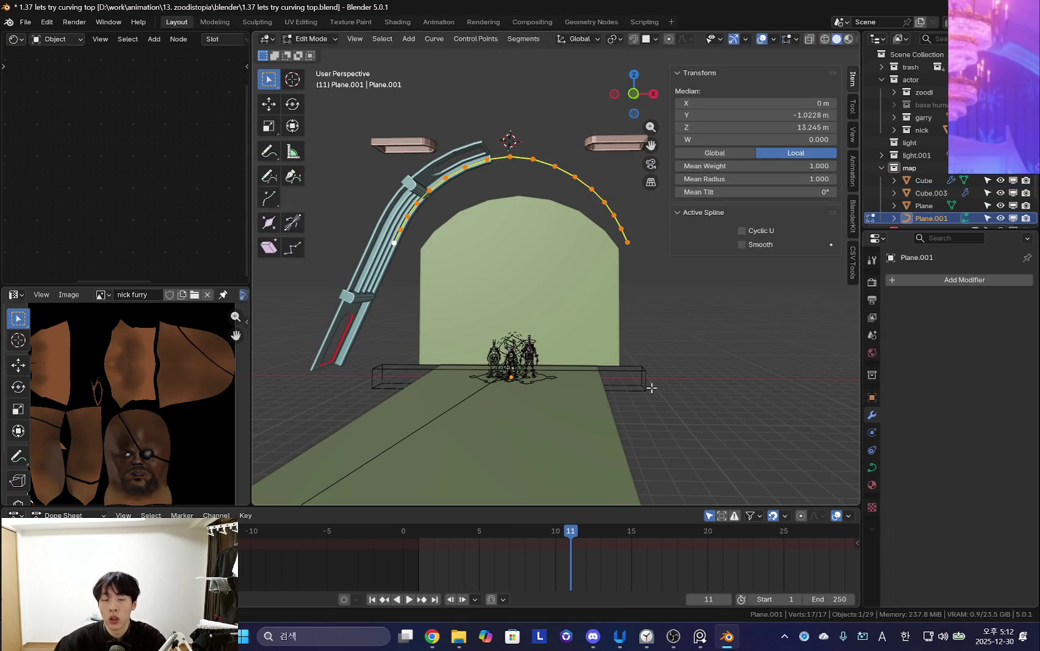
pyautogui.press('Tab')
pyautogui.press('Tab')
pyautogui.press('Tab')
pyautogui.rightClick(532, 242)
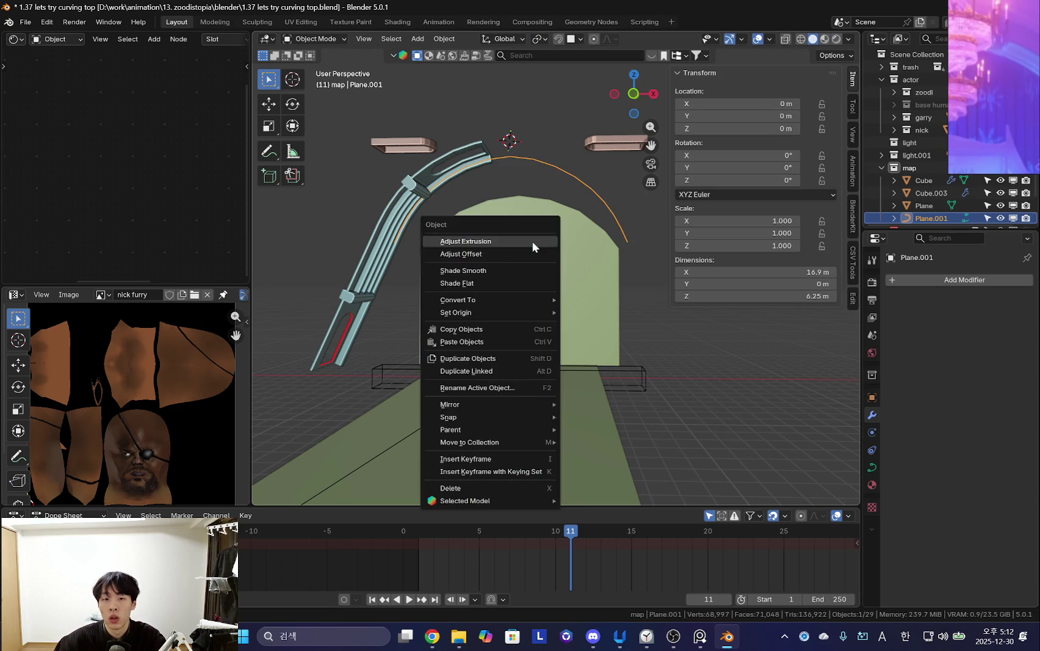
pyautogui.click(615, 328)
pyautogui.moveTo(614, 332)
pyautogui.mouseDown(button='middle')
pyautogui.moveTo(683, 357)
pyautogui.moveTo(581, 351)
pyautogui.moveTo(637, 357)
pyautogui.mouseUp(button='middle')
# Test-move the box and the rail along X, cancelling both moves.
pyautogui.click(635, 358)
pyautogui.press('g')
pyautogui.press('x')
pyautogui.rightClick(713, 368)
pyautogui.moveTo(712, 368); pyautogui.dragTo(561, 318, button='middle')
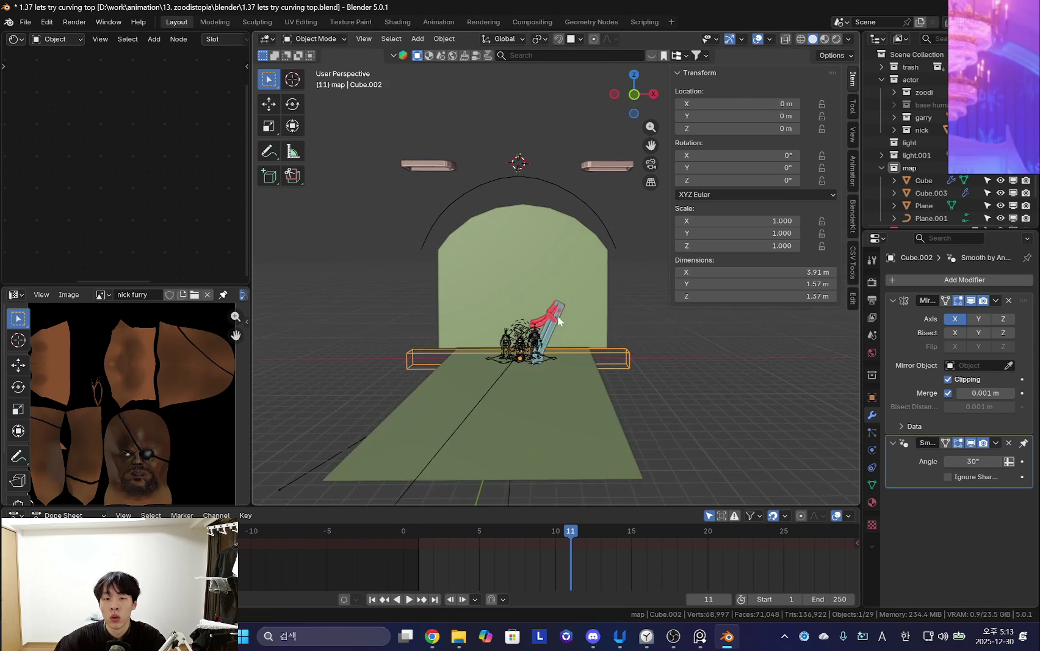
pyautogui.moveTo(949, 117); pyautogui.dragTo(953, 117)
pyautogui.moveTo(819, 404); pyautogui.dragTo(652, 366, button='middle')
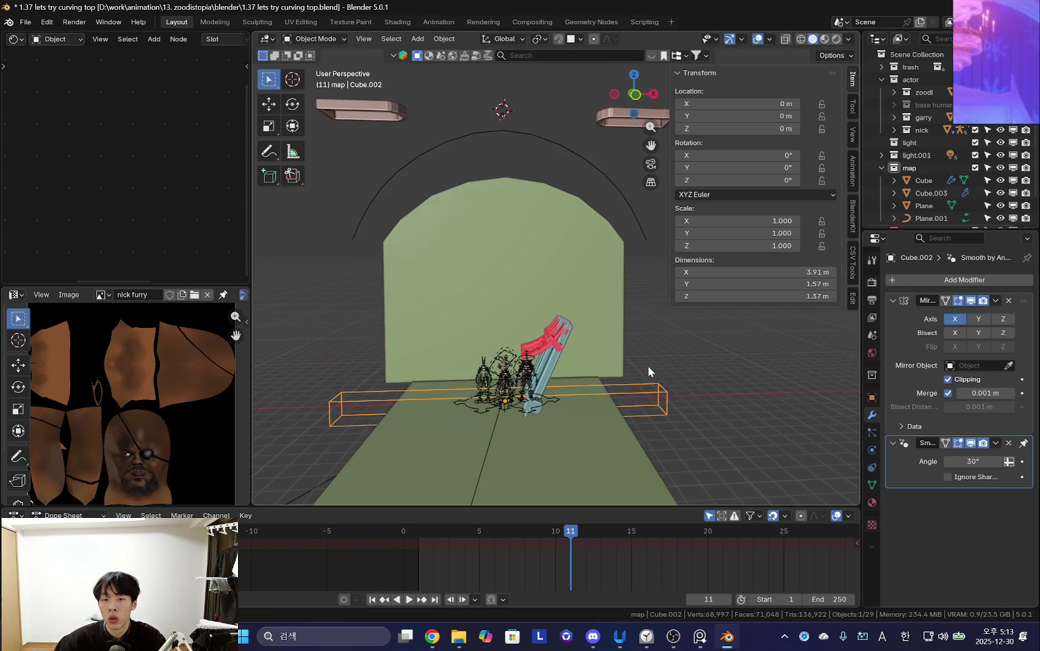
pyautogui.click(564, 342)
pyautogui.press('g')
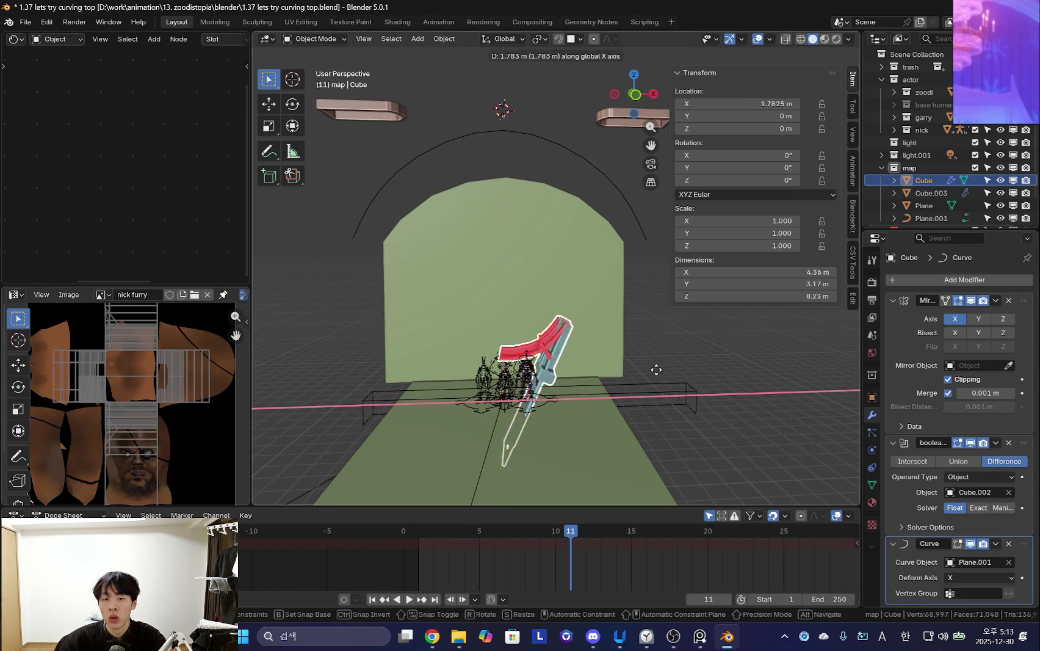
pyautogui.press('x')
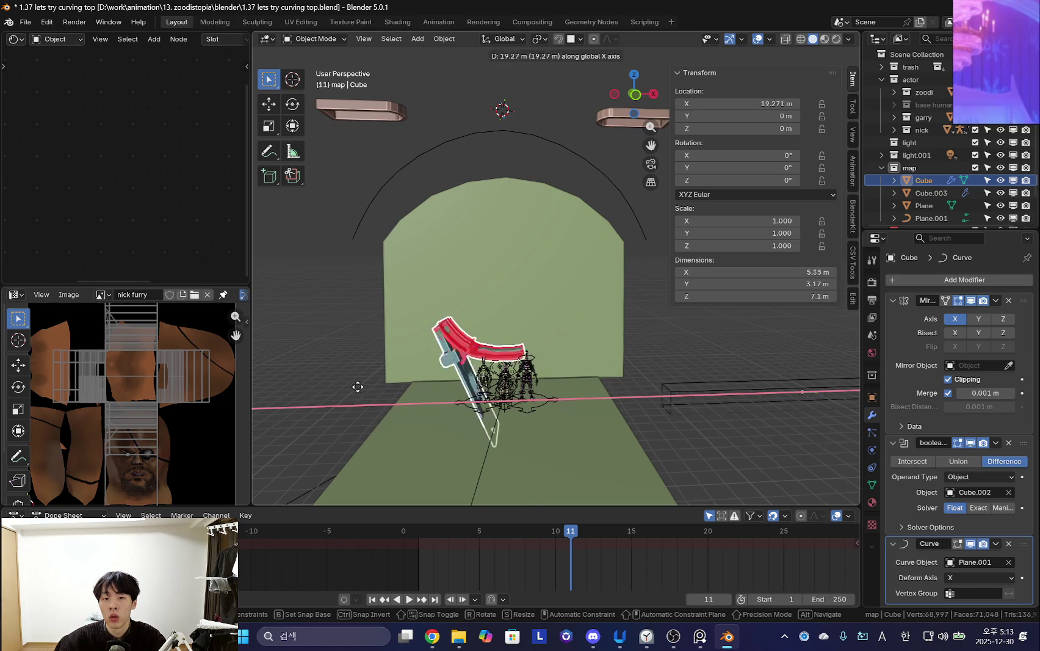
pyautogui.press('Escape')
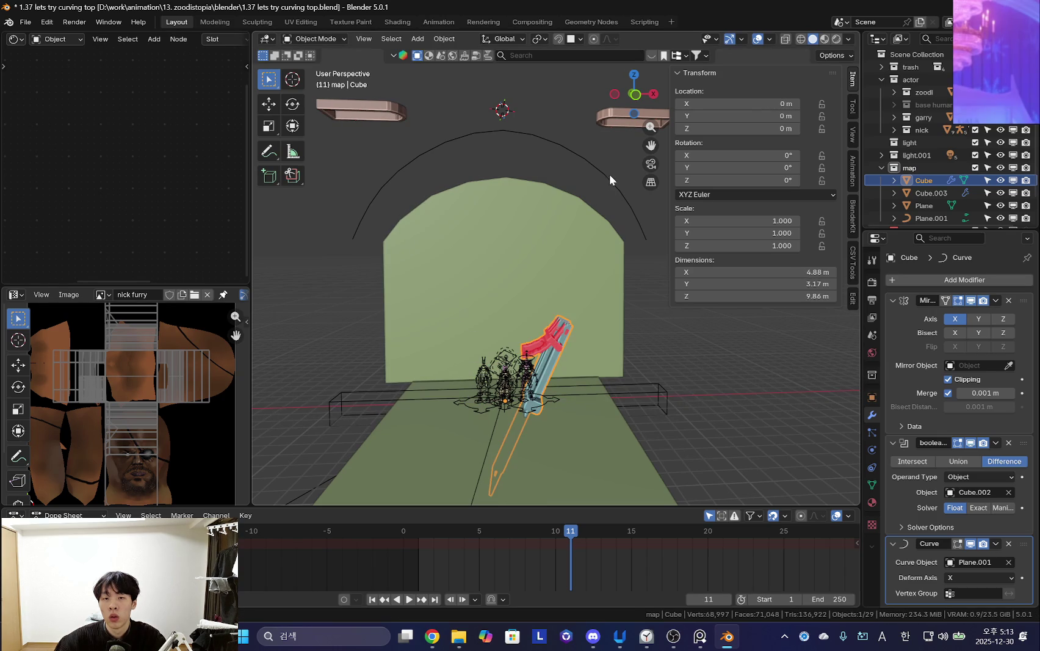
# Select the guide curve and bring up the Shift+S snap menu.
pyautogui.click(604, 188)
pyautogui.scroll(-3, 583, 232)
pyautogui.hotkey('shift', 's')
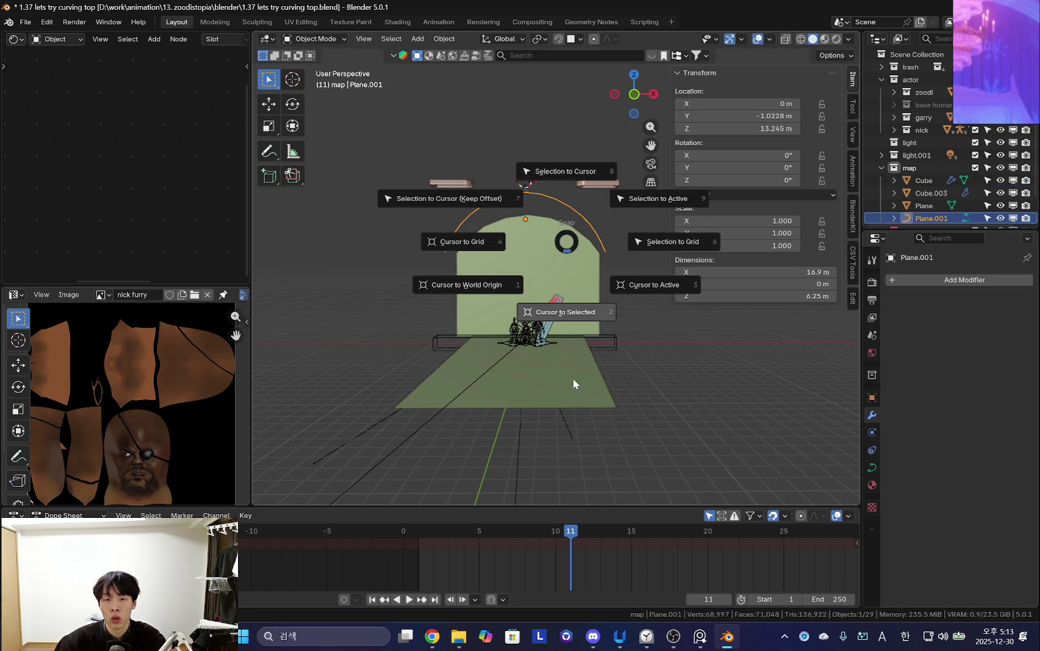
# Snap the cursor to world origin and set Plane.001's origin to the 3D cursor.
pyautogui.click(506, 287)
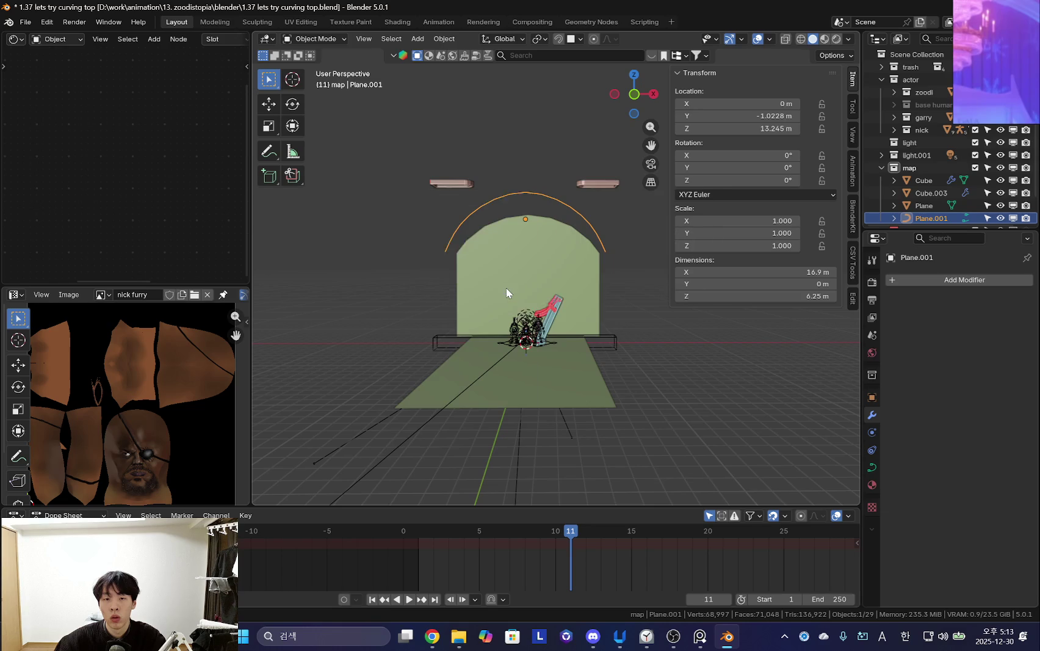
pyautogui.rightClick(506, 287)
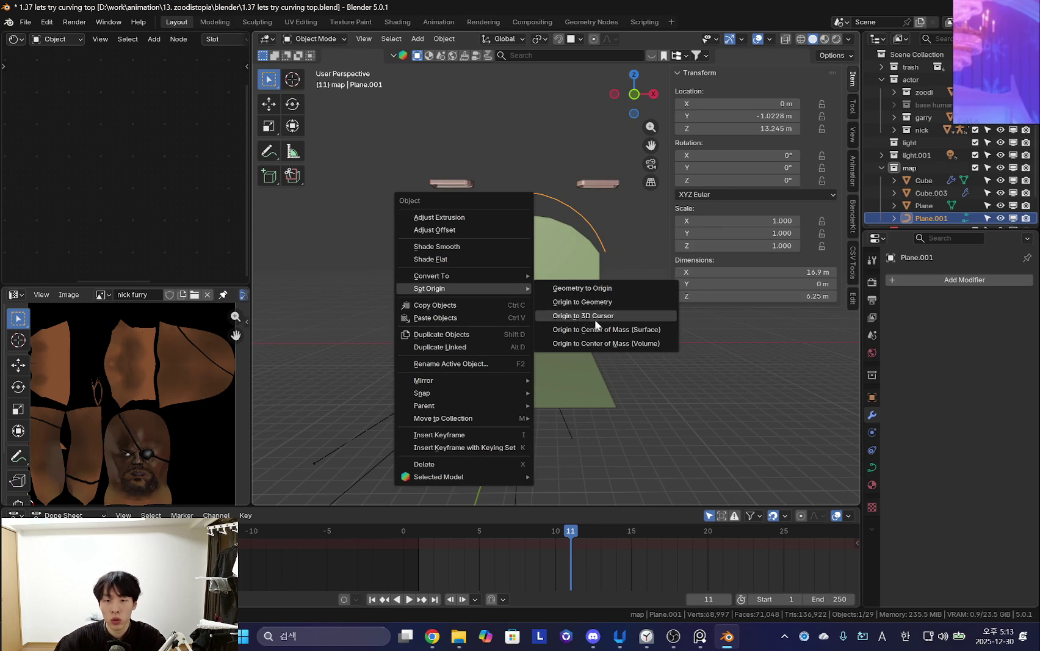
pyautogui.click(587, 315)
pyautogui.click(613, 337)
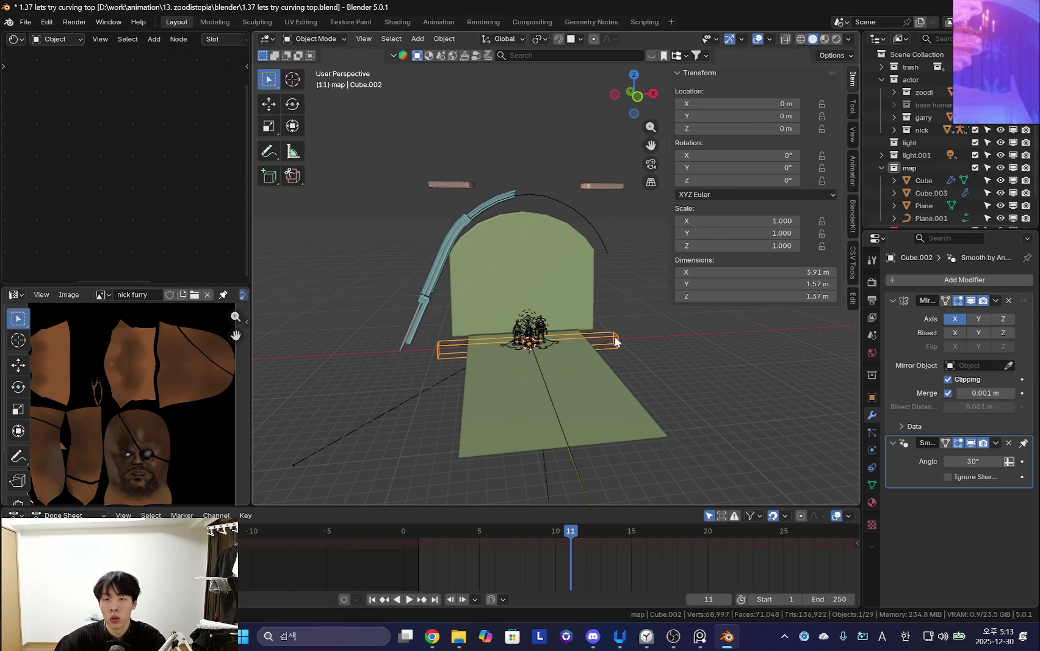
pyautogui.click(571, 208)
# Inspect the box Cube.002's mesh in Edit Mode.
pyautogui.moveTo(572, 209); pyautogui.dragTo(602, 342, button='middle')
pyautogui.click(603, 347)
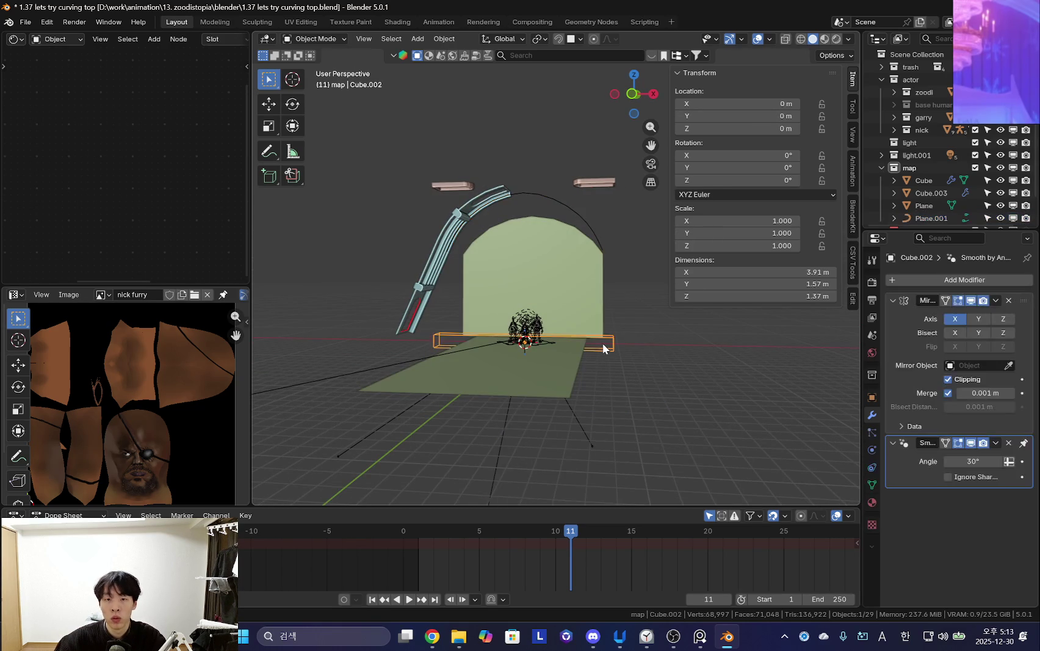
pyautogui.press('Tab')
pyautogui.press('g')
pyautogui.press('Escape')
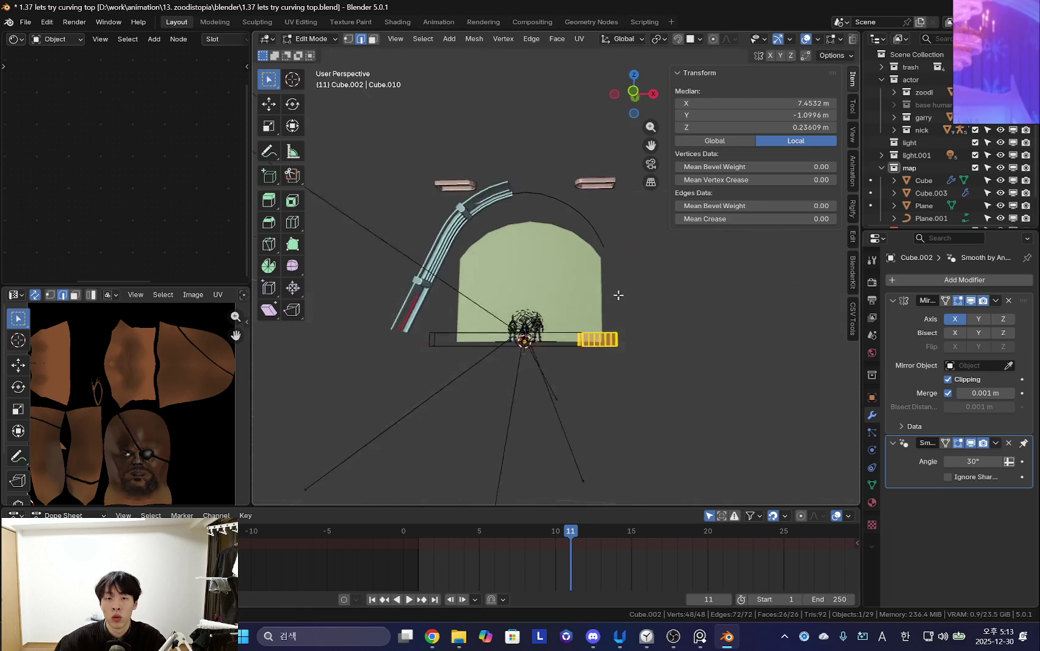
pyautogui.scroll(5, 637, 353)
pyautogui.press('Tab')
pyautogui.moveTo(637, 353); pyautogui.dragTo(670, 389, button='middle')
# Inspect the rail Cube's whole mesh and turn the viewport overlays back on.
pyautogui.click(485, 121)
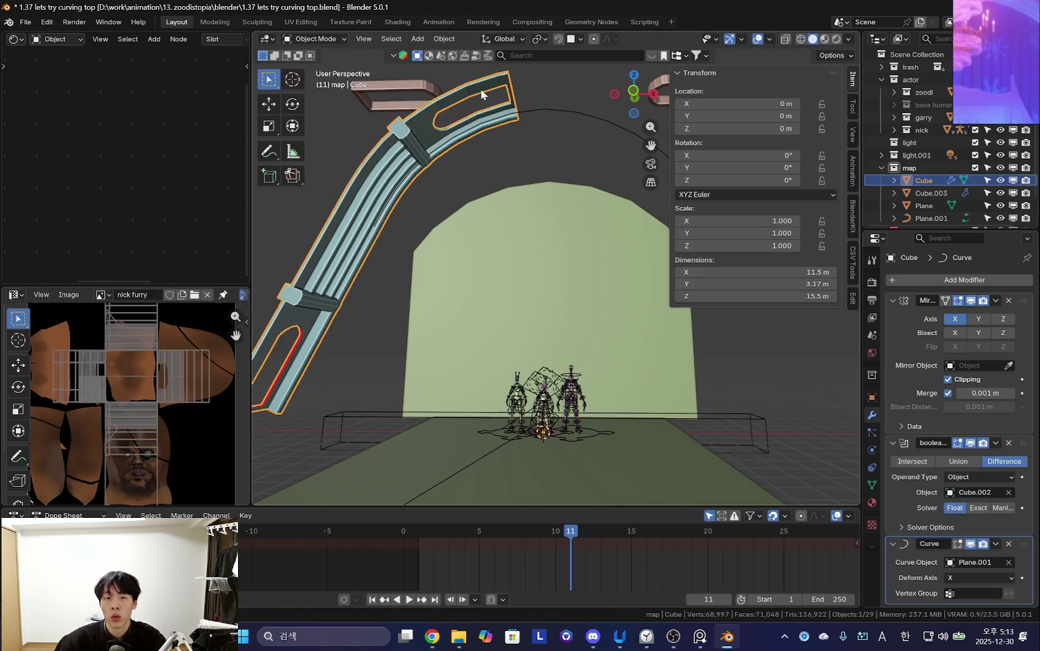
pyautogui.press('Tab')
pyautogui.press('a')
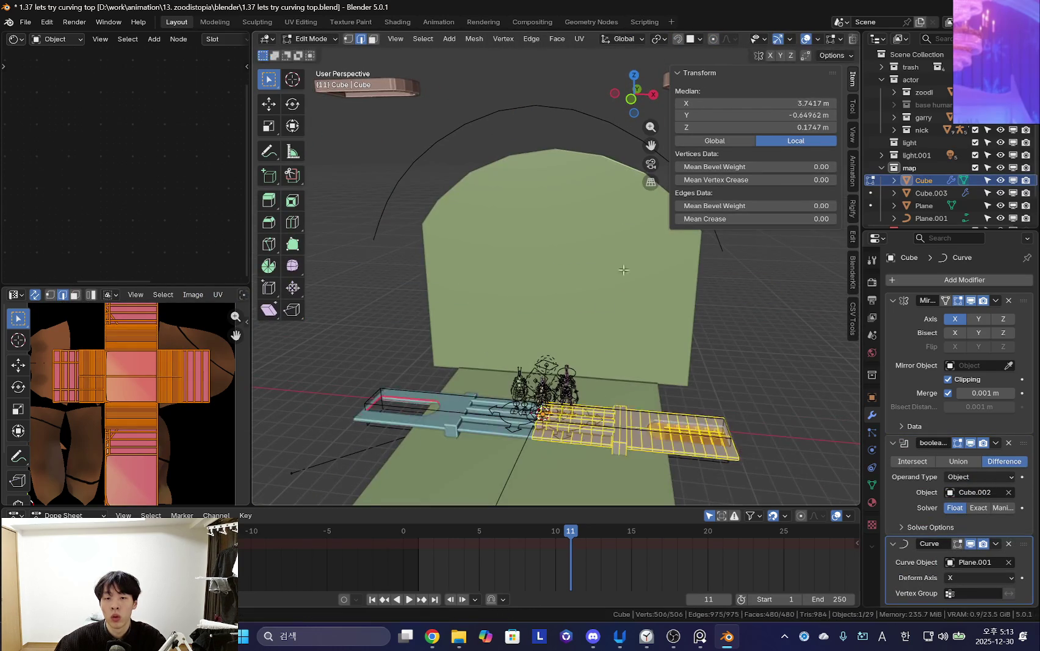
pyautogui.moveTo(574, 381); pyautogui.dragTo(609, 306, button='middle')
pyautogui.press('Tab')
pyautogui.scroll(-2, 567, 271)
pyautogui.hotkey('shift', 'alt', 'z')
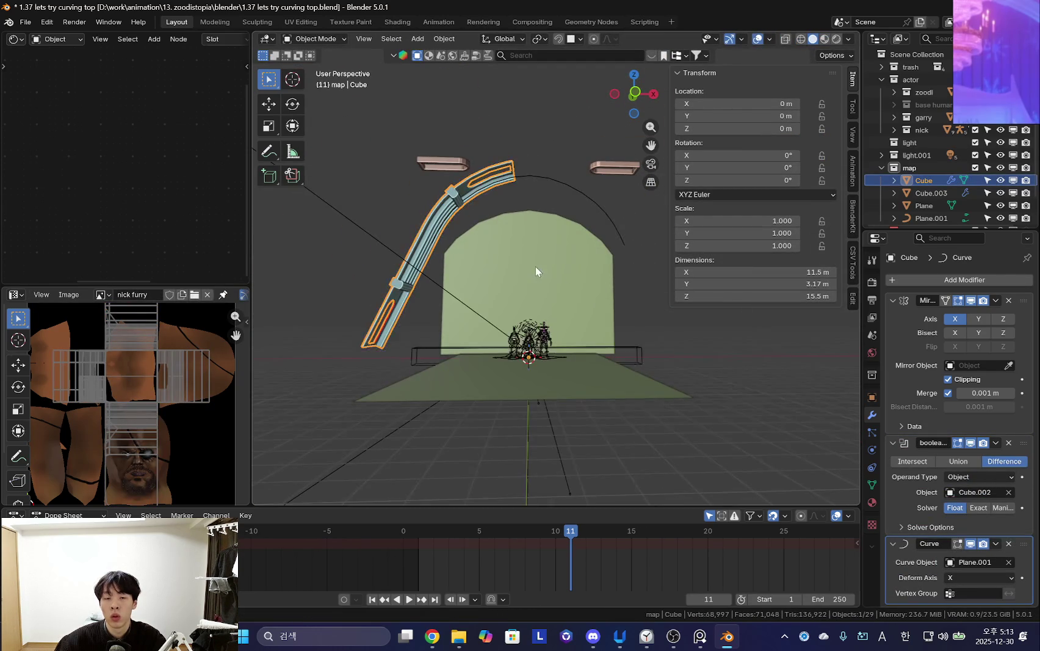
# Inspect the guide curve's control points in Edit Mode.
pyautogui.click(584, 194)
pyautogui.press('Tab')
pyautogui.scroll(1, 498, 249)
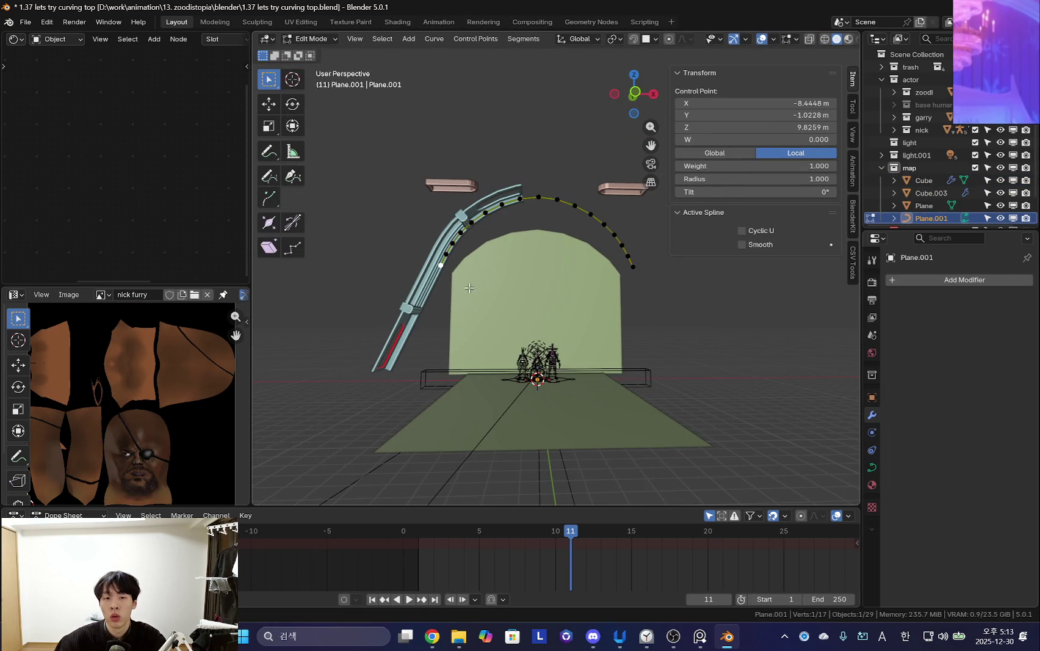
pyautogui.keyDown('shift'); pyautogui.moveTo(586, 305); pyautogui.dragTo(545, 314, button='middle'); pyautogui.keyUp('shift')
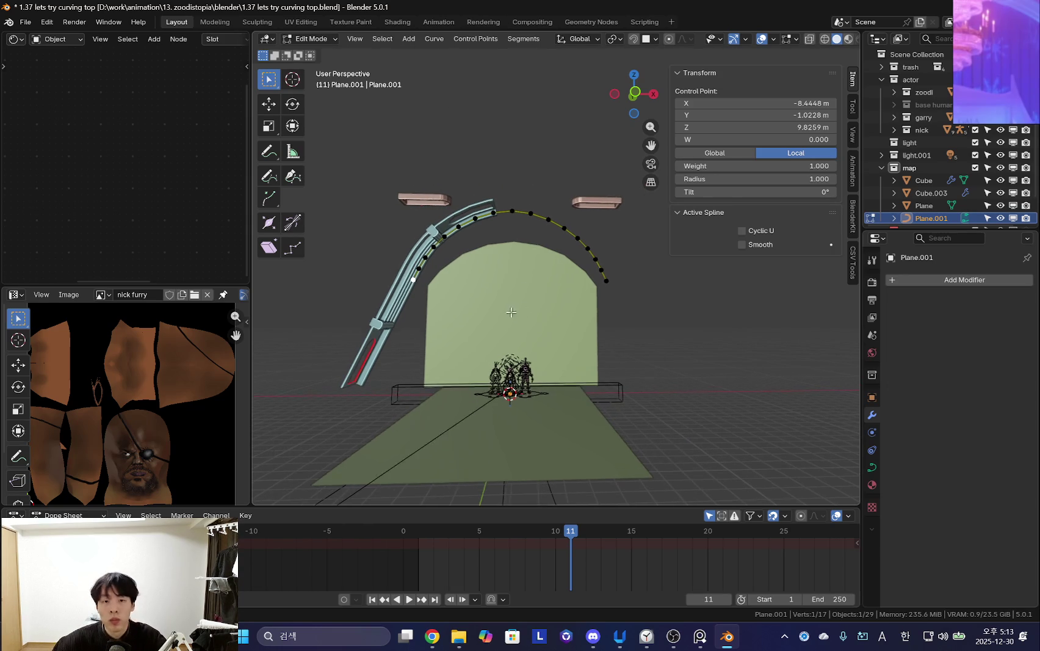
pyautogui.moveTo(446, 164); pyautogui.dragTo(537, 339, button='middle')
pyautogui.press('Tab')
pyautogui.hotkey('shift', 'a')
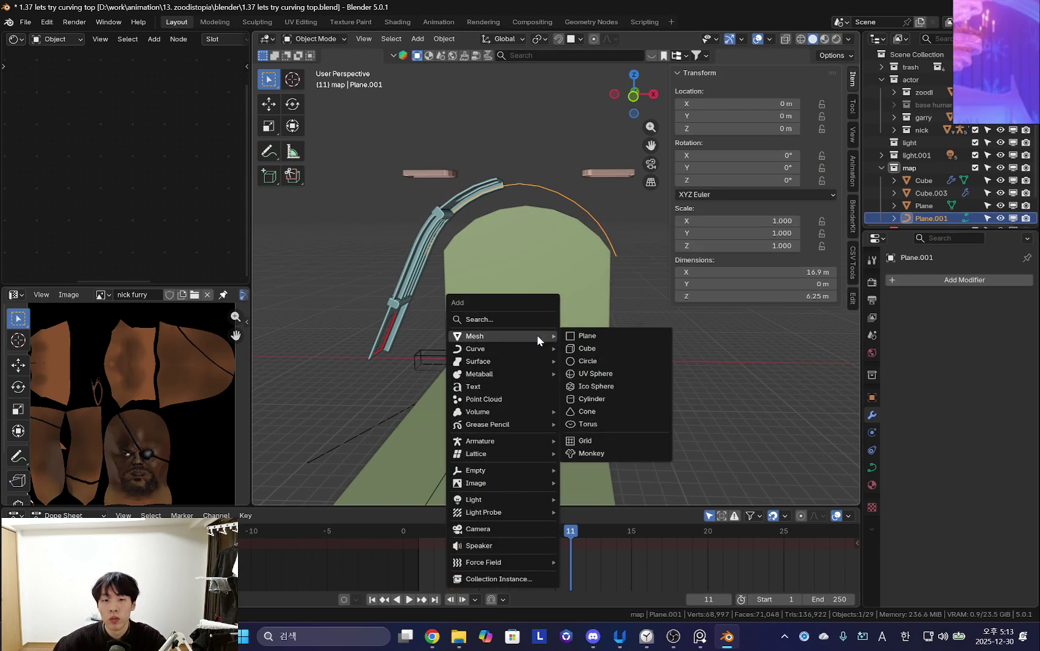
# Add a Bézier curve and scale its points in Edit Mode.
pyautogui.click(581, 351)
pyautogui.moveTo(581, 351); pyautogui.dragTo(576, 385, button='middle')
pyautogui.press('Tab')
pyautogui.press('s')
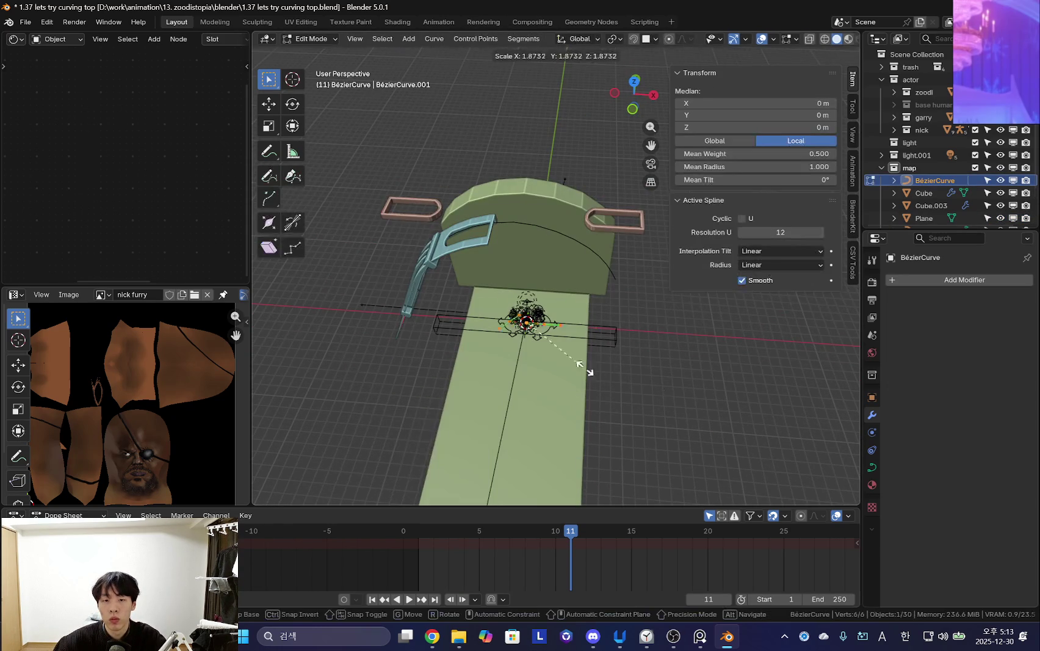
pyautogui.click(467, 469)
pyautogui.press('Tab')
# Set the blue strip Cube's Curve modifier object to BézierCurve.
pyautogui.click(477, 244)
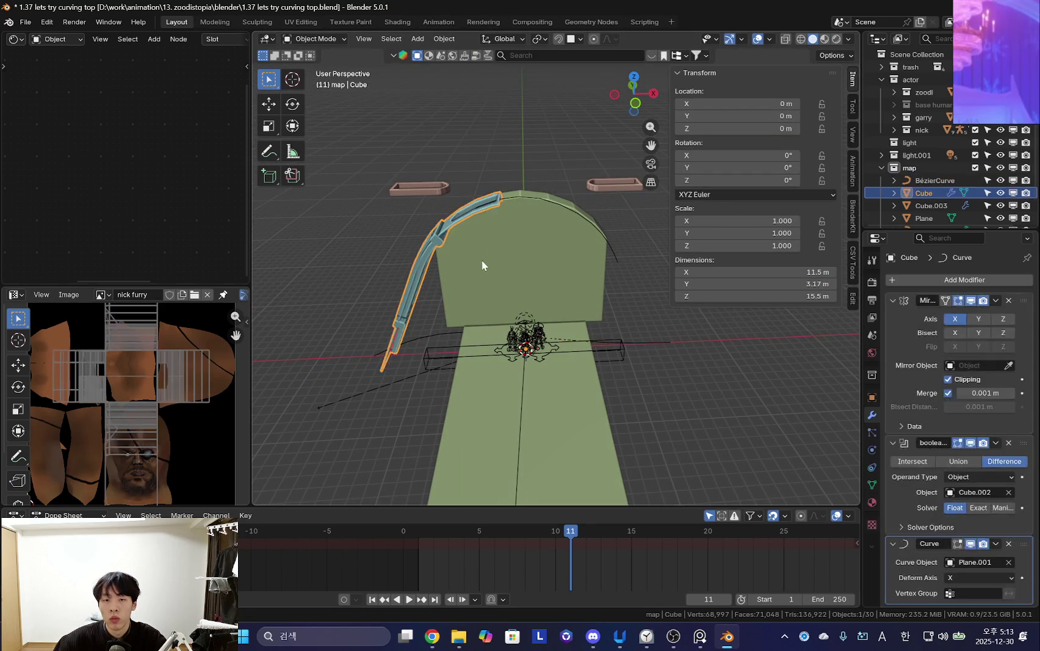
pyautogui.click(1008, 563)
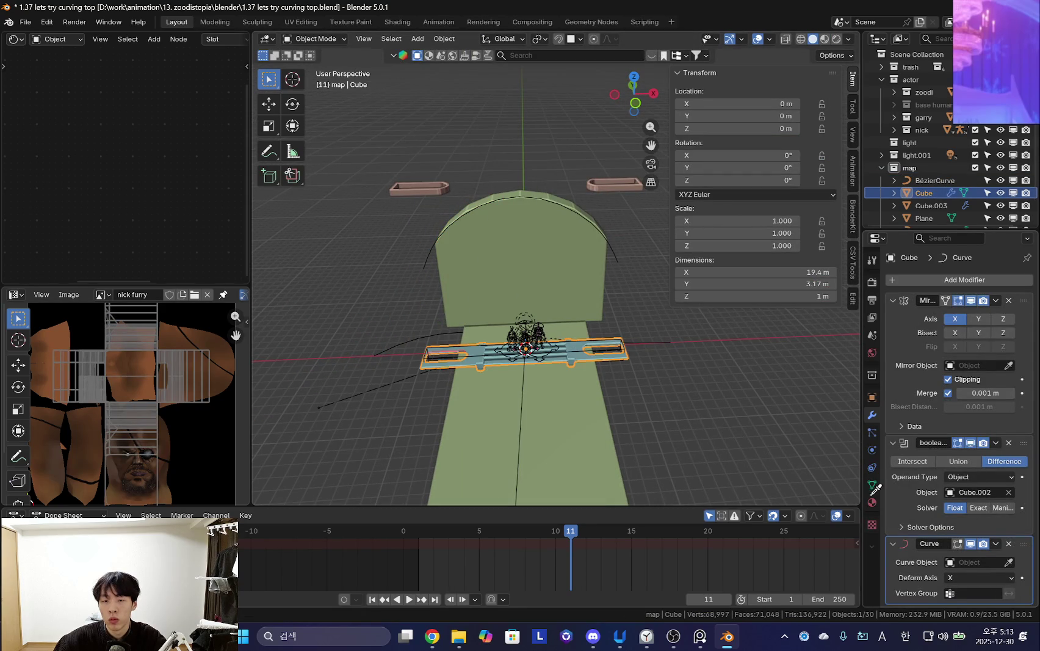
pyautogui.click(665, 339)
pyautogui.moveTo(626, 361); pyautogui.dragTo(596, 349, button='middle')
pyautogui.moveTo(658, 358)
pyautogui.mouseDown(button='middle')
pyautogui.moveTo(414, 362)
pyautogui.moveTo(642, 301)
pyautogui.moveTo(603, 281)
pyautogui.mouseUp(button='middle')
# Reshape the Bézier curve by moving and scaling one end point.
pyautogui.click(602, 281)
pyautogui.press('Tab')
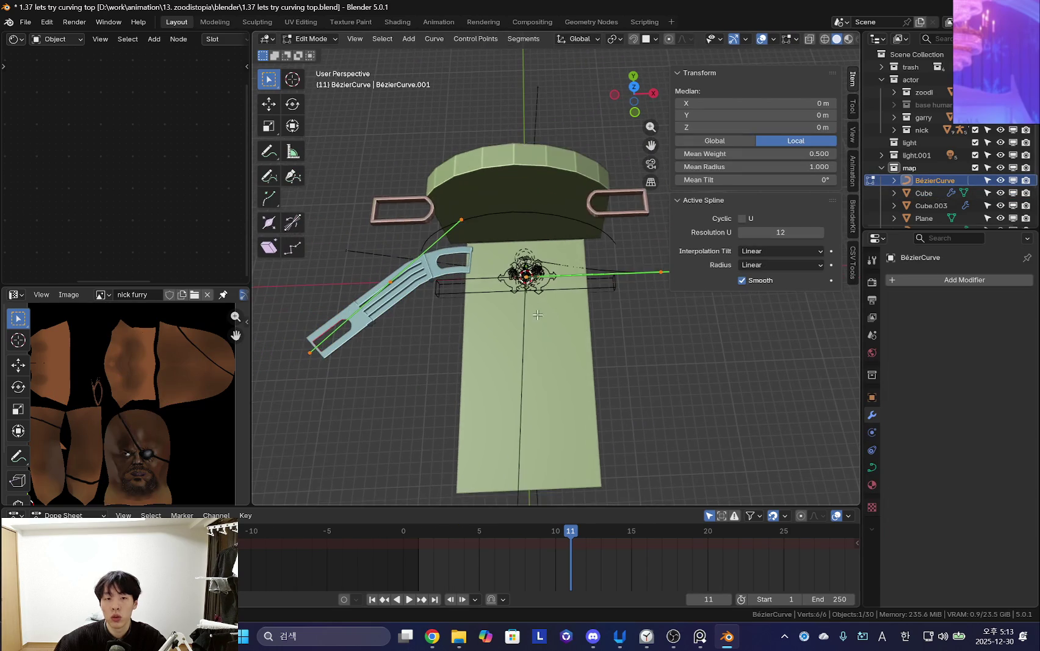
pyautogui.click(373, 281)
pyautogui.moveTo(374, 281); pyautogui.dragTo(464, 427, button='middle')
pyautogui.press('s')
pyautogui.click(482, 301)
pyautogui.press('Tab')
pyautogui.moveTo(482, 301); pyautogui.dragTo(577, 232, button='middle')
# Subdivide the Plane.001 arch curve for more points.
pyautogui.click(577, 183)
pyautogui.press('Tab')
pyautogui.rightClick(559, 212)
pyautogui.click(558, 212)
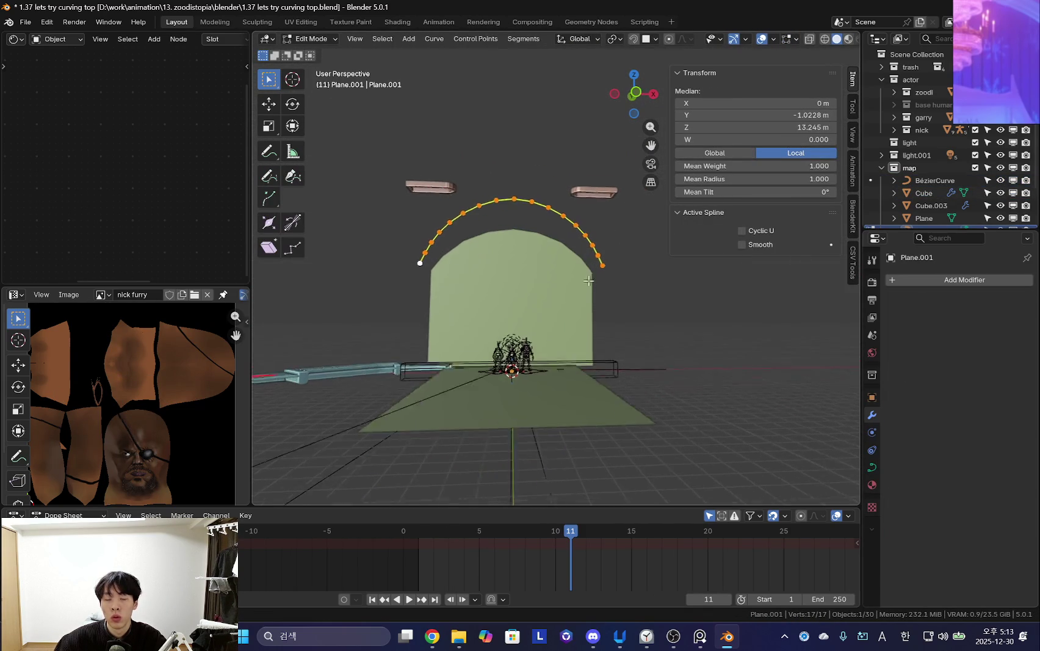
pyautogui.press('Tab')
pyautogui.moveTo(530, 386); pyautogui.dragTo(391, 395, button='middle')
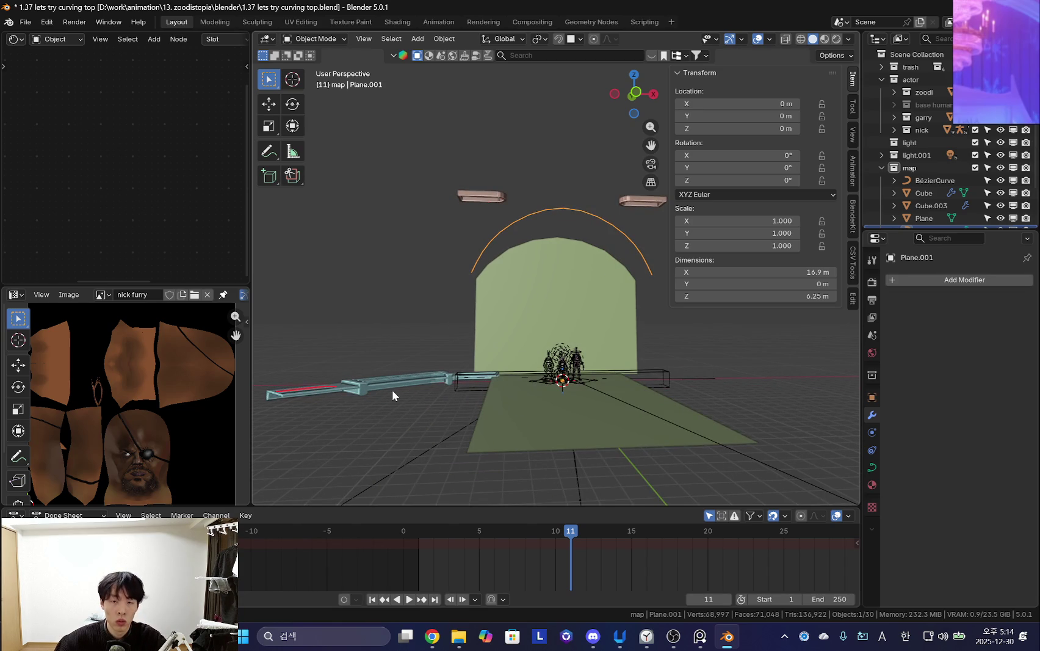
# Select the blue strip Cube and try shrinking its X scale, then undo it.
pyautogui.click(392, 391)
pyautogui.moveTo(376, 420)
pyautogui.mouseDown(button='middle')
pyautogui.moveTo(674, 376)
pyautogui.moveTo(715, 349)
pyautogui.mouseUp(button='middle')
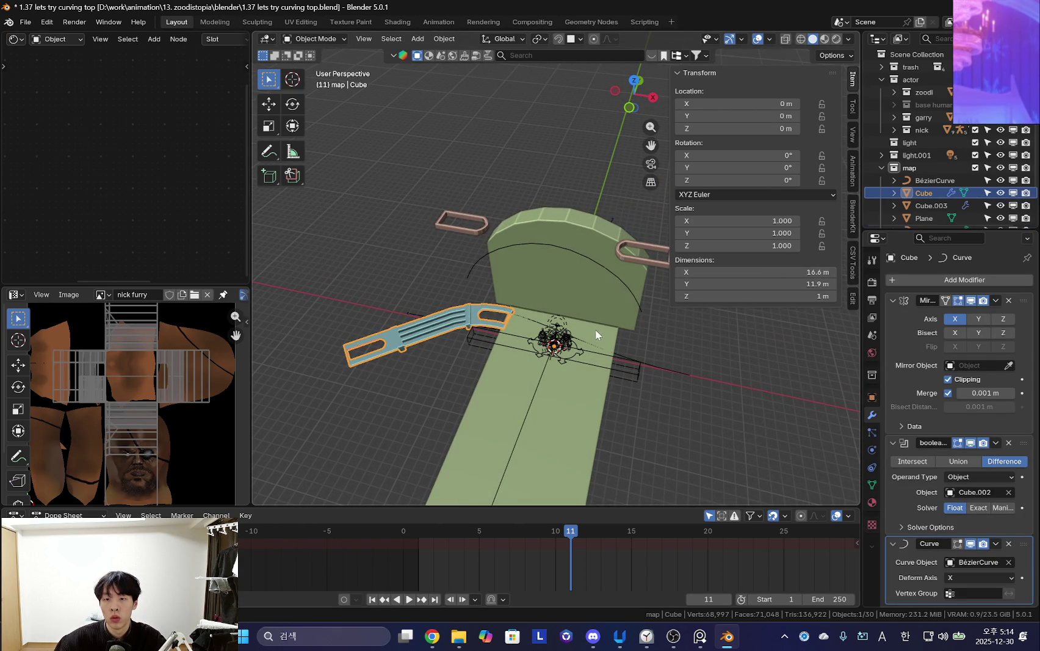
pyautogui.moveTo(759, 273); pyautogui.dragTo(702, 273)
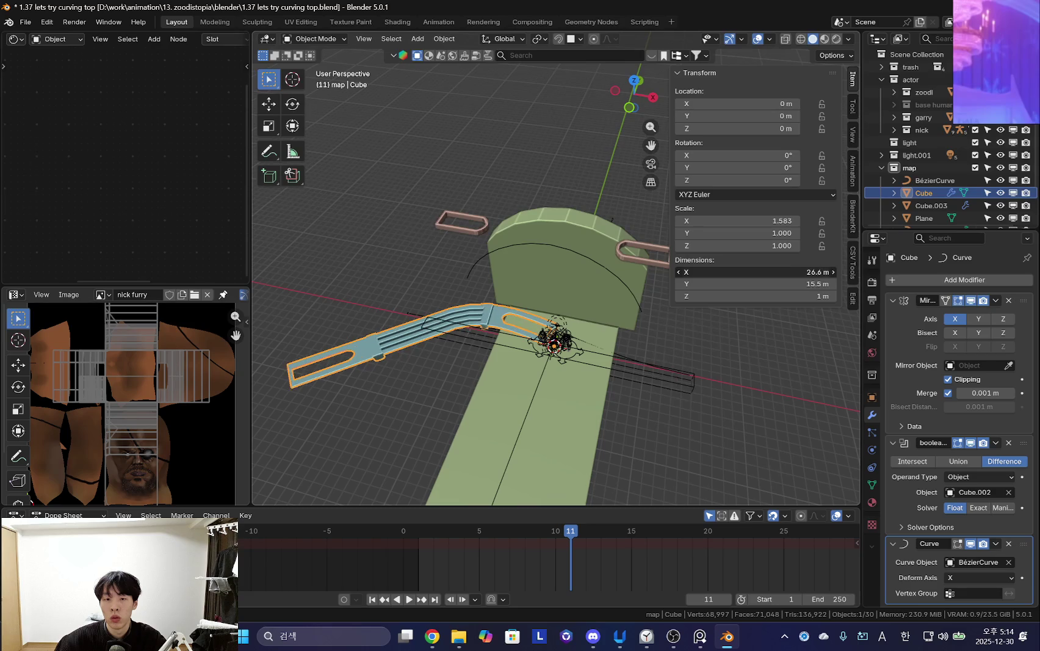
pyautogui.hotkey('ctrl', 'z')
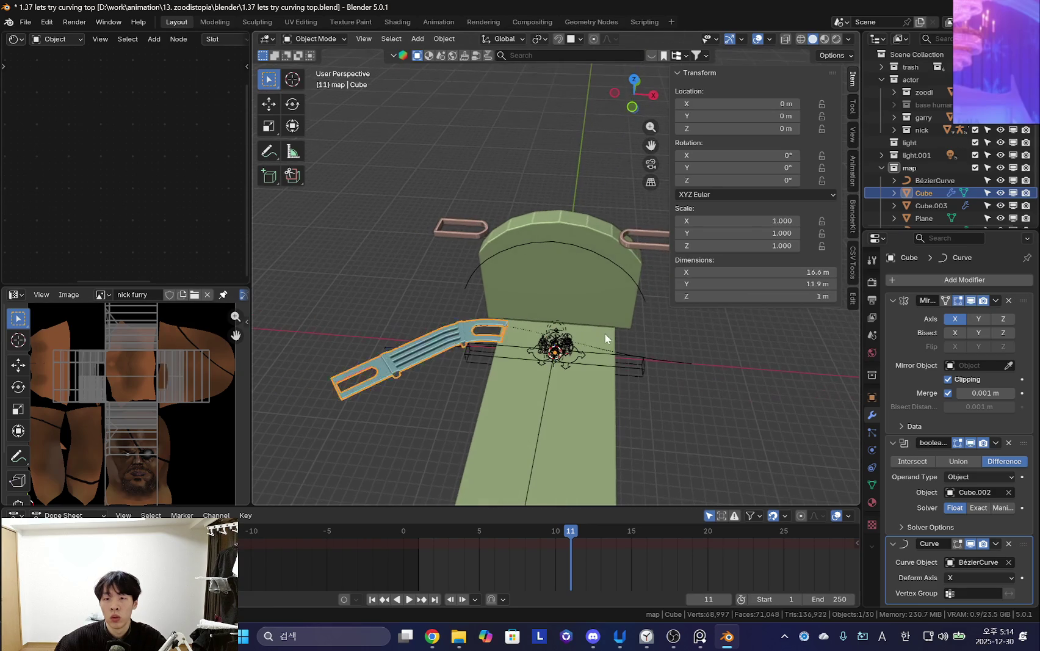
pyautogui.moveTo(674, 324); pyautogui.dragTo(647, 305, button='middle')
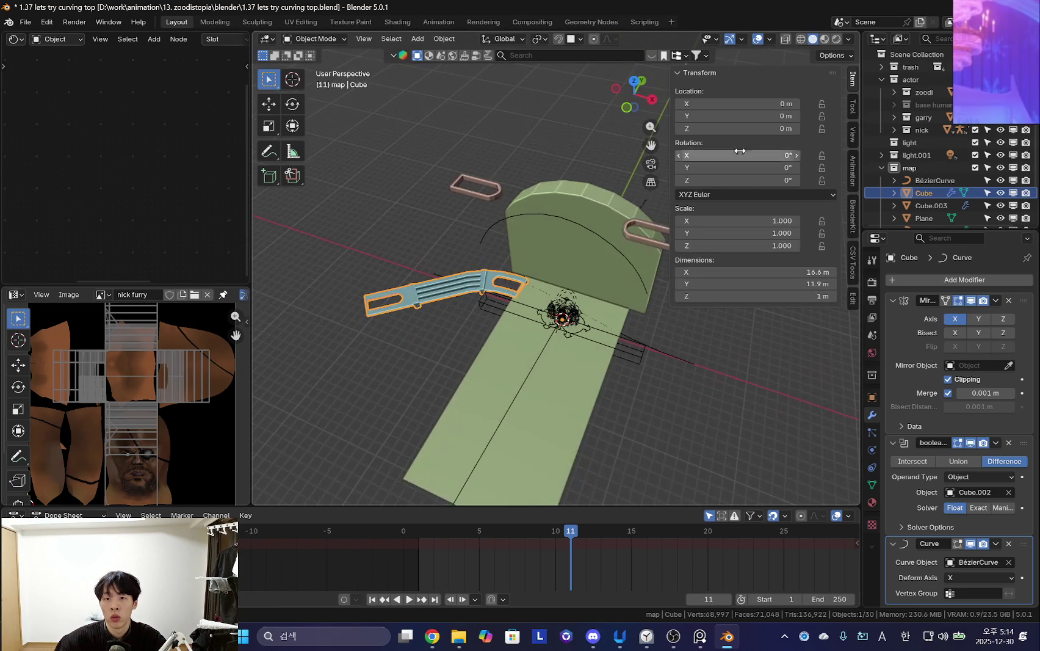
# Slide the strip along X, reset its location, and clear the Curve modifier's Curve Object.
pyautogui.moveTo(750, 103); pyautogui.dragTo(793, 103)
pyautogui.moveTo(669, 200)
pyautogui.mouseDown(button='middle')
pyautogui.moveTo(583, 349)
pyautogui.moveTo(628, 366)
pyautogui.moveTo(564, 339)
pyautogui.mouseUp(button='middle')
pyautogui.hotkey('alt', 'g')
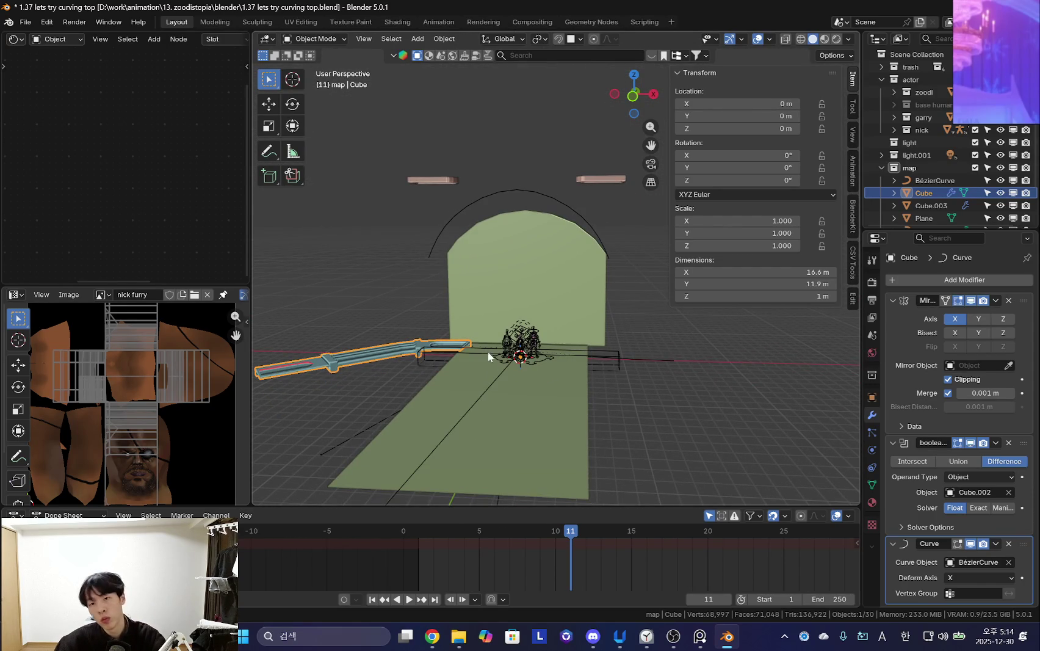
pyautogui.keyDown('shift'); pyautogui.moveTo(487, 356); pyautogui.dragTo(544, 328, button='middle'); pyautogui.keyUp('shift')
pyautogui.click(1008, 562)
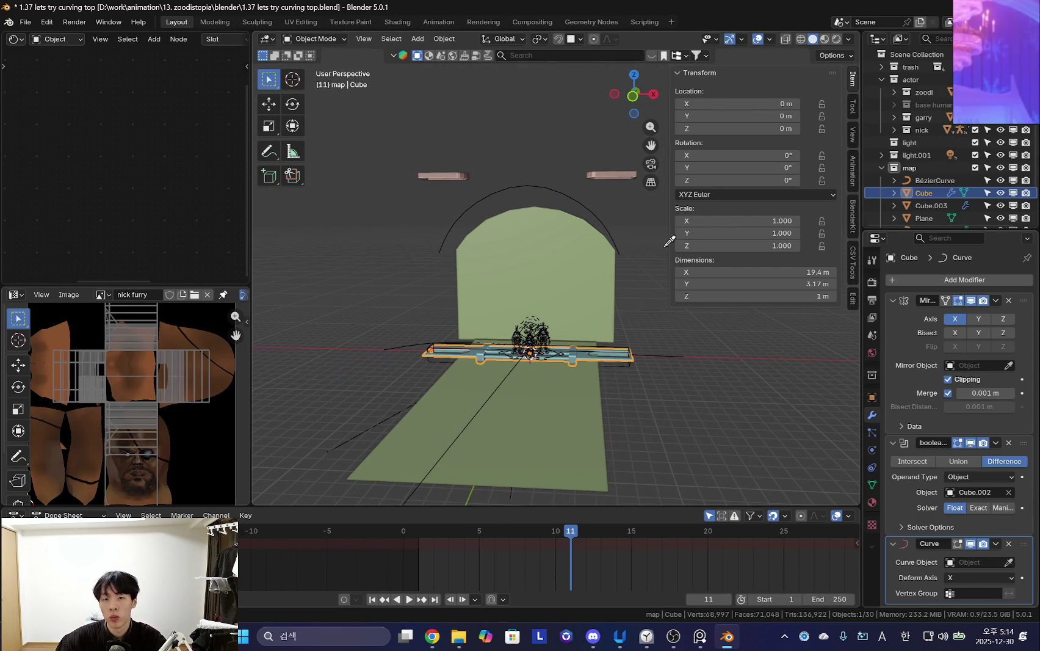
# Bend the strip along Plane.001, turn overlays back on, and toggle the bend off and on to compare.
pyautogui.click(598, 207)
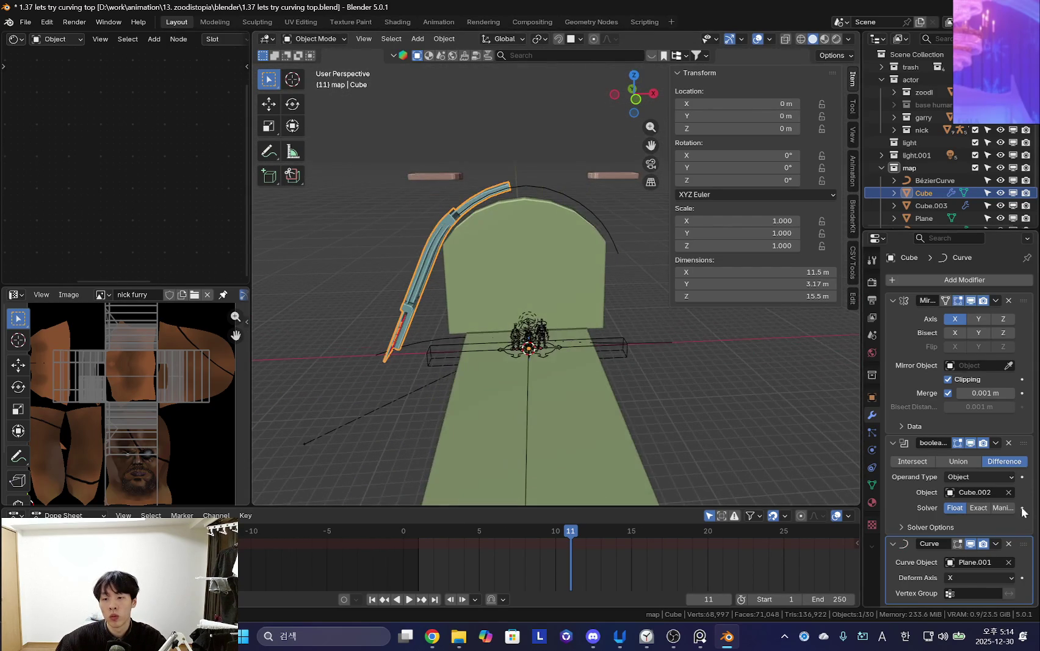
pyautogui.scroll(3, 612, 326)
pyautogui.moveTo(612, 326)
pyautogui.mouseDown(button='middle')
pyautogui.moveTo(590, 353)
pyautogui.moveTo(535, 342)
pyautogui.moveTo(566, 336)
pyautogui.moveTo(703, 432)
pyautogui.mouseUp(button='middle')
pyautogui.hotkey('shift', 'alt', 'z')
pyautogui.click(970, 543)
pyautogui.click(971, 543)
pyautogui.click(973, 543)
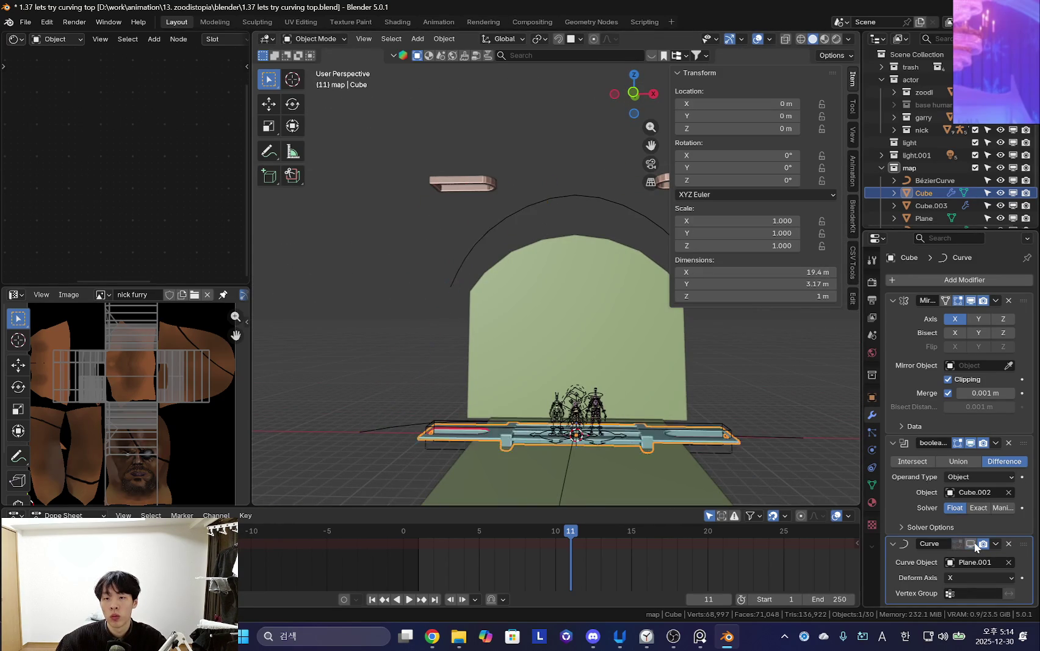
pyautogui.moveTo(656, 464); pyautogui.dragTo(838, 252, button='middle')
pyautogui.click(970, 543)
# Move the strip to X 11.058 m so its bend centres over the arch, checking top and front views.
pyautogui.hotkey('ctrl', 'v')
pyautogui.scroll(-2, 550, 318)
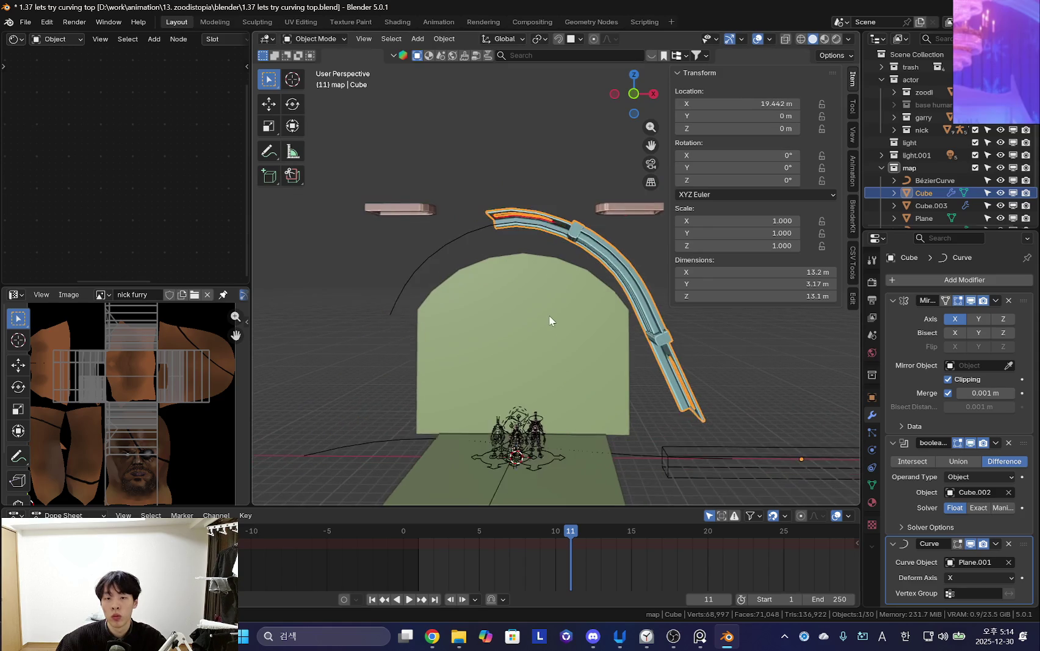
pyautogui.scroll(-2, 562, 313)
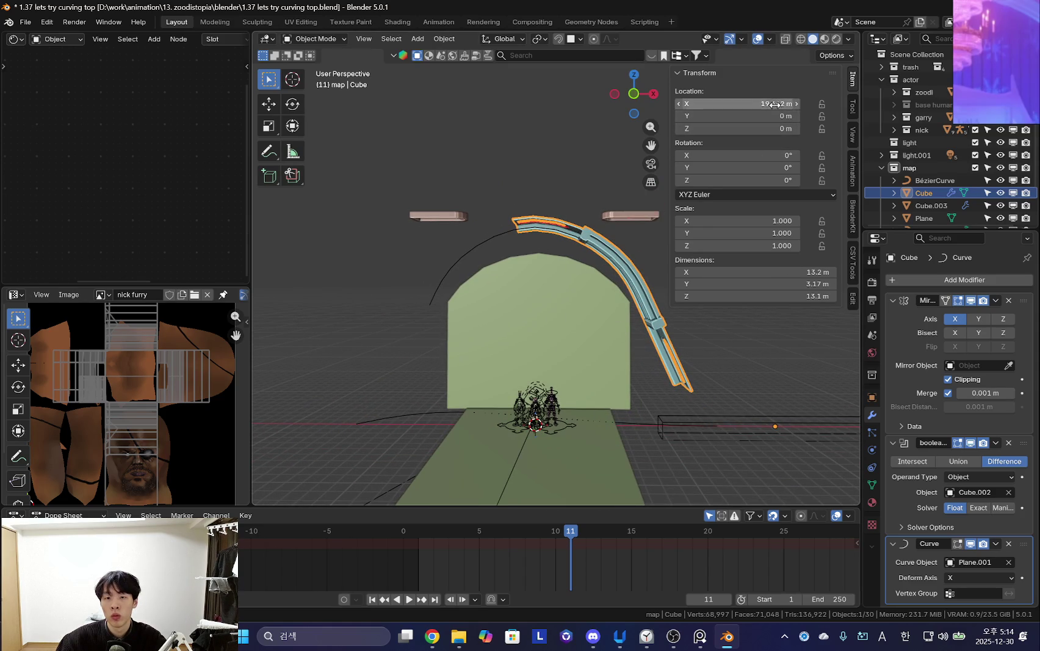
pyautogui.moveTo(775, 105); pyautogui.dragTo(726, 105)
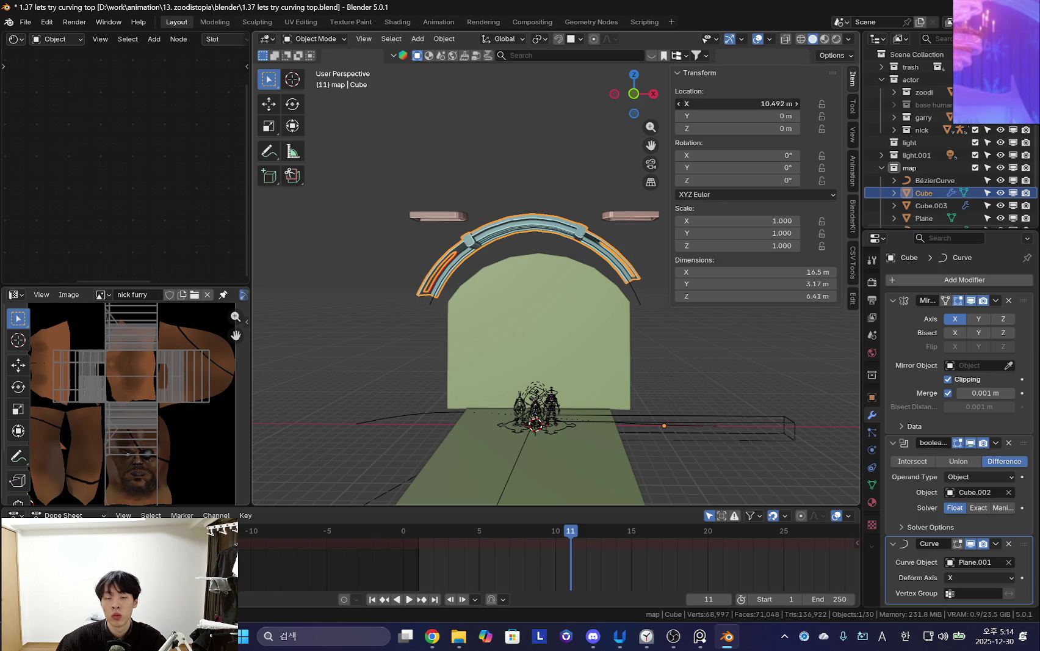
pyautogui.press('KP_7')
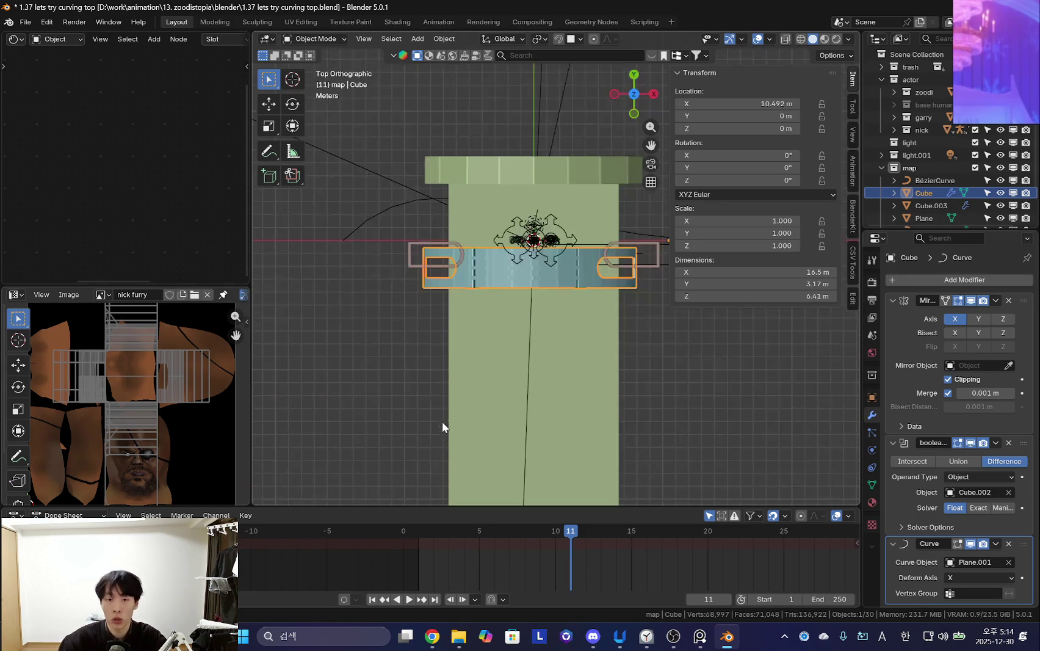
pyautogui.press('KP_1')
pyautogui.scroll(2, 618, 348)
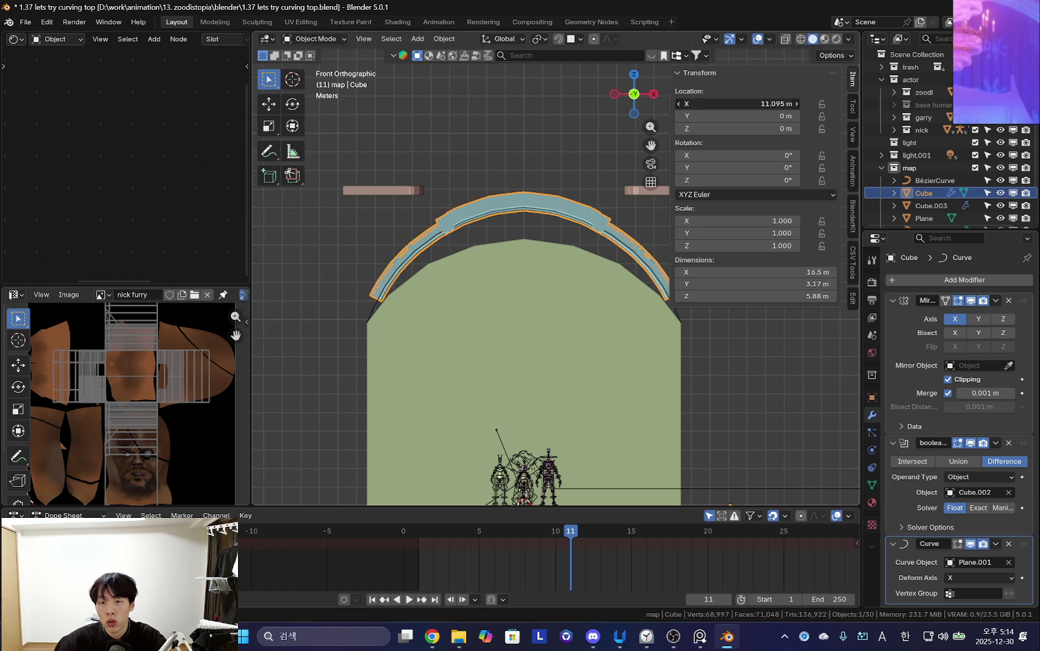
pyautogui.scroll(-1, 486, 328)
pyautogui.scroll(-1, 486, 328)
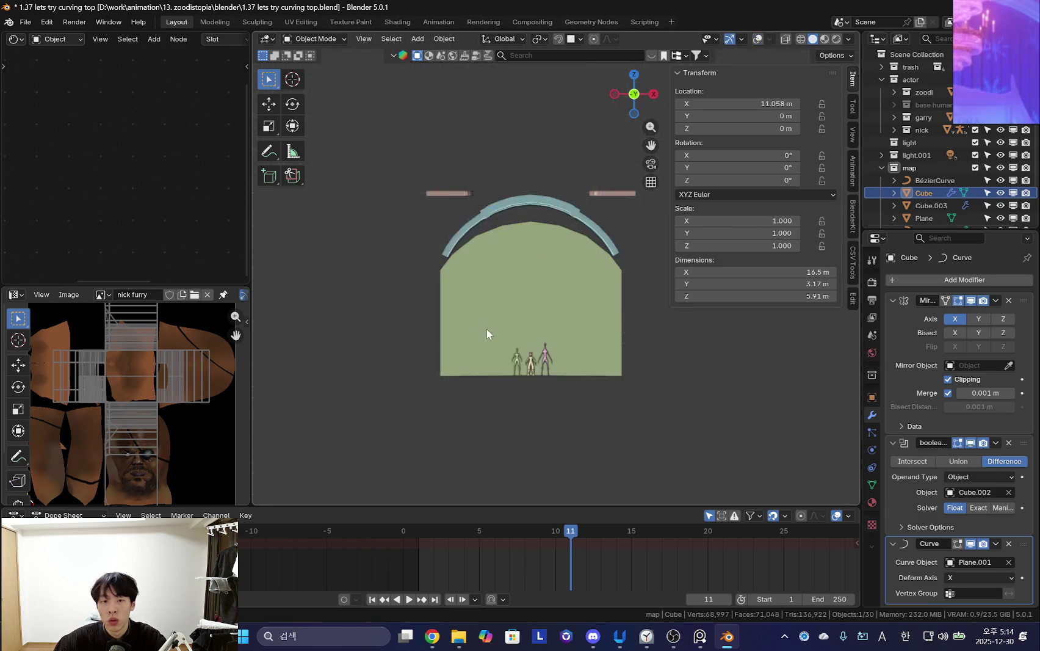
pyautogui.scroll(2, 486, 328)
# Scale down the Plane.001 arch curve's points in Edit Mode, cancelling a vertical stretch.
pyautogui.click(392, 260)
pyautogui.press('Tab')
pyautogui.press('s')
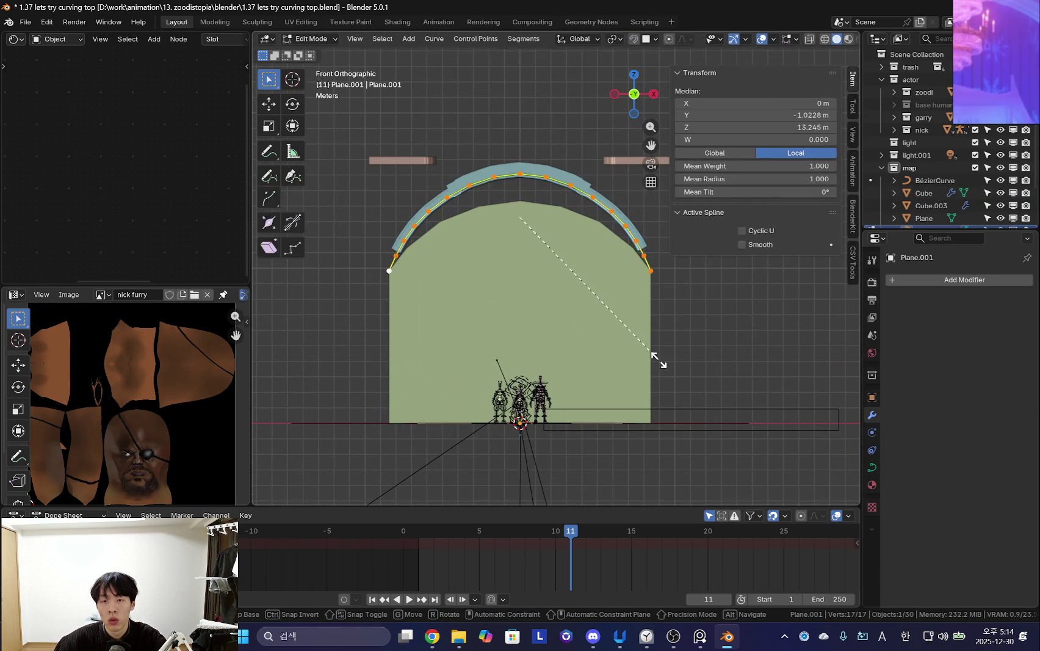
pyautogui.click(795, 374)
pyautogui.press('s')
pyautogui.press('z')
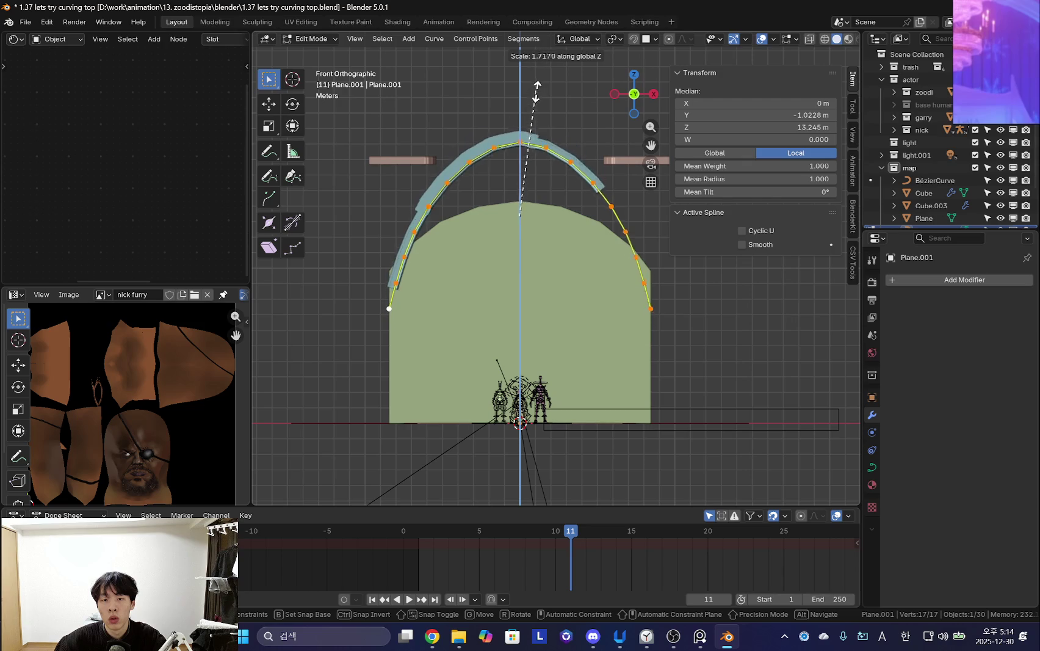
pyautogui.press('Escape')
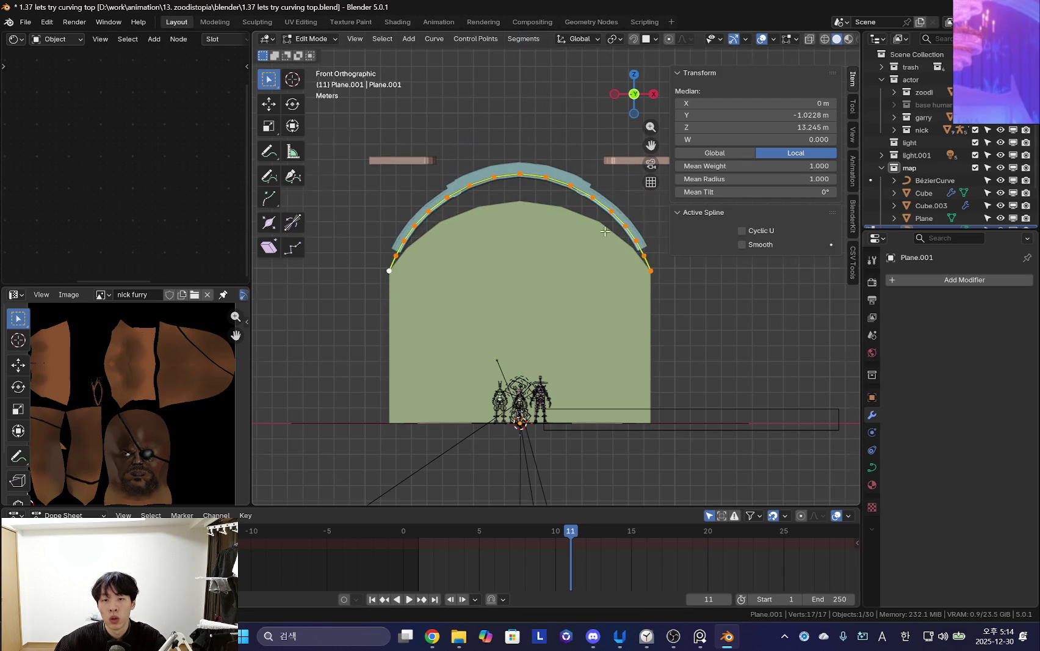
pyautogui.press('Tab')
# Select the bent strip, apply its Mirror modifier, and hide the viewport overlays.
pyautogui.click(606, 234)
pyautogui.press('Tab')
pyautogui.press('Tab')
pyautogui.moveTo(644, 362)
pyautogui.mouseDown(button='middle')
pyautogui.moveTo(662, 412)
pyautogui.moveTo(588, 341)
pyautogui.moveTo(597, 388)
pyautogui.moveTo(601, 342)
pyautogui.mouseUp(button='middle')
pyautogui.click(995, 301)
pyautogui.click(930, 315)
pyautogui.hotkey('shift', 'alt', 'z')
pyautogui.hotkey('shift', 'alt', 'z')
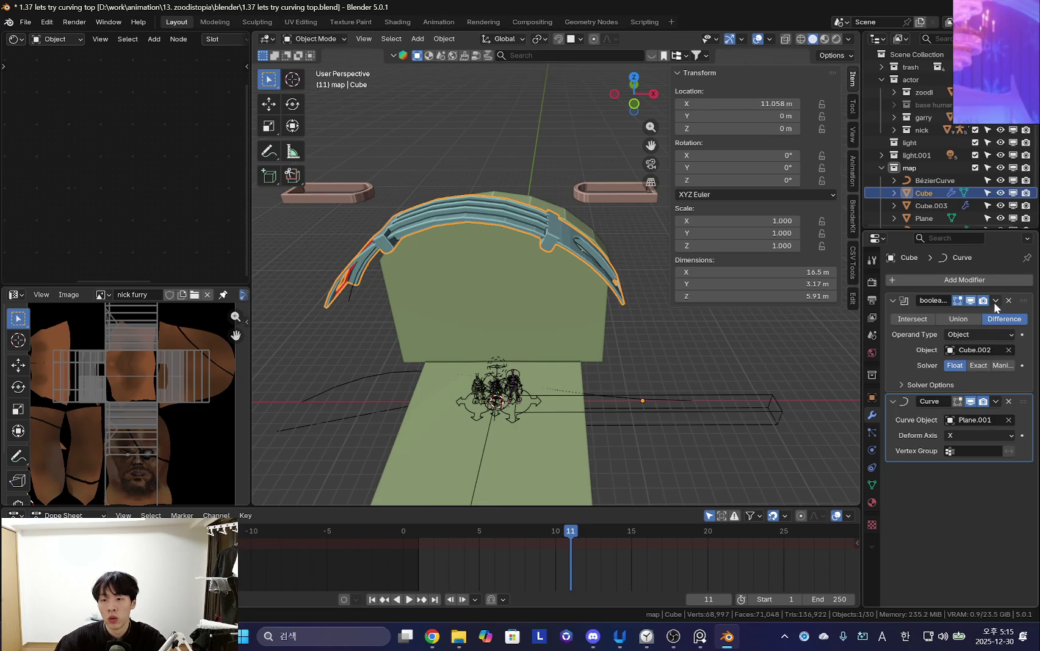
# Apply the strip's Boolean modifier.
pyautogui.click(993, 302)
pyautogui.click(964, 320)
pyautogui.moveTo(659, 348); pyautogui.dragTo(603, 354, button='middle')
# Give the Cube.003 ring pieces a Curve modifier bending them along Plane.001.
pyautogui.click(617, 246)
pyautogui.moveTo(620, 262); pyautogui.dragTo(1024, 383, button='middle')
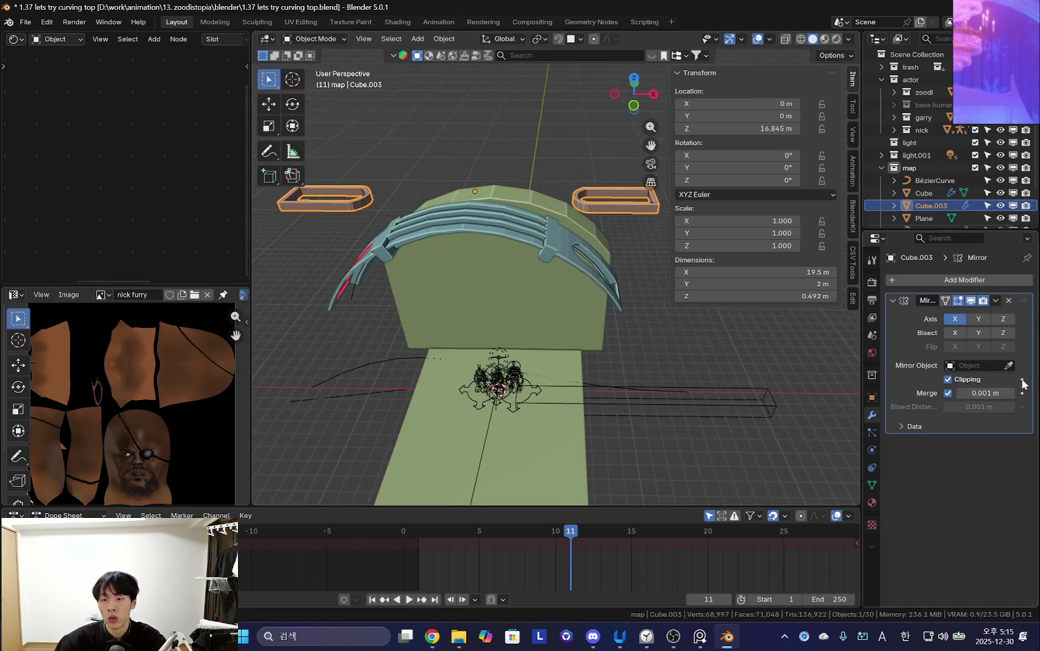
pyautogui.click(940, 279)
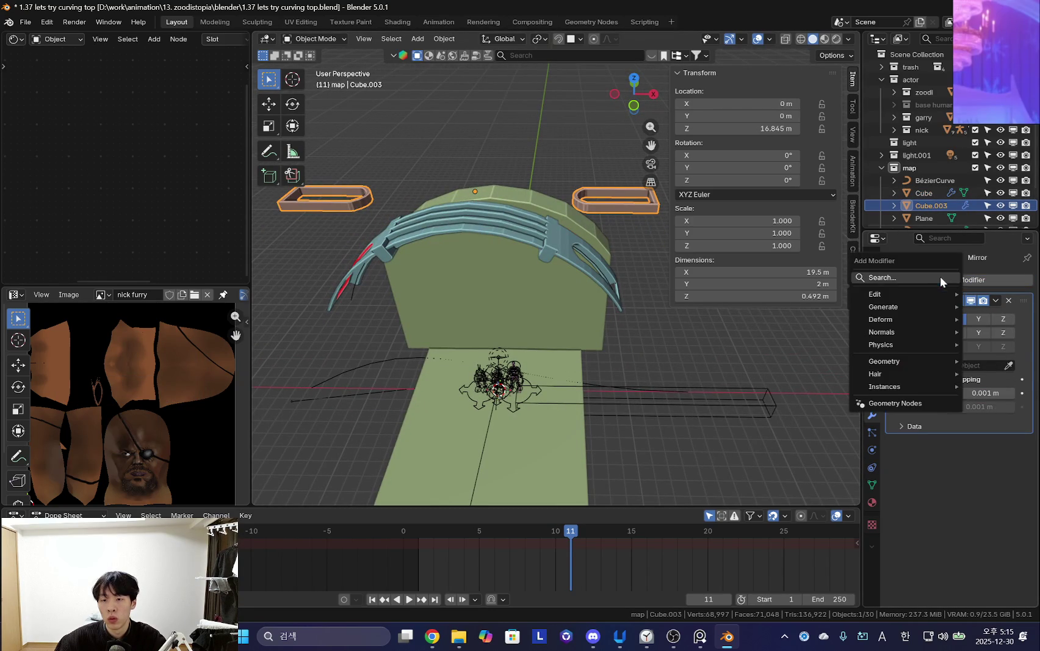
pyautogui.click(939, 276)
pyautogui.write('curve')
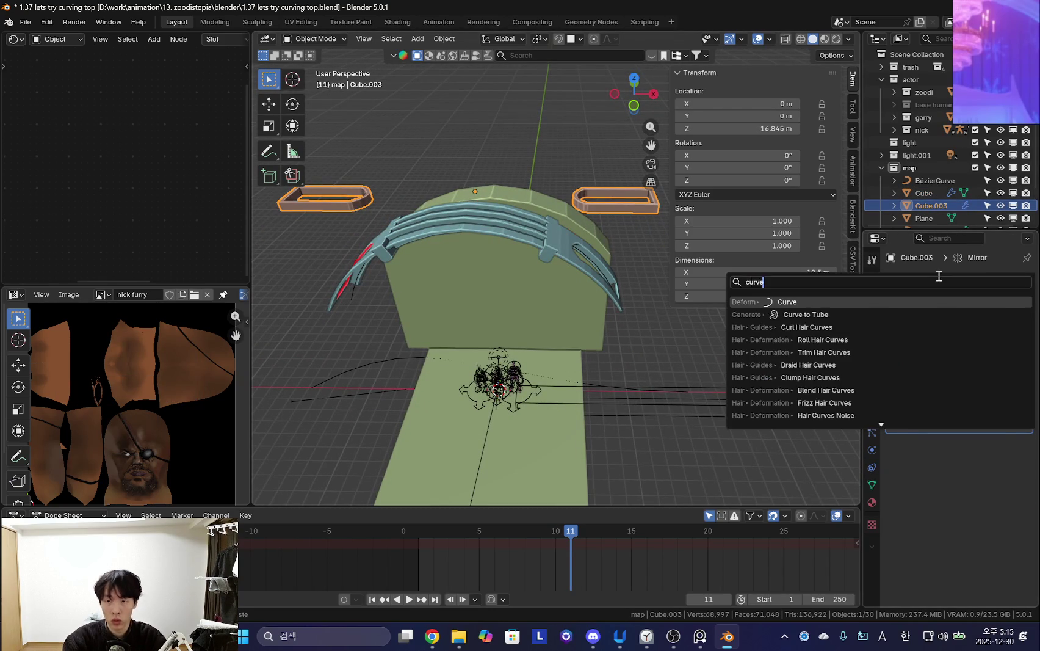
pyautogui.press('Return')
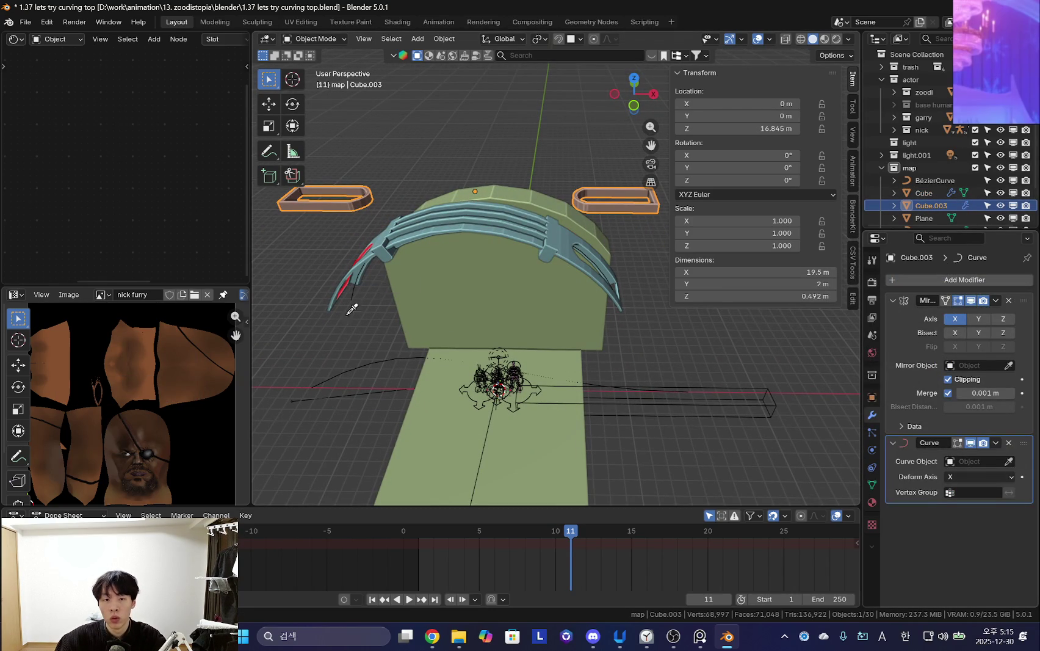
pyautogui.click(354, 299)
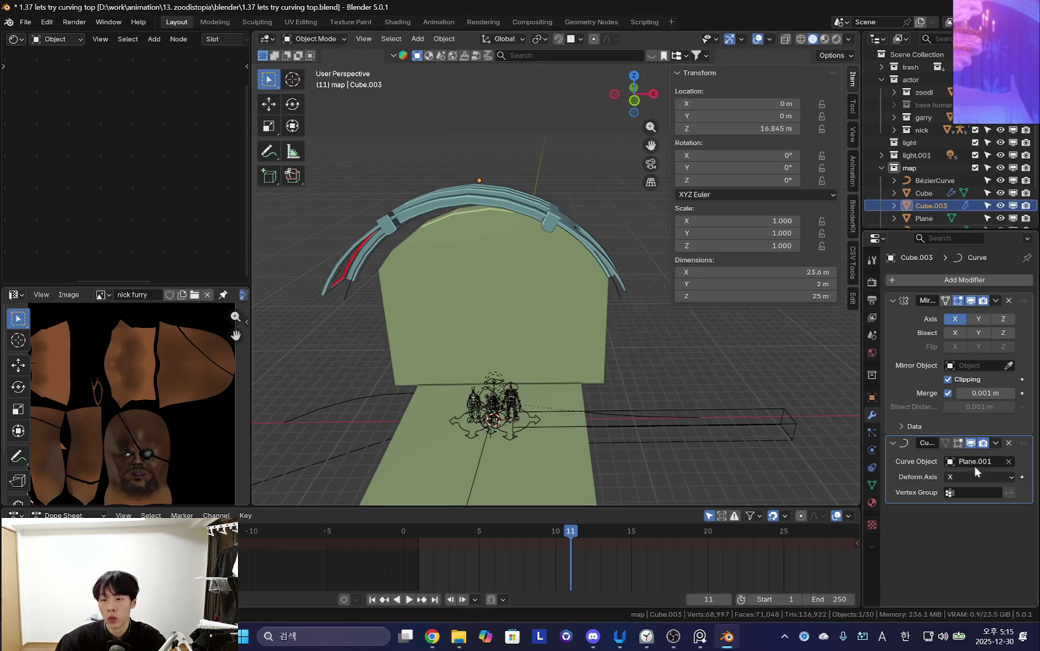
pyautogui.scroll(-3, 515, 354)
pyautogui.scroll(-3, 516, 354)
# Reset Cube.003's location and move it along X to 11.017 m over the arch.
pyautogui.hotkey('alt', 'g')
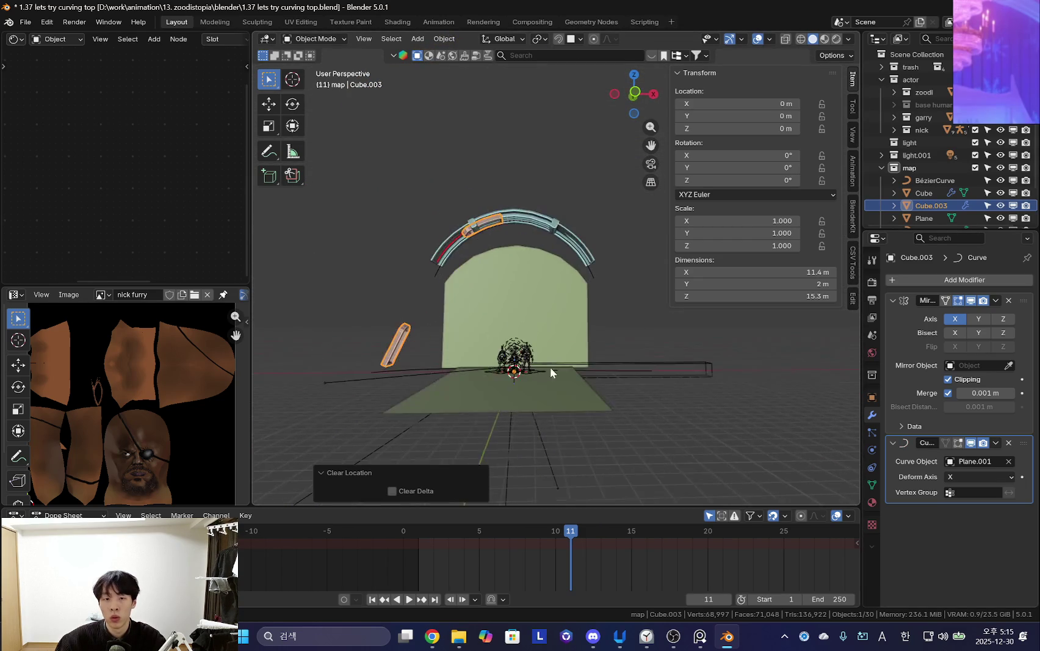
pyautogui.press('g')
pyautogui.press('x')
pyautogui.click(659, 401)
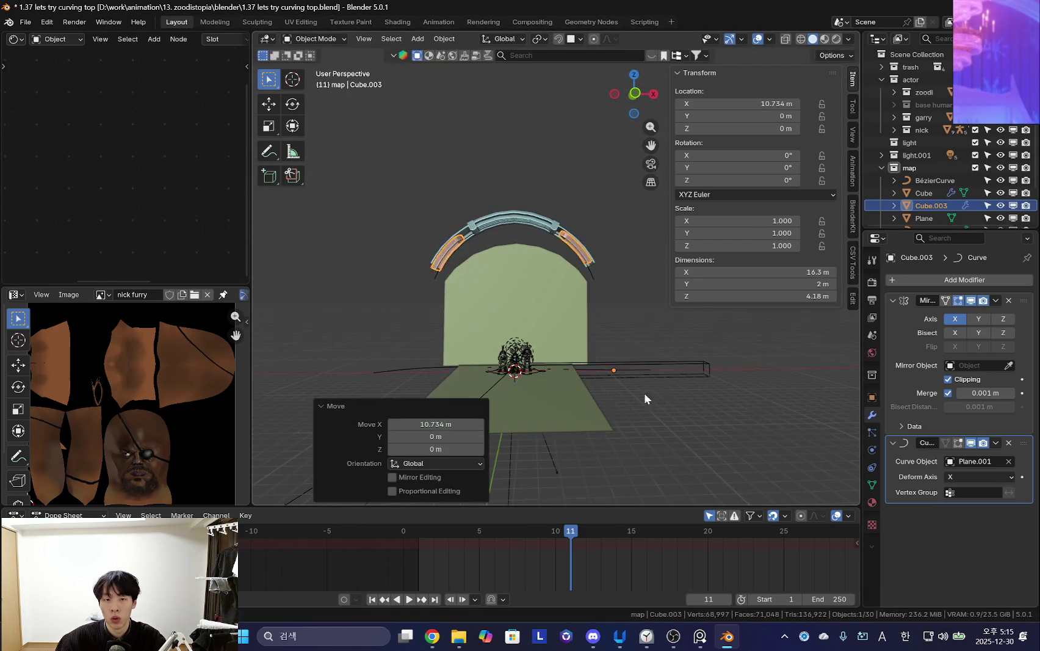
pyautogui.scroll(3, 659, 401)
pyautogui.scroll(3, 633, 295)
pyautogui.scroll(2, 589, 361)
pyautogui.press('g')
pyautogui.press('y')
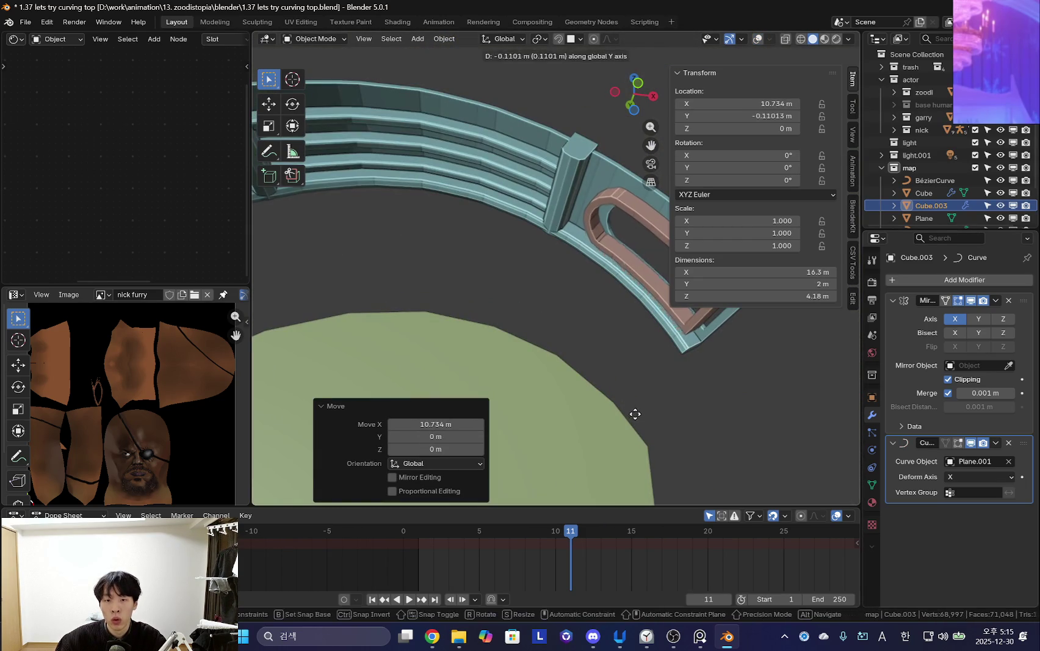
pyautogui.press('x')
pyautogui.click(736, 451)
pyautogui.moveTo(733, 450)
pyautogui.mouseDown(button='middle')
pyautogui.moveTo(627, 434)
pyautogui.moveTo(652, 411)
pyautogui.moveTo(620, 326)
pyautogui.moveTo(569, 370)
pyautogui.moveTo(633, 378)
pyautogui.moveTo(557, 331)
pyautogui.mouseUp(button='middle')
pyautogui.moveTo(584, 202); pyautogui.dragTo(549, 244, button='middle')
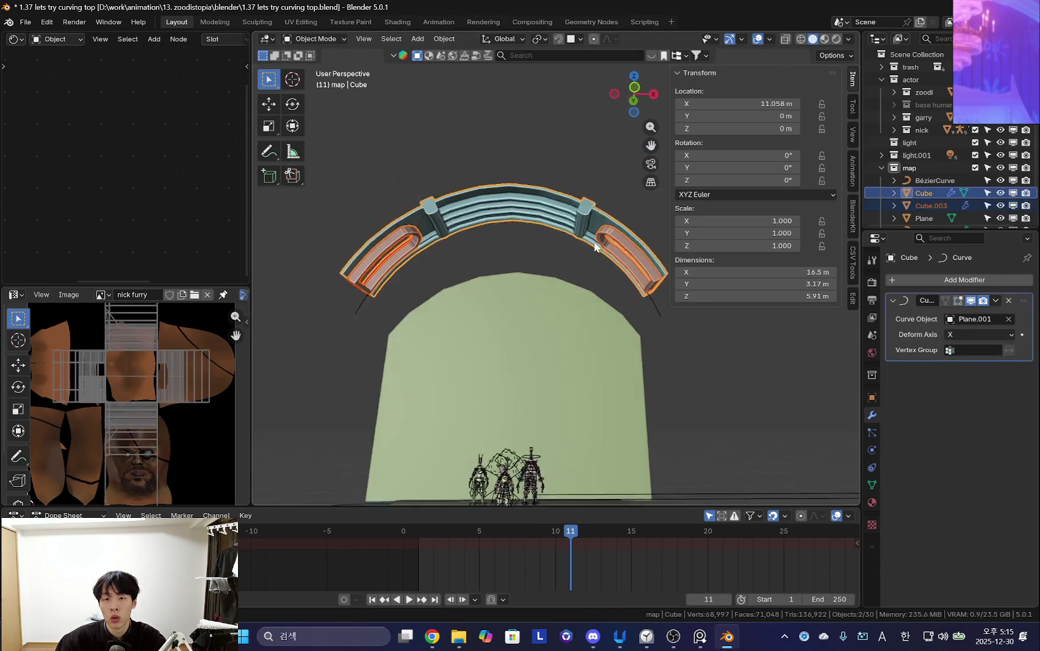
# Select only Cube.003 and enable its Curve modifier's on-cage display.
pyautogui.keyDown('shift'); pyautogui.click(519, 183); pyautogui.keyUp('shift')
pyautogui.press('Tab')
pyautogui.click(960, 300)
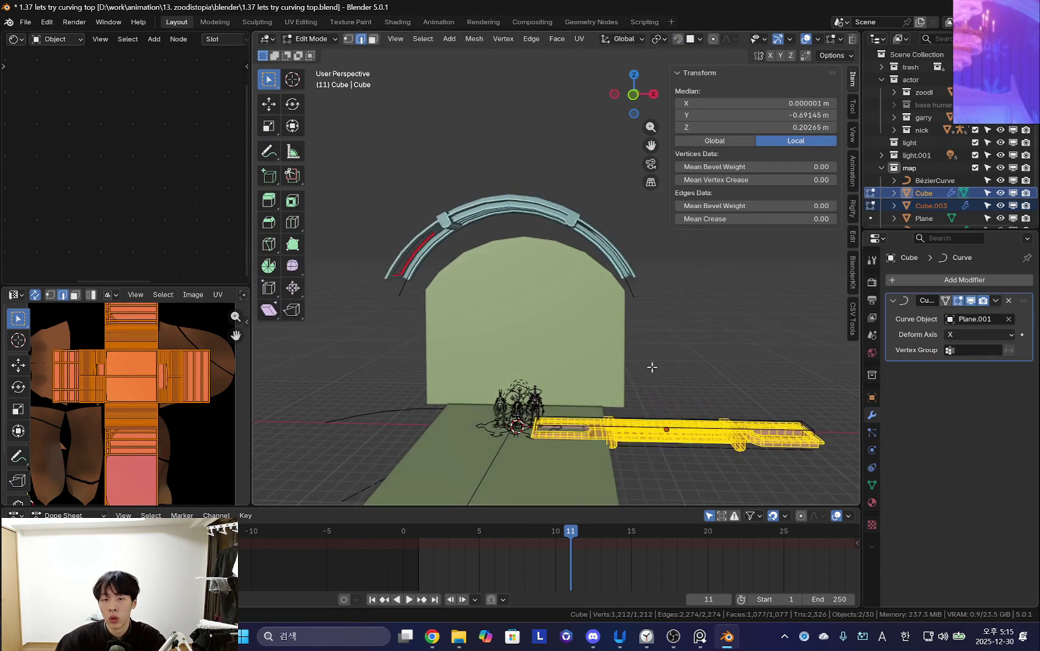
pyautogui.press('Tab')
pyautogui.moveTo(689, 432); pyautogui.dragTo(635, 366, button='middle')
pyautogui.click(635, 250)
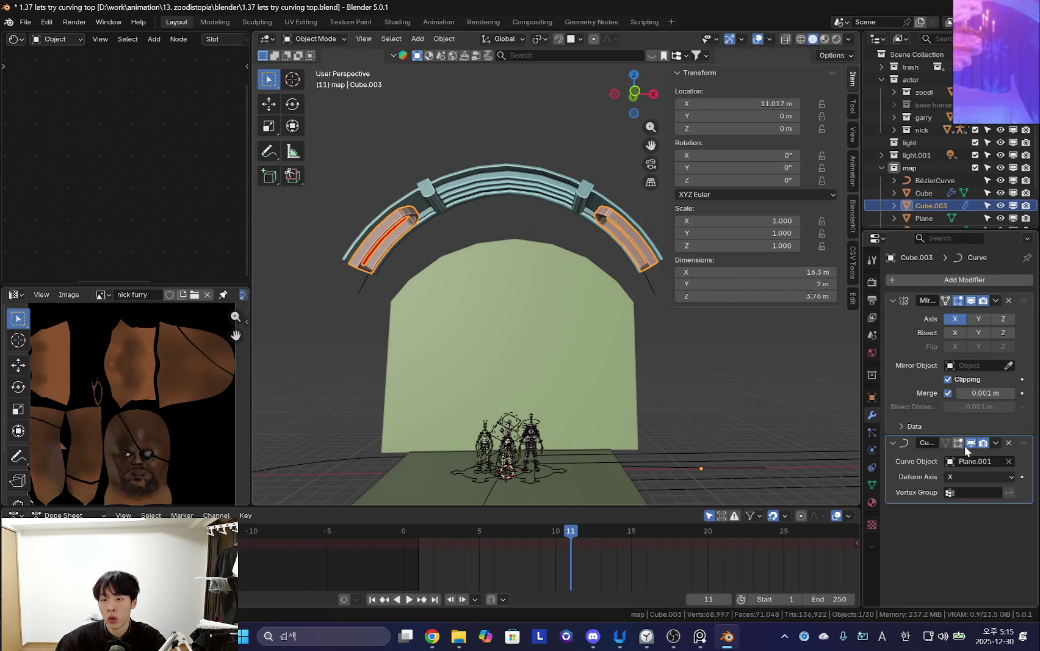
pyautogui.scroll(-5, 609, 448)
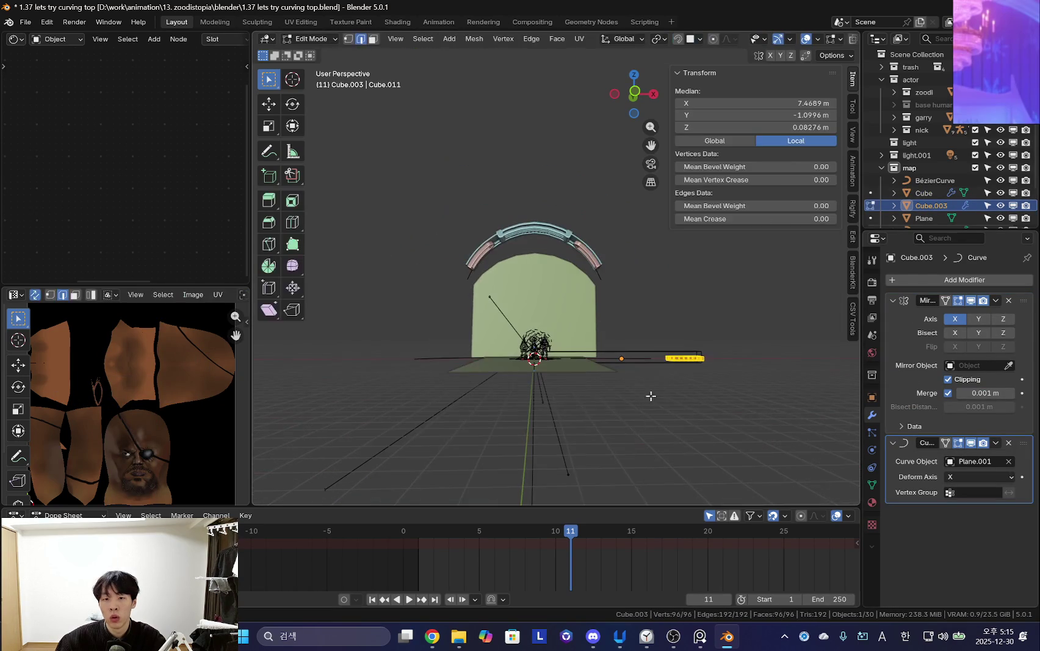
# Apply Cube.003's Mirror modifier and check the resulting mesh in Edit Mode.
pyautogui.click(996, 300)
pyautogui.click(922, 314)
pyautogui.press('Tab')
pyautogui.scroll(3, 638, 351)
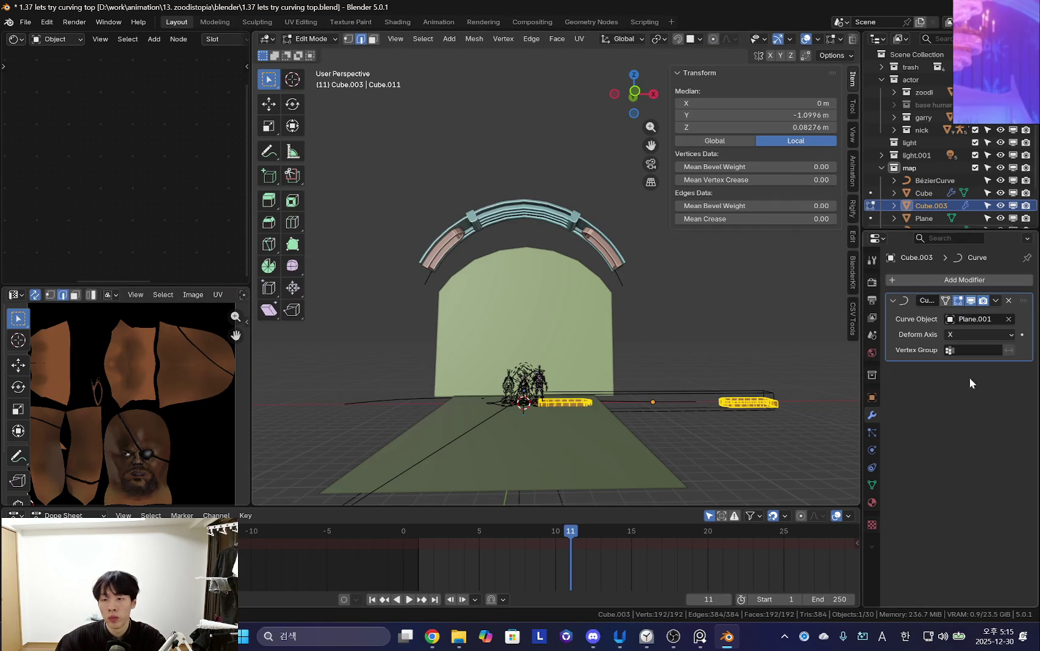
pyautogui.scroll(2, 595, 300)
pyautogui.press('Tab')
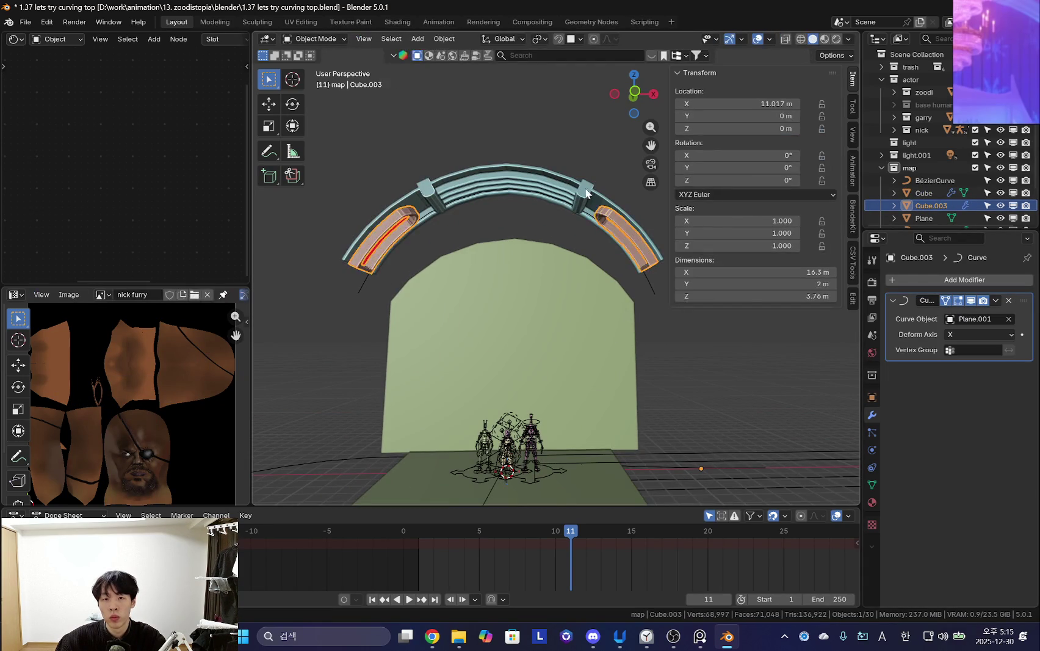
# Enable on-cage Curve display on Cube, then enter Edit Mode with both arch pieces.
pyautogui.click(606, 215)
pyautogui.click(945, 300)
pyautogui.press('Tab')
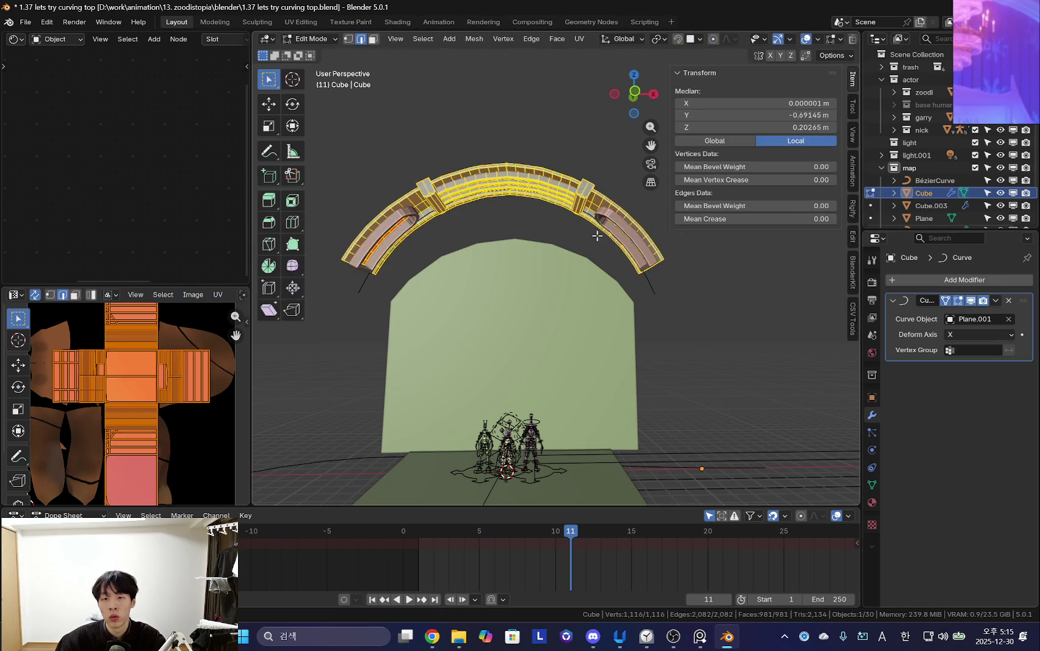
pyautogui.press('Tab')
pyautogui.keyDown('shift'); pyautogui.click(622, 220); pyautogui.keyUp('shift')
pyautogui.press('Tab')
# Enlarge both arch meshes, settling on a 1.111 scale after a few trial scales.
pyautogui.press('s')
pyautogui.click(740, 317)
pyautogui.press('s')
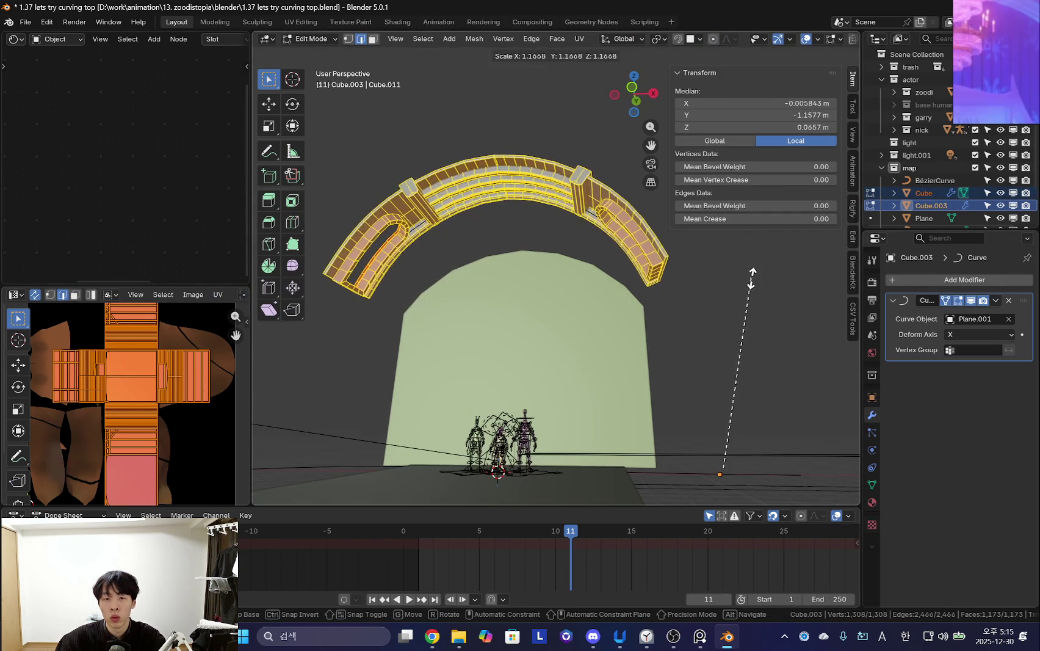
pyautogui.click(740, 303)
pyautogui.hotkey('shift', 'alt', 'z')
pyautogui.press('s')
pyautogui.rightClick(748, 297)
pyautogui.hotkey('shift', 'alt', 'z')
pyautogui.hotkey('shift', 'alt', 'z')
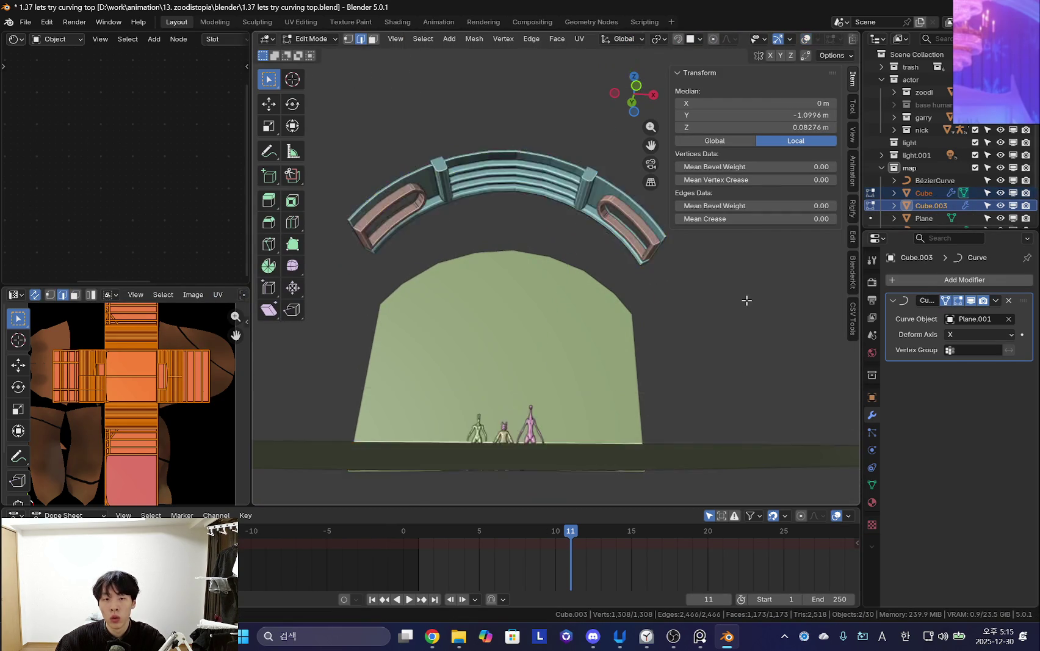
pyautogui.hotkey('shift', 'alt', 'z')
pyautogui.press('s')
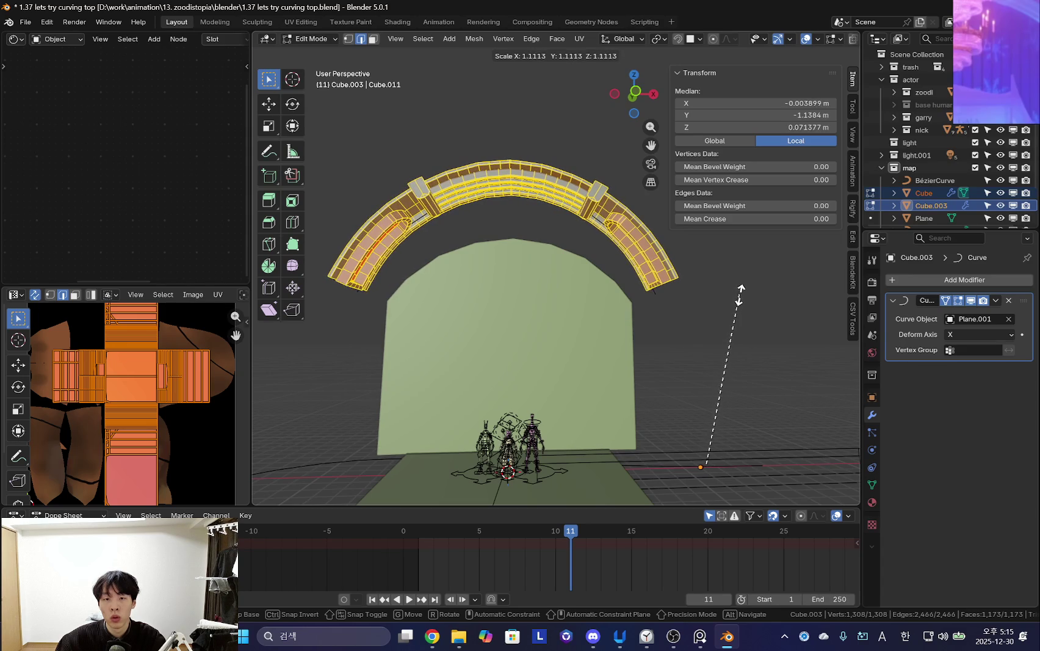
pyautogui.click(740, 296)
pyautogui.scroll(3, 708, 290)
pyautogui.scroll(1, 572, 276)
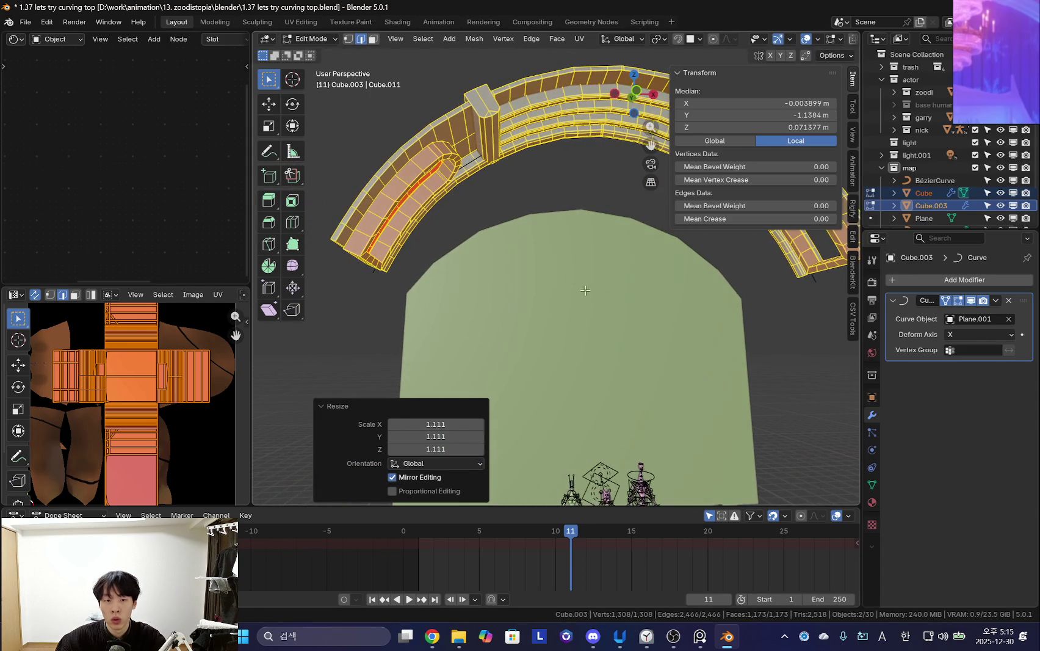
pyautogui.scroll(1, 572, 276)
# Shift the arch meshes along X, last by 0.055 m, and scale them by 1.030.
pyautogui.press('g')
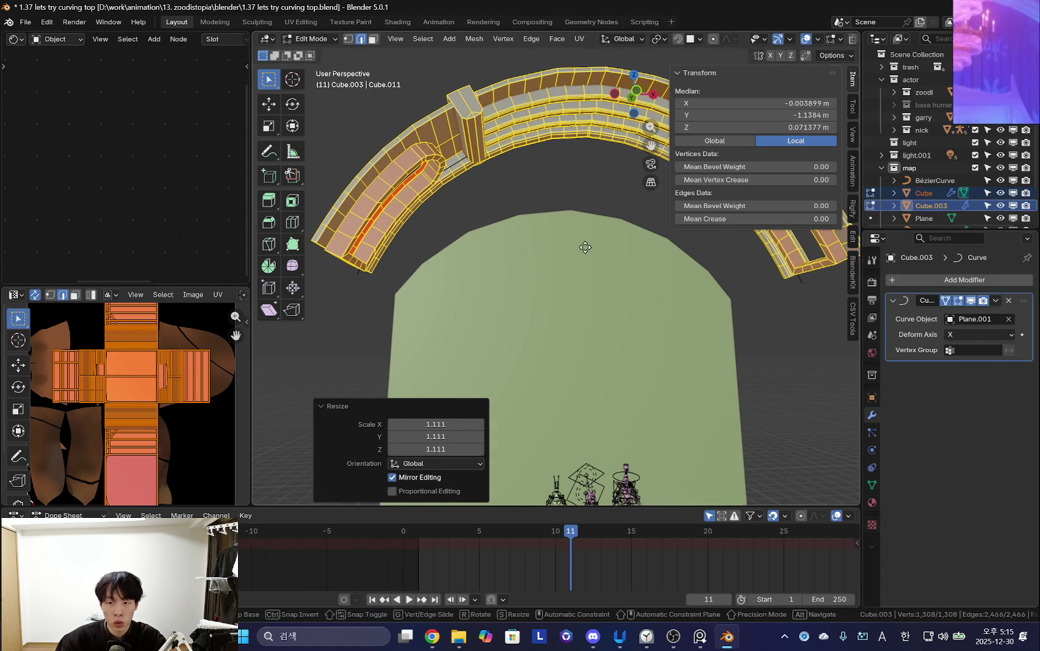
pyautogui.press('x')
pyautogui.click(591, 238)
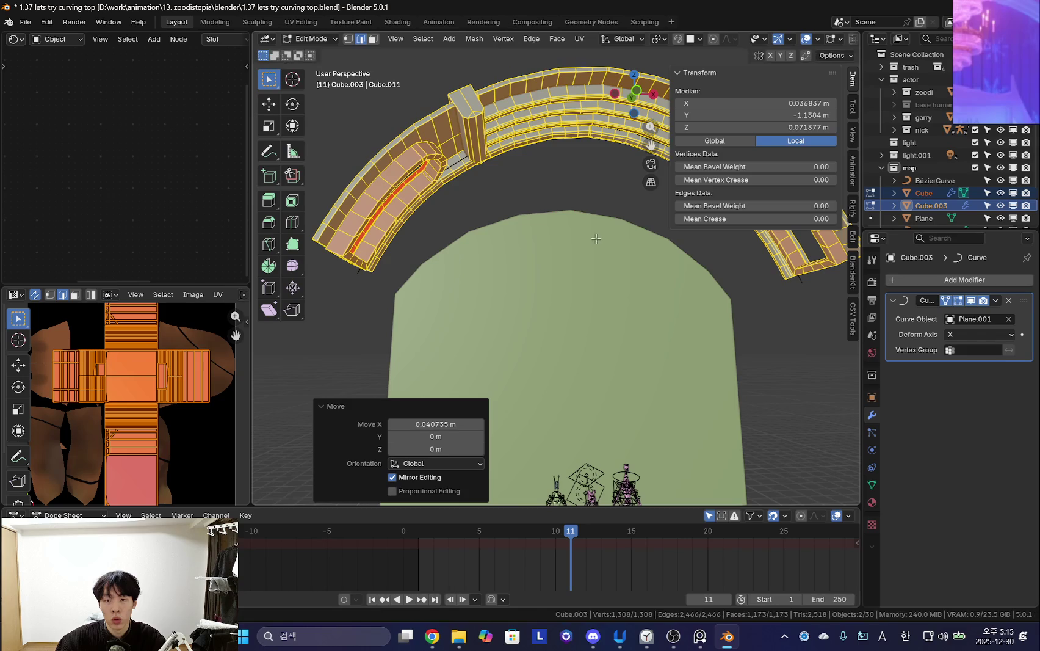
pyautogui.press('g')
pyautogui.press('x')
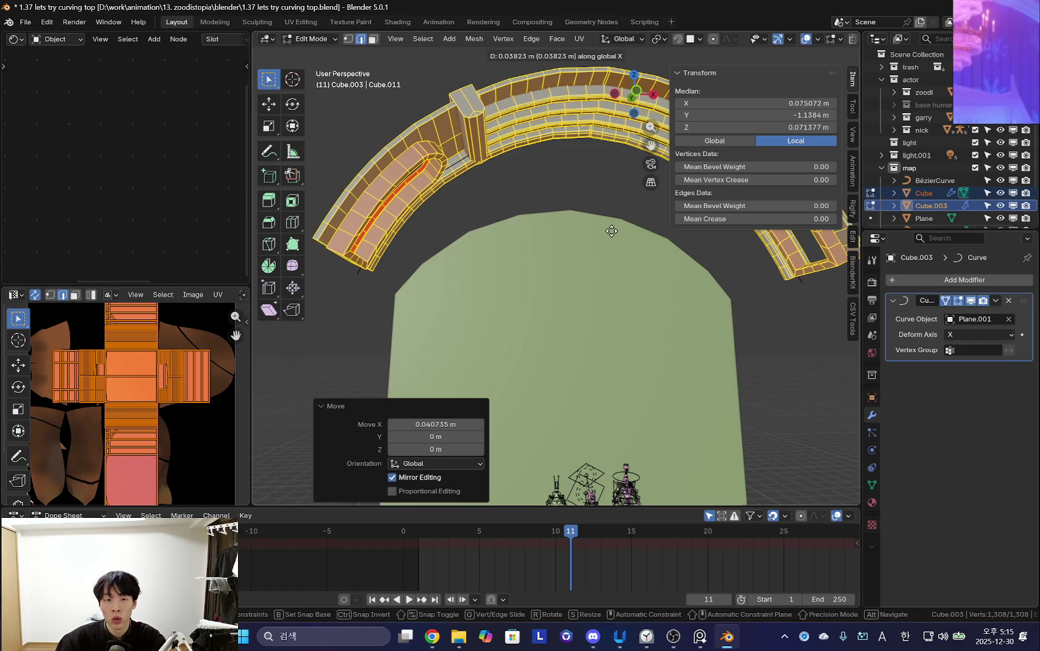
pyautogui.click(614, 227)
pyautogui.press('s')
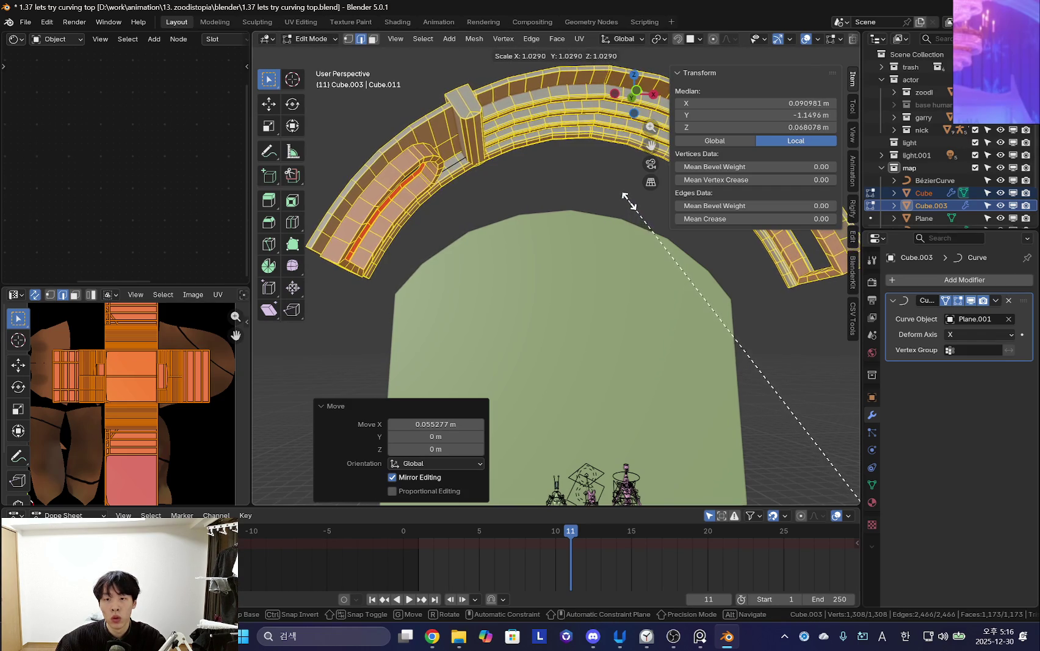
pyautogui.click(653, 222)
pyautogui.scroll(-4, 622, 288)
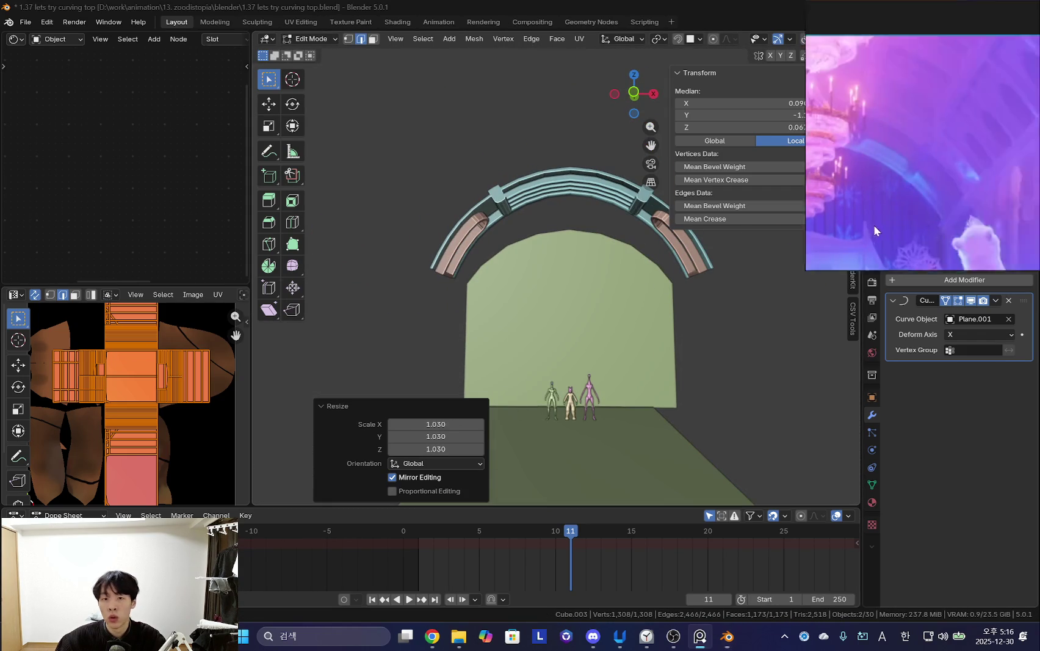
# Return to Object Mode, collapse the Curve modifier panel, and orbit around the arch with Cube.003 selected.
pyautogui.scroll(-1, 636, 260)
pyautogui.moveTo(636, 260)
pyautogui.keyDown('shift'); pyautogui.mouseDown(button='middle')
pyautogui.moveTo(595, 268)
pyautogui.moveTo(580, 288)
pyautogui.mouseUp(button='middle'); pyautogui.keyUp('shift')
pyautogui.scroll(1, 595, 287)
pyautogui.scroll(2, 580, 287)
pyautogui.press('Tab')
pyautogui.scroll(-2, 591, 280)
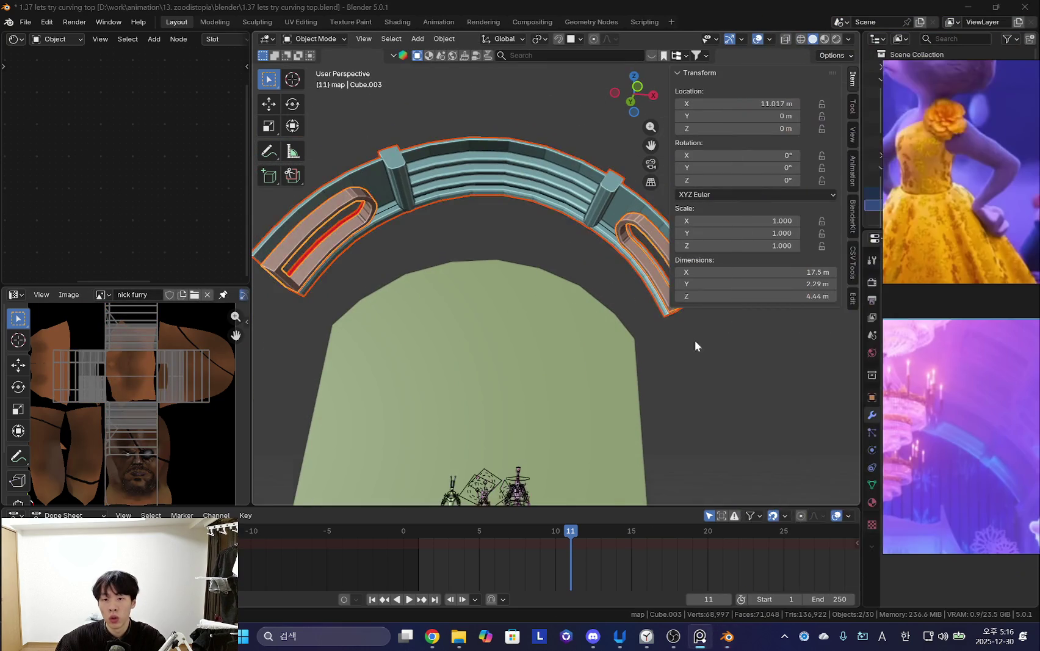
pyautogui.scroll(-3, 808, 336)
pyautogui.click(893, 301)
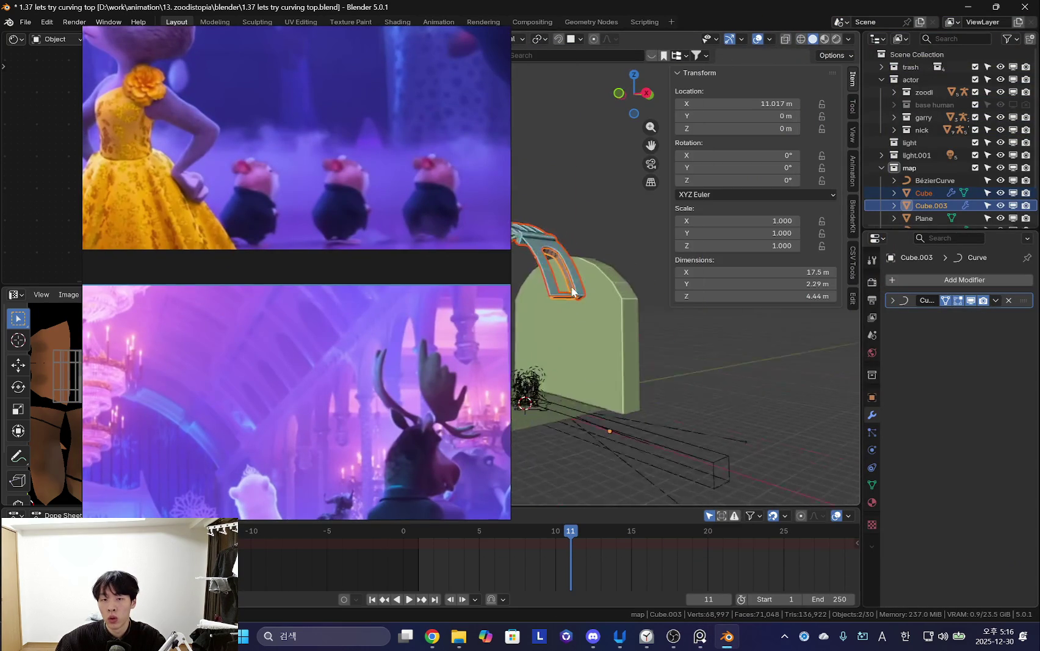
pyautogui.scroll(4, 564, 318)
pyautogui.moveTo(466, 284); pyautogui.dragTo(580, 274, button='middle')
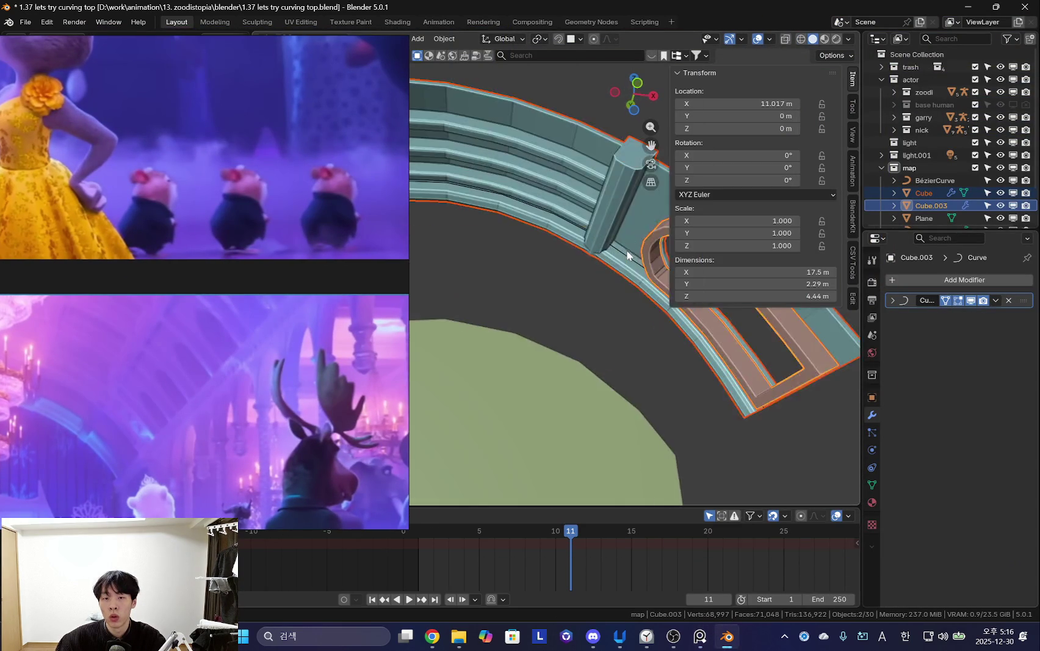
pyautogui.click(580, 274)
pyautogui.click(622, 243)
pyautogui.moveTo(622, 243)
pyautogui.mouseDown(button='middle')
pyautogui.moveTo(554, 264)
pyautogui.moveTo(622, 210)
pyautogui.mouseUp(button='middle')
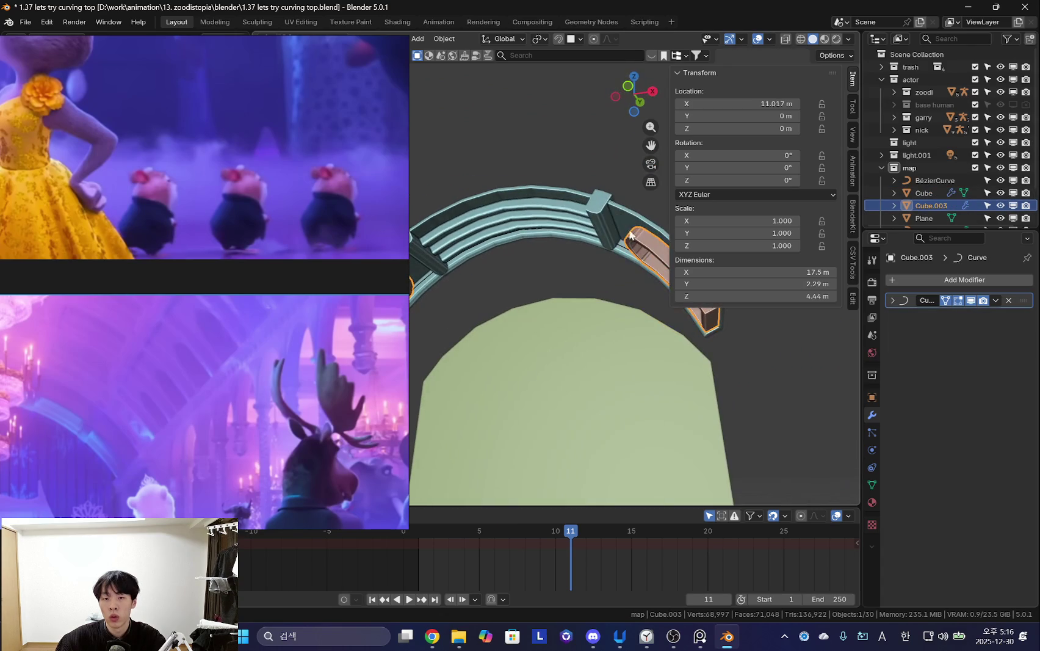
# Add an Array modifier to the main arch Cube.
pyautogui.keyDown('shift'); pyautogui.click(621, 211); pyautogui.keyUp('shift')
pyautogui.scroll(-3, 630, 247)
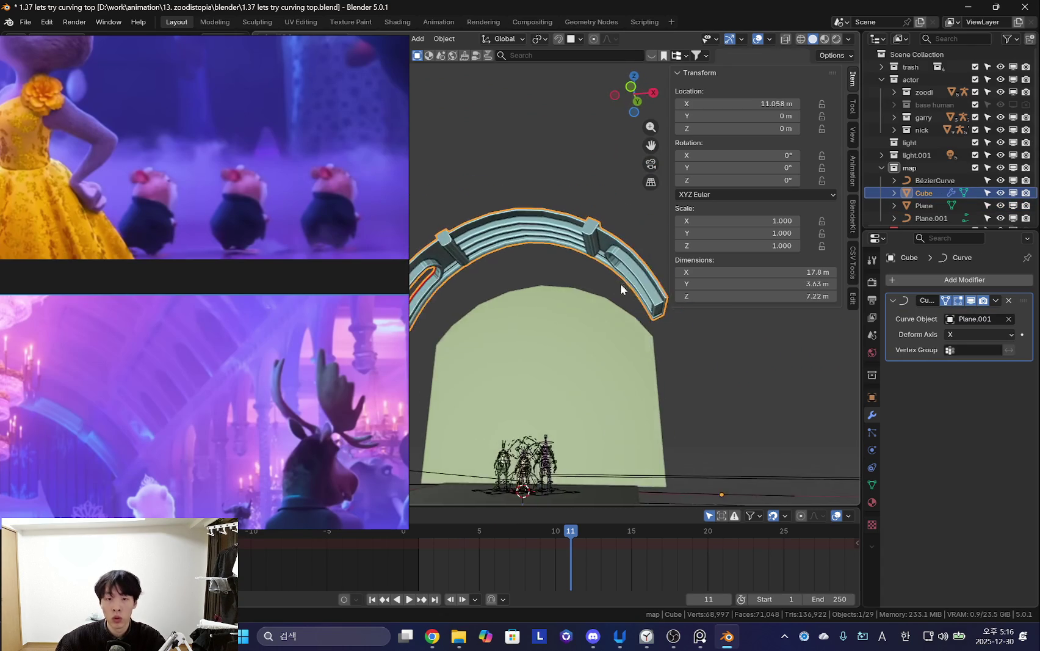
pyautogui.press('Tab')
pyautogui.scroll(3, 638, 260)
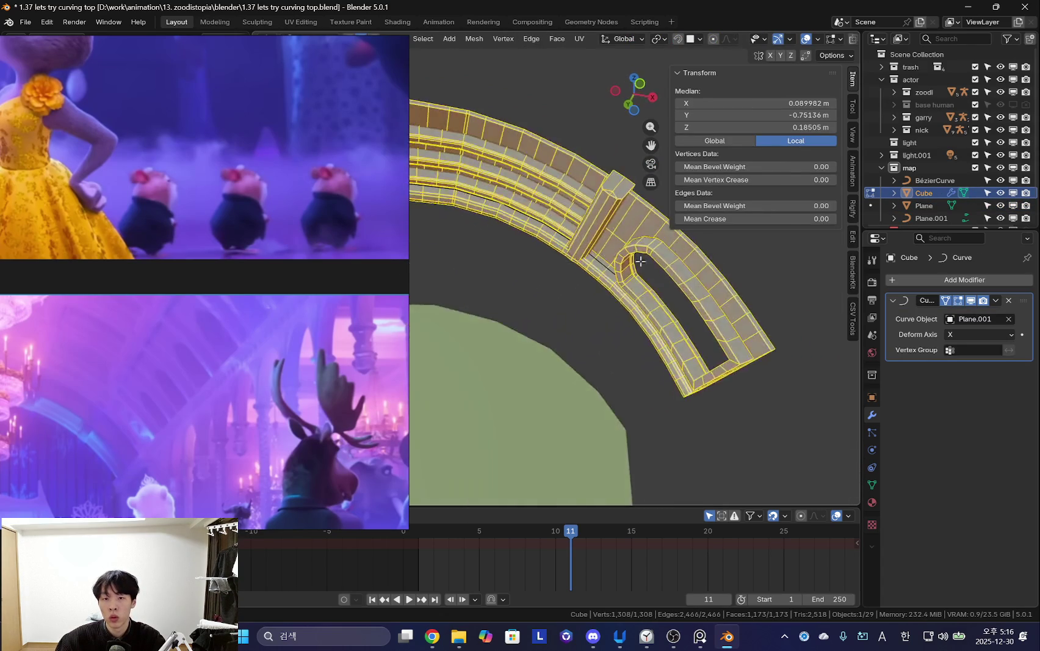
pyautogui.moveTo(638, 260); pyautogui.dragTo(555, 292, button='middle')
pyautogui.press('Tab')
pyautogui.click(981, 280)
pyautogui.write('arr')
pyautogui.press('Return')
pyautogui.scroll(-3, 657, 366)
pyautogui.moveTo(658, 366); pyautogui.dragTo(711, 422, button='middle')
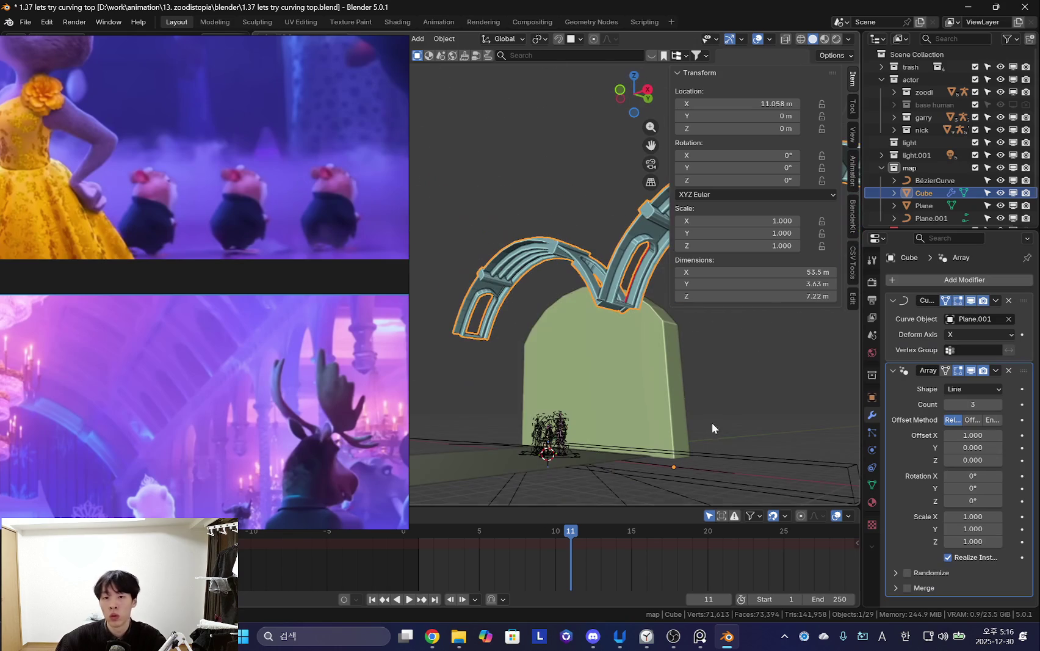
# Change the array count from 2 to 1, then to 3 arch copies, widening the viewport.
pyautogui.click(950, 404)
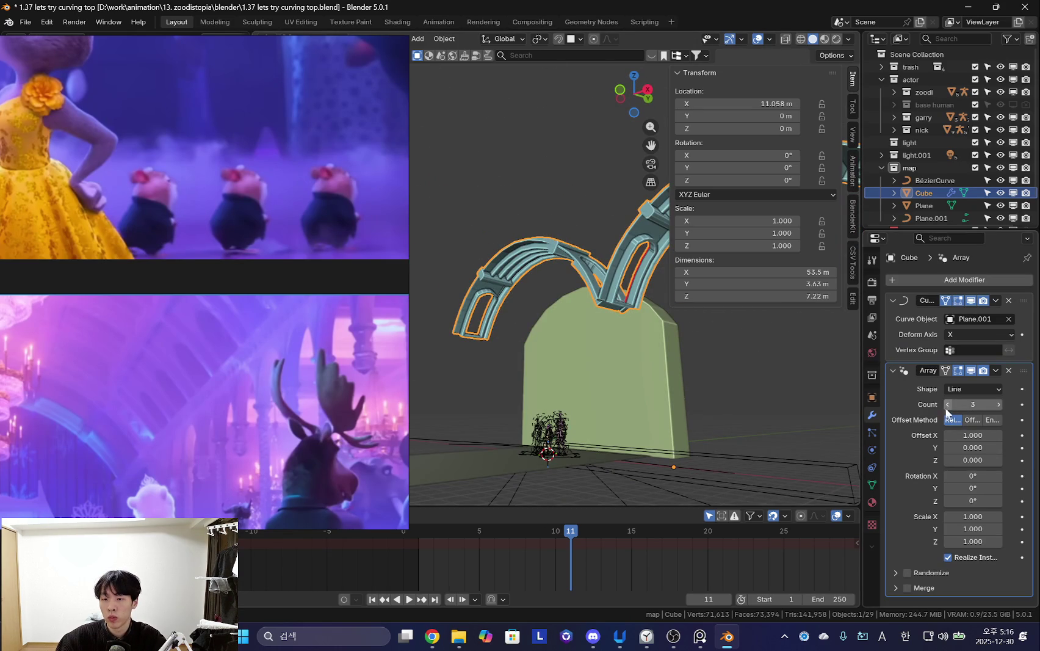
pyautogui.scroll(-3, 714, 380)
pyautogui.moveTo(714, 380)
pyautogui.mouseDown(button='middle')
pyautogui.moveTo(724, 409)
pyautogui.moveTo(750, 418)
pyautogui.mouseUp(button='middle')
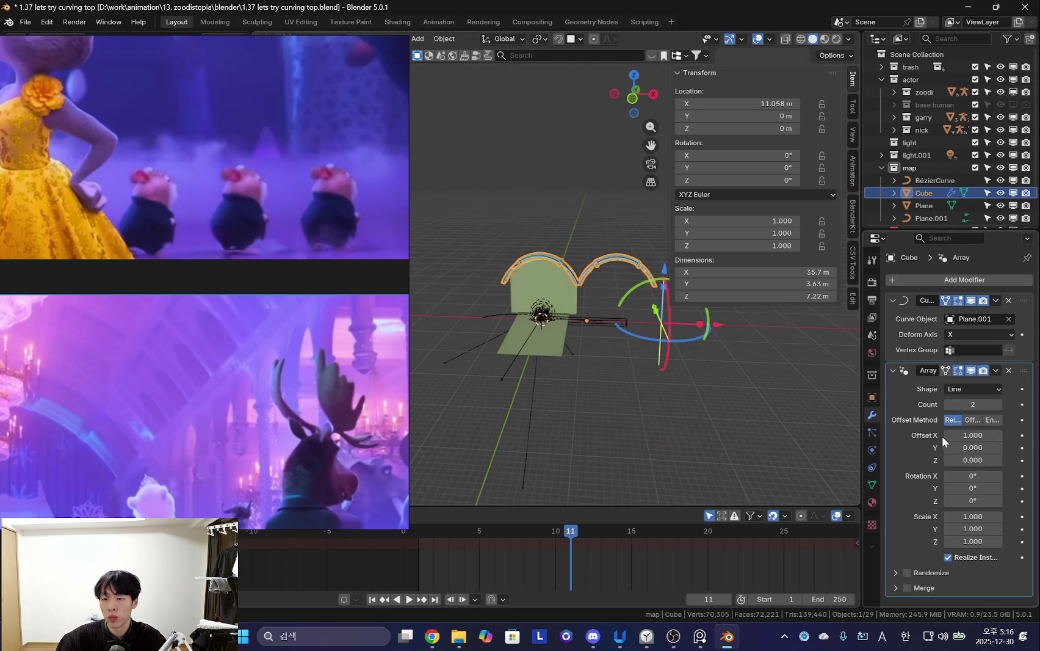
pyautogui.click(948, 404)
pyautogui.moveTo(648, 363)
pyautogui.mouseDown(button='middle')
pyautogui.moveTo(595, 397)
pyautogui.moveTo(671, 403)
pyautogui.moveTo(868, 347)
pyautogui.mouseUp(button='middle')
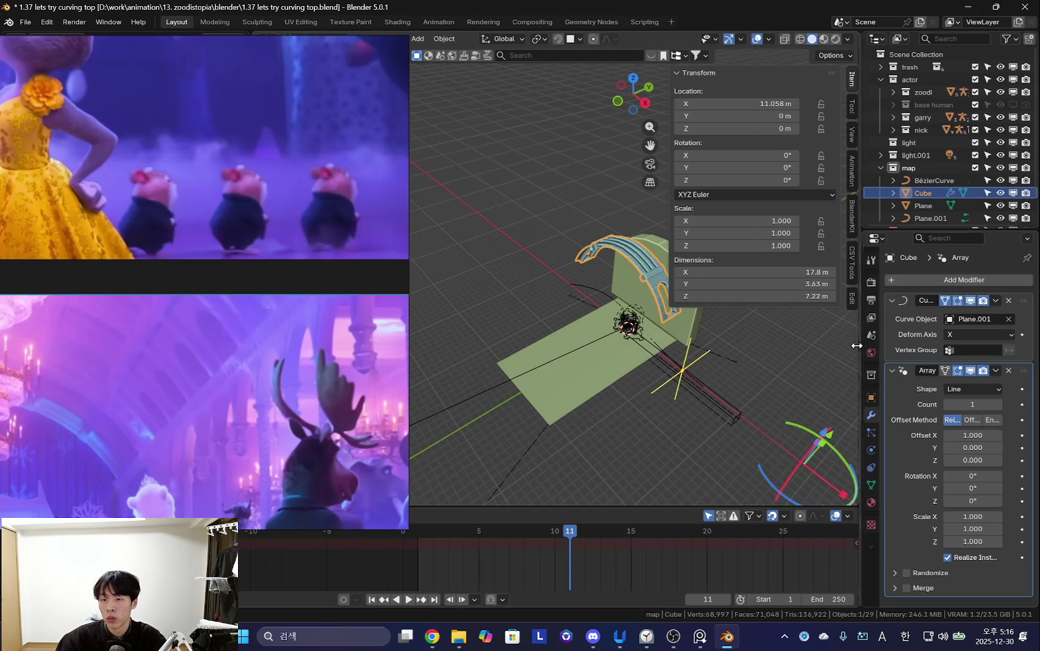
pyautogui.moveTo(859, 345); pyautogui.dragTo(748, 359)
pyautogui.moveTo(409, 366); pyautogui.dragTo(251, 367)
pyautogui.moveTo(581, 383); pyautogui.dragTo(663, 394, button='middle')
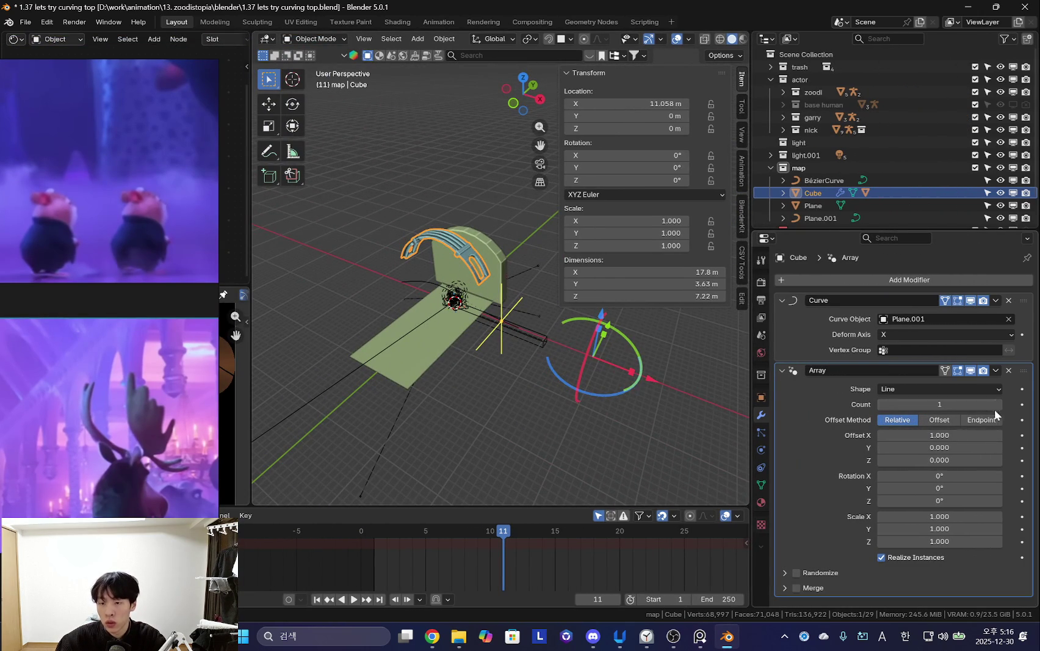
pyautogui.moveTo(990, 405); pyautogui.dragTo(1013, 405)
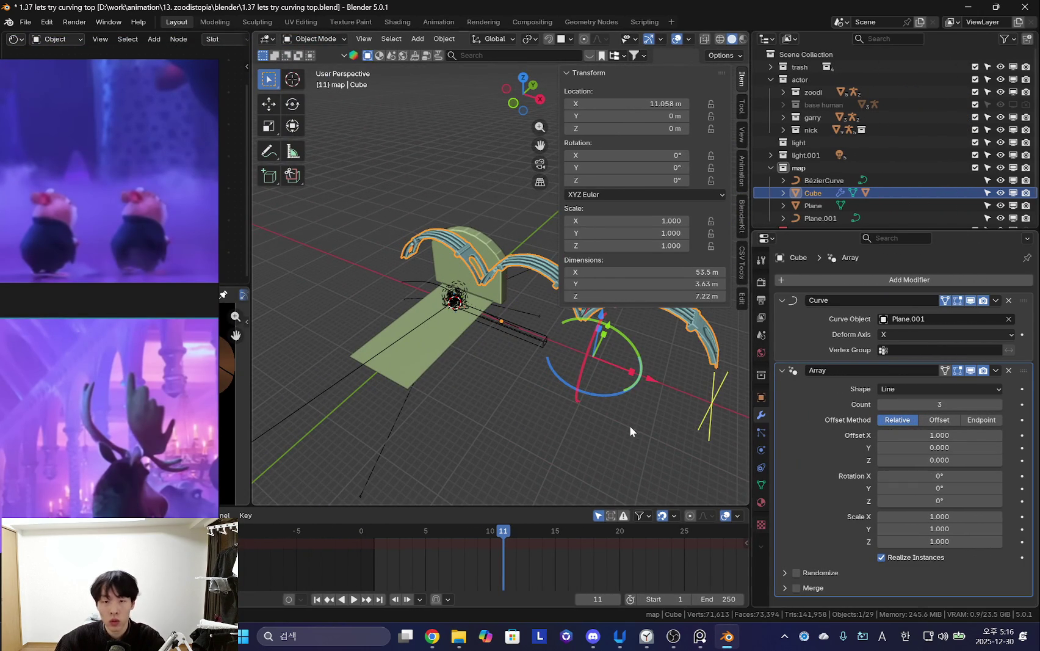
# Set the array's relative offset to X 0 and Y -0.848 so neighbouring arches meet.
pyautogui.moveTo(968, 435); pyautogui.dragTo(916, 435)
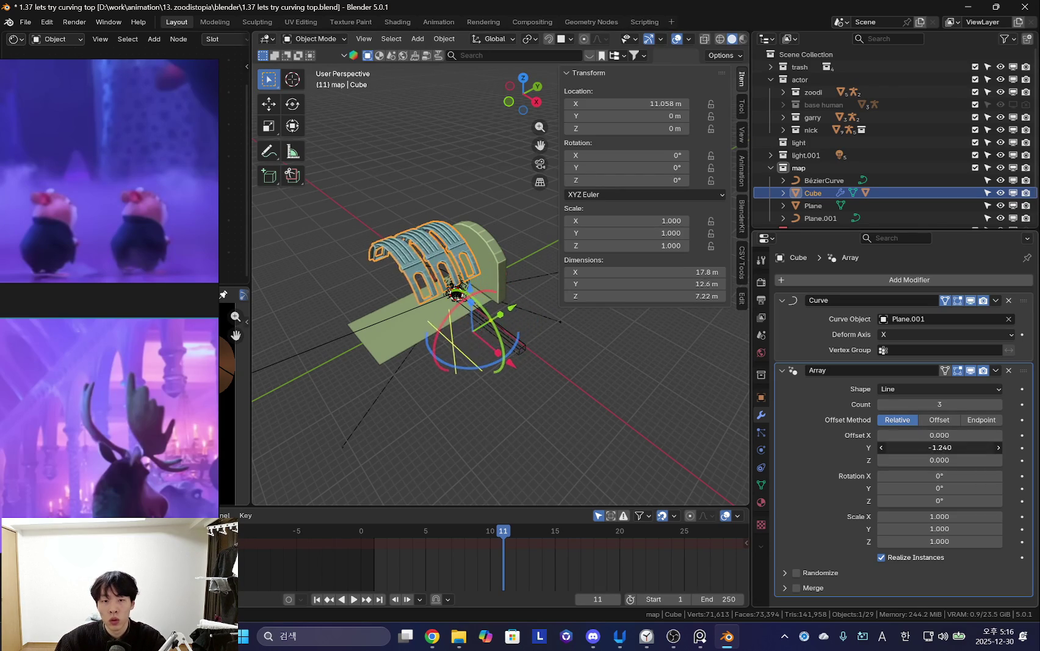
pyautogui.press('-')
pyautogui.moveTo(457, 358)
pyautogui.mouseDown(button='middle')
pyautogui.moveTo(518, 356)
pyautogui.moveTo(552, 369)
pyautogui.mouseUp(button='middle')
pyautogui.scroll(4, 479, 360)
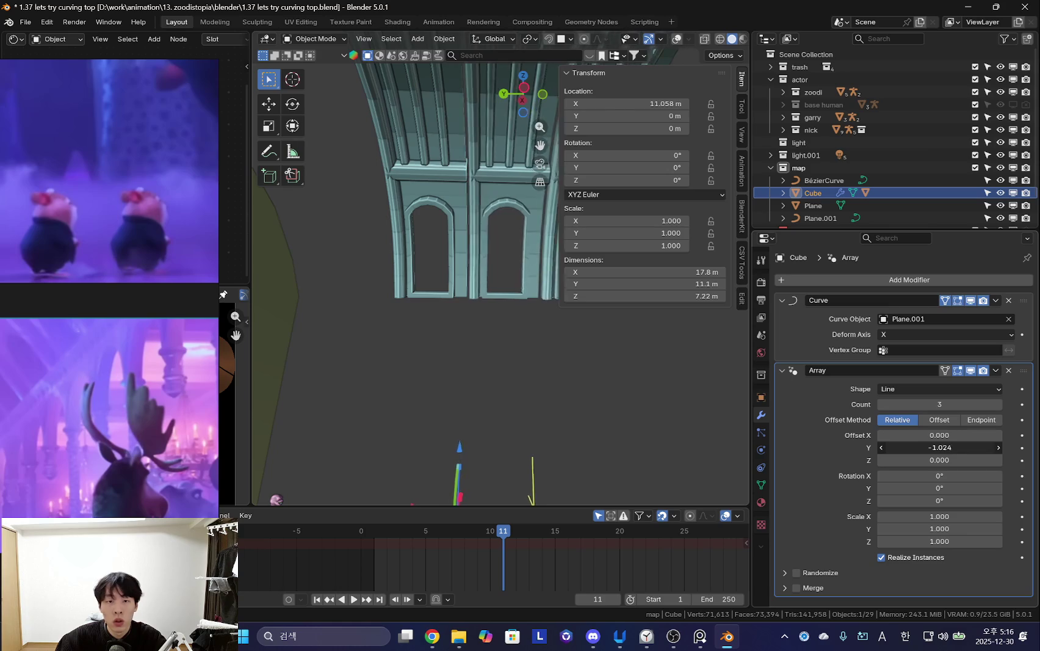
pyautogui.moveTo(939, 448); pyautogui.dragTo(953, 447)
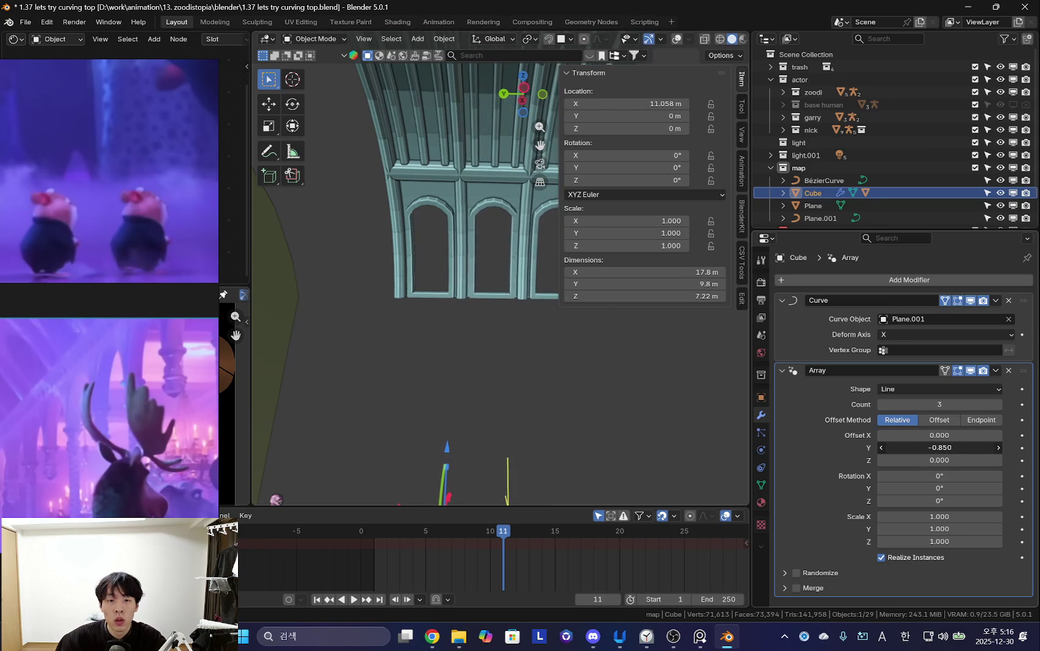
pyautogui.moveTo(592, 403)
pyautogui.mouseDown(button='middle')
pyautogui.moveTo(556, 382)
pyautogui.moveTo(515, 388)
pyautogui.moveTo(525, 386)
pyautogui.moveTo(492, 410)
pyautogui.moveTo(650, 421)
pyautogui.mouseUp(button='middle')
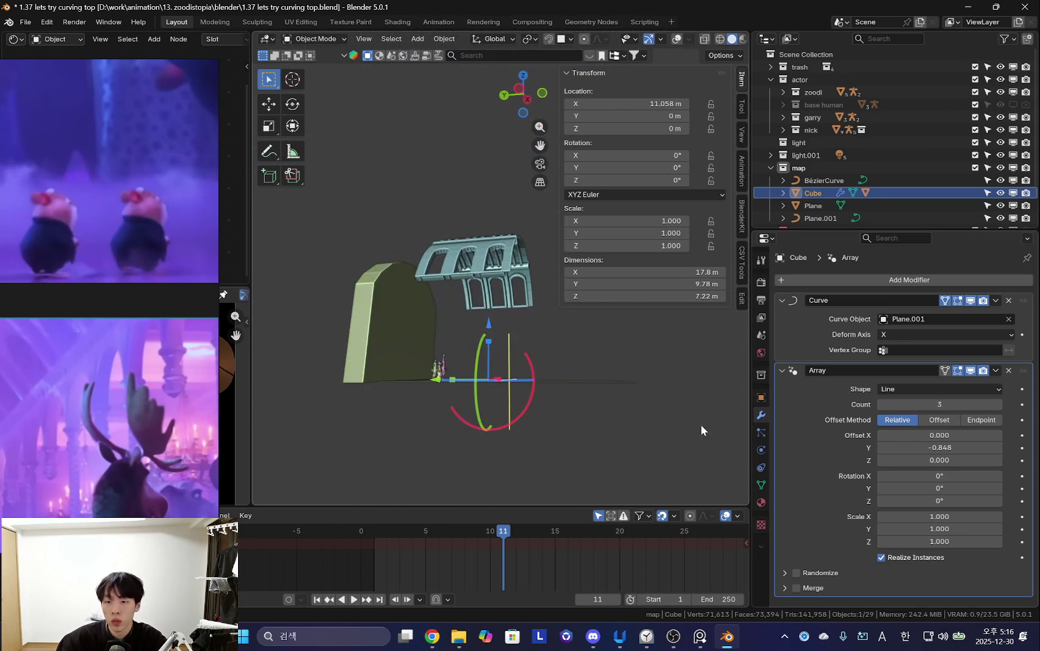
pyautogui.click(998, 404)
# Raise the array count to 9 and move the Cube along Y to 4.9571 m.
pyautogui.moveTo(608, 431)
pyautogui.mouseDown(button='middle')
pyautogui.moveTo(492, 384)
pyautogui.moveTo(525, 414)
pyautogui.mouseUp(button='middle')
pyautogui.press('g')
pyautogui.press('y')
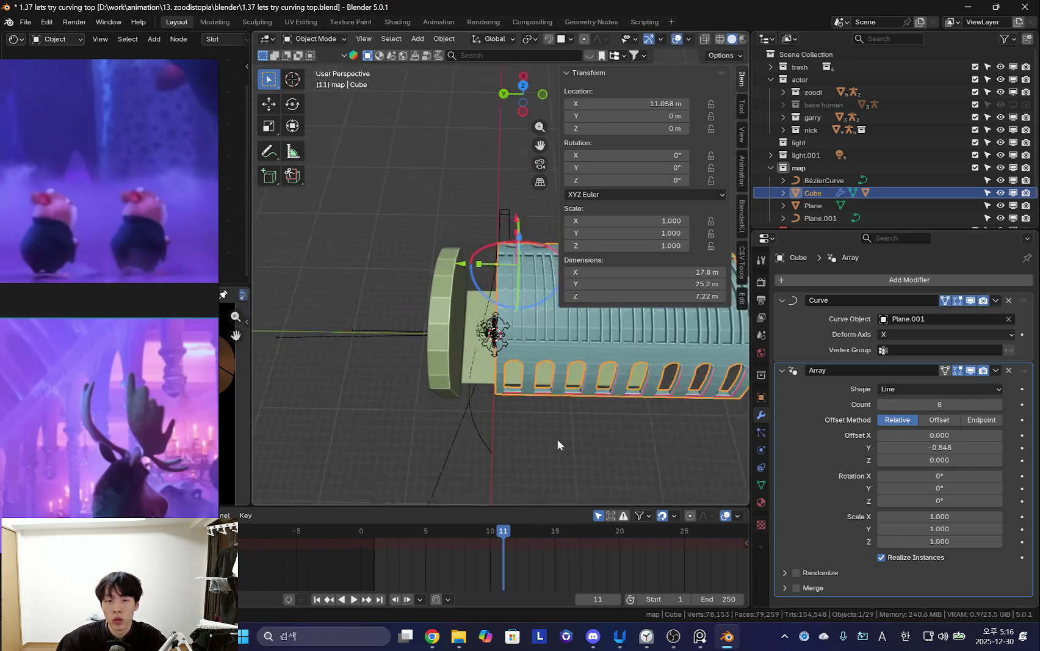
pyautogui.click(543, 453)
pyautogui.moveTo(543, 453)
pyautogui.mouseDown(button='middle')
pyautogui.moveTo(526, 321)
pyautogui.moveTo(539, 330)
pyautogui.mouseUp(button='middle')
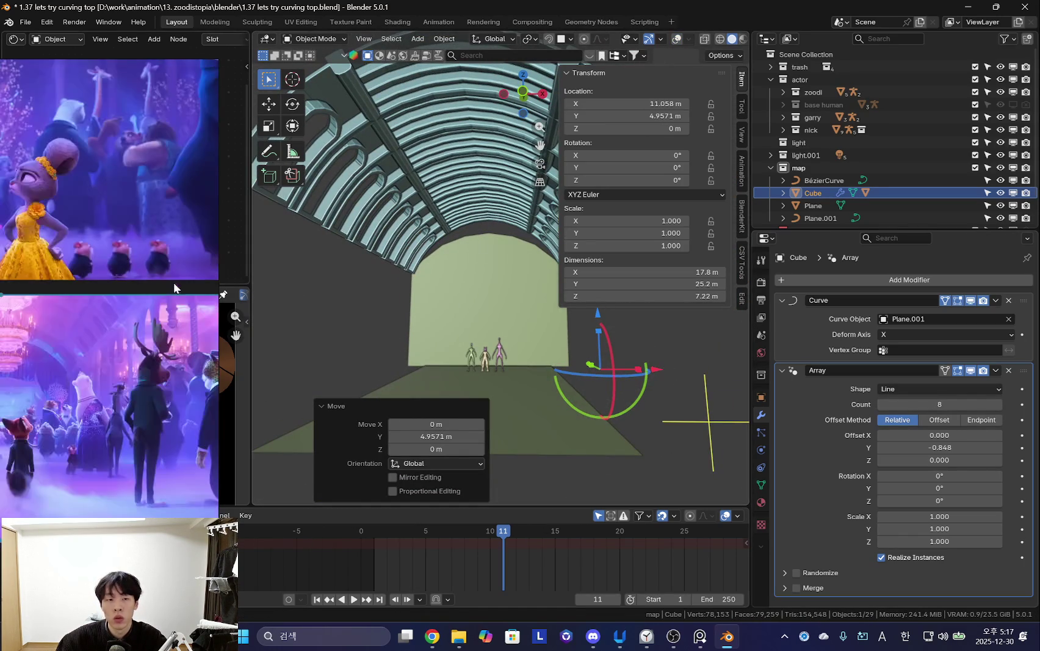
pyautogui.press('m')
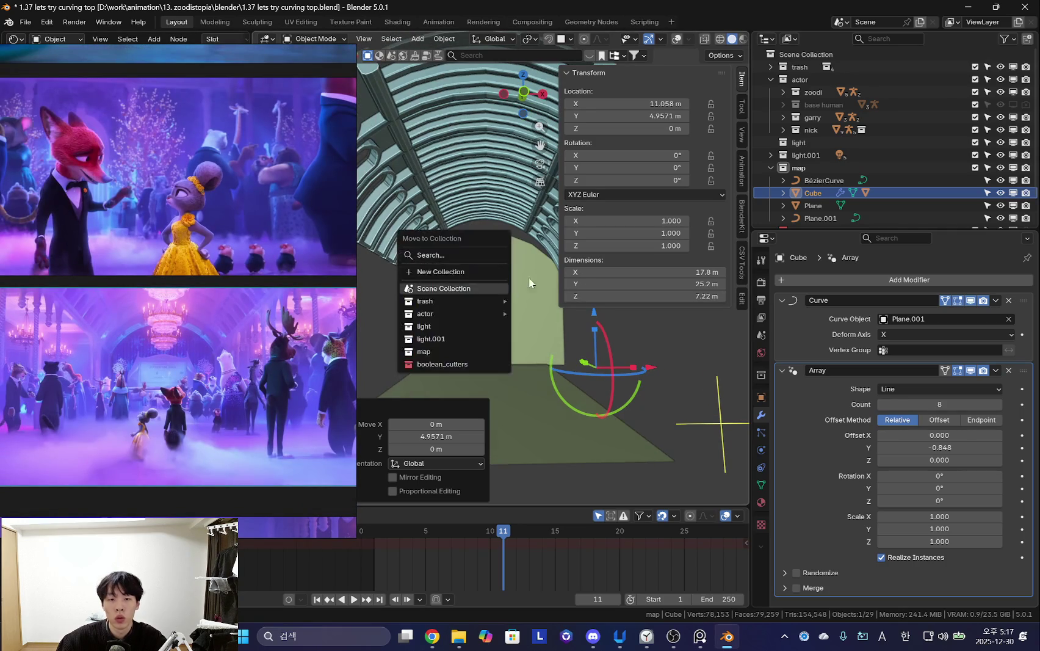
pyautogui.rightClick(633, 395)
pyautogui.scroll(-3, 497, 217)
pyautogui.moveTo(498, 217)
pyautogui.mouseDown(button='middle')
pyautogui.moveTo(650, 386)
pyautogui.moveTo(590, 373)
pyautogui.moveTo(586, 390)
pyautogui.moveTo(560, 378)
pyautogui.mouseUp(button='middle')
pyautogui.scroll(-3, 580, 403)
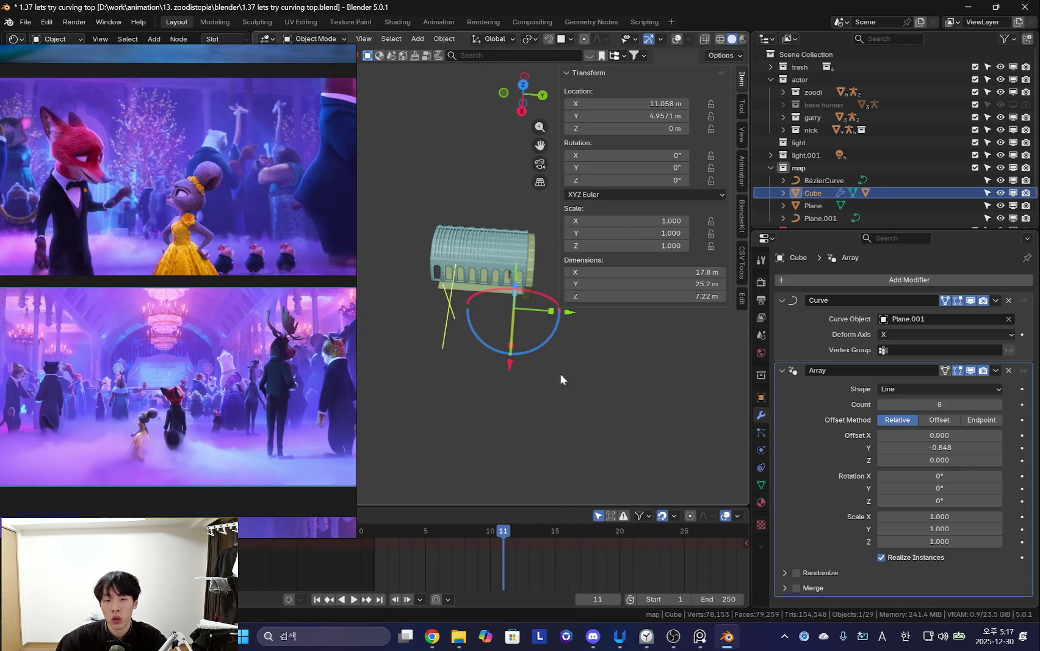
# Fine-tune the array's relative Y offset to -0.841 so the arches meet.
pyautogui.moveTo(556, 329); pyautogui.dragTo(574, 364, button='middle')
pyautogui.hotkey('ctrl', 'z')
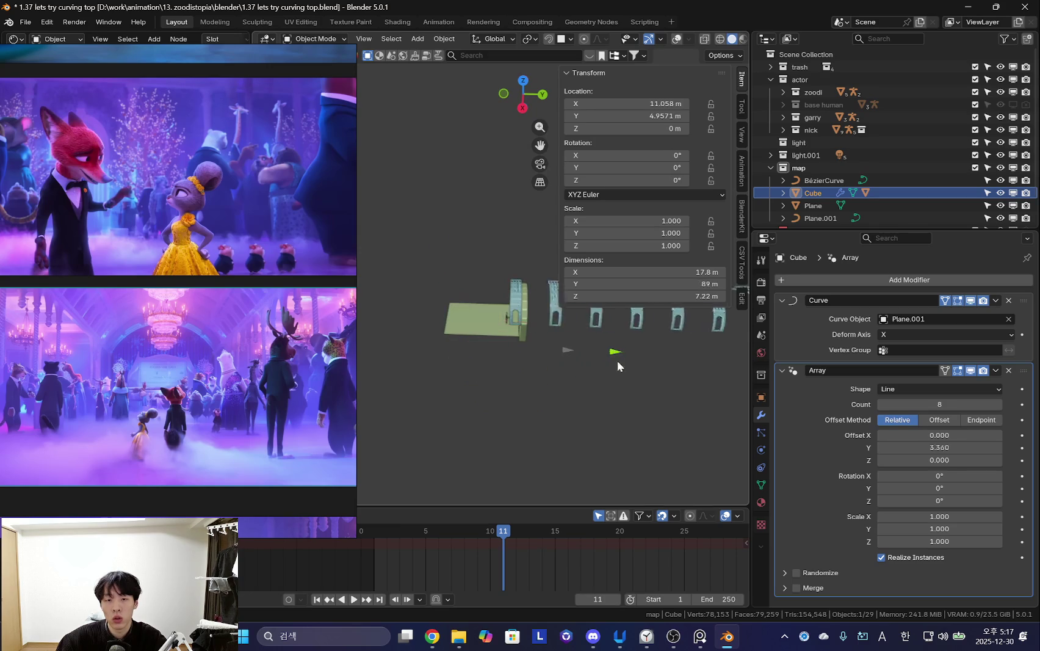
pyautogui.hotkey('ctrl', 'z')
pyautogui.scroll(2, 572, 366)
pyautogui.scroll(3, 573, 390)
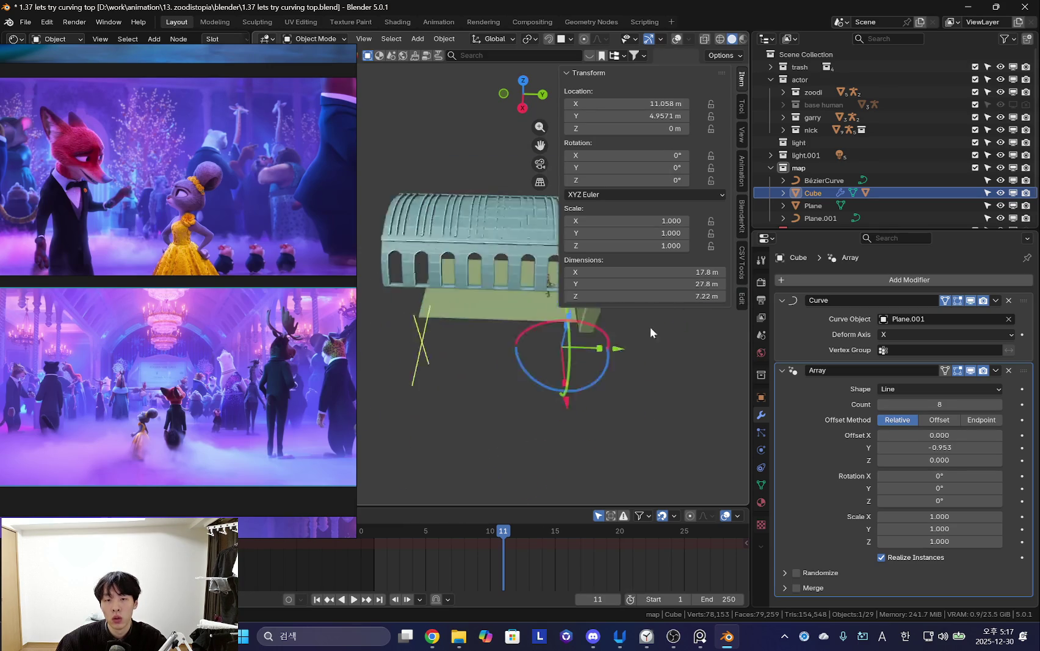
pyautogui.scroll(3, 649, 332)
pyautogui.moveTo(589, 400)
pyautogui.mouseDown(button='middle')
pyautogui.moveTo(562, 371)
pyautogui.moveTo(621, 346)
pyautogui.moveTo(534, 394)
pyautogui.mouseUp(button='middle')
pyautogui.scroll(3, 564, 369)
pyautogui.scroll(2, 535, 403)
pyautogui.scroll(2, 534, 405)
pyautogui.moveTo(940, 448); pyautogui.dragTo(958, 447)
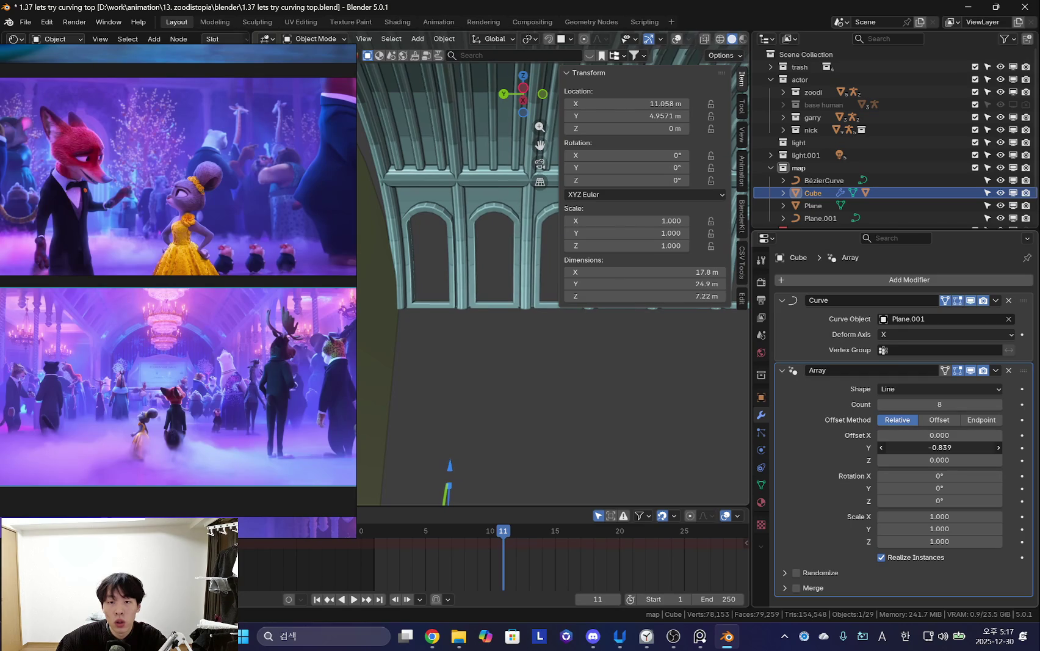
# Orbit and zoom around to inspect the full 28 m arched vault.
pyautogui.scroll(-4, 611, 383)
pyautogui.moveTo(611, 383)
pyautogui.mouseDown(button='middle')
pyautogui.moveTo(582, 449)
pyautogui.moveTo(550, 478)
pyautogui.mouseUp(button='middle')
pyautogui.scroll(-3, 525, 444)
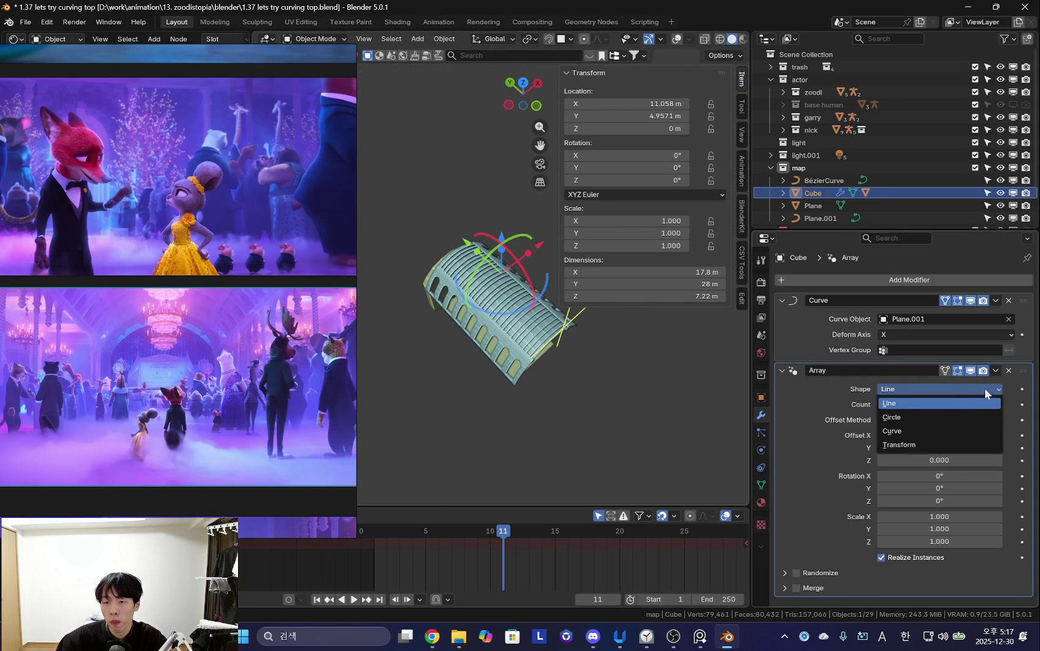
pyautogui.moveTo(551, 385)
pyautogui.mouseDown(button='middle')
pyautogui.moveTo(628, 354)
pyautogui.moveTo(578, 364)
pyautogui.moveTo(496, 301)
pyautogui.moveTo(490, 348)
pyautogui.mouseUp(button='middle')
pyautogui.scroll(2, 490, 348)
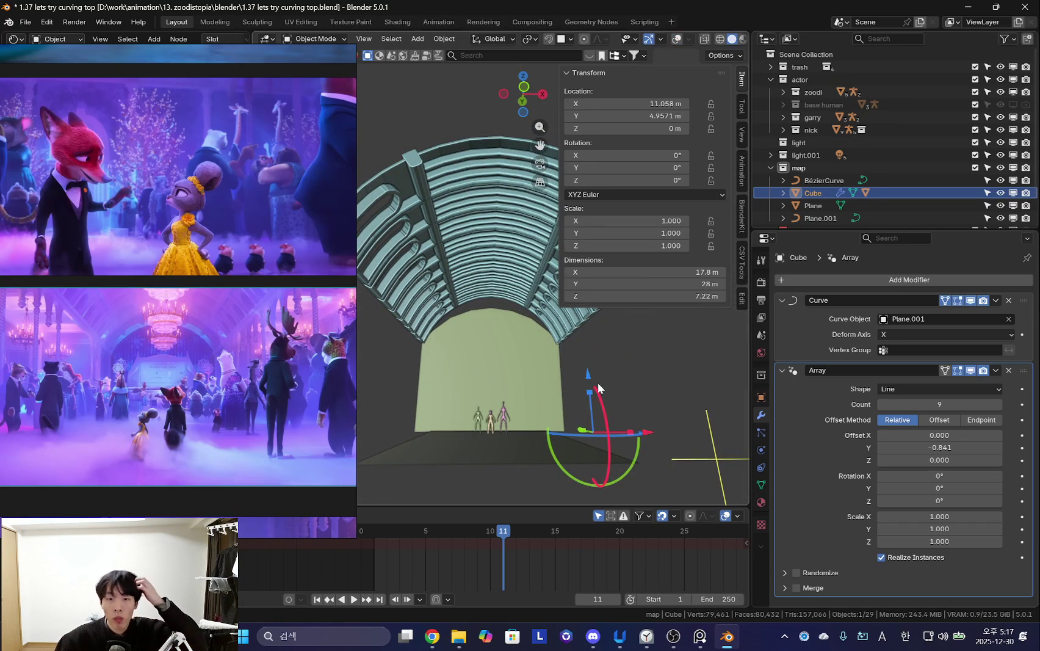
pyautogui.moveTo(561, 381)
pyautogui.mouseDown(button='middle')
pyautogui.moveTo(494, 293)
pyautogui.moveTo(511, 371)
pyautogui.moveTo(609, 413)
pyautogui.mouseUp(button='middle')
pyautogui.scroll(3, 545, 325)
pyautogui.scroll(1, 545, 325)
pyautogui.scroll(-3, 578, 376)
pyautogui.moveTo(578, 376)
pyautogui.mouseDown(button='middle')
pyautogui.moveTo(633, 418)
pyautogui.moveTo(478, 257)
pyautogui.moveTo(452, 303)
pyautogui.mouseUp(button='middle')
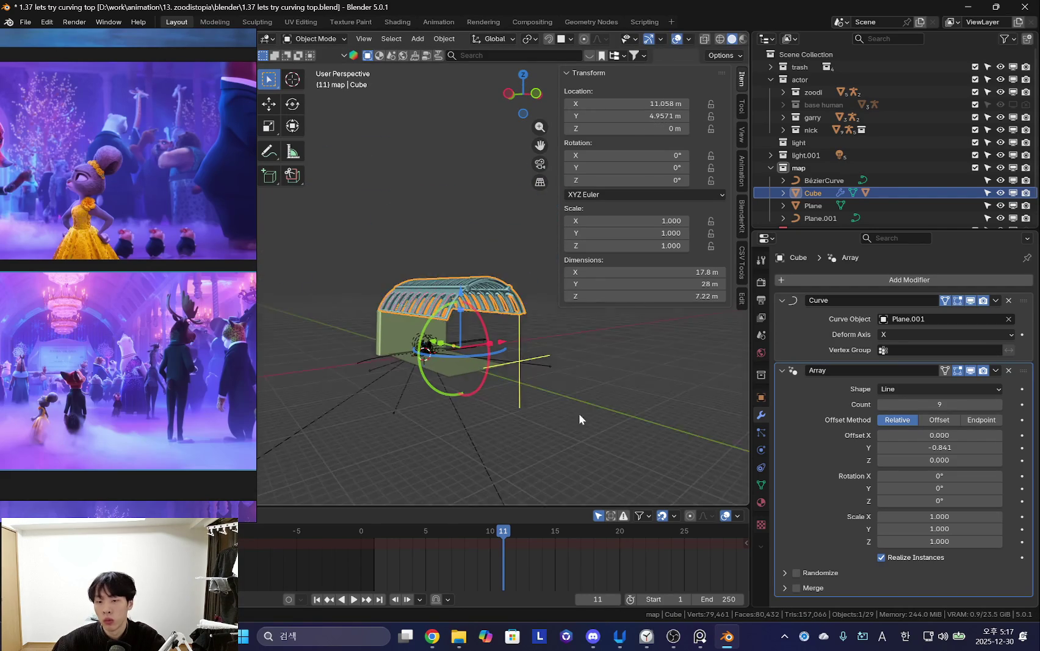
# Delete the leftover Cube.002 object and reselect the arch Cube.
pyautogui.press('Escape')
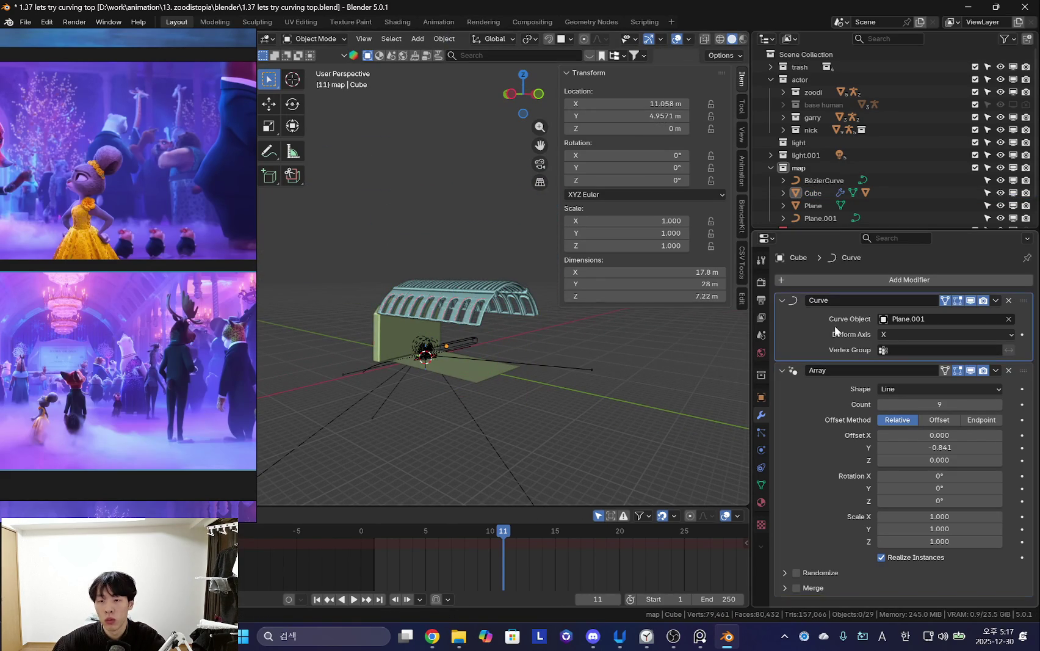
pyautogui.press('g')
pyautogui.press('z')
pyautogui.moveTo(516, 346)
pyautogui.mouseDown(button='middle')
pyautogui.moveTo(535, 391)
pyautogui.moveTo(479, 388)
pyautogui.mouseUp(button='middle')
pyautogui.click(529, 373)
pyautogui.click(483, 377)
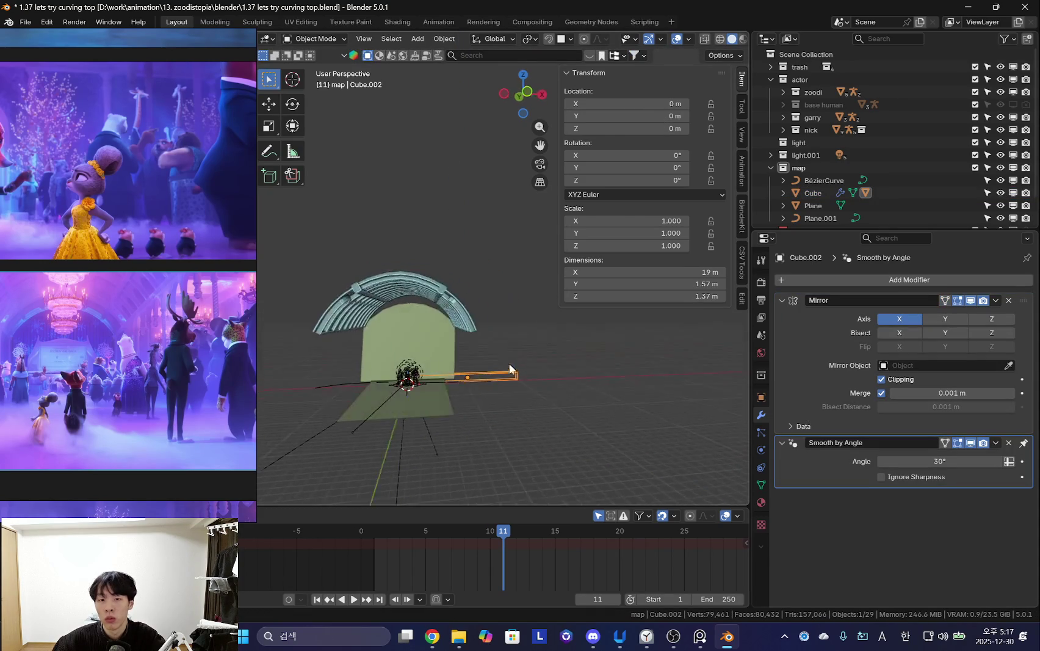
pyautogui.press('x')
pyautogui.click(506, 375)
pyautogui.moveTo(505, 375)
pyautogui.mouseDown(button='middle')
pyautogui.moveTo(531, 322)
pyautogui.moveTo(528, 366)
pyautogui.moveTo(584, 406)
pyautogui.moveTo(522, 388)
pyautogui.moveTo(617, 403)
pyautogui.moveTo(633, 387)
pyautogui.moveTo(615, 371)
pyautogui.moveTo(641, 326)
pyautogui.moveTo(502, 404)
pyautogui.moveTo(500, 309)
pyautogui.moveTo(532, 364)
pyautogui.moveTo(594, 330)
pyautogui.moveTo(601, 351)
pyautogui.moveTo(599, 334)
pyautogui.mouseUp(button='middle')
pyautogui.click(523, 334)
pyautogui.scroll(4, 528, 366)
# Proportionally scale a vertical edge loop of the arch along X, then return to Object Mode.
pyautogui.press('Tab')
pyautogui.press('Tab')
pyautogui.press('Tab')
pyautogui.scroll(3, 506, 366)
pyautogui.keyDown('alt'); pyautogui.click(499, 310); pyautogui.keyUp('alt')
pyautogui.scroll(-2, 594, 323)
pyautogui.press('o')
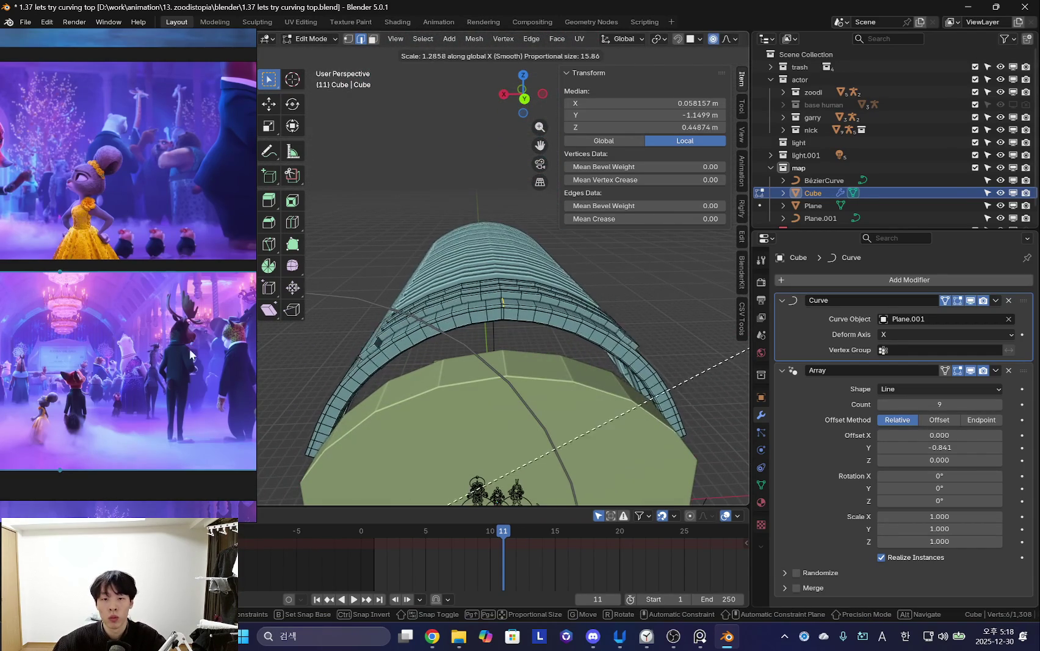
pyautogui.moveTo(258, 345); pyautogui.dragTo(679, 268, button='middle')
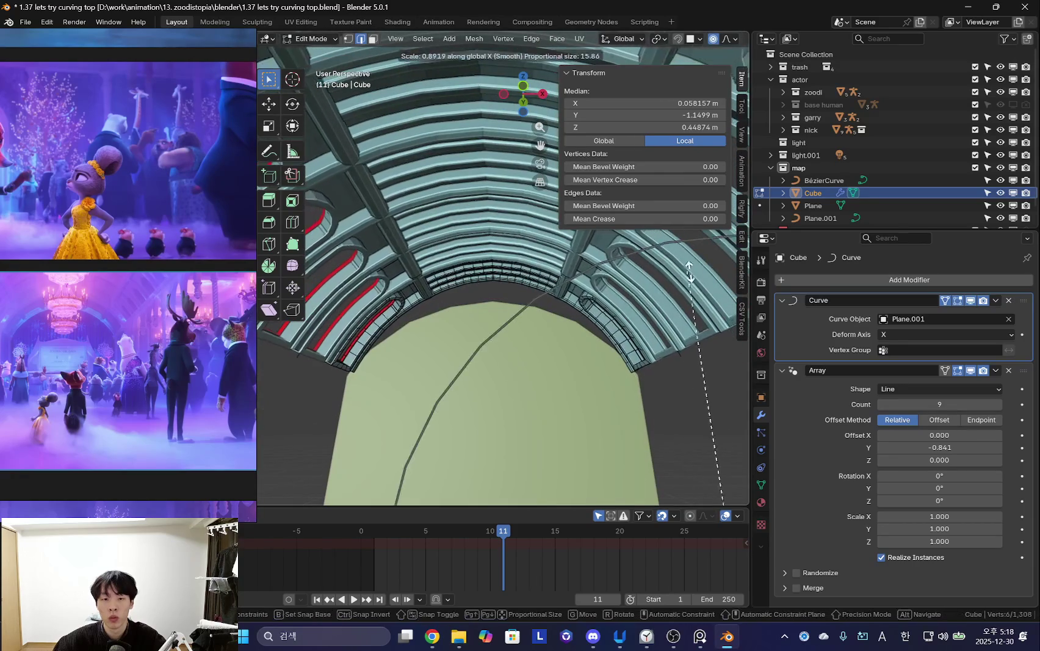
pyautogui.click(586, 343)
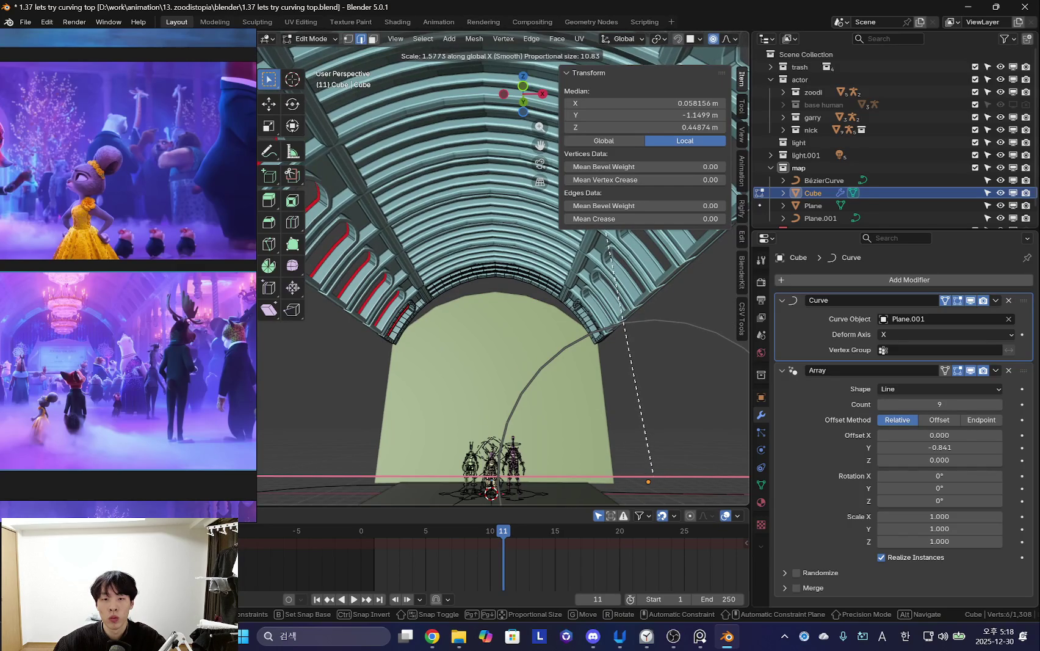
pyautogui.press('Return')
pyautogui.press('Tab')
pyautogui.moveTo(671, 352); pyautogui.dragTo(509, 398, button='middle')
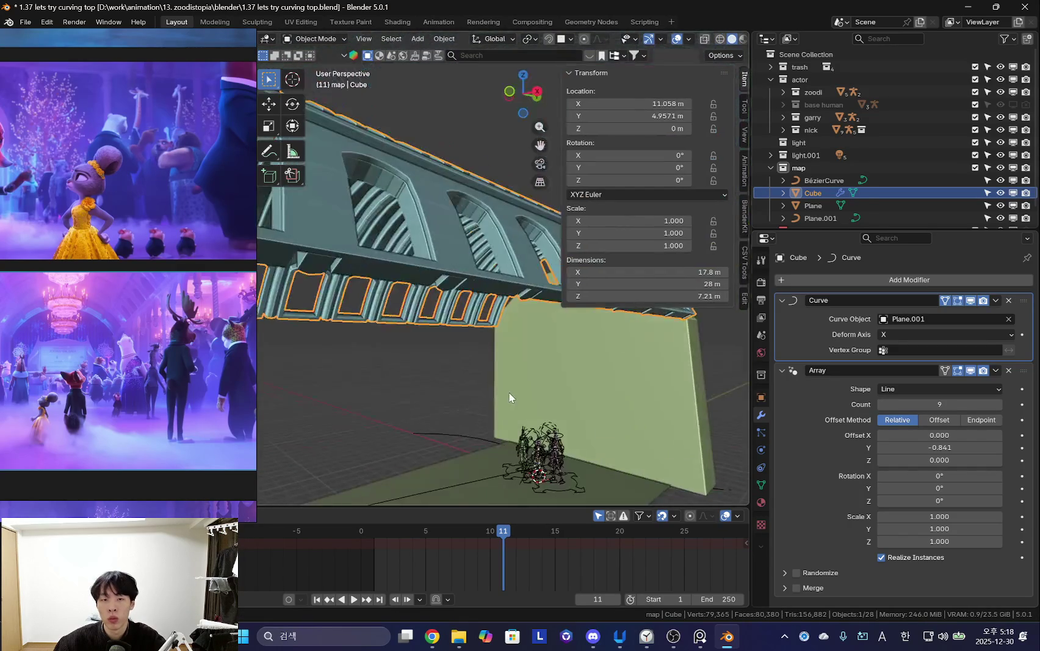
# Switch the viewport to Rendered shading and look up at the arched ceiling.
pyautogui.press('n')
pyautogui.hotkey('shift', 'alt', 'z')
pyautogui.press('KP_0')
pyautogui.scroll(-2, 731, 43)
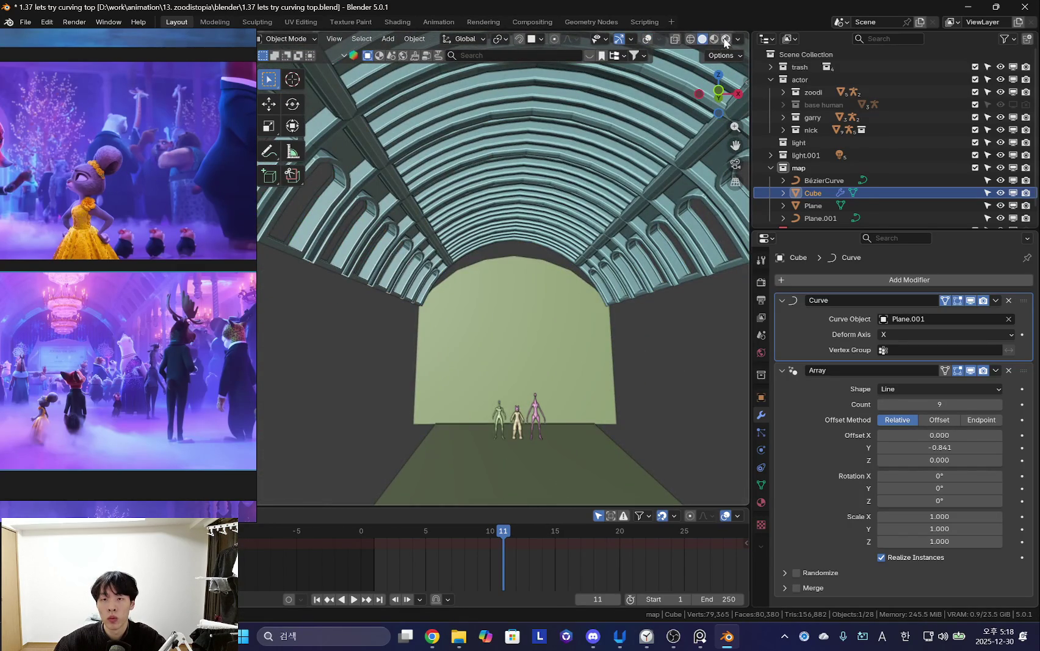
pyautogui.click(725, 39)
pyautogui.moveTo(559, 365)
pyautogui.mouseDown(button='middle')
pyautogui.moveTo(549, 345)
pyautogui.moveTo(572, 326)
pyautogui.moveTo(567, 376)
pyautogui.moveTo(594, 375)
pyautogui.mouseUp(button='middle')
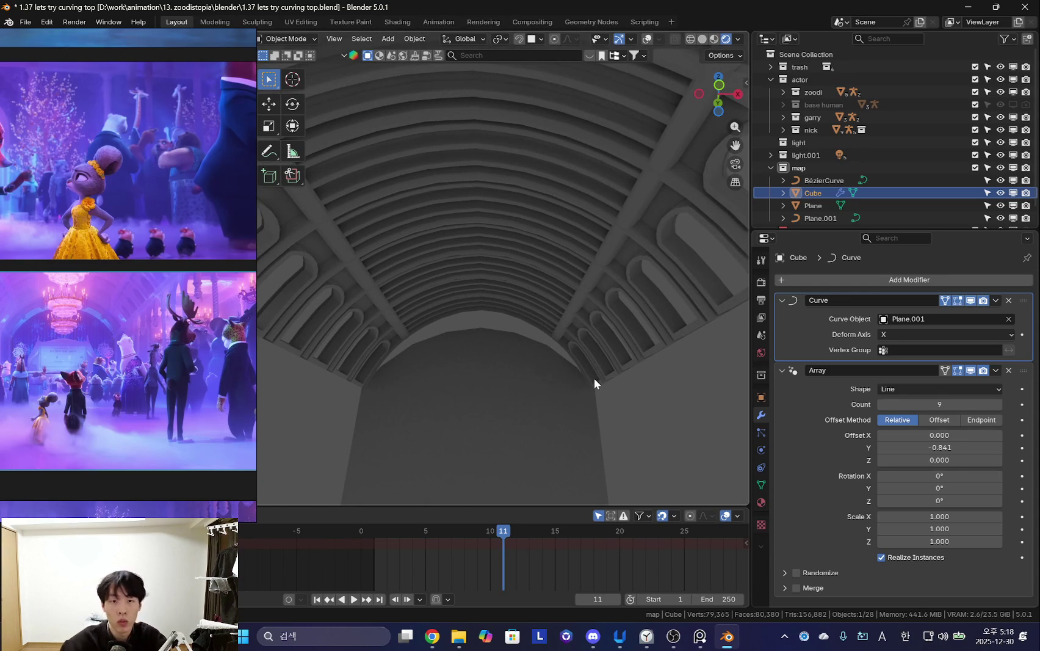
# Show the World's Background node (Strength 2.0) in the left Shader Editor and widen it.
pyautogui.moveTo(597, 357); pyautogui.dragTo(573, 392, button='middle')
pyautogui.click(147, 341)
pyautogui.scroll(2, 191, 335)
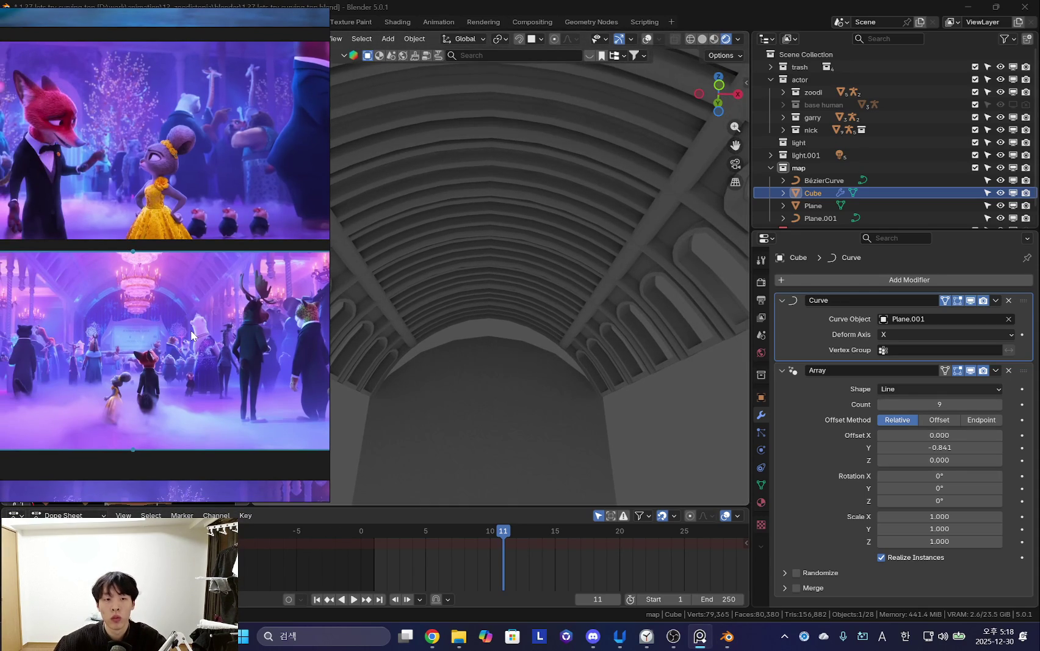
pyautogui.moveTo(512, 325); pyautogui.dragTo(474, 334, button='middle')
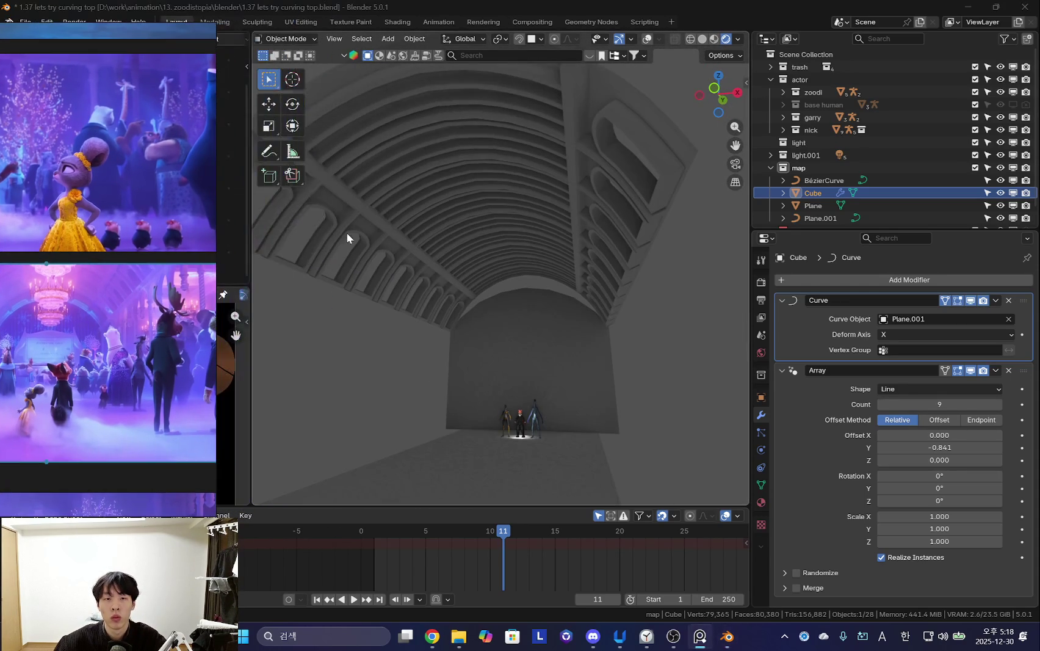
pyautogui.moveTo(253, 262); pyautogui.dragTo(499, 181, button='middle')
pyautogui.click(201, 257)
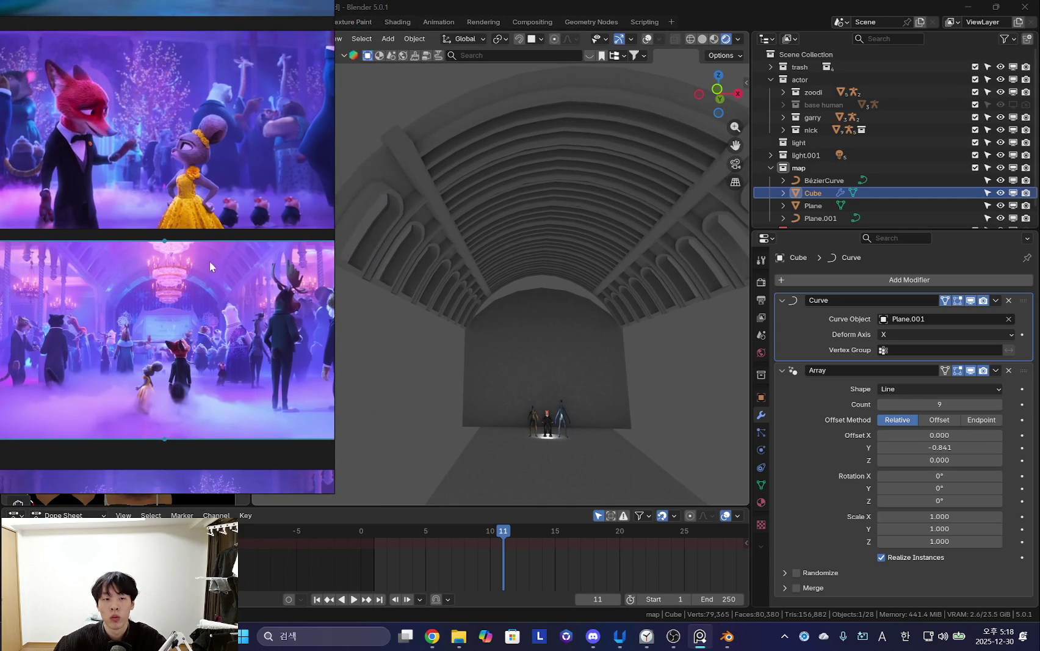
pyautogui.scroll(3, 218, 221)
pyautogui.scroll(-4, 258, 267)
pyautogui.moveTo(258, 267); pyautogui.dragTo(202, 277, button='middle')
pyautogui.scroll(-2, 299, 305)
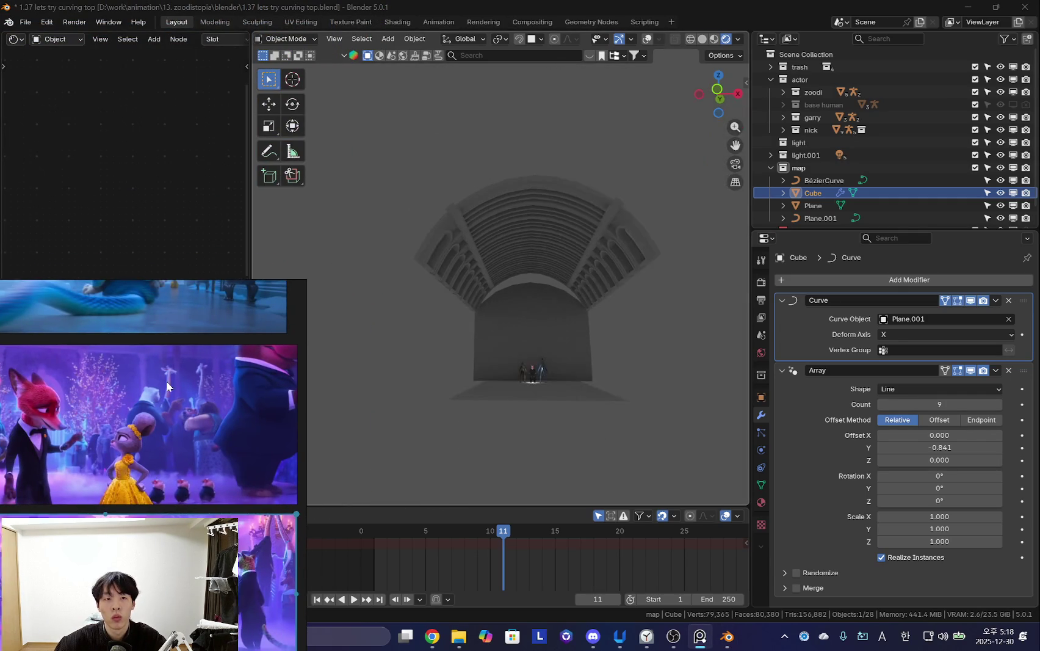
pyautogui.moveTo(251, 225); pyautogui.dragTo(409, 225)
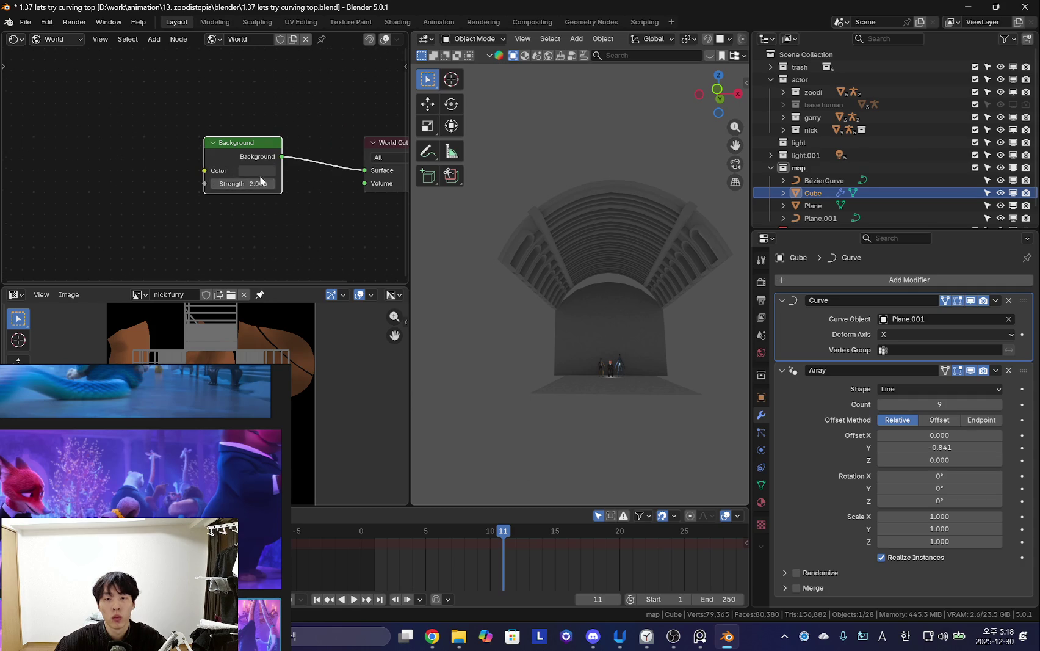
# Set the world Background colour to dark navy #252940, keeping Strength 2.0.
pyautogui.click(258, 170)
pyautogui.click(303, 212)
pyautogui.scroll(5, 553, 260)
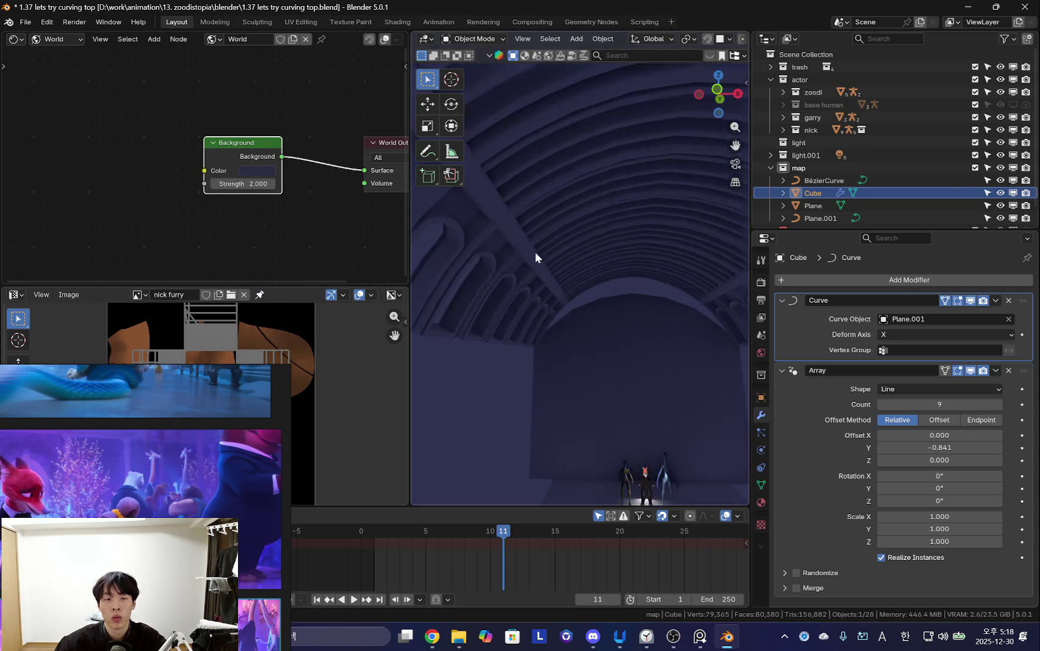
pyautogui.click(257, 170)
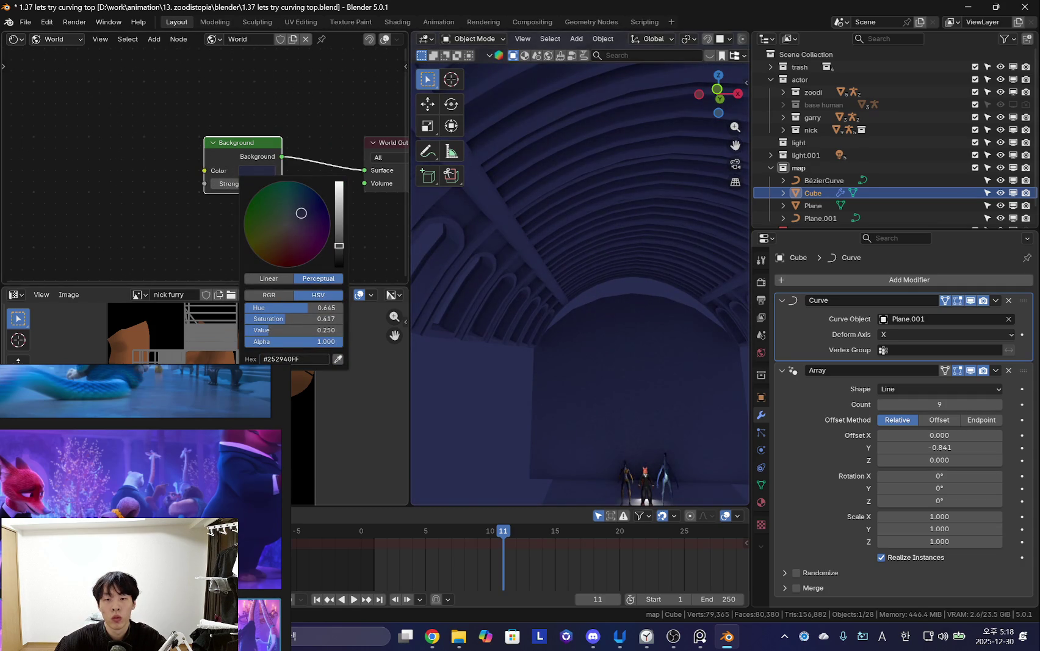
pyautogui.moveTo(529, 324); pyautogui.dragTo(480, 351, button='middle')
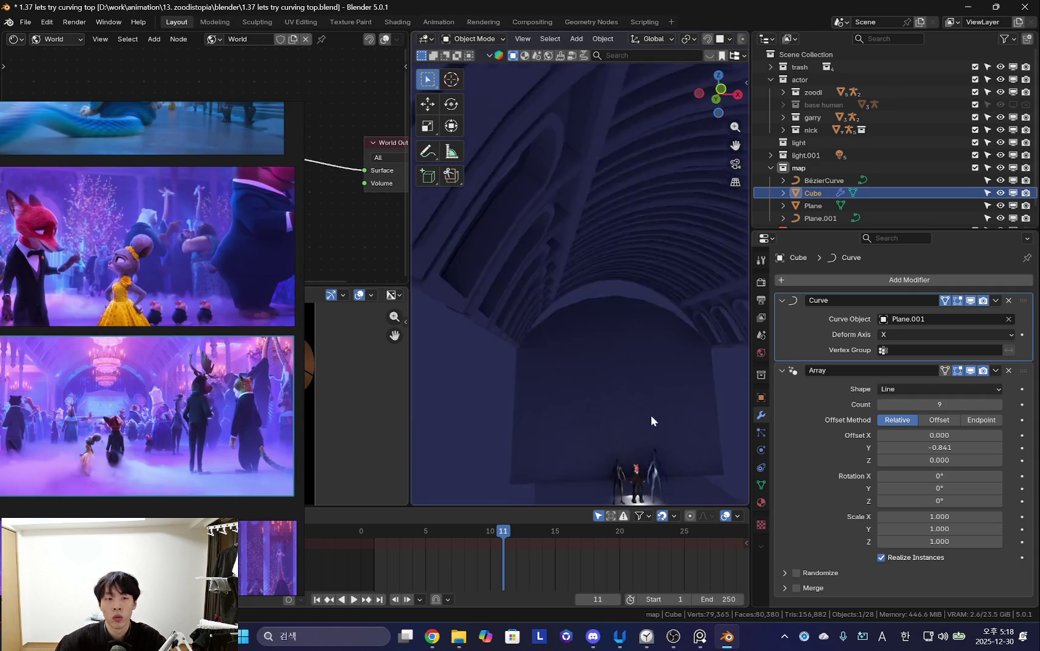
pyautogui.moveTo(201, 104); pyautogui.dragTo(239, 227)
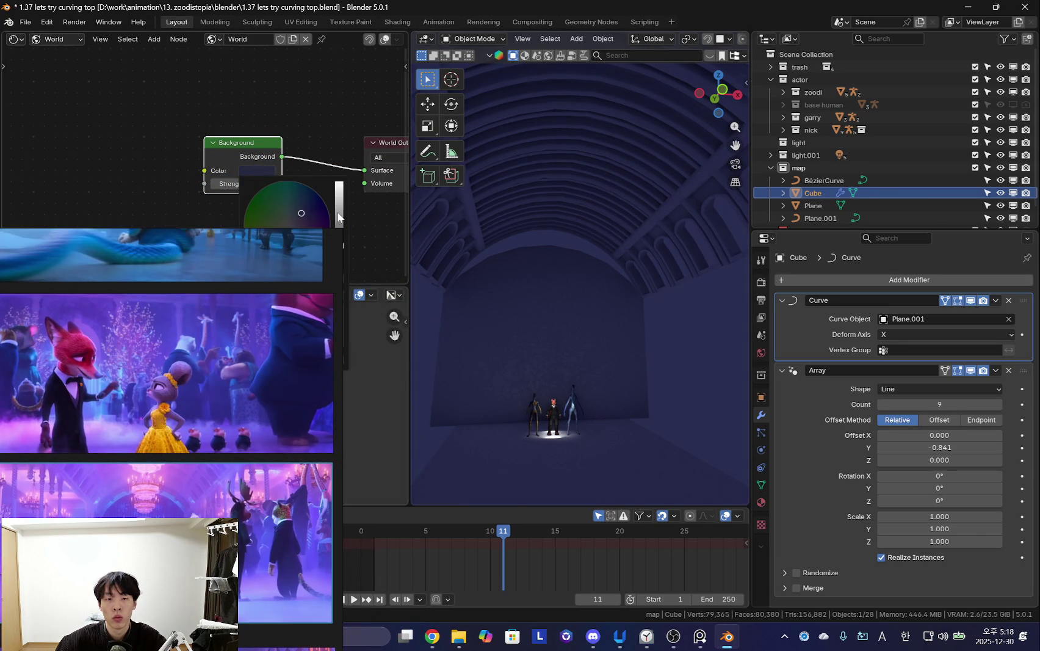
pyautogui.moveTo(624, 336); pyautogui.dragTo(613, 353, button='middle')
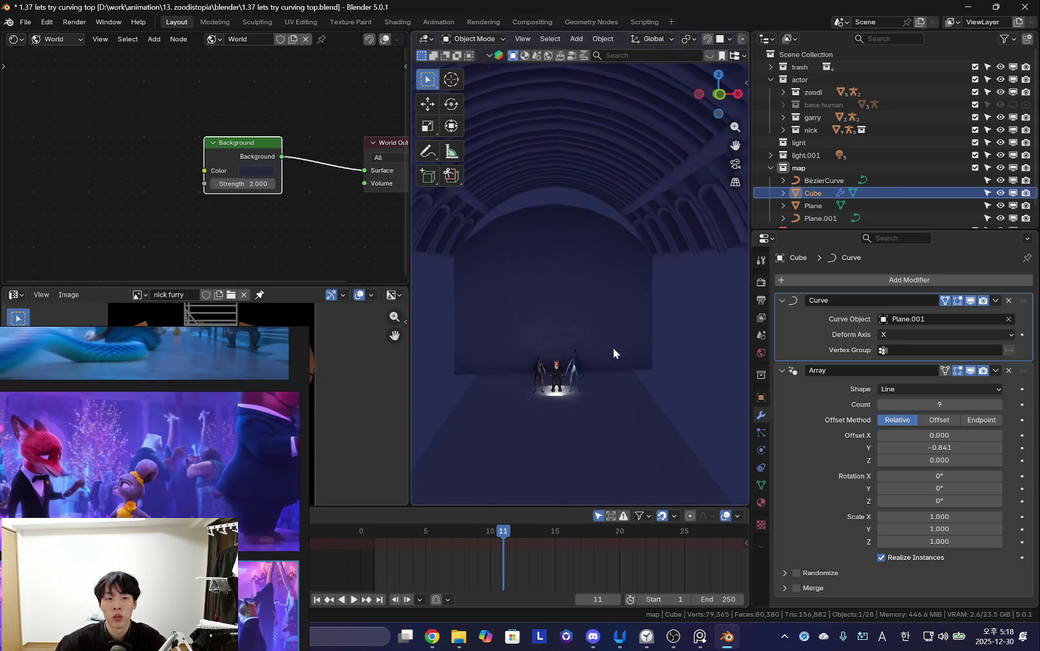
pyautogui.hotkey('shift', 'a')
# Add a point light and raise it about 6.6 m up under the arches.
pyautogui.click(586, 441)
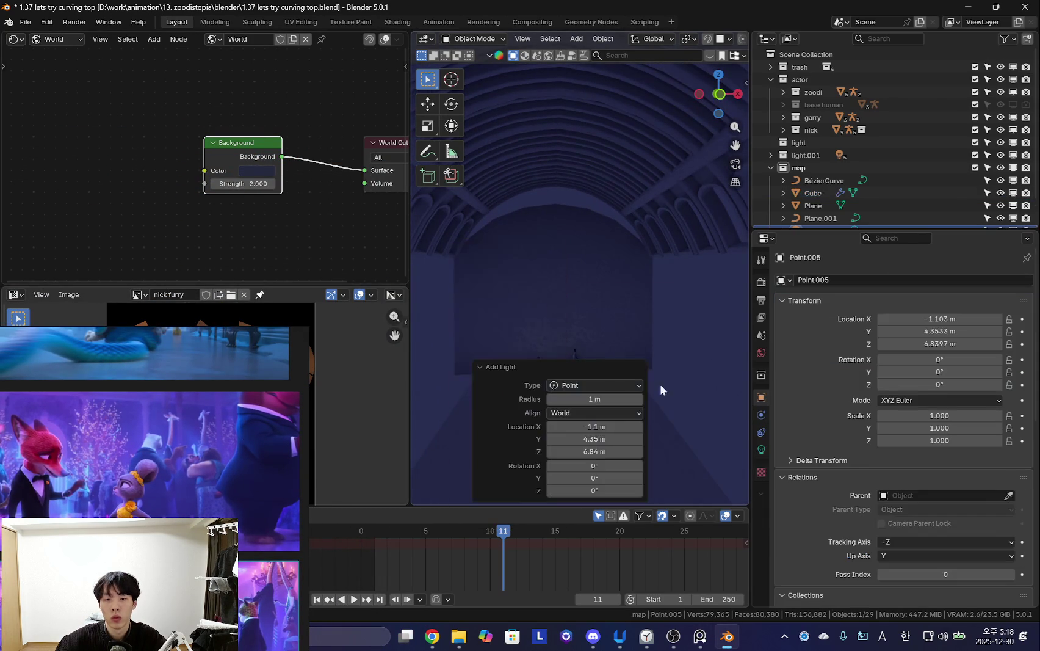
pyautogui.moveTo(628, 410); pyautogui.dragTo(642, 330, button='middle')
pyautogui.press('g')
pyautogui.press('z')
pyautogui.click(623, 271)
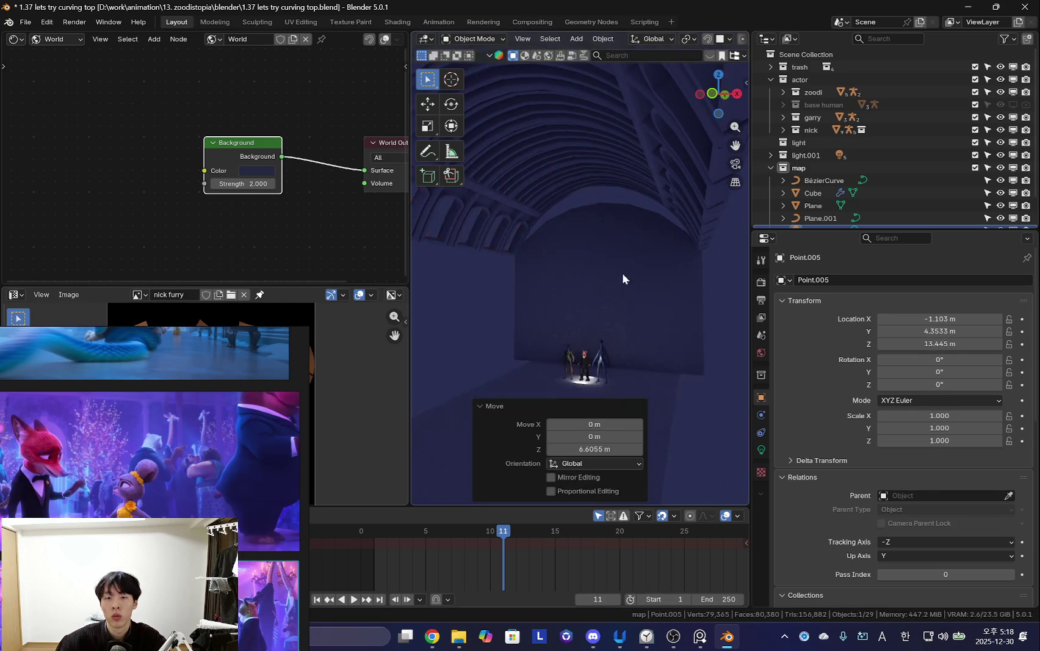
pyautogui.moveTo(623, 271); pyautogui.dragTo(601, 282, button='middle')
pyautogui.press('g')
pyautogui.press('x')
pyautogui.rightClick(628, 290)
pyautogui.moveTo(495, 269); pyautogui.dragTo(594, 238, button='middle')
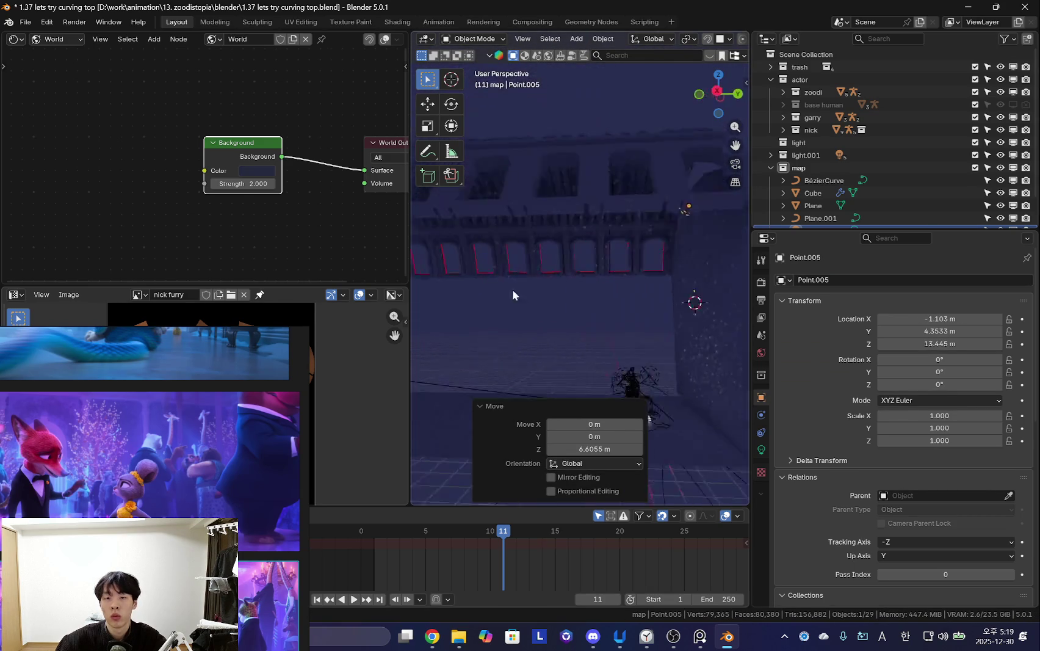
pyautogui.scroll(-3, 594, 238)
# Enter Edit Mode on Cube and inspect the arch mesh selection.
pyautogui.click(594, 233)
pyautogui.press('Tab')
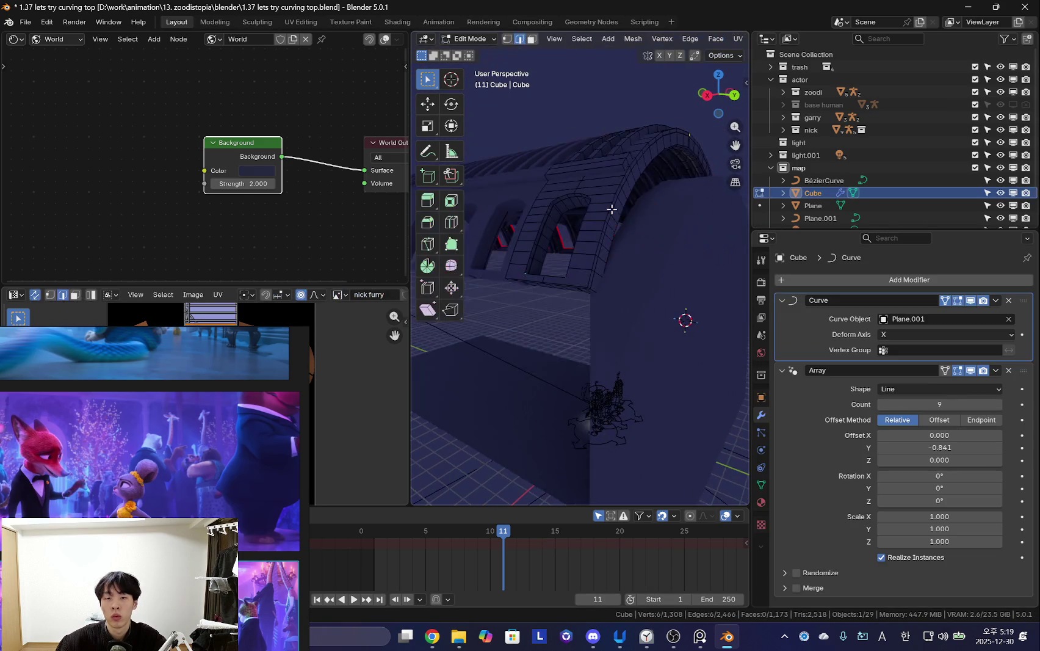
pyautogui.press('a')
pyautogui.moveTo(549, 485)
pyautogui.mouseDown(button='middle')
pyautogui.moveTo(599, 330)
pyautogui.moveTo(575, 352)
pyautogui.moveTo(621, 293)
pyautogui.moveTo(673, 309)
pyautogui.moveTo(580, 365)
pyautogui.moveTo(604, 344)
pyautogui.moveTo(545, 339)
pyautogui.moveTo(564, 304)
pyautogui.moveTo(536, 243)
pyautogui.moveTo(577, 318)
pyautogui.moveTo(557, 311)
pyautogui.moveTo(607, 278)
pyautogui.mouseUp(button='middle')
pyautogui.press('Tab')
pyautogui.scroll(3, 598, 330)
pyautogui.press('Tab')
pyautogui.scroll(3, 631, 336)
pyautogui.keyDown('alt'); pyautogui.click(535, 243); pyautogui.keyUp('alt')
pyautogui.press('a')
pyautogui.hotkey('alt', 'a')
pyautogui.press('Tab')
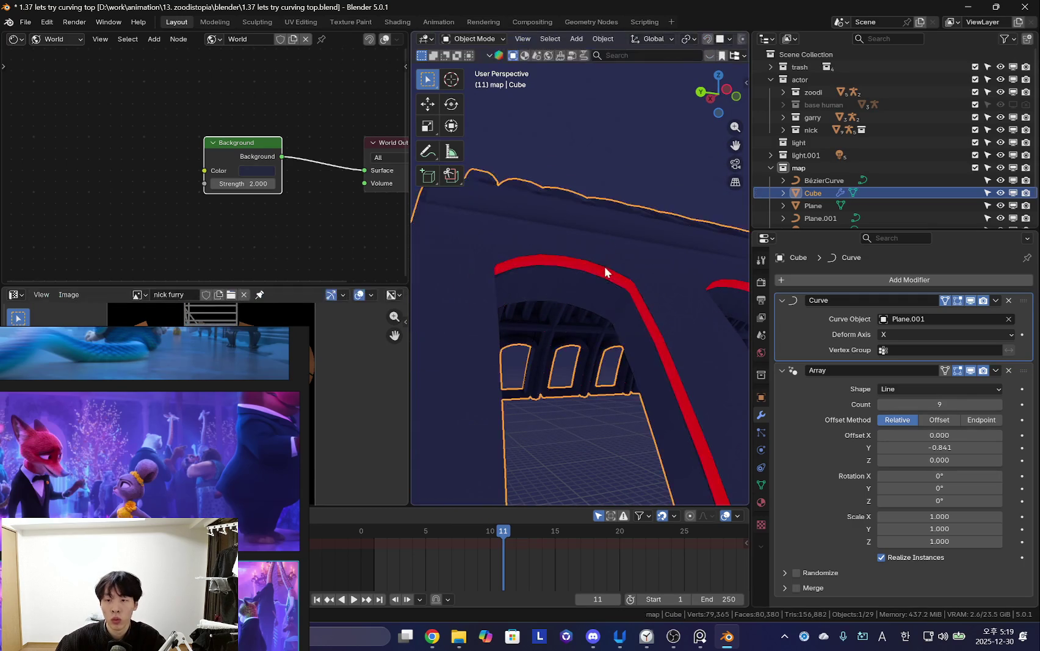
# Turn off the Curve deformation in edit mode and inspect the straight arch mesh.
pyautogui.click(763, 433)
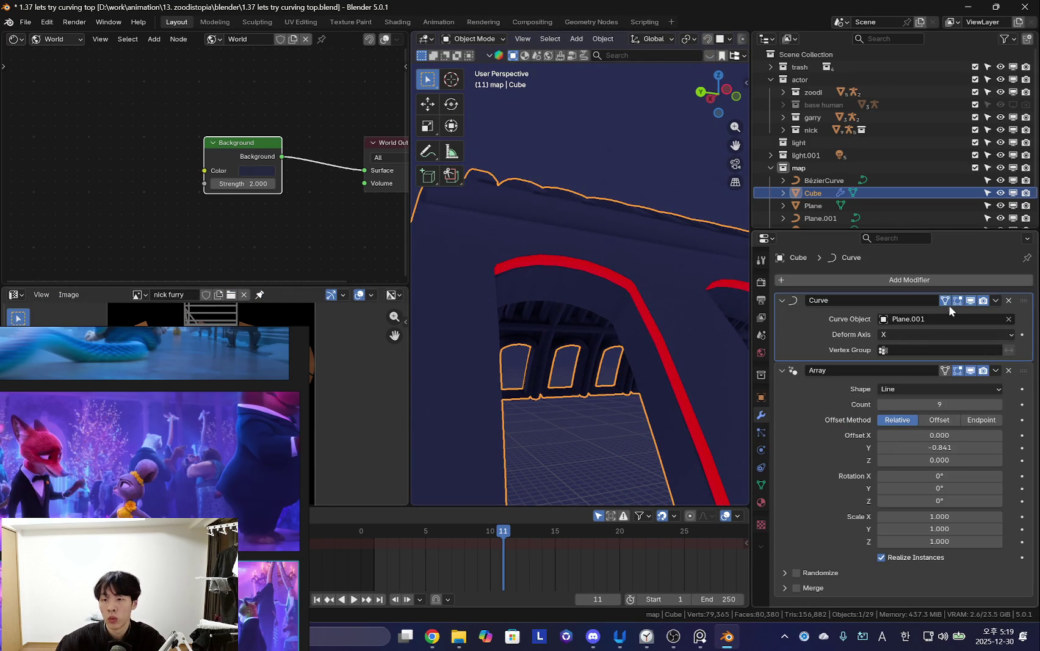
pyautogui.press('Tab')
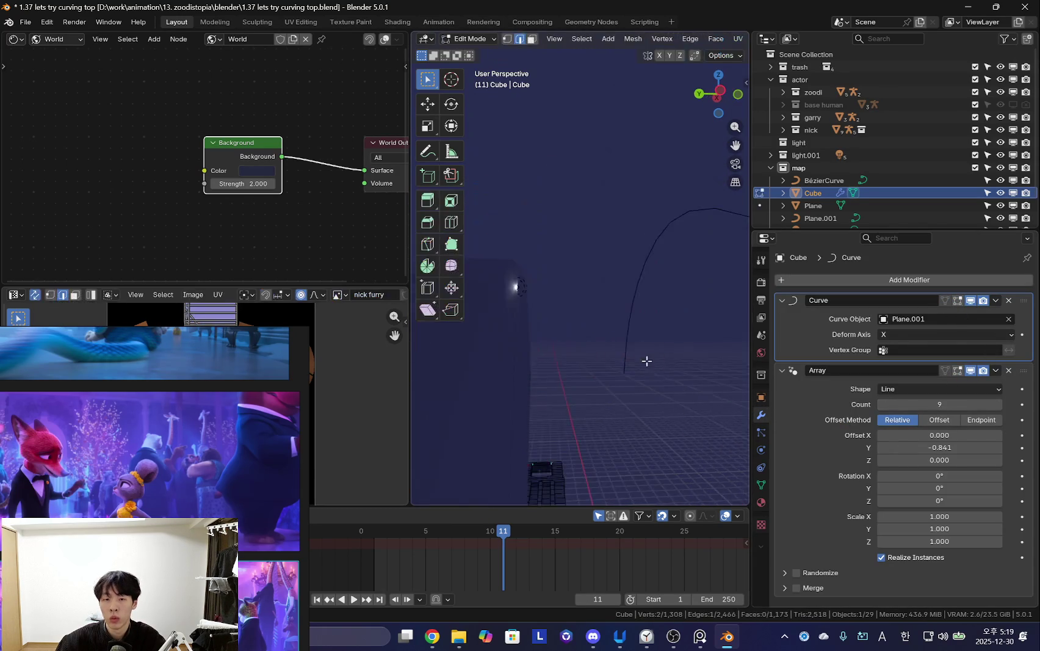
pyautogui.scroll(-5, 574, 319)
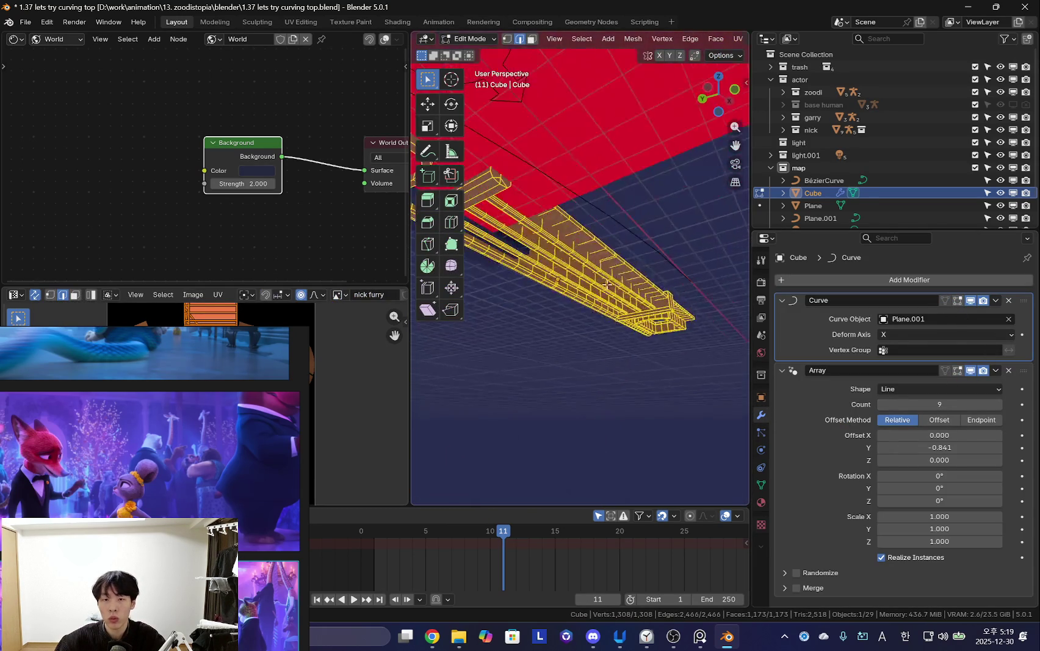
pyautogui.press('Tab')
pyautogui.moveTo(500, 344); pyautogui.dragTo(547, 366, button='middle')
pyautogui.press('Tab')
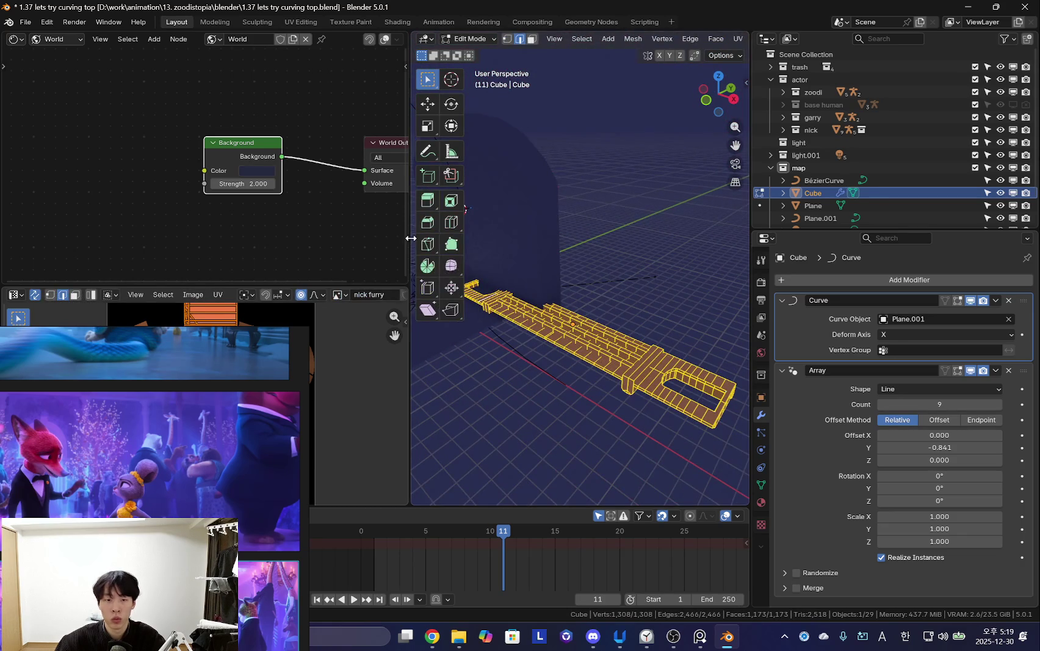
pyautogui.moveTo(410, 238); pyautogui.dragTo(264, 238)
pyautogui.moveTo(568, 348)
pyautogui.mouseDown(button='middle')
pyautogui.moveTo(586, 360)
pyautogui.moveTo(510, 371)
pyautogui.moveTo(430, 286)
pyautogui.moveTo(541, 313)
pyautogui.moveTo(513, 379)
pyautogui.moveTo(471, 378)
pyautogui.moveTo(648, 358)
pyautogui.moveTo(559, 328)
pyautogui.mouseUp(button='middle')
pyautogui.scroll(3, 598, 369)
pyautogui.scroll(5, 597, 369)
pyautogui.scroll(-5, 597, 369)
# Hide the Plane object and reselect Cube in Edit Mode.
pyautogui.hotkey('alt', 'a')
pyautogui.press('Tab')
pyautogui.click(559, 327)
pyautogui.press('h')
pyautogui.click(556, 333)
pyautogui.press('Tab')
# Inspect the underside of the arch's red curved band in Edit Mode.
pyautogui.moveTo(531, 250)
pyautogui.mouseDown(button='middle')
pyautogui.moveTo(492, 339)
pyautogui.moveTo(620, 259)
pyautogui.moveTo(599, 306)
pyautogui.moveTo(516, 343)
pyautogui.moveTo(596, 393)
pyautogui.mouseUp(button='middle')
pyautogui.scroll(3, 595, 306)
pyautogui.moveTo(584, 328)
pyautogui.mouseDown(button='middle')
pyautogui.moveTo(594, 384)
pyautogui.moveTo(580, 399)
pyautogui.moveTo(591, 427)
pyautogui.mouseUp(button='middle')
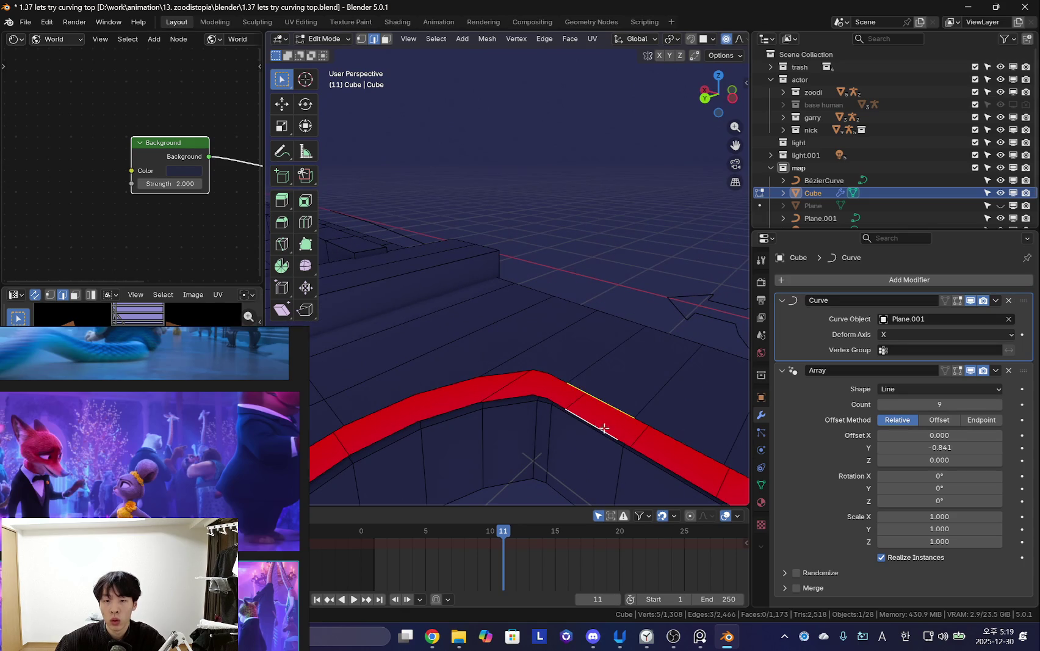
pyautogui.moveTo(628, 474); pyautogui.dragTo(611, 391, button='middle')
pyautogui.scroll(-3, 610, 391)
pyautogui.scroll(3, 614, 391)
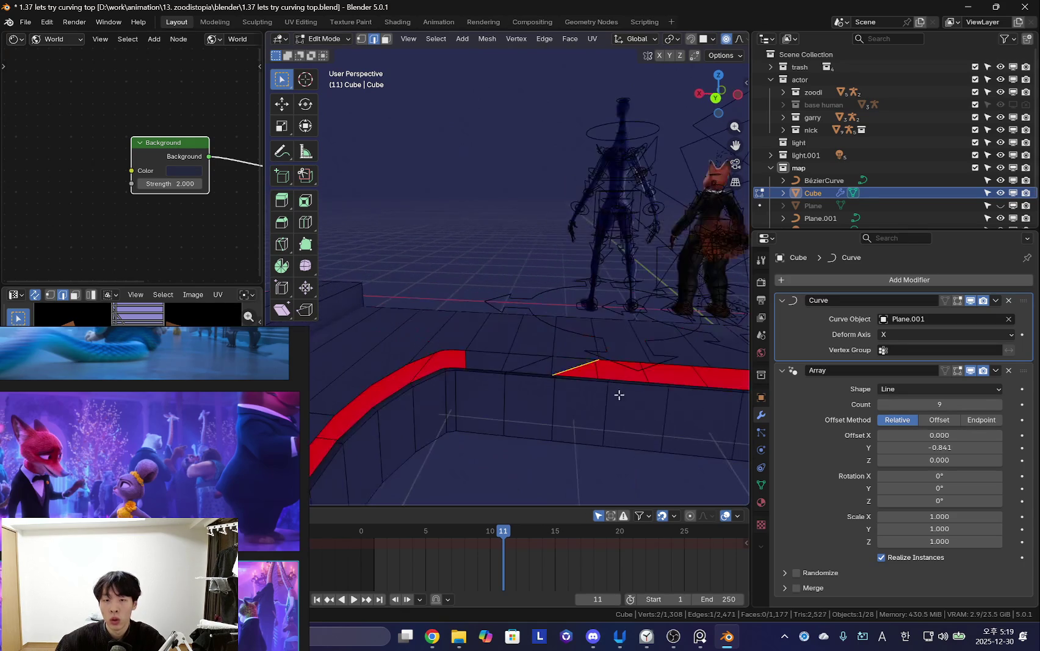
pyautogui.moveTo(709, 441)
pyautogui.mouseDown(button='middle')
pyautogui.moveTo(622, 390)
pyautogui.moveTo(568, 390)
pyautogui.moveTo(640, 362)
pyautogui.moveTo(591, 347)
pyautogui.mouseUp(button='middle')
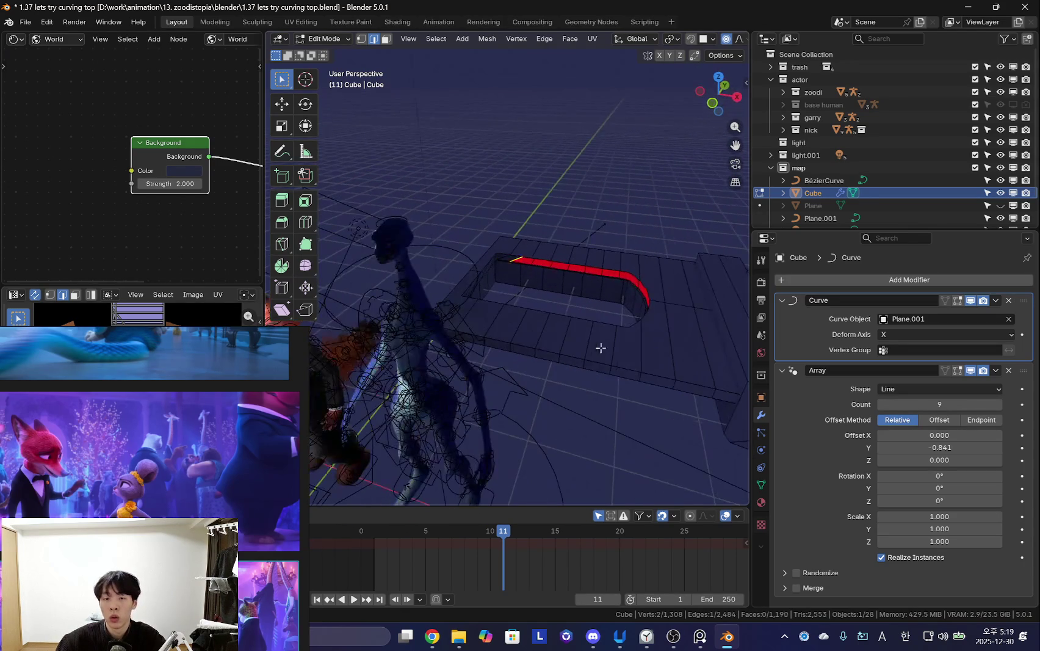
pyautogui.moveTo(655, 353)
pyautogui.mouseDown(button='middle')
pyautogui.moveTo(568, 348)
pyautogui.moveTo(637, 343)
pyautogui.moveTo(510, 354)
pyautogui.moveTo(685, 316)
pyautogui.moveTo(549, 201)
pyautogui.moveTo(572, 338)
pyautogui.moveTo(634, 371)
pyautogui.moveTo(553, 282)
pyautogui.moveTo(630, 294)
pyautogui.moveTo(586, 342)
pyautogui.moveTo(614, 310)
pyautogui.mouseUp(button='middle')
# Restore viewport overlays and return to Object Mode to view the curved vault.
pyautogui.press('Tab')
pyautogui.hotkey('shift', 'alt', 'z')
pyautogui.hotkey('shift', 'alt', 'z')
pyautogui.hotkey('shift', 'alt', 'z')
pyautogui.hotkey('shift', 'alt', 'z')
pyautogui.moveTo(564, 319)
pyautogui.mouseDown(button='middle')
pyautogui.moveTo(598, 332)
pyautogui.moveTo(529, 302)
pyautogui.moveTo(661, 462)
pyautogui.moveTo(481, 371)
pyautogui.moveTo(653, 366)
pyautogui.moveTo(633, 346)
pyautogui.moveTo(447, 354)
pyautogui.moveTo(536, 364)
pyautogui.moveTo(524, 437)
pyautogui.moveTo(481, 467)
pyautogui.moveTo(623, 379)
pyautogui.moveTo(629, 405)
pyautogui.moveTo(569, 388)
pyautogui.moveTo(522, 268)
pyautogui.mouseUp(button='middle')
pyautogui.press('Tab')
pyautogui.scroll(-8, 529, 302)
pyautogui.scroll(8, 512, 330)
pyautogui.press('Tab')
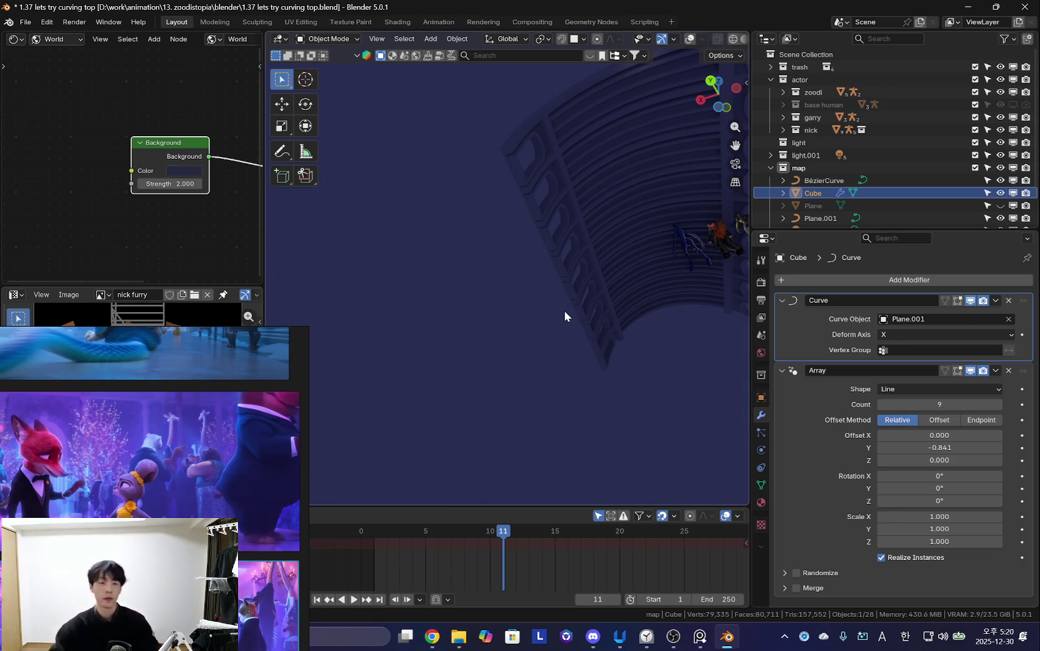
# Unhide the Plane object with Alt+H.
pyautogui.hotkey('shift', 'alt', 'z')
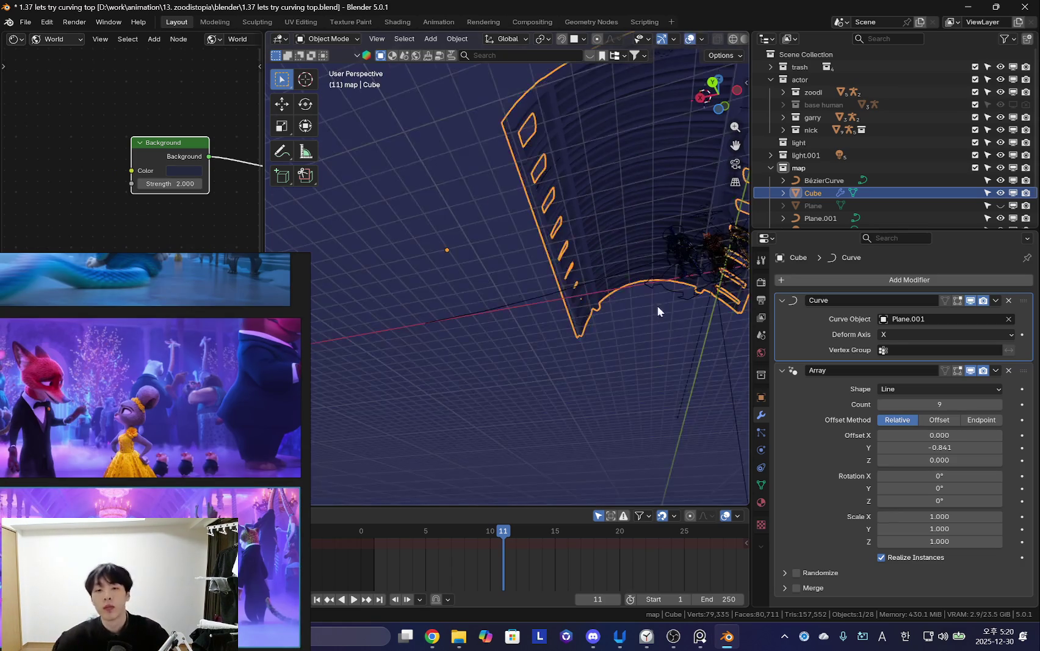
pyautogui.moveTo(669, 319); pyautogui.dragTo(591, 403, button='middle')
pyautogui.moveTo(496, 193)
pyautogui.mouseDown(button='middle')
pyautogui.moveTo(513, 312)
pyautogui.moveTo(486, 339)
pyautogui.moveTo(539, 332)
pyautogui.moveTo(503, 361)
pyautogui.moveTo(595, 366)
pyautogui.moveTo(612, 274)
pyautogui.moveTo(539, 244)
pyautogui.moveTo(548, 273)
pyautogui.mouseUp(button='middle')
pyautogui.hotkey('alt', 'h')
# Select Point.005 and move it along the Y axis.
pyautogui.click(519, 212)
pyautogui.click(515, 209)
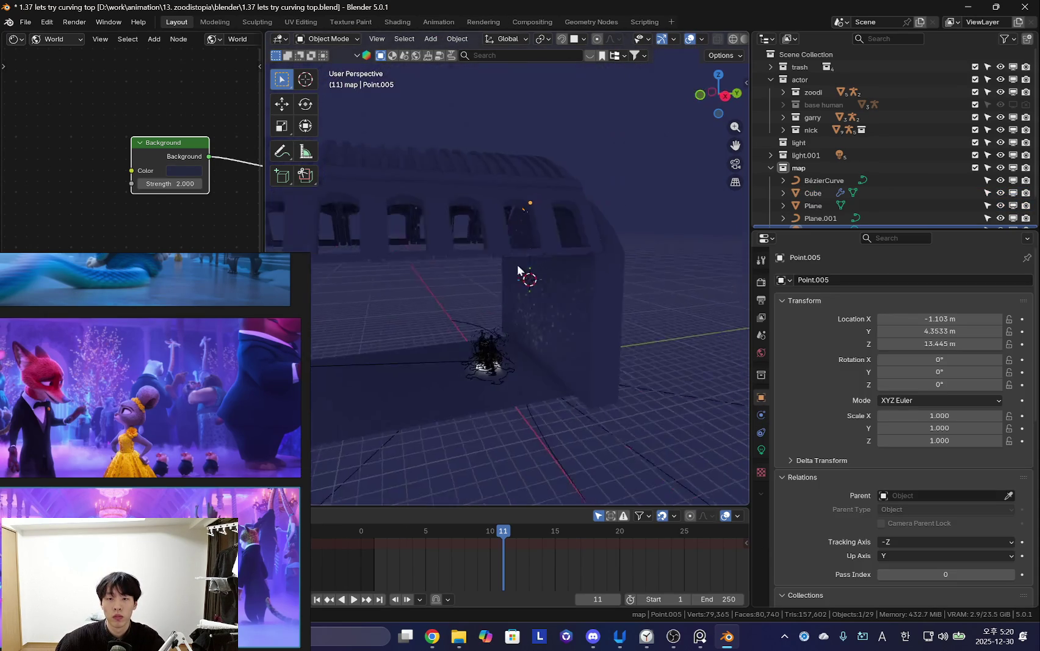
pyautogui.press('g')
pyautogui.press('y')
pyautogui.click(499, 273)
# Set Point.005 power to 106.8 and move it along Z.
pyautogui.click(761, 450)
pyautogui.moveTo(751, 428); pyautogui.dragTo(711, 354, button='middle')
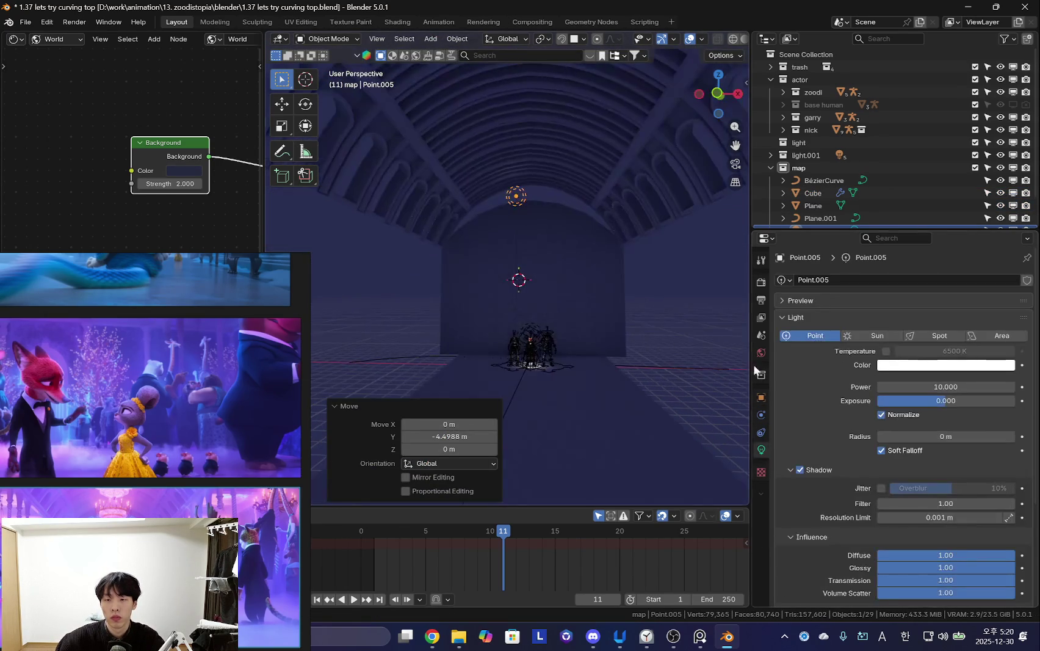
pyautogui.moveTo(941, 386); pyautogui.dragTo(952, 387)
pyautogui.hotkey('shift', 'alt', 'z')
pyautogui.press('g')
pyautogui.press('x')
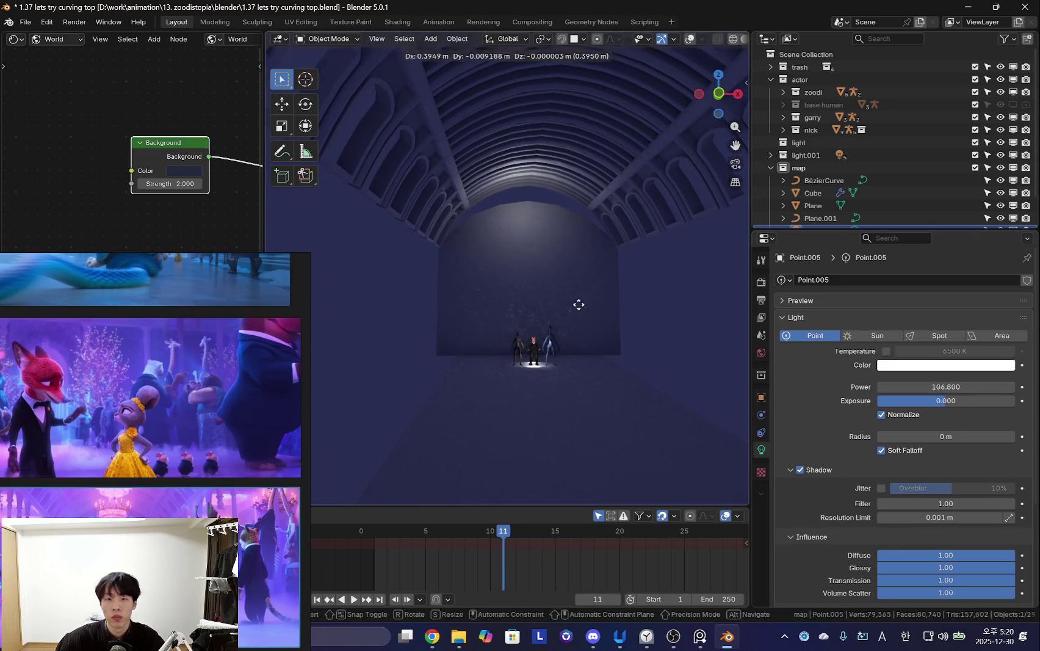
pyautogui.press('z')
pyautogui.click(582, 324)
pyautogui.hotkey('shift', 'alt', 'z')
# Make Point.005 pink (#FF8BDB) with power 315.1 and radius about 2 m.
pyautogui.click(966, 366)
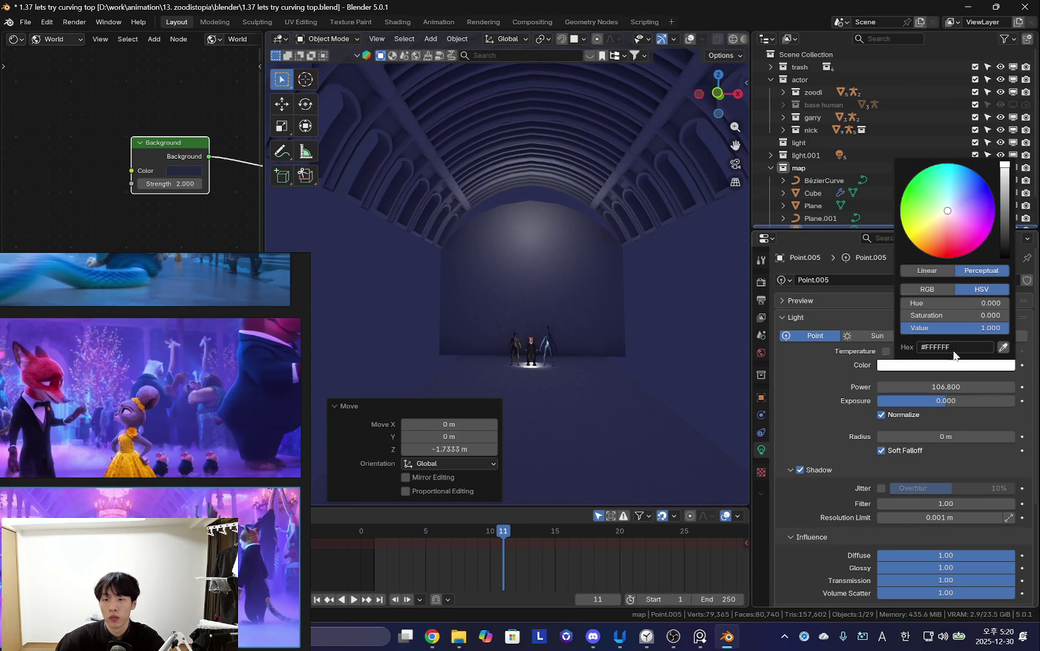
pyautogui.click(946, 227)
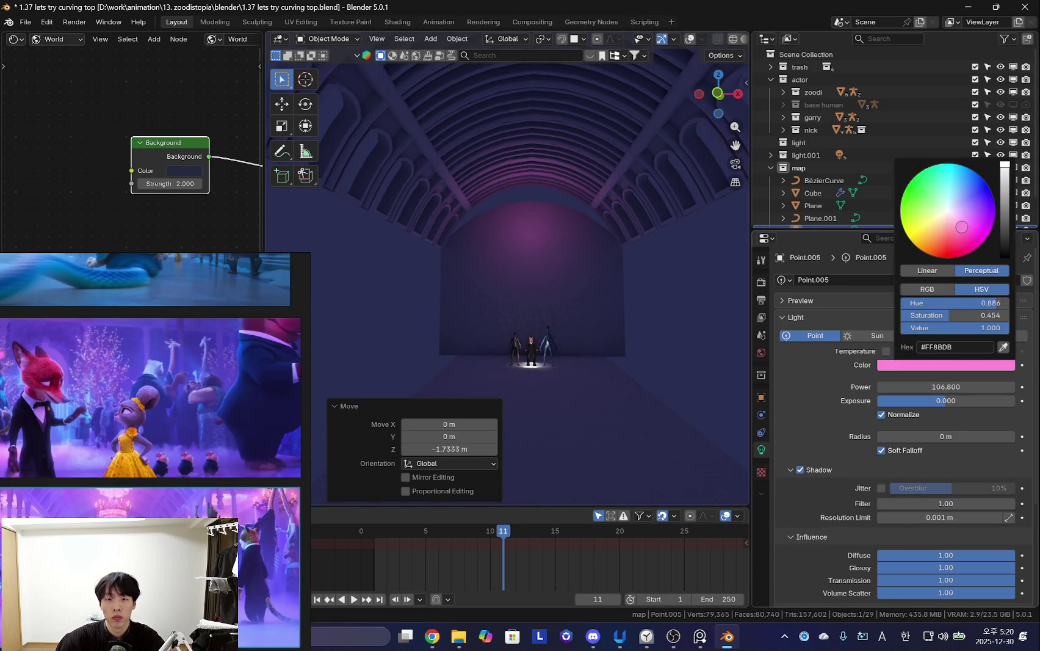
pyautogui.moveTo(946, 386); pyautogui.dragTo(1007, 386)
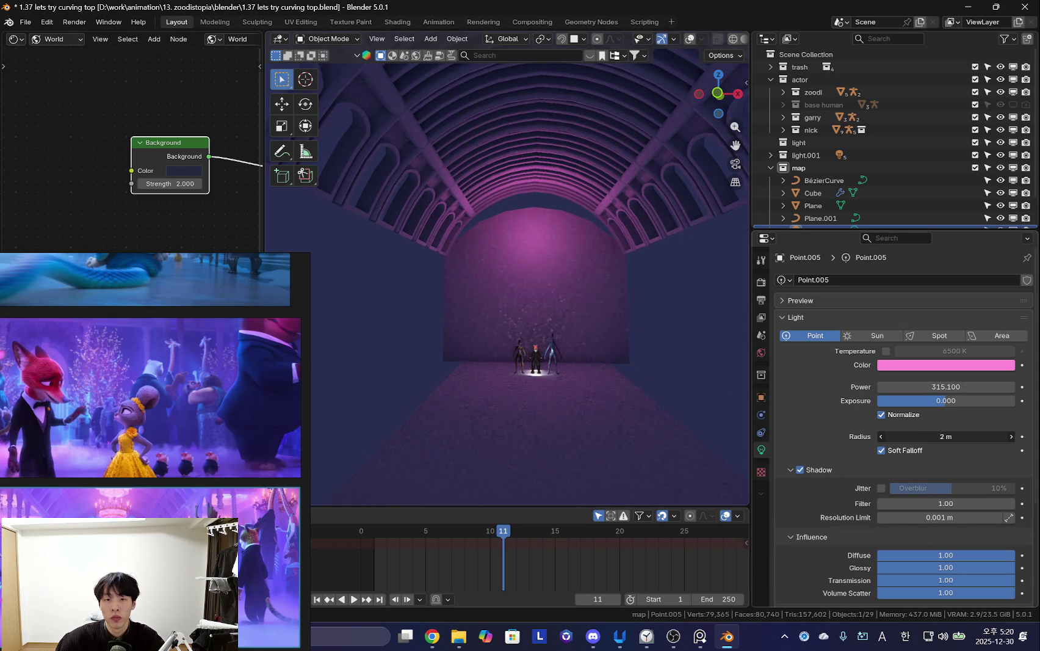
pyautogui.hotkey('shift', 'alt', 'z')
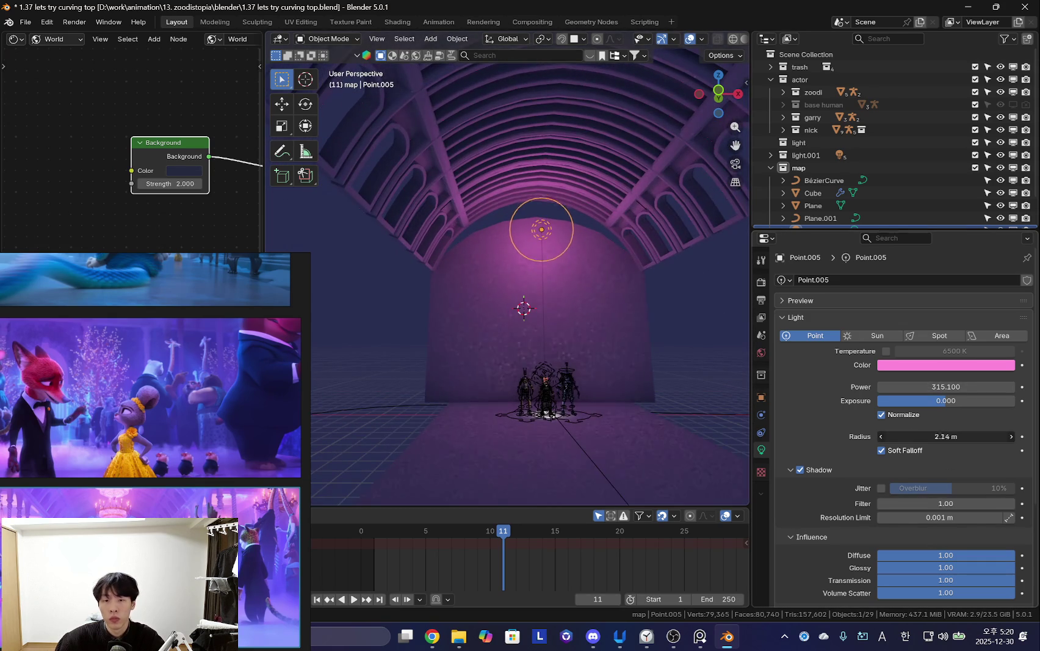
pyautogui.moveTo(946, 435); pyautogui.dragTo(934, 435)
pyautogui.hotkey('shift', 'alt', 'z')
# Toggle volume shadows on and off in render settings, then bring up the reference images.
pyautogui.moveTo(625, 386)
pyautogui.mouseDown(button='middle')
pyautogui.moveTo(554, 337)
pyautogui.moveTo(490, 327)
pyautogui.moveTo(597, 349)
pyautogui.mouseUp(button='middle')
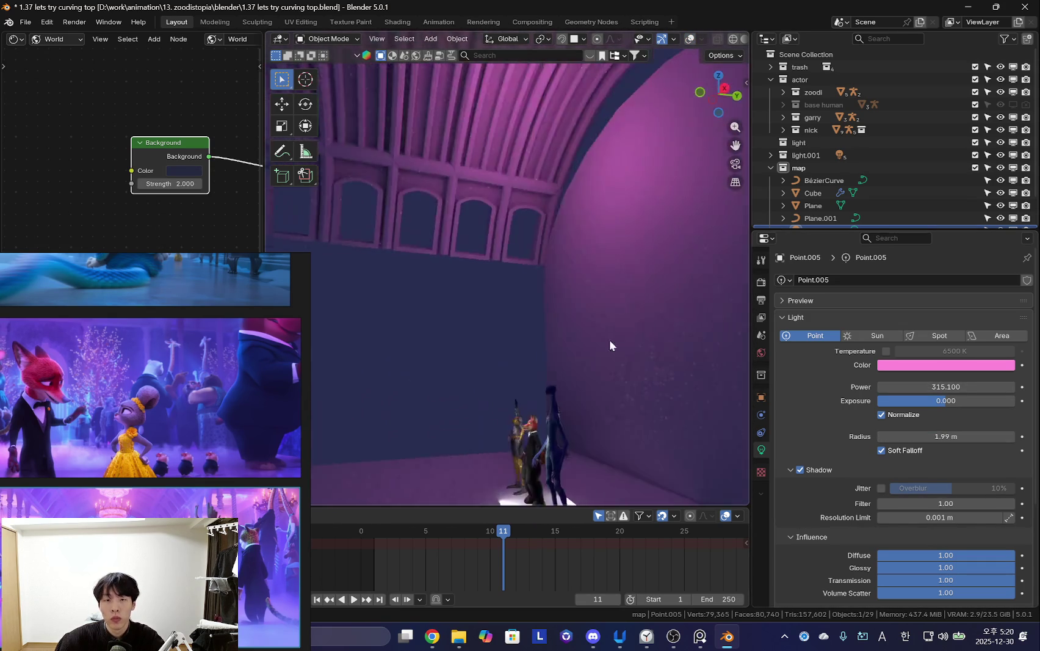
pyautogui.scroll(-4, 597, 354)
pyautogui.click(761, 282)
pyautogui.scroll(2, 578, 311)
pyautogui.moveTo(577, 310); pyautogui.dragTo(637, 322, button='middle')
pyautogui.scroll(-3, 895, 445)
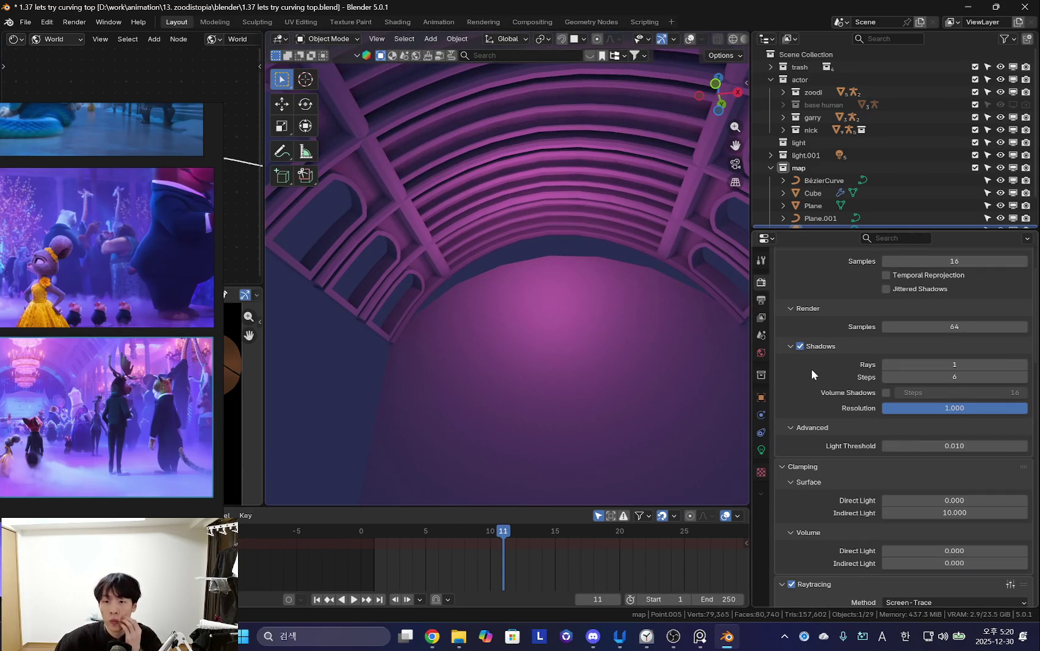
pyautogui.click(884, 392)
pyautogui.click(887, 392)
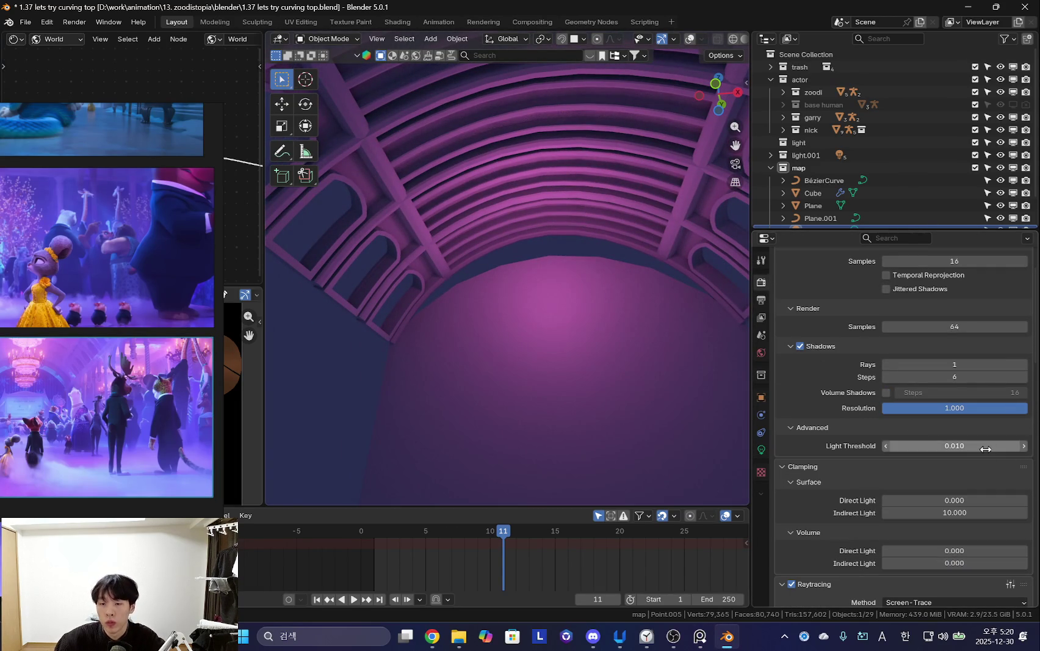
pyautogui.scroll(3, 909, 400)
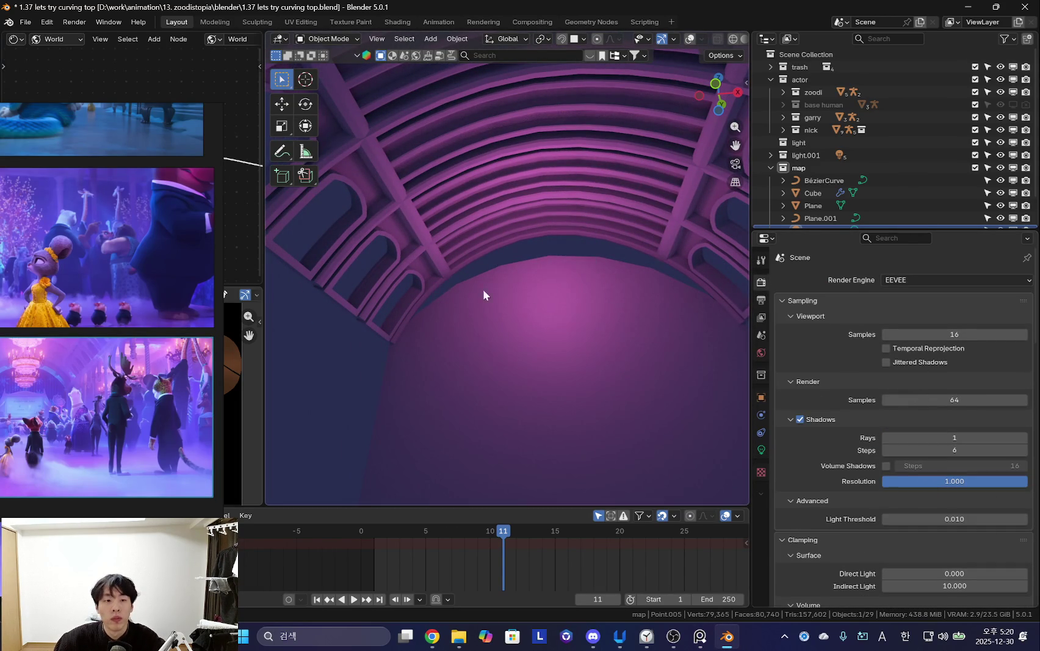
pyautogui.click(135, 296)
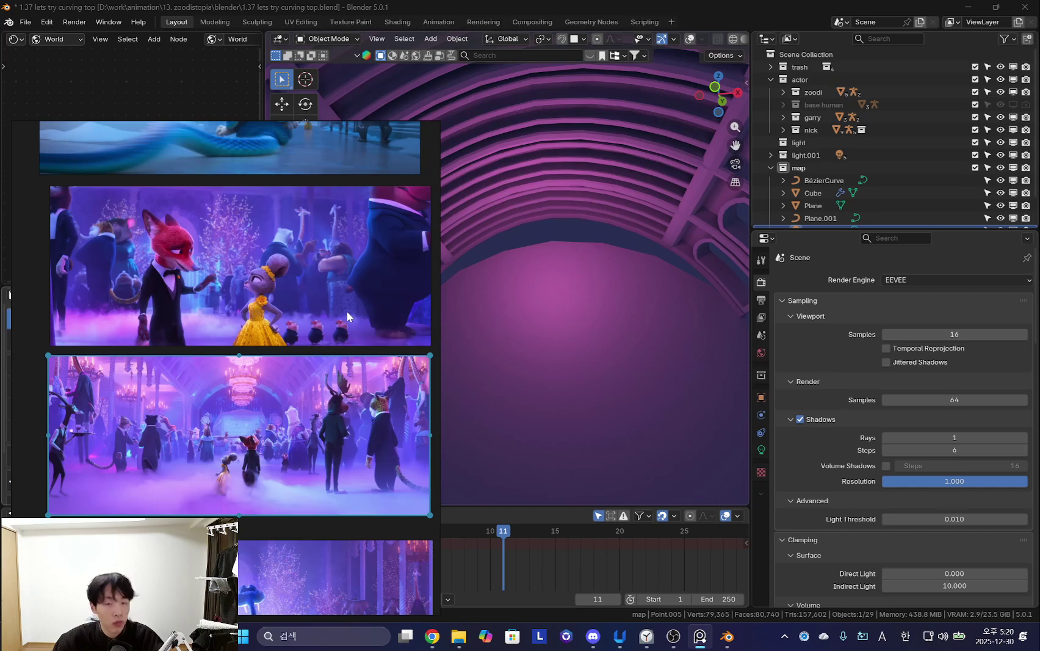
# Move and resize the PureRef window and zoom onto the purple ballroom image.
pyautogui.moveTo(347, 311); pyautogui.dragTo(245, 284)
pyautogui.scroll(-5, 602, 322)
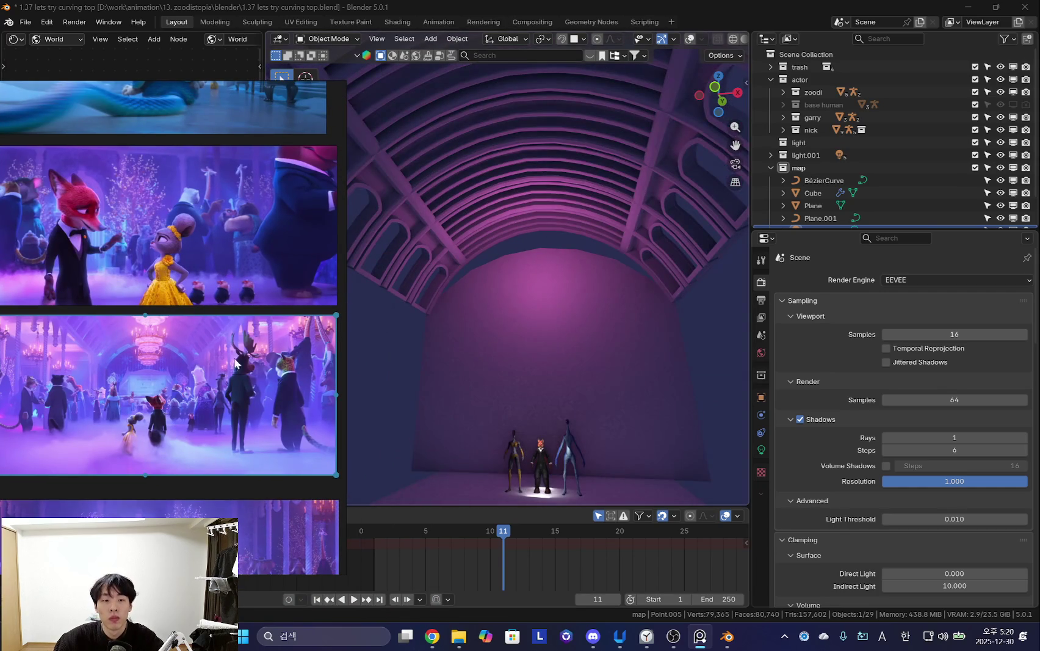
pyautogui.scroll(3, 184, 364)
pyautogui.scroll(3, 198, 354)
pyautogui.scroll(-5, 198, 353)
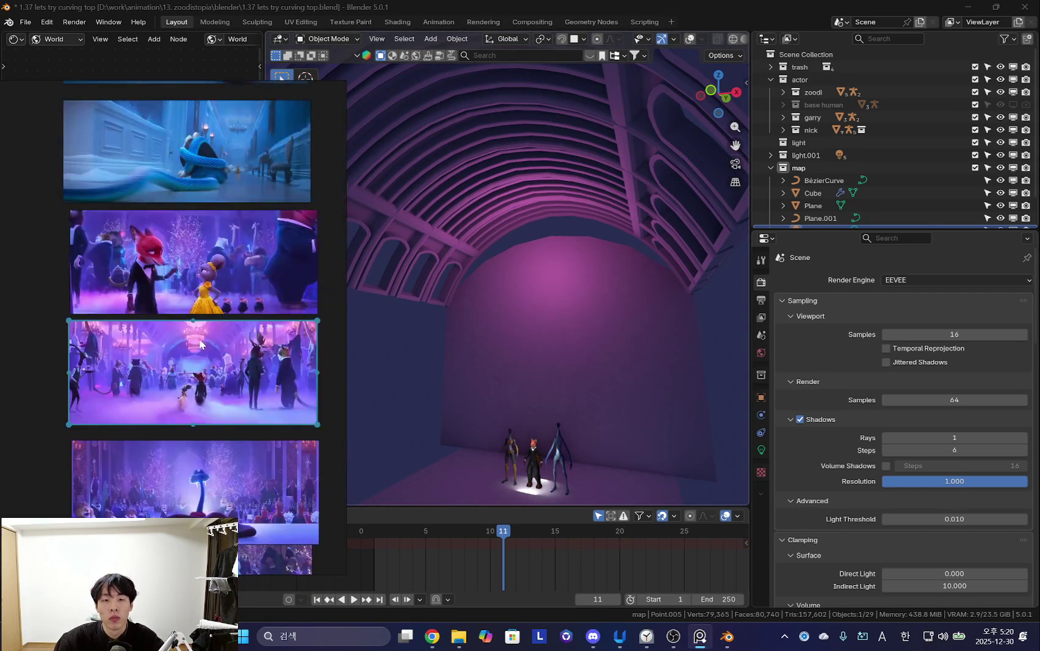
pyautogui.moveTo(234, 81); pyautogui.dragTo(238, 203)
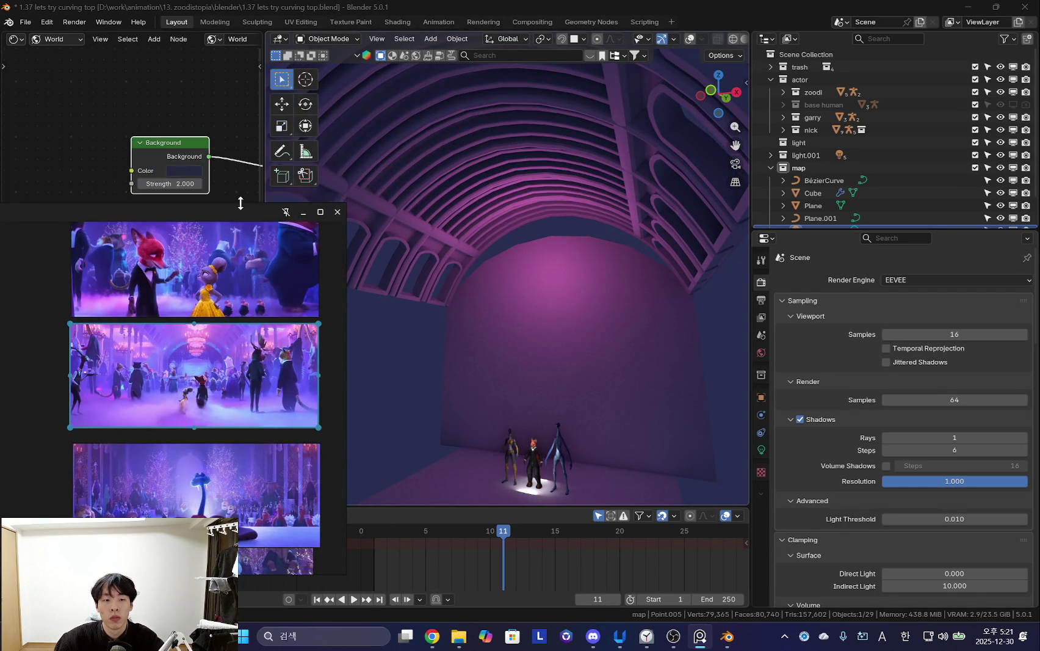
pyautogui.scroll(2, 234, 366)
pyautogui.scroll(3, 234, 373)
pyautogui.moveTo(345, 360); pyautogui.dragTo(508, 363)
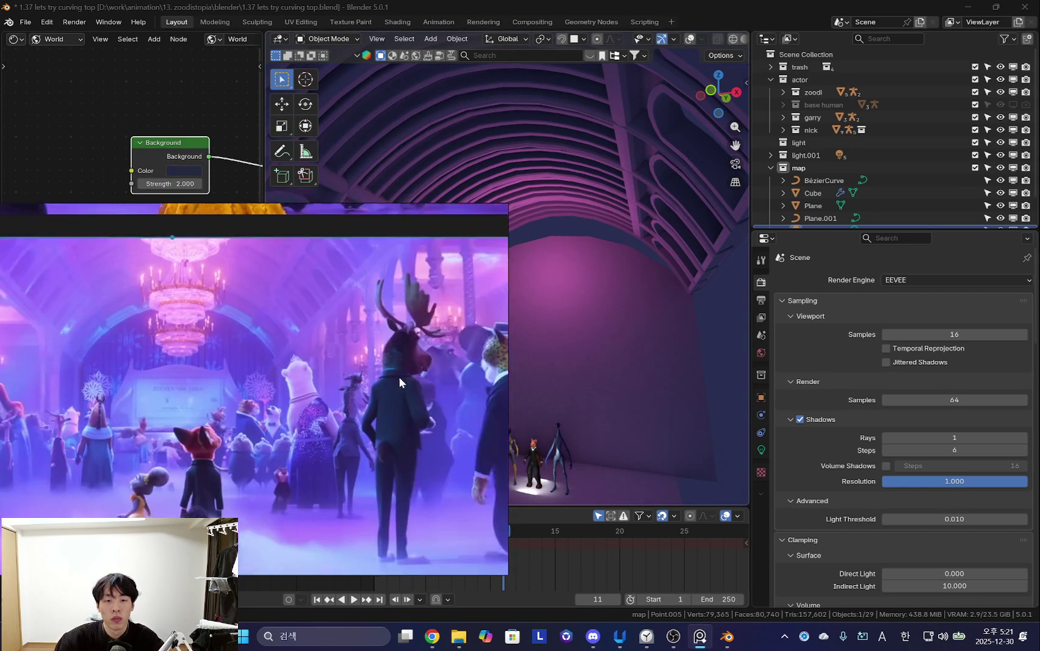
# Pan to centre the chandelier, then narrow the reference window back to the left.
pyautogui.scroll(3, 302, 386)
pyautogui.scroll(-3, 302, 388)
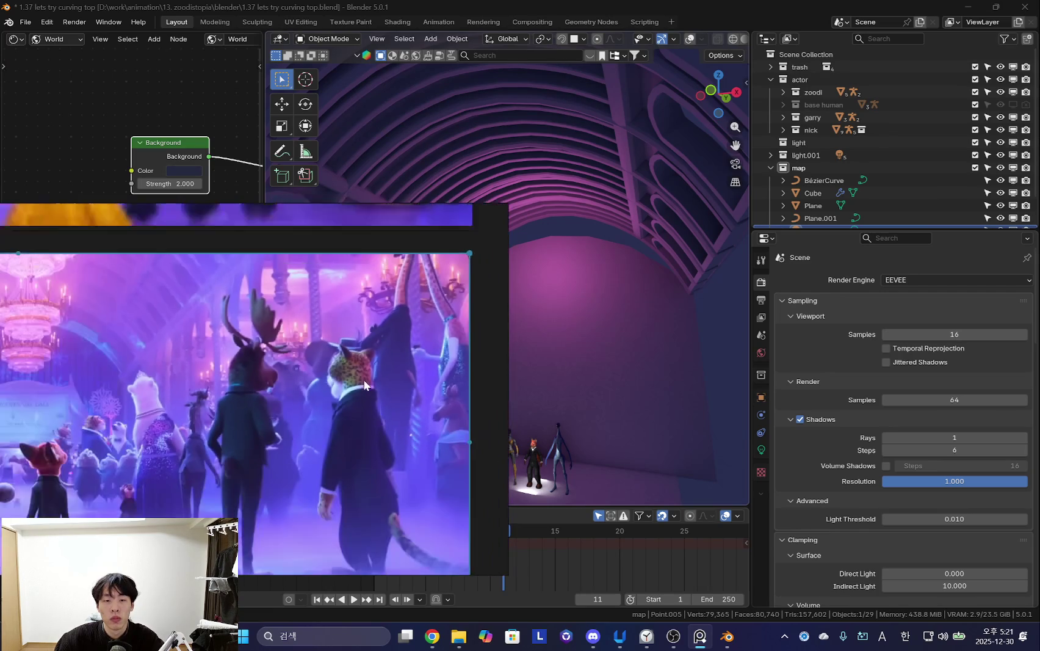
pyautogui.moveTo(299, 383); pyautogui.dragTo(385, 397)
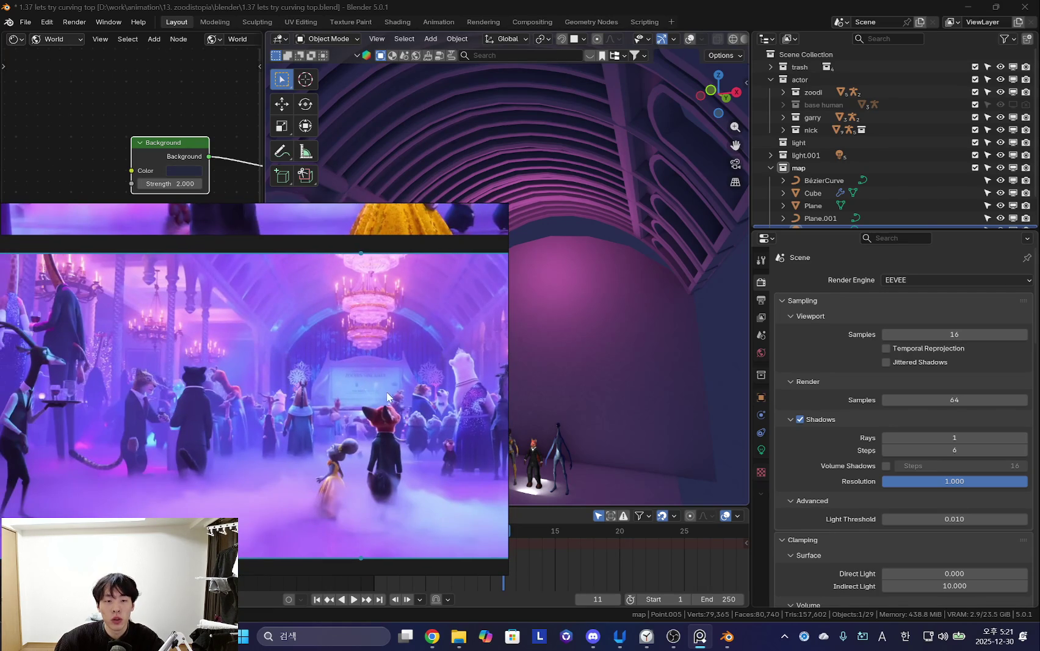
pyautogui.moveTo(416, 360)
pyautogui.mouseDown()
pyautogui.moveTo(349, 405)
pyautogui.moveTo(242, 401)
pyautogui.mouseUp()
pyautogui.moveTo(510, 353); pyautogui.dragTo(221, 354)
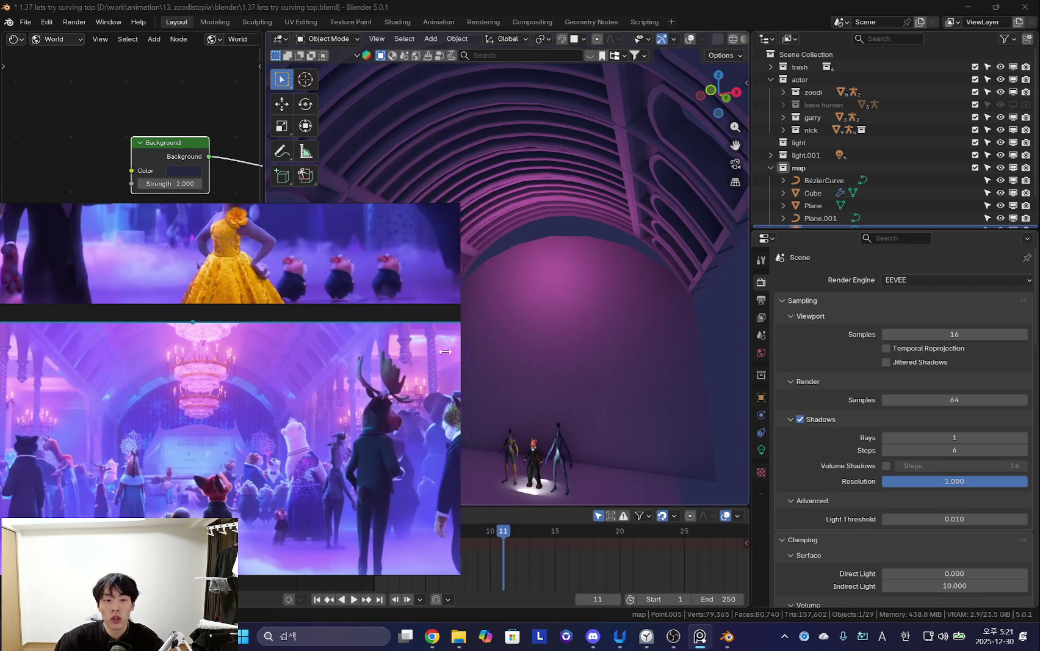
pyautogui.moveTo(476, 343)
pyautogui.mouseDown(button='middle')
pyautogui.moveTo(683, 338)
pyautogui.moveTo(650, 333)
pyautogui.mouseUp(button='middle')
# Lower the pink light and try a Y-axis duplicate, undoing the misplaced copy.
pyautogui.press('g')
pyautogui.press('z')
pyautogui.click(617, 327)
pyautogui.hotkey('shift', 'd')
pyautogui.press('y')
pyautogui.hotkey('alt', 'z')
pyautogui.click(544, 327)
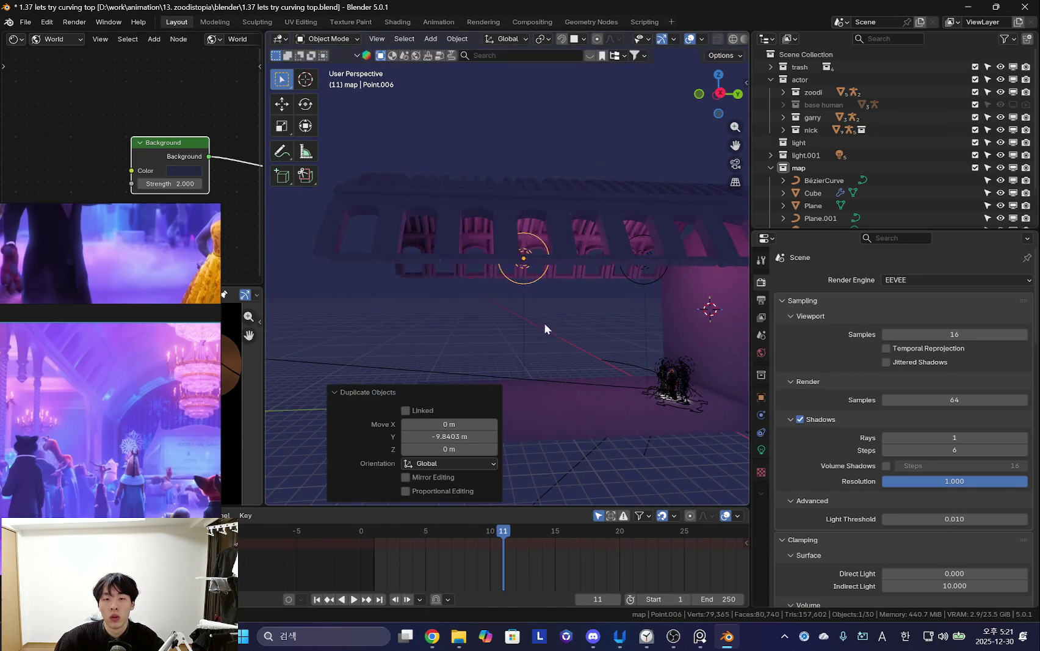
pyautogui.moveTo(544, 327); pyautogui.dragTo(596, 275, button='middle')
pyautogui.hotkey('ctrl', 'z')
pyautogui.moveTo(697, 282)
pyautogui.mouseDown(button='middle')
pyautogui.moveTo(534, 301)
pyautogui.moveTo(661, 316)
pyautogui.mouseUp(button='middle')
# Place a duplicate and a linked copy of the light further along the hall on Y.
pyautogui.hotkey('shift', 'd')
pyautogui.press('y')
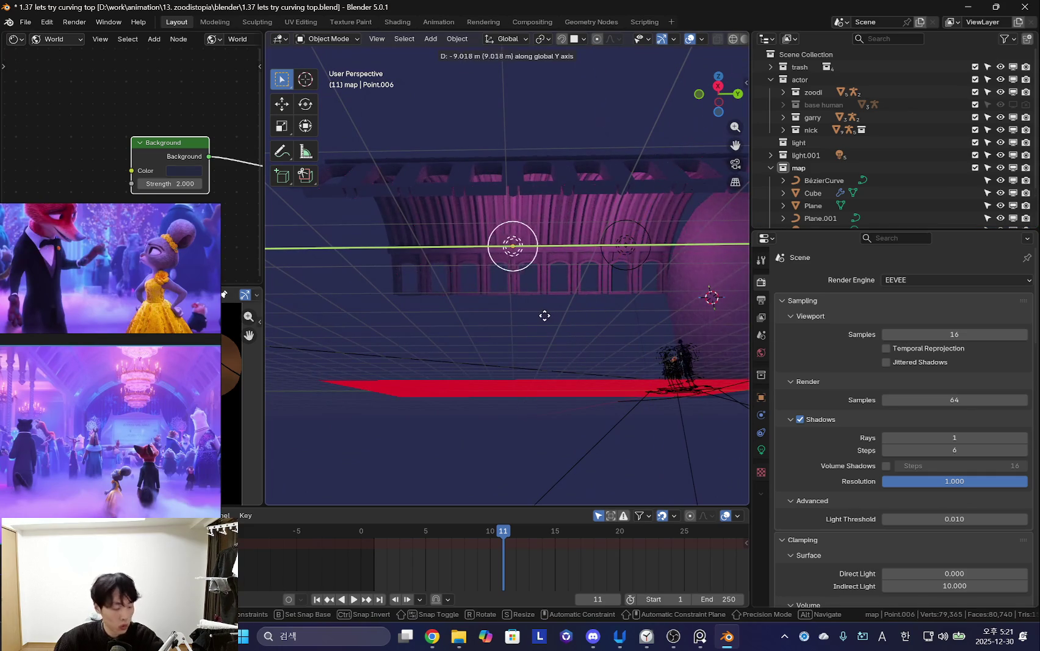
pyautogui.click(545, 317)
pyautogui.hotkey('alt', 'd')
pyautogui.press('y')
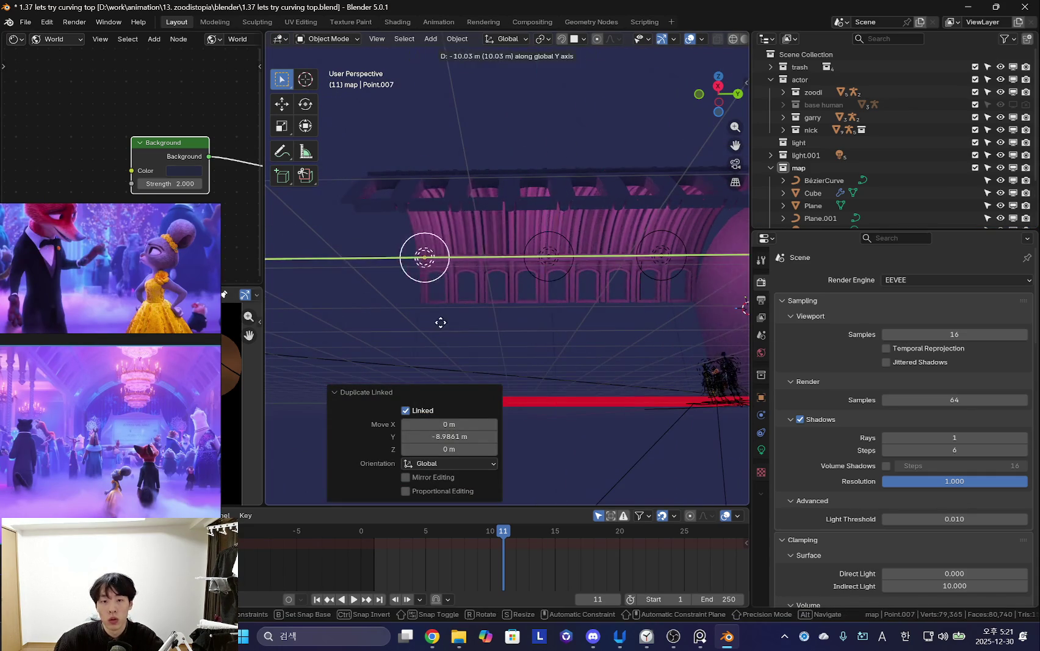
pyautogui.click(564, 331)
pyautogui.moveTo(564, 332); pyautogui.dragTo(611, 355, button='middle')
pyautogui.moveTo(556, 306)
pyautogui.mouseDown(button='middle')
pyautogui.moveTo(547, 299)
pyautogui.moveTo(582, 299)
pyautogui.moveTo(545, 351)
pyautogui.moveTo(562, 359)
pyautogui.mouseUp(button='middle')
# Add a new point light and position it vertically and along Y.
pyautogui.hotkey('shift', 'a')
pyautogui.click(657, 306)
pyautogui.press('g')
pyautogui.press('z')
pyautogui.click(544, 352)
pyautogui.press('g')
pyautogui.press('y')
pyautogui.click(610, 333)
pyautogui.moveTo(610, 333)
pyautogui.mouseDown(button='middle')
pyautogui.moveTo(671, 334)
pyautogui.moveTo(591, 334)
pyautogui.moveTo(648, 358)
pyautogui.mouseUp(button='middle')
# Make the new light blue #2947FF with power 107.
pyautogui.click(760, 450)
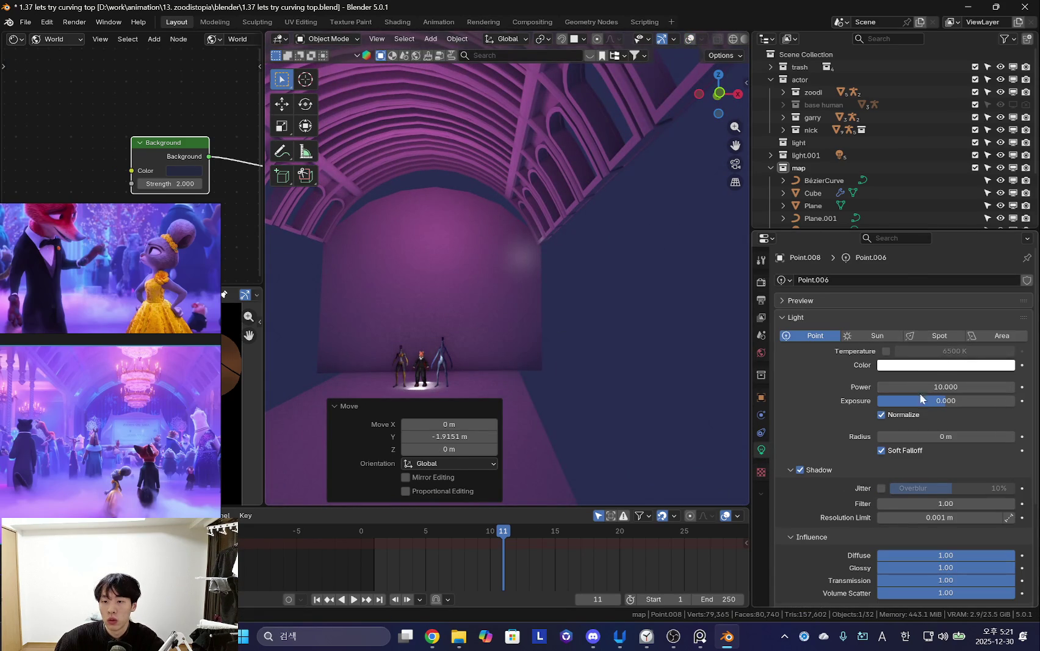
pyautogui.click(932, 366)
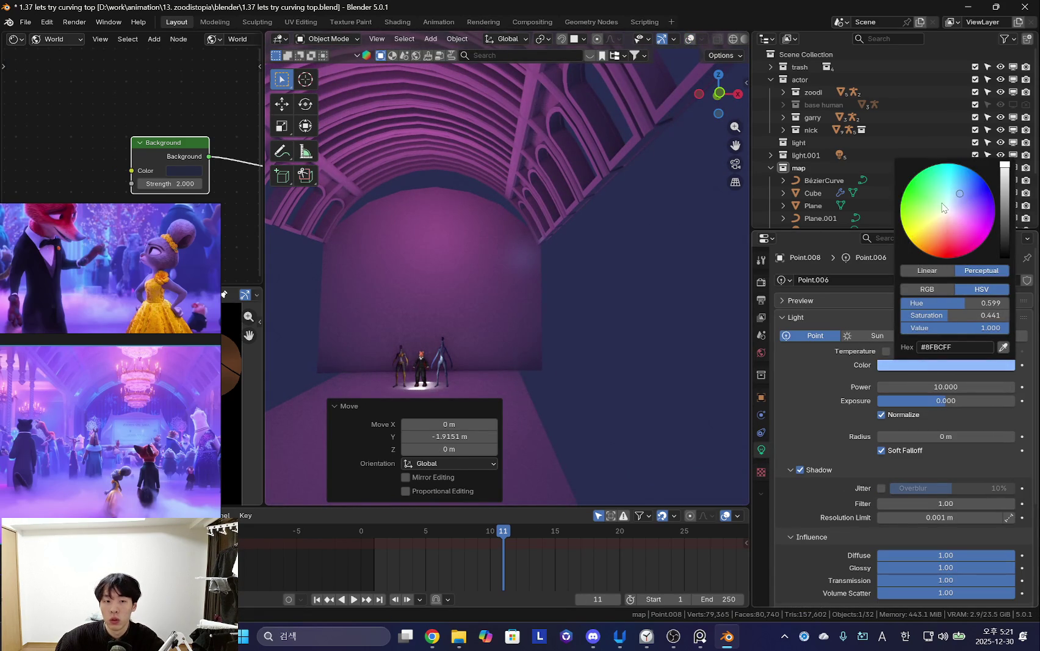
pyautogui.moveTo(945, 387); pyautogui.dragTo(982, 386)
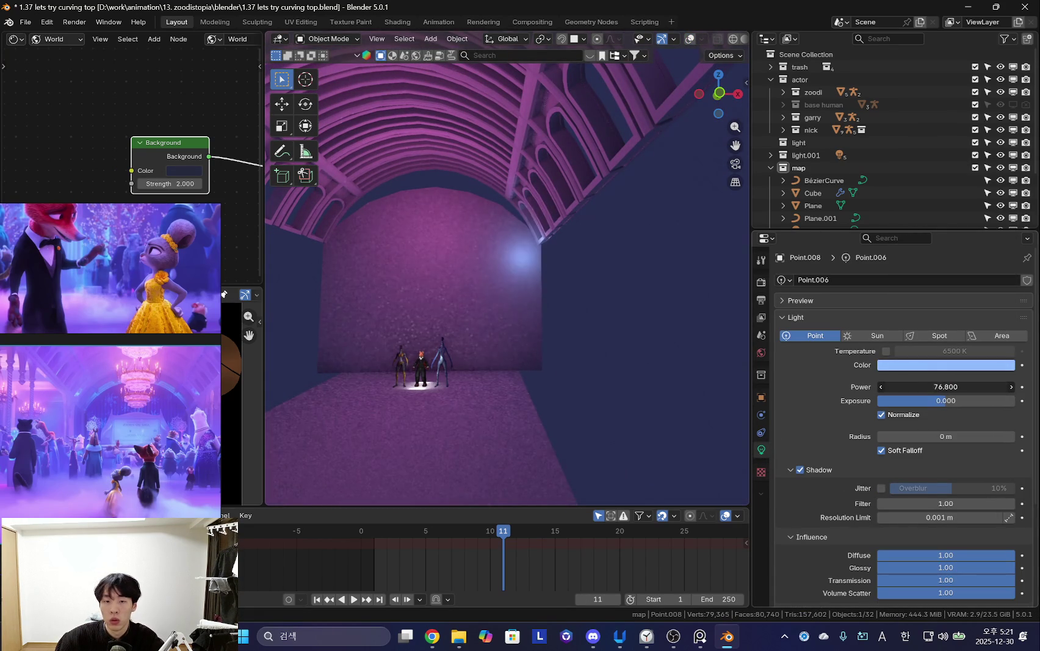
pyautogui.click(937, 370)
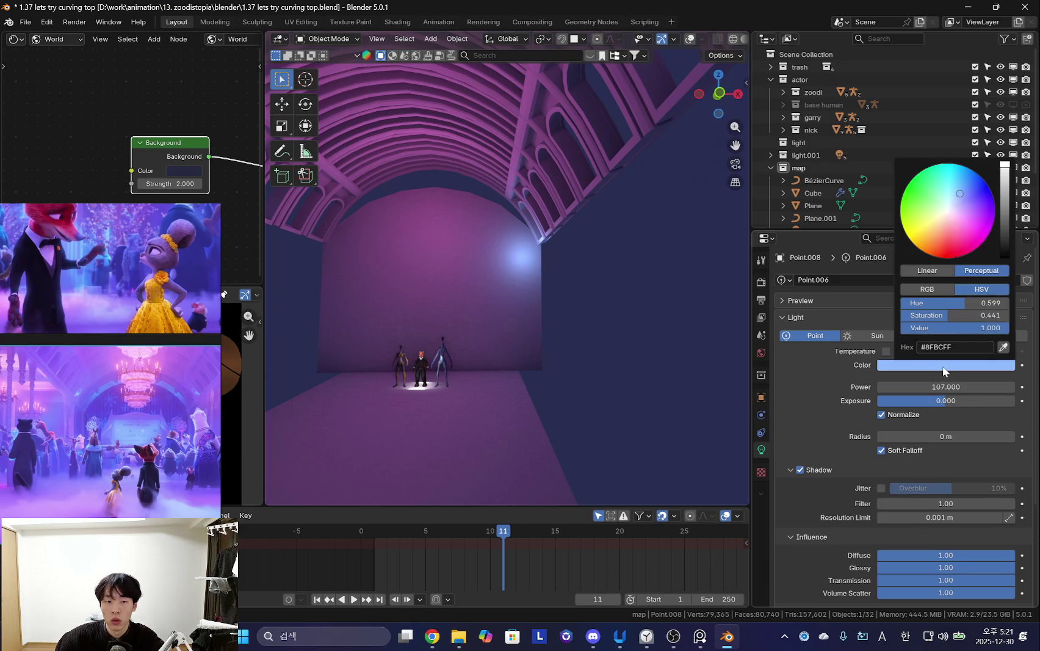
pyautogui.click(967, 193)
pyautogui.moveTo(969, 188)
pyautogui.mouseDown()
pyautogui.moveTo(978, 184)
pyautogui.moveTo(963, 192)
pyautogui.mouseUp()
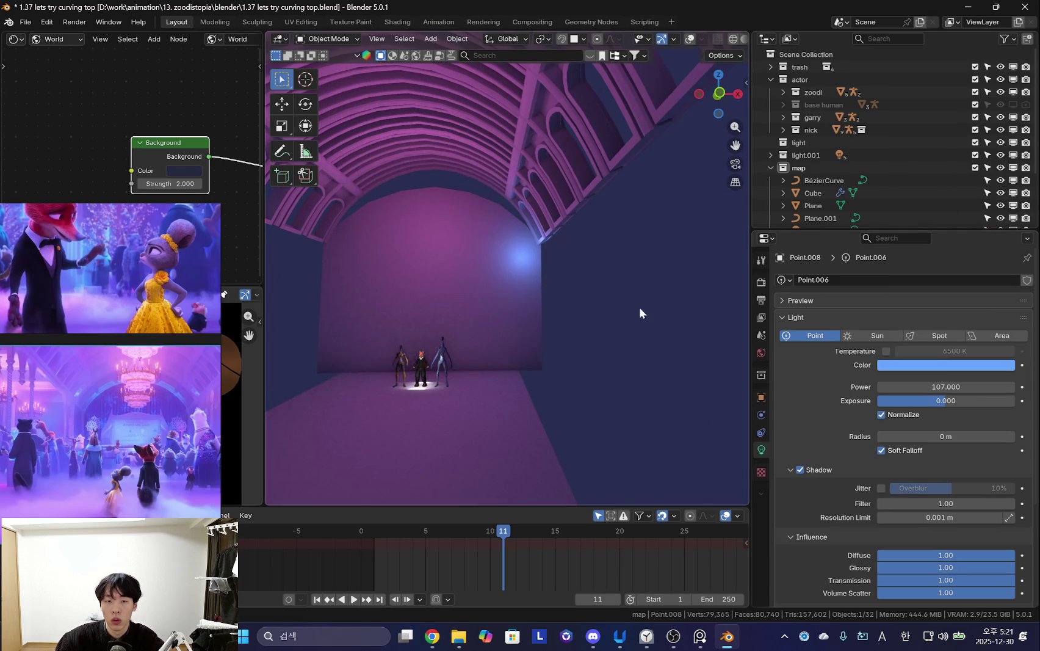
pyautogui.moveTo(705, 304); pyautogui.dragTo(587, 306, button='middle')
pyautogui.hotkey('shift', 'alt', 'z')
pyautogui.scroll(-2, 897, 485)
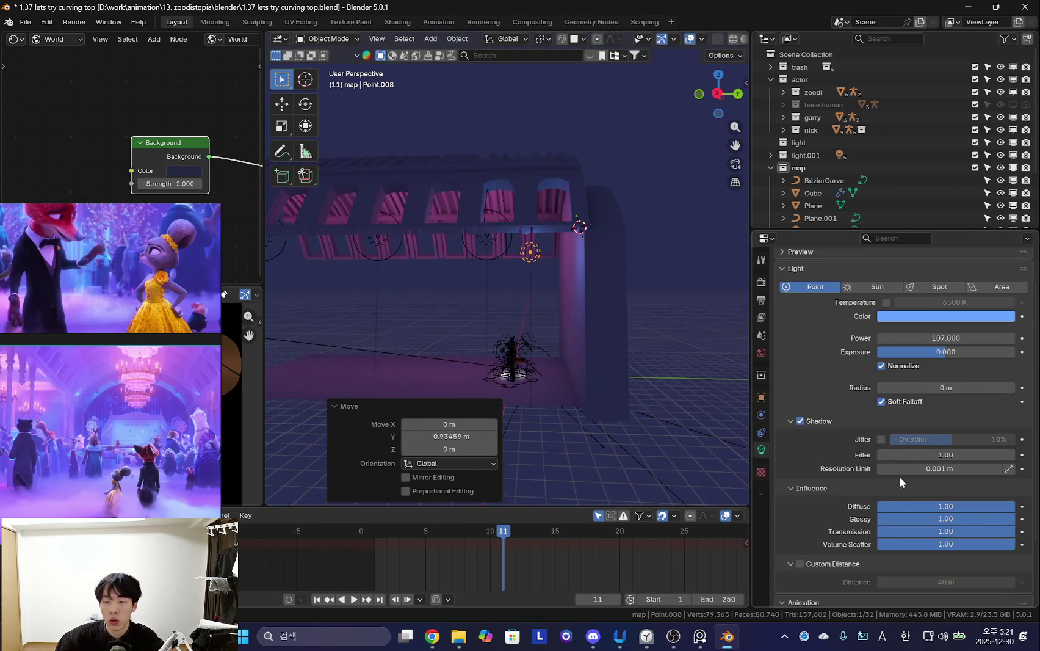
# Set the blue point light Point.008's radius to 0.73 m.
pyautogui.moveTo(940, 387); pyautogui.dragTo(976, 387)
pyautogui.moveTo(610, 342); pyautogui.dragTo(682, 346, button='middle')
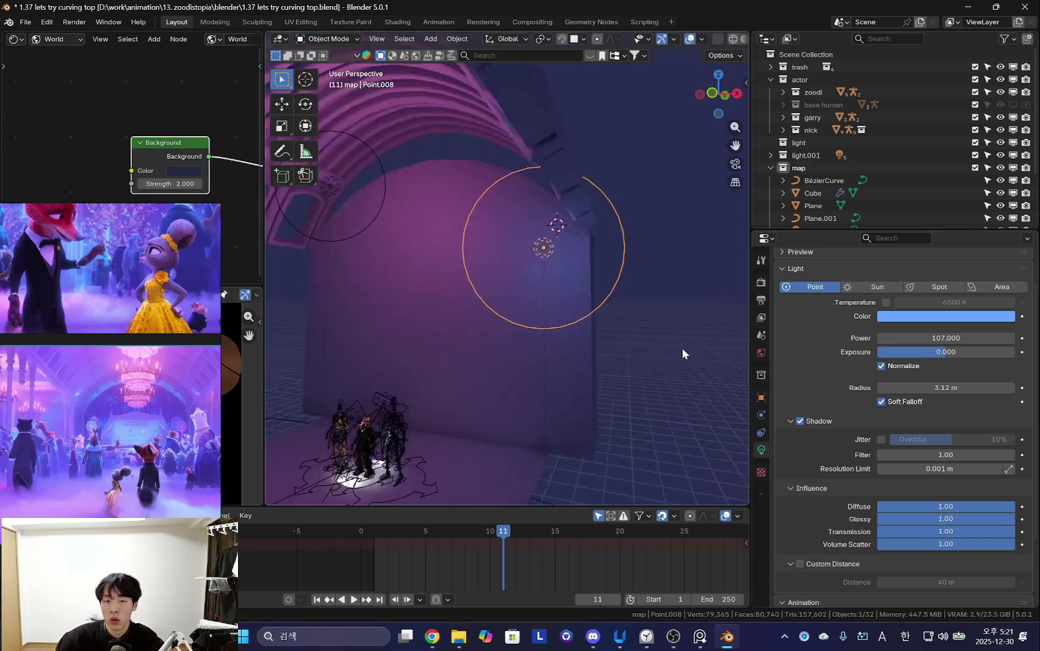
pyautogui.moveTo(944, 387); pyautogui.dragTo(915, 388)
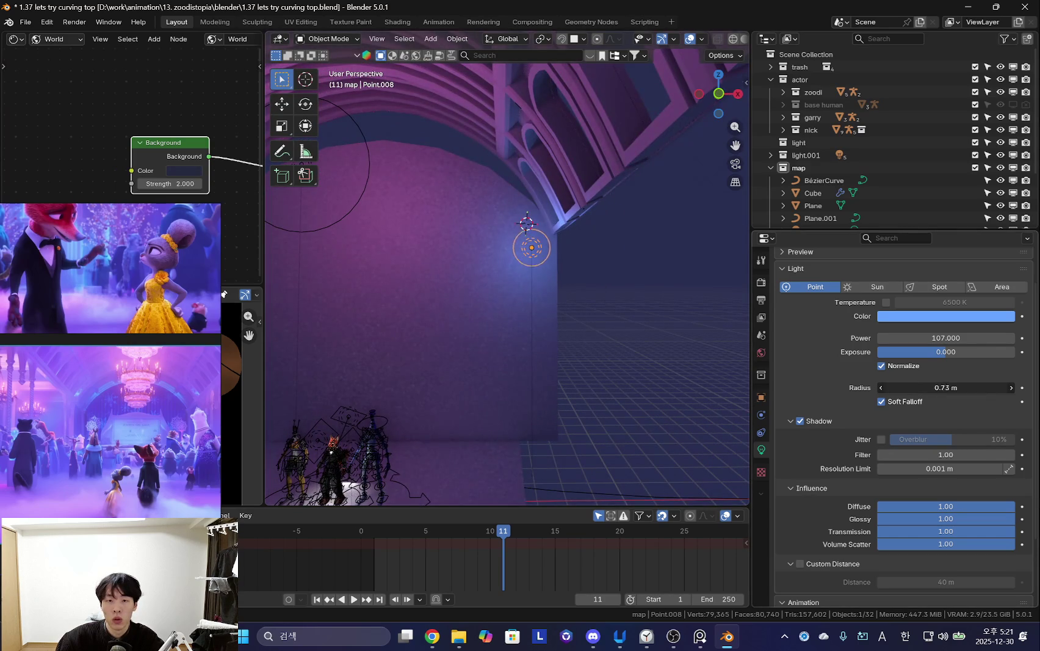
pyautogui.moveTo(611, 341); pyautogui.dragTo(655, 347, button='middle')
# Raise the Fast GI Approximation threshold to 1.000 in the Render properties.
pyautogui.click(761, 282)
pyautogui.moveTo(498, 303); pyautogui.dragTo(531, 306, button='middle')
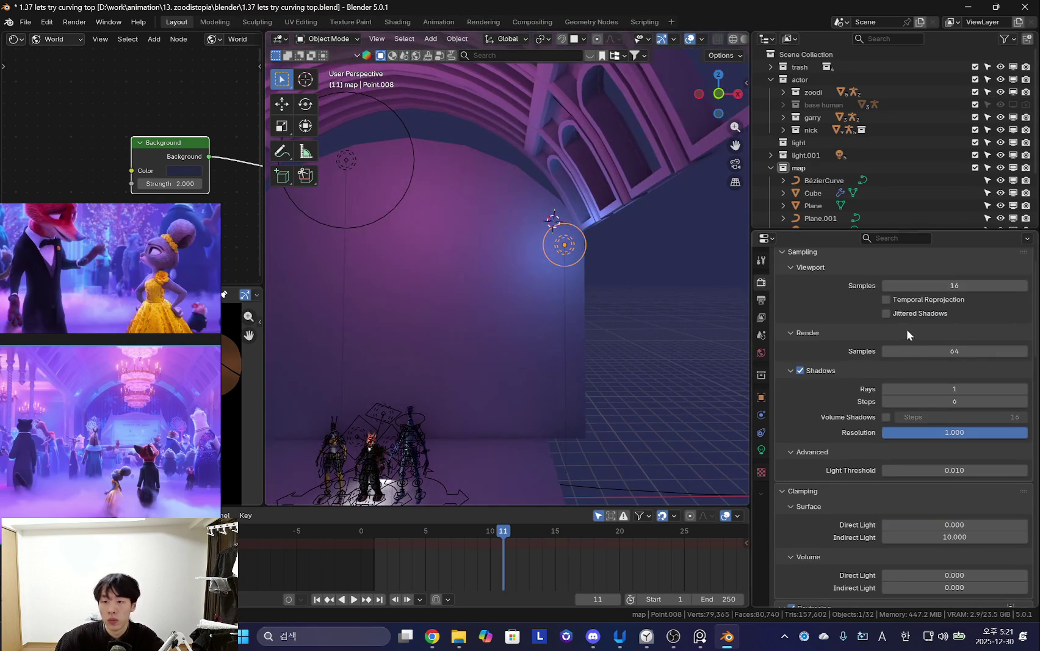
pyautogui.scroll(-3, 904, 342)
pyautogui.scroll(-4, 884, 384)
pyautogui.scroll(-2, 873, 415)
pyautogui.scroll(-1, 903, 446)
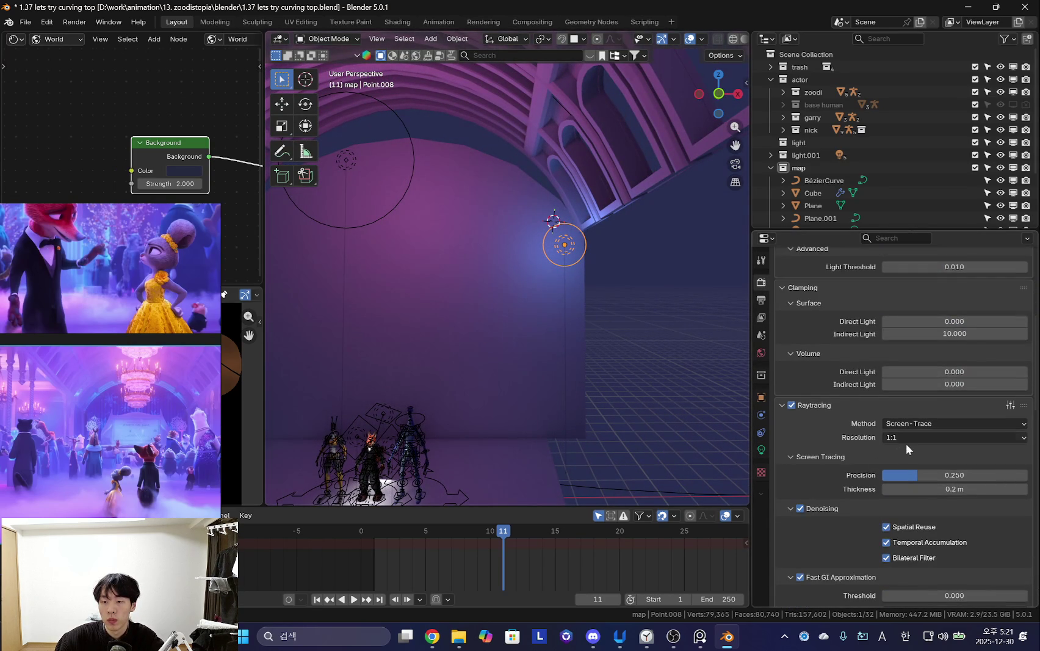
pyautogui.scroll(-2, 903, 446)
pyautogui.scroll(-1, 909, 373)
pyautogui.scroll(-1, 896, 421)
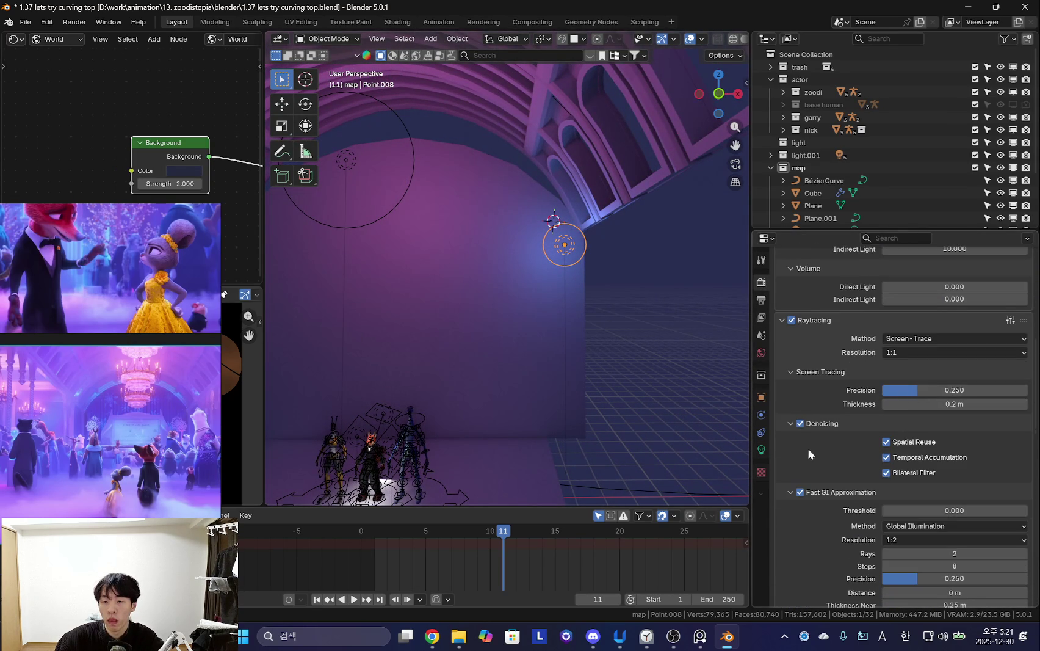
pyautogui.scroll(-2, 893, 460)
pyautogui.moveTo(893, 467); pyautogui.dragTo(1025, 467)
pyautogui.moveTo(563, 324)
pyautogui.mouseDown(button='middle')
pyautogui.moveTo(670, 374)
pyautogui.moveTo(696, 417)
pyautogui.mouseUp(button='middle')
pyautogui.moveTo(989, 472); pyautogui.dragTo(955, 471)
pyautogui.scroll(-3, 955, 427)
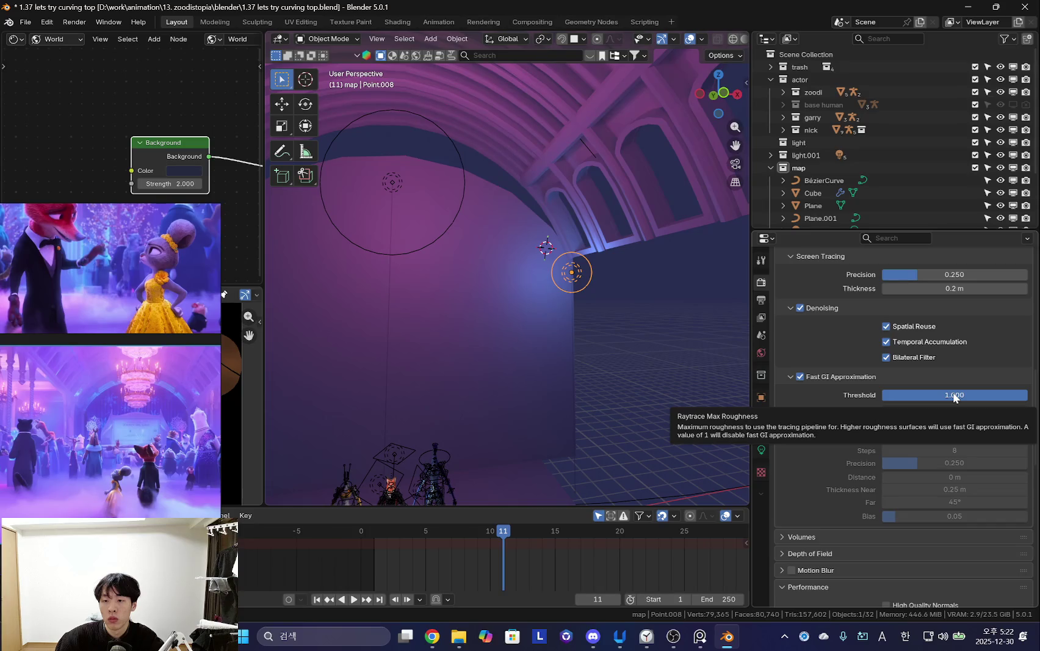
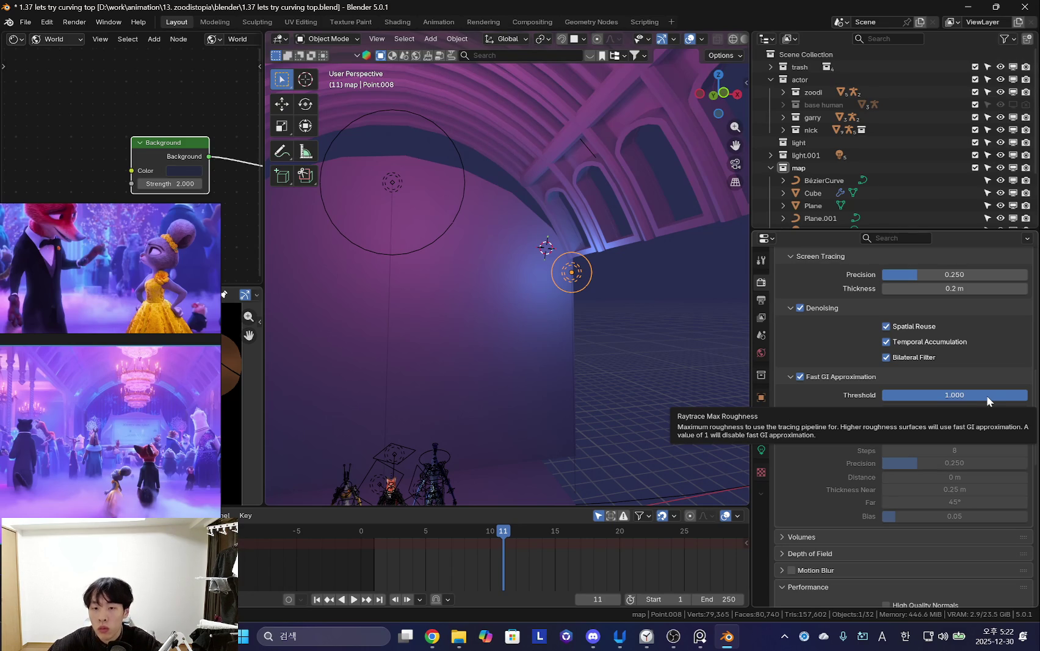
# Set Fast GI to Ambient Occlusion at 1:1 resolution with threshold 0.196.
pyautogui.moveTo(991, 396); pyautogui.dragTo(942, 396)
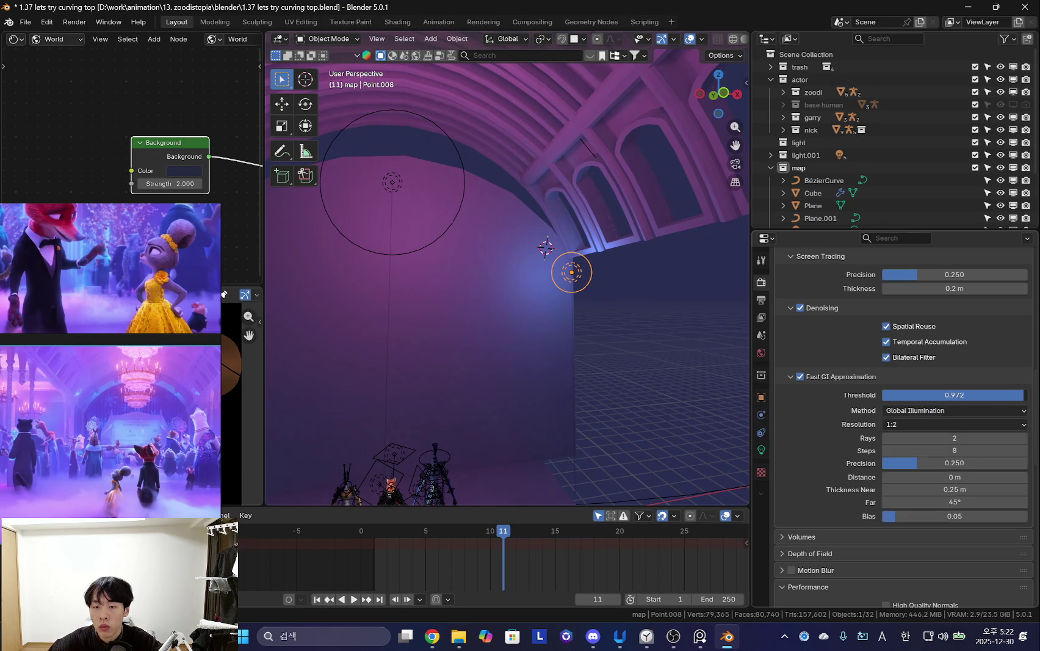
pyautogui.click(910, 422)
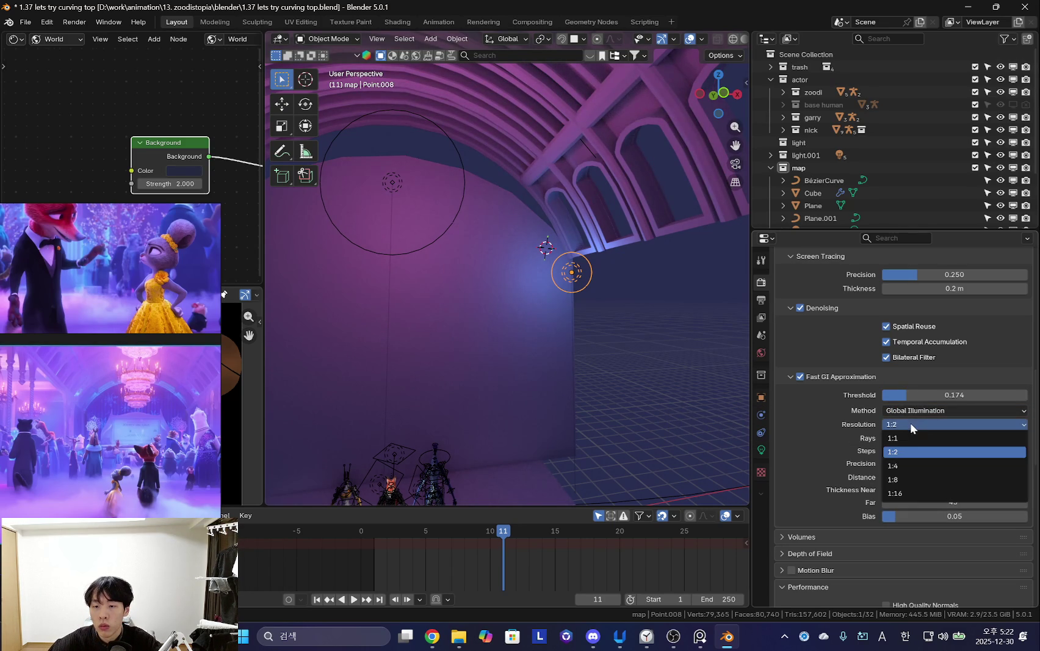
pyautogui.click(915, 436)
pyautogui.moveTo(589, 364)
pyautogui.mouseDown(button='middle')
pyautogui.moveTo(610, 360)
pyautogui.moveTo(626, 425)
pyautogui.moveTo(651, 373)
pyautogui.mouseUp(button='middle')
pyautogui.click(949, 423)
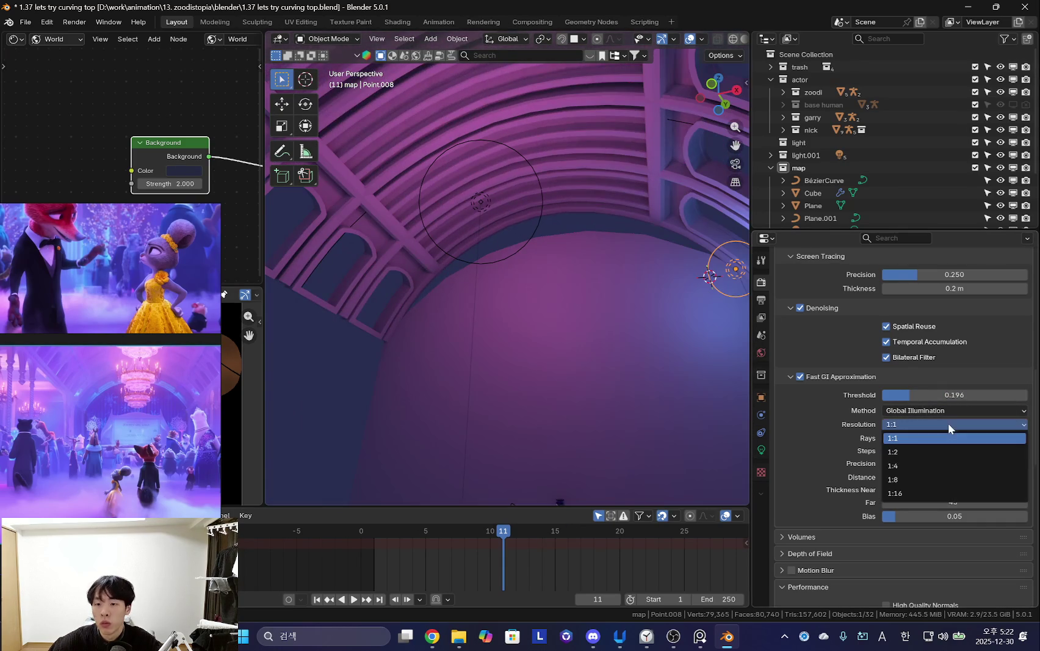
pyautogui.click(941, 412)
pyautogui.click(940, 424)
# Orbit the view across the ceiling arches and floor, then begin a linked copy of the light.
pyautogui.moveTo(744, 410)
pyautogui.mouseDown(button='middle')
pyautogui.moveTo(628, 399)
pyautogui.moveTo(635, 431)
pyautogui.moveTo(628, 266)
pyautogui.moveTo(566, 357)
pyautogui.mouseUp(button='middle')
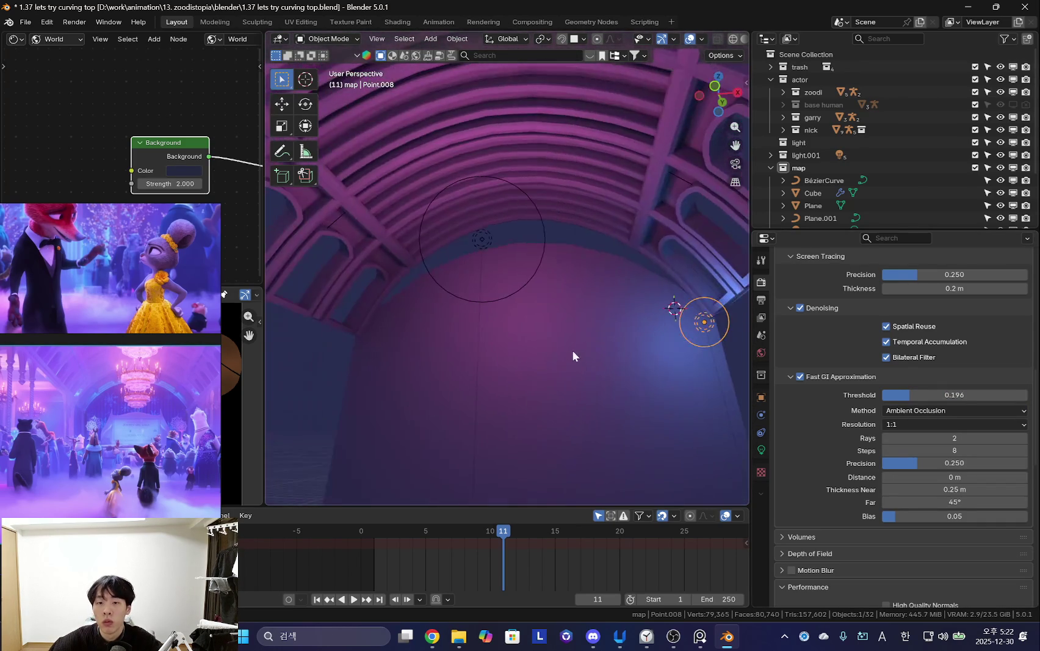
pyautogui.moveTo(647, 345)
pyautogui.mouseDown(button='middle')
pyautogui.moveTo(587, 356)
pyautogui.moveTo(600, 373)
pyautogui.moveTo(576, 364)
pyautogui.moveTo(601, 428)
pyautogui.moveTo(642, 342)
pyautogui.moveTo(511, 349)
pyautogui.moveTo(627, 362)
pyautogui.moveTo(485, 351)
pyautogui.moveTo(585, 306)
pyautogui.moveTo(613, 274)
pyautogui.moveTo(571, 309)
pyautogui.moveTo(628, 325)
pyautogui.moveTo(611, 329)
pyautogui.moveTo(607, 369)
pyautogui.moveTo(565, 358)
pyautogui.moveTo(547, 380)
pyautogui.mouseUp(button='middle')
pyautogui.hotkey('alt', 'd')
# Place three linked copies of the point light along the tunnel on Y.
pyautogui.press('y')
pyautogui.click(568, 360)
pyautogui.hotkey('alt', 'd')
pyautogui.press('y')
pyautogui.click(511, 363)
pyautogui.hotkey('alt', 'd')
pyautogui.press('y')
pyautogui.click(485, 351)
# Select four lights and make linked copies offset 11.419 m along X.
pyautogui.keyDown('shift'); pyautogui.click(613, 275); pyautogui.keyUp('shift')
pyautogui.keyDown('shift'); pyautogui.click(628, 324); pyautogui.keyUp('shift')
pyautogui.hotkey('alt', 'd')
pyautogui.press('x')
pyautogui.click(580, 366)
# Bring the reference image window forward, then pan and widen it.
pyautogui.click(226, 368)
pyautogui.scroll(3, 226, 368)
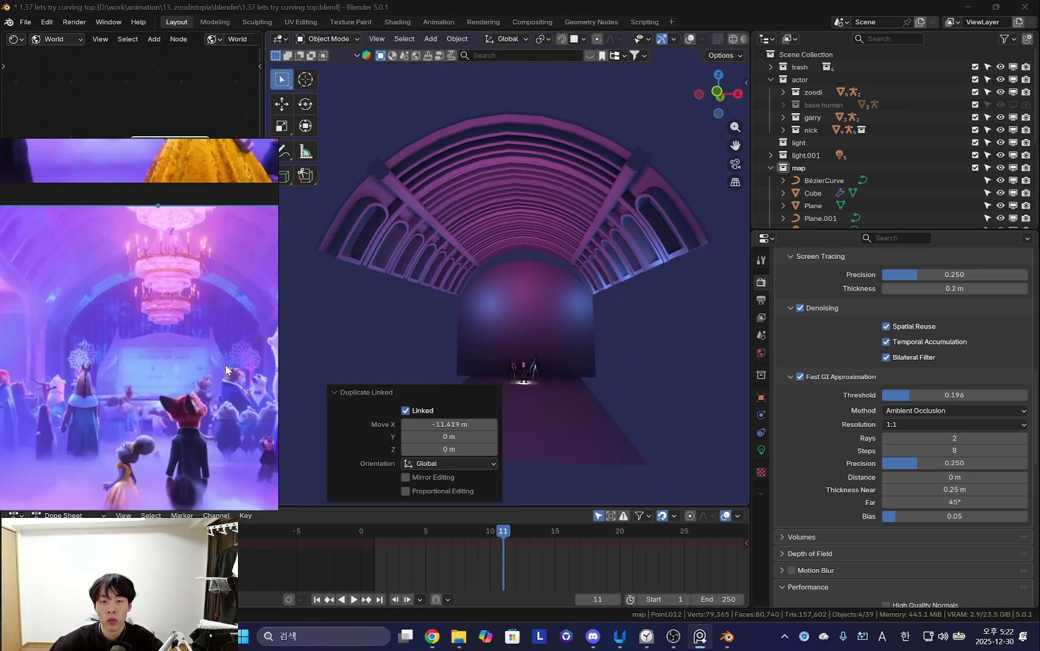
pyautogui.scroll(-2, 179, 340)
pyautogui.scroll(3, 179, 339)
pyautogui.scroll(-2, 179, 339)
pyautogui.scroll(-1, 191, 360)
pyautogui.moveTo(191, 361); pyautogui.dragTo(162, 385)
pyautogui.moveTo(281, 372); pyautogui.dragTo(392, 373)
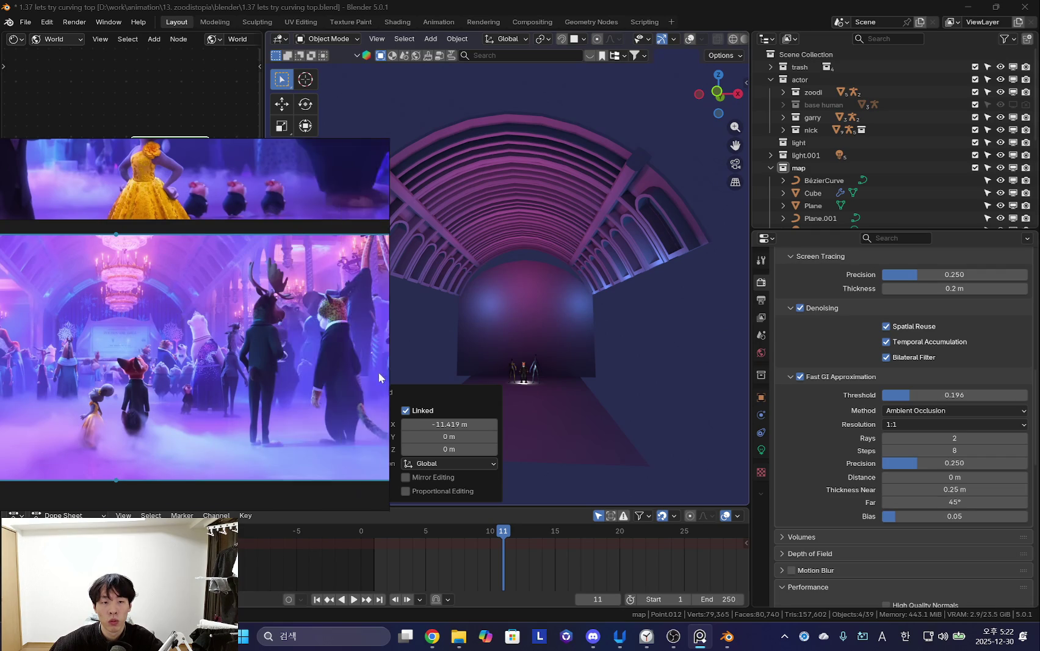
pyautogui.scroll(-2, 256, 356)
# Orbit down the tunnel toward the back wall and hide the viewport overlays.
pyautogui.moveTo(549, 341); pyautogui.dragTo(635, 319, button='middle')
pyautogui.scroll(2, 636, 319)
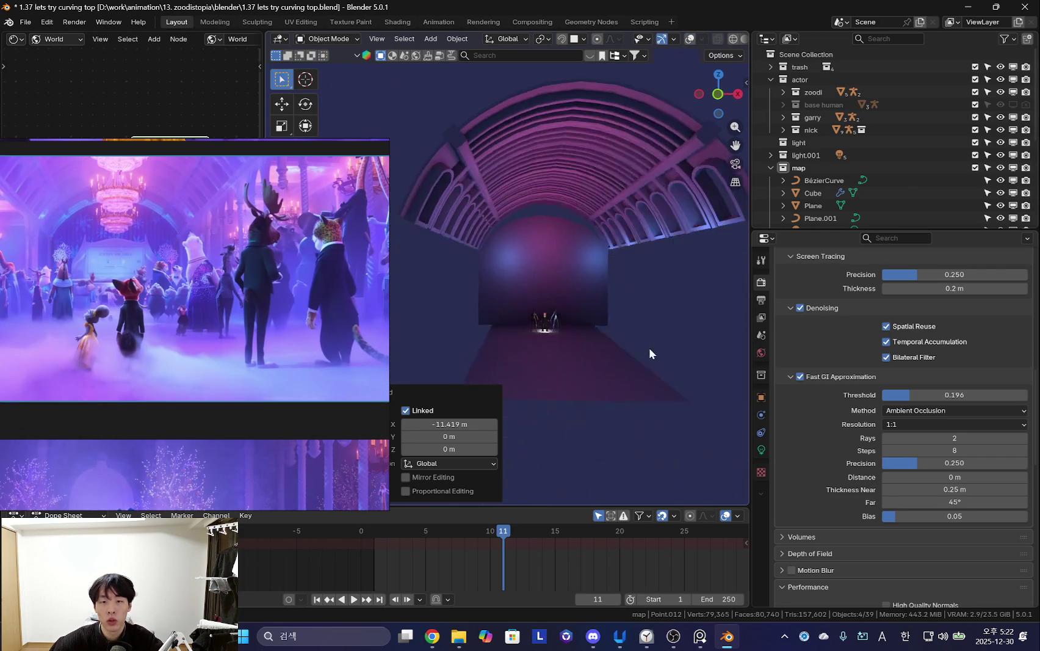
pyautogui.moveTo(635, 363); pyautogui.dragTo(532, 405, button='middle')
pyautogui.hotkey('shift', 'alt', 'z')
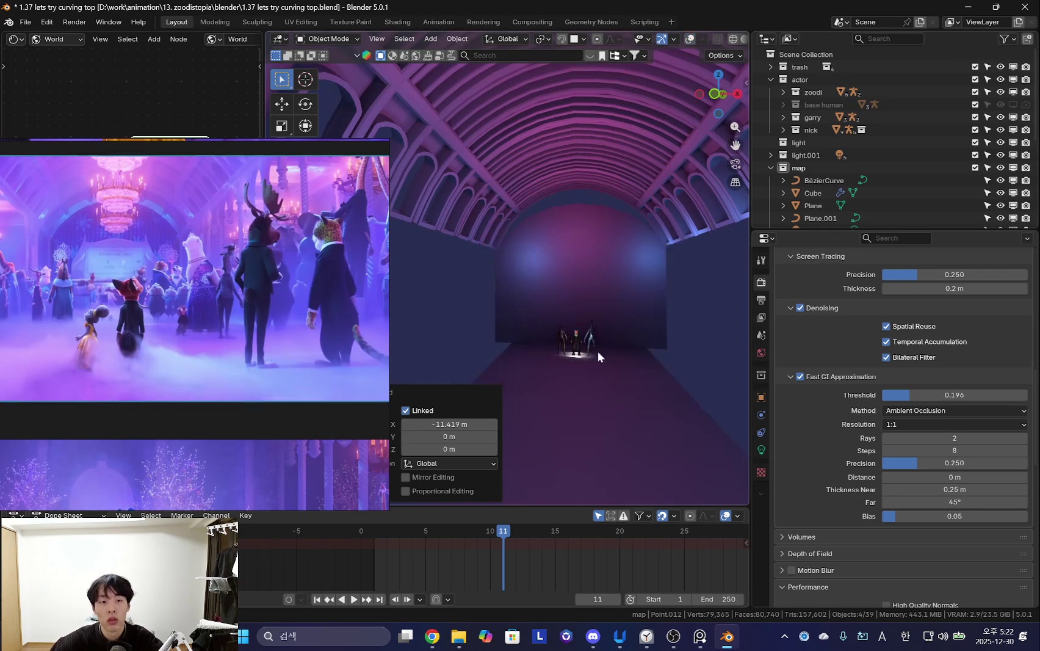
# Browse the stacked ballroom reference stills in the image viewer.
pyautogui.moveTo(253, 338); pyautogui.dragTo(241, 386)
pyautogui.scroll(2, 155, 388)
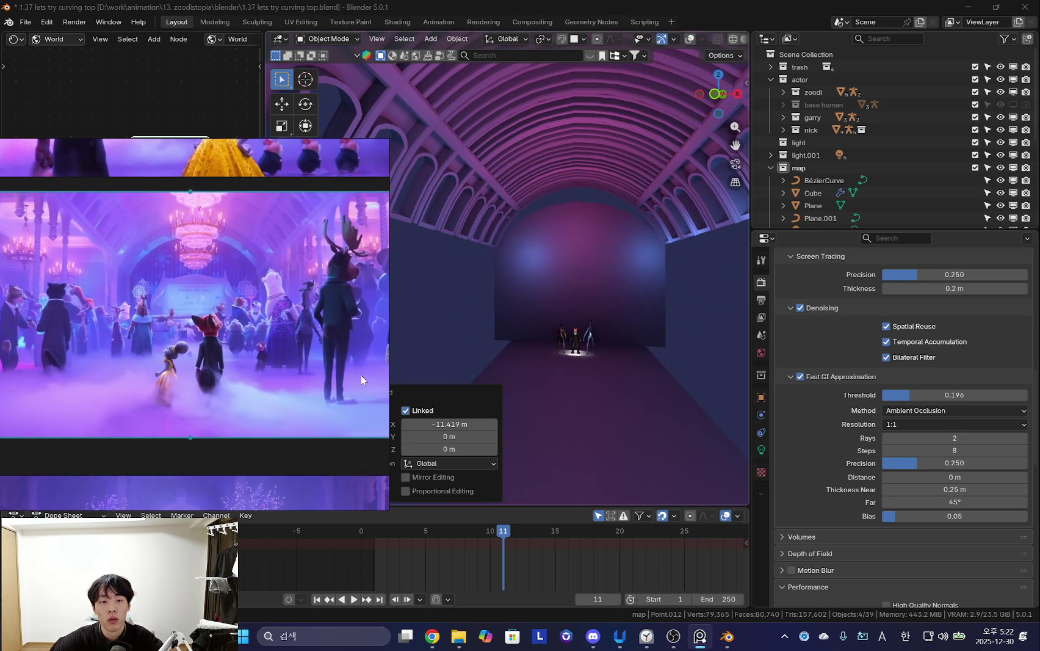
pyautogui.scroll(2, 265, 360)
pyautogui.scroll(2, 114, 377)
pyautogui.scroll(2, 176, 375)
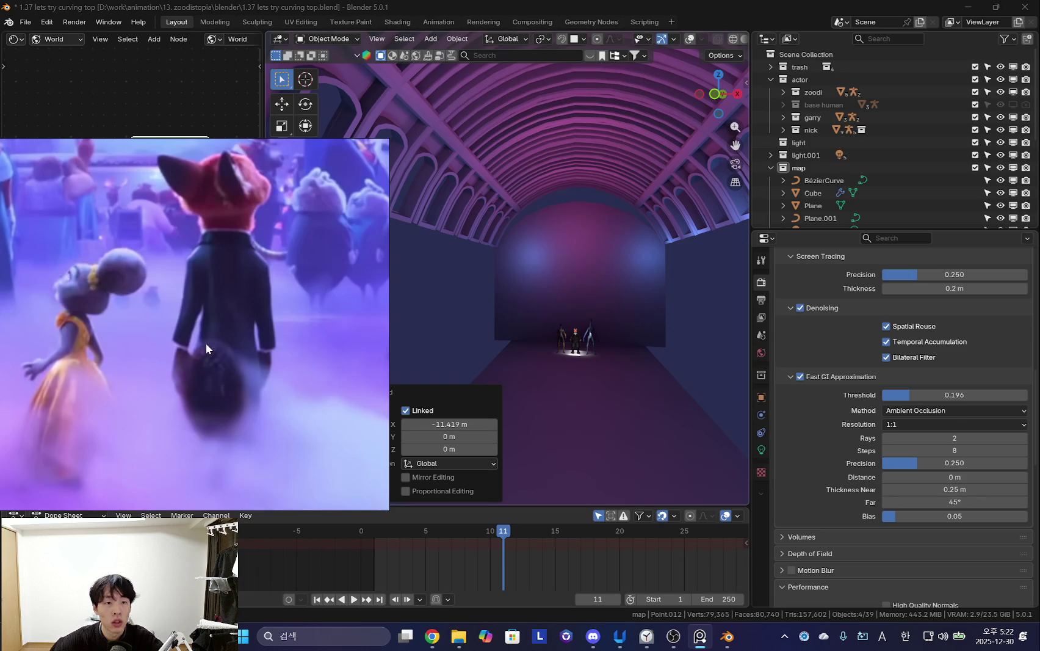
pyautogui.scroll(-3, 204, 344)
pyautogui.moveTo(225, 353); pyautogui.dragTo(232, 419, button='middle')
pyautogui.scroll(-2, 220, 402)
pyautogui.scroll(3, 207, 384)
pyautogui.scroll(-1, 245, 391)
pyautogui.scroll(1, 288, 395)
pyautogui.scroll(-2, 289, 395)
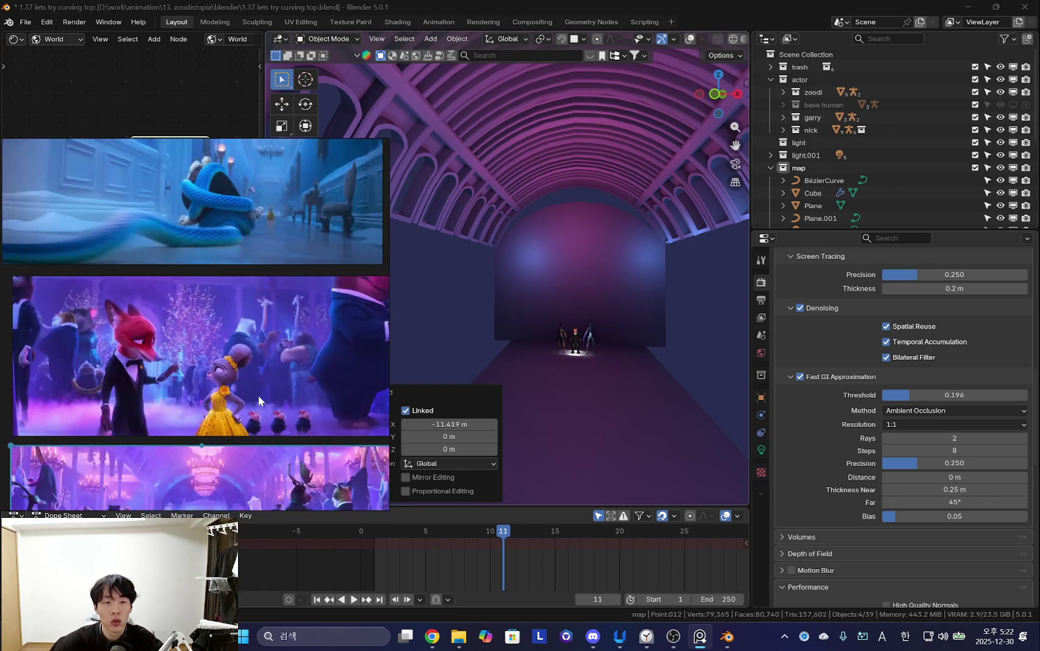
pyautogui.scroll(1, 258, 394)
# Raise the World Background node's Strength from 2.000 to 5.600.
pyautogui.moveTo(558, 347); pyautogui.dragTo(557, 321, button='middle')
pyautogui.scroll(2, 132, 166)
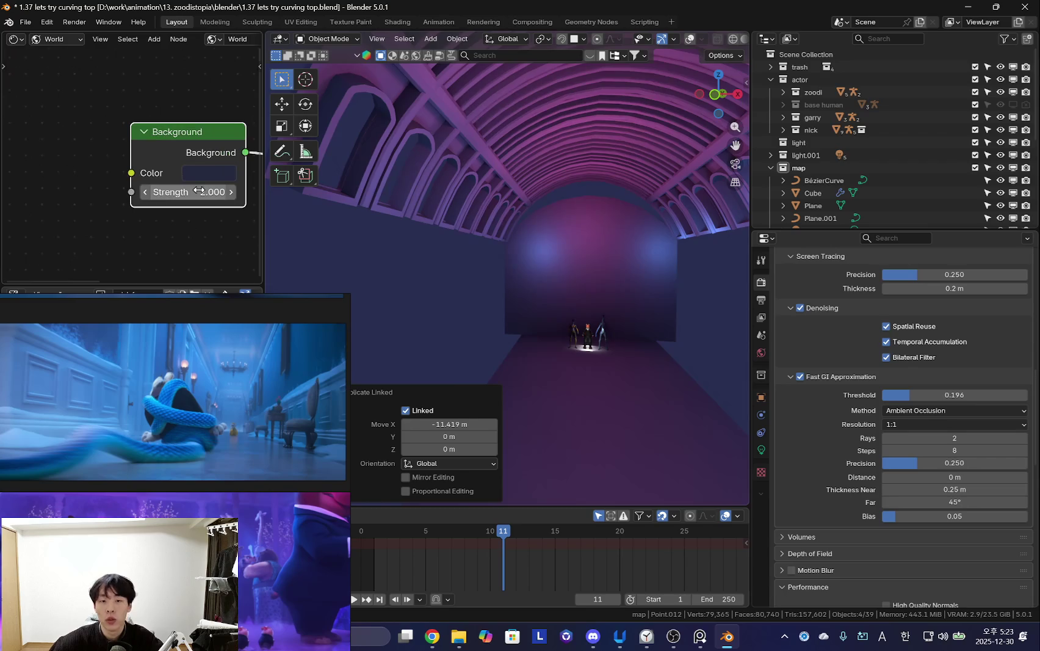
pyautogui.moveTo(188, 192); pyautogui.dragTo(232, 192)
pyautogui.moveTo(583, 294)
pyautogui.mouseDown(button='middle')
pyautogui.moveTo(587, 336)
pyautogui.moveTo(618, 402)
pyautogui.mouseUp(button='middle')
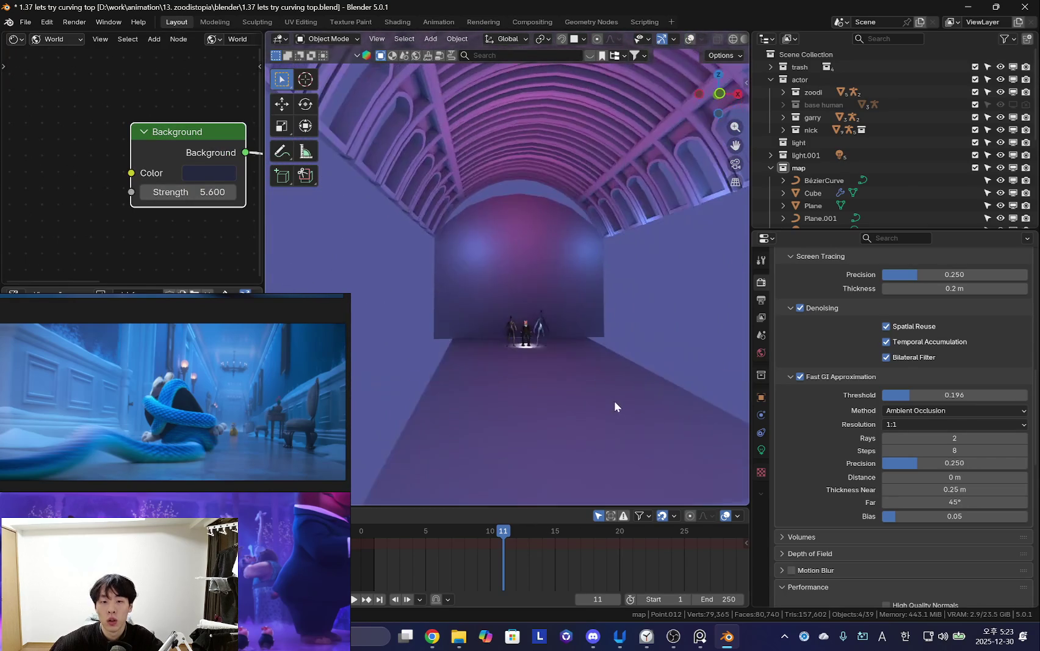
pyautogui.scroll(2, 576, 395)
# Zoom in on the fox and orbit around the rabbit to check the brighter lighting.
pyautogui.hotkey('shift', 'b')
pyautogui.moveTo(528, 363); pyautogui.dragTo(501, 341)
pyautogui.scroll(-5, 501, 341)
pyautogui.moveTo(633, 382); pyautogui.dragTo(599, 336, button='middle')
pyautogui.scroll(3, 599, 337)
pyautogui.moveTo(483, 332)
pyautogui.mouseDown(button='middle')
pyautogui.moveTo(602, 303)
pyautogui.moveTo(603, 335)
pyautogui.moveTo(578, 334)
pyautogui.moveTo(551, 301)
pyautogui.moveTo(328, 319)
pyautogui.mouseUp(button='middle')
pyautogui.scroll(-5, 602, 303)
pyautogui.scroll(3, 578, 334)
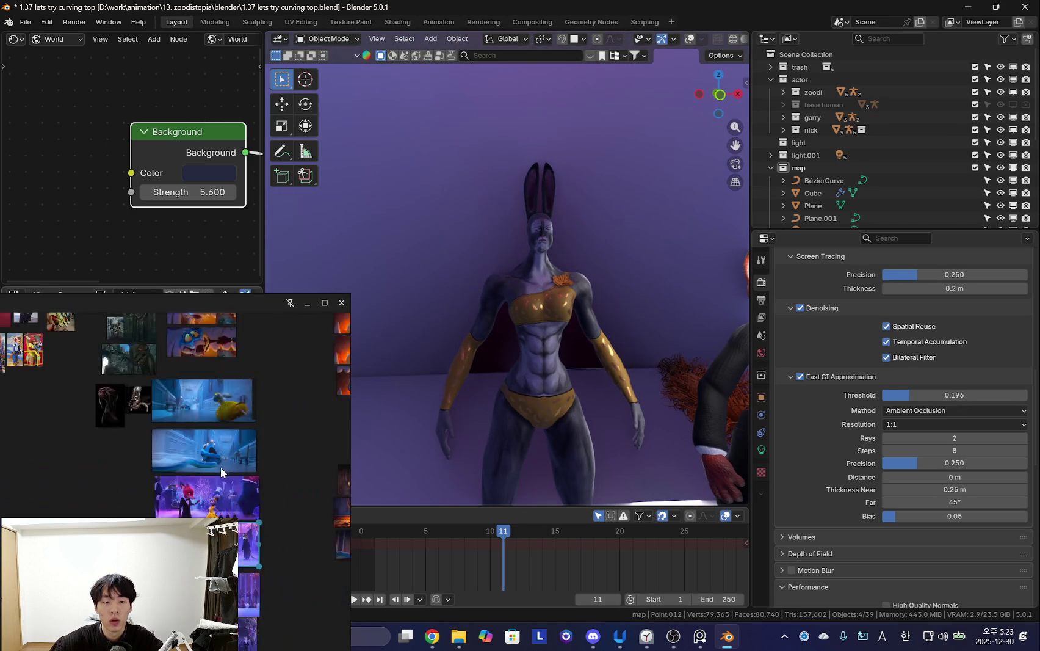
pyautogui.scroll(-5, 545, 297)
pyautogui.scroll(-4, 171, 209)
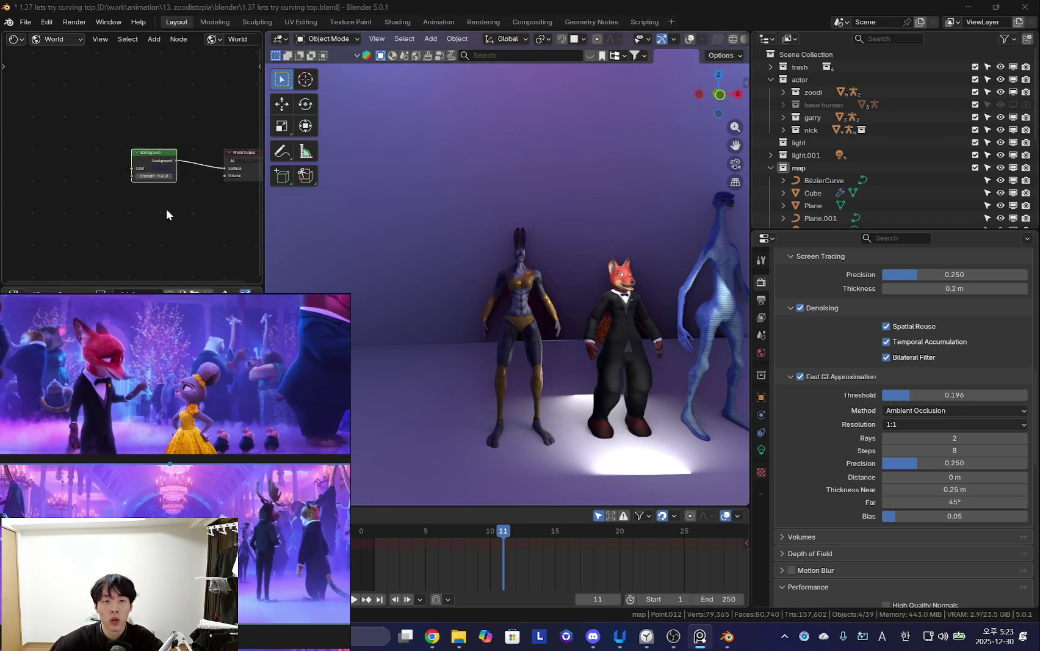
pyautogui.scroll(-6, 554, 259)
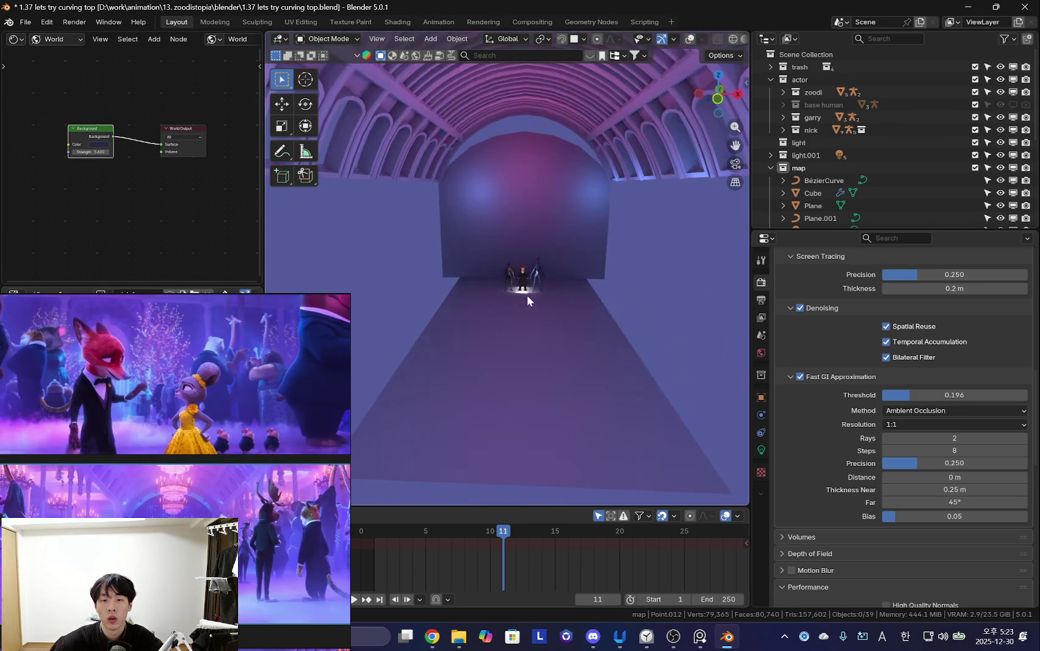
# Add a cube and scale it up in Edit Mode to enclose the hall.
pyautogui.hotkey('shift', 'alt', 'z')
pyautogui.hotkey('shift', 'a')
pyautogui.click(590, 149)
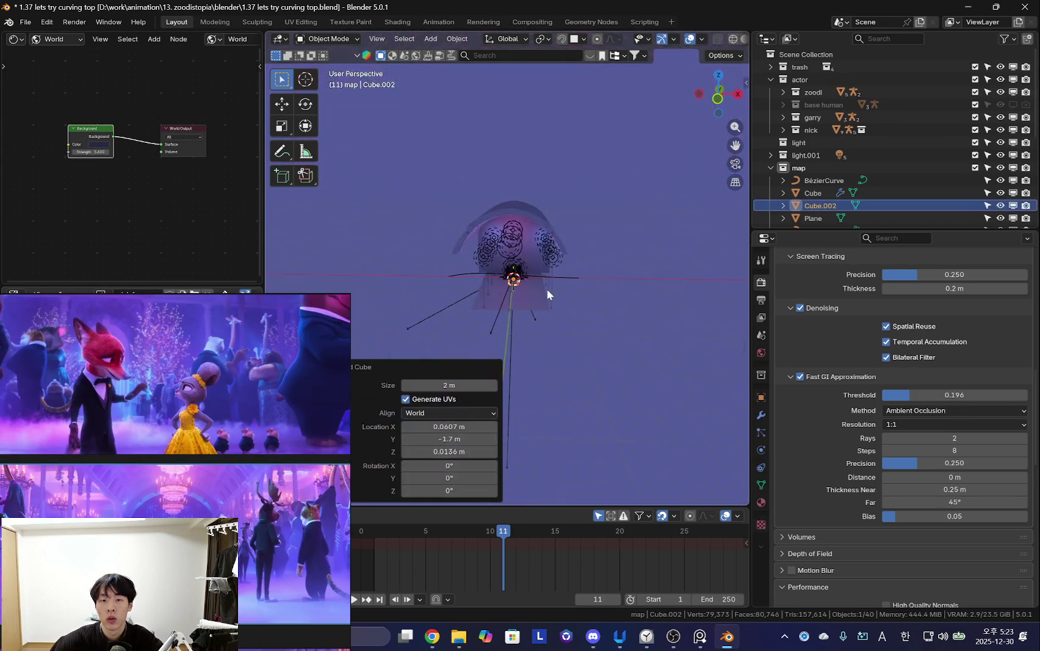
pyautogui.press('Tab')
pyautogui.press('s')
pyautogui.click(329, 428)
pyautogui.hotkey('ctrl', 'z')
pyautogui.press('s')
pyautogui.press('Return')
pyautogui.press('s')
pyautogui.click(638, 343)
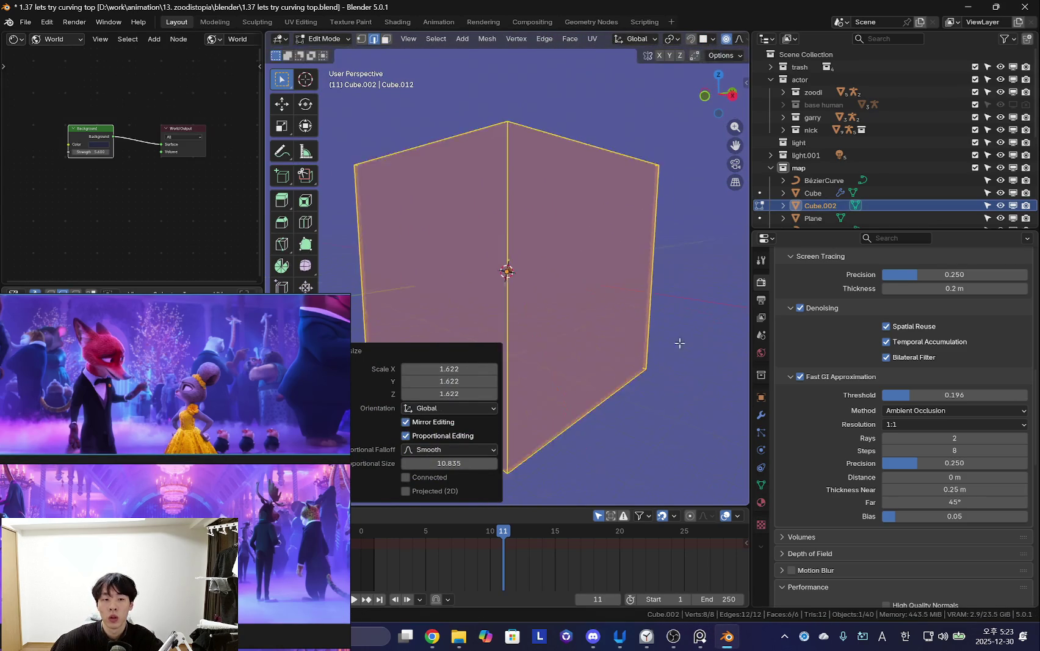
pyautogui.press('Tab')
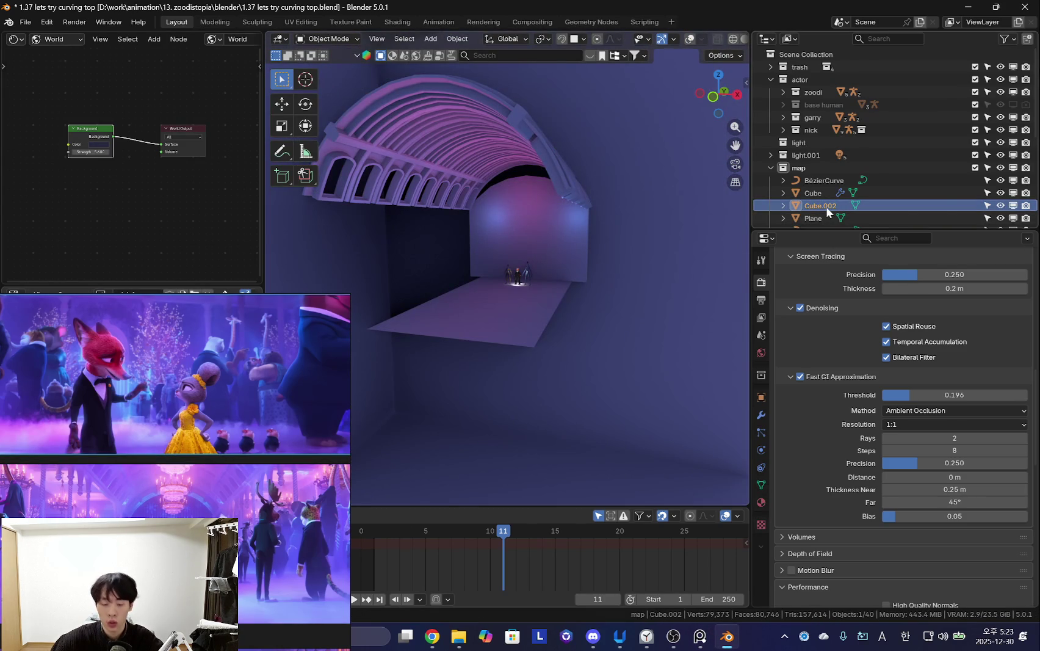
# Move the cube into a new collection named volume.
pyautogui.write('mv')
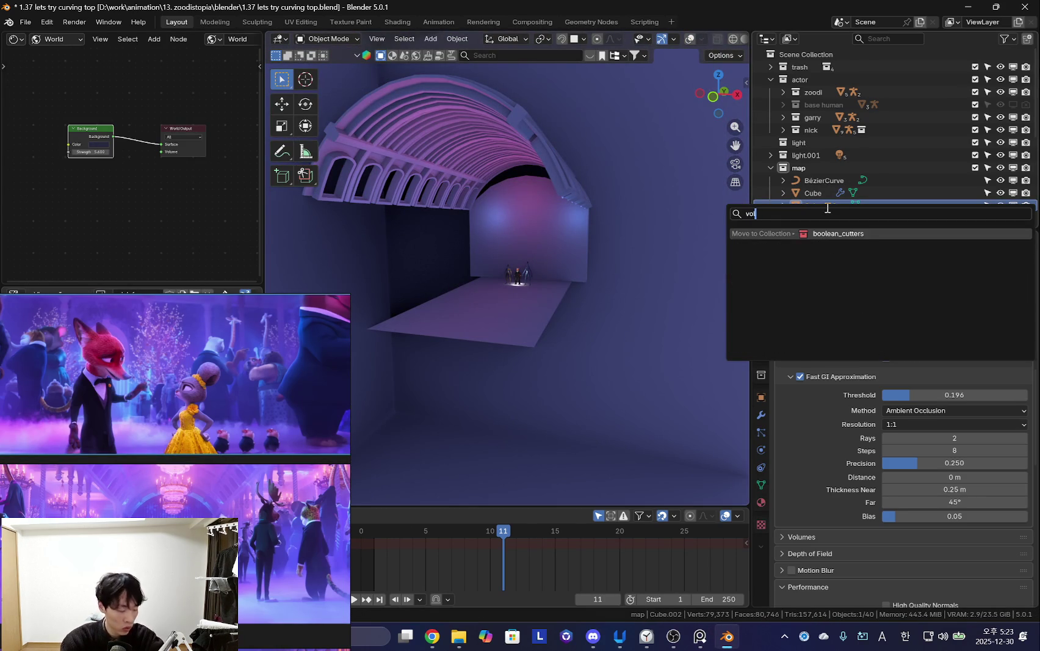
pyautogui.press('Escape')
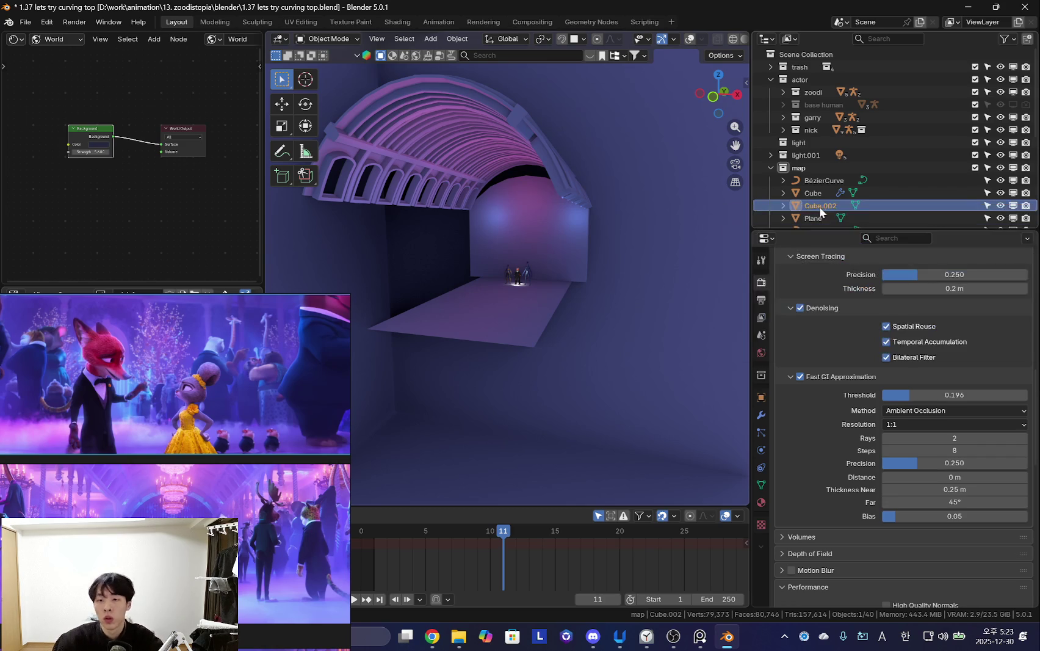
pyautogui.press('m')
pyautogui.click(857, 200)
pyautogui.press('Escape')
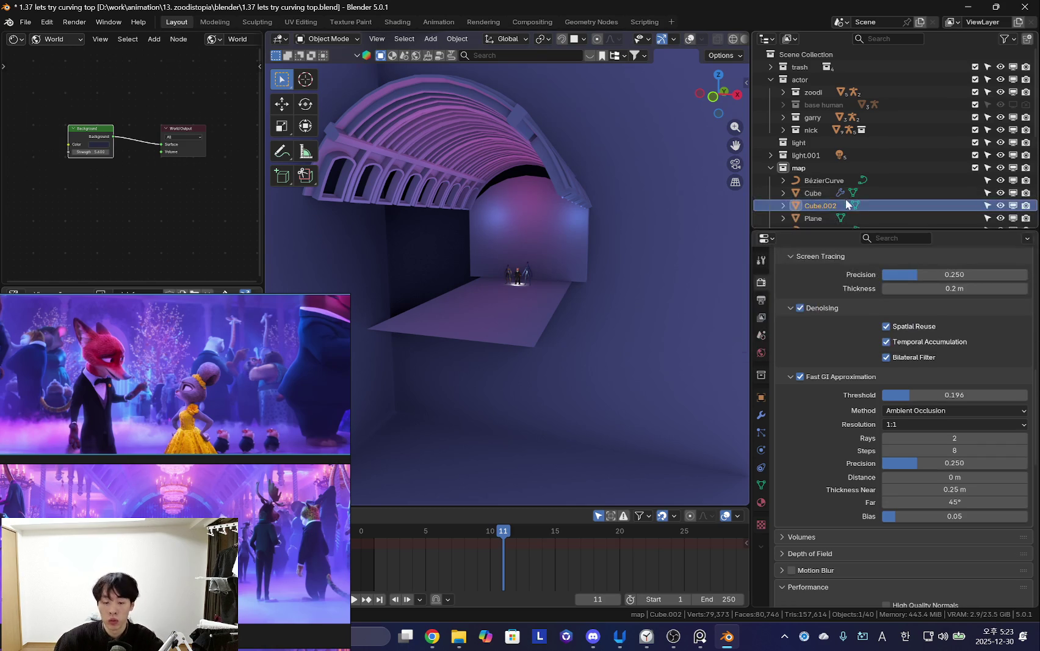
pyautogui.press('m')
pyautogui.click(839, 216)
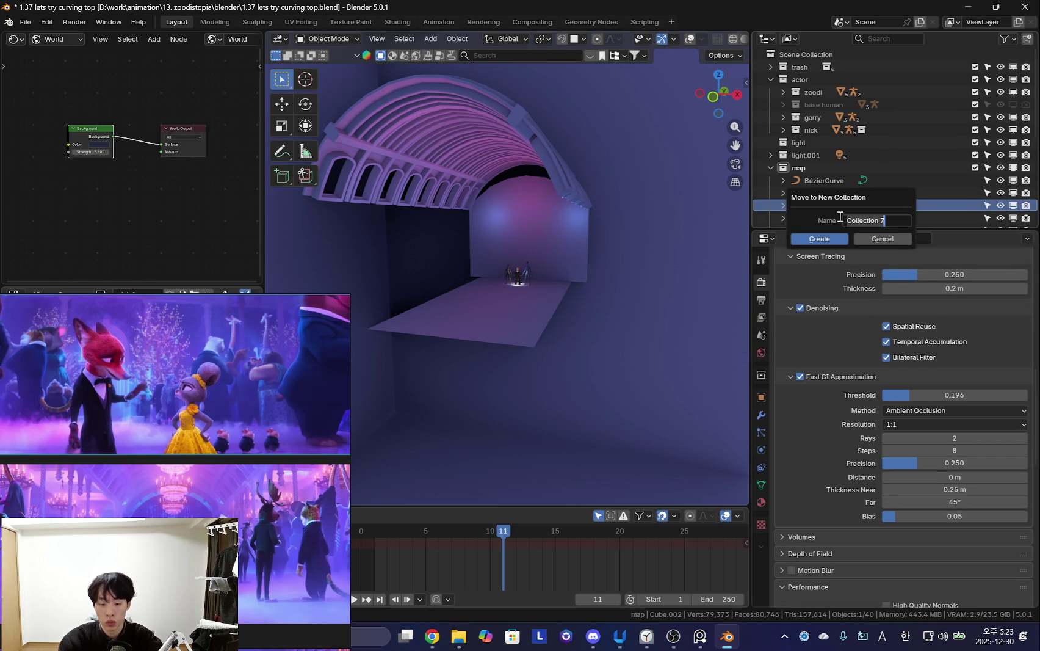
pyautogui.press('Return')
# Create a new material for the cube.
pyautogui.scroll(-2, 743, 325)
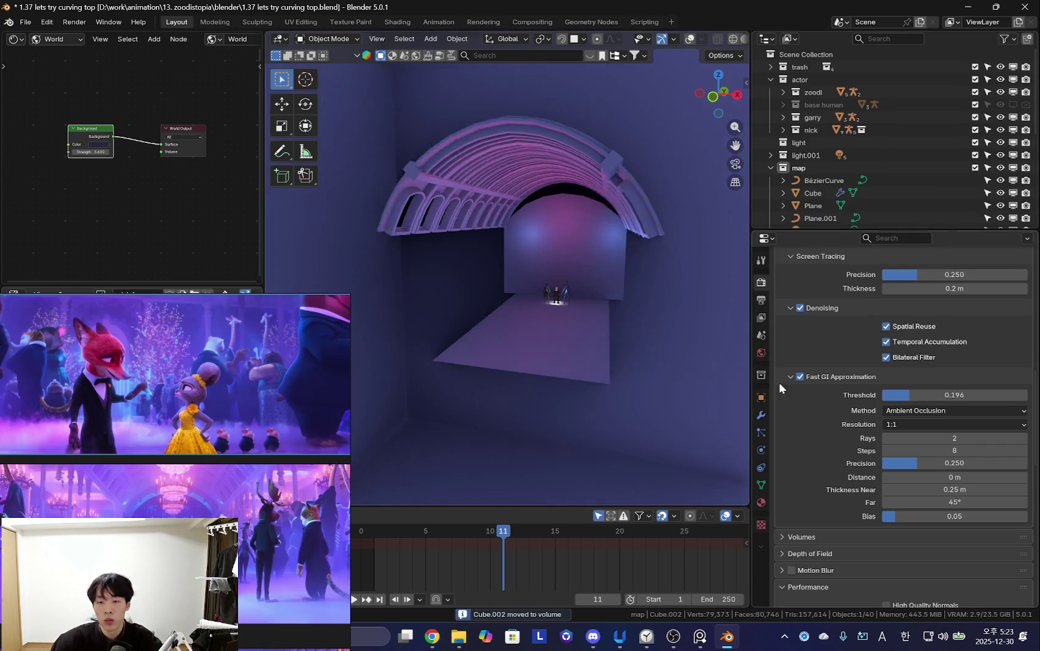
pyautogui.click(761, 502)
pyautogui.click(888, 337)
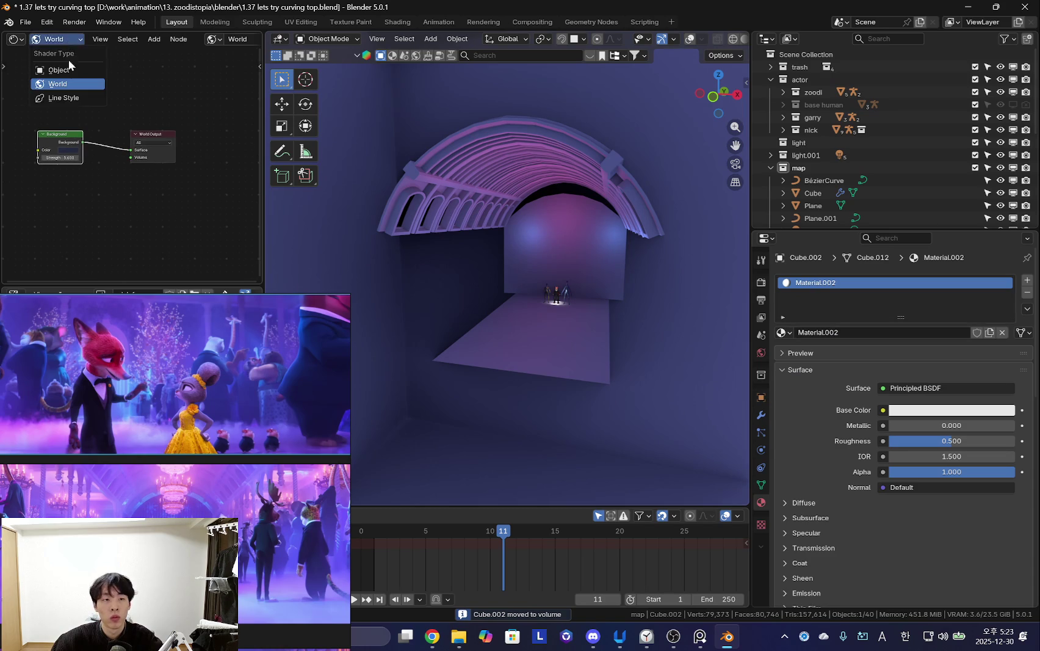
# Replace the Principled BSDF with a Principled Volume wired to the Volume output.
pyautogui.click(51, 70)
pyautogui.press('x')
pyautogui.hotkey('shift', 'a')
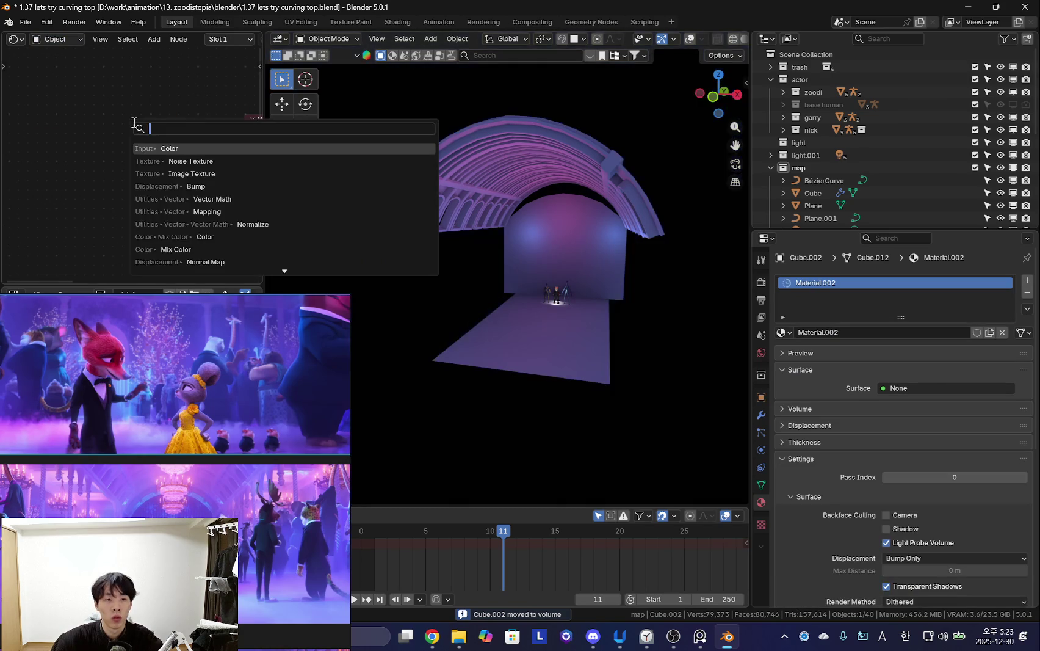
pyautogui.write('volume')
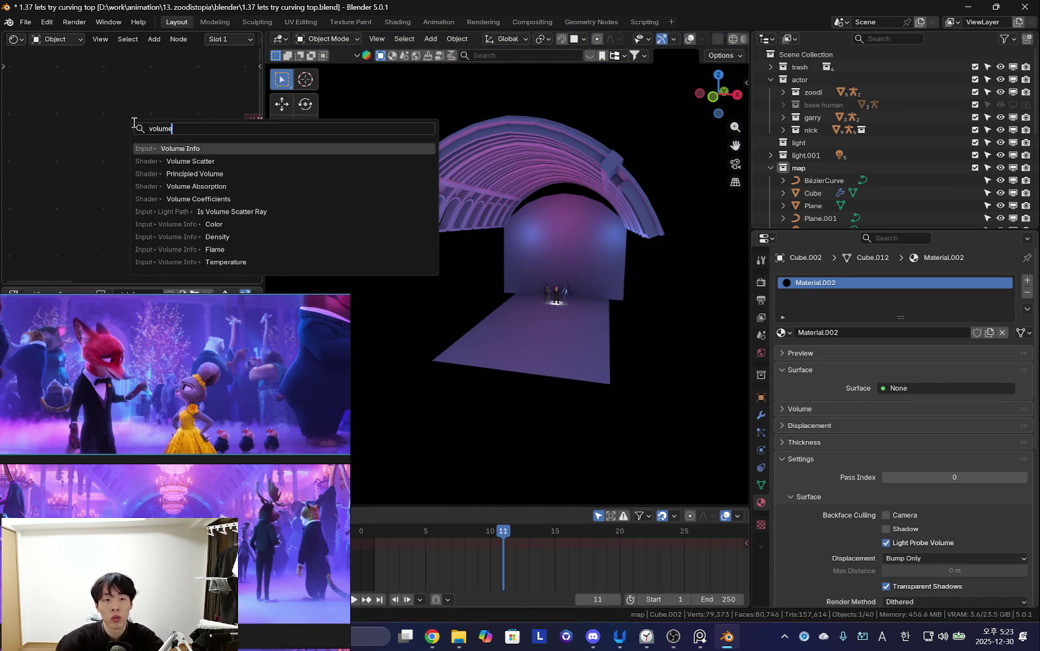
pyautogui.click(226, 174)
pyautogui.moveTo(176, 146); pyautogui.dragTo(199, 143)
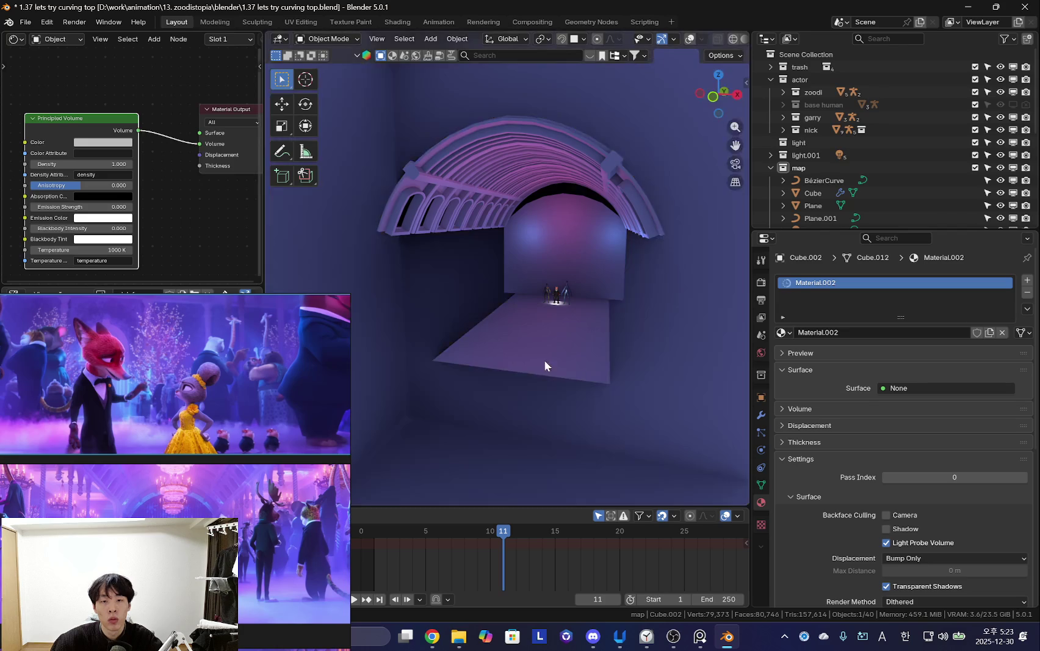
# Set the fog Density to 0.010 and view the whole arched building.
pyautogui.scroll(2, 158, 202)
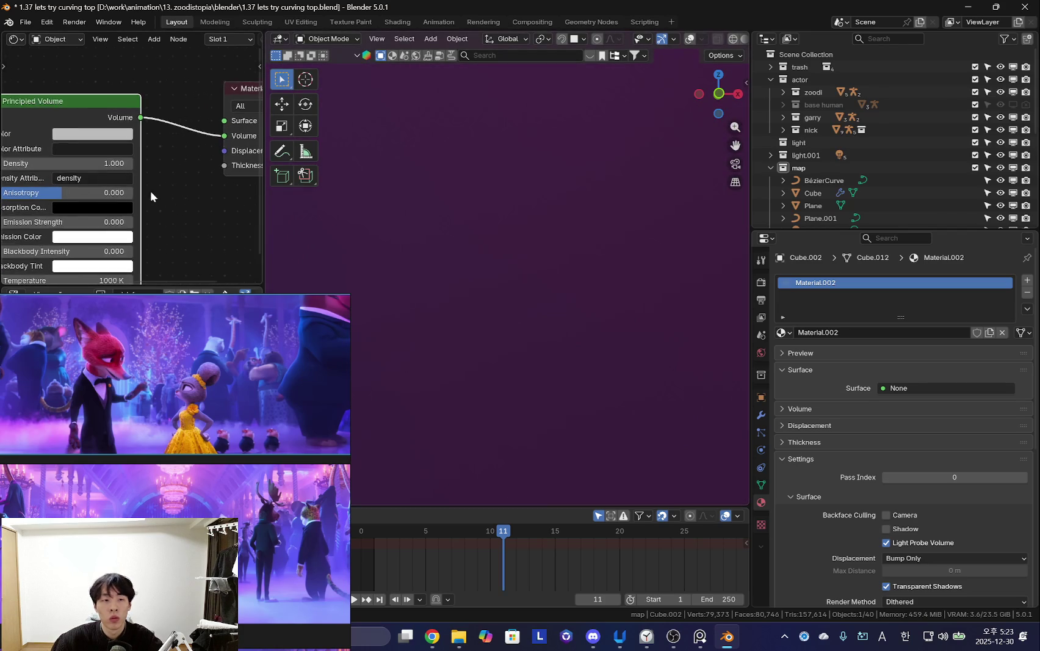
pyautogui.moveTo(97, 169); pyautogui.dragTo(67, 169)
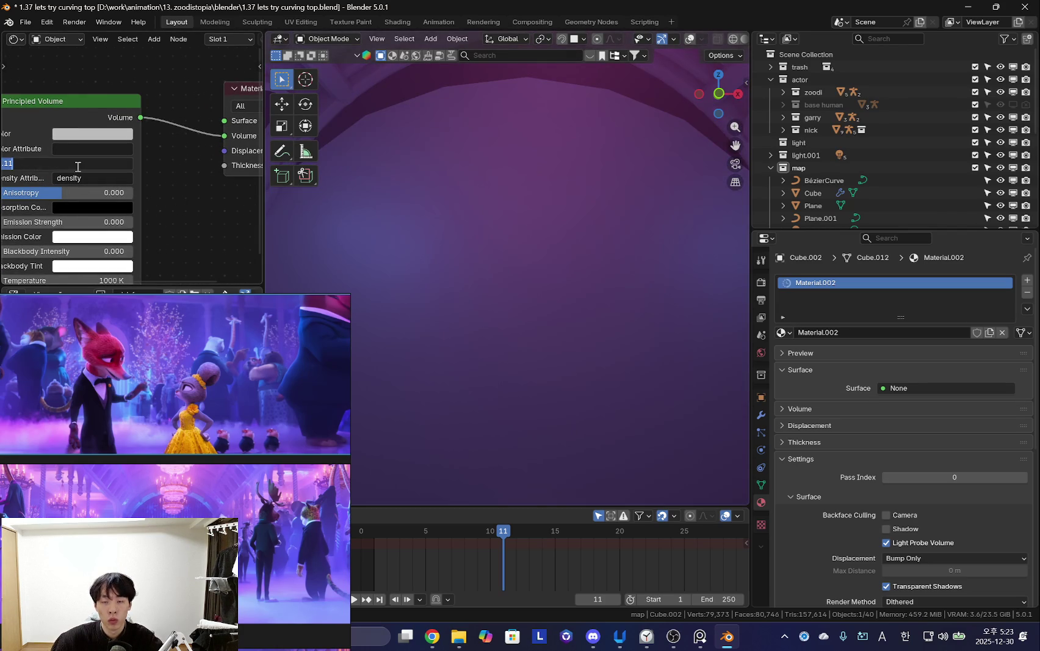
pyautogui.write('1')
pyautogui.press('Return')
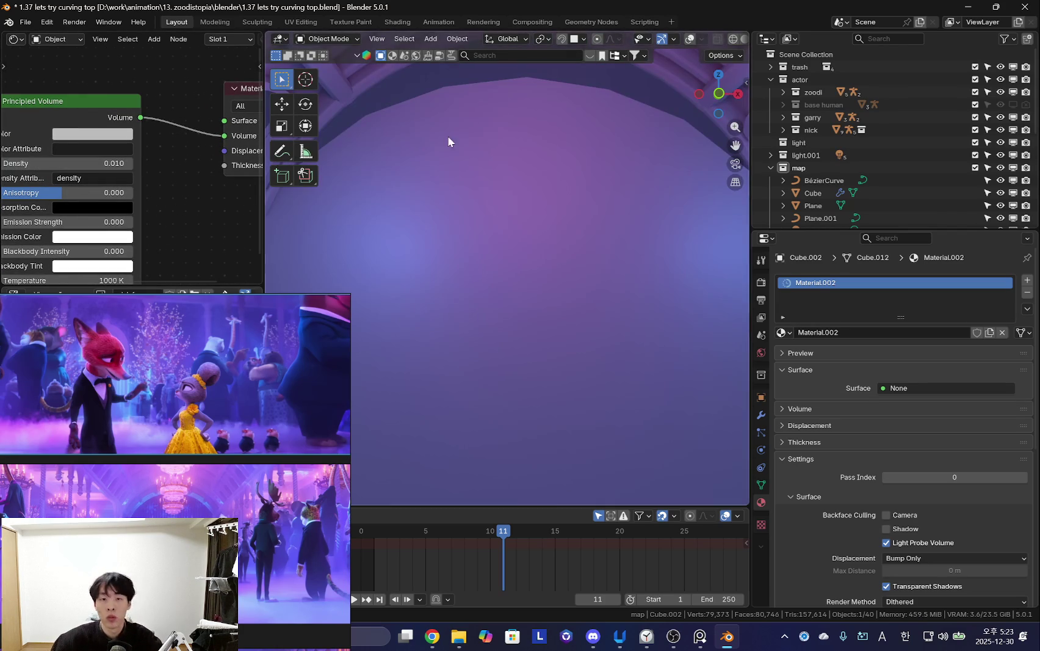
pyautogui.scroll(-5, 543, 304)
pyautogui.scroll(-2, 537, 310)
pyautogui.moveTo(536, 311)
pyautogui.mouseDown(button='middle')
pyautogui.moveTo(561, 303)
pyautogui.moveTo(585, 258)
pyautogui.mouseUp(button='middle')
pyautogui.scroll(-3, 633, 315)
pyautogui.scroll(5, 632, 310)
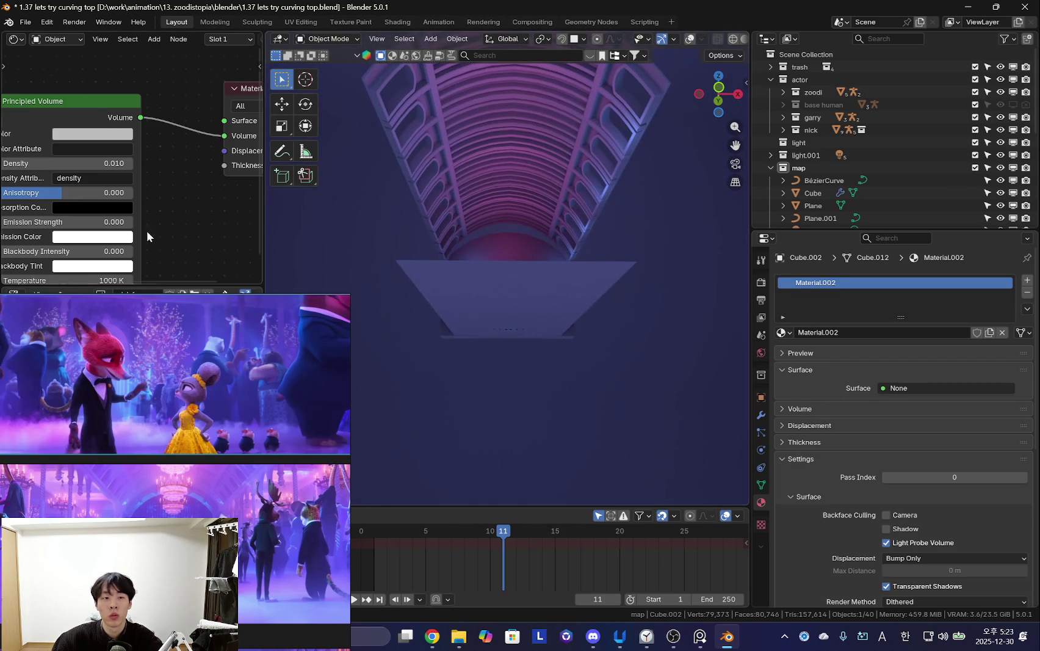
pyautogui.scroll(2, 129, 202)
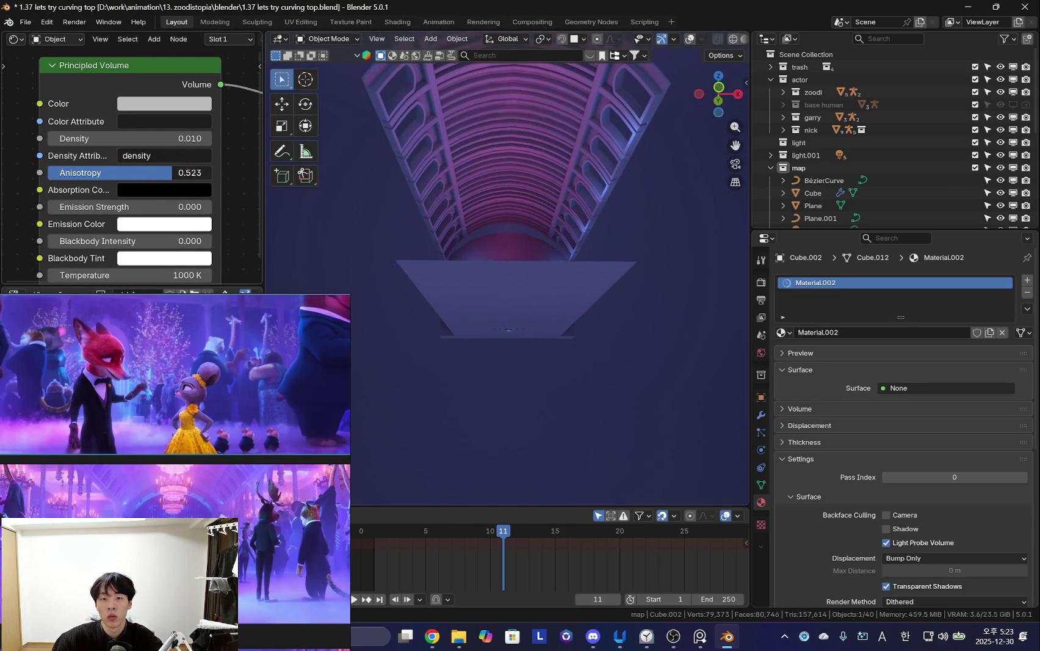
# Set the fog's Anisotropy to 0.182.
pyautogui.moveTo(499, 244); pyautogui.dragTo(469, 275, button='middle')
pyautogui.moveTo(186, 174); pyautogui.dragTo(174, 178)
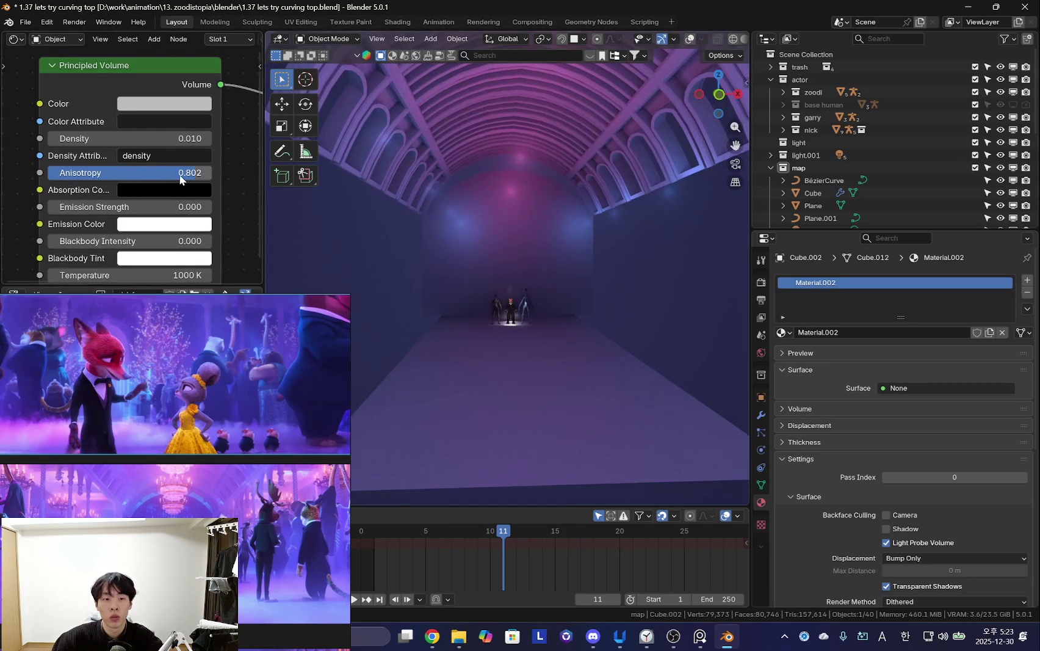
pyautogui.keyDown('shift'); pyautogui.moveTo(320, 236); pyautogui.dragTo(275, 212, button='middle'); pyautogui.keyUp('shift')
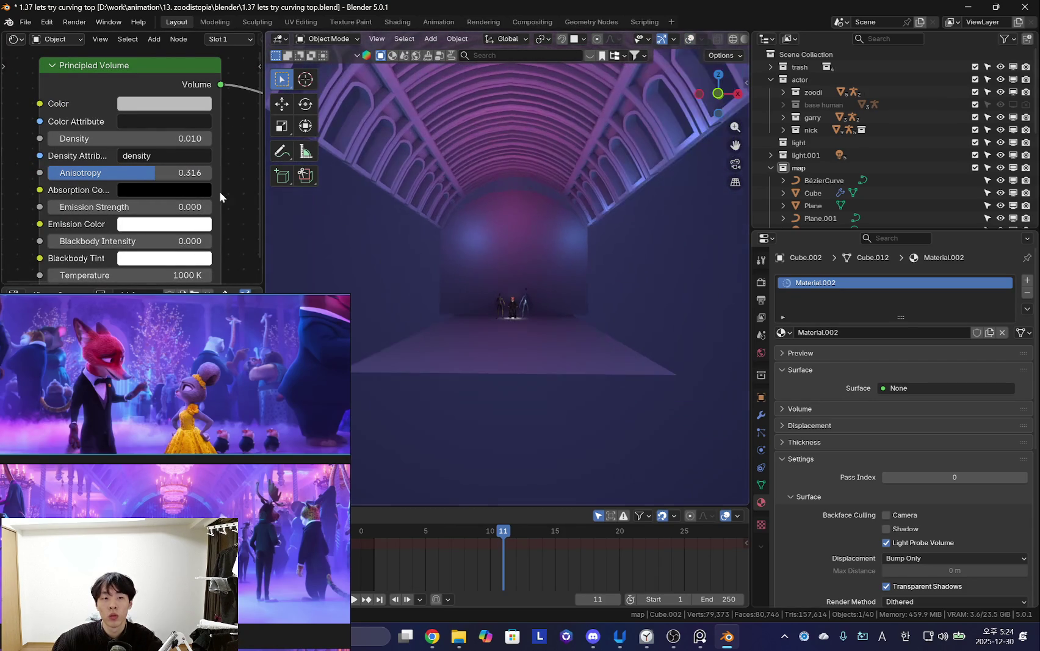
# Give the fog an Emission Strength of 0.0005 with a light-lavender emission colour.
pyautogui.moveTo(125, 208); pyautogui.dragTo(126, 207)
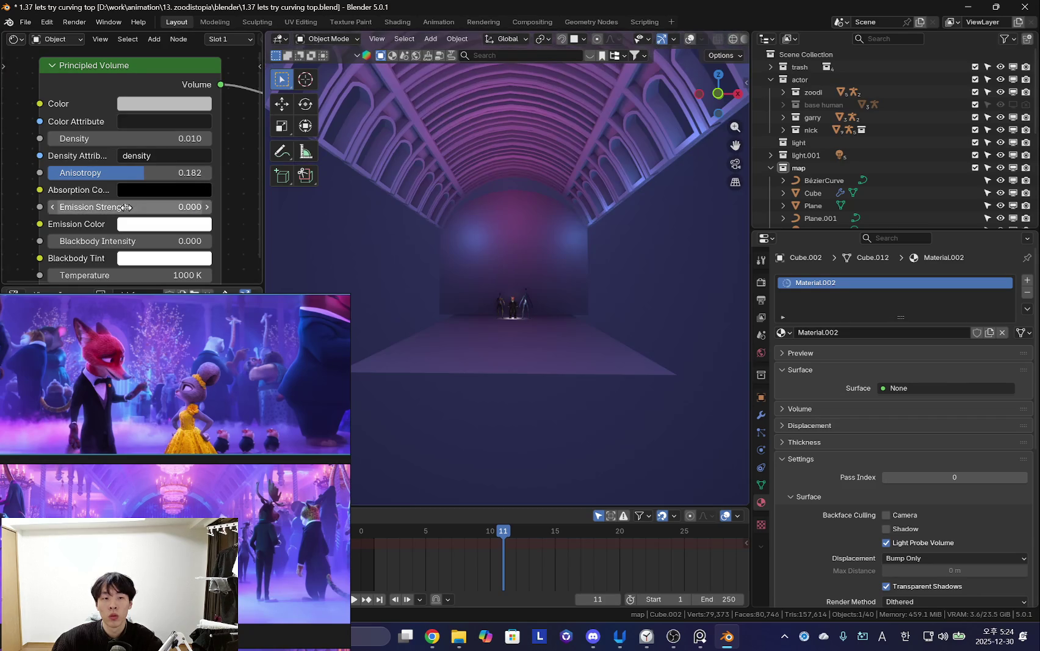
pyautogui.write('0.001')
pyautogui.press('Return')
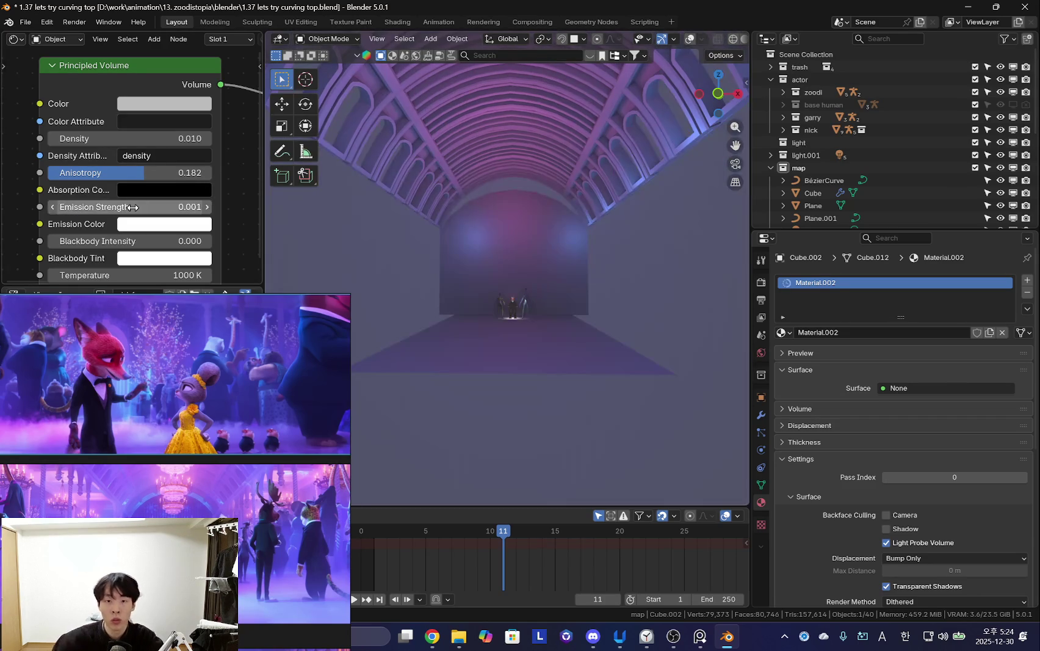
pyautogui.scroll(1, 470, 255)
pyautogui.scroll(1, 531, 264)
pyautogui.scroll(1, 480, 277)
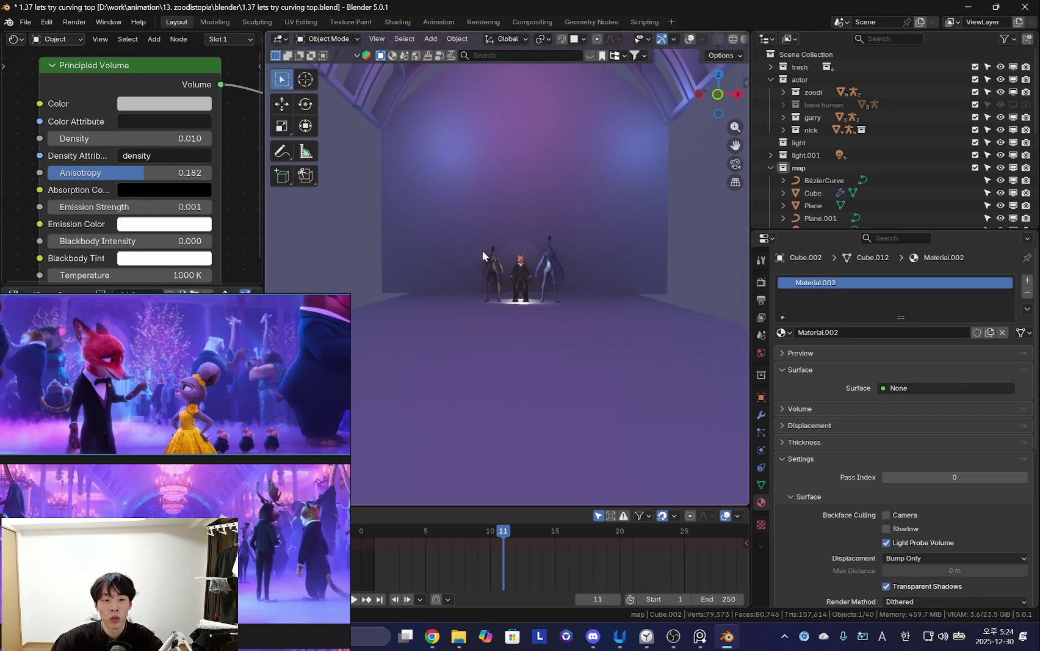
pyautogui.scroll(2, 485, 246)
pyautogui.scroll(-1, 459, 279)
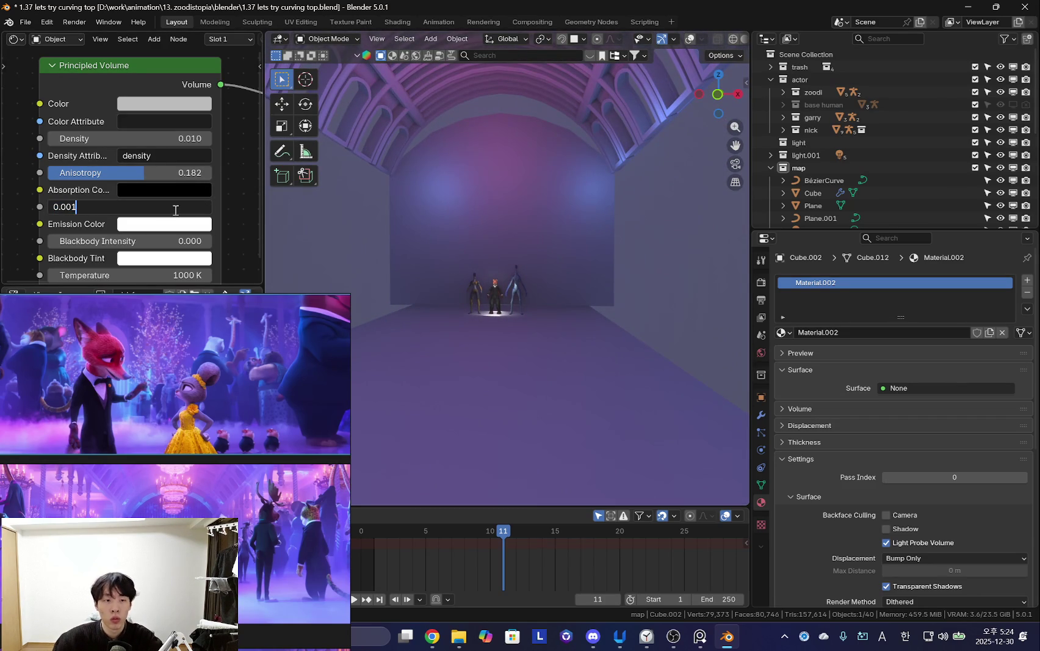
pyautogui.write('0.0005')
pyautogui.press('Return')
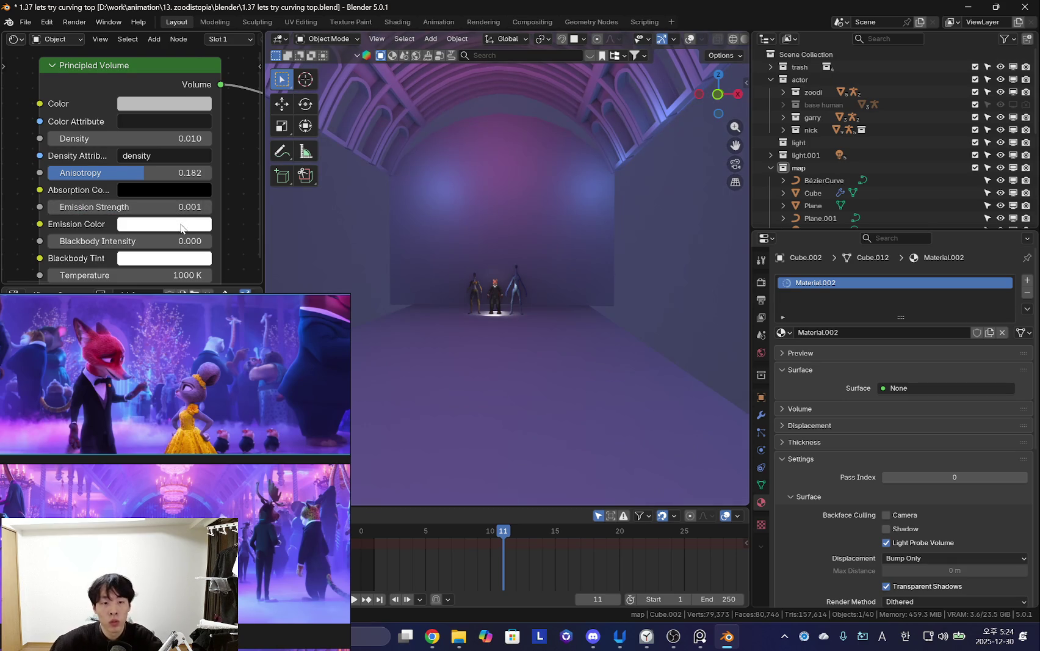
pyautogui.click(196, 285)
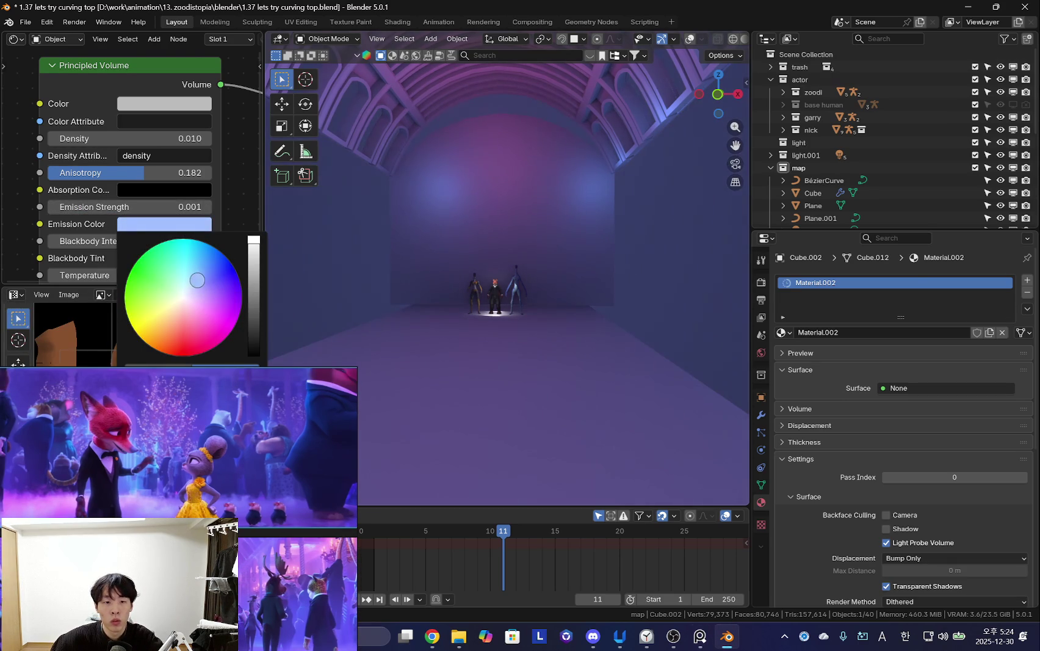
pyautogui.moveTo(517, 279)
pyautogui.mouseDown(button='middle')
pyautogui.moveTo(530, 303)
pyautogui.moveTo(567, 314)
pyautogui.moveTo(580, 301)
pyautogui.moveTo(569, 310)
pyautogui.mouseUp(button='middle')
pyautogui.click(585, 217)
# Select the Cube's linked ledge strip and U-shaped curved section, and raise them 0.228 m.
pyautogui.press('Tab')
pyautogui.press('a')
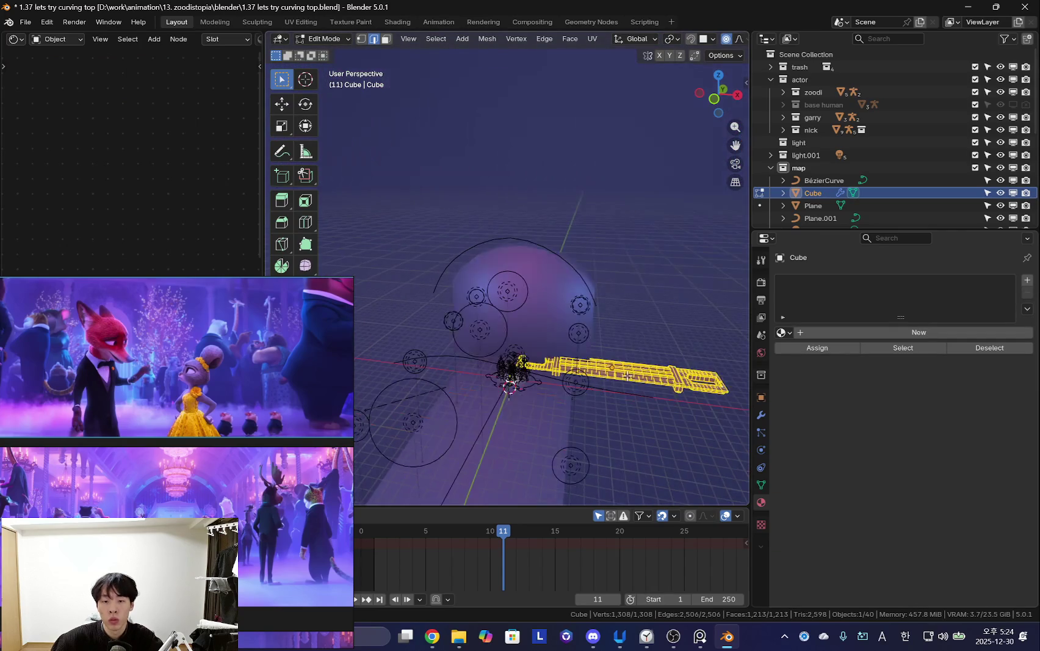
pyautogui.scroll(5, 569, 340)
pyautogui.moveTo(636, 388); pyautogui.dragTo(558, 377, button='middle')
pyautogui.press('3')
pyautogui.click(559, 377)
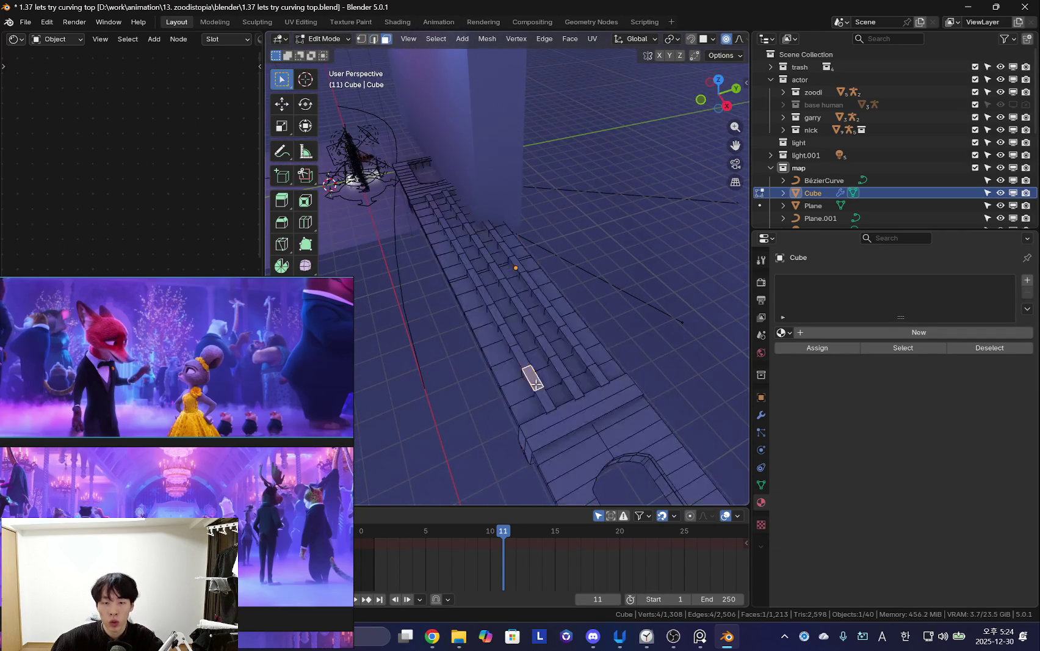
pyautogui.press('KP_Decimal')
pyautogui.moveTo(586, 337)
pyautogui.mouseDown(button='middle')
pyautogui.moveTo(603, 274)
pyautogui.moveTo(584, 283)
pyautogui.mouseUp(button='middle')
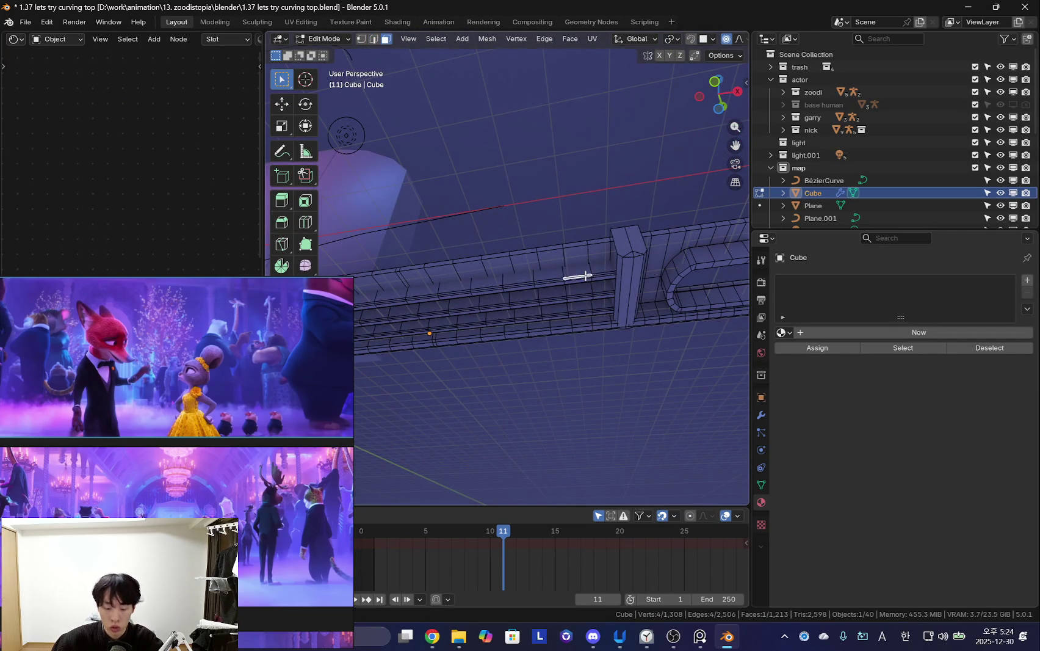
pyautogui.press('l')
pyautogui.moveTo(664, 301)
pyautogui.mouseDown(button='middle')
pyautogui.moveTo(644, 287)
pyautogui.moveTo(624, 344)
pyautogui.mouseUp(button='middle')
pyautogui.press('l')
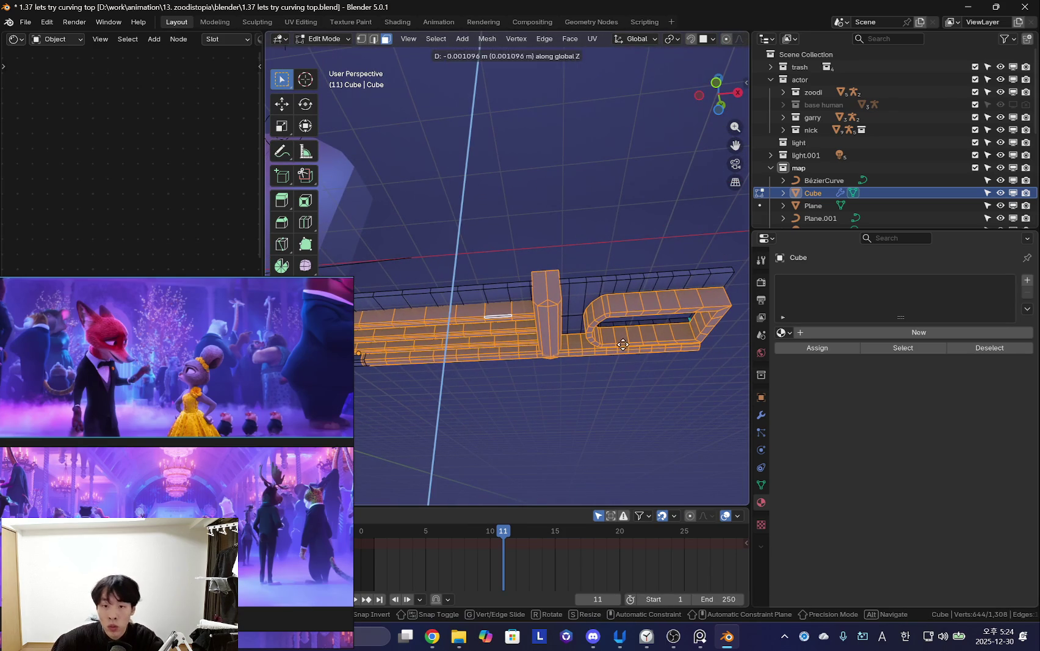
pyautogui.click(629, 299)
# Move the selection vertically once more, return to Object Mode, and restore the viewport overlays.
pyautogui.press('g')
pyautogui.press('z')
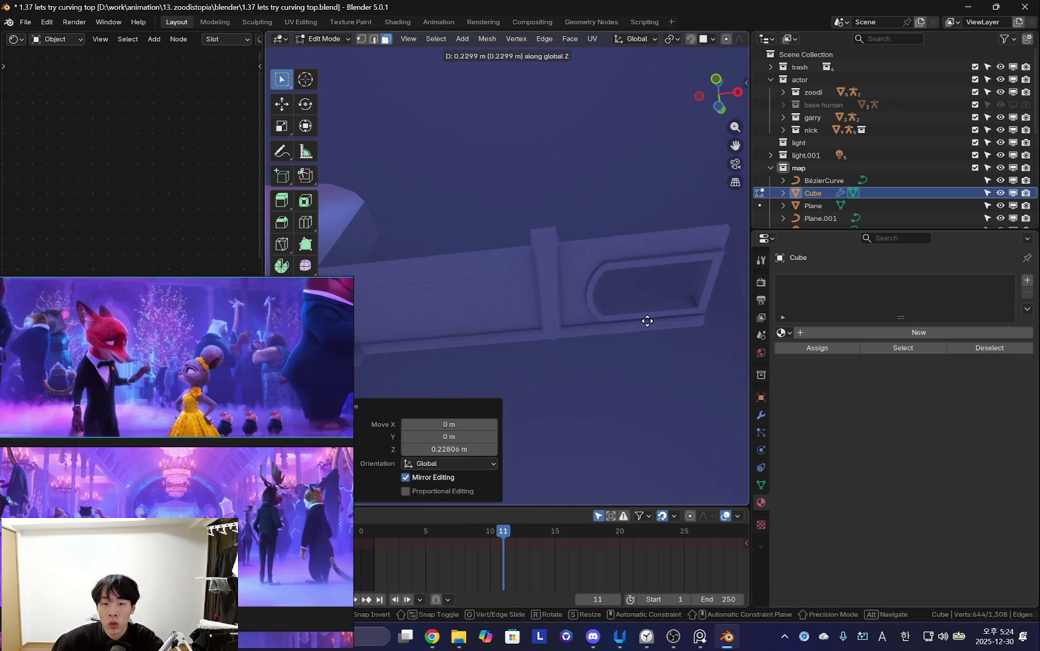
pyautogui.click(648, 324)
pyautogui.press('Tab')
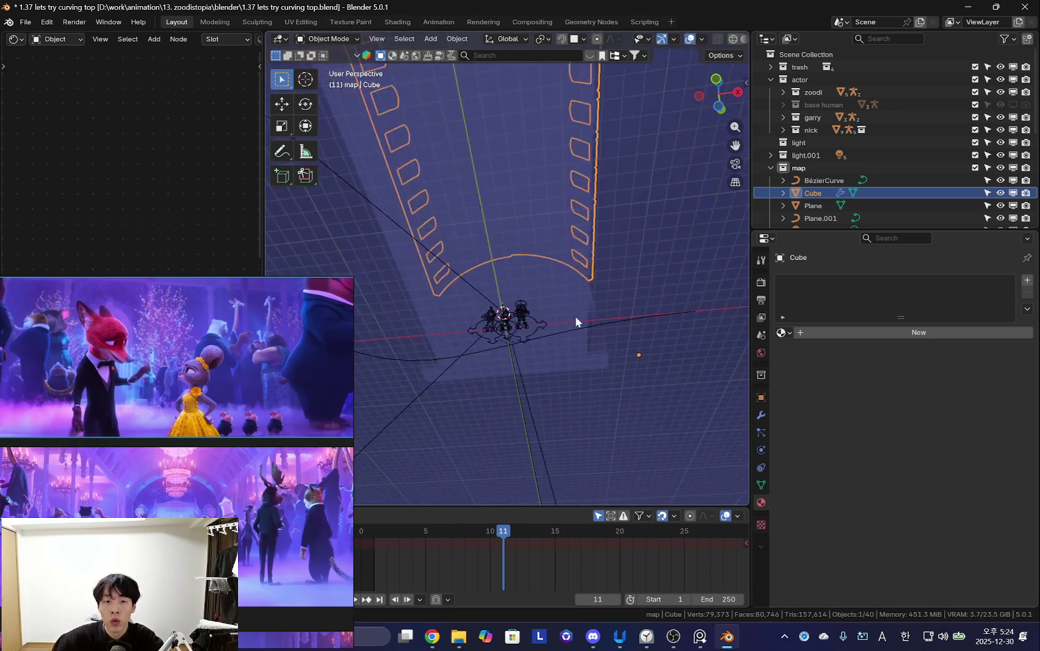
pyautogui.scroll(5, 582, 330)
pyautogui.moveTo(582, 351); pyautogui.dragTo(565, 424, button='middle')
pyautogui.hotkey('shift', 'alt', 'z')
pyautogui.scroll(-5, 629, 378)
pyautogui.scroll(-4, 549, 361)
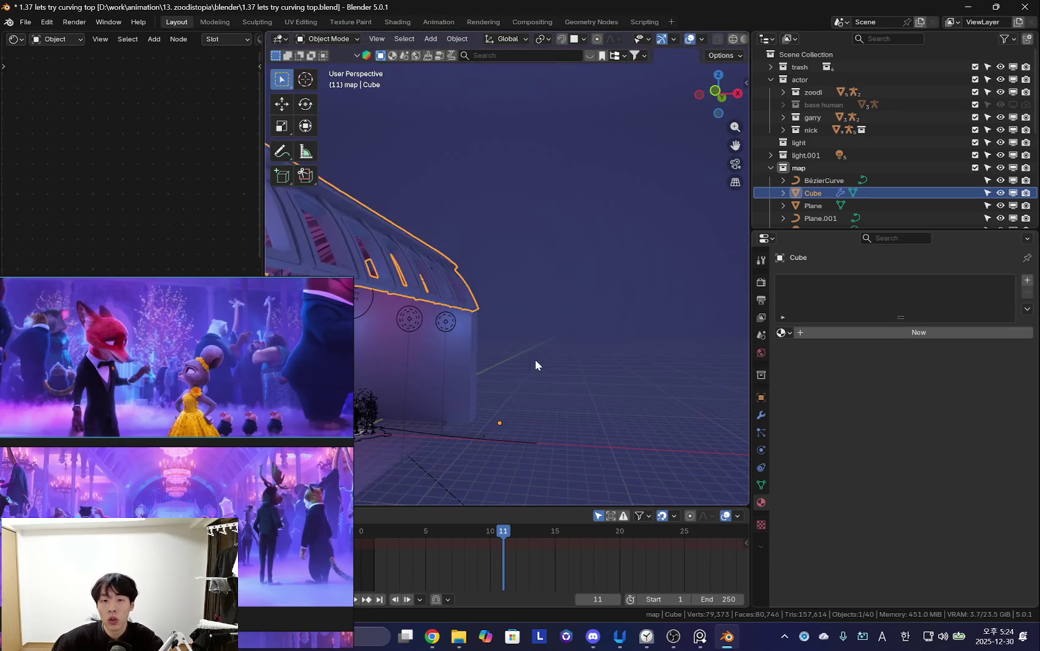
# Isolate the Cube mesh in Edit Mode and select one linked ledge section.
pyautogui.press('Tab')
pyautogui.press('Tab')
pyautogui.press('Tab')
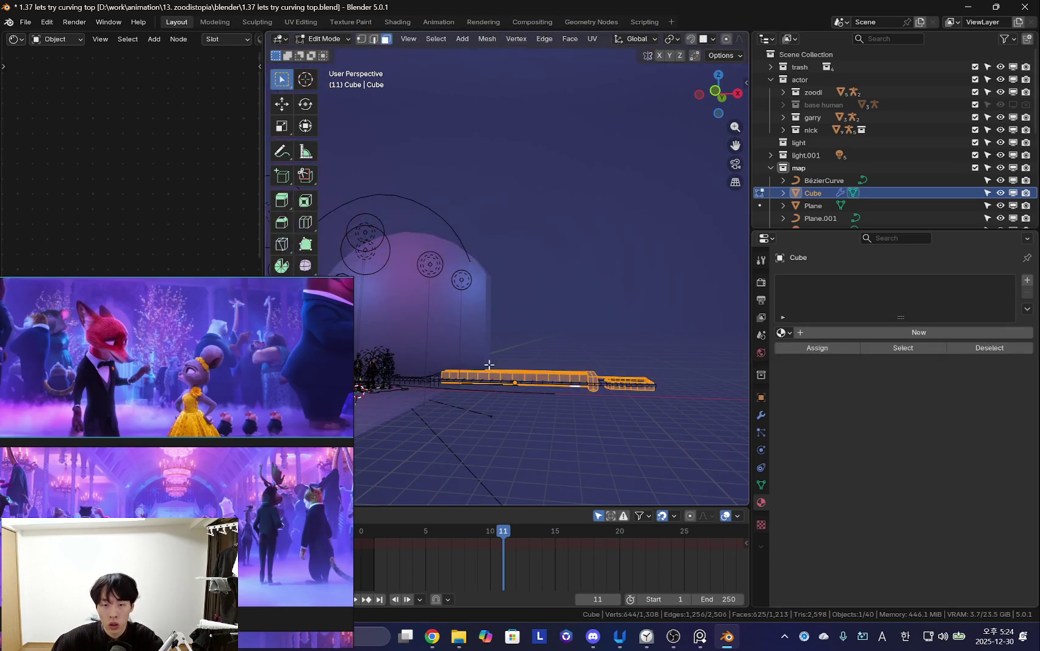
pyautogui.moveTo(489, 364); pyautogui.dragTo(601, 364, button='middle')
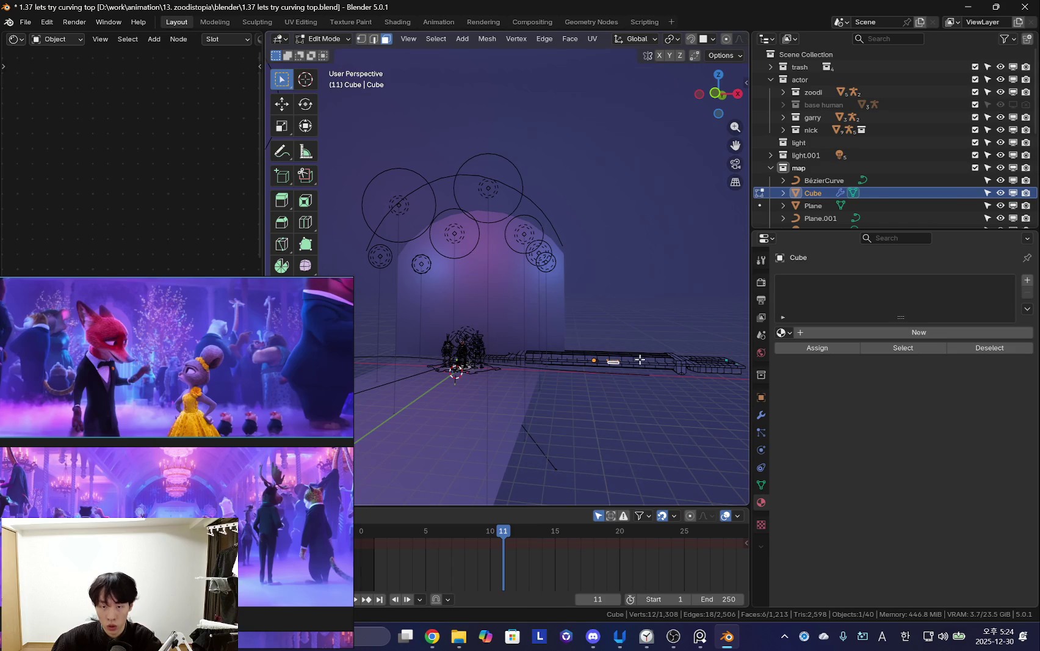
pyautogui.rightClick(585, 323)
pyautogui.moveTo(584, 323)
pyautogui.mouseDown(button='middle')
pyautogui.moveTo(618, 234)
pyautogui.moveTo(627, 331)
pyautogui.mouseUp(button='middle')
pyautogui.press('a')
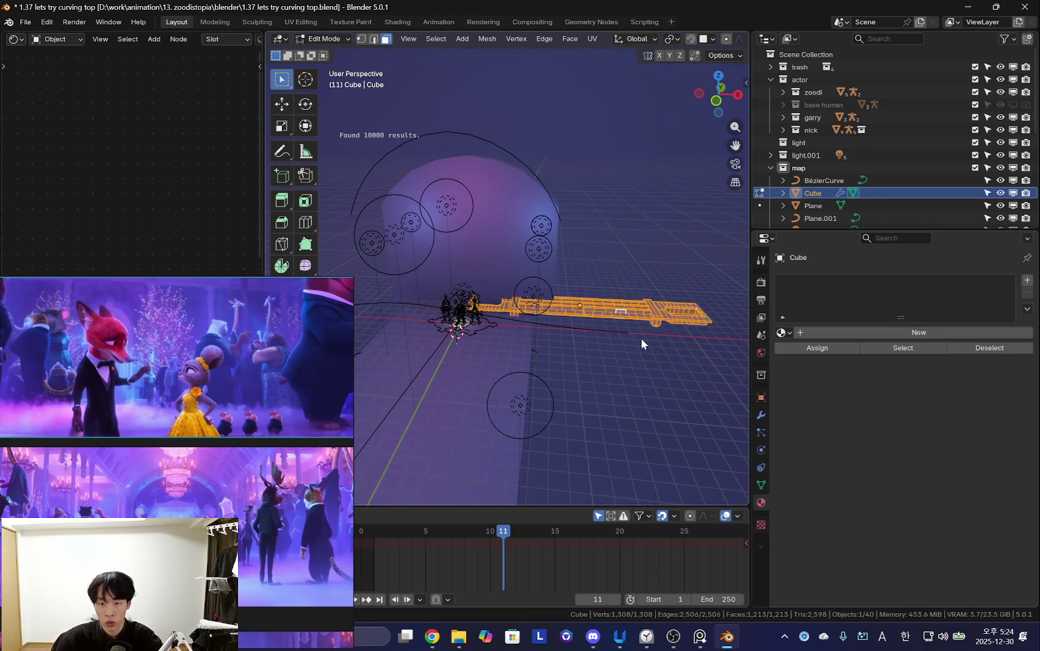
pyautogui.press('KP_Divide')
pyautogui.scroll(5, 601, 279)
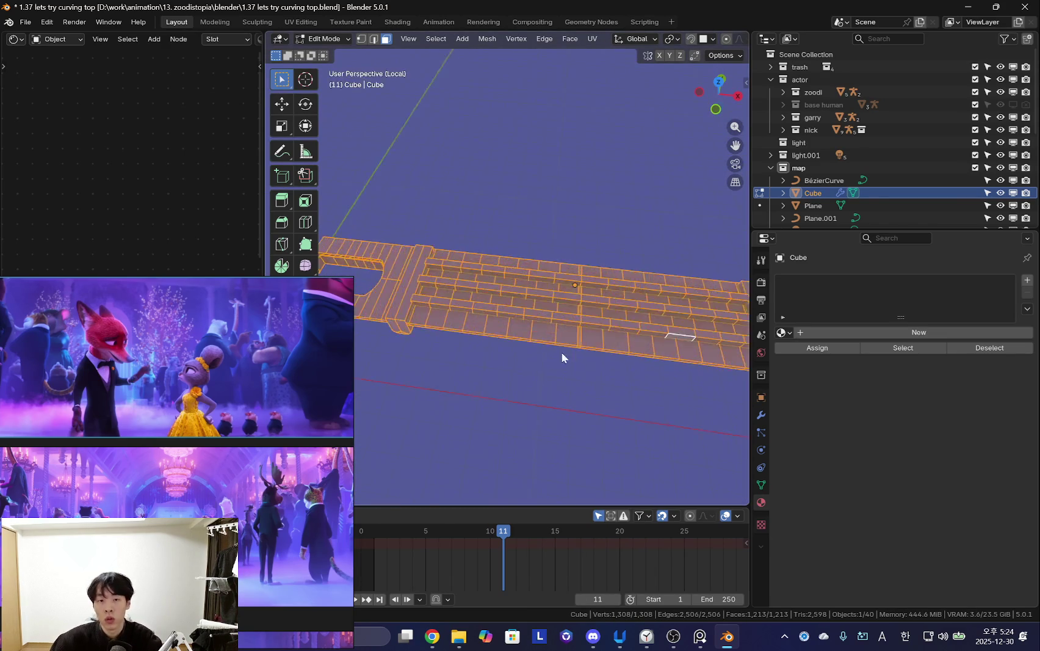
pyautogui.moveTo(636, 390)
pyautogui.mouseDown(button='middle')
pyautogui.moveTo(581, 318)
pyautogui.moveTo(630, 248)
pyautogui.mouseUp(button='middle')
pyautogui.click(574, 311)
pyautogui.press('l')
pyautogui.press('l')
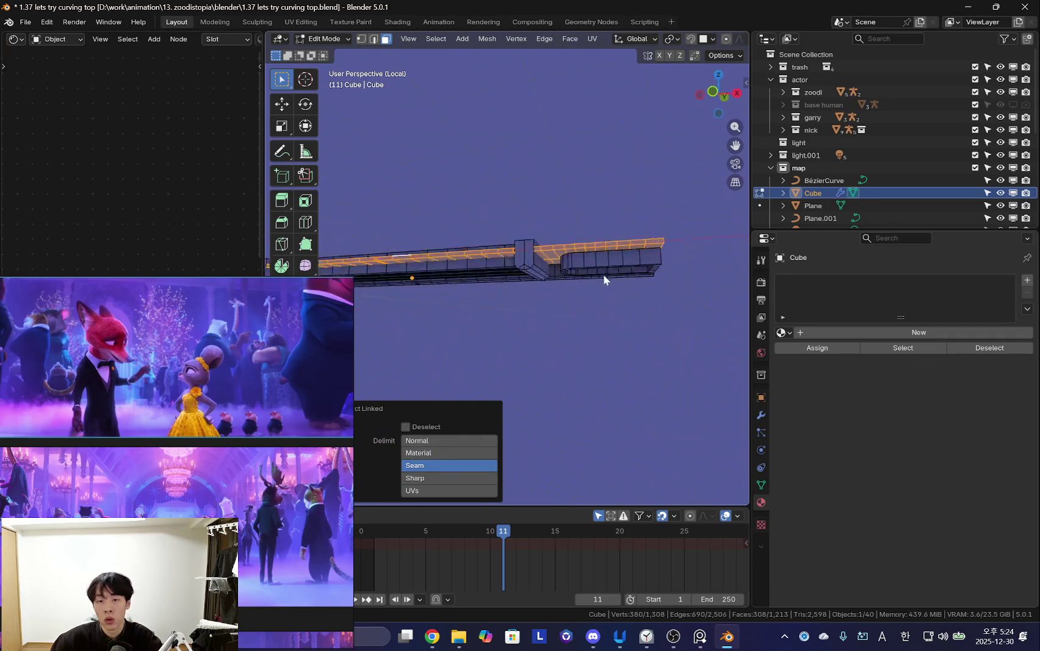
# Shift that linked section about 0.34 m along Z and go back to Object Mode.
pyautogui.scroll(2, 632, 252)
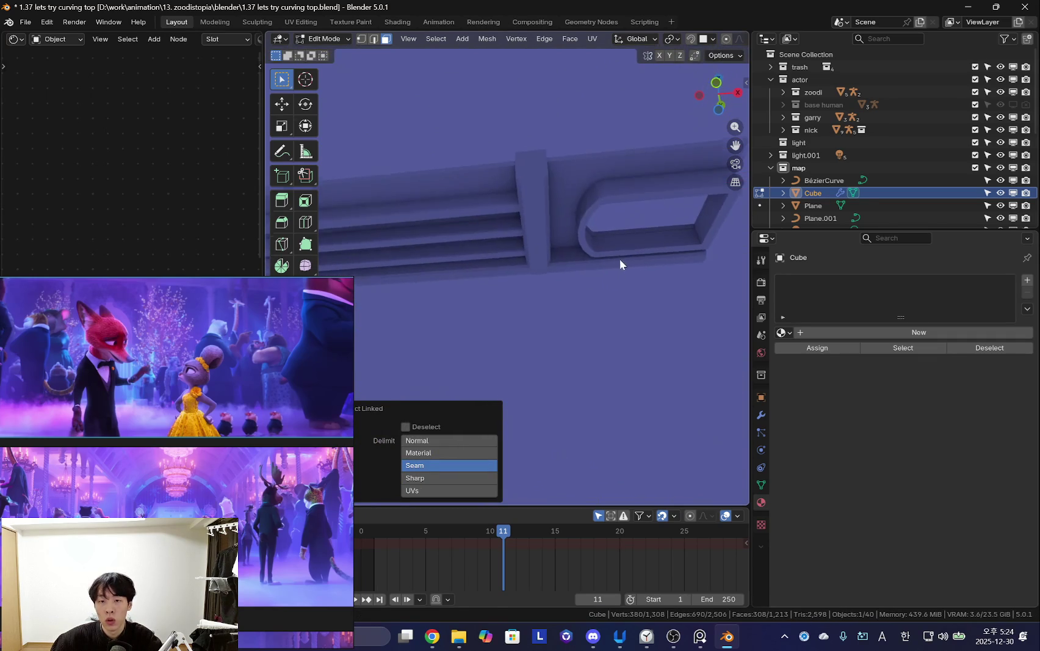
pyautogui.press('g')
pyautogui.press('z')
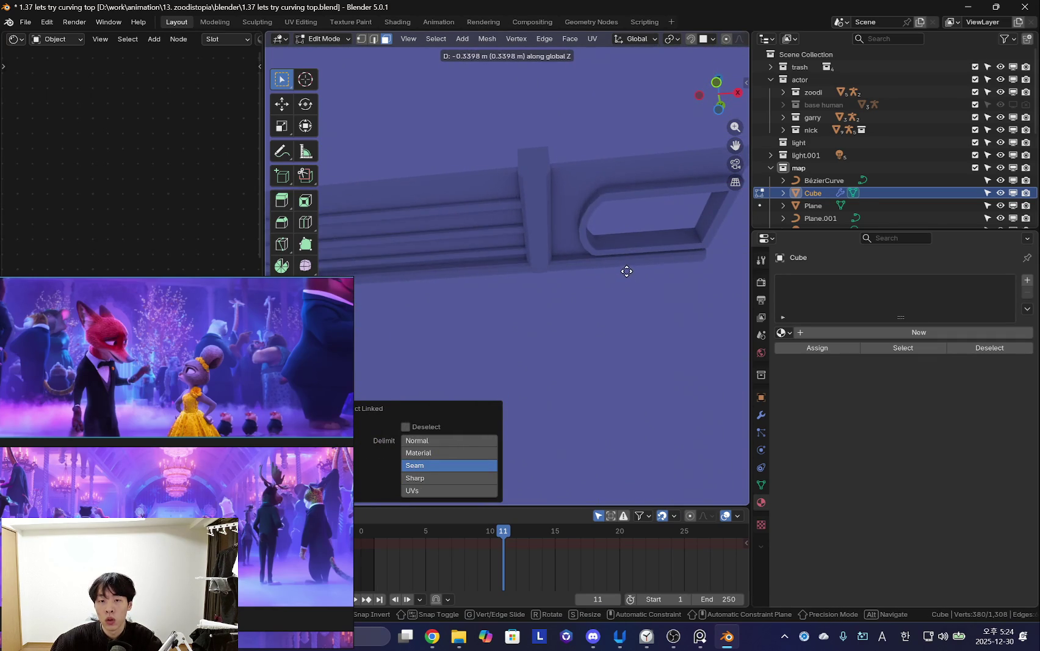
pyautogui.click(626, 271)
pyautogui.moveTo(479, 279)
pyautogui.mouseDown(button='middle')
pyautogui.moveTo(452, 240)
pyautogui.moveTo(485, 311)
pyautogui.moveTo(481, 296)
pyautogui.moveTo(590, 352)
pyautogui.moveTo(585, 319)
pyautogui.moveTo(610, 353)
pyautogui.moveTo(559, 288)
pyautogui.moveTo(617, 234)
pyautogui.moveTo(527, 289)
pyautogui.mouseUp(button='middle')
pyautogui.press('Tab')
pyautogui.moveTo(550, 235)
pyautogui.mouseDown(button='middle')
pyautogui.moveTo(534, 332)
pyautogui.moveTo(568, 379)
pyautogui.moveTo(499, 343)
pyautogui.mouseUp(button='middle')
pyautogui.scroll(-5, 496, 273)
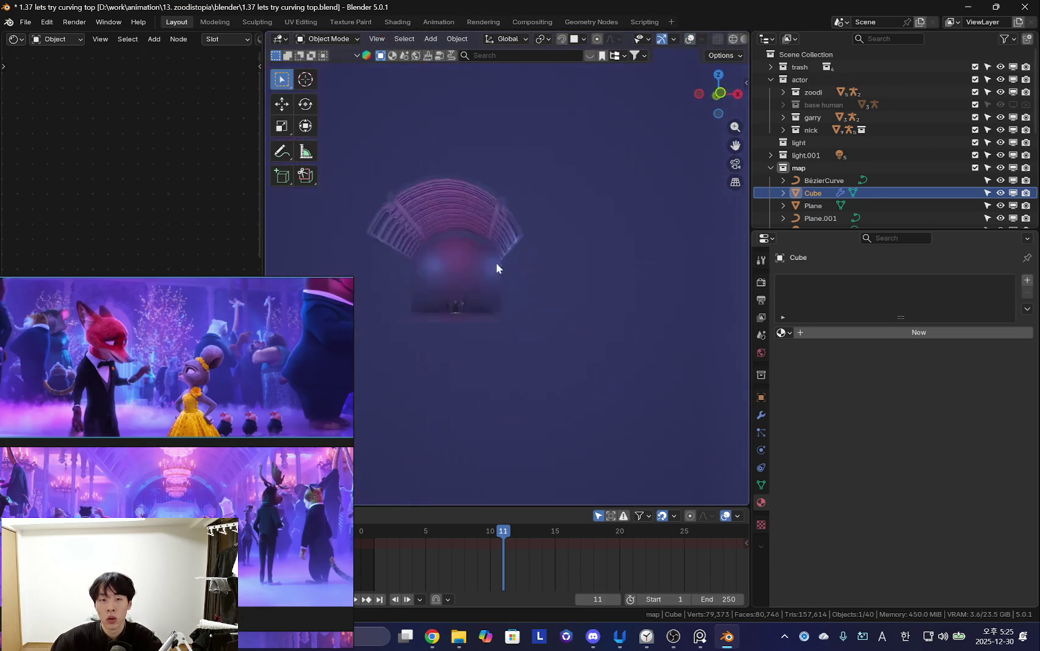
# Apply Shade Smooth, then Shade Auto Smooth, to the arched hall.
pyautogui.scroll(5, 496, 272)
pyautogui.rightClick(538, 268)
pyautogui.click(488, 212)
pyautogui.moveTo(488, 211); pyautogui.dragTo(526, 248, button='middle')
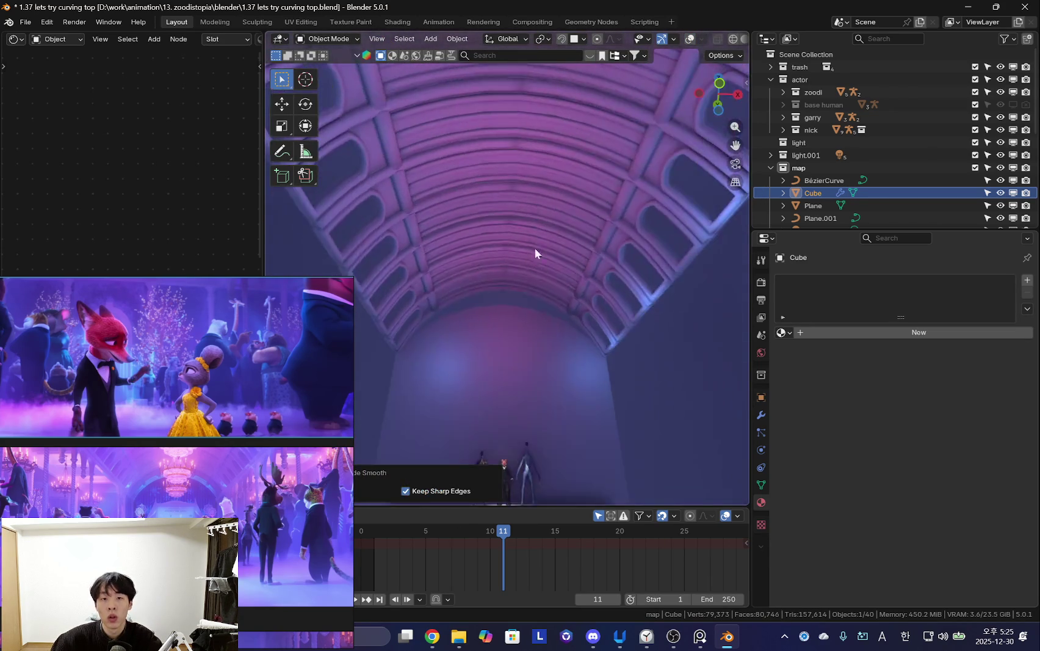
pyautogui.rightClick(503, 296)
pyautogui.click(503, 308)
pyautogui.moveTo(503, 308)
pyautogui.mouseDown(button='middle')
pyautogui.moveTo(554, 296)
pyautogui.moveTo(555, 357)
pyautogui.moveTo(530, 360)
pyautogui.moveTo(572, 363)
pyautogui.moveTo(564, 349)
pyautogui.mouseUp(button='middle')
# Reapply Shade Smooth with Keep Sharp Edges and restore the grid and outlines.
pyautogui.rightClick(530, 360)
pyautogui.click(482, 345)
pyautogui.moveTo(485, 351)
pyautogui.mouseDown(button='middle')
pyautogui.moveTo(605, 377)
pyautogui.moveTo(627, 329)
pyautogui.mouseUp(button='middle')
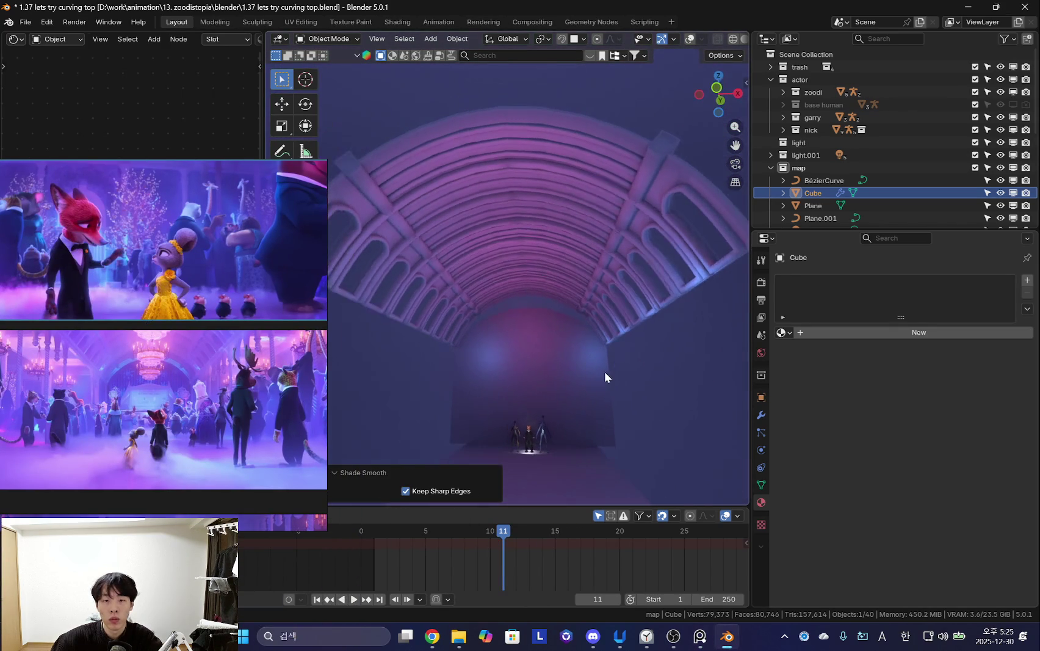
pyautogui.scroll(-5, 549, 339)
pyautogui.hotkey('shift', 'alt', 'z')
pyautogui.moveTo(544, 354); pyautogui.dragTo(555, 342, button='middle')
pyautogui.scroll(3, 559, 335)
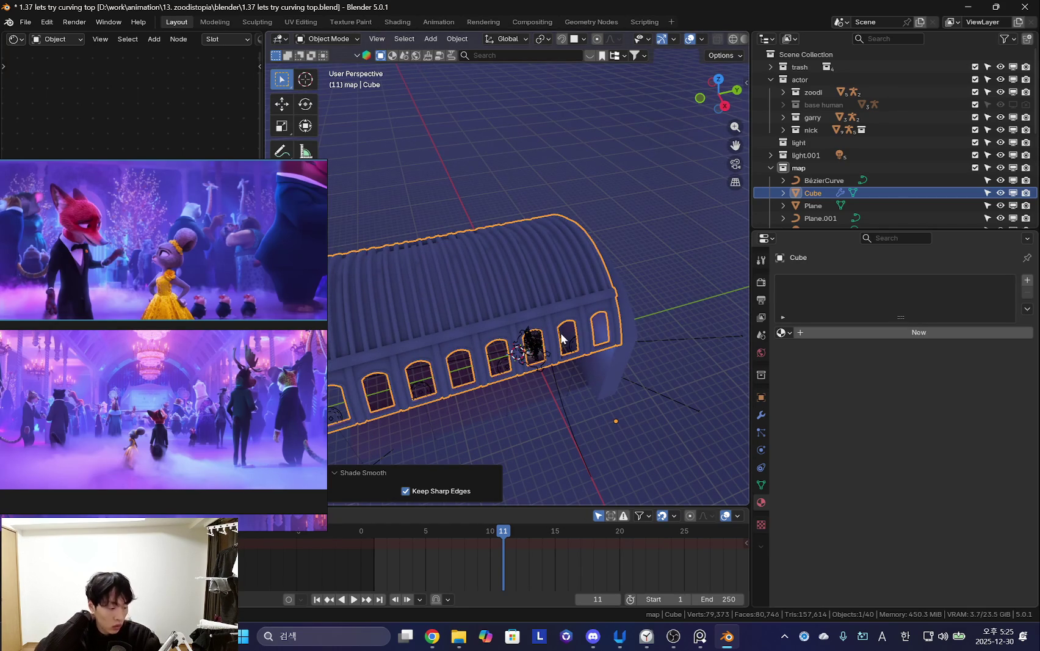
pyautogui.hotkey('shift', 'a')
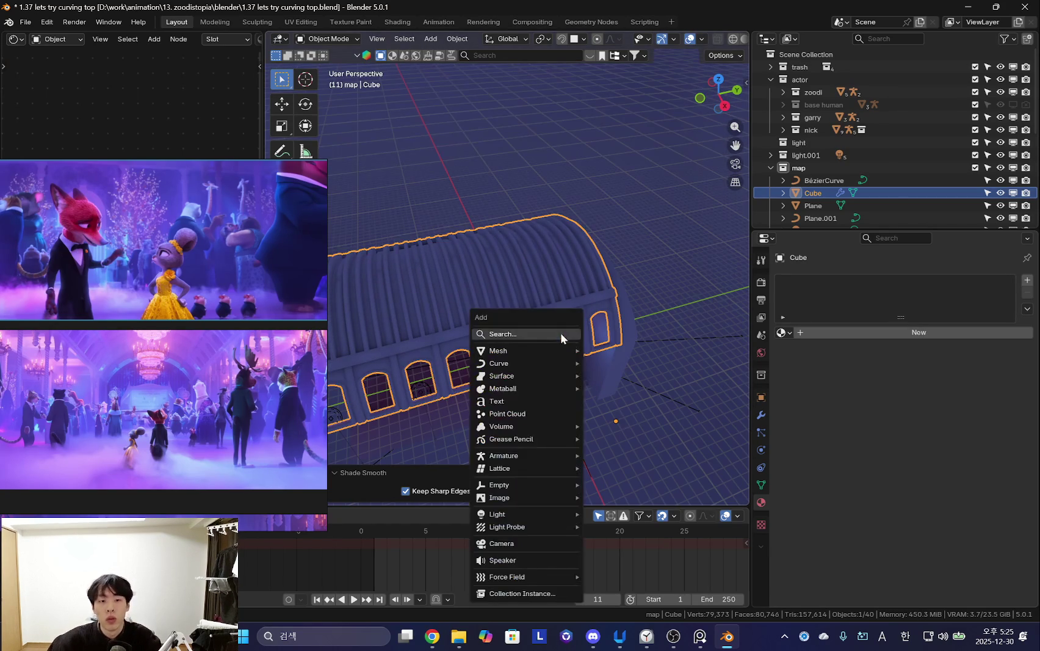
# Toggle the viewport overlays and orient the view down the arched hall.
pyautogui.press('Escape')
pyautogui.moveTo(537, 342); pyautogui.dragTo(647, 346, button='middle')
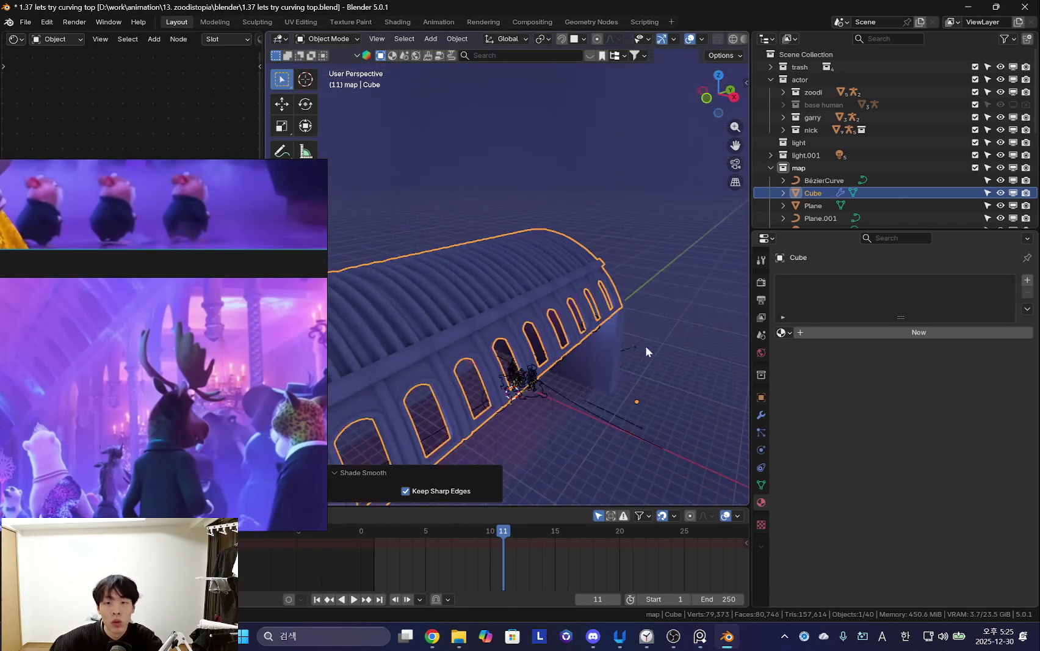
pyautogui.hotkey('shift', 'alt', 'z')
pyautogui.hotkey('shift', 'alt', 'z')
pyautogui.hotkey('shift', 'a')
pyautogui.press('Escape')
pyautogui.moveTo(573, 339)
pyautogui.mouseDown(button='middle')
pyautogui.moveTo(558, 231)
pyautogui.moveTo(598, 369)
pyautogui.mouseUp(button='middle')
pyautogui.hotkey('shift', 'a')
pyautogui.press('Escape')
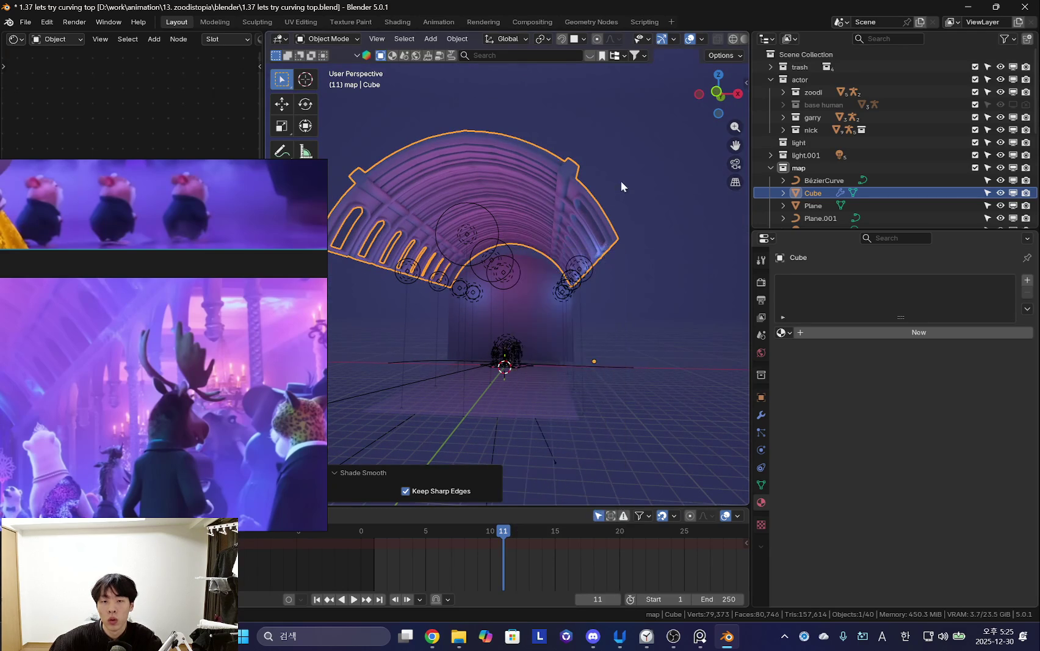
# Add a new plane and stretch it along X.
pyautogui.hotkey('shift', 'a')
pyautogui.click(660, 365)
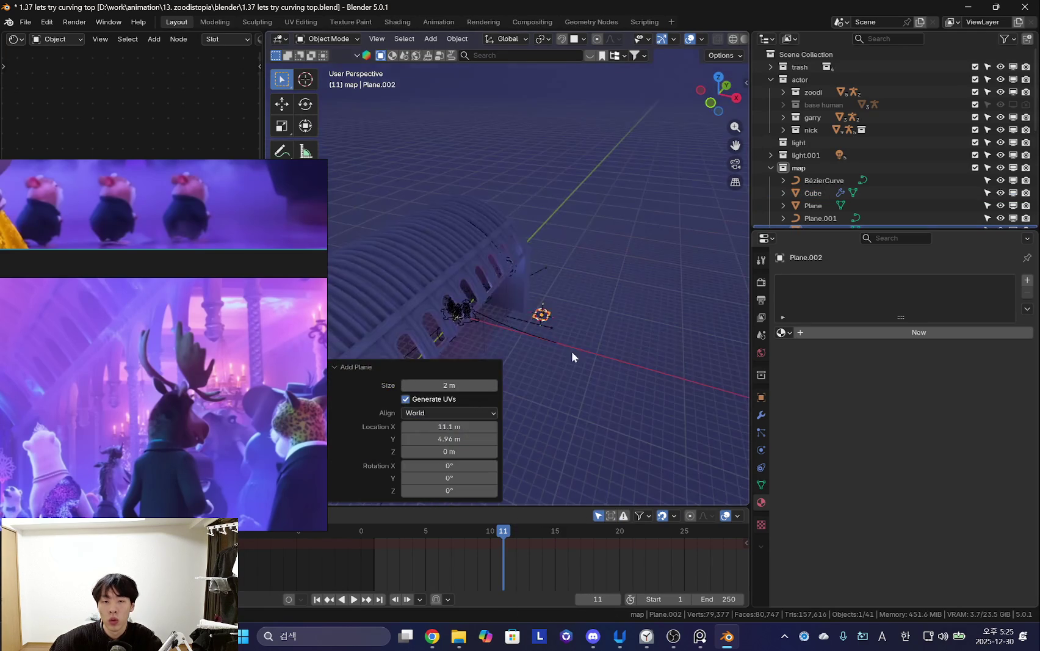
pyautogui.press('Tab')
pyautogui.press('s')
pyautogui.press('x')
pyautogui.click(352, 500)
pyautogui.moveTo(603, 255); pyautogui.dragTo(550, 279, button='middle')
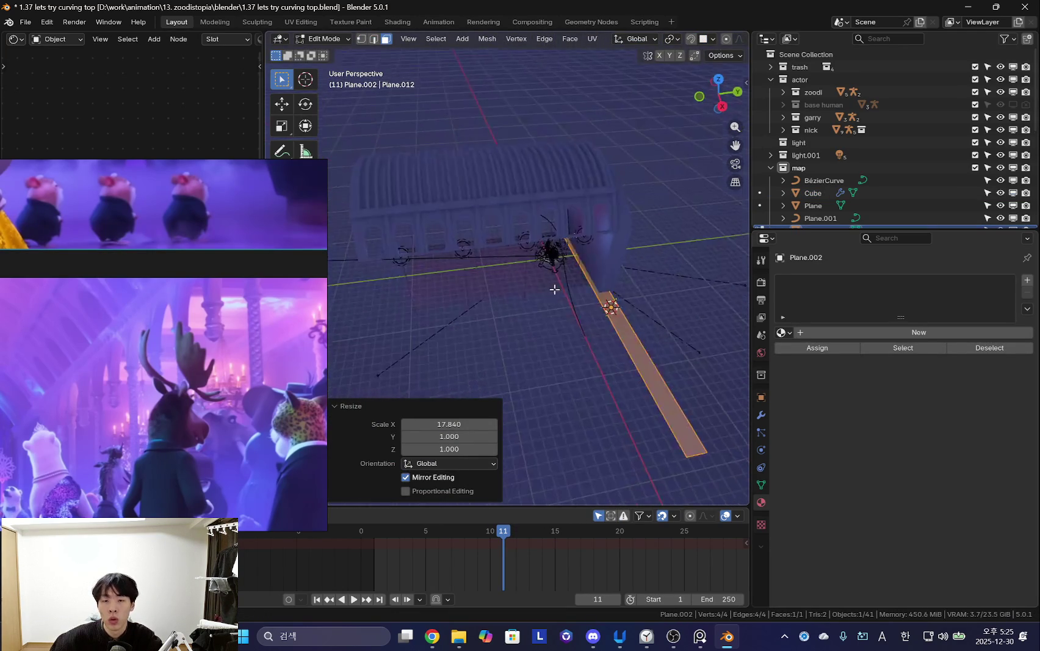
# Cut the plane into 21 parallel strips and widen it along Y.
pyautogui.hotkey('ctrl', 'r')
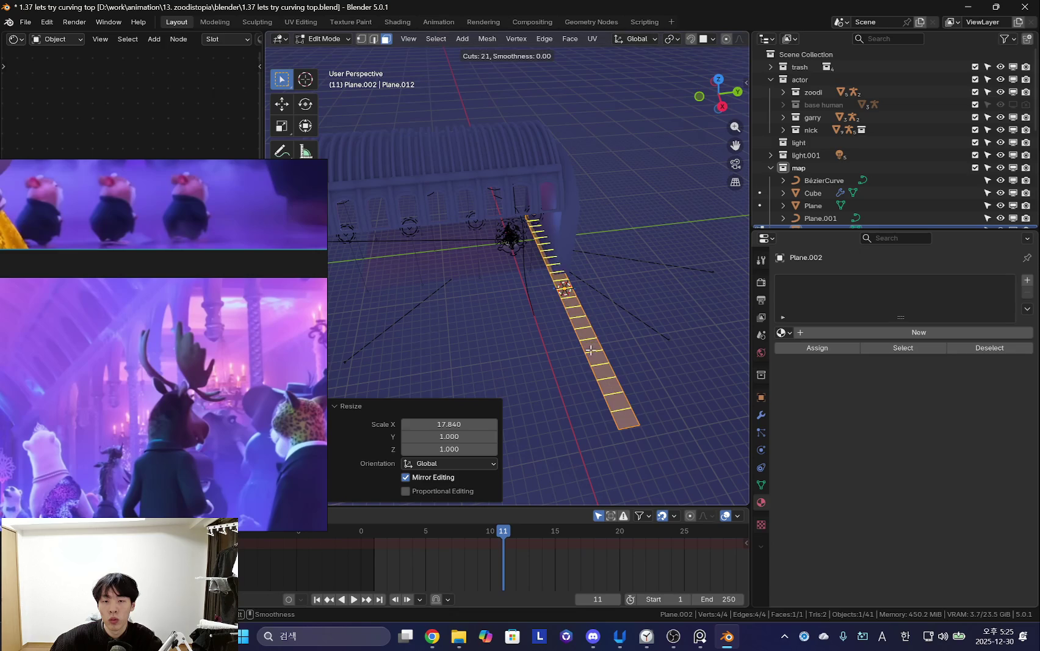
pyautogui.click(590, 350)
pyautogui.scroll(-2, 604, 338)
pyautogui.scroll(-4, 625, 324)
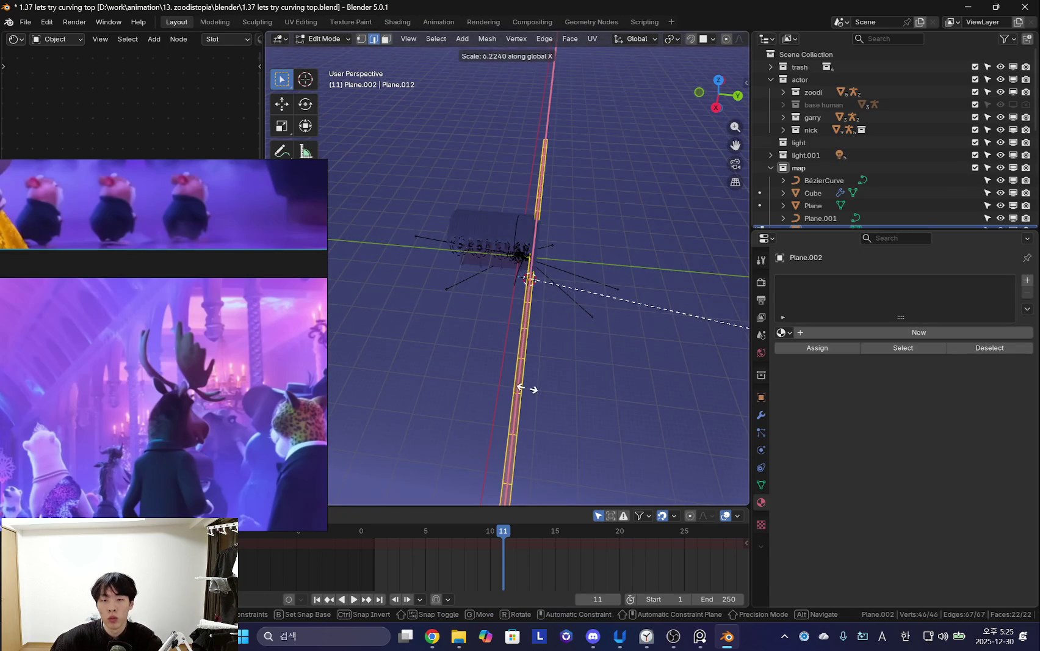
pyautogui.scroll(2, 549, 366)
pyautogui.scroll(2, 589, 324)
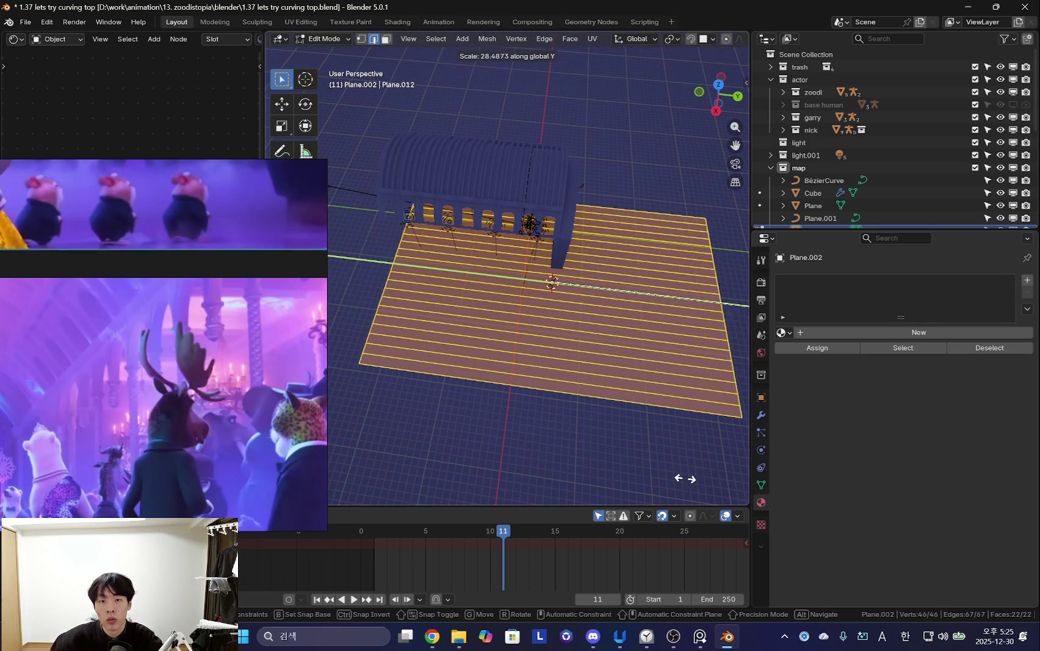
pyautogui.click(596, 471)
pyautogui.moveTo(581, 144)
pyautogui.mouseDown(button='middle')
pyautogui.moveTo(644, 160)
pyautogui.moveTo(600, 280)
pyautogui.moveTo(763, 381)
pyautogui.mouseUp(button='middle')
pyautogui.press('Tab')
pyautogui.click(847, 280)
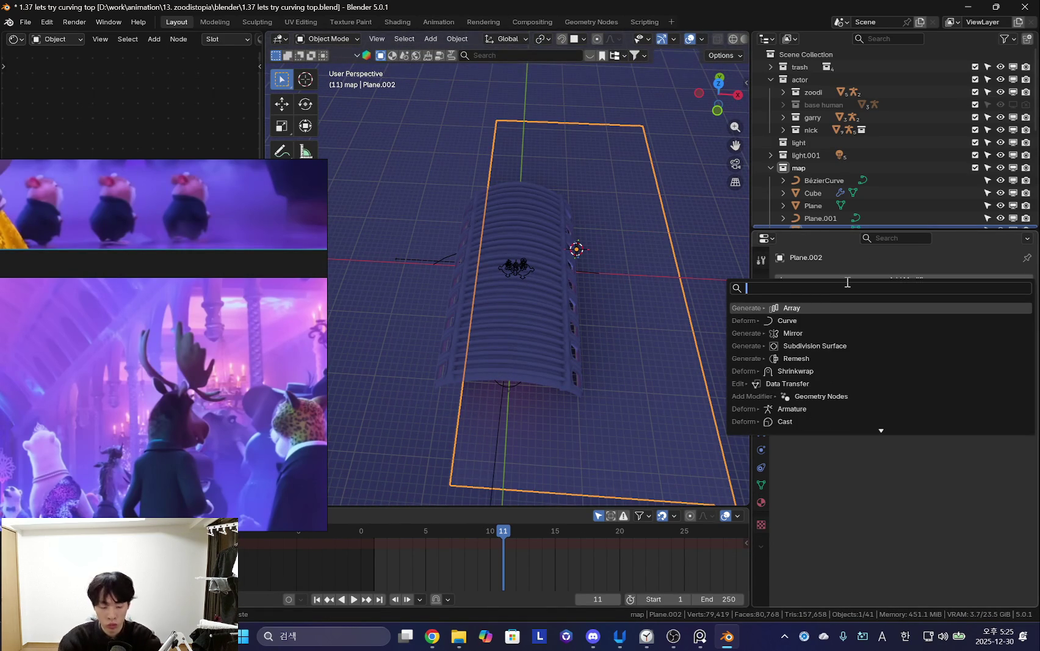
pyautogui.write('cruve')
# Add a Curve modifier to Plane.002 and hide the arched hall.
pyautogui.press('Return')
pyautogui.scroll(3, 596, 258)
pyautogui.moveTo(596, 258)
pyautogui.mouseDown(button='middle')
pyautogui.moveTo(555, 313)
pyautogui.moveTo(547, 208)
pyautogui.moveTo(538, 243)
pyautogui.moveTo(620, 304)
pyautogui.mouseUp(button='middle')
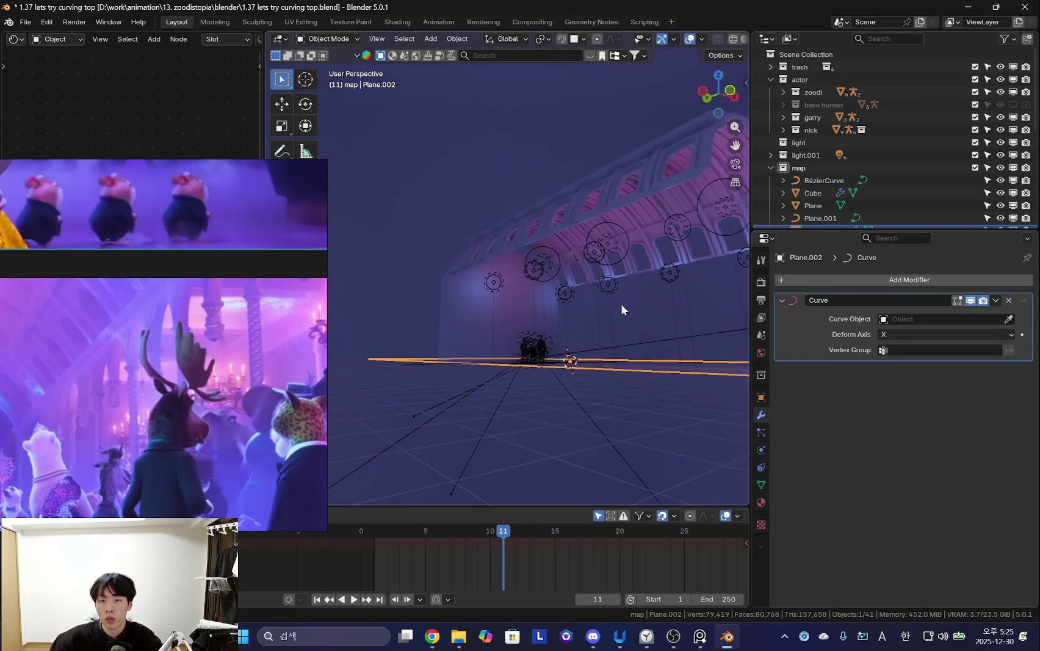
pyautogui.scroll(-3, 855, 152)
pyautogui.scroll(-2, 855, 152)
pyautogui.moveTo(702, 289)
pyautogui.mouseDown(button='middle')
pyautogui.moveTo(577, 293)
pyautogui.moveTo(516, 238)
pyautogui.mouseUp(button='middle')
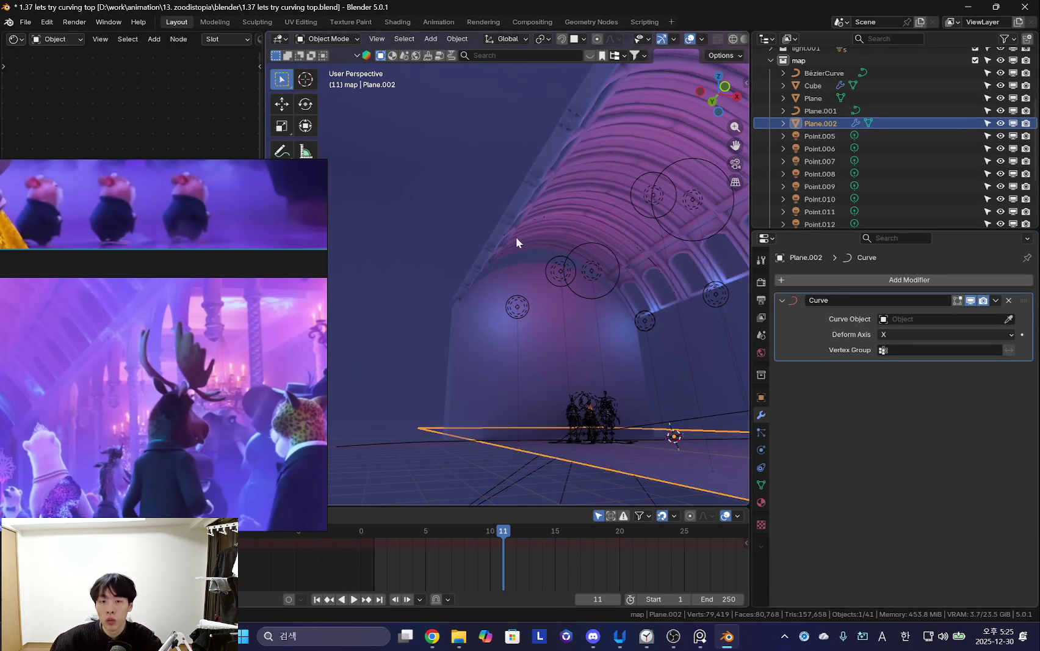
pyautogui.click(516, 244)
pyautogui.press('h')
pyautogui.click(578, 456)
pyautogui.moveTo(599, 453)
pyautogui.mouseDown(button='middle')
pyautogui.moveTo(654, 385)
pyautogui.moveTo(757, 352)
pyautogui.mouseUp(button='middle')
# Set Plane.001 as the Curve modifier's curve object.
pyautogui.click(465, 230)
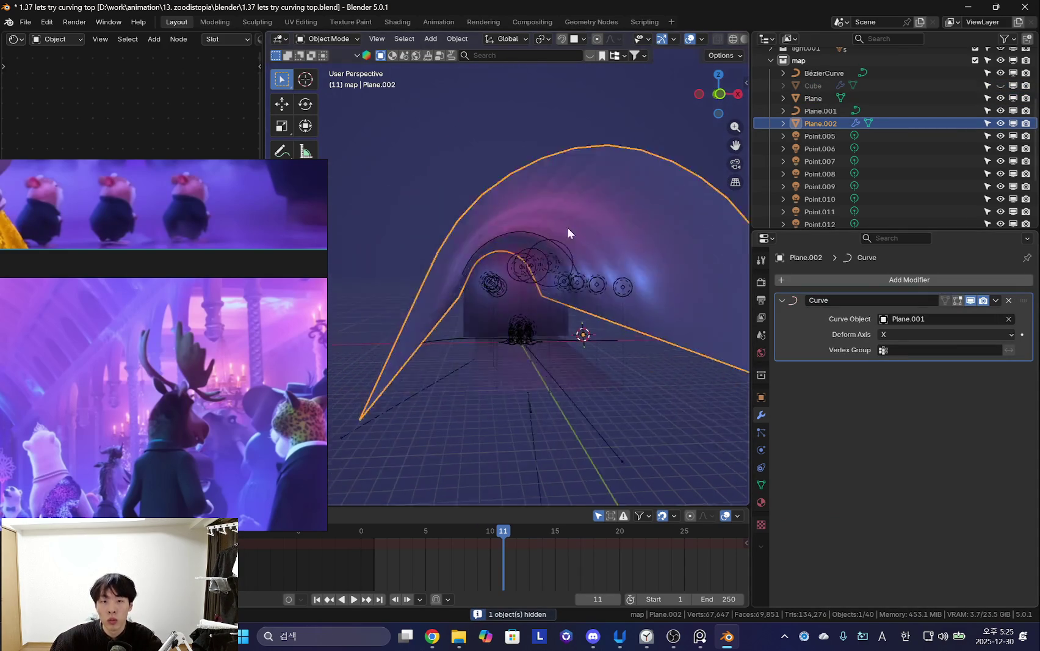
pyautogui.moveTo(566, 239); pyautogui.dragTo(566, 309, button='middle')
pyautogui.click(618, 266)
pyautogui.click(620, 246)
pyautogui.moveTo(623, 245)
pyautogui.mouseDown(button='middle')
pyautogui.moveTo(589, 267)
pyautogui.moveTo(543, 201)
pyautogui.moveTo(604, 256)
pyautogui.mouseUp(button='middle')
# Raise Plane.002 1.1492 m along Z and unhide the arched hall.
pyautogui.press('g')
pyautogui.press('z')
pyautogui.click(591, 232)
pyautogui.press('g')
pyautogui.press('z')
pyautogui.click(533, 217)
pyautogui.press('g')
pyautogui.press('z')
pyautogui.rightClick(602, 244)
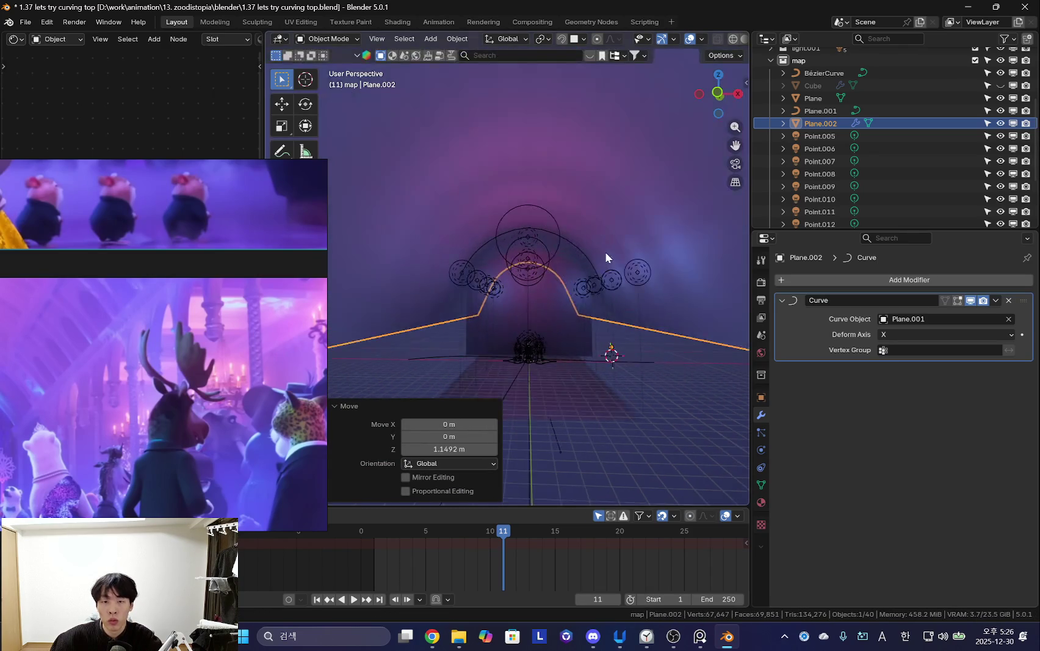
pyautogui.hotkey('alt', 'h')
pyautogui.moveTo(603, 311)
pyautogui.mouseDown(button='middle')
pyautogui.moveTo(618, 301)
pyautogui.moveTo(598, 298)
pyautogui.mouseUp(button='middle')
# Show the curve bend in Edit Mode and delete the arch's side wall faces.
pyautogui.press('Tab')
pyautogui.moveTo(630, 339); pyautogui.dragTo(618, 379, button='middle')
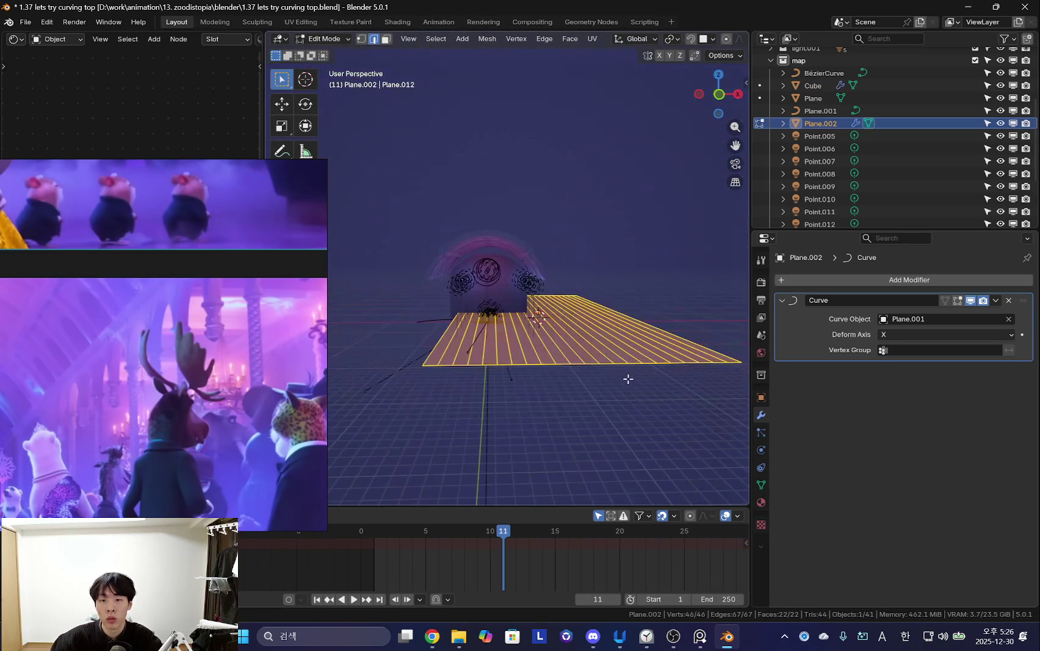
pyautogui.click(944, 300)
pyautogui.moveTo(667, 292)
pyautogui.mouseDown(button='middle')
pyautogui.moveTo(616, 238)
pyautogui.moveTo(608, 297)
pyautogui.mouseUp(button='middle')
pyautogui.press('3')
pyautogui.click(625, 229)
pyautogui.keyDown('ctrl'); pyautogui.click(628, 241); pyautogui.keyUp('ctrl')
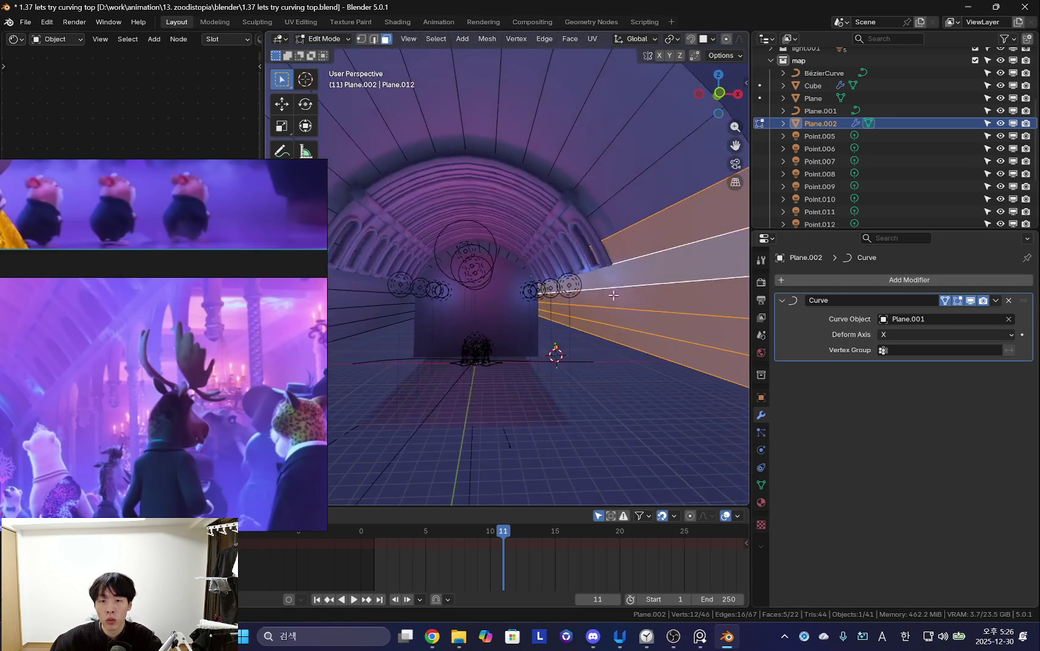
pyautogui.click(637, 287)
pyautogui.moveTo(481, 348); pyautogui.dragTo(499, 288, button='middle')
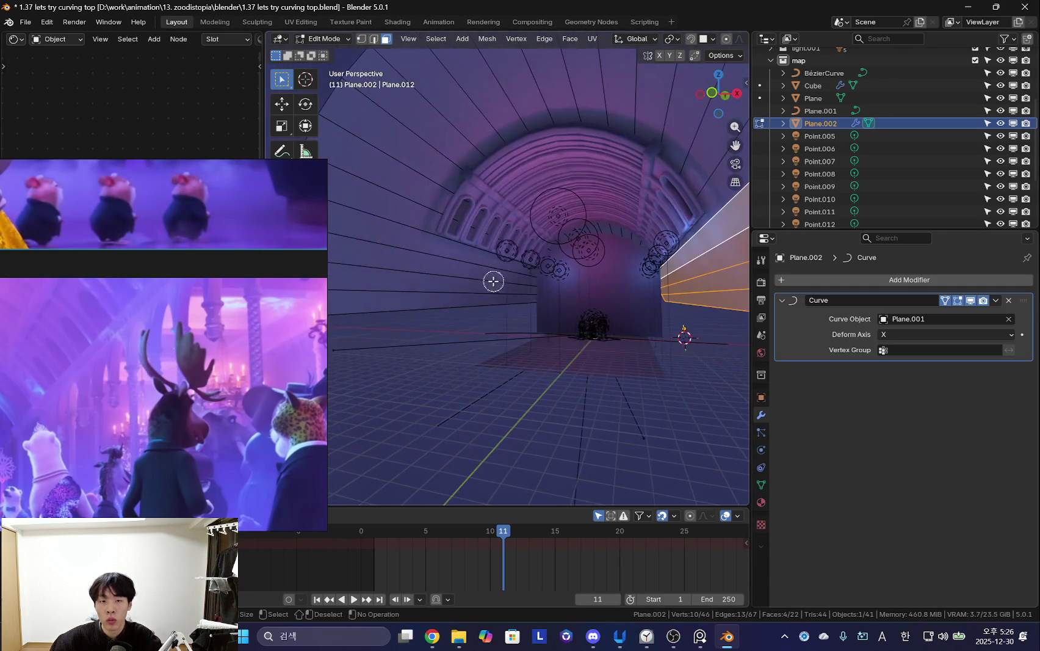
pyautogui.keyDown('alt'); pyautogui.keyDown('shift'); pyautogui.click(458, 324); pyautogui.keyUp('shift'); pyautogui.keyUp('alt')
pyautogui.press('x')
pyautogui.click(537, 321)
pyautogui.press('Tab')
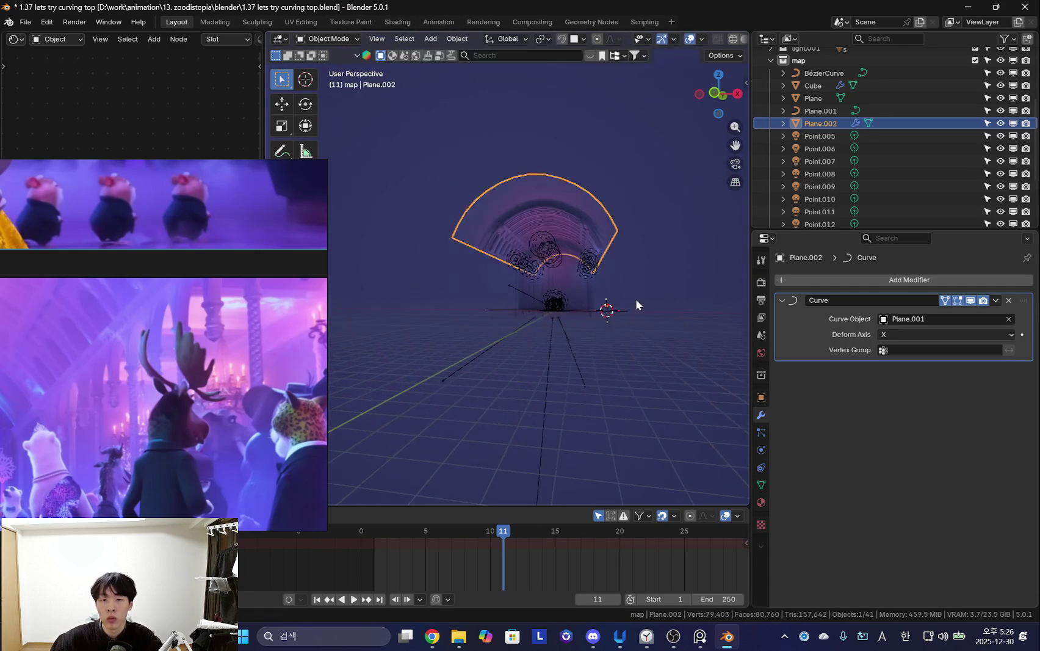
# Select the Plane end wall and enter Edit Mode with all its geometry selected.
pyautogui.scroll(5, 635, 298)
pyautogui.scroll(3, 627, 303)
pyautogui.scroll(2, 583, 347)
pyautogui.click(539, 297)
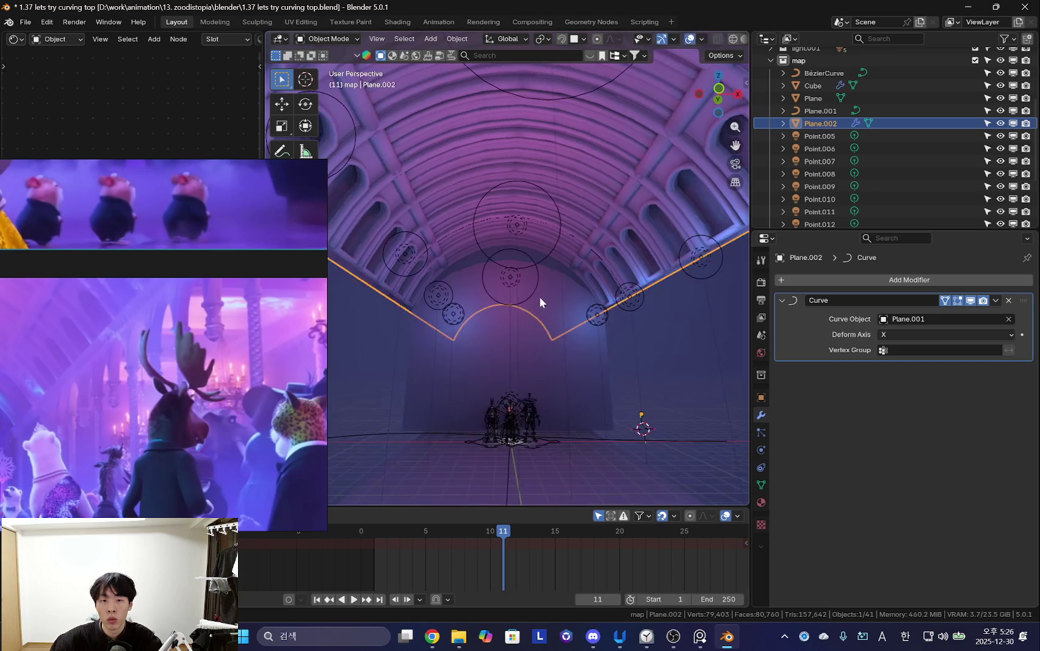
pyautogui.press('Tab')
pyautogui.scroll(2, 577, 297)
pyautogui.press('a')
# Select the arched wall's linked faces and scale them vertically.
pyautogui.scroll(-3, 587, 272)
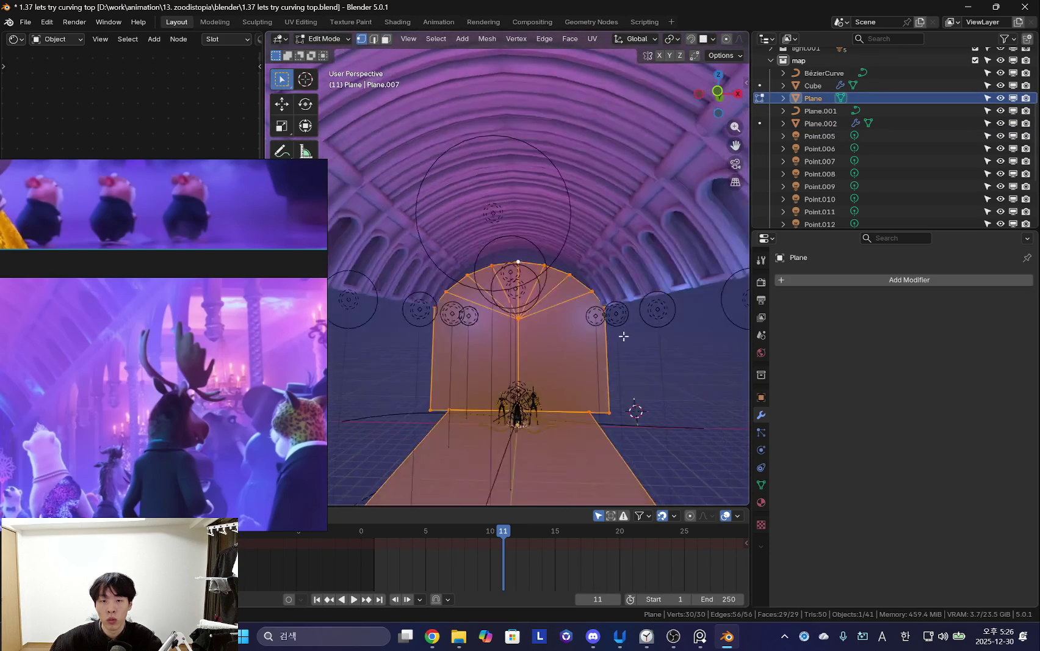
pyautogui.moveTo(587, 272)
pyautogui.mouseDown(button='middle')
pyautogui.moveTo(135, 389)
pyautogui.moveTo(214, 384)
pyautogui.mouseUp(button='middle')
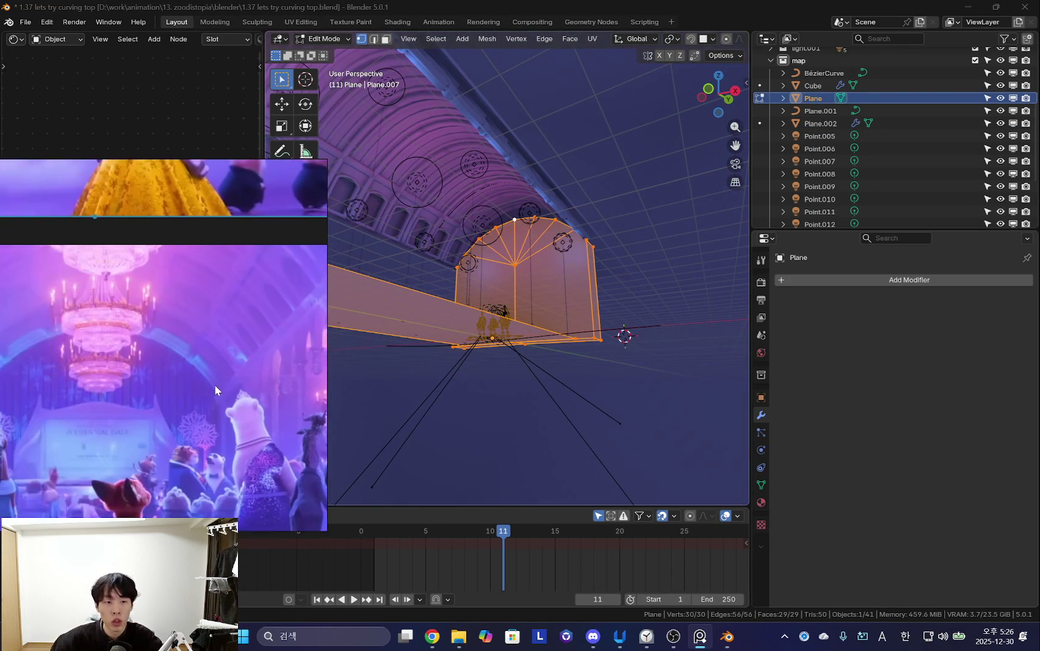
pyautogui.moveTo(544, 330)
pyautogui.mouseDown(button='middle')
pyautogui.moveTo(527, 280)
pyautogui.moveTo(619, 338)
pyautogui.moveTo(593, 283)
pyautogui.mouseUp(button='middle')
pyautogui.press('3')
pyautogui.click(527, 280)
pyautogui.press('l')
pyautogui.hotkey('shift', 'alt', 'z')
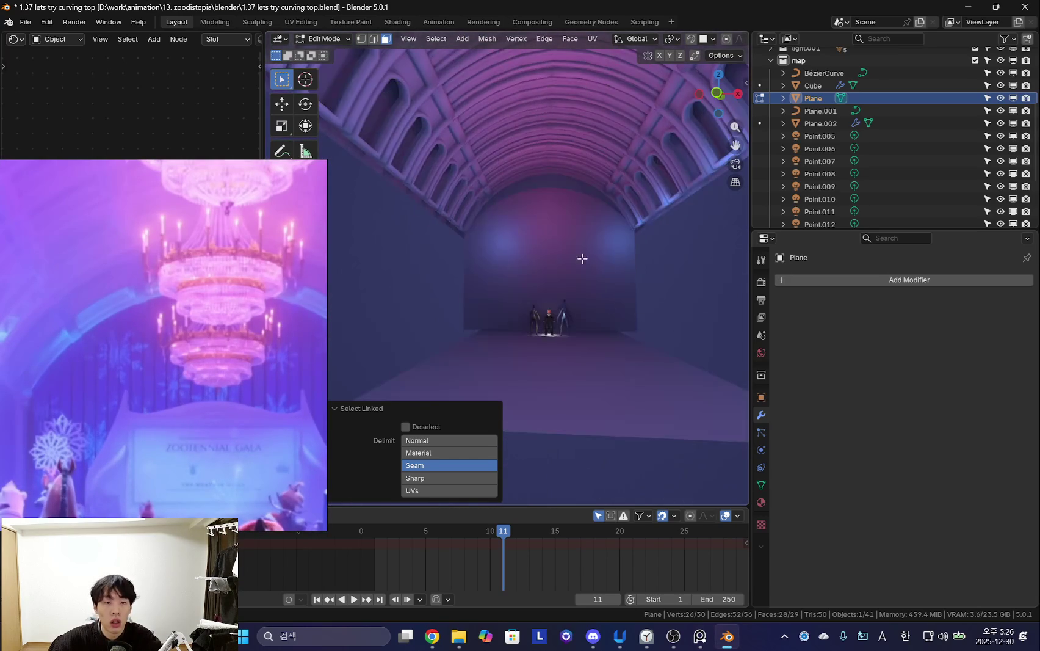
pyautogui.hotkey('shift', 'alt', 'z')
pyautogui.hotkey('shift', 'alt', 'z')
pyautogui.click(583, 171)
pyautogui.hotkey('shift', 'alt', 'z')
pyautogui.moveTo(583, 171)
pyautogui.mouseDown(button='middle')
pyautogui.moveTo(489, 233)
pyautogui.moveTo(480, 204)
pyautogui.mouseUp(button='middle')
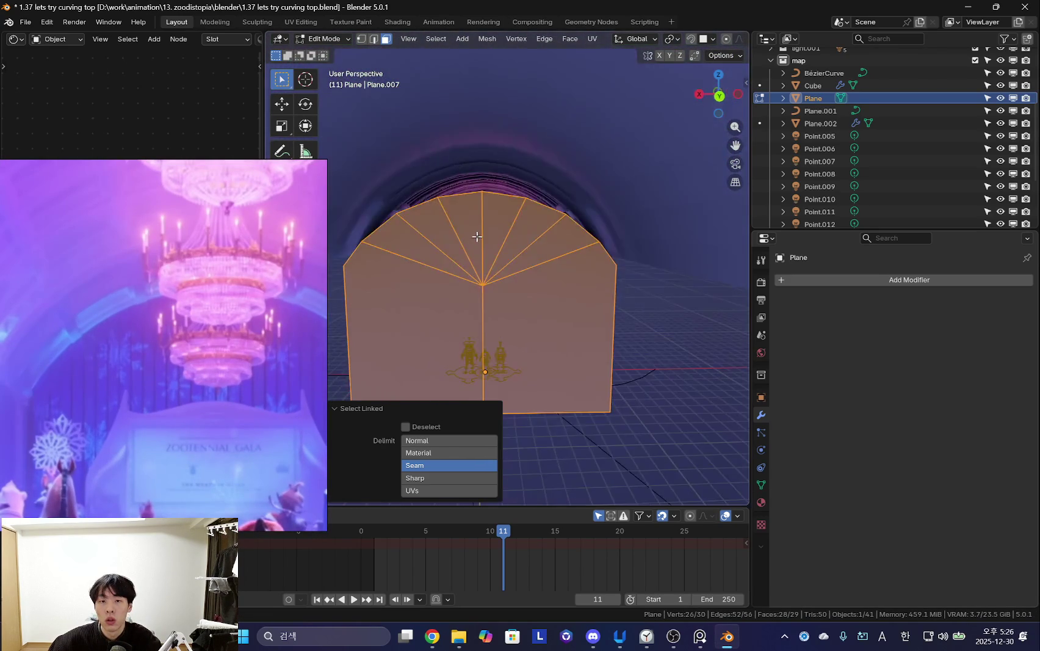
# Turn on proportional editing and raise a single arch edge with smooth falloff.
pyautogui.press('1')
pyautogui.scroll(4, 480, 204)
pyautogui.press('2')
pyautogui.click(471, 184)
pyautogui.scroll(-4, 471, 184)
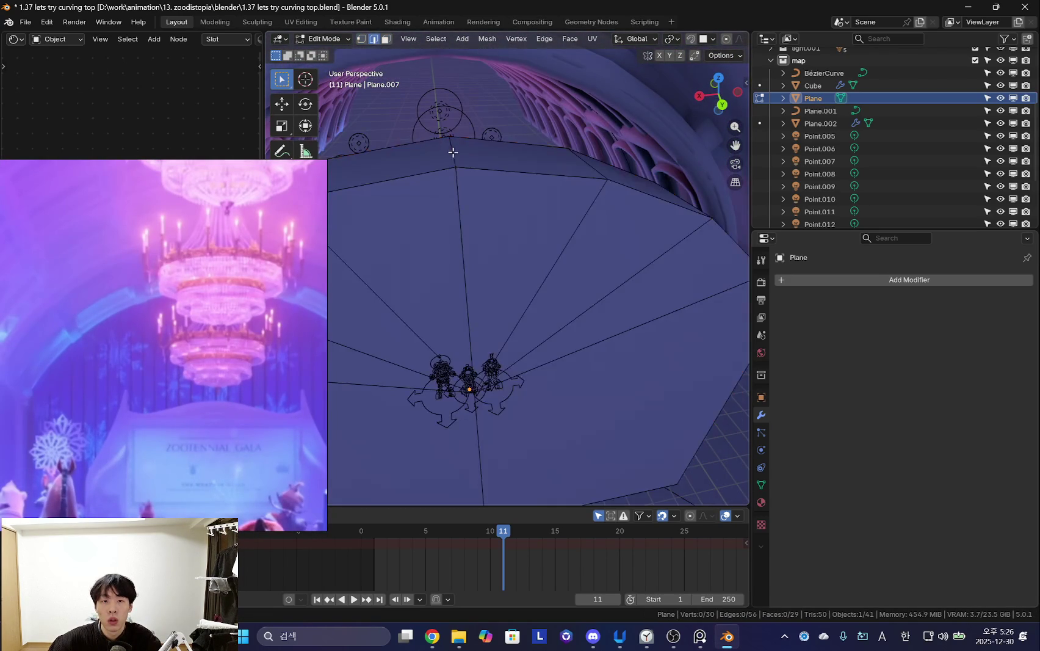
pyautogui.moveTo(471, 184)
pyautogui.mouseDown(button='middle')
pyautogui.moveTo(552, 267)
pyautogui.moveTo(543, 263)
pyautogui.mouseUp(button='middle')
pyautogui.press('o')
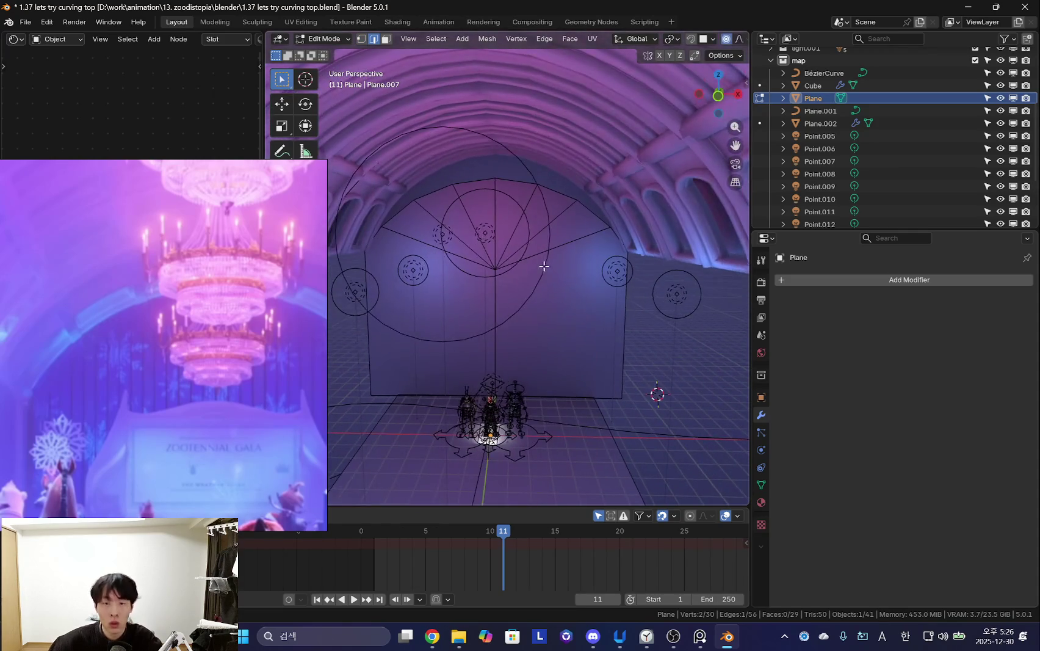
pyautogui.click(615, 282)
pyautogui.moveTo(615, 282); pyautogui.dragTo(624, 328, button='middle')
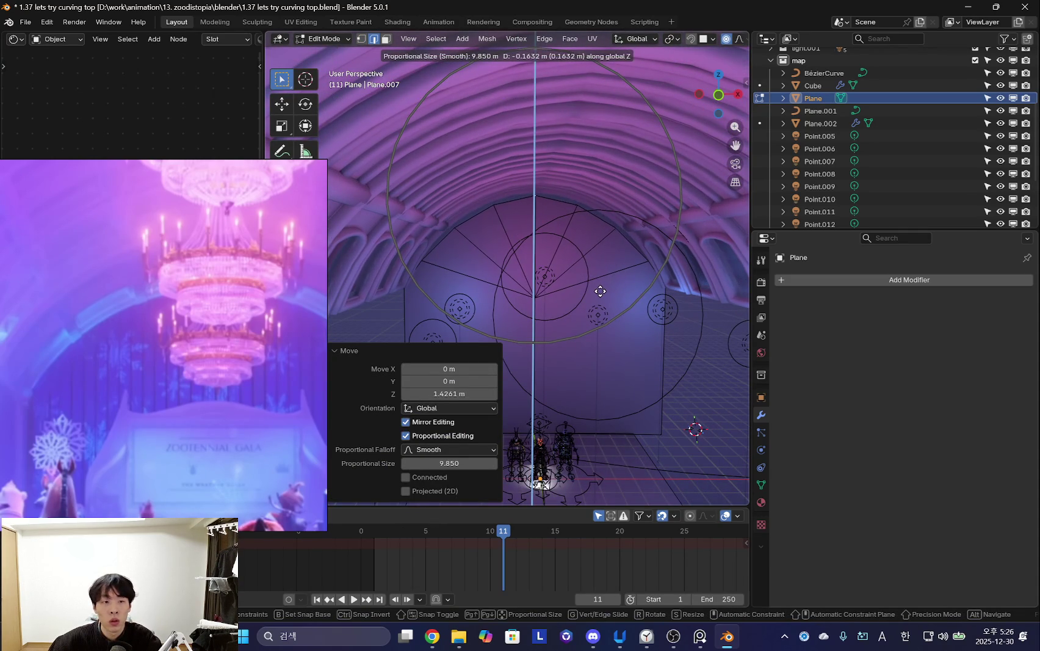
# Raise the selected top vertices with two successive vertical Z moves.
pyautogui.scroll(3, 600, 292)
pyautogui.moveTo(555, 305); pyautogui.dragTo(591, 272, button='middle')
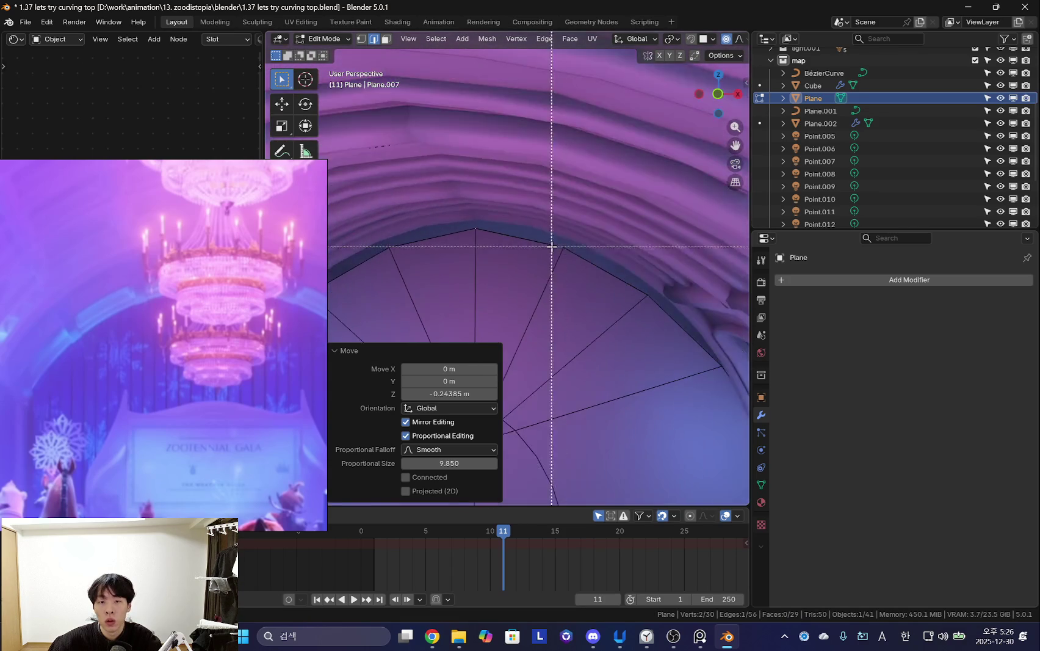
pyautogui.scroll(-3, 571, 266)
pyautogui.moveTo(583, 232)
pyautogui.mouseDown(button='middle')
pyautogui.moveTo(583, 208)
pyautogui.moveTo(448, 290)
pyautogui.moveTo(580, 284)
pyautogui.mouseUp(button='middle')
pyautogui.scroll(-5, 713, 41)
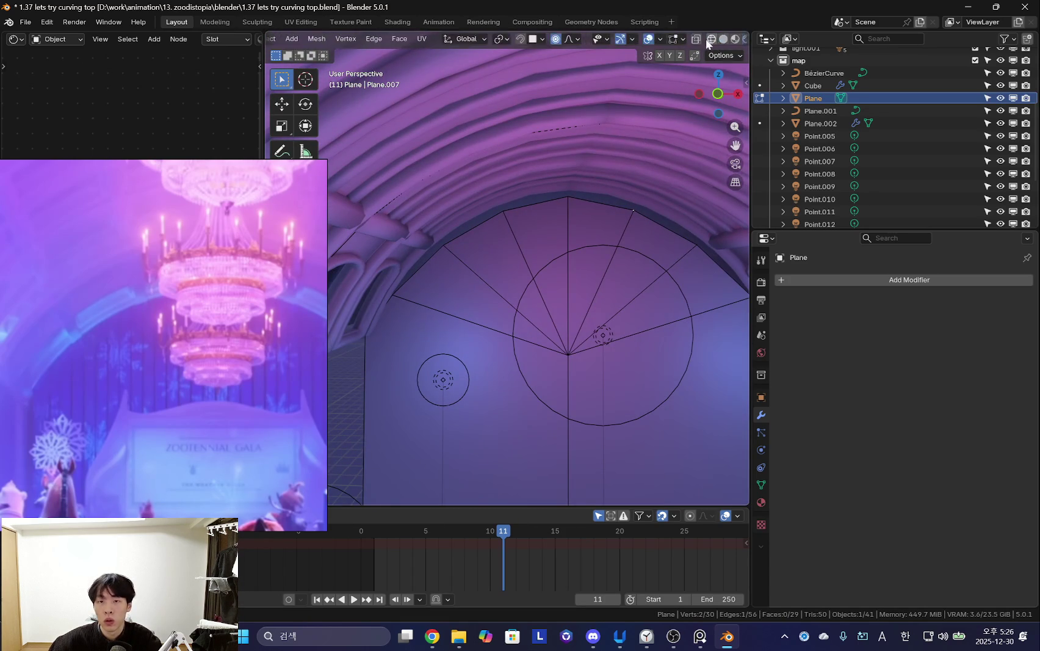
pyautogui.moveTo(519, 195)
pyautogui.mouseDown(button='middle')
pyautogui.moveTo(514, 236)
pyautogui.moveTo(607, 322)
pyautogui.mouseUp(button='middle')
pyautogui.press('g')
pyautogui.press('z')
pyautogui.click(595, 329)
pyautogui.press('g')
pyautogui.press('z')
pyautogui.click(610, 327)
# Select the two mirrored top edges and raise them 0.085802 m along Z.
pyautogui.press('g')
pyautogui.press('z')
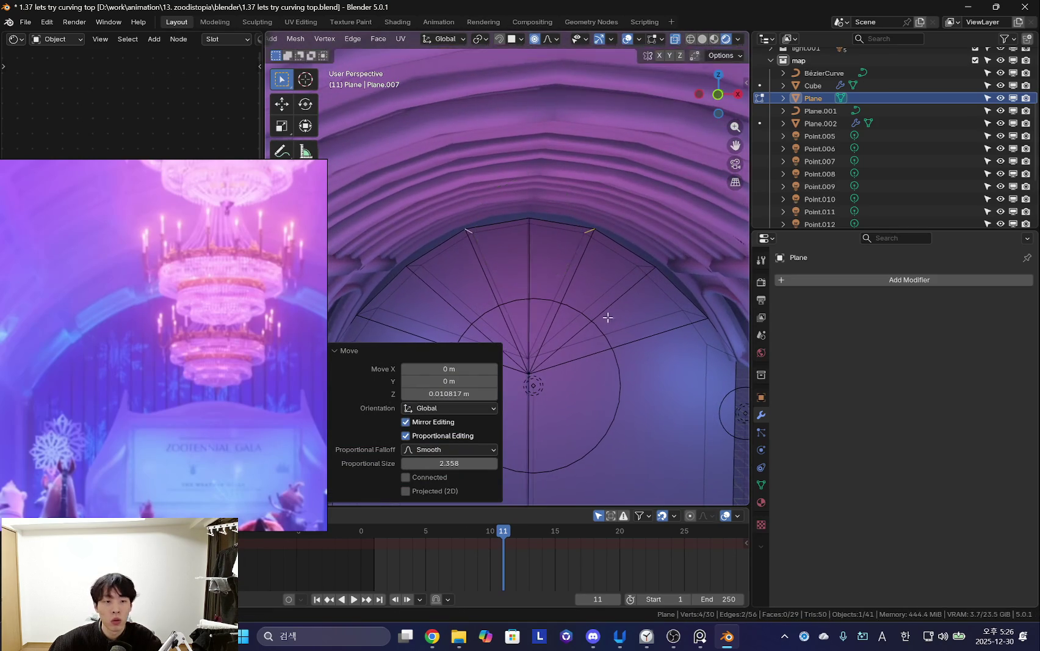
pyautogui.moveTo(616, 321); pyautogui.dragTo(638, 245, button='middle')
pyautogui.click(638, 244)
pyautogui.moveTo(453, 230)
pyautogui.mouseDown(button='middle')
pyautogui.moveTo(476, 229)
pyautogui.moveTo(412, 225)
pyautogui.moveTo(622, 305)
pyautogui.mouseUp(button='middle')
pyautogui.keyDown('shift'); pyautogui.click(413, 226); pyautogui.keyUp('shift')
pyautogui.press('g')
pyautogui.press('z')
pyautogui.click(625, 305)
# Move the right top edge alone −0.074 m in Z to fit the ceiling, then deselect.
pyautogui.moveTo(645, 262); pyautogui.dragTo(603, 259, button='middle')
pyautogui.scroll(3, 614, 252)
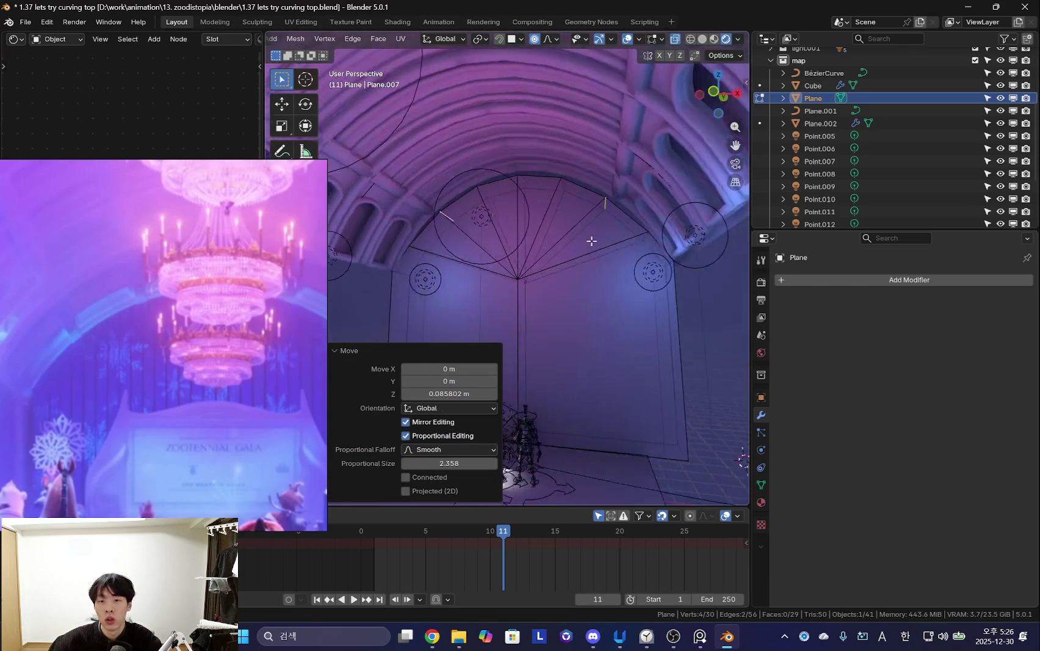
pyautogui.click(603, 207)
pyautogui.moveTo(603, 210)
pyautogui.mouseDown(button='middle')
pyautogui.moveTo(423, 228)
pyautogui.moveTo(536, 297)
pyautogui.mouseUp(button='middle')
pyautogui.press('g')
pyautogui.press('z')
pyautogui.hotkey('shift', 'alt', 'z')
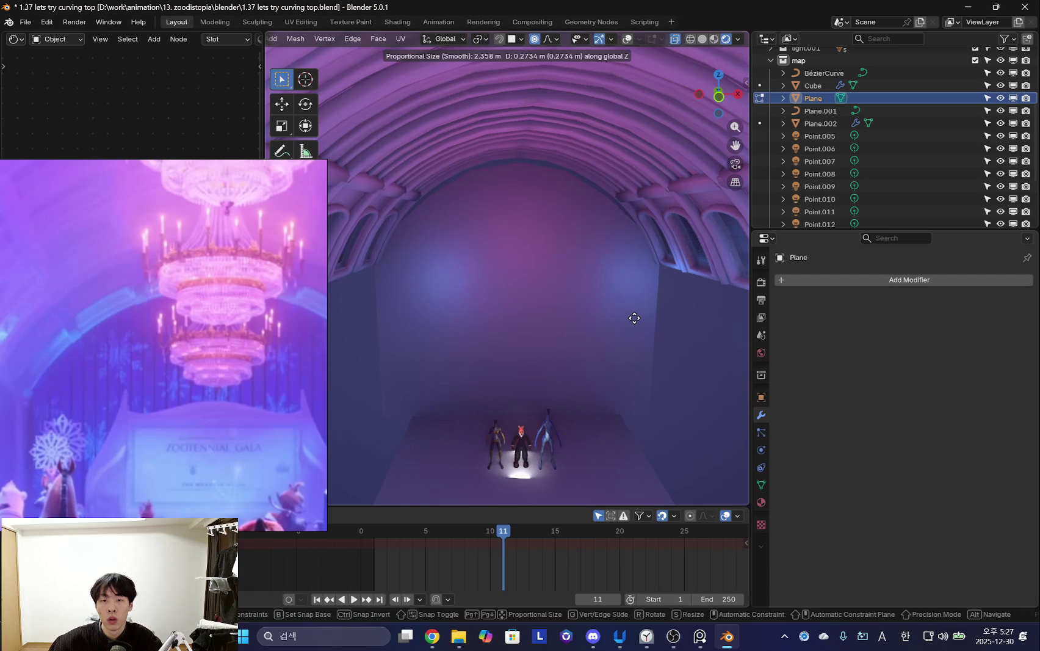
pyautogui.click(634, 318)
pyautogui.hotkey('shift', 'alt', 'z')
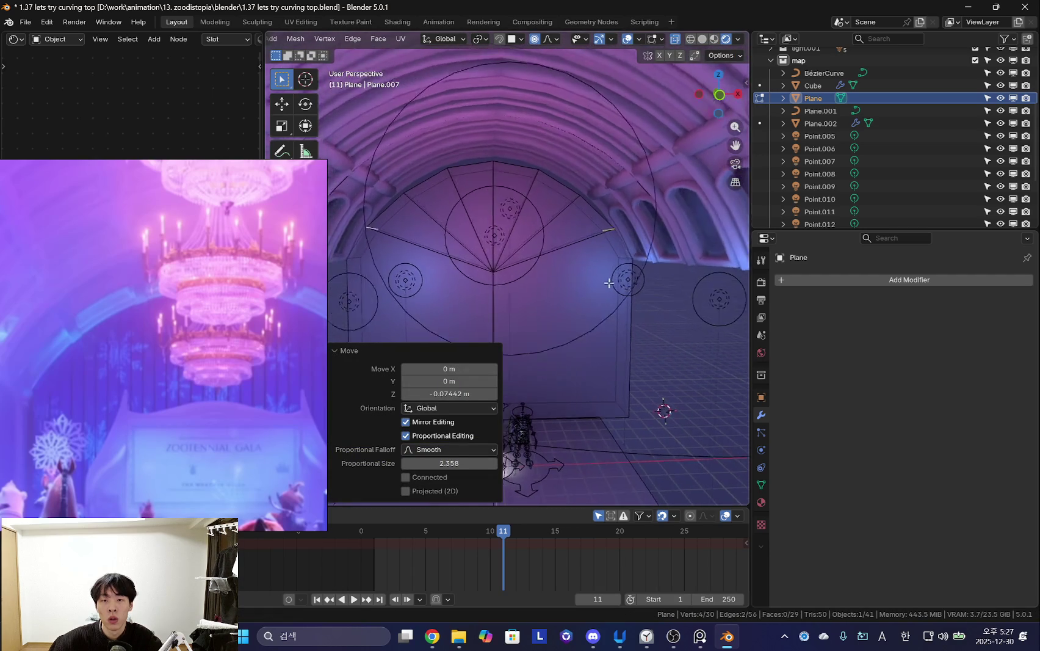
pyautogui.moveTo(656, 399); pyautogui.dragTo(671, 355, button='middle')
pyautogui.hotkey('alt', 'a')
# Select the linked arch wall and scale it to 0.933 along X.
pyautogui.press('l')
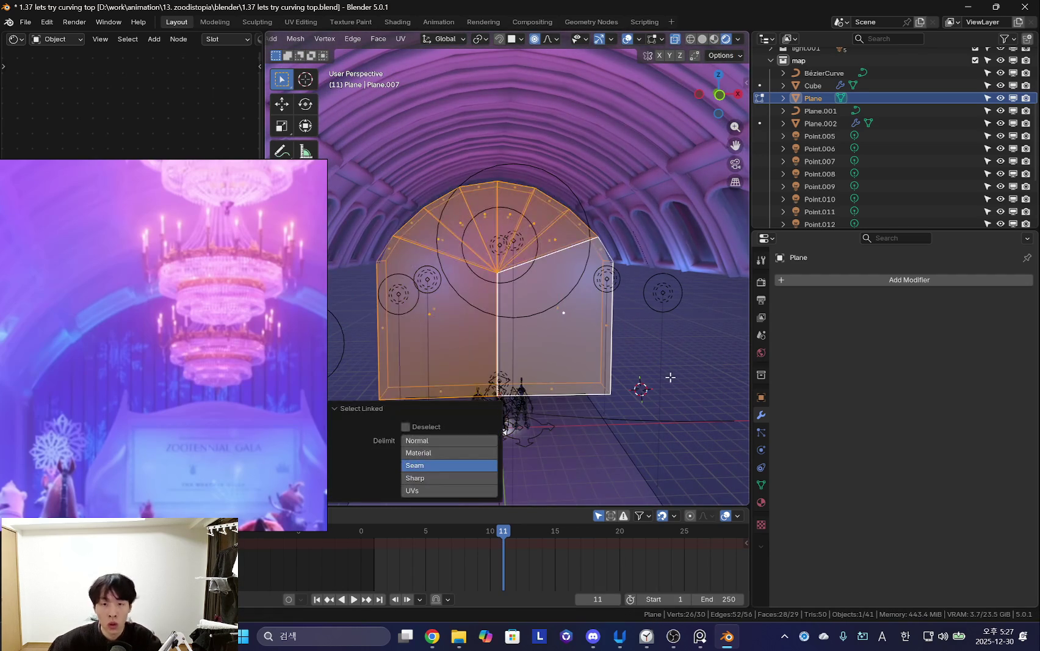
pyautogui.hotkey('shift', 'alt', 'z')
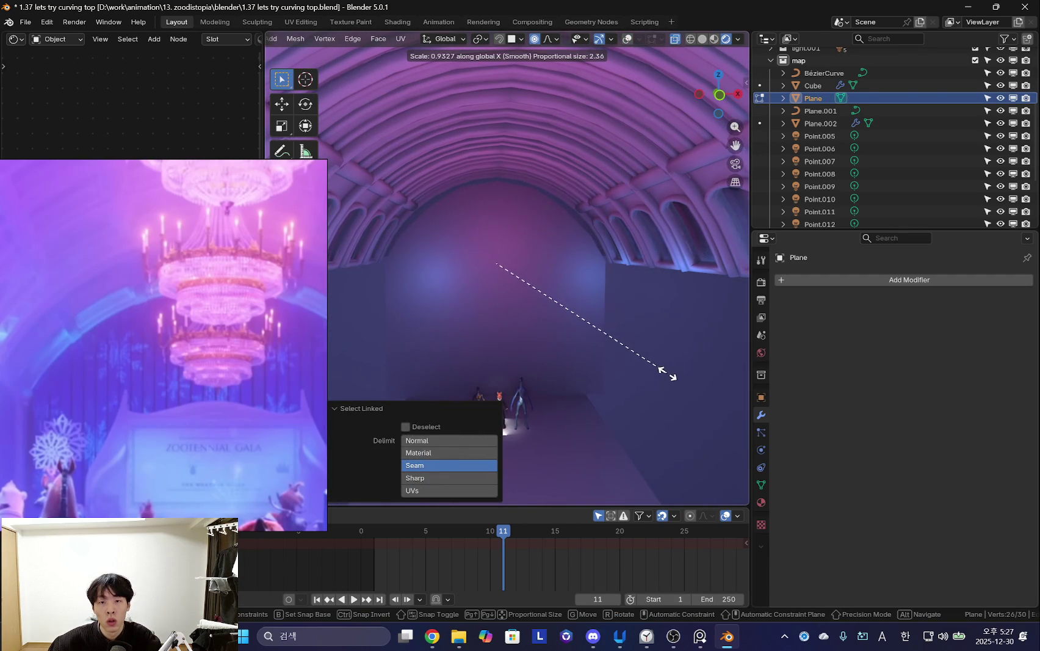
pyautogui.click(668, 373)
pyautogui.hotkey('shift', 'alt', 'z')
pyautogui.scroll(4, 652, 372)
pyautogui.hotkey('shift', 'alt', 'z')
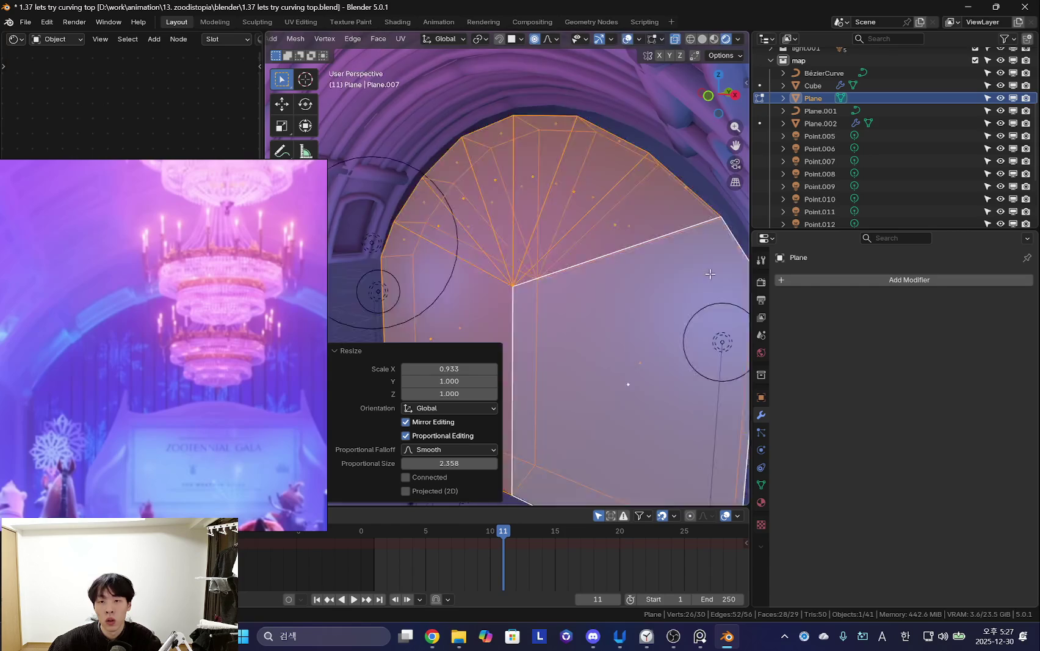
pyautogui.hotkey('shift', 'alt', 'z')
pyautogui.moveTo(700, 276); pyautogui.dragTo(633, 238, button='middle')
# Raise the mirrored top edges along Z, checking the fit against the ceiling.
pyautogui.click(622, 227)
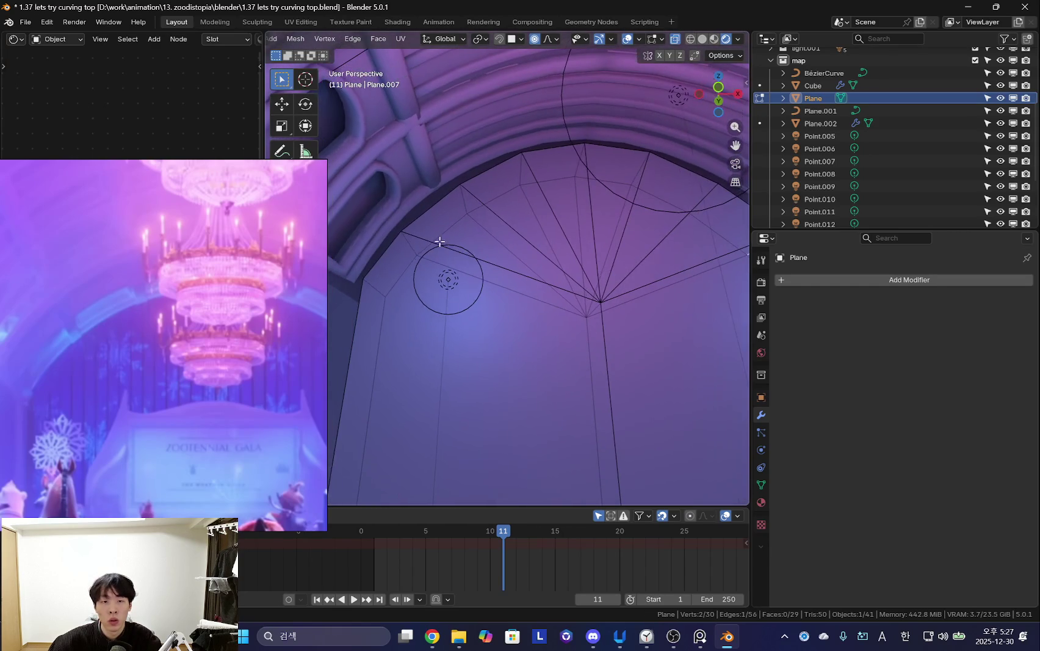
pyautogui.moveTo(450, 238)
pyautogui.mouseDown(button='middle')
pyautogui.moveTo(633, 270)
pyautogui.moveTo(627, 232)
pyautogui.moveTo(656, 220)
pyautogui.moveTo(482, 225)
pyautogui.moveTo(501, 244)
pyautogui.mouseUp(button='middle')
pyautogui.press('g')
pyautogui.press('z')
pyautogui.click(652, 278)
pyautogui.click(631, 225)
pyautogui.hotkey('shift', 'alt', 'z')
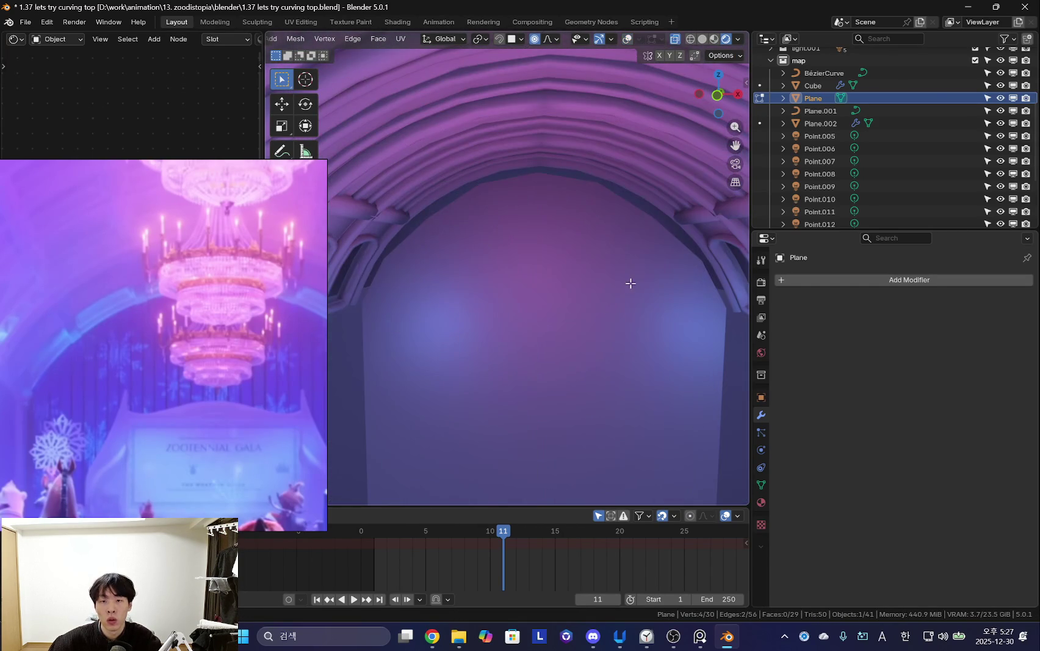
pyautogui.click(641, 273)
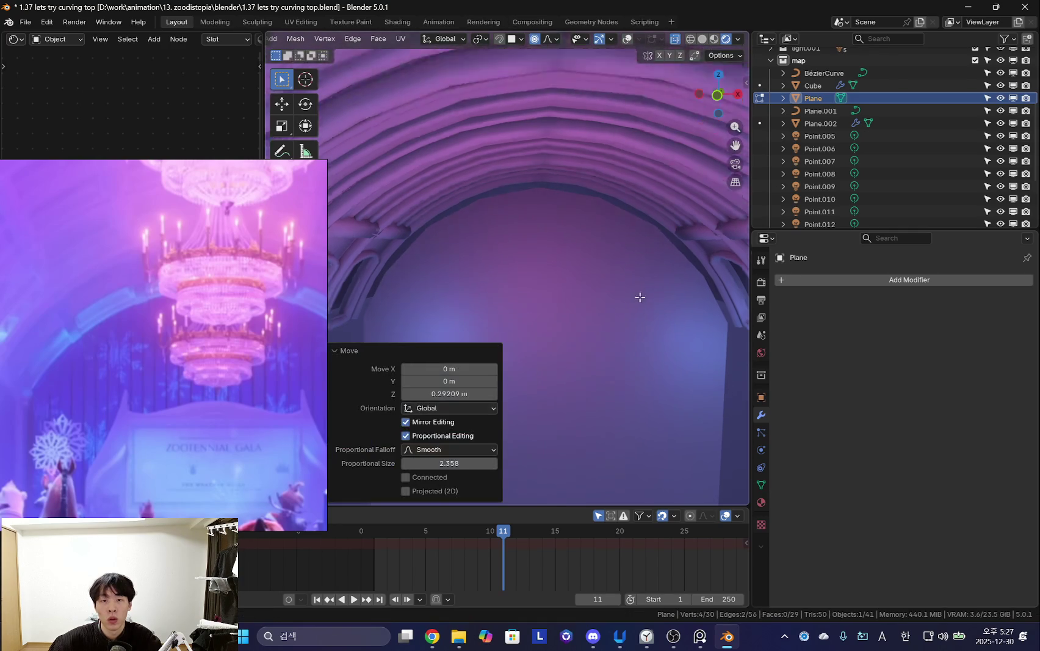
pyautogui.hotkey('shift', 'alt', 'z')
# Lift the top edges again and give the apex edge a small vertical raise.
pyautogui.moveTo(610, 269); pyautogui.dragTo(622, 228, button='middle')
pyautogui.click(620, 226)
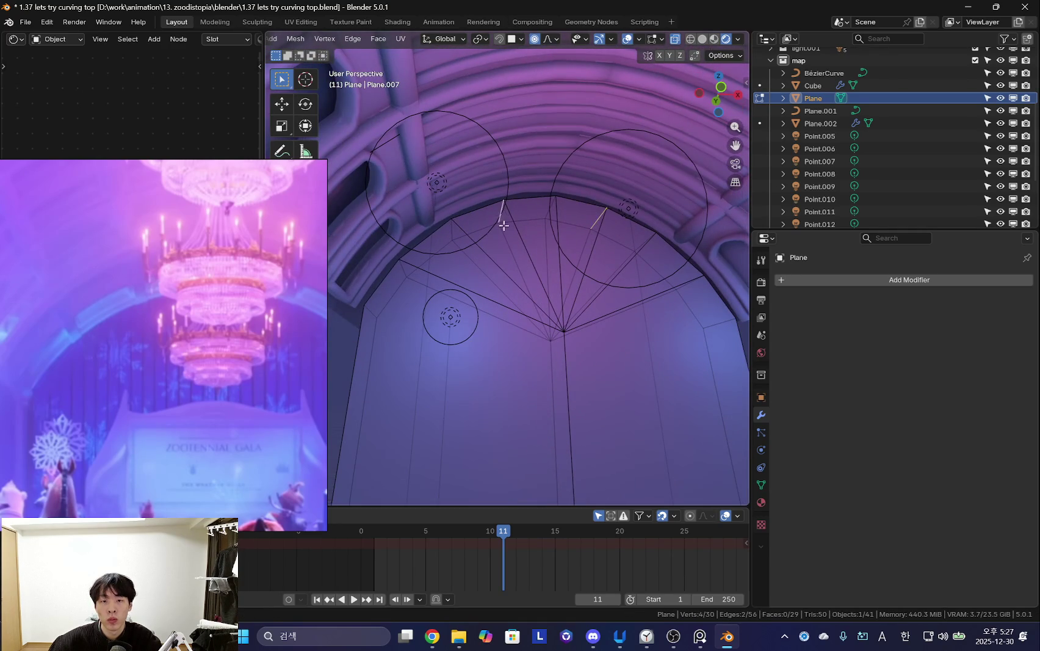
pyautogui.moveTo(502, 219); pyautogui.dragTo(552, 287, button='middle')
pyautogui.press('g')
pyautogui.press('z')
pyautogui.click(563, 295)
pyautogui.hotkey('shift', 'alt', 'z')
pyautogui.hotkey('shift', 'alt', 'z')
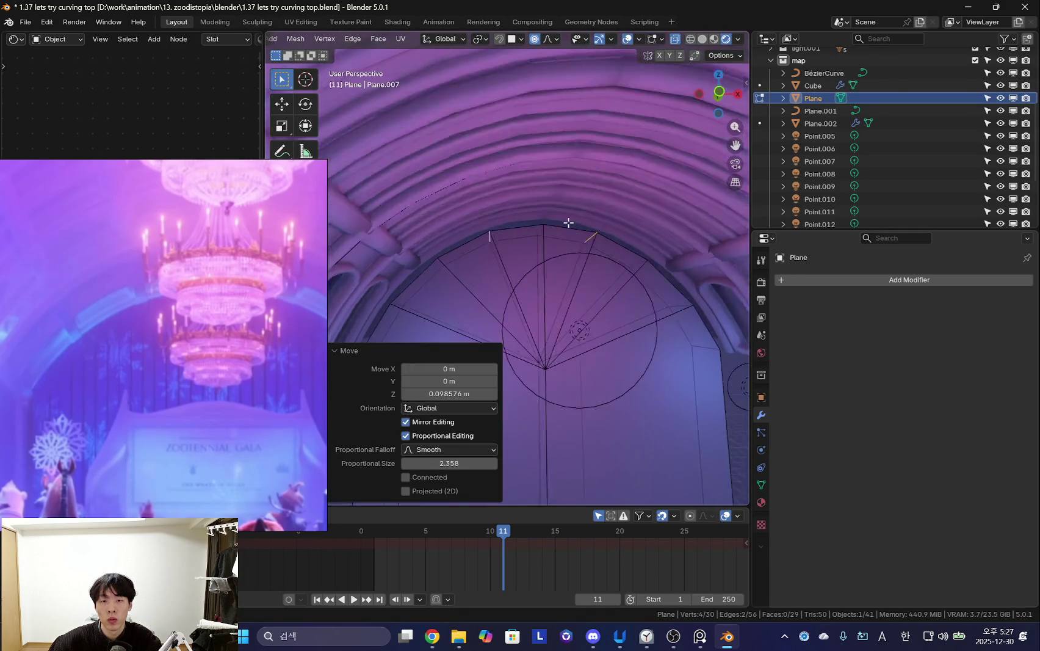
pyautogui.click(566, 226)
pyautogui.press('g')
pyautogui.press('z')
pyautogui.click(601, 229)
# Select the arch outline, adding the right side edge and the bottom edge.
pyautogui.moveTo(603, 230)
pyautogui.mouseDown(button='middle')
pyautogui.moveTo(667, 316)
pyautogui.moveTo(702, 396)
pyautogui.mouseUp(button='middle')
pyautogui.click(670, 391)
pyautogui.moveTo(662, 189); pyautogui.dragTo(647, 334, button='middle')
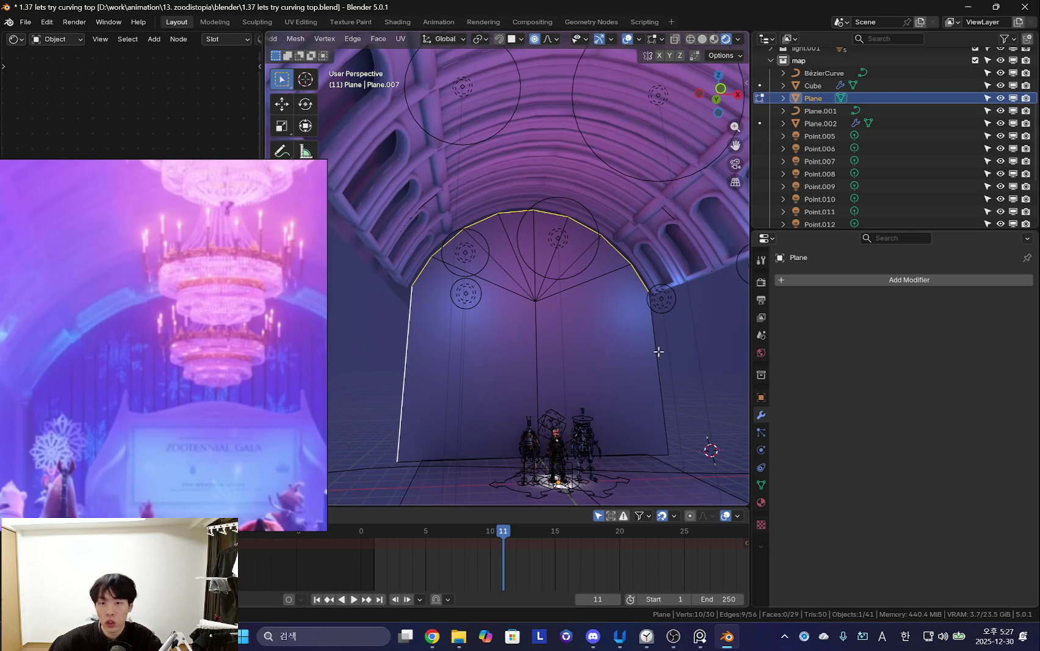
pyautogui.keyDown('shift'); pyautogui.click(658, 351); pyautogui.keyUp('shift')
pyautogui.moveTo(658, 352)
pyautogui.mouseDown(button='middle')
pyautogui.moveTo(589, 406)
pyautogui.moveTo(611, 341)
pyautogui.moveTo(571, 261)
pyautogui.moveTo(678, 229)
pyautogui.moveTo(608, 278)
pyautogui.mouseUp(button='middle')
pyautogui.keyDown('shift'); pyautogui.click(595, 436); pyautogui.keyUp('shift')
# Copy the arch outline, offset it along Y, and separate it into Plane.003.
pyautogui.press('e')
pyautogui.press('y')
pyautogui.click(614, 323)
pyautogui.press('p')
pyautogui.click(571, 261)
# Subdivide the curved top edges of the outline copy.
pyautogui.rightClick(608, 278)
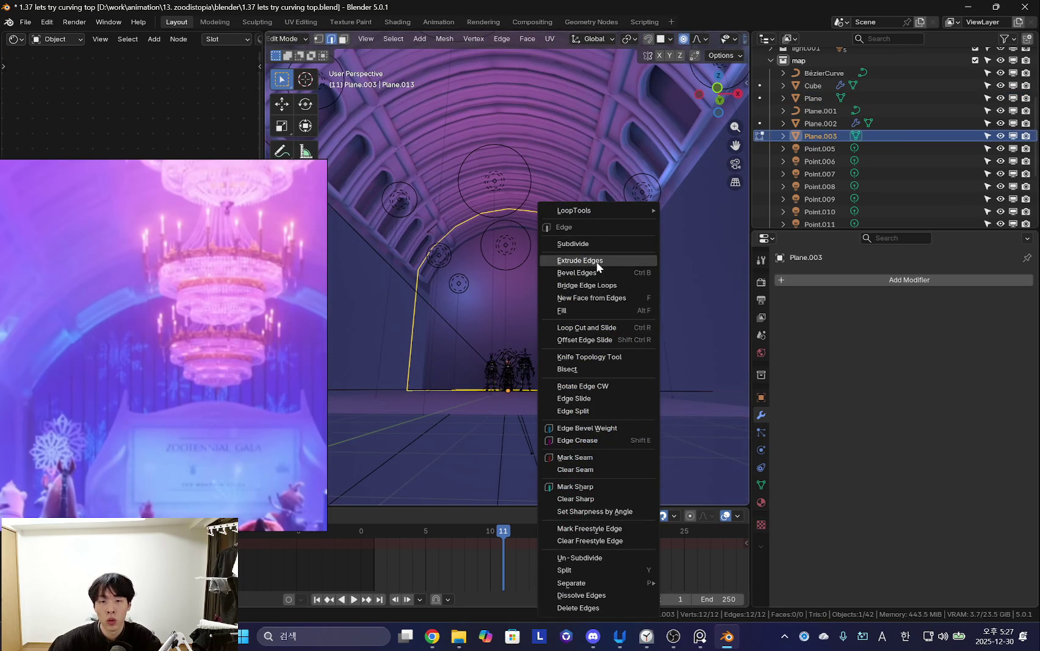
pyautogui.moveTo(724, 224); pyautogui.dragTo(649, 265, button='middle')
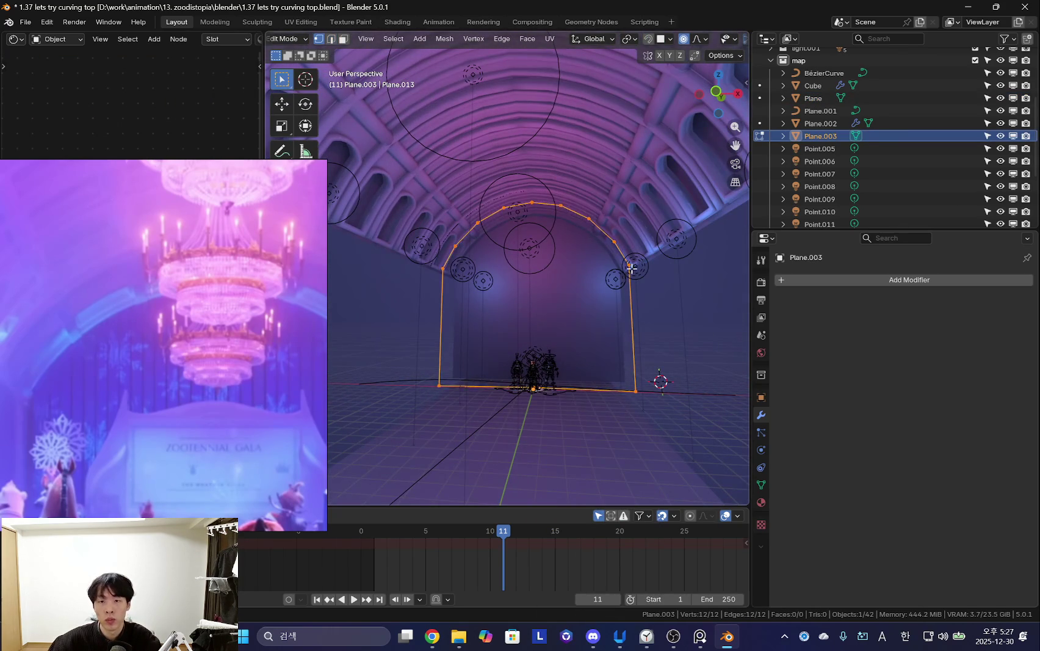
pyautogui.keyDown('ctrl'); pyautogui.click(444, 267); pyautogui.keyUp('ctrl')
pyautogui.moveTo(455, 269)
pyautogui.mouseDown(button='middle')
pyautogui.moveTo(619, 280)
pyautogui.moveTo(590, 287)
pyautogui.mouseUp(button='middle')
pyautogui.rightClick(588, 279)
pyautogui.click(574, 301)
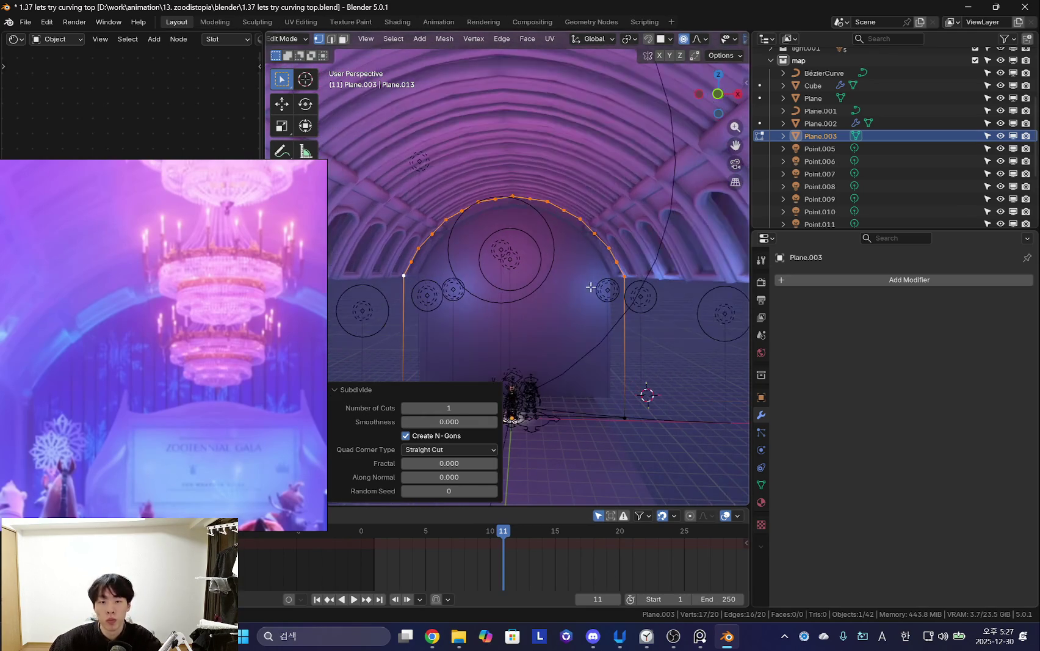
pyautogui.rightClick(588, 269)
# Relax the arch with LoopTools, fill the whole outline as one face, and exit Edit Mode.
pyautogui.moveTo(689, 225)
pyautogui.mouseDown(button='middle')
pyautogui.moveTo(677, 211)
pyautogui.moveTo(623, 303)
pyautogui.mouseUp(button='middle')
pyautogui.press('n')
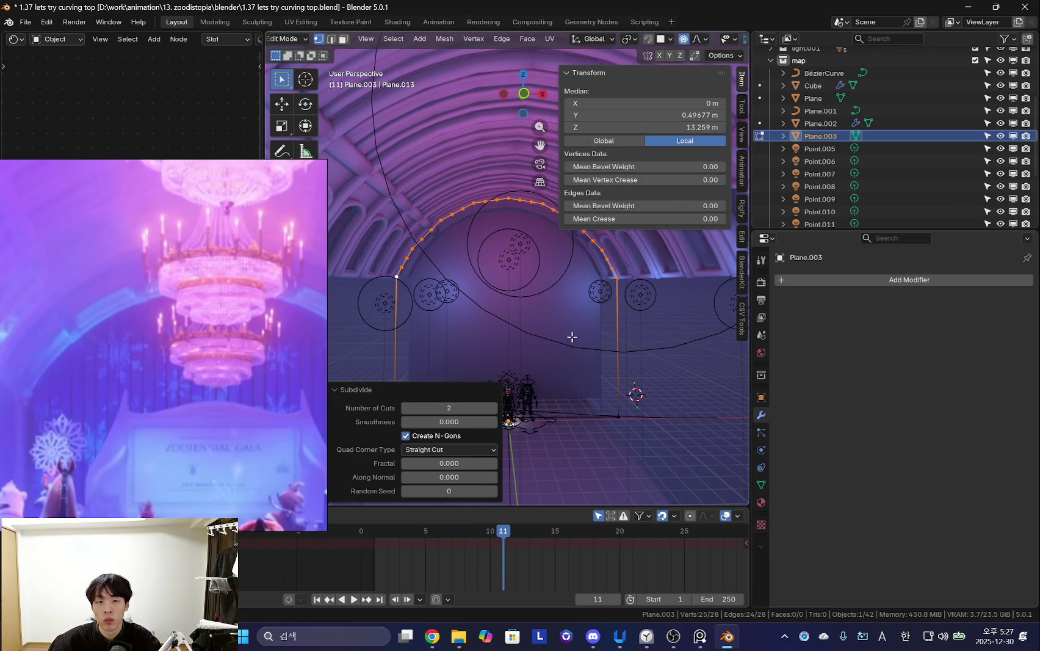
pyautogui.click(742, 280)
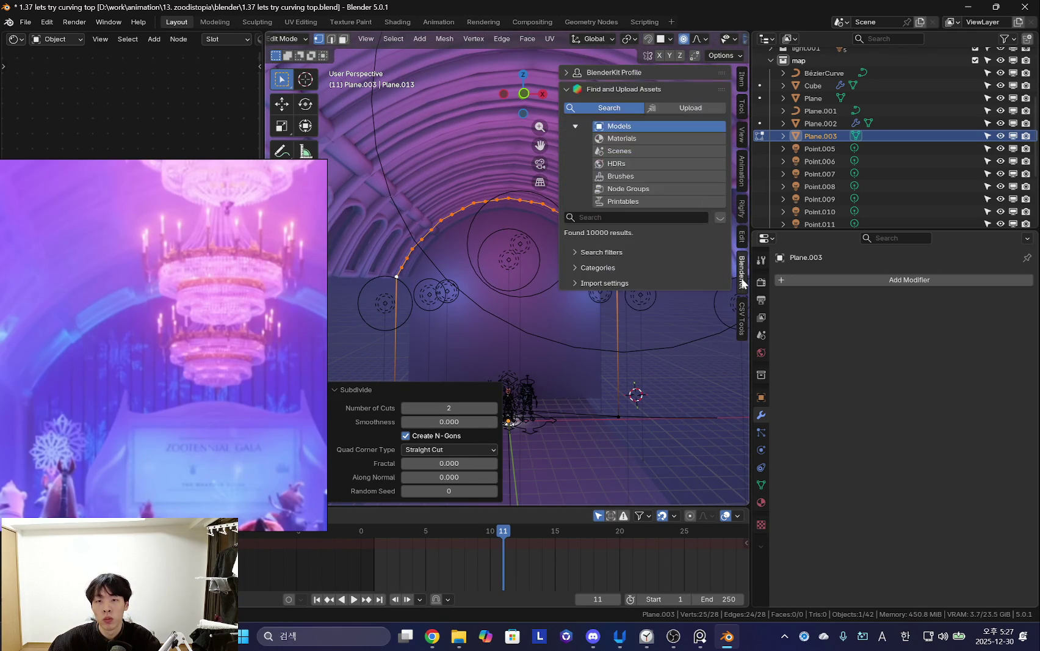
pyautogui.click(742, 241)
pyautogui.click(657, 166)
pyautogui.press('a')
pyautogui.moveTo(603, 307)
pyautogui.mouseDown(button='middle')
pyautogui.moveTo(564, 332)
pyautogui.moveTo(591, 341)
pyautogui.moveTo(574, 339)
pyautogui.mouseUp(button='middle')
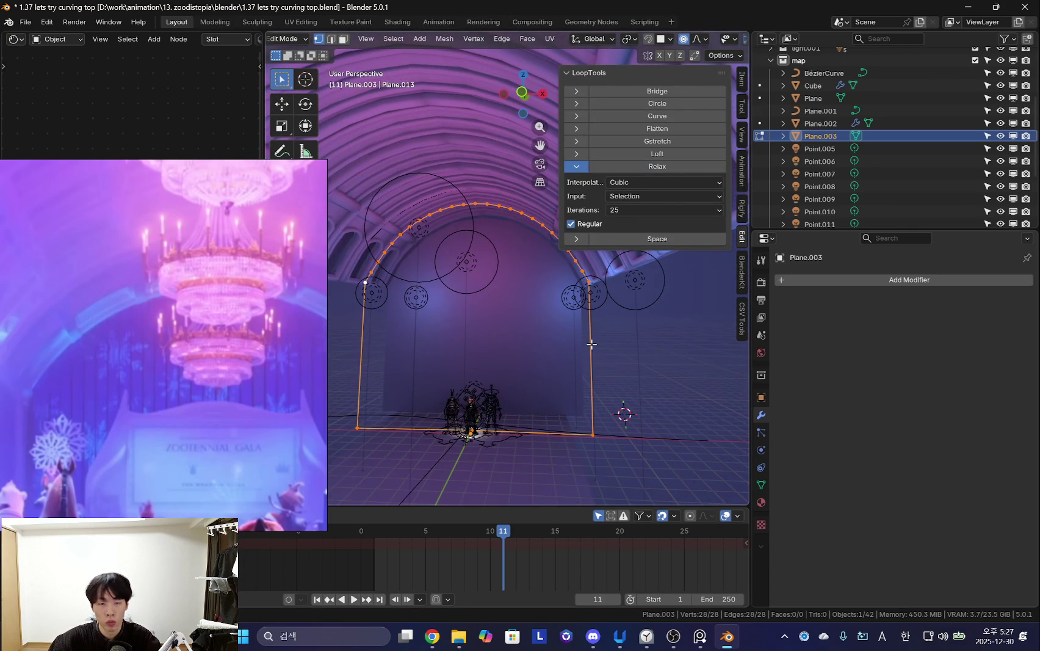
pyautogui.press('f')
pyautogui.press('Tab')
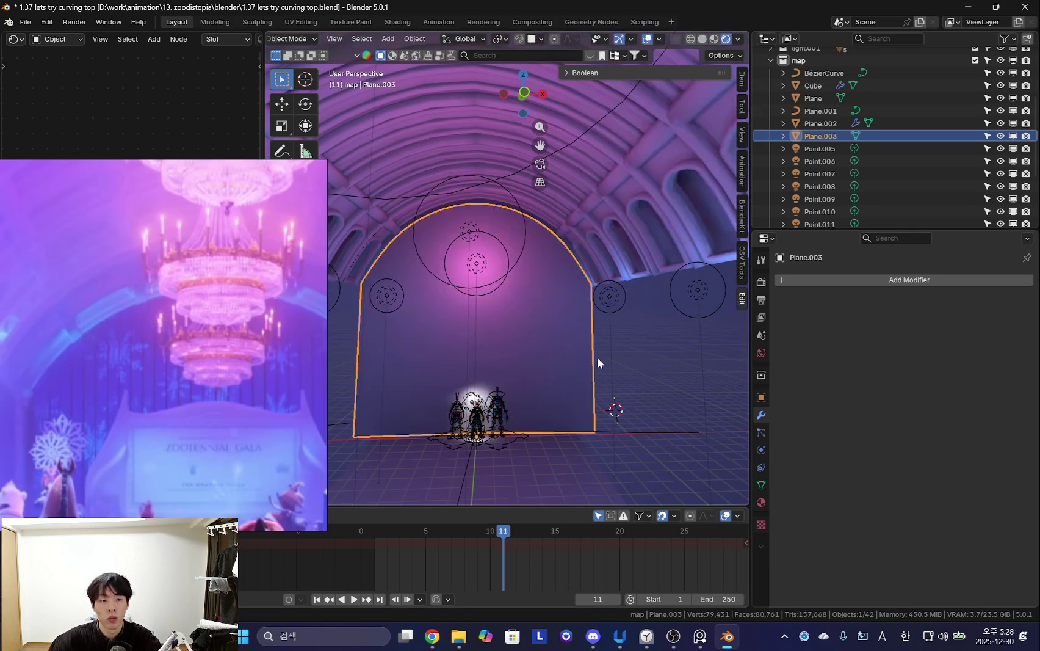
# Preview the lit purple tunnel with overlays hidden, looking straight down it.
pyautogui.hotkey('shift', 'alt', 'z')
pyautogui.scroll(-3, 587, 335)
pyautogui.scroll(-3, 534, 331)
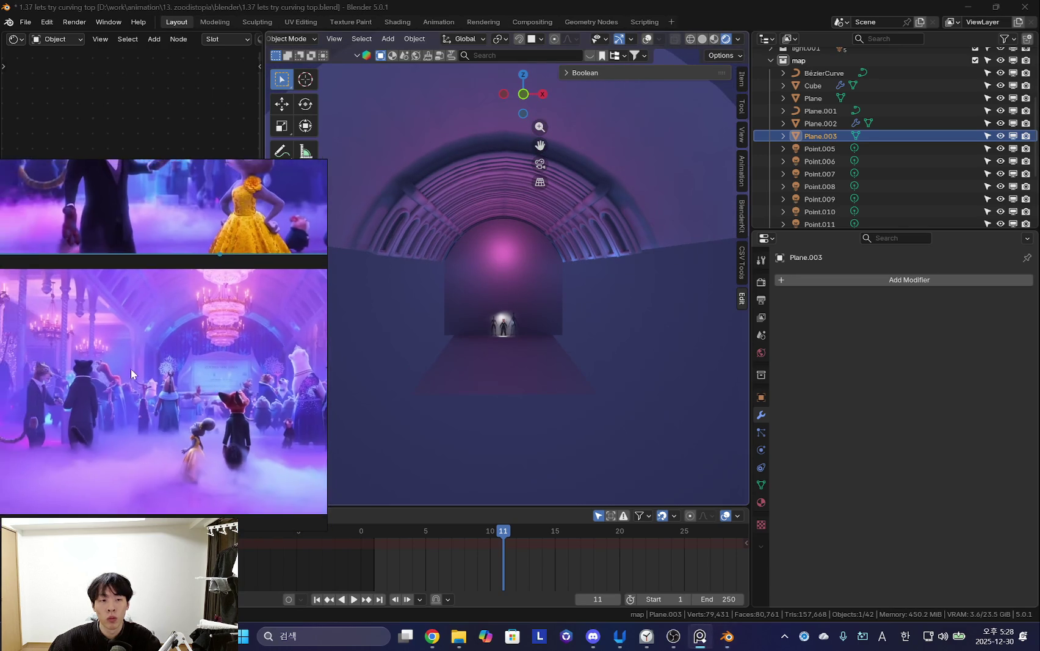
pyautogui.moveTo(396, 336)
pyautogui.mouseDown(button='middle')
pyautogui.moveTo(529, 302)
pyautogui.moveTo(559, 288)
pyautogui.moveTo(549, 291)
pyautogui.moveTo(547, 271)
pyautogui.moveTo(573, 292)
pyautogui.moveTo(544, 318)
pyautogui.mouseUp(button='middle')
pyautogui.hotkey('shift', 'alt', 'z')
pyautogui.hotkey('shift', 'alt', 'z')
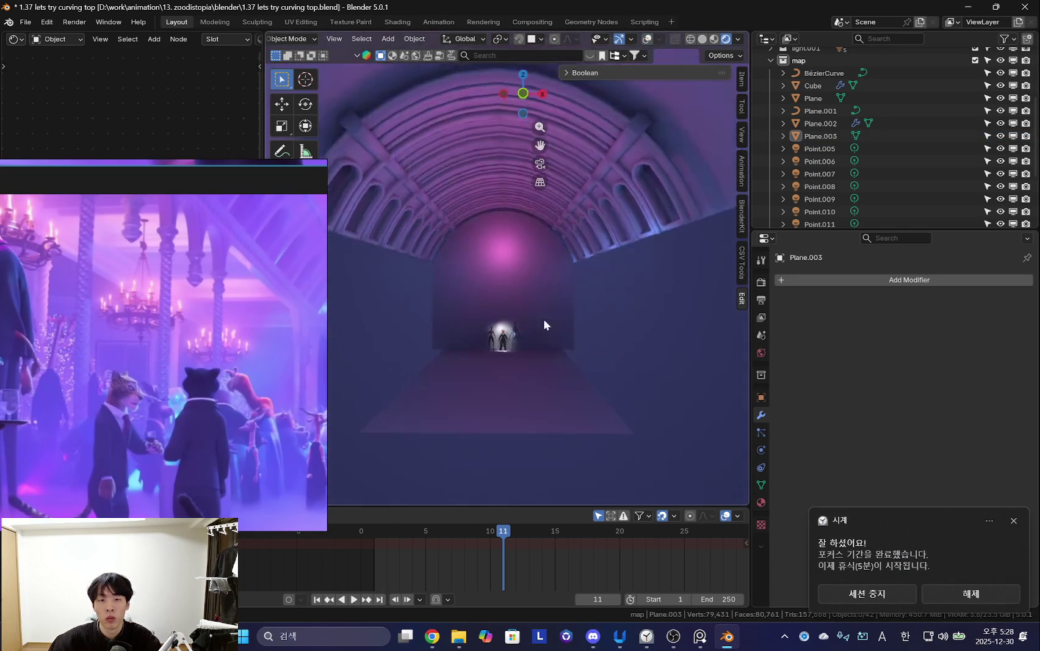
pyautogui.scroll(-2, 536, 309)
pyautogui.scroll(-3, 550, 332)
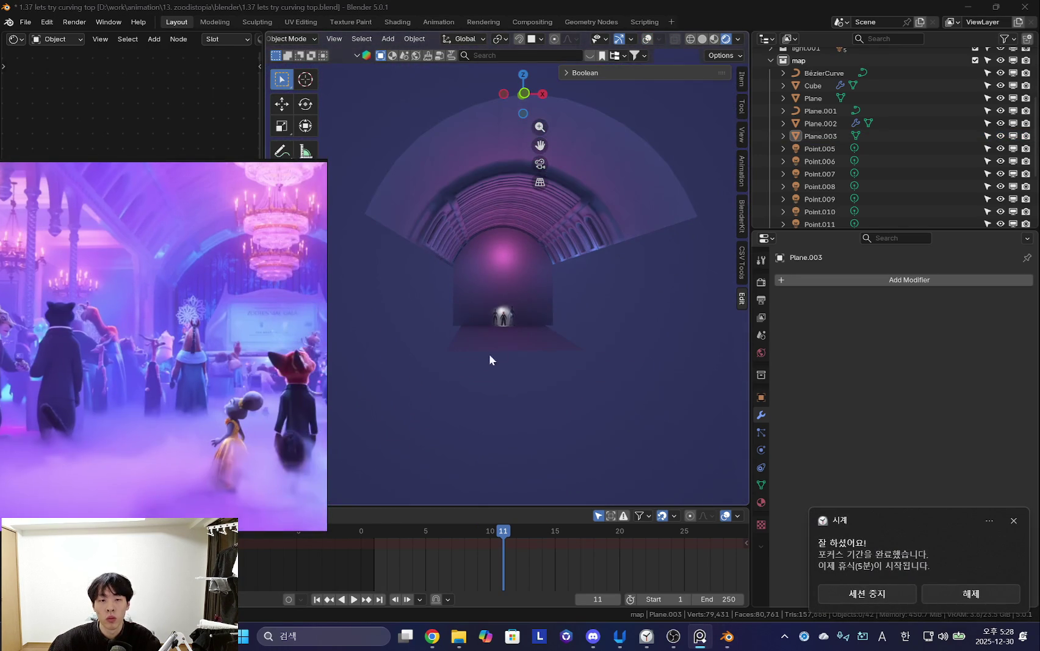
pyautogui.scroll(3, 537, 352)
pyautogui.hotkey('shift', 'alt', 'z')
pyautogui.scroll(2, 567, 358)
pyautogui.hotkey('shift', 'alt', 'z')
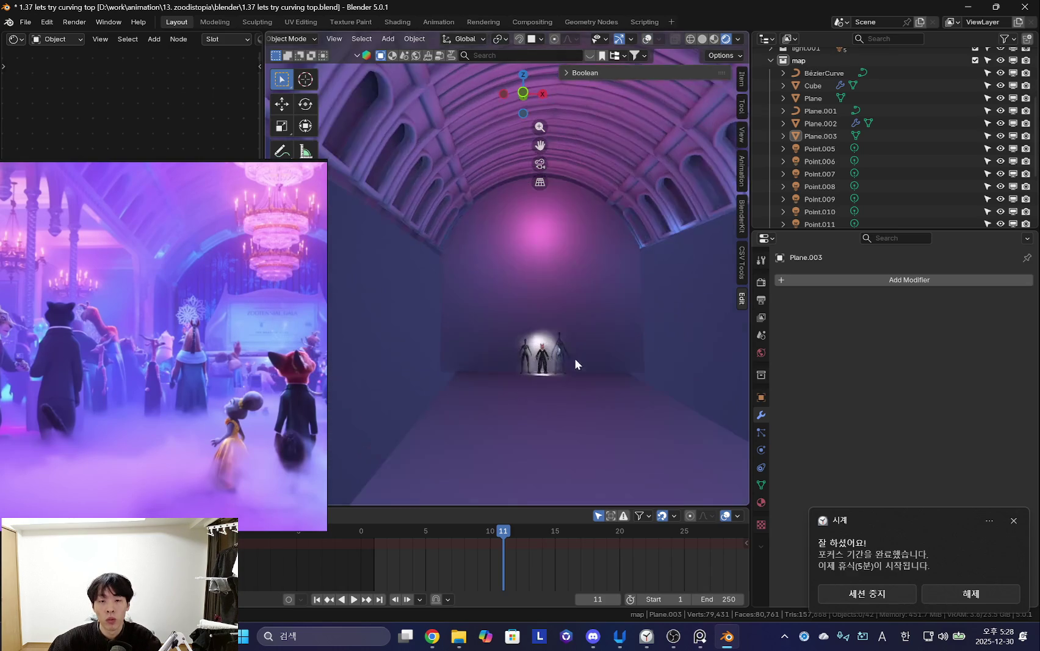
# Select the pink point lights Point.005 through Point.015 in the Outliner.
pyautogui.click(553, 357)
pyautogui.scroll(5, 549, 342)
pyautogui.scroll(-2, 594, 316)
pyautogui.moveTo(562, 276)
pyautogui.mouseDown(button='middle')
pyautogui.moveTo(572, 305)
pyautogui.moveTo(556, 366)
pyautogui.mouseUp(button='middle')
pyautogui.scroll(-6, 858, 183)
pyautogui.scroll(3, 858, 191)
pyautogui.scroll(3, 858, 191)
pyautogui.click(819, 152)
pyautogui.click(822, 167)
pyautogui.scroll(-5, 823, 171)
pyautogui.keyDown('shift'); pyautogui.click(824, 177); pyautogui.keyUp('shift')
pyautogui.moveTo(544, 301); pyautogui.dragTo(609, 325, button='middle')
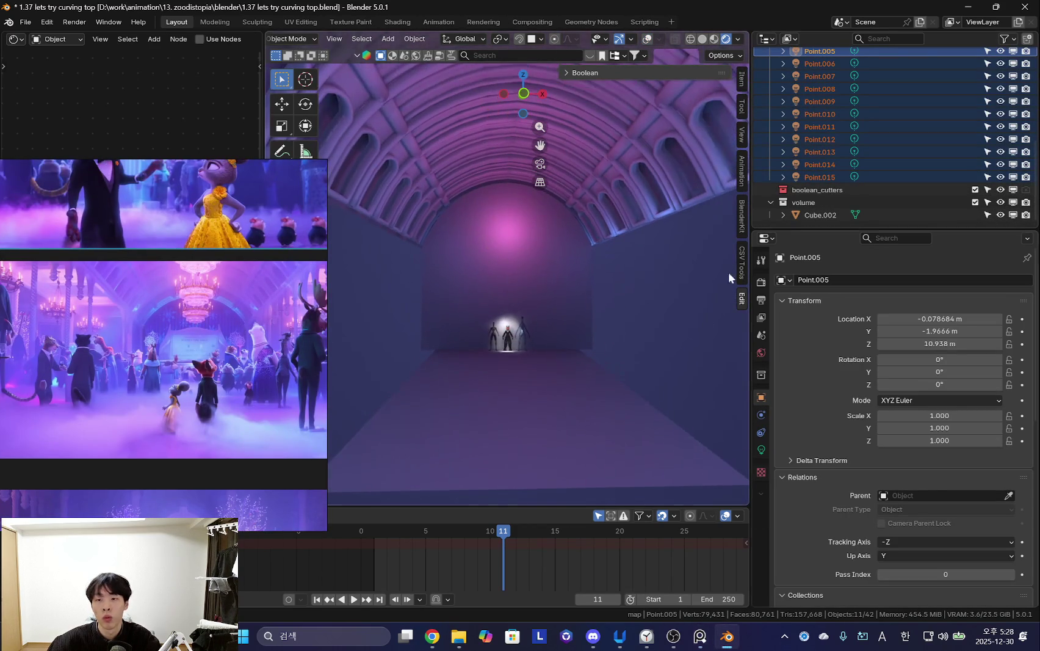
# Give the Point.005 light a more saturated pink colour.
pyautogui.scroll(3, 846, 160)
pyautogui.click(761, 450)
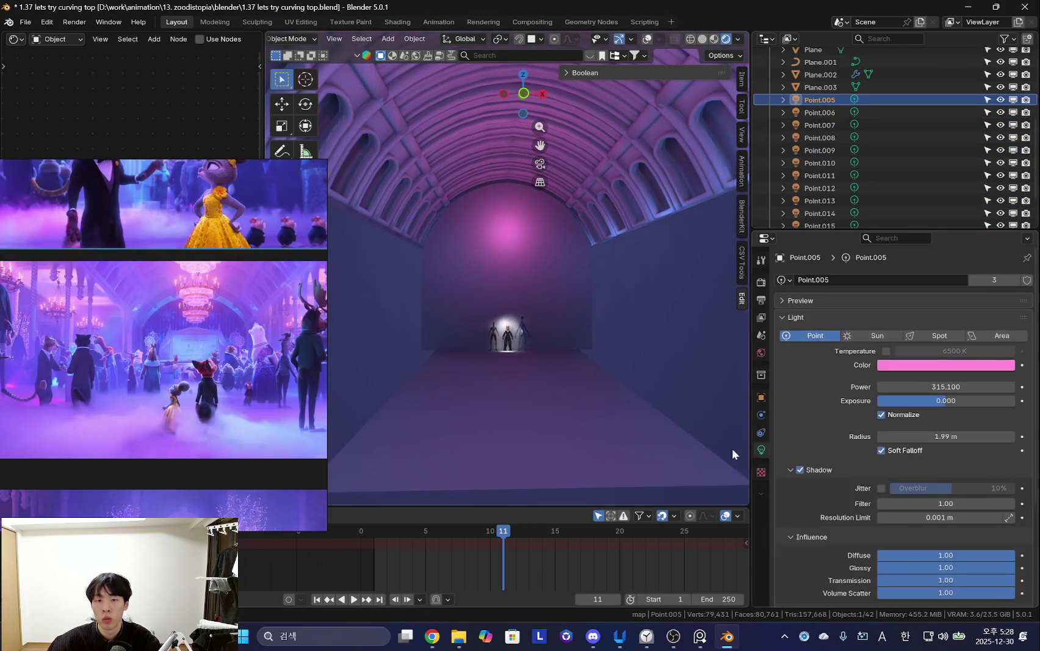
pyautogui.click(954, 366)
pyautogui.moveTo(957, 227); pyautogui.dragTo(955, 218)
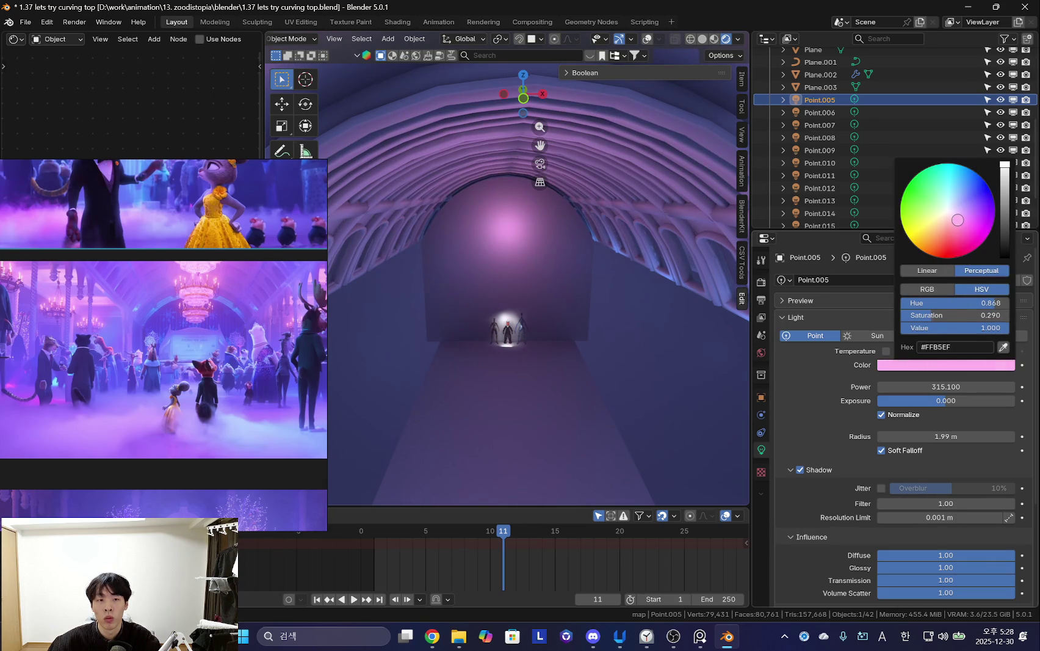
pyautogui.moveTo(580, 318); pyautogui.dragTo(583, 340, button='middle')
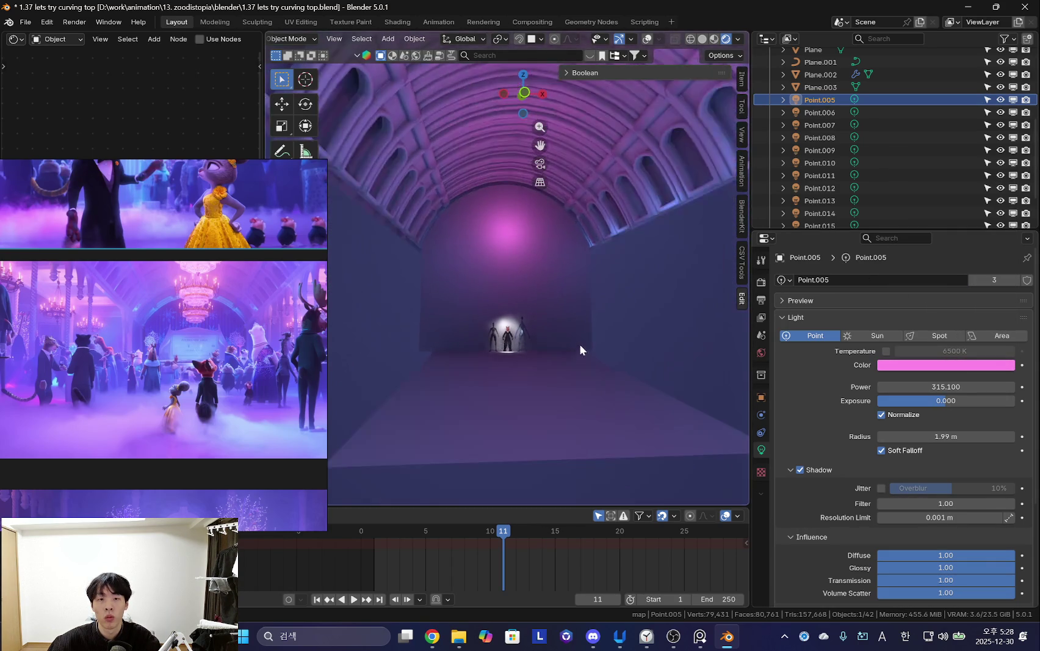
pyautogui.click(951, 366)
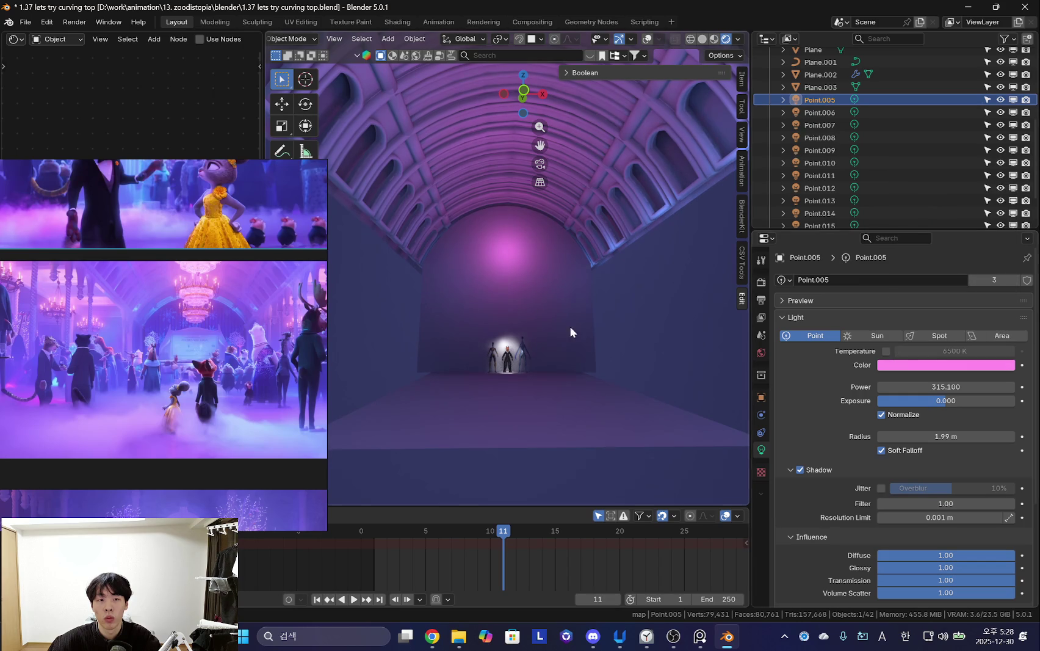
pyautogui.moveTo(623, 314); pyautogui.dragTo(561, 341, button='middle')
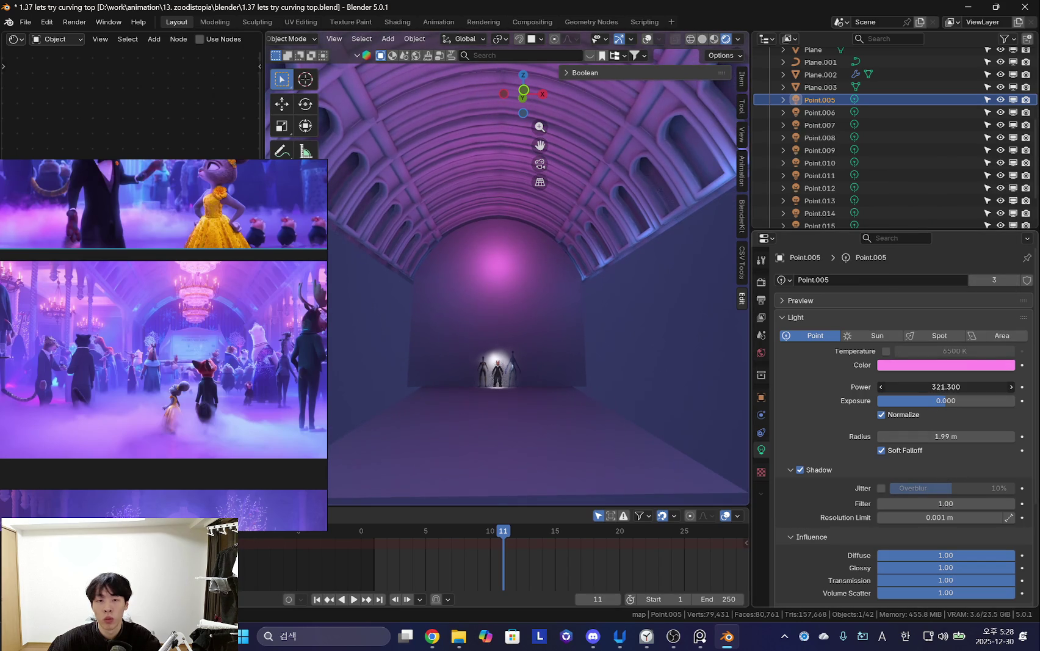
# Settle Point.005's power at about 290.
pyautogui.moveTo(946, 386); pyautogui.dragTo(983, 386)
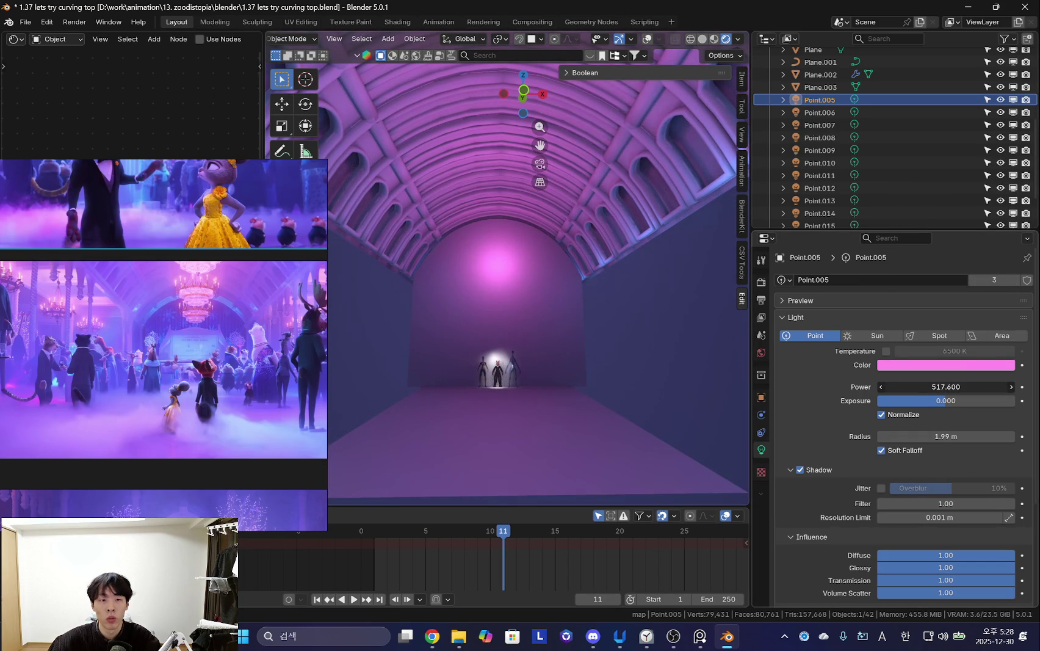
pyautogui.moveTo(946, 387); pyautogui.dragTo(928, 387)
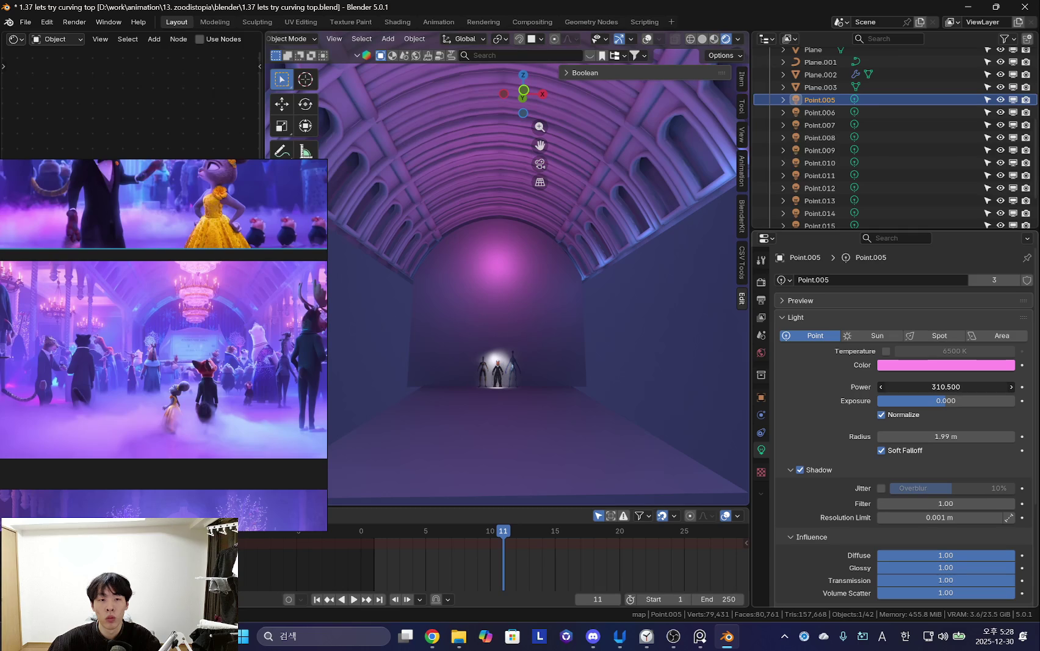
pyautogui.hotkey('shift', 'alt', 'z')
pyautogui.moveTo(518, 327)
pyautogui.mouseDown(button='middle')
pyautogui.moveTo(672, 342)
pyautogui.moveTo(694, 380)
pyautogui.moveTo(613, 402)
pyautogui.moveTo(563, 356)
pyautogui.mouseUp(button='middle')
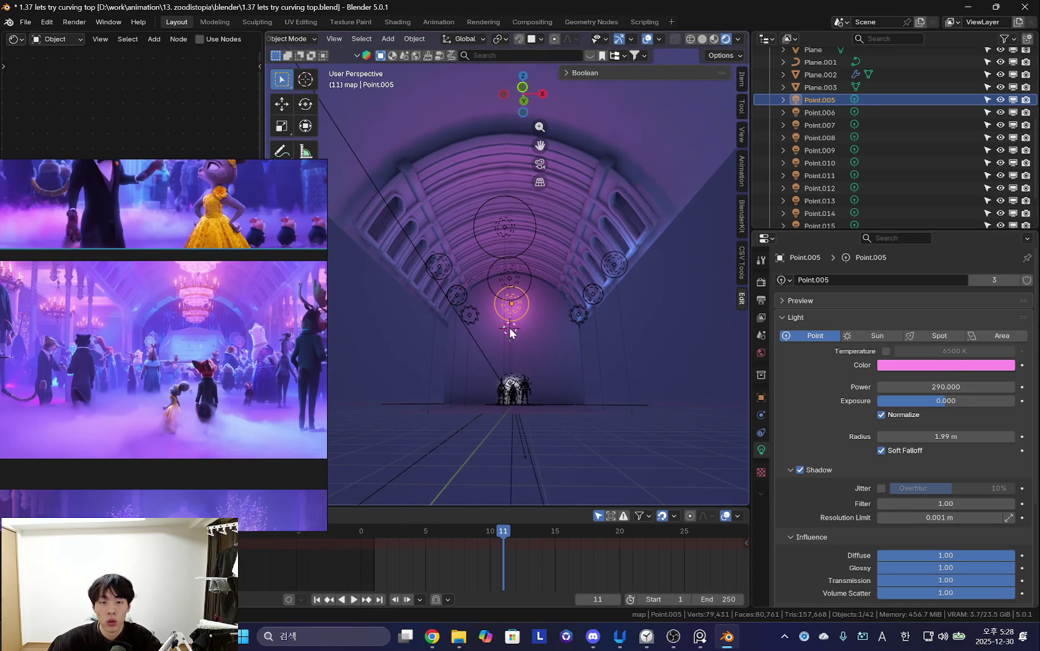
# Add a test Point light and delete it again.
pyautogui.hotkey('shift', 'a')
pyautogui.click(562, 495)
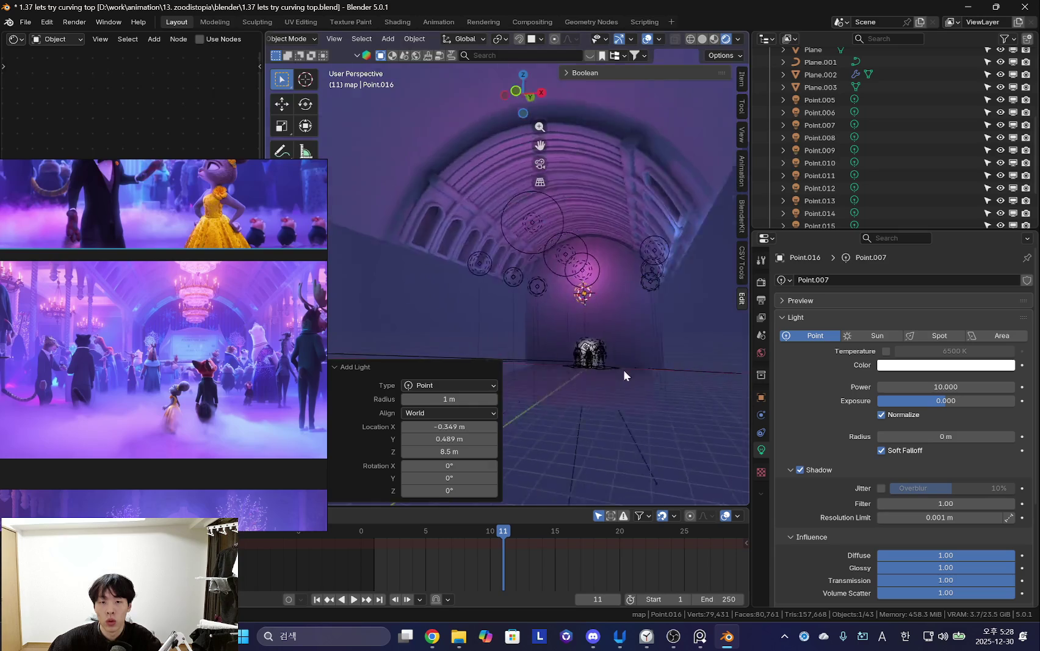
pyautogui.moveTo(636, 370); pyautogui.dragTo(582, 361, button='middle')
pyautogui.press('x')
pyautogui.click(625, 354)
pyautogui.hotkey('shift', 'a')
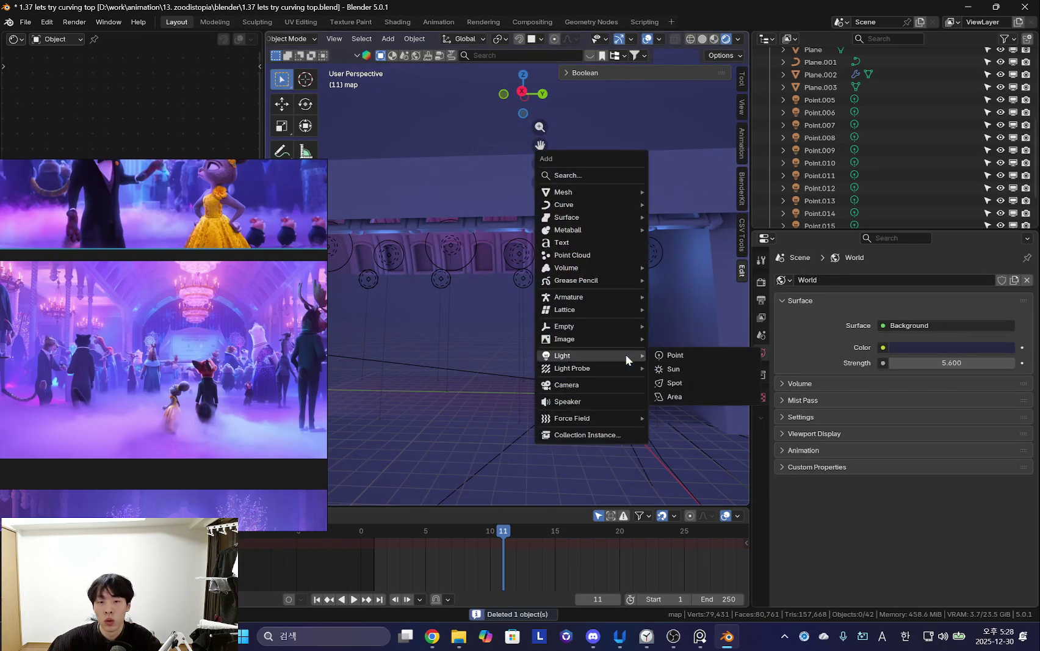
pyautogui.click(694, 394)
pyautogui.press('g')
pyautogui.press('y')
pyautogui.keyDown('alt'); pyautogui.moveTo(650, 373); pyautogui.dragTo(742, 330, button='middle'); pyautogui.keyUp('alt')
pyautogui.press('z')
pyautogui.click(802, 380)
pyautogui.scroll(-4, 964, 494)
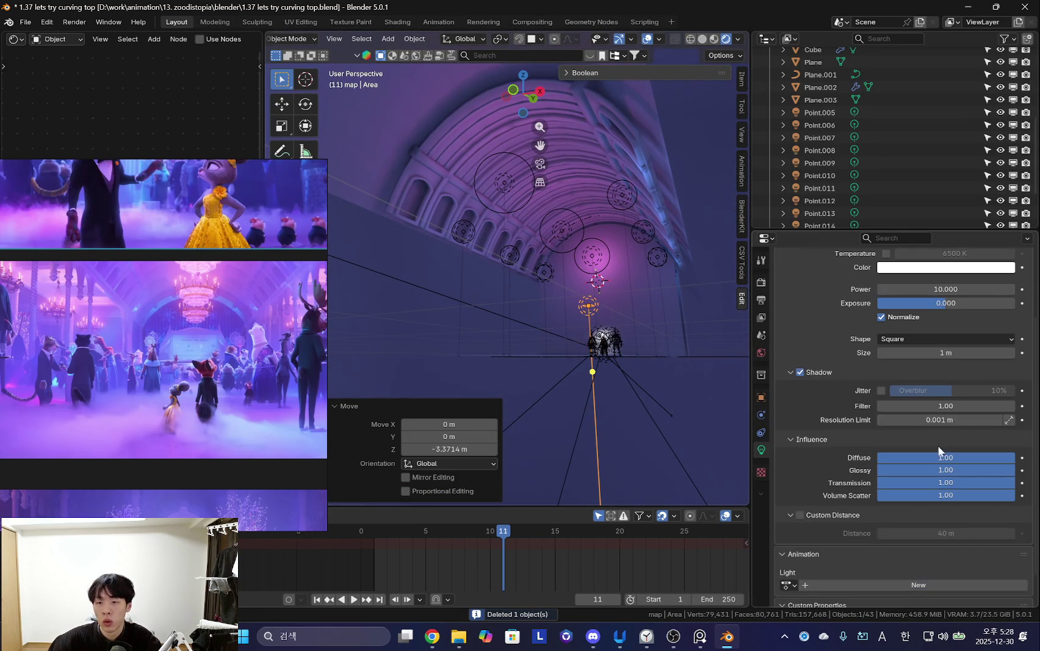
pyautogui.moveTo(963, 497); pyautogui.dragTo(719, 351)
pyautogui.moveTo(719, 351); pyautogui.dragTo(739, 305, button='middle')
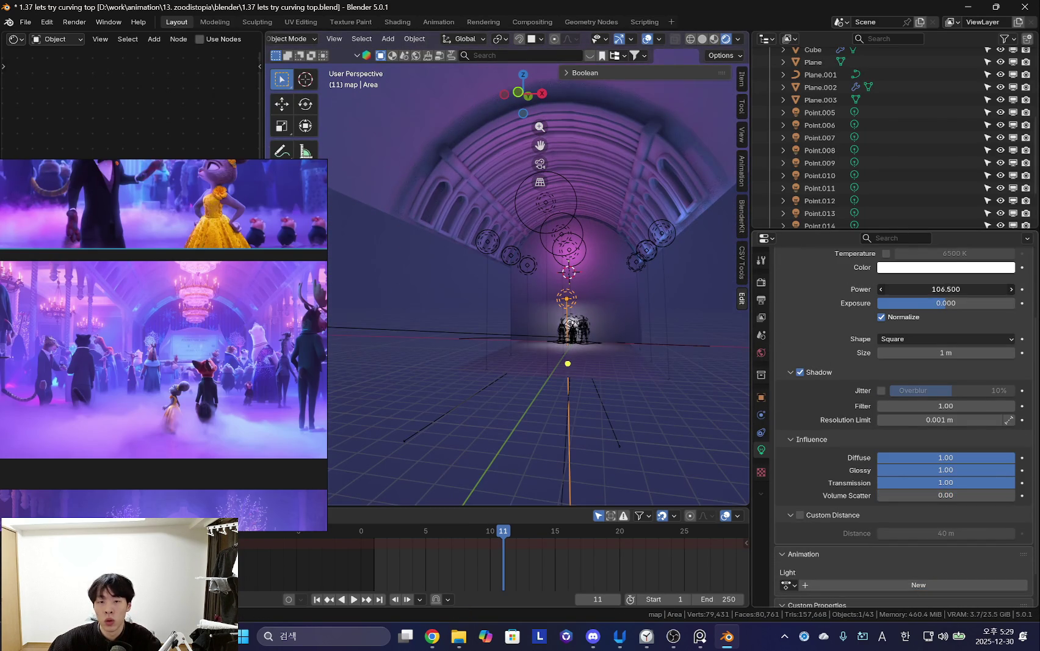
pyautogui.moveTo(597, 390)
pyautogui.mouseDown(button='middle')
pyautogui.moveTo(782, 349)
pyautogui.moveTo(869, 380)
pyautogui.moveTo(861, 360)
pyautogui.mouseUp(button='middle')
pyautogui.press('g')
pyautogui.press('z')
pyautogui.click(618, 349)
pyautogui.scroll(-1, 869, 381)
pyautogui.click(922, 324)
pyautogui.click(922, 359)
pyautogui.scroll(3, 937, 337)
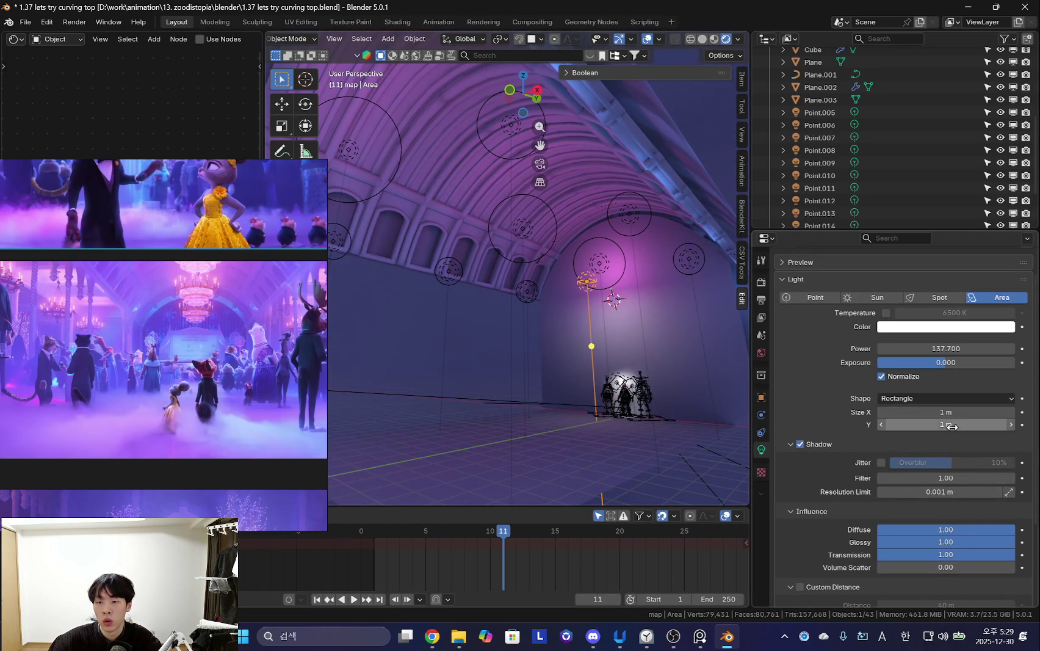
pyautogui.click(947, 411)
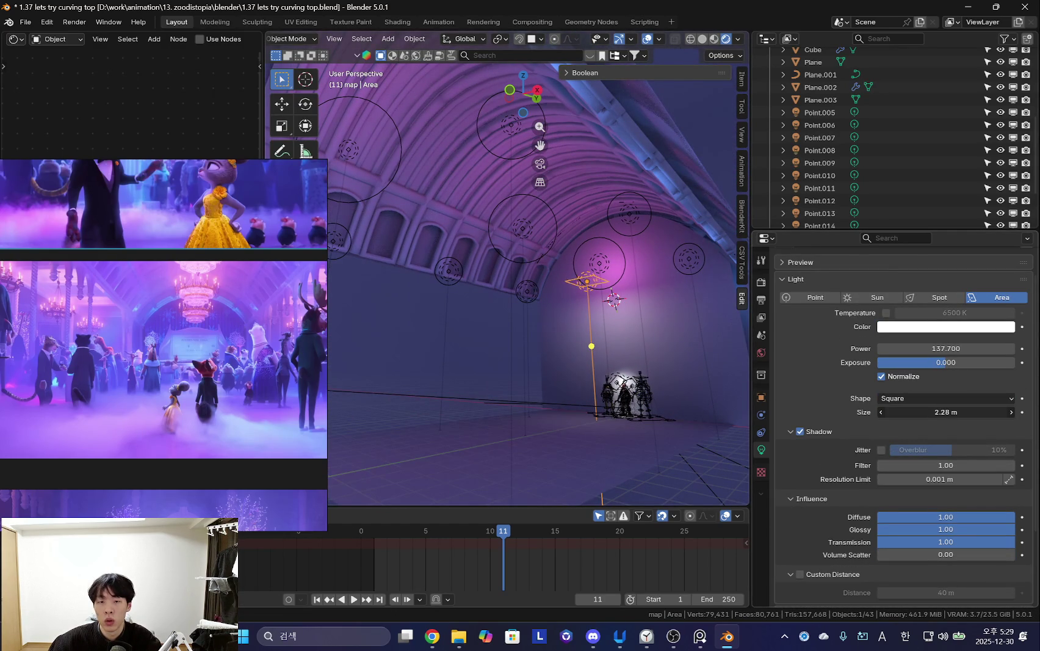
pyautogui.moveTo(610, 305); pyautogui.dragTo(625, 362, button='middle')
pyautogui.press('g')
pyautogui.press('y')
pyautogui.click(625, 378)
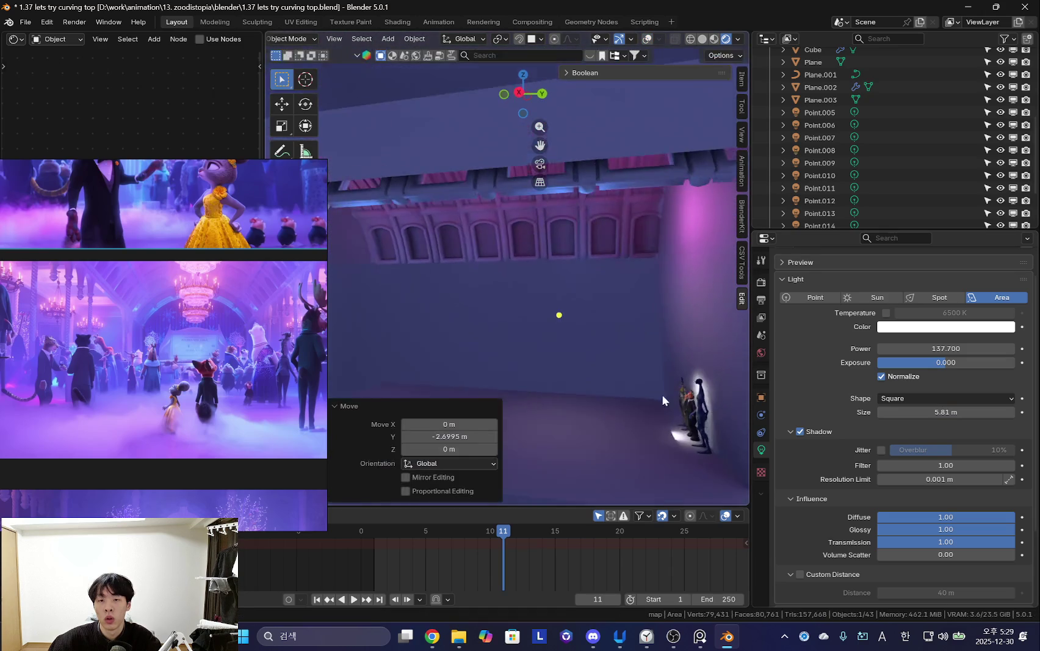
pyautogui.press('g')
pyautogui.press('z')
pyautogui.click(598, 376)
pyautogui.moveTo(598, 377)
pyautogui.mouseDown(button='middle')
pyautogui.moveTo(672, 402)
pyautogui.moveTo(608, 357)
pyautogui.mouseUp(button='middle')
pyautogui.press('g')
pyautogui.press('z')
pyautogui.click(557, 385)
pyautogui.moveTo(557, 385); pyautogui.dragTo(551, 363, button='middle')
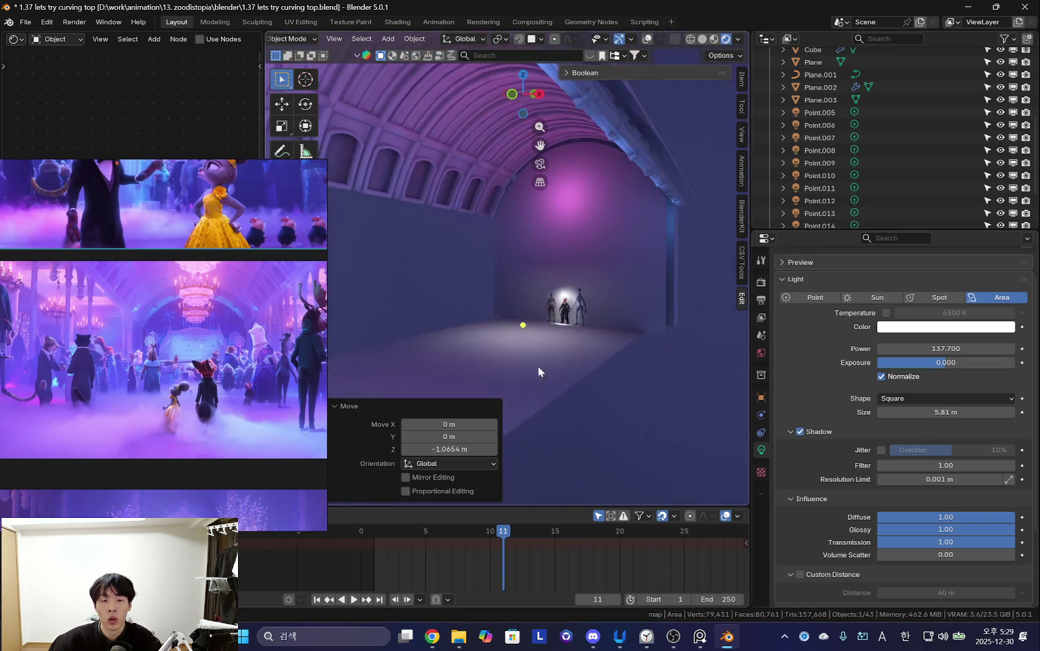
pyautogui.scroll(5, 189, 379)
pyautogui.scroll(-5, 188, 380)
pyautogui.press('x')
pyautogui.moveTo(610, 342)
pyautogui.mouseDown(button='middle')
pyautogui.moveTo(625, 352)
pyautogui.moveTo(628, 290)
pyautogui.moveTo(672, 305)
pyautogui.mouseUp(button='middle')
pyautogui.click(625, 351)
pyautogui.scroll(3, 128, 392)
pyautogui.scroll(3, 160, 392)
pyautogui.scroll(3, 160, 385)
pyautogui.scroll(2, 145, 359)
pyautogui.moveTo(366, 367)
pyautogui.mouseDown(button='middle')
pyautogui.moveTo(593, 342)
pyautogui.moveTo(524, 378)
pyautogui.moveTo(654, 359)
pyautogui.mouseUp(button='middle')
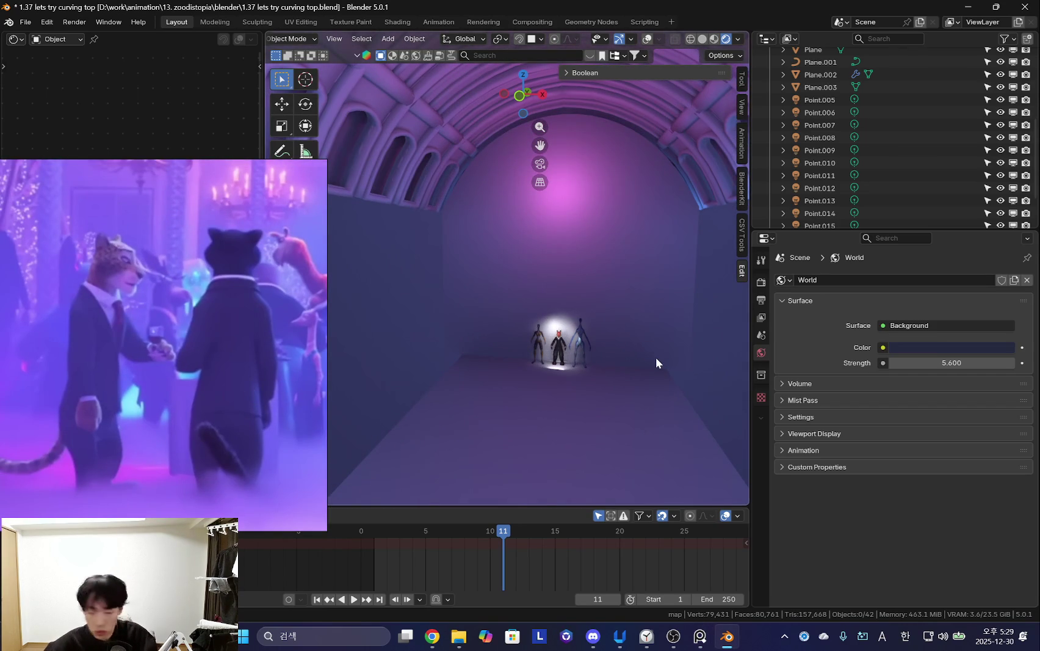
# Switch the Shader Editor to the World nodes and set Background Strength to 8.3.
pyautogui.scroll(-3, 628, 338)
pyautogui.moveTo(587, 336); pyautogui.dragTo(590, 426, button='middle')
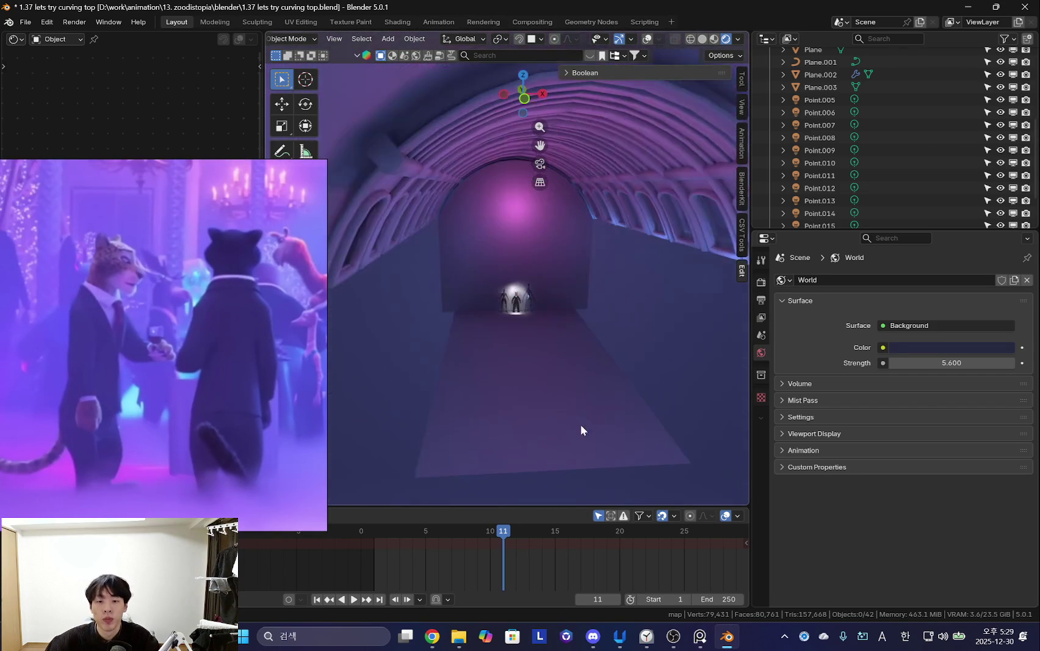
pyautogui.hotkey('shift', 'alt', 'z')
pyautogui.hotkey('shift', 'alt', 'z')
pyautogui.scroll(-3, 236, 373)
pyautogui.scroll(3, 139, 366)
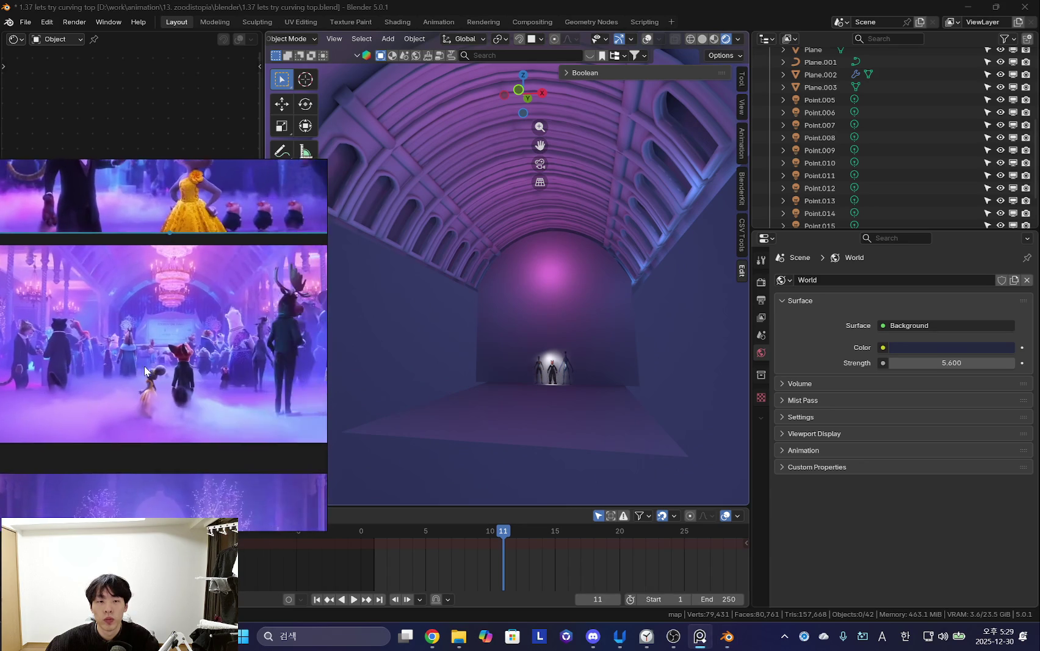
pyautogui.moveTo(556, 381)
pyautogui.mouseDown(button='middle')
pyautogui.moveTo(587, 404)
pyautogui.moveTo(634, 391)
pyautogui.moveTo(610, 348)
pyautogui.moveTo(629, 393)
pyautogui.moveTo(613, 412)
pyautogui.mouseUp(button='middle')
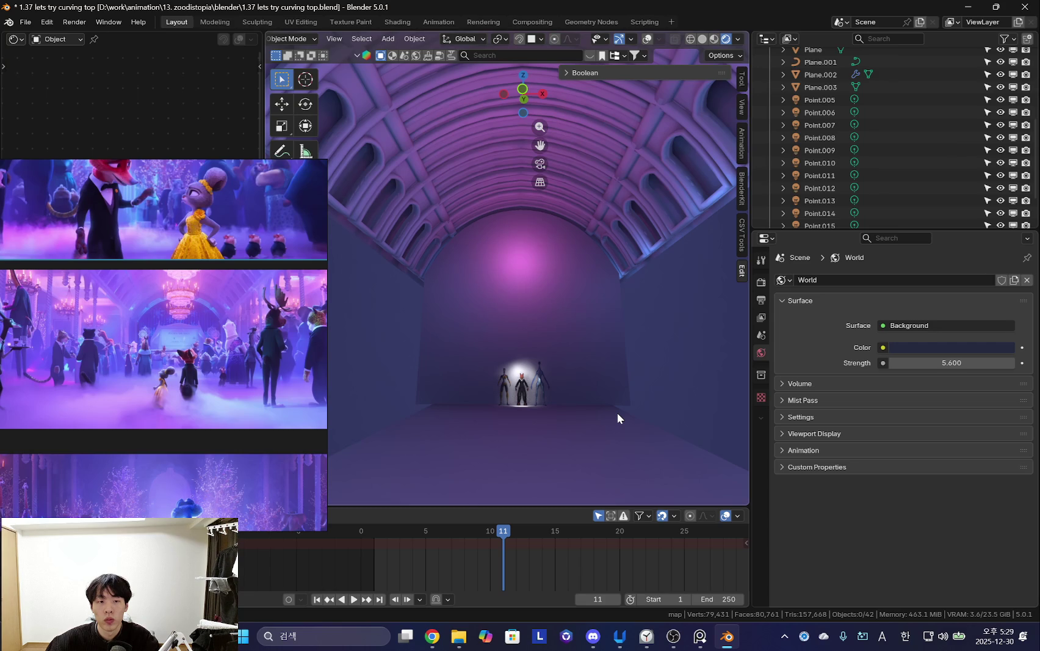
pyautogui.click(57, 39)
pyautogui.click(70, 75)
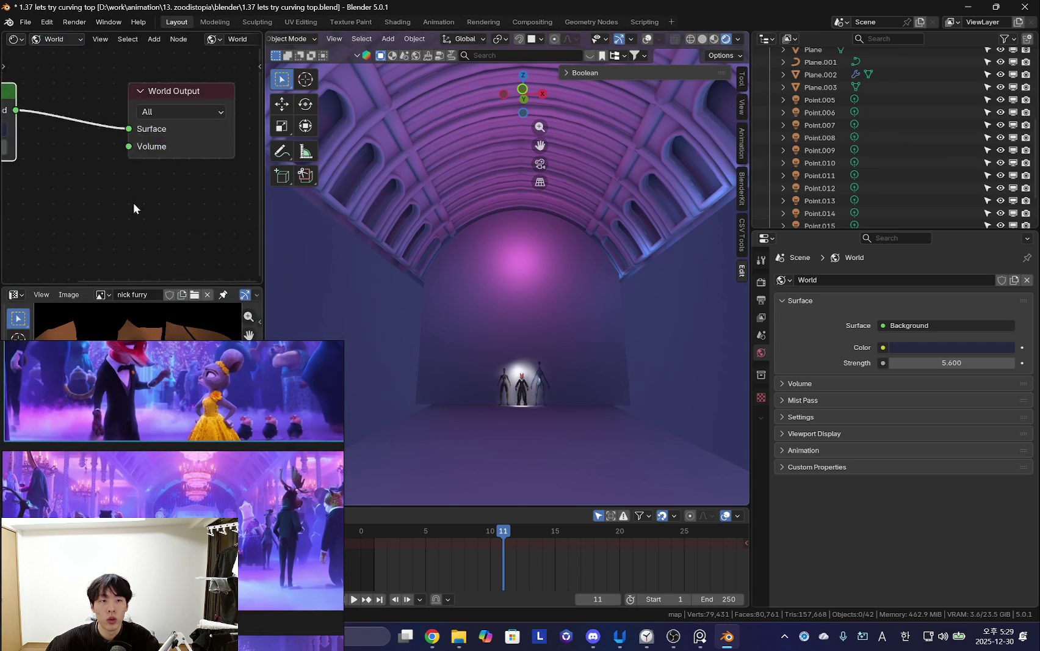
pyautogui.scroll(4, 147, 209)
pyautogui.moveTo(58, 156); pyautogui.dragTo(67, 156)
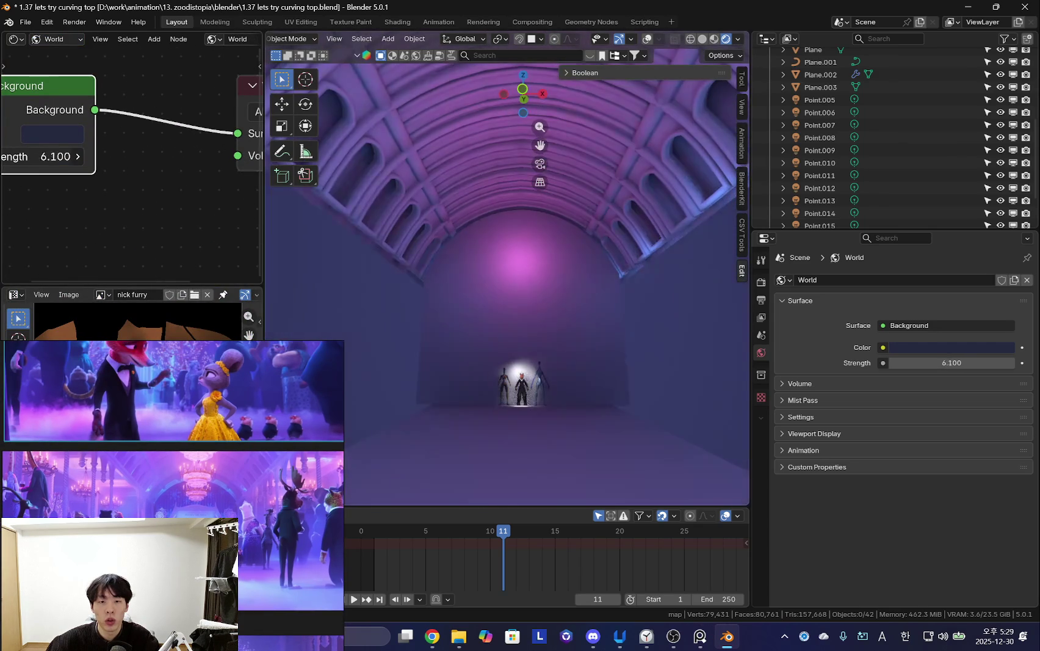
pyautogui.moveTo(570, 309)
pyautogui.mouseDown(button='middle')
pyautogui.moveTo(567, 378)
pyautogui.moveTo(656, 347)
pyautogui.moveTo(527, 329)
pyautogui.moveTo(575, 373)
pyautogui.moveTo(578, 389)
pyautogui.moveTo(591, 367)
pyautogui.mouseUp(button='middle')
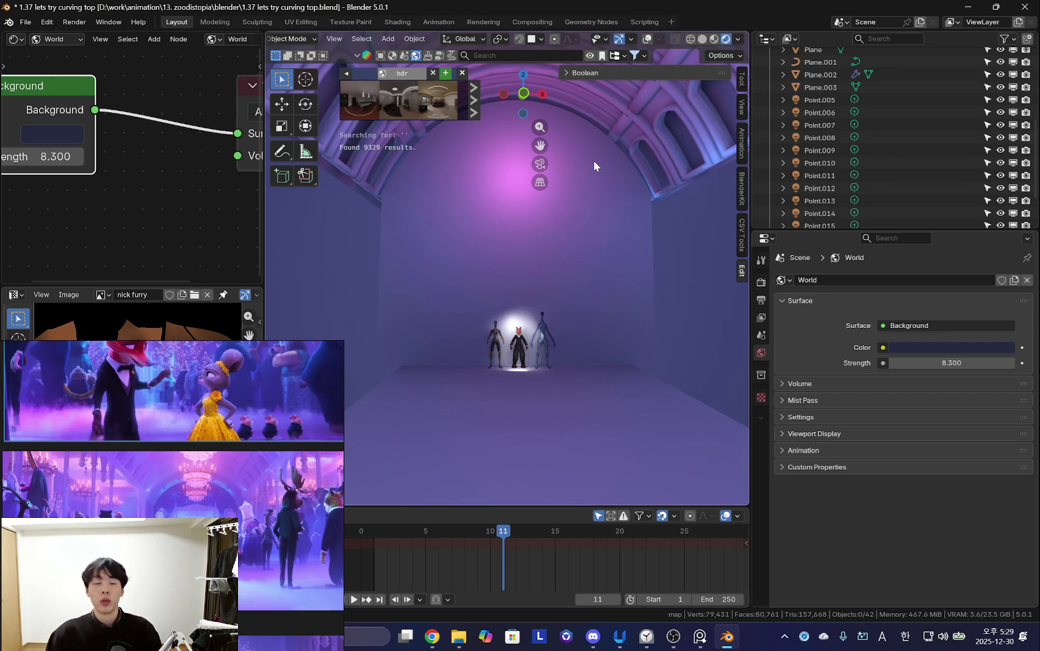
# Download the Modern Living Room Soft Light HDRI from BlenderKit and drop it in as the World.
pyautogui.rightClick(141, 169)
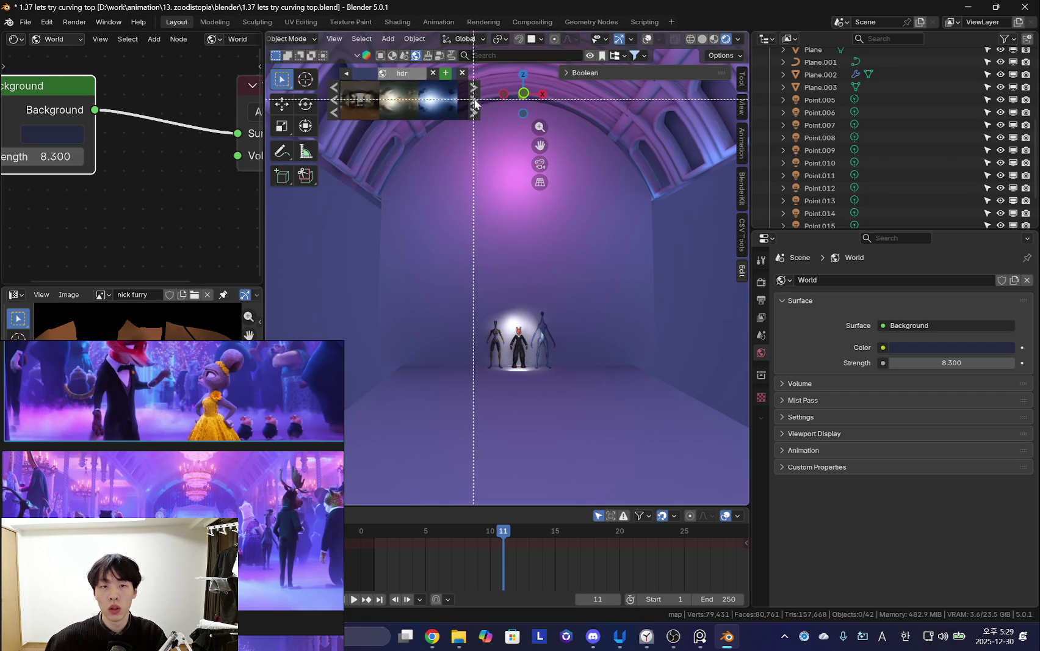
pyautogui.moveTo(262, 154); pyautogui.dragTo(218, 159)
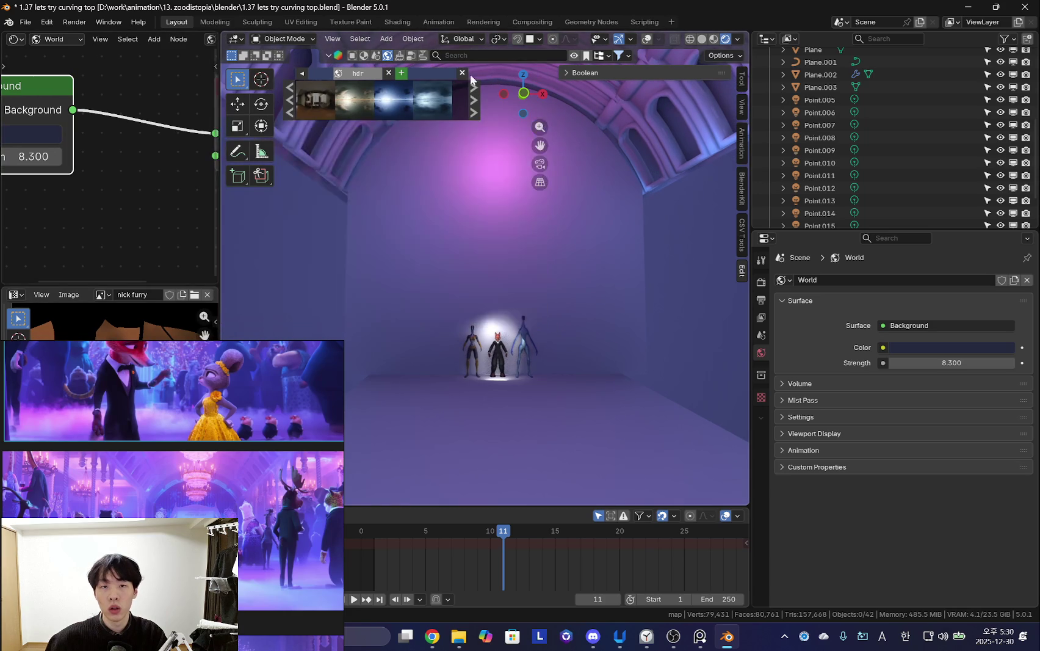
pyautogui.click(563, 72)
pyautogui.click(563, 72)
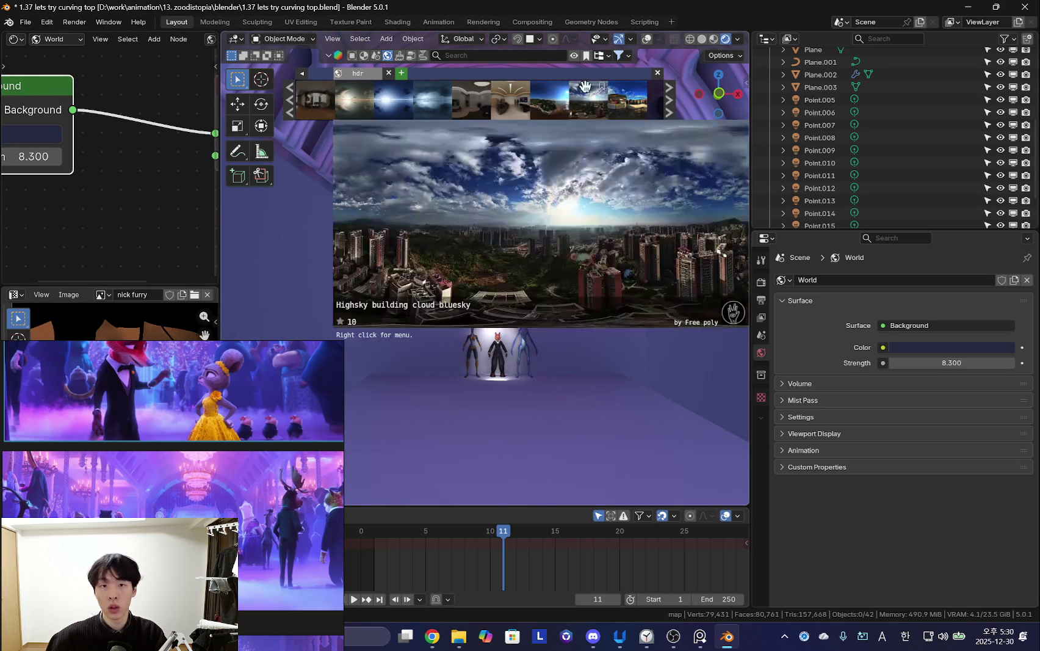
pyautogui.moveTo(509, 98)
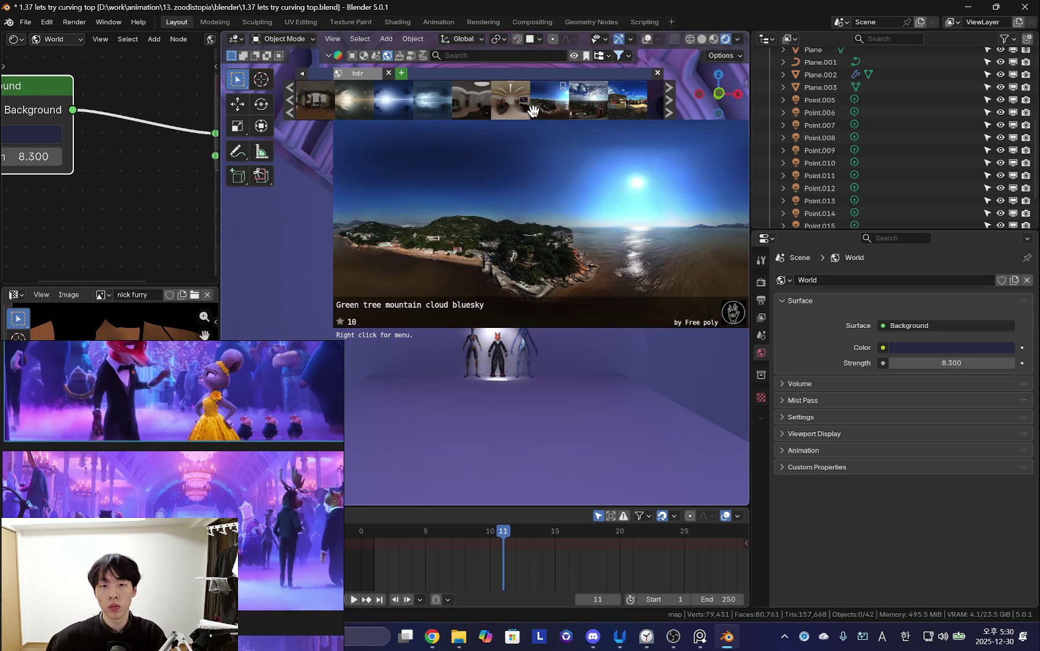
pyautogui.click(494, 111)
pyautogui.click(551, 220)
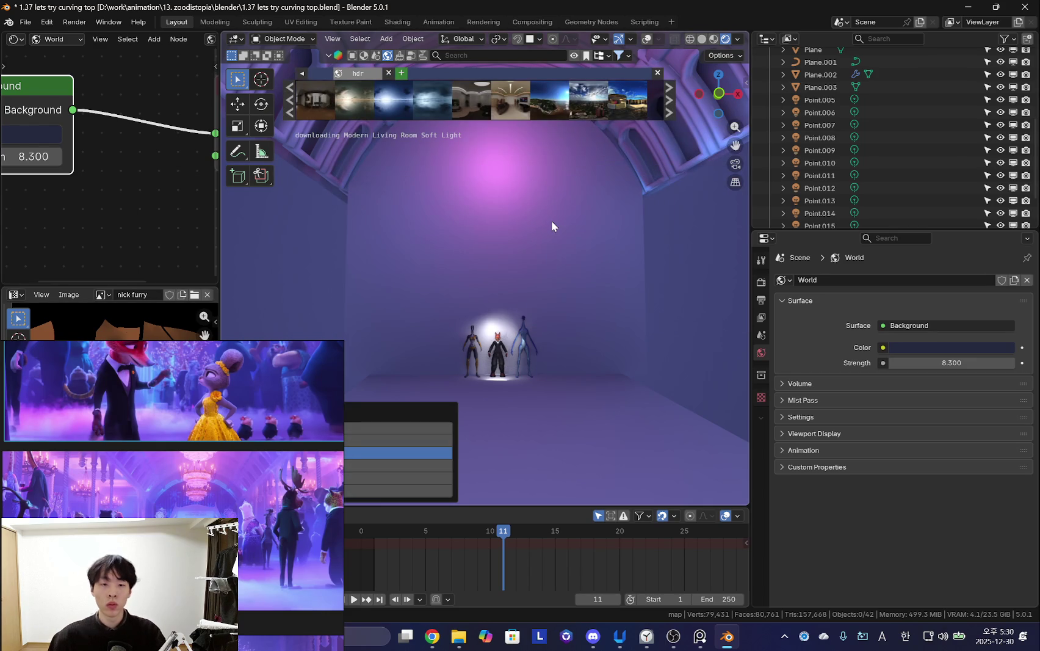
pyautogui.moveTo(521, 230)
pyautogui.mouseDown(button='middle')
pyautogui.moveTo(487, 302)
pyautogui.moveTo(633, 267)
pyautogui.moveTo(594, 295)
pyautogui.moveTo(613, 317)
pyautogui.moveTo(582, 323)
pyautogui.mouseUp(button='middle')
pyautogui.hotkey('shift', 'alt', 'z')
pyautogui.hotkey('shift', 'alt', 'z')
pyautogui.scroll(5, 583, 323)
pyautogui.moveTo(508, 327)
pyautogui.mouseDown(button='middle')
pyautogui.moveTo(528, 290)
pyautogui.moveTo(567, 361)
pyautogui.mouseUp(button='middle')
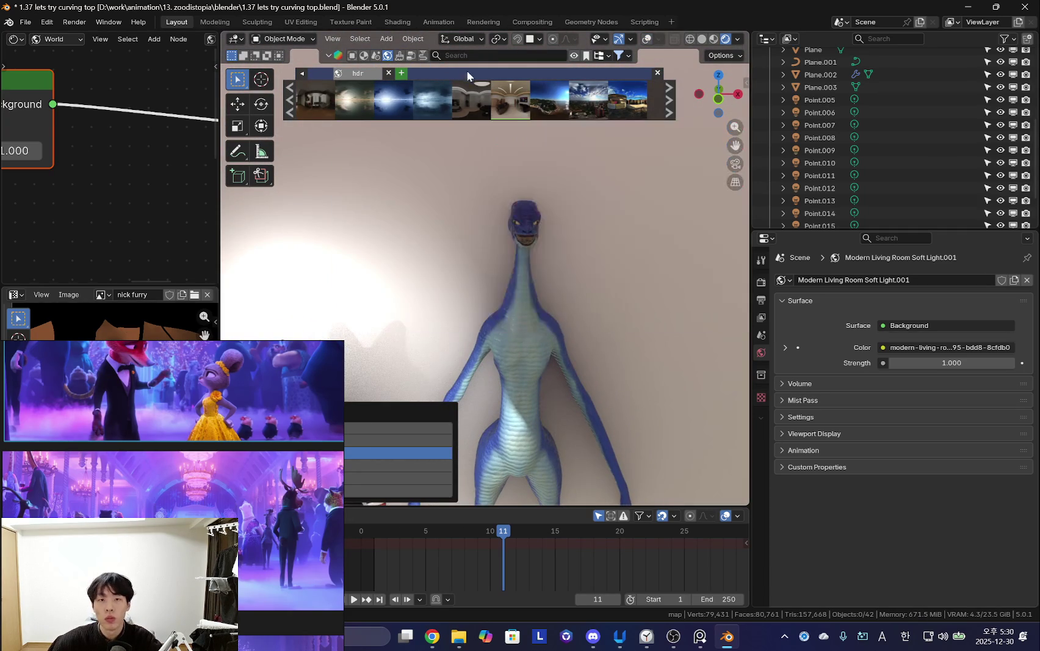
# Search the asset bar for 'party', then change the query to 'blue'.
pyautogui.click(464, 56)
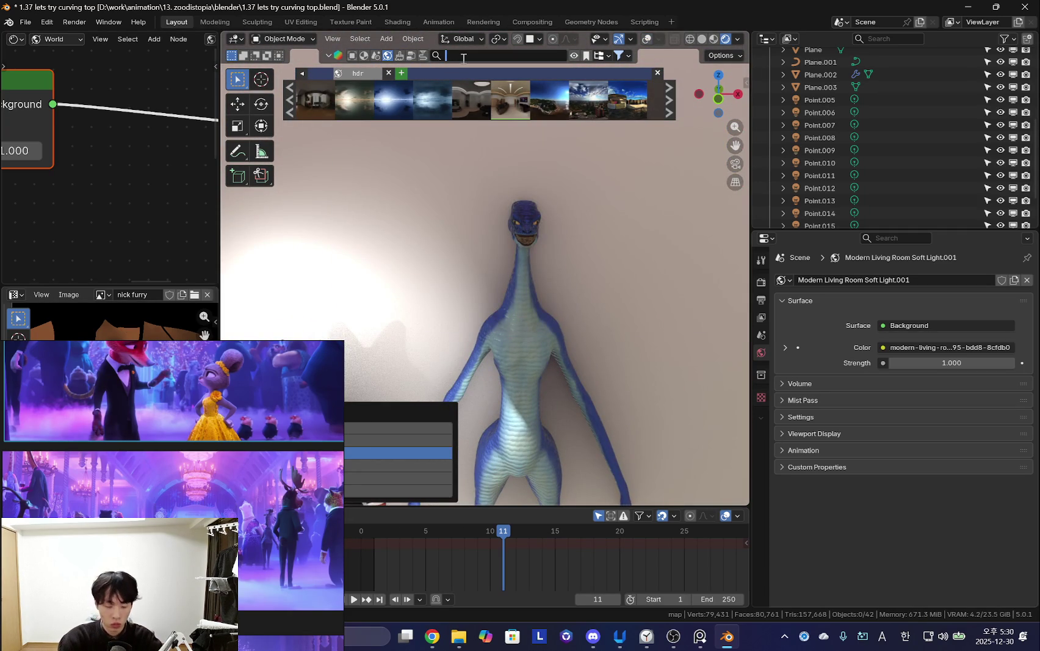
pyautogui.write('pary')
pyautogui.press('Return')
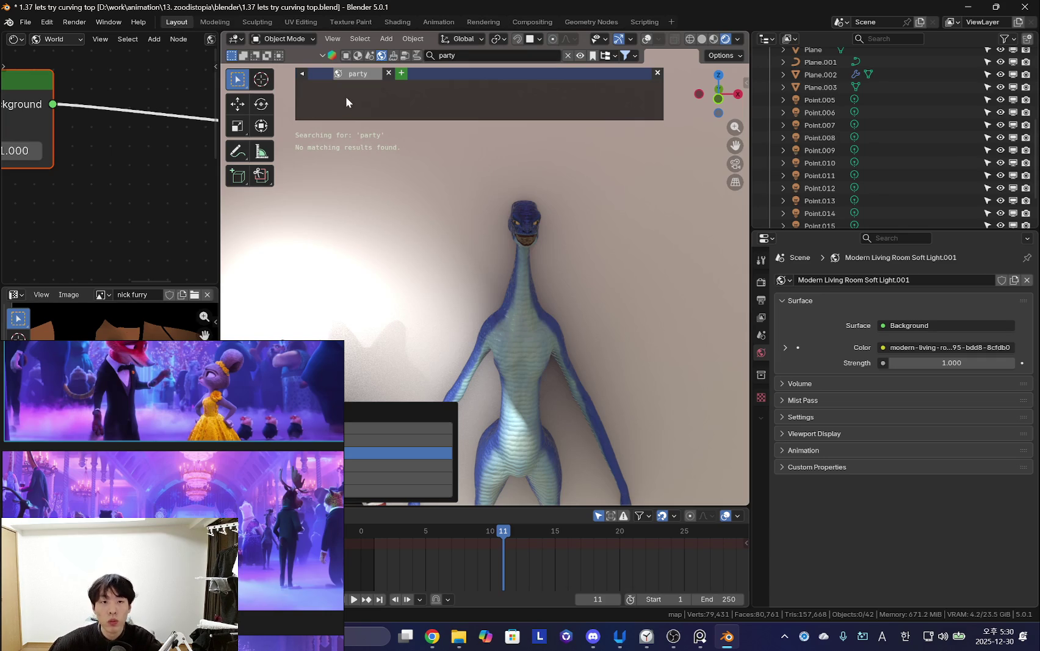
pyautogui.click(460, 56)
pyautogui.write('lue')
pyautogui.press('Return')
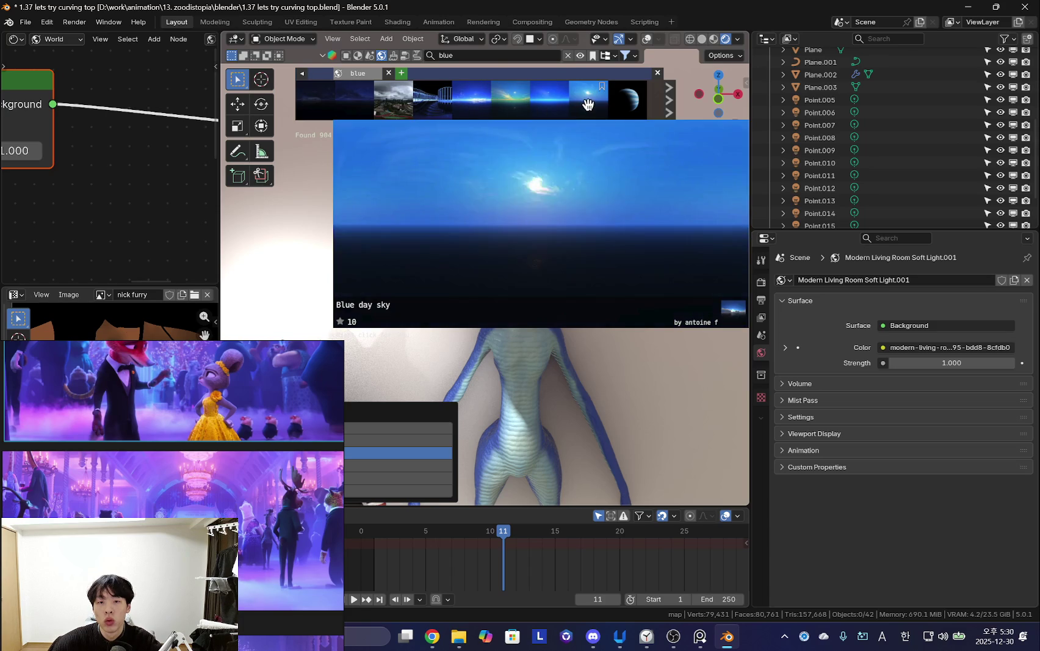
# Scroll the blue results and download the Overcast blue sky HDRI at a chosen resolution.
pyautogui.scroll(-2, 625, 104)
pyautogui.scroll(-2, 622, 103)
pyautogui.scroll(-2, 610, 105)
pyautogui.scroll(-2, 601, 106)
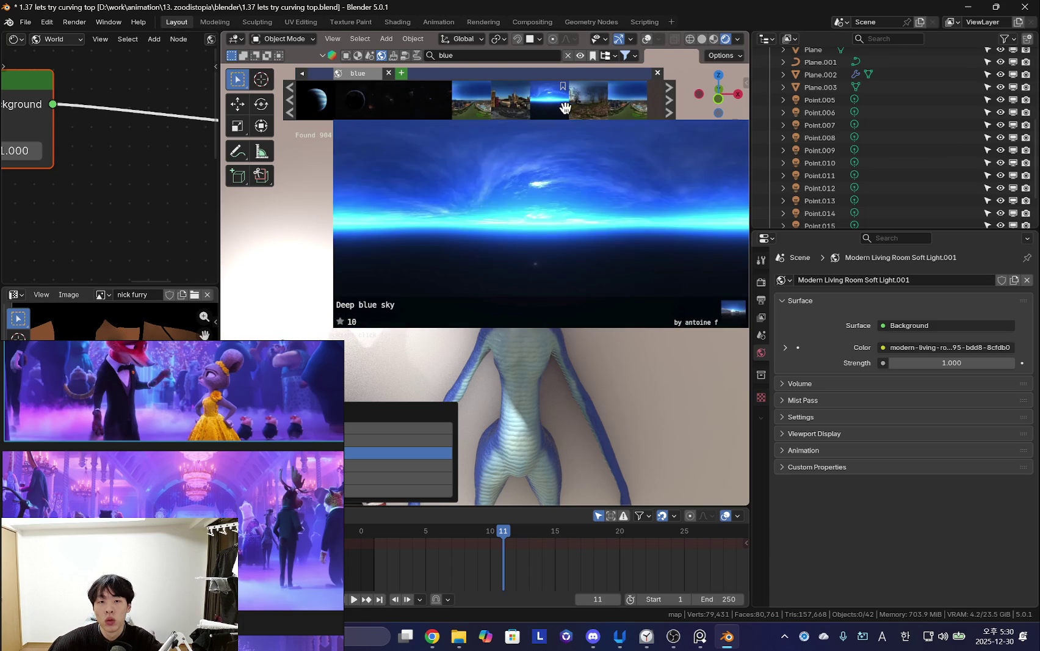
pyautogui.scroll(-2, 556, 108)
pyautogui.scroll(-2, 558, 107)
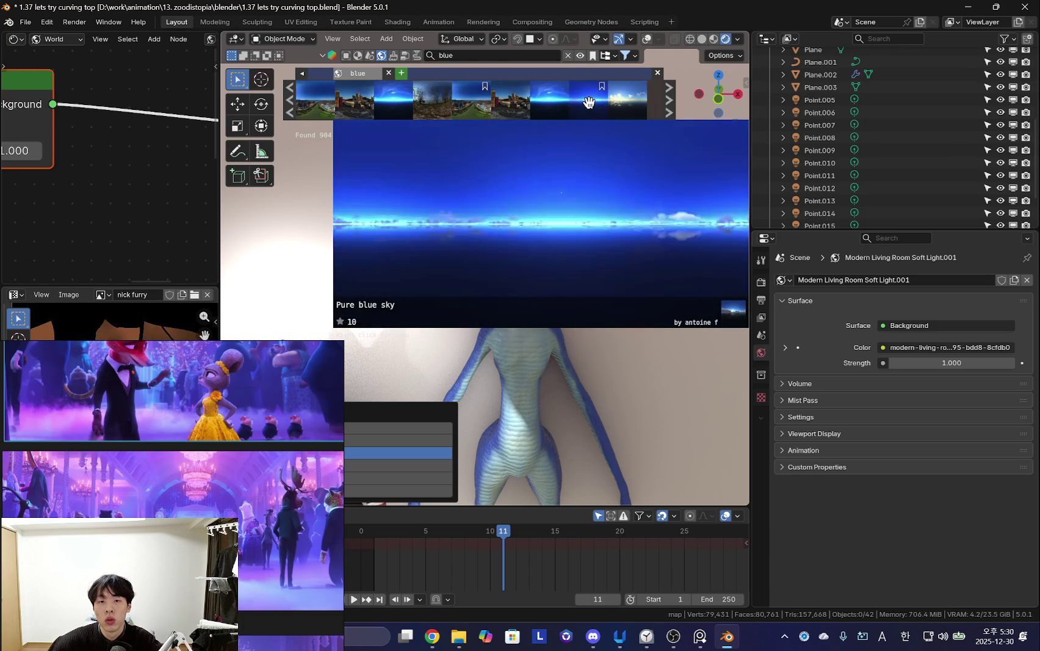
pyautogui.scroll(-2, 583, 103)
pyautogui.scroll(-2, 556, 104)
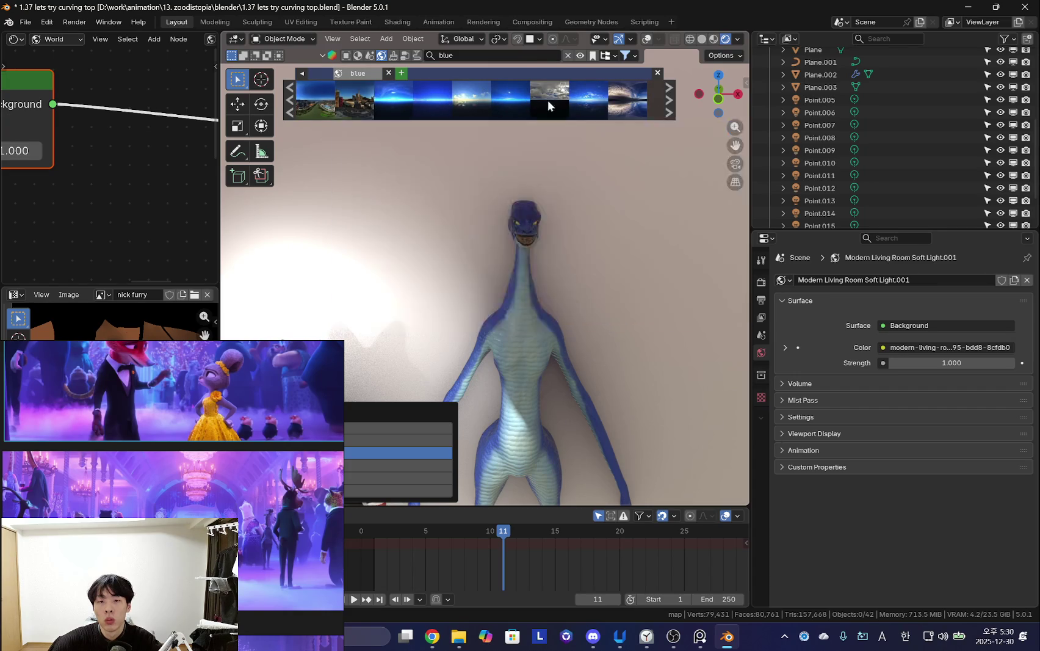
pyautogui.scroll(-2, 601, 103)
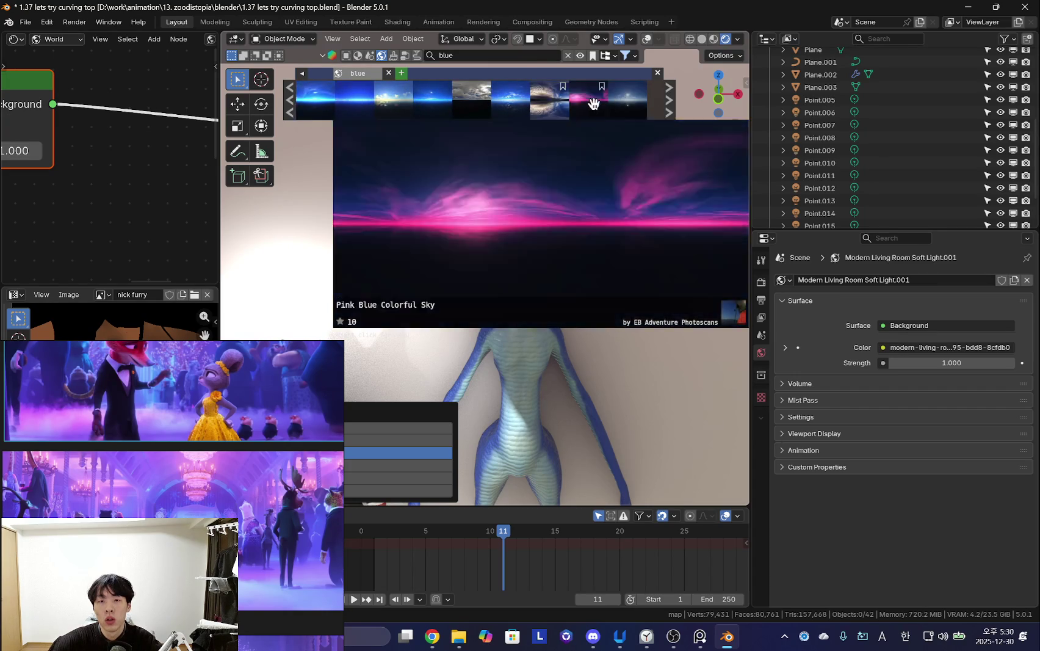
pyautogui.scroll(-3, 534, 102)
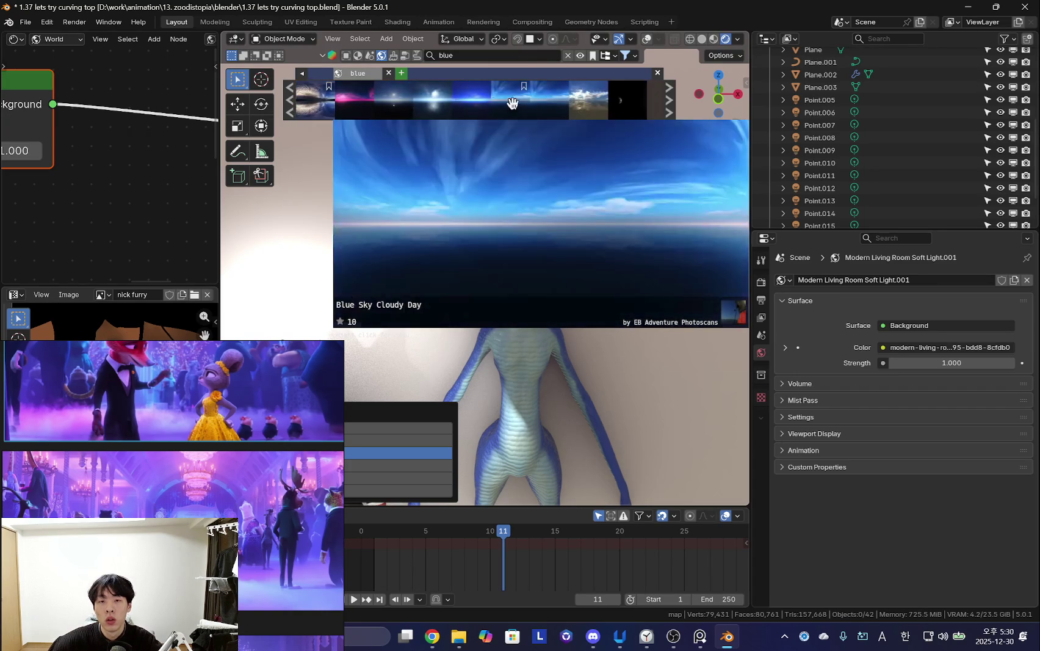
pyautogui.scroll(-2, 570, 104)
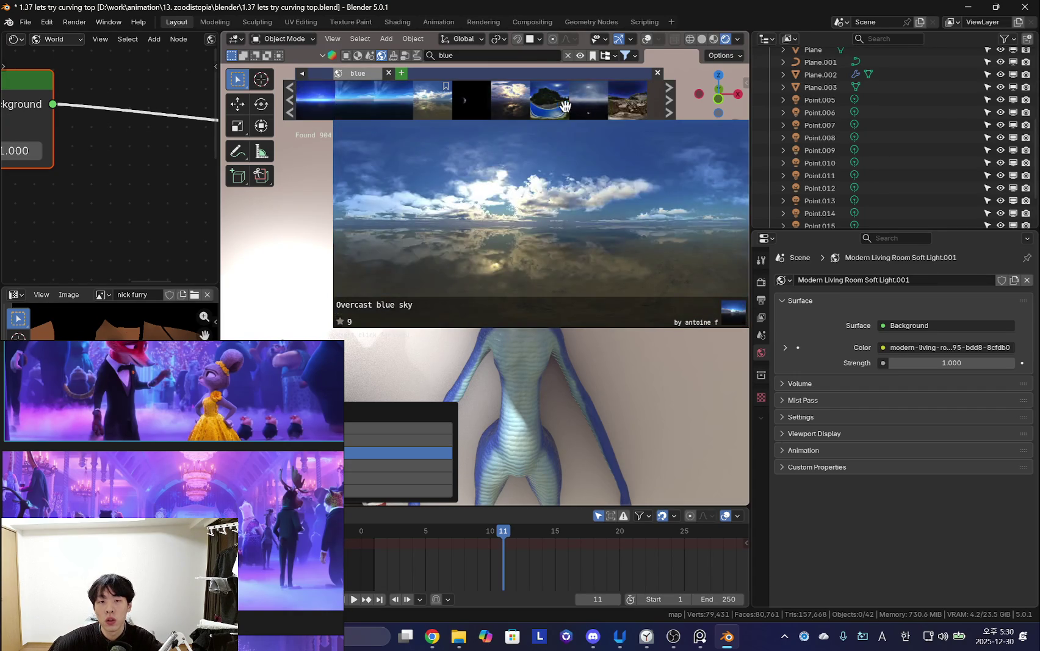
pyautogui.click(440, 106)
pyautogui.click(528, 224)
pyautogui.click(501, 244)
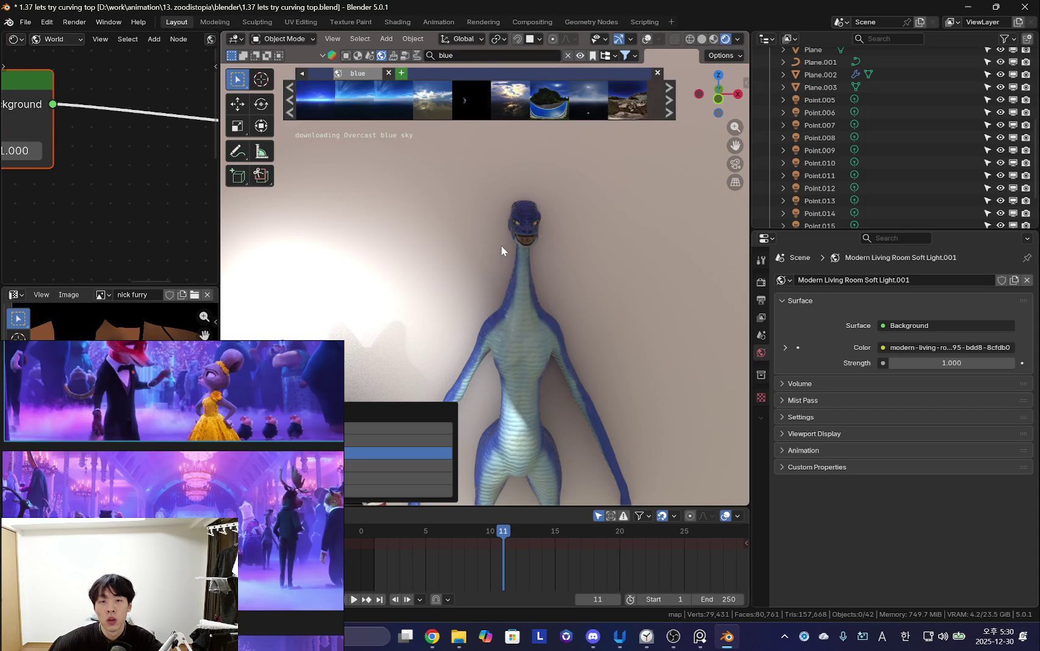
# Frame the Overcast blue sky world nodes and select the Texture Coordinate and Mapping nodes.
pyautogui.scroll(-5, 552, 275)
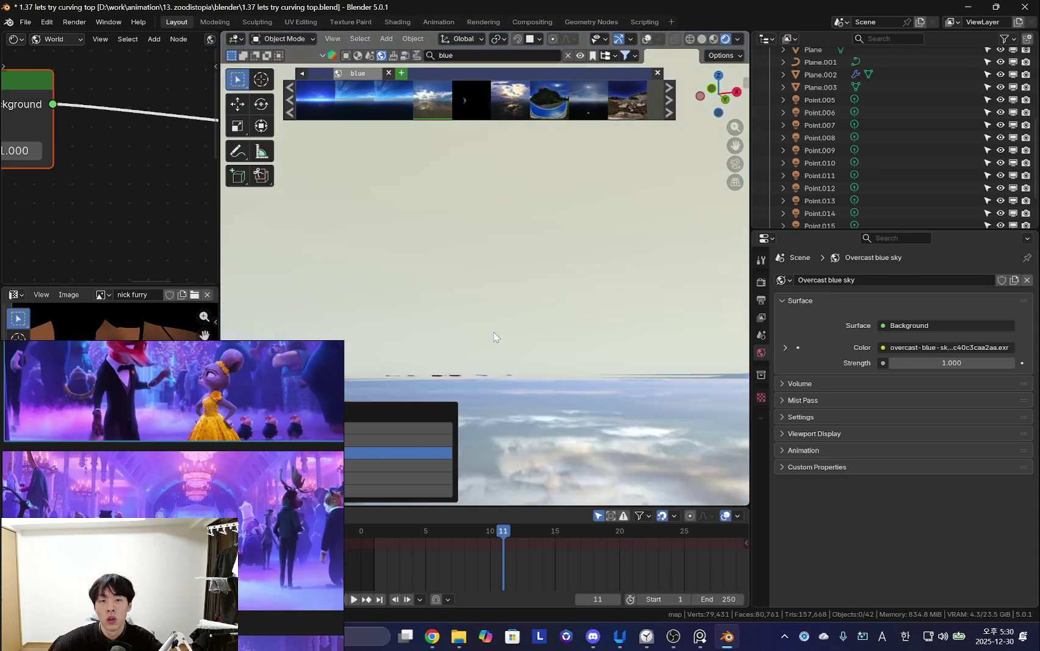
pyautogui.scroll(3, 589, 319)
pyautogui.scroll(-1, 132, 193)
pyautogui.scroll(-2, 129, 182)
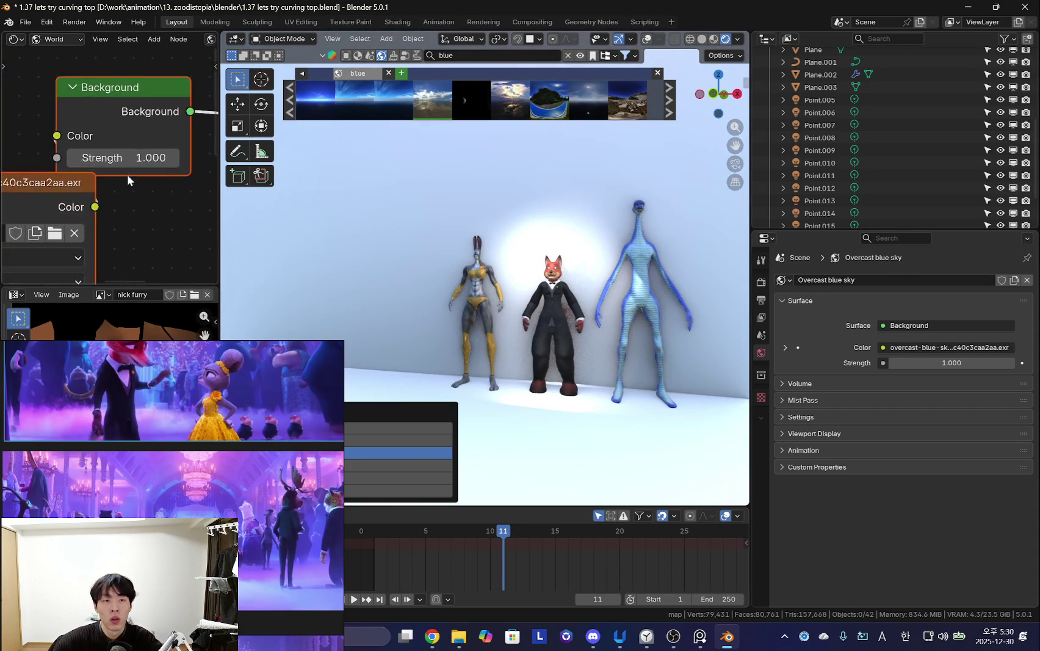
pyautogui.scroll(-1, 37, 226)
pyautogui.scroll(-2, 37, 226)
pyautogui.moveTo(37, 160)
pyautogui.mouseDown()
pyautogui.moveTo(121, 194)
pyautogui.moveTo(116, 179)
pyautogui.moveTo(165, 179)
pyautogui.mouseUp()
pyautogui.scroll(2, 135, 221)
pyautogui.scroll(2, 135, 221)
# Set the world Background Strength to 0.310.
pyautogui.moveTo(464, 342)
pyautogui.mouseDown(button='middle')
pyautogui.moveTo(557, 352)
pyautogui.moveTo(574, 321)
pyautogui.moveTo(524, 293)
pyautogui.moveTo(542, 341)
pyautogui.moveTo(576, 327)
pyautogui.mouseUp(button='middle')
pyautogui.scroll(3, 453, 284)
pyautogui.scroll(-5, 547, 304)
pyautogui.scroll(-3, 537, 295)
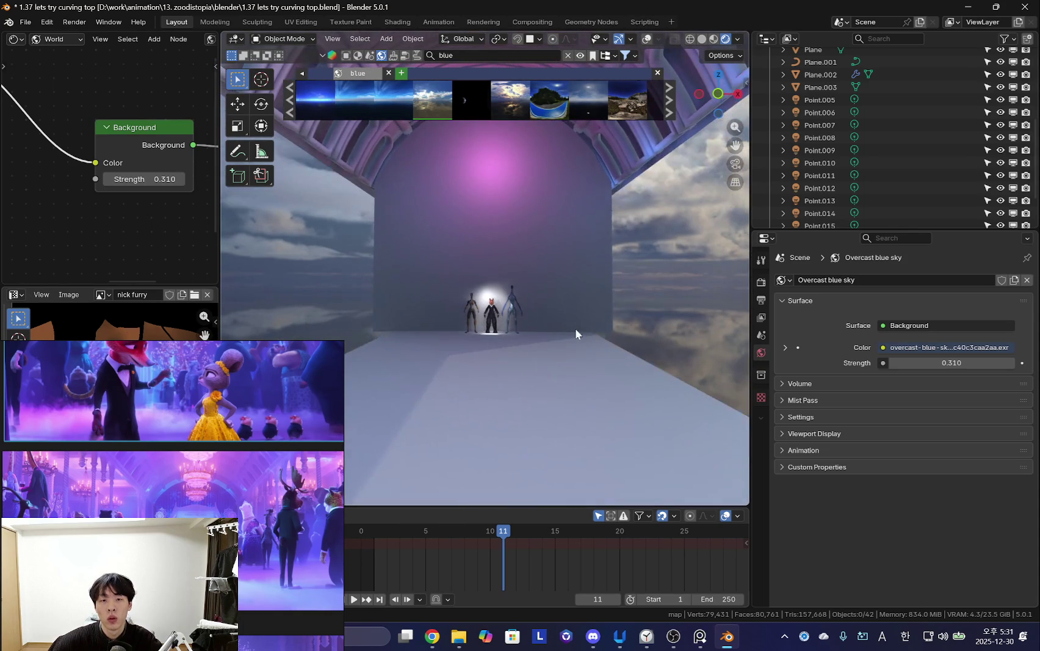
pyautogui.scroll(-2, 145, 219)
pyautogui.scroll(-1, 145, 223)
pyautogui.hotkey('shift', 'd')
# Insert a Mix Shader before the World Output and feed the duplicated Background into it.
pyautogui.click(169, 212)
pyautogui.hotkey('shift', 'a')
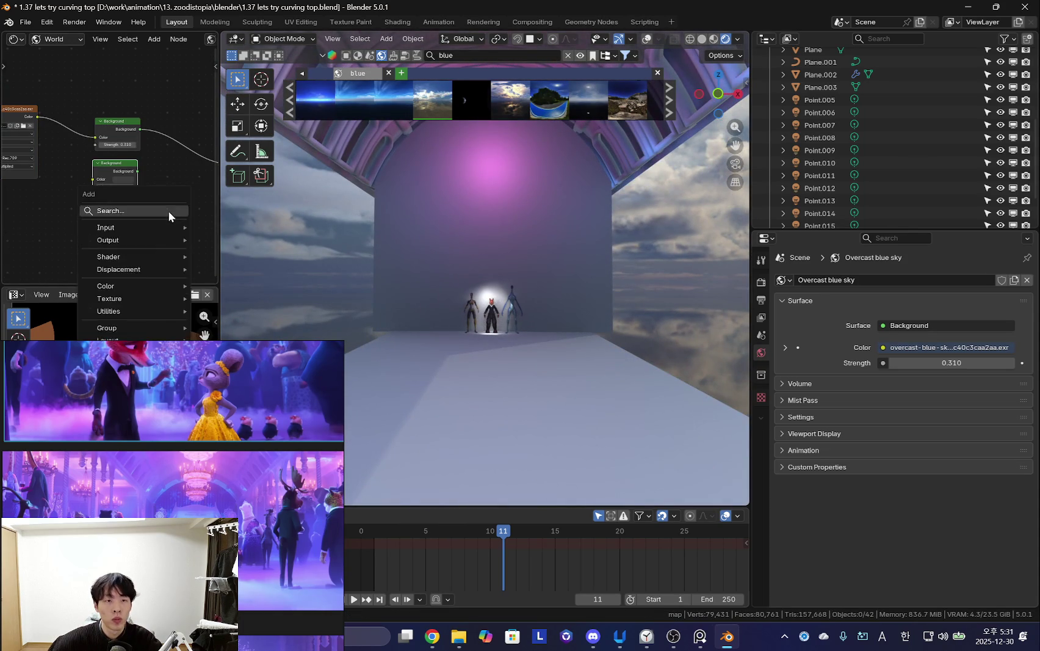
pyautogui.click(169, 213)
pyautogui.write('mix sh')
pyautogui.press('Return')
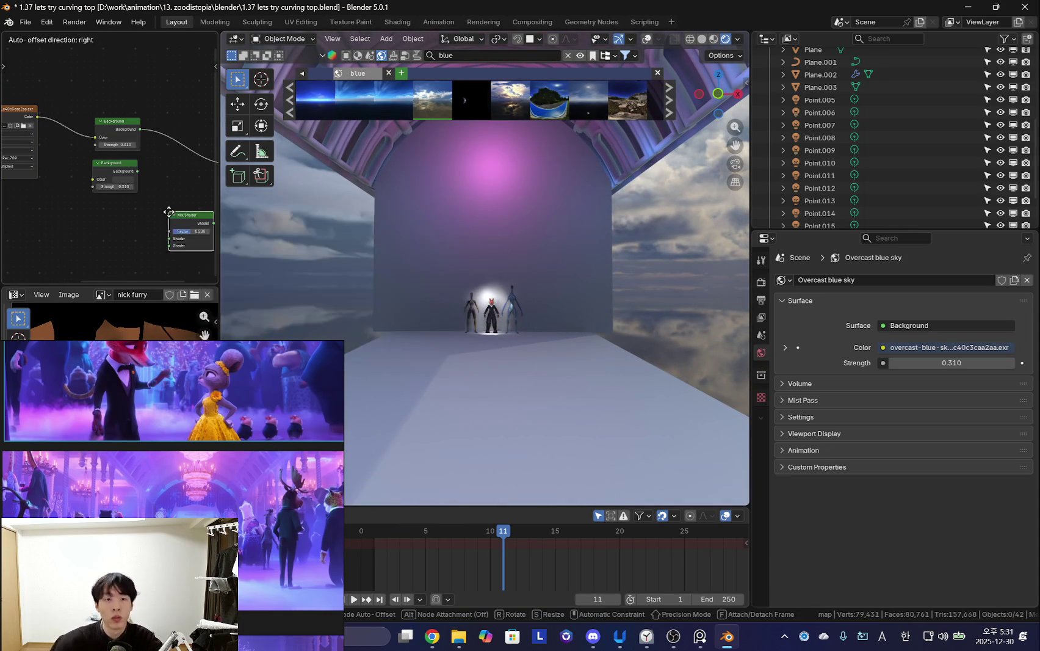
pyautogui.click(82, 136)
pyautogui.scroll(3, 82, 135)
pyautogui.moveTo(124, 194); pyautogui.dragTo(147, 201)
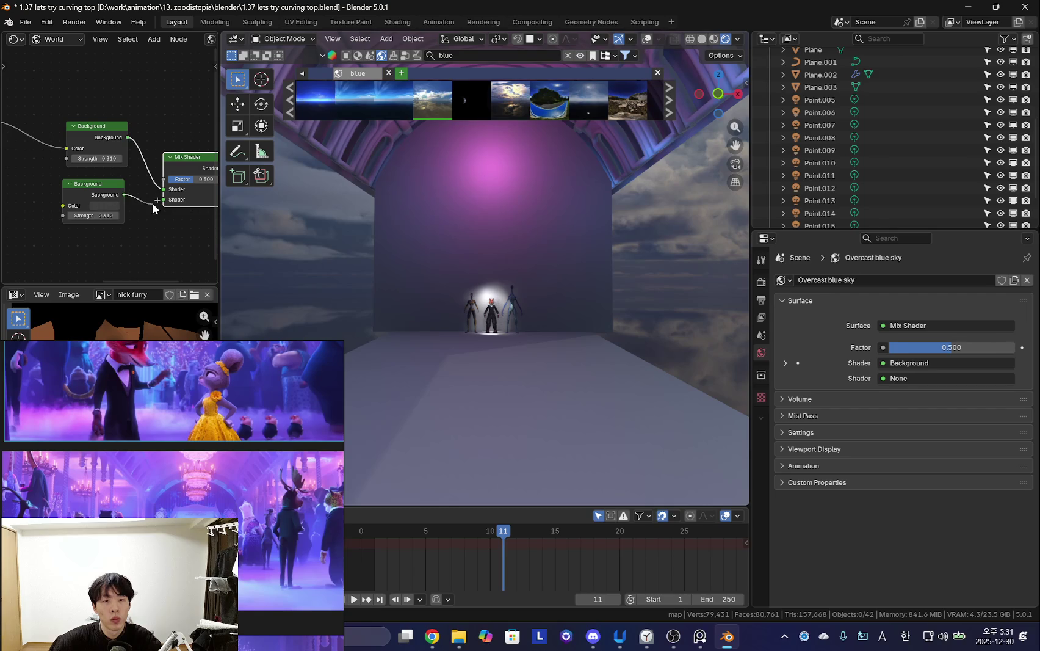
# Add a Light Path node and connect Is Camera Ray to the Mix Shader factor.
pyautogui.hotkey('shift', 'a')
pyautogui.write('lig')
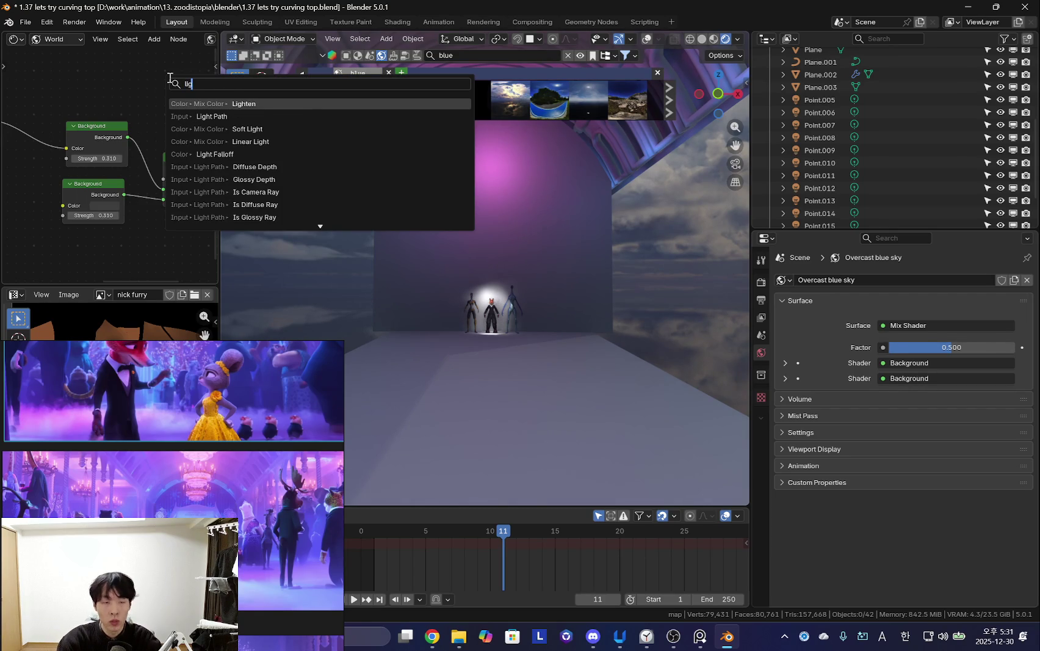
pyautogui.write('ht oat')
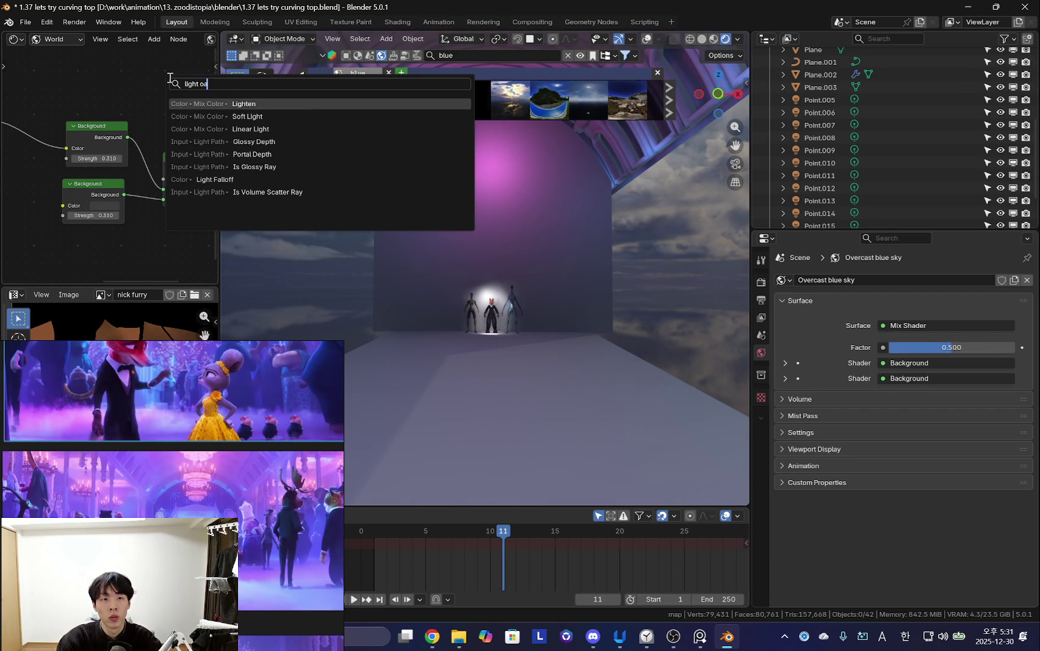
pyautogui.press('BackSpace')
pyautogui.press('BackSpace')
pyautogui.press('BackSpace')
pyautogui.write('pat')
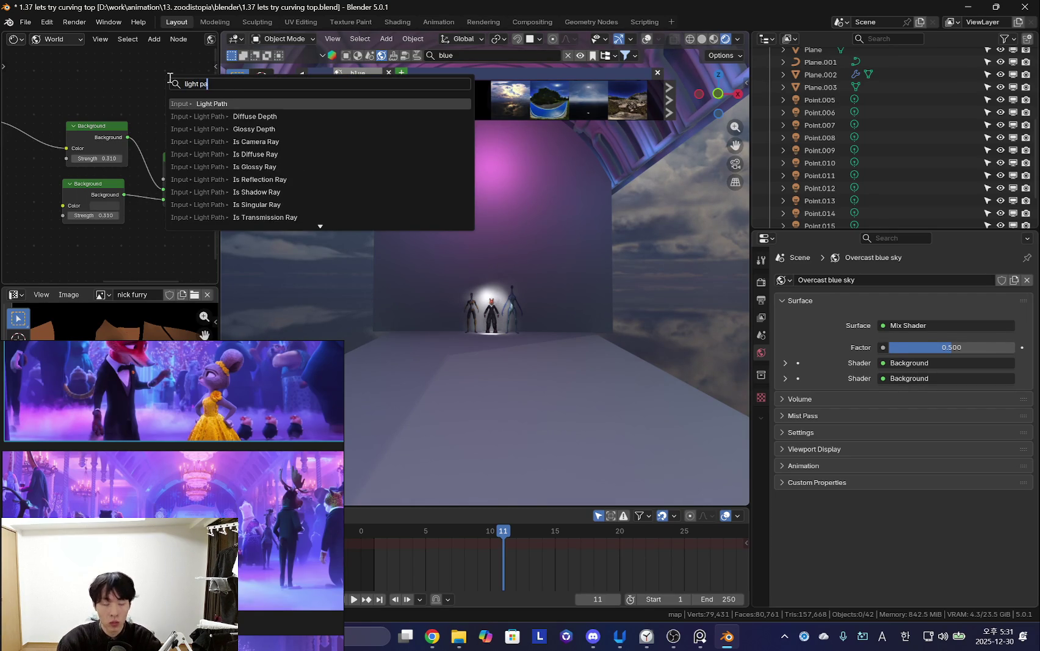
pyautogui.press('Return')
pyautogui.scroll(-2, 92, 122)
pyautogui.click(87, 75)
pyautogui.moveTo(88, 75)
pyautogui.mouseDown()
pyautogui.moveTo(118, 225)
pyautogui.moveTo(143, 184)
pyautogui.mouseUp()
# Change the second Background node's colour.
pyautogui.click(77, 197)
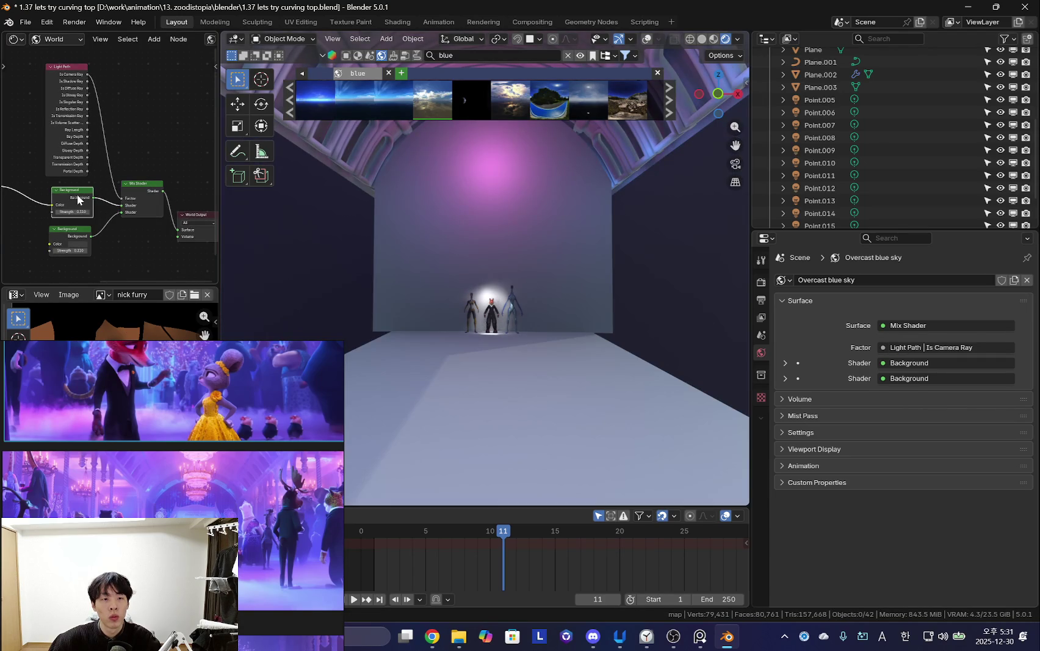
pyautogui.scroll(-2, 524, 255)
pyautogui.scroll(4, 117, 235)
pyautogui.moveTo(118, 231); pyautogui.dragTo(128, 178, button='middle')
pyautogui.click(86, 220)
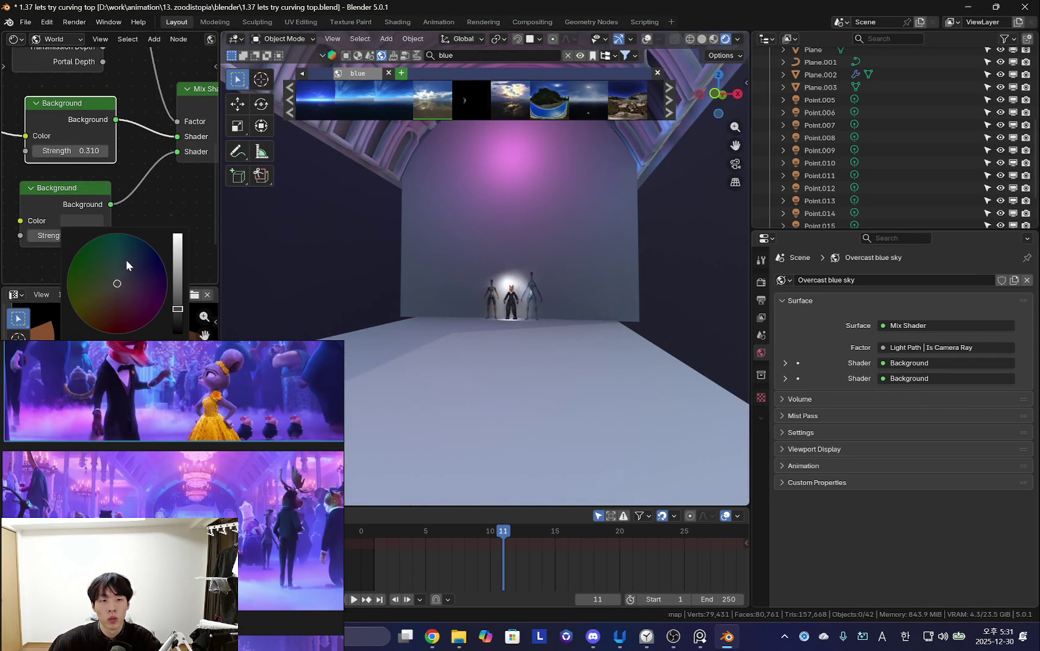
pyautogui.moveTo(134, 295); pyautogui.dragTo(67, 281)
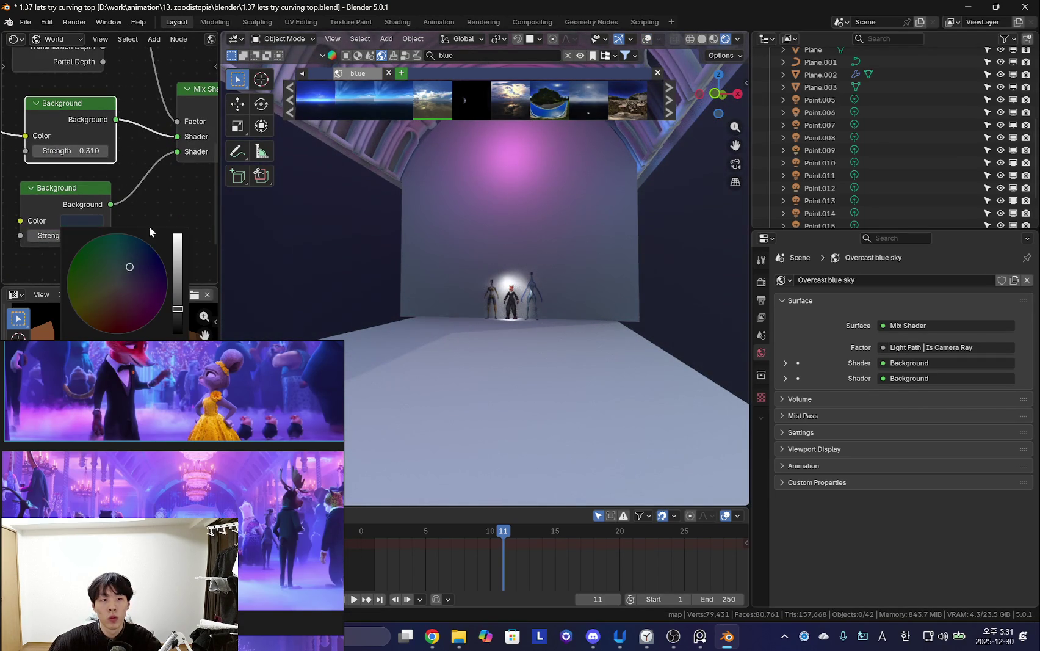
pyautogui.moveTo(65, 235)
pyautogui.mouseDown()
pyautogui.moveTo(85, 235)
pyautogui.moveTo(55, 235)
pyautogui.mouseUp()
pyautogui.scroll(10, 573, 297)
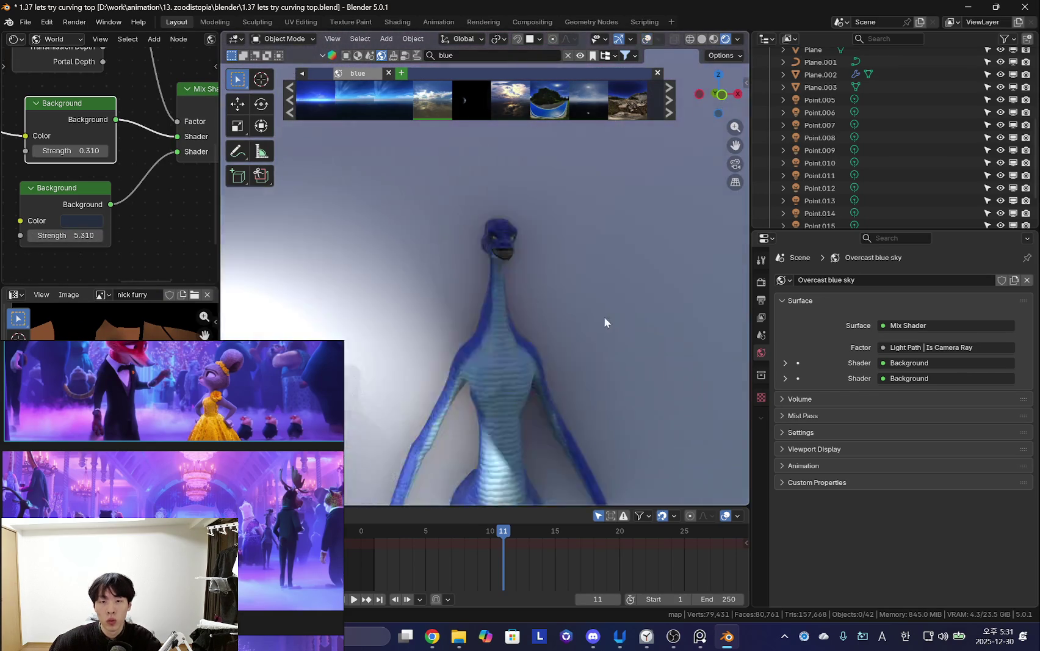
pyautogui.scroll(-10, 604, 314)
pyautogui.moveTo(573, 397)
pyautogui.mouseDown(button='middle')
pyautogui.moveTo(565, 356)
pyautogui.moveTo(504, 304)
pyautogui.moveTo(559, 334)
pyautogui.moveTo(532, 311)
pyautogui.moveTo(575, 309)
pyautogui.mouseUp(button='middle')
pyautogui.click(501, 180)
pyautogui.moveTo(500, 180); pyautogui.dragTo(504, 304, button='middle')
pyautogui.hotkey('shift', 'alt', 'z')
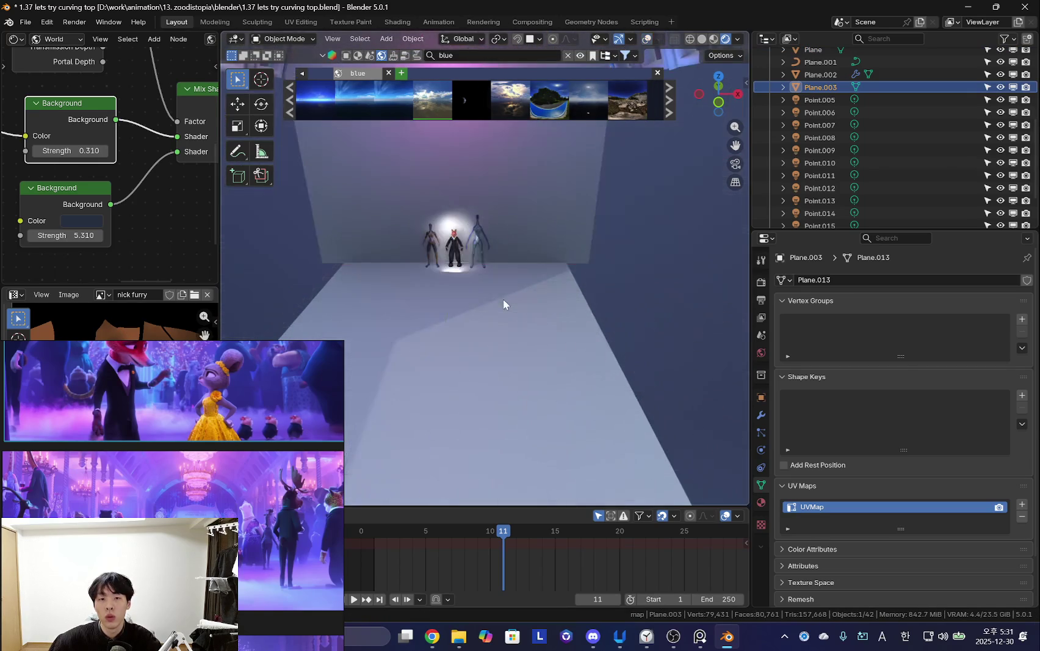
pyautogui.scroll(-1, 163, 197)
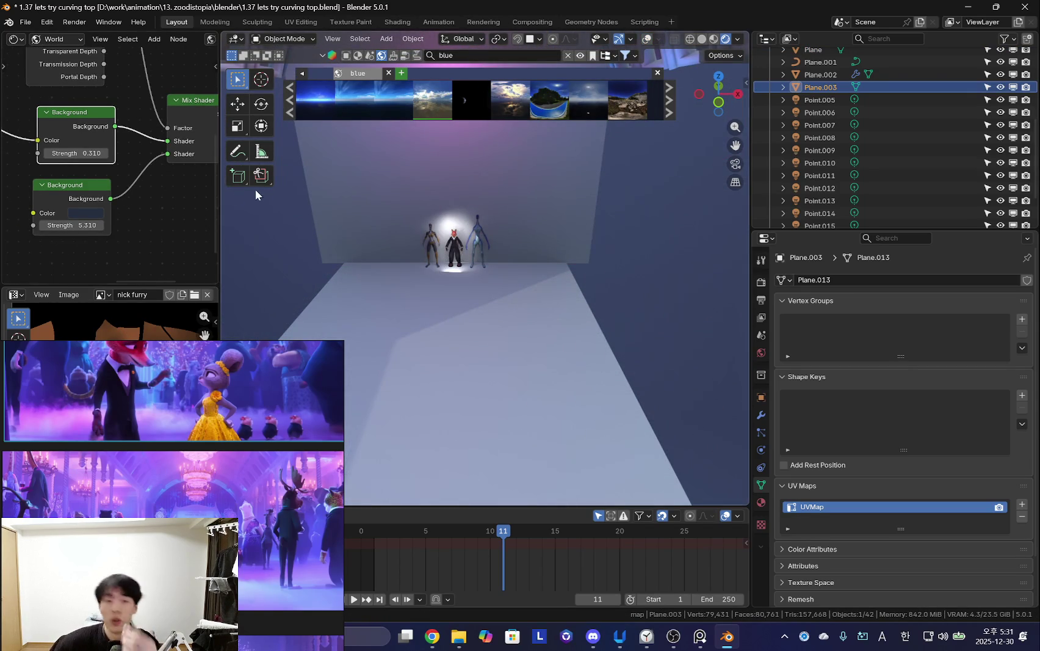
pyautogui.scroll(-5, 537, 262)
pyautogui.moveTo(537, 262)
pyautogui.mouseDown(button='middle')
pyautogui.moveTo(520, 269)
pyautogui.moveTo(556, 375)
pyautogui.moveTo(586, 353)
pyautogui.mouseUp(button='middle')
pyautogui.scroll(3, 521, 270)
pyautogui.moveTo(78, 153)
pyautogui.mouseDown()
pyautogui.moveTo(91, 153)
pyautogui.moveTo(61, 154)
pyautogui.mouseUp()
pyautogui.moveTo(539, 275); pyautogui.dragTo(274, 223, button='middle')
pyautogui.moveTo(492, 242); pyautogui.dragTo(379, 232, button='middle')
pyautogui.scroll(-3, 75, 202)
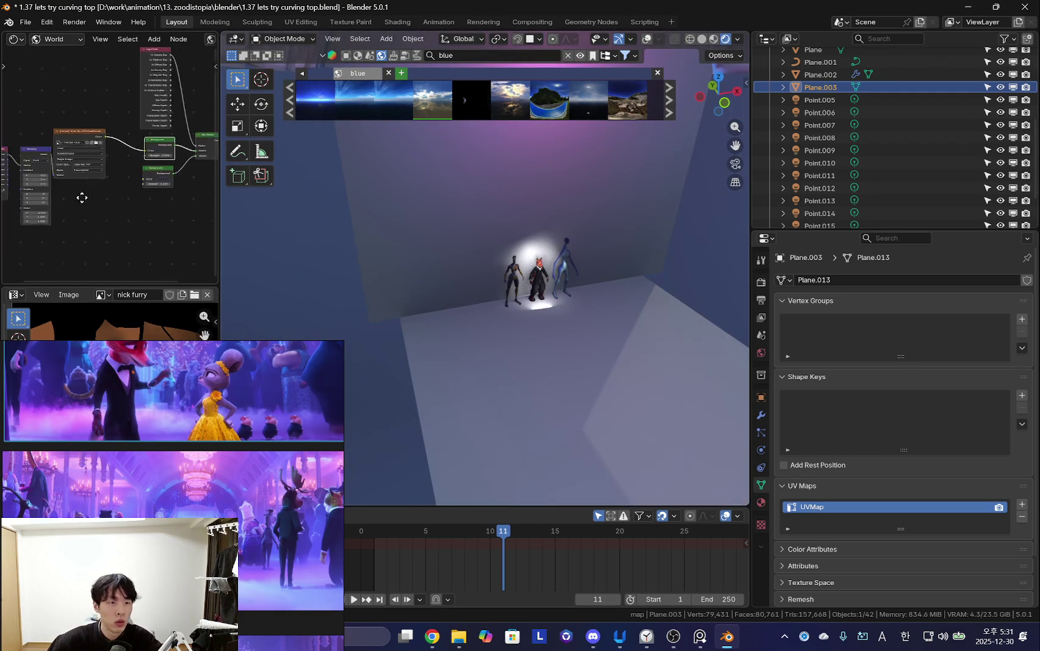
pyautogui.moveTo(76, 202); pyautogui.dragTo(136, 208, button='middle')
pyautogui.hotkey('shift', 'alt', 'z')
pyautogui.moveTo(549, 305)
pyautogui.mouseDown(button='middle')
pyautogui.moveTo(660, 374)
pyautogui.moveTo(638, 324)
pyautogui.moveTo(506, 328)
pyautogui.mouseUp(button='middle')
pyautogui.hotkey('shift', 'alt', 'z')
pyautogui.scroll(-3, 638, 326)
pyautogui.hotkey('shift', 'alt', 'z')
pyautogui.hotkey('shift', 'alt', 'z')
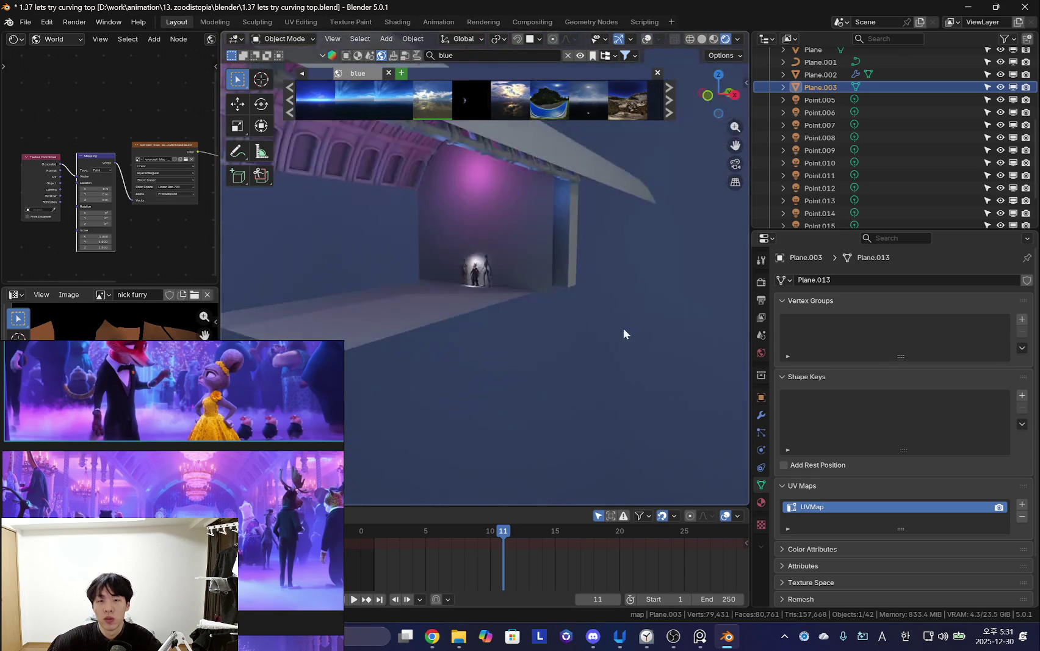
pyautogui.moveTo(624, 328); pyautogui.dragTo(500, 308, button='middle')
pyautogui.scroll(3, 196, 163)
pyautogui.moveTo(391, 232); pyautogui.dragTo(515, 229, button='middle')
pyautogui.moveTo(213, 100); pyautogui.dragTo(27, 111, button='middle')
pyautogui.keyDown('ctrl'); pyautogui.keyDown('shift'); pyautogui.click(27, 111); pyautogui.keyUp('shift'); pyautogui.keyUp('ctrl')
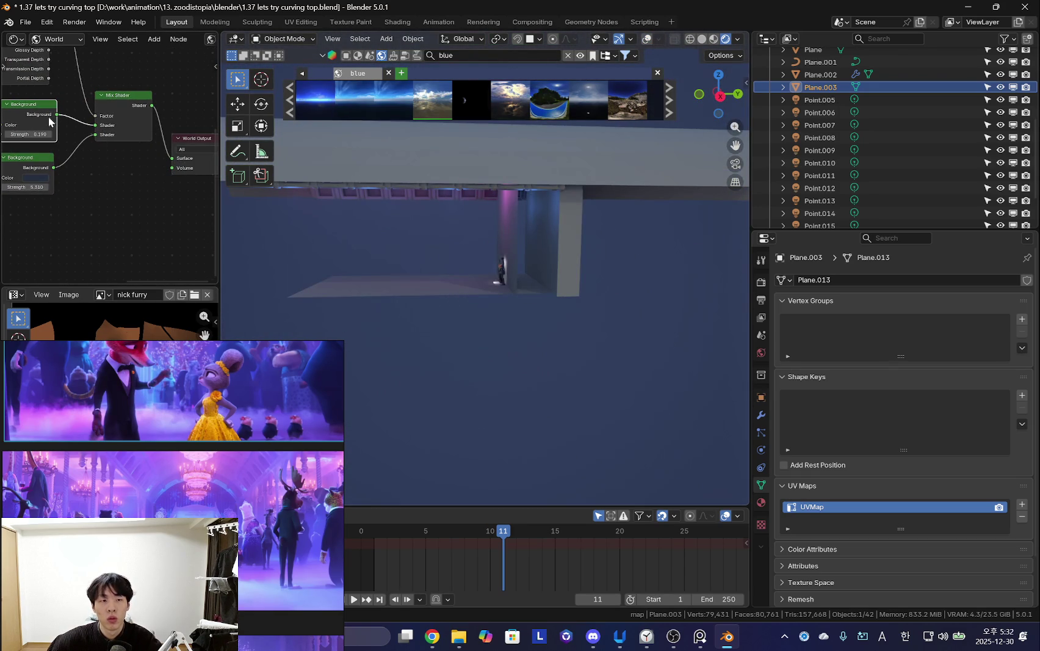
pyautogui.moveTo(371, 255)
pyautogui.mouseDown(button='middle')
pyautogui.moveTo(575, 265)
pyautogui.moveTo(479, 246)
pyautogui.moveTo(432, 203)
pyautogui.moveTo(501, 322)
pyautogui.moveTo(549, 359)
pyautogui.moveTo(625, 380)
pyautogui.moveTo(611, 329)
pyautogui.mouseUp(button='middle')
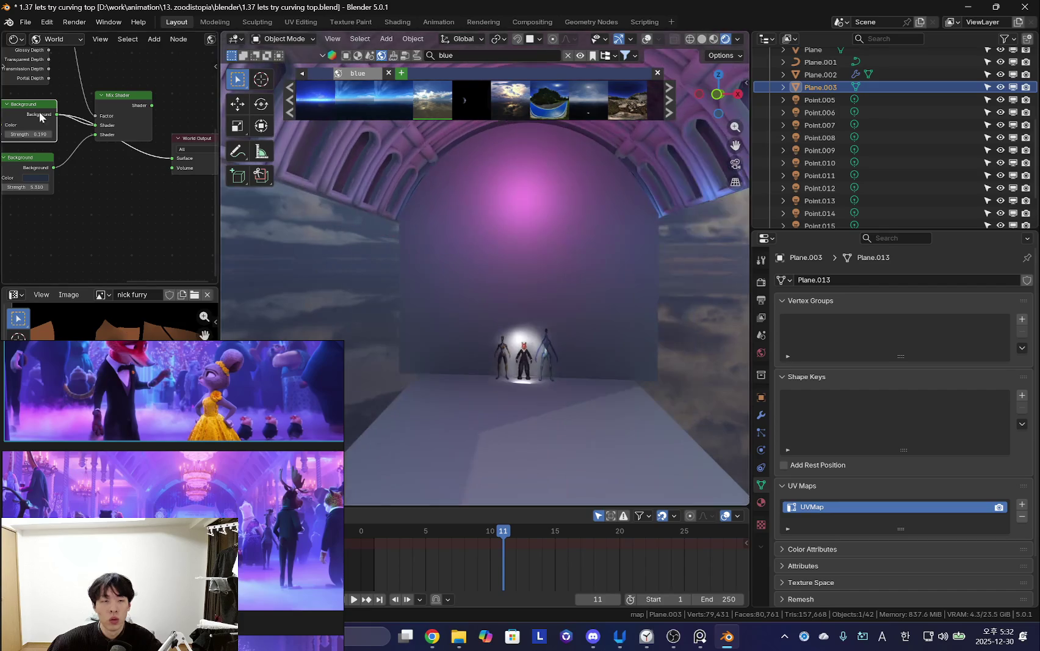
pyautogui.scroll(-2, 110, 123)
pyautogui.keyDown('ctrl'); pyautogui.keyDown('shift'); pyautogui.click(119, 129); pyautogui.keyUp('shift'); pyautogui.keyUp('ctrl')
pyautogui.scroll(2, 596, 277)
pyautogui.scroll(5, 534, 298)
pyautogui.scroll(3, 498, 301)
pyautogui.moveTo(576, 303)
pyautogui.mouseDown(button='middle')
pyautogui.moveTo(448, 308)
pyautogui.moveTo(460, 297)
pyautogui.moveTo(563, 356)
pyautogui.moveTo(575, 298)
pyautogui.mouseUp(button='middle')
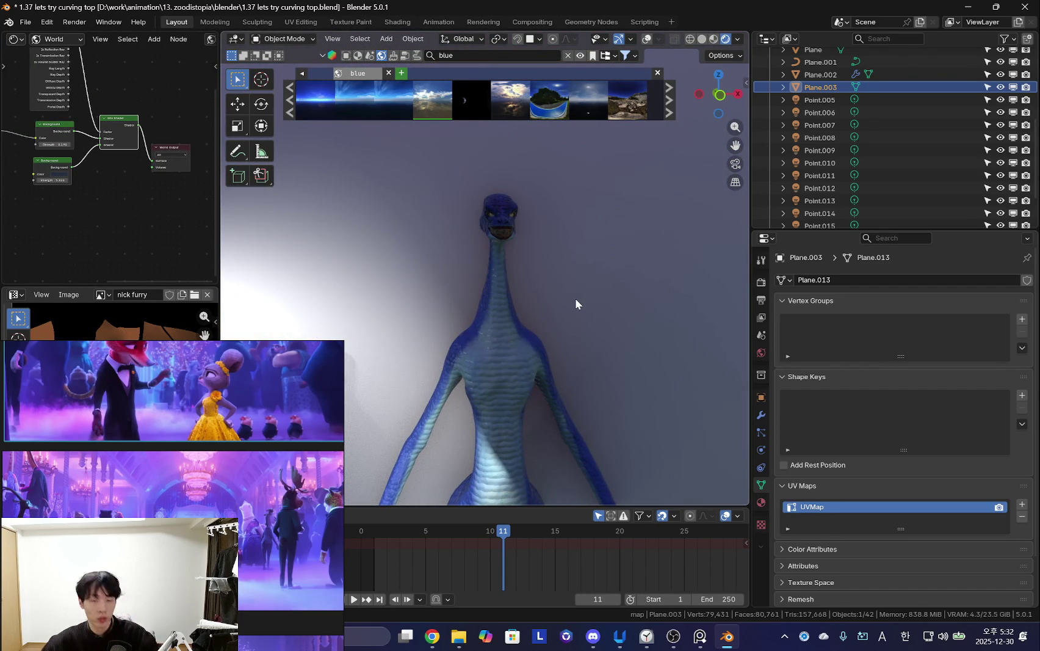
pyautogui.scroll(-4, 576, 298)
pyautogui.moveTo(472, 346); pyautogui.dragTo(674, 349, button='middle')
pyautogui.scroll(3, 610, 354)
pyautogui.scroll(4, 553, 363)
pyautogui.scroll(-5, 554, 363)
pyautogui.moveTo(602, 296)
pyautogui.mouseDown(button='middle')
pyautogui.moveTo(370, 305)
pyautogui.moveTo(518, 376)
pyautogui.mouseUp(button='middle')
pyautogui.scroll(-4, 519, 384)
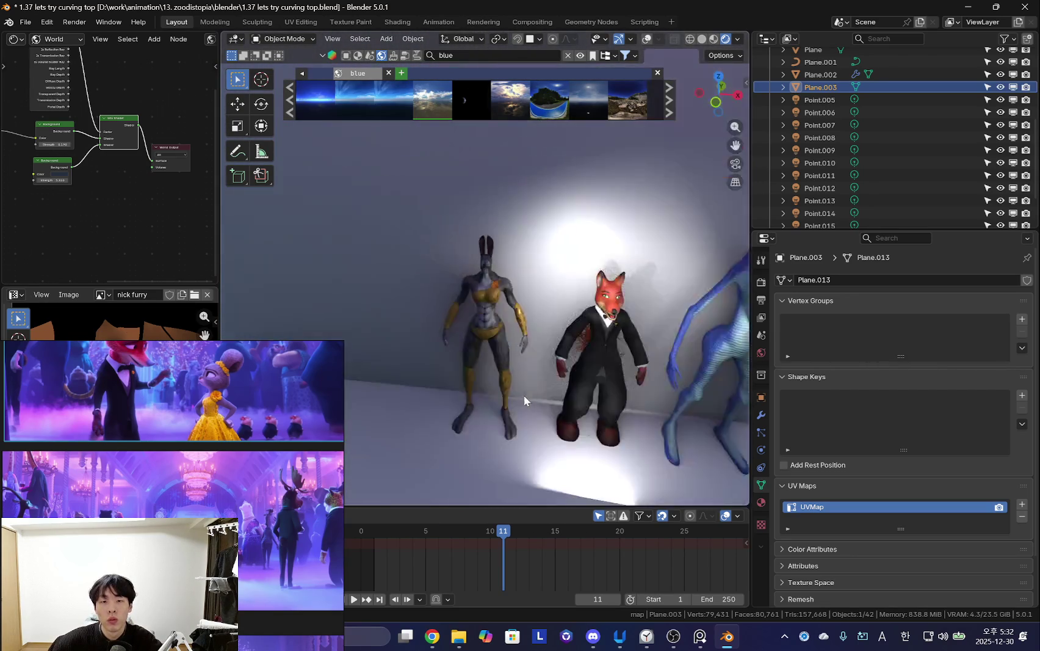
pyautogui.scroll(-4, 571, 317)
pyautogui.moveTo(571, 317)
pyautogui.mouseDown(button='middle')
pyautogui.moveTo(542, 379)
pyautogui.moveTo(589, 265)
pyautogui.moveTo(573, 336)
pyautogui.moveTo(476, 356)
pyautogui.mouseUp(button='middle')
pyautogui.scroll(2, 477, 357)
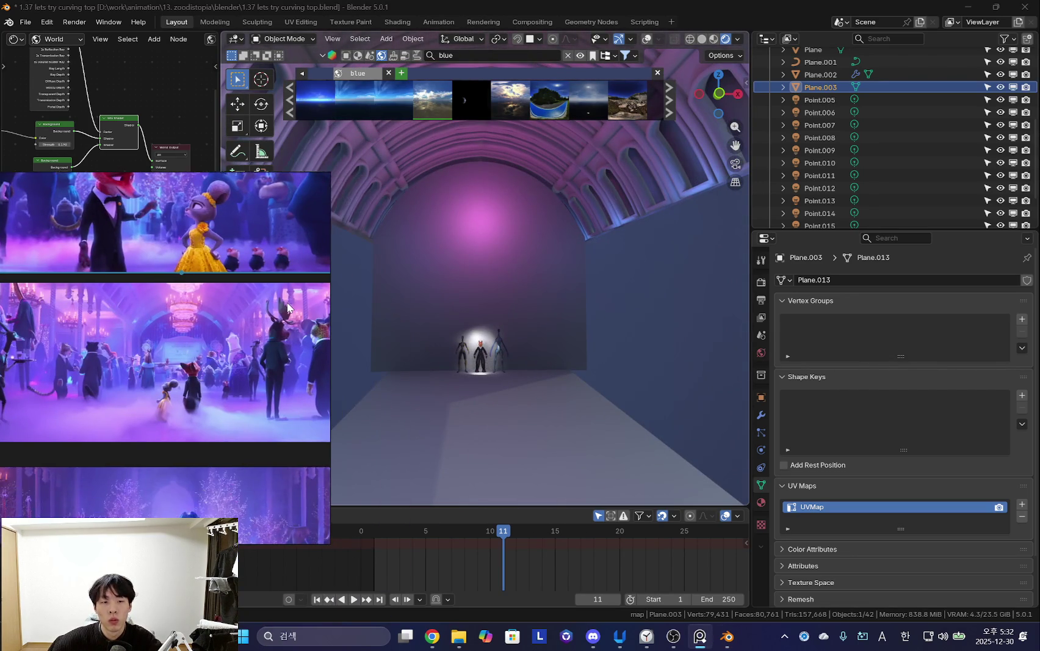
pyautogui.moveTo(526, 308)
pyautogui.mouseDown(button='middle')
pyautogui.moveTo(572, 329)
pyautogui.moveTo(471, 339)
pyautogui.moveTo(527, 339)
pyautogui.mouseUp(button='middle')
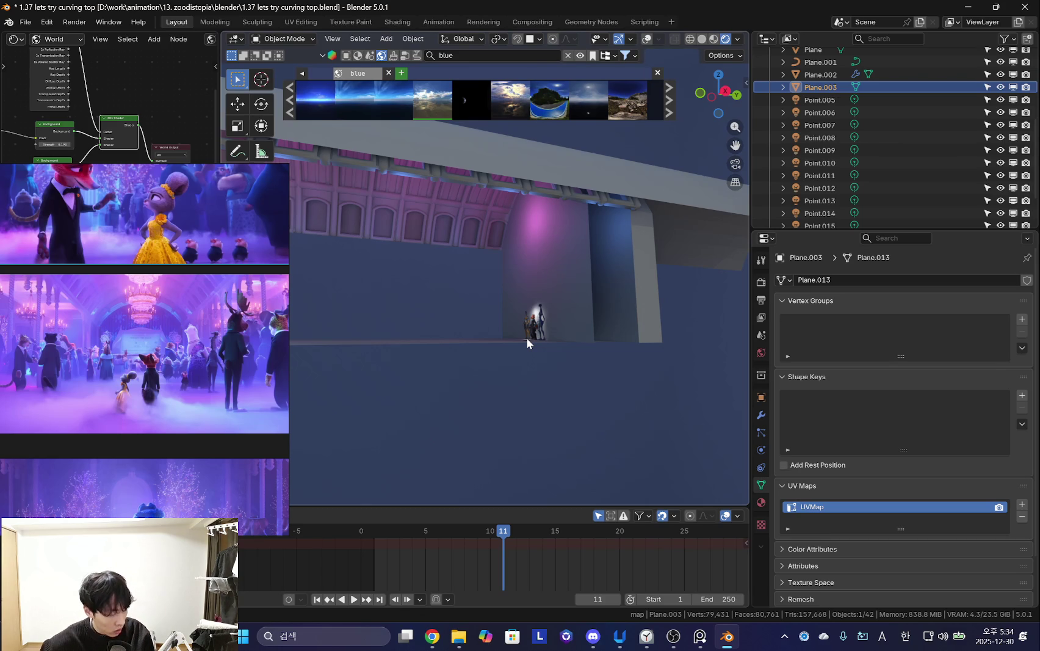
pyautogui.moveTo(509, 216); pyautogui.dragTo(402, 309, button='middle')
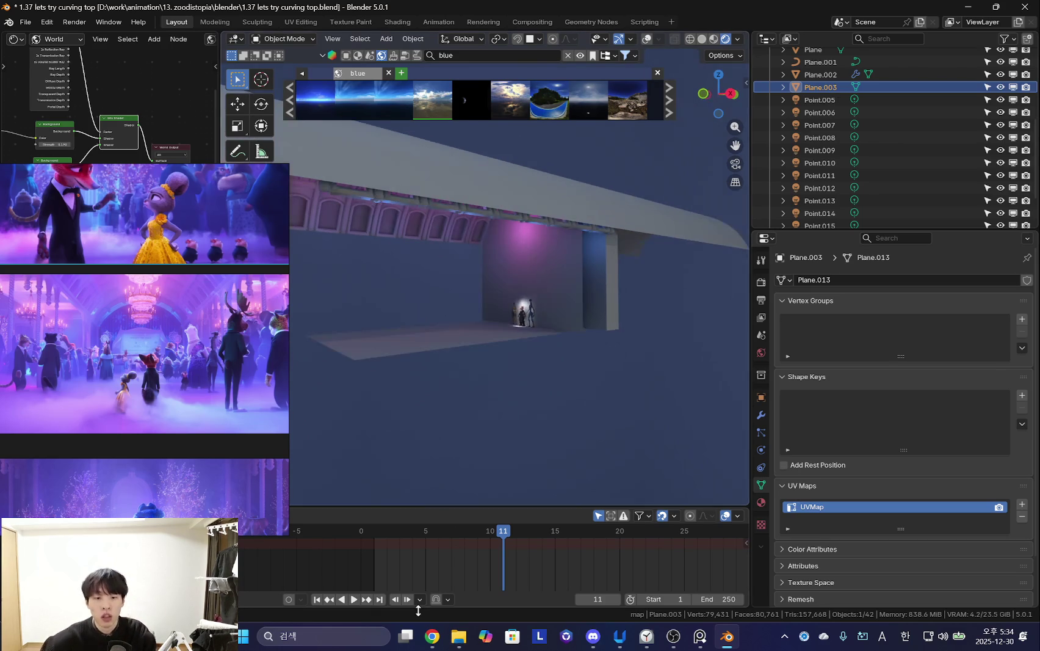
pyautogui.click(431, 636)
pyautogui.click(91, 12)
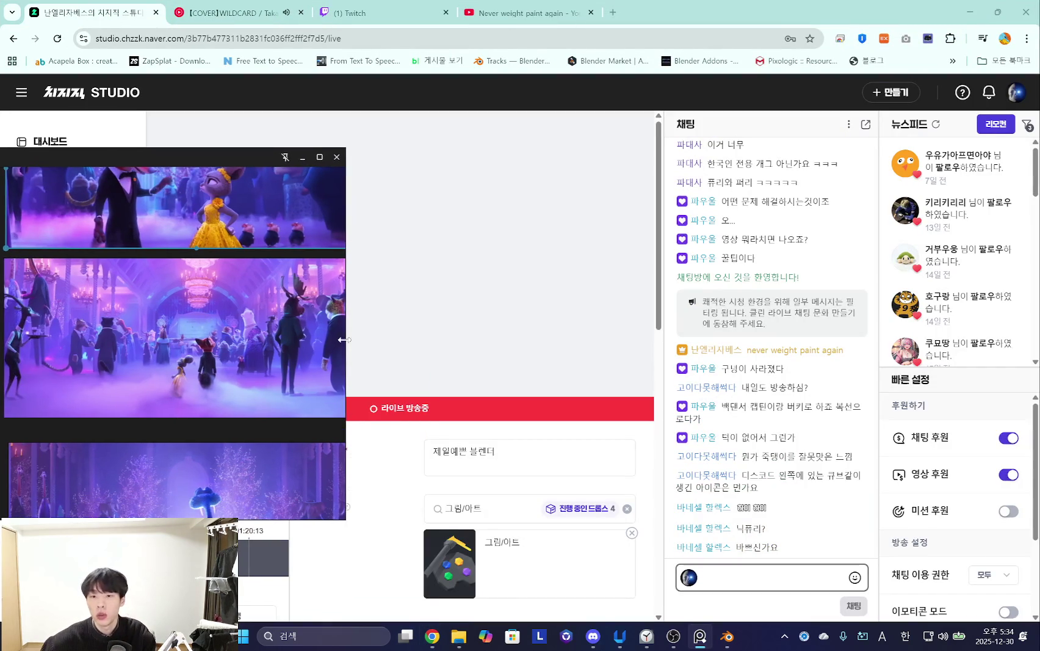
pyautogui.click(405, 468)
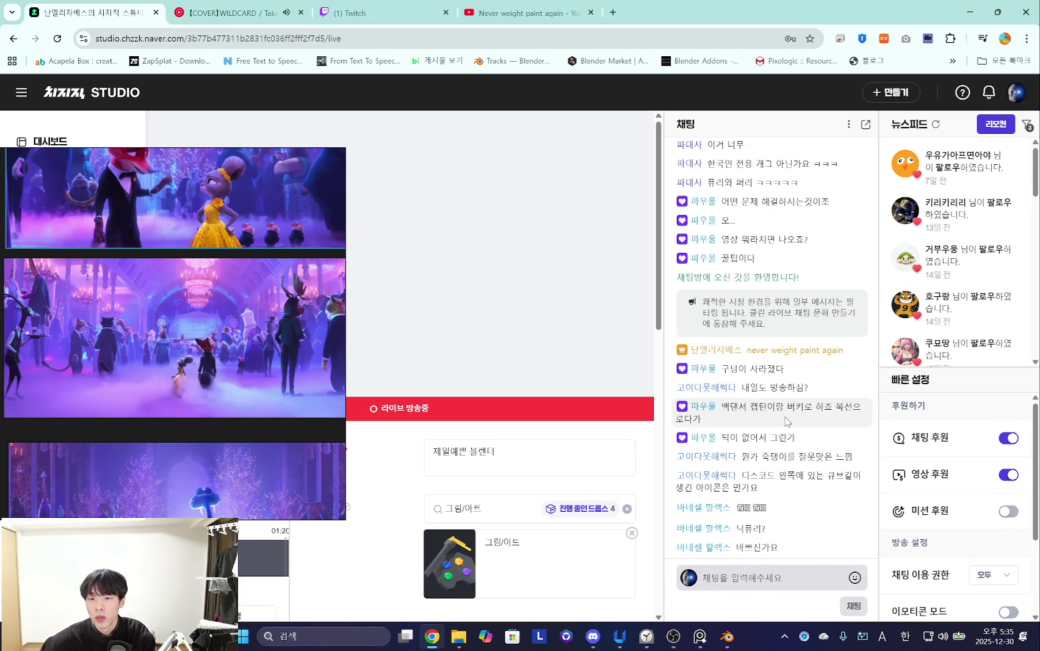
pyautogui.moveTo(787, 421); pyautogui.dragTo(776, 423)
pyautogui.moveTo(180, 438); pyautogui.dragTo(214, 381)
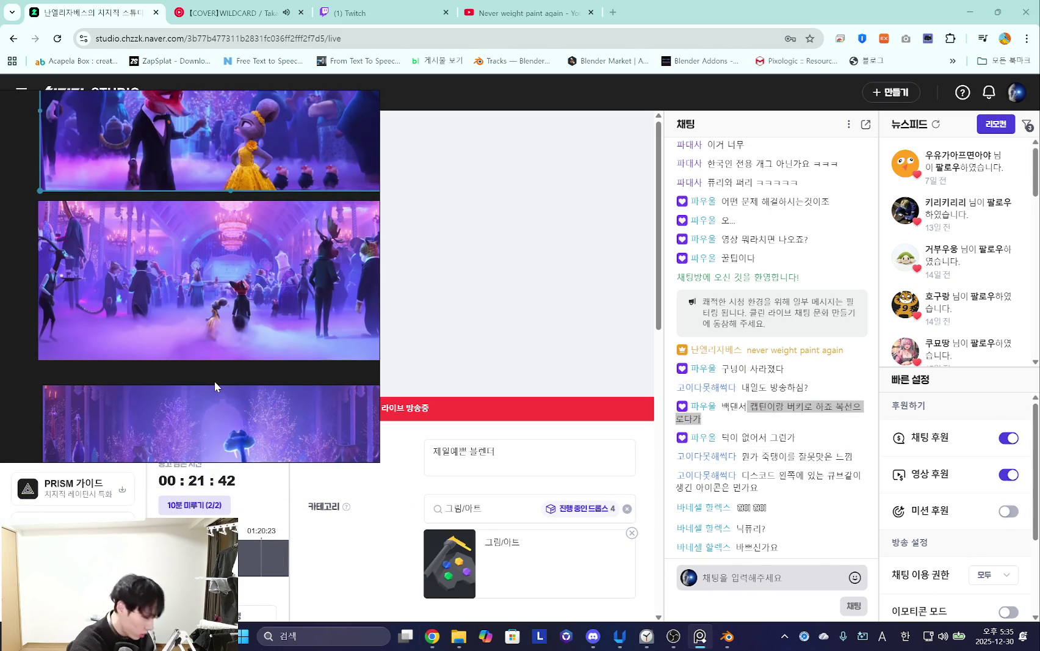
pyautogui.moveTo(700, 635)
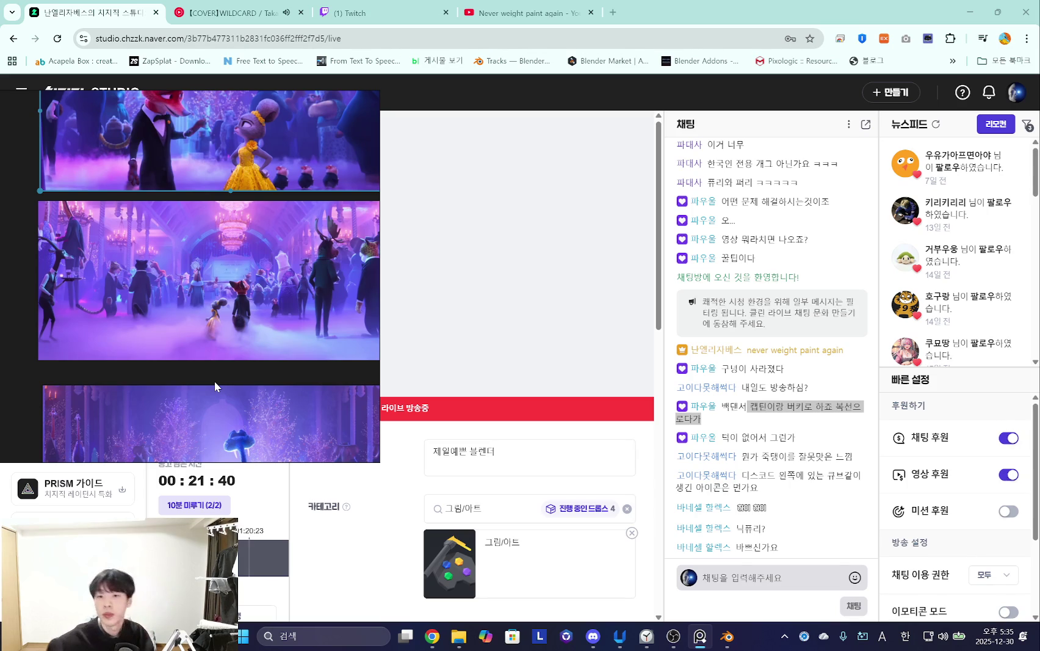
pyautogui.click(808, 494)
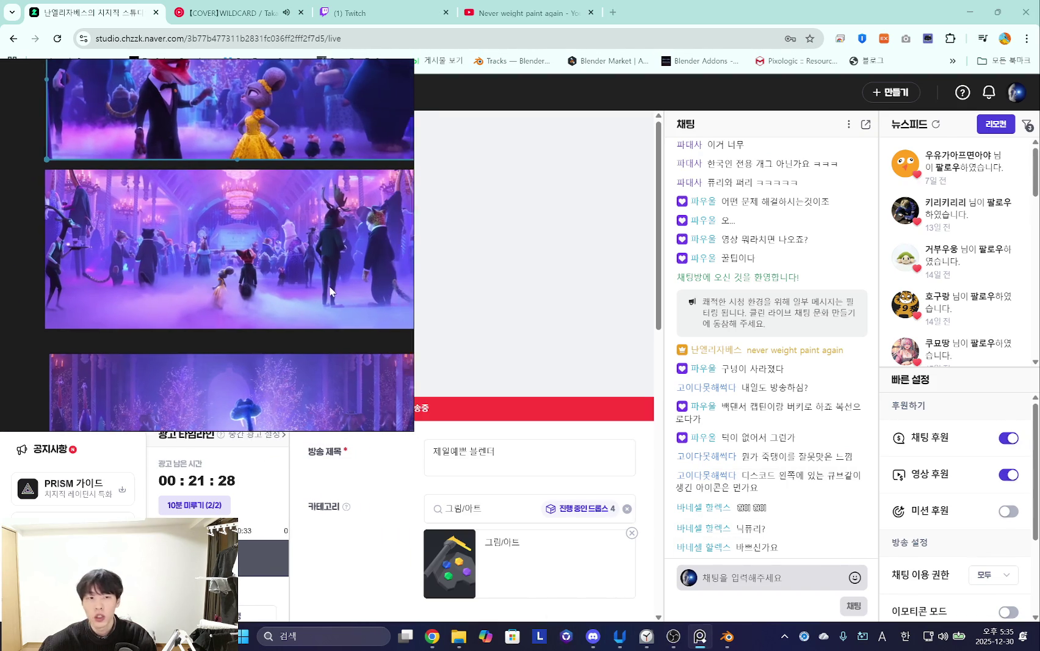
pyautogui.click(970, 12)
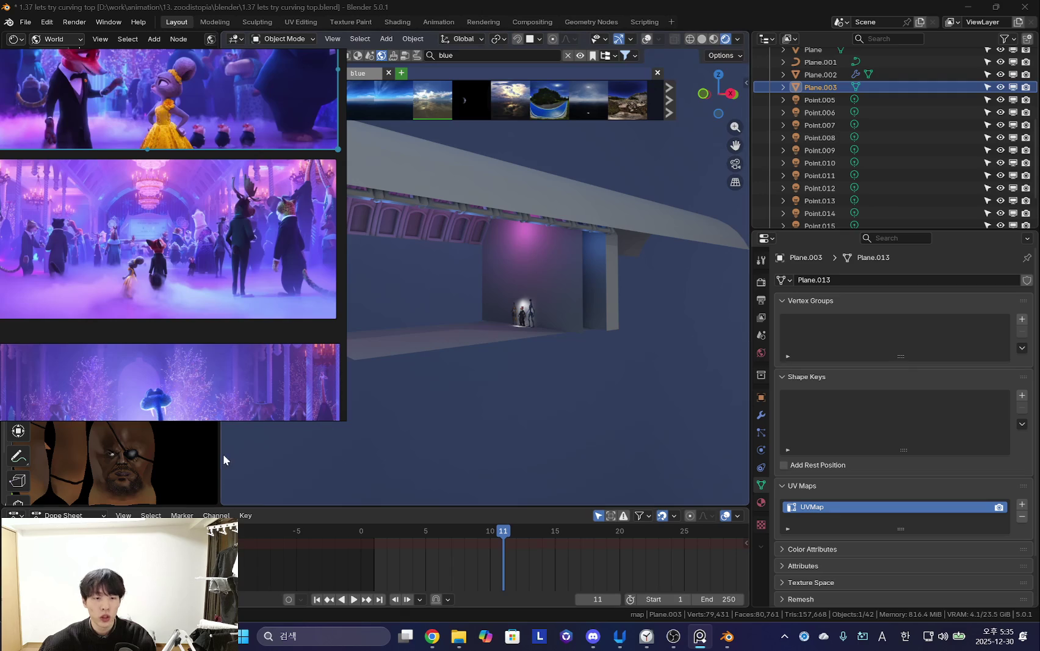
# Widen the image area and orbit the viewport into the arch with overlays shown.
pyautogui.moveTo(220, 461); pyautogui.dragTo(264, 461)
pyautogui.moveTo(607, 356); pyautogui.dragTo(604, 358, button='middle')
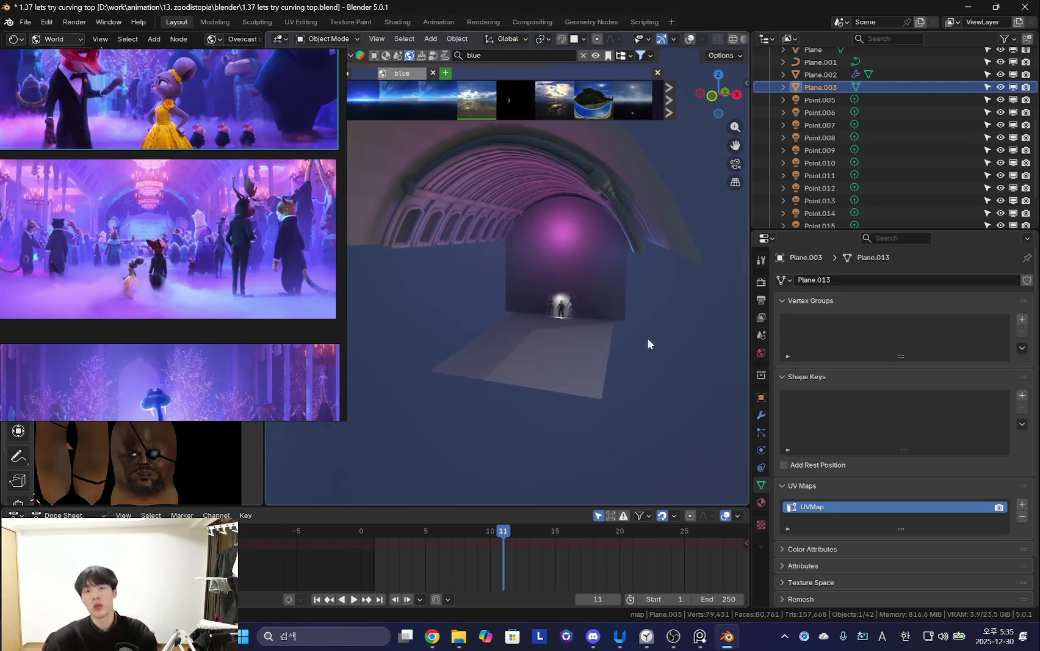
pyautogui.scroll(3, 571, 336)
pyautogui.scroll(3, 571, 336)
pyautogui.scroll(3, 574, 354)
pyautogui.scroll(3, 579, 377)
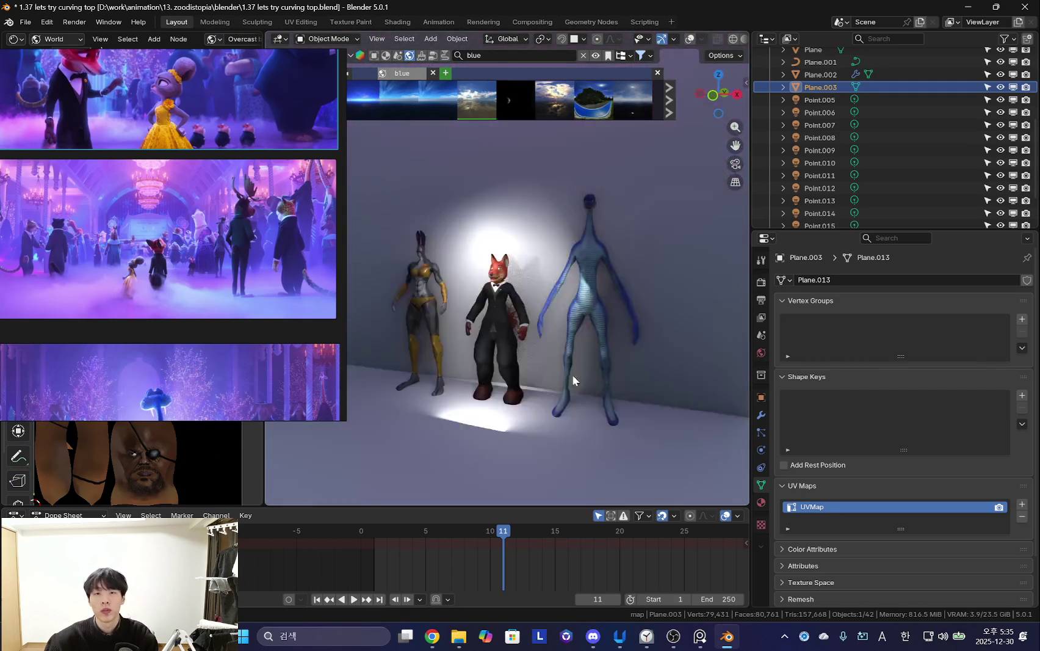
pyautogui.scroll(3, 609, 349)
pyautogui.hotkey('shift', 'alt', 'z')
pyautogui.moveTo(557, 348)
pyautogui.mouseDown(button='middle')
pyautogui.moveTo(600, 389)
pyautogui.moveTo(490, 380)
pyautogui.moveTo(507, 372)
pyautogui.mouseUp(button='middle')
pyautogui.scroll(-2, 867, 171)
pyautogui.scroll(-2, 824, 168)
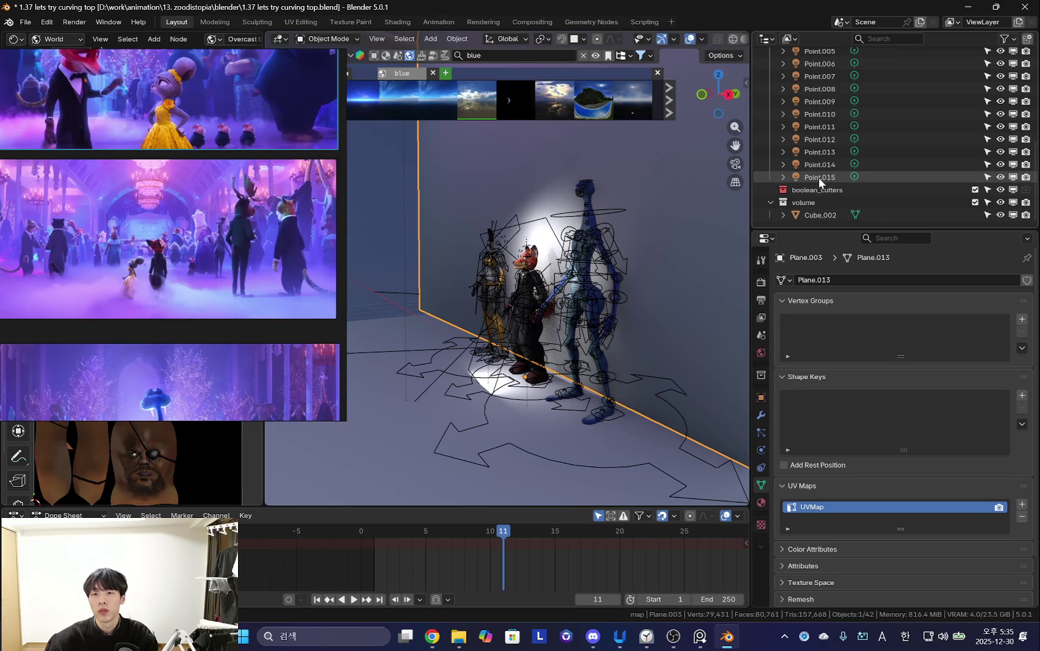
# Select Point.005–Point.015 and move them into the light collection.
pyautogui.keyDown('shift'); pyautogui.click(818, 178); pyautogui.keyUp('shift')
pyautogui.press('h')
pyautogui.scroll(-3, 606, 282)
pyautogui.scroll(-3, 608, 281)
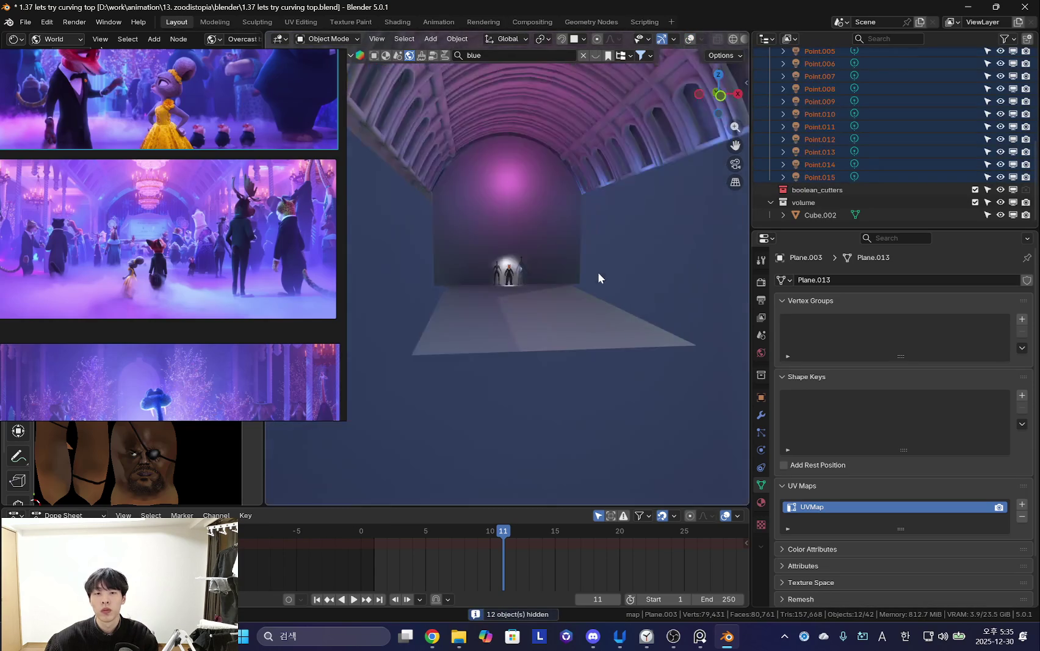
pyautogui.moveTo(599, 279); pyautogui.dragTo(559, 292, button='middle')
pyautogui.scroll(2, 821, 153)
pyautogui.scroll(2, 824, 158)
pyautogui.keyDown('ctrl'); pyautogui.click(822, 148); pyautogui.keyUp('ctrl')
pyautogui.scroll(-2, 824, 180)
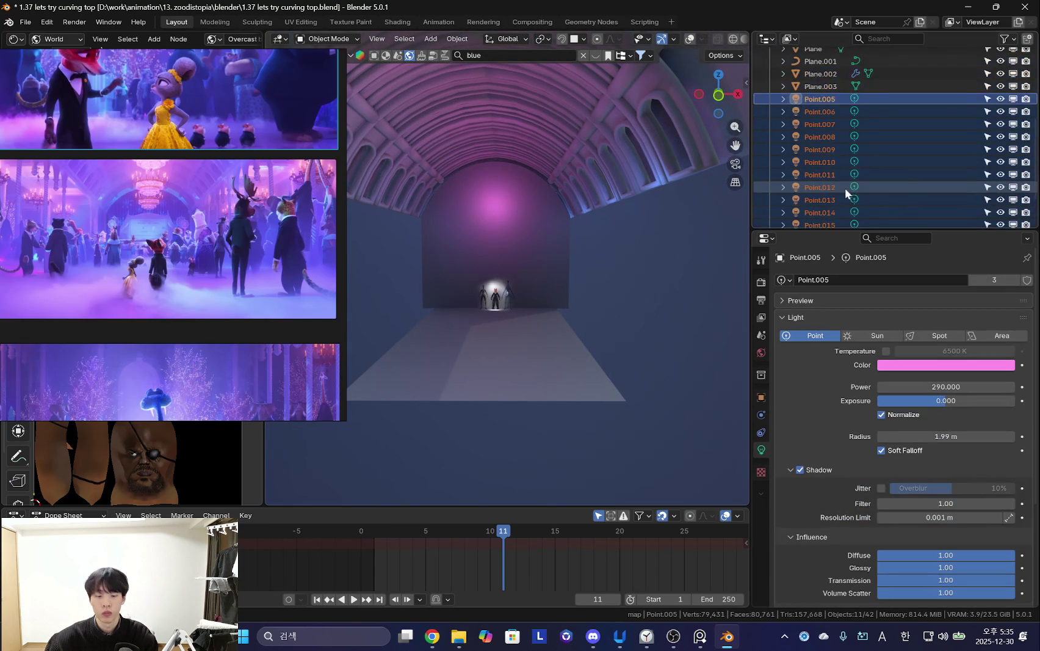
pyautogui.press('m')
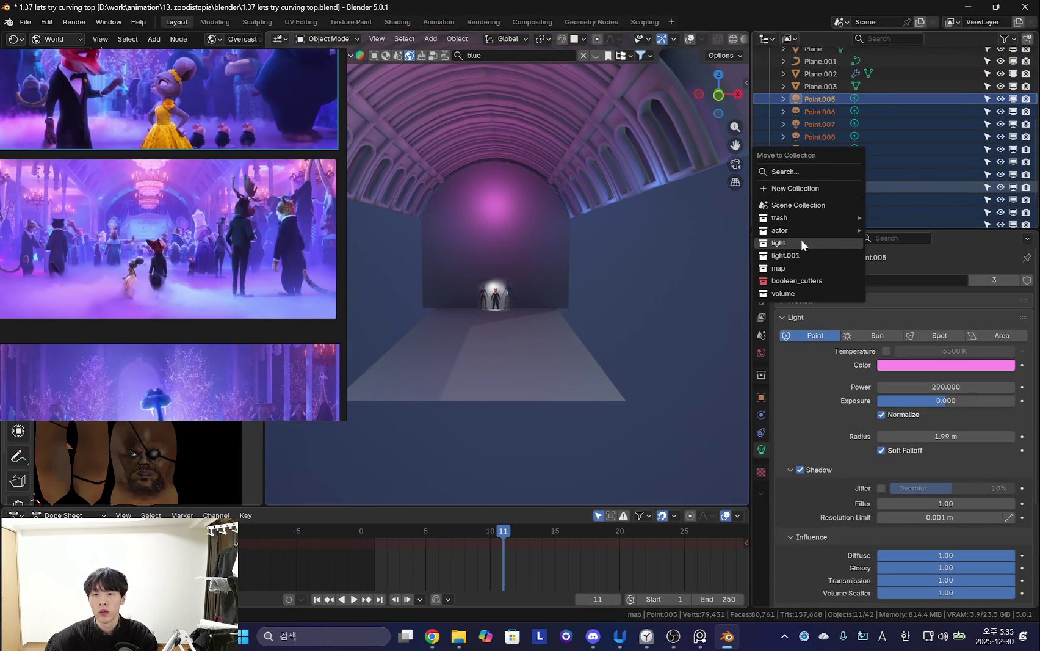
pyautogui.click(801, 243)
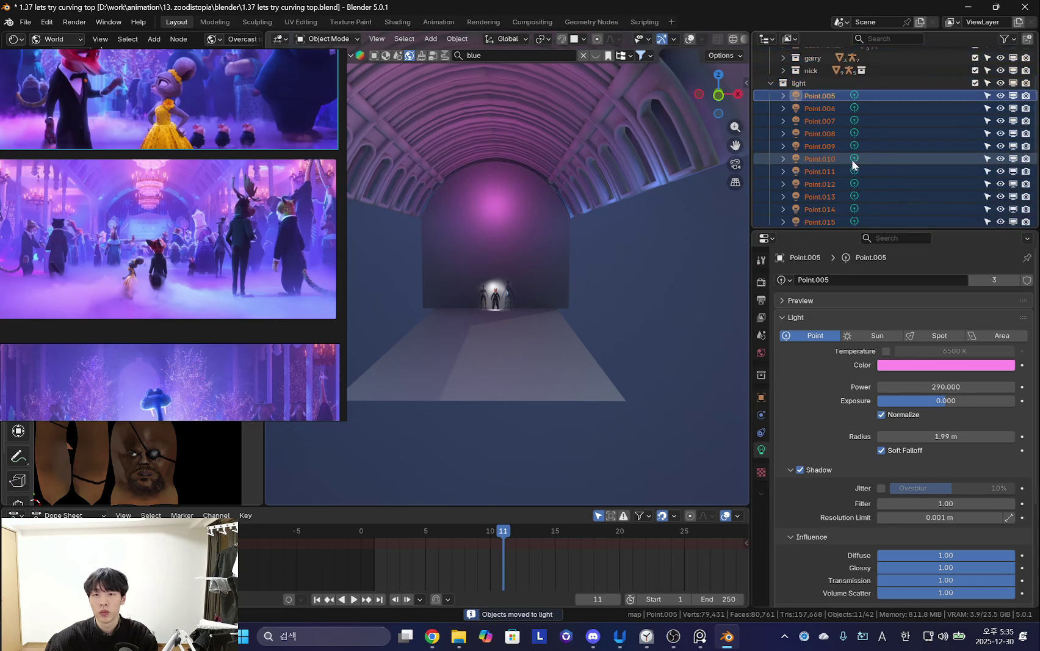
pyautogui.press('m')
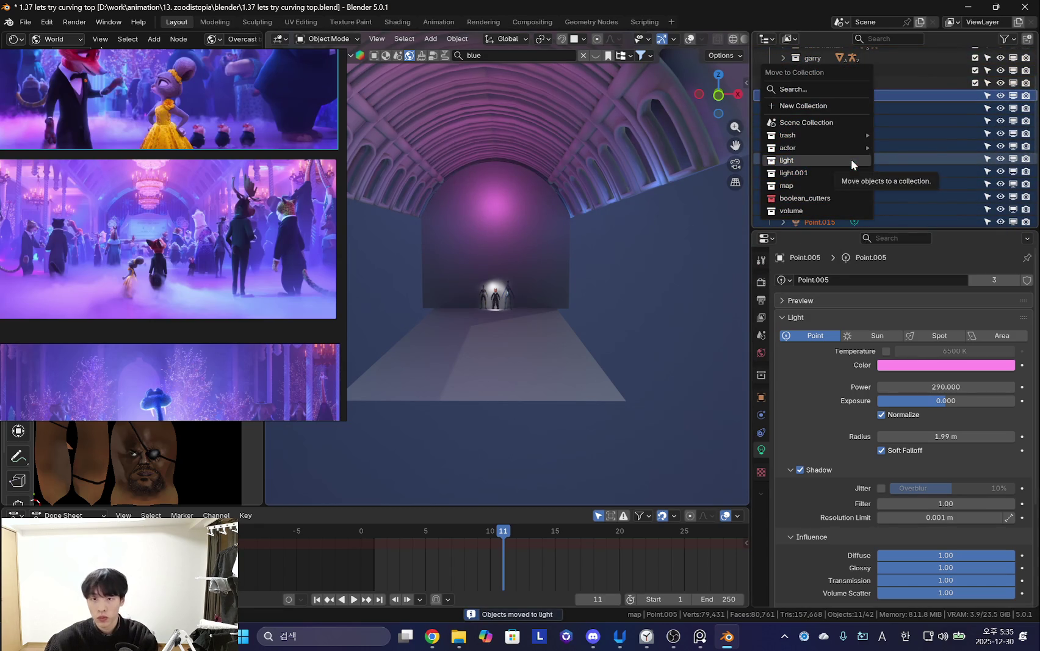
pyautogui.press('Escape')
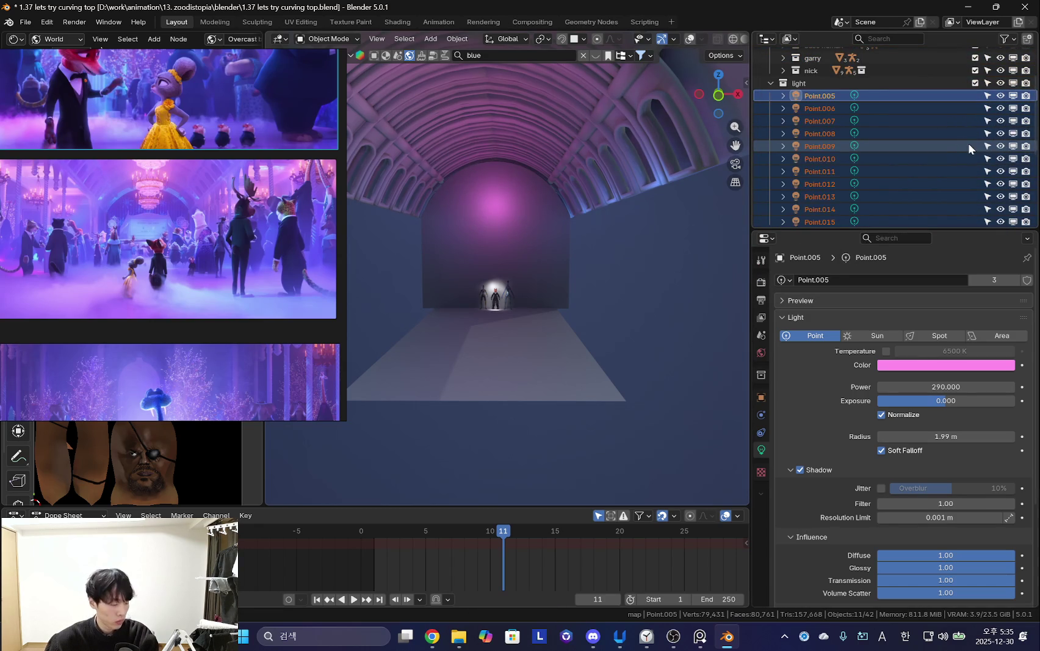
# Create a new child collection inside light named 'party light'.
pyautogui.rightClick(802, 83)
pyautogui.click(802, 83)
pyautogui.doubleClick(827, 132)
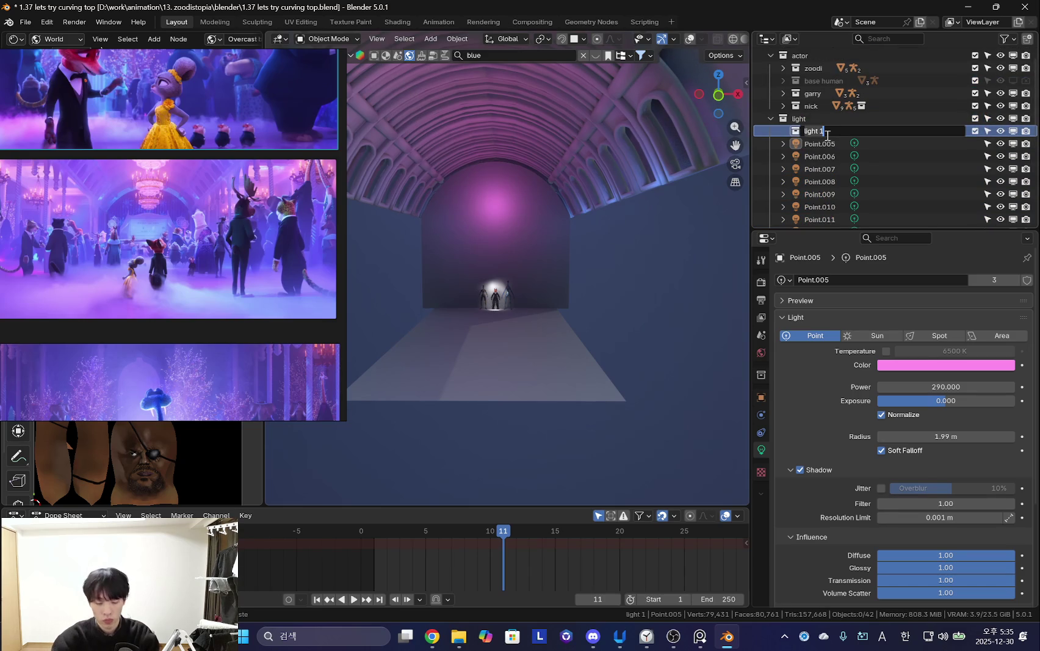
pyautogui.press('BackSpace')
pyautogui.press('BackSpace')
pyautogui.press('BackSpace')
pyautogui.press('BackSpace')
pyautogui.press('BackSpace')
pyautogui.press('BackSpace')
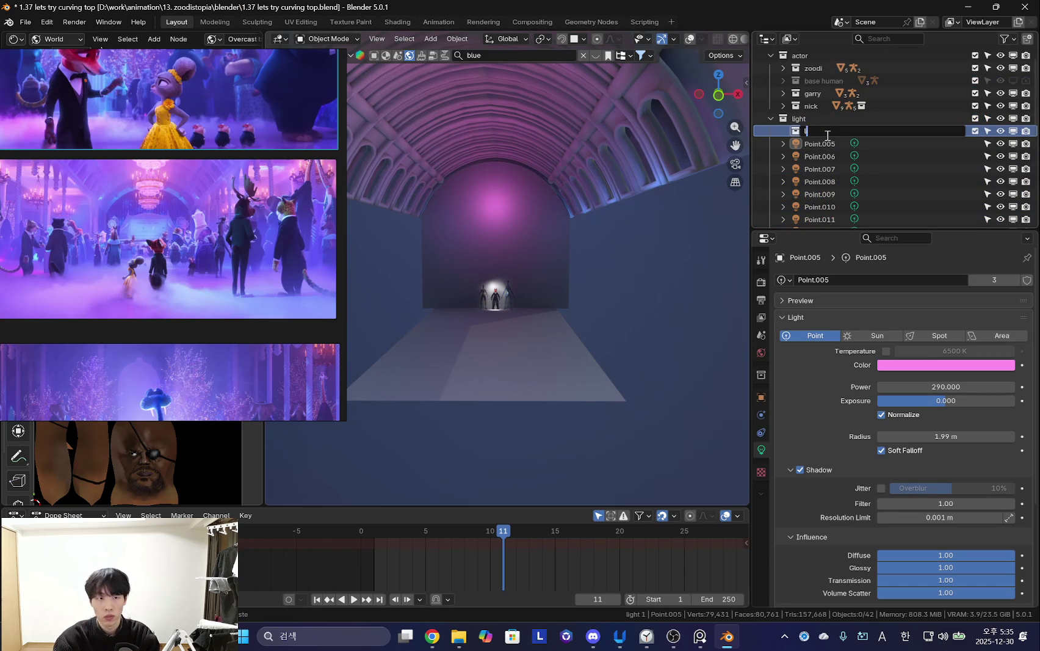
pyautogui.write('party ')
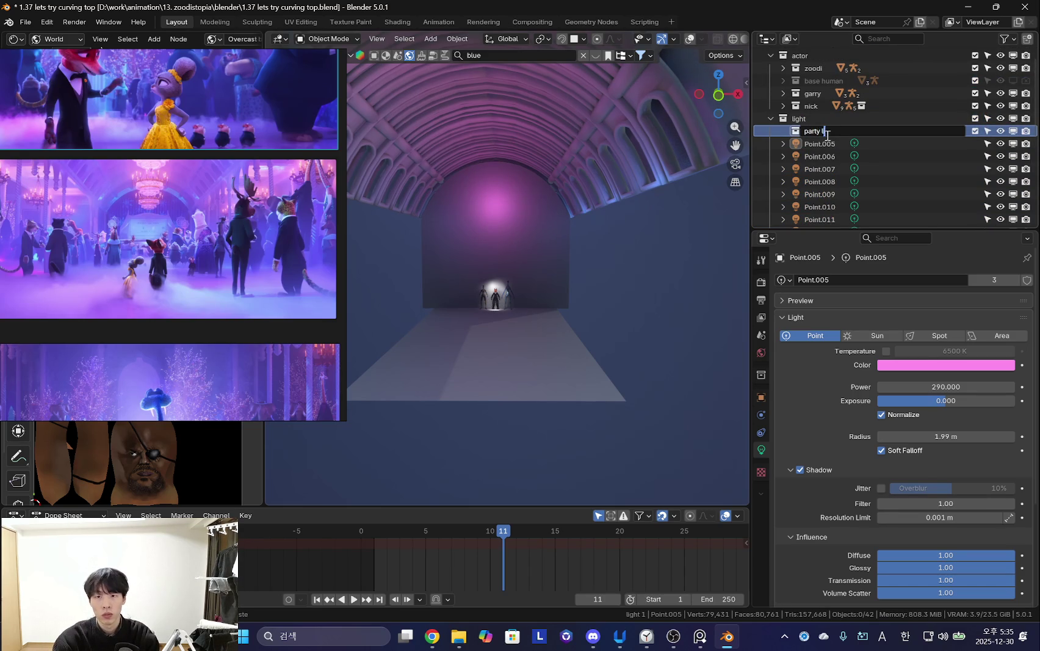
pyautogui.write('light')
pyautogui.press('Return')
# Select Point.005–Point.015 within party light, then collapse the party light collection.
pyautogui.click(819, 144)
pyautogui.scroll(-3, 840, 174)
pyautogui.keyDown('shift'); pyautogui.click(843, 196); pyautogui.keyUp('shift')
pyautogui.scroll(3, 853, 180)
pyautogui.scroll(1, 826, 120)
pyautogui.moveTo(518, 244); pyautogui.dragTo(534, 239, button='middle')
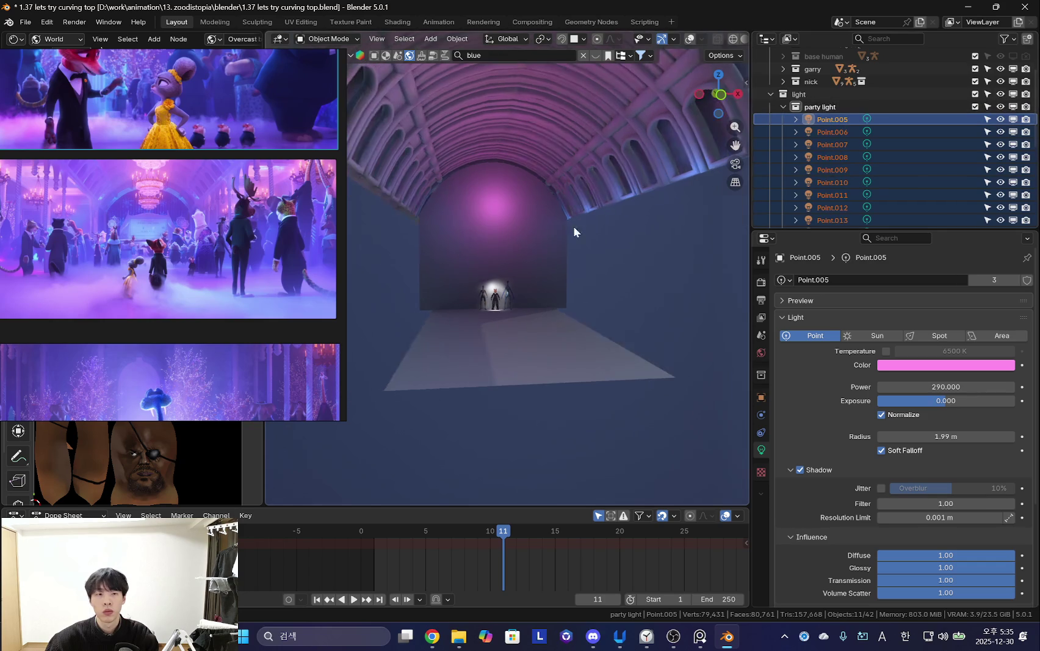
pyautogui.click(820, 107)
pyautogui.click(783, 106)
pyautogui.hotkey('shift', 'alt', 'z')
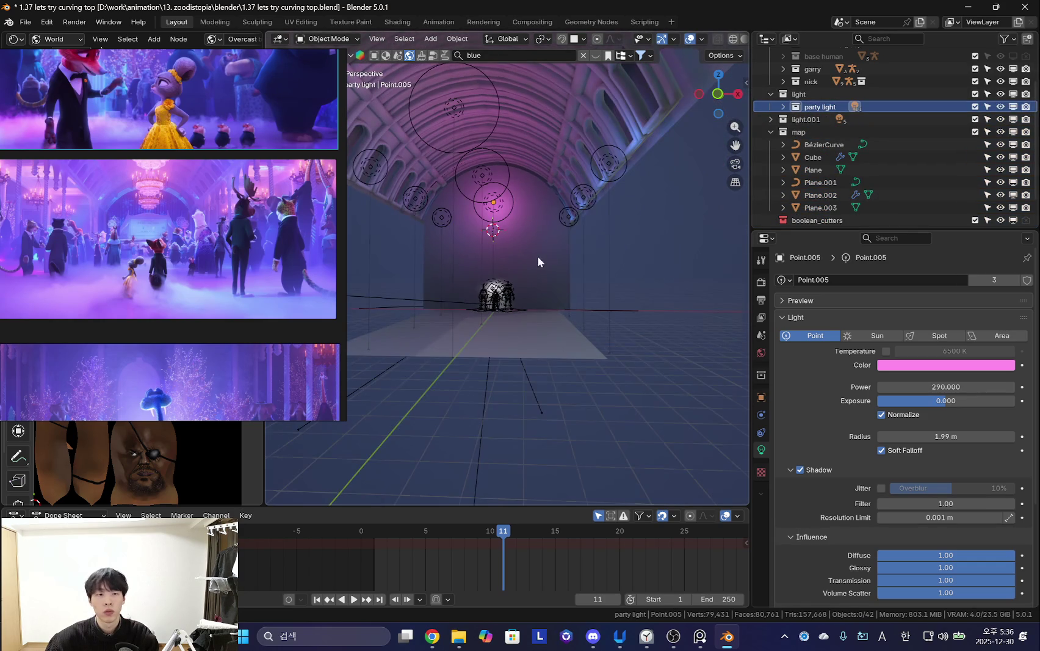
pyautogui.hotkey('shift', 'alt', 'z')
pyautogui.press('KP_0')
pyautogui.click(336, 226)
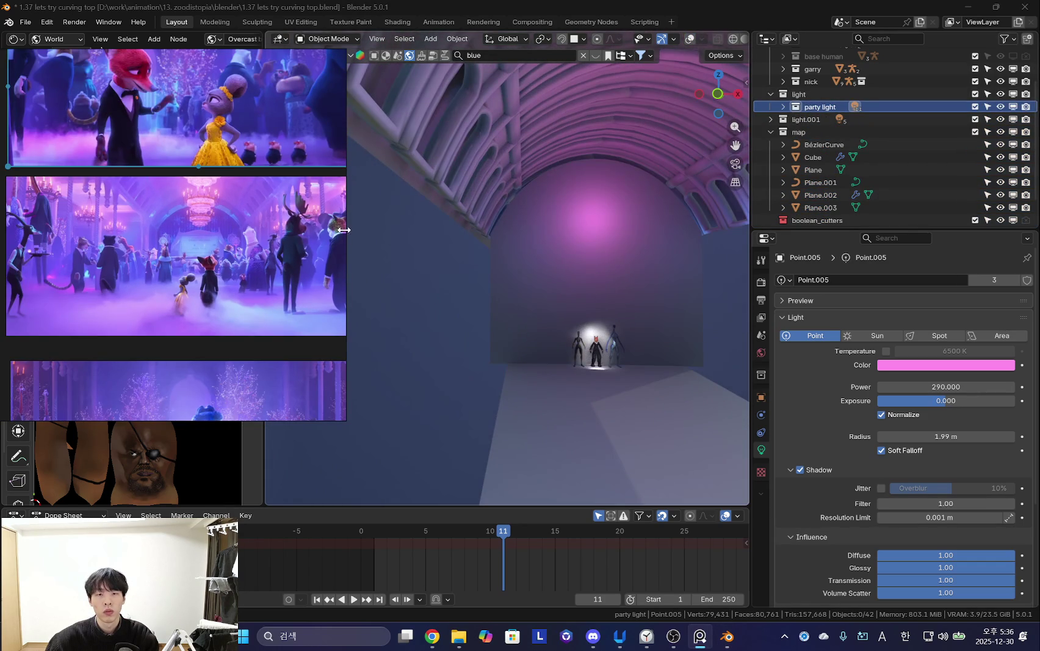
pyautogui.moveTo(343, 229); pyautogui.dragTo(376, 229)
pyautogui.scroll(3, 305, 242)
pyautogui.moveTo(305, 243)
pyautogui.mouseDown(button='middle')
pyautogui.moveTo(246, 259)
pyautogui.moveTo(306, 265)
pyautogui.moveTo(257, 258)
pyautogui.mouseUp(button='middle')
pyautogui.scroll(1, 247, 259)
pyautogui.scroll(2, 202, 240)
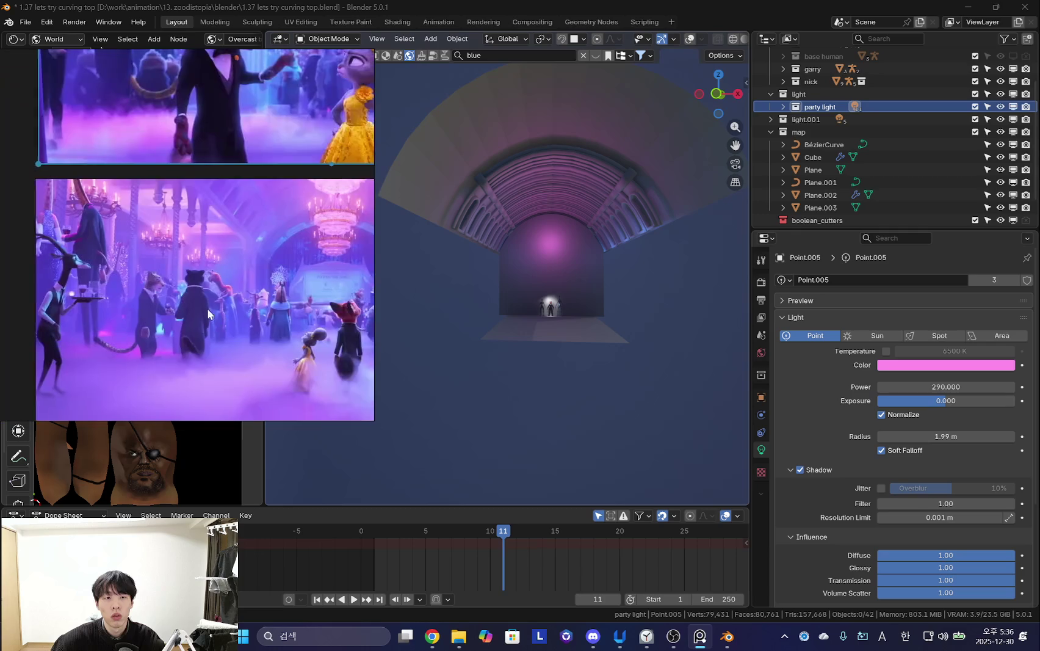
pyautogui.moveTo(551, 279)
pyautogui.mouseDown(button='middle')
pyautogui.moveTo(559, 330)
pyautogui.moveTo(391, 287)
pyautogui.mouseUp(button='middle')
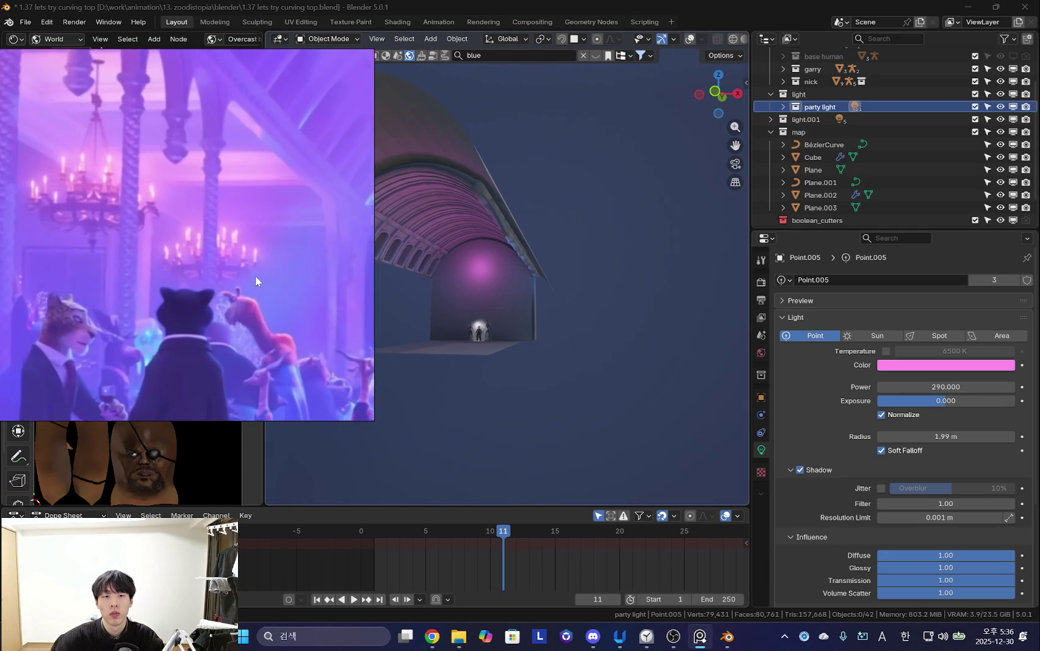
pyautogui.moveTo(470, 302)
pyautogui.mouseDown(button='middle')
pyautogui.moveTo(511, 325)
pyautogui.moveTo(640, 257)
pyautogui.moveTo(636, 306)
pyautogui.moveTo(592, 310)
pyautogui.moveTo(553, 332)
pyautogui.moveTo(471, 279)
pyautogui.mouseUp(button='middle')
pyautogui.hotkey('shift', 'alt', 'z')
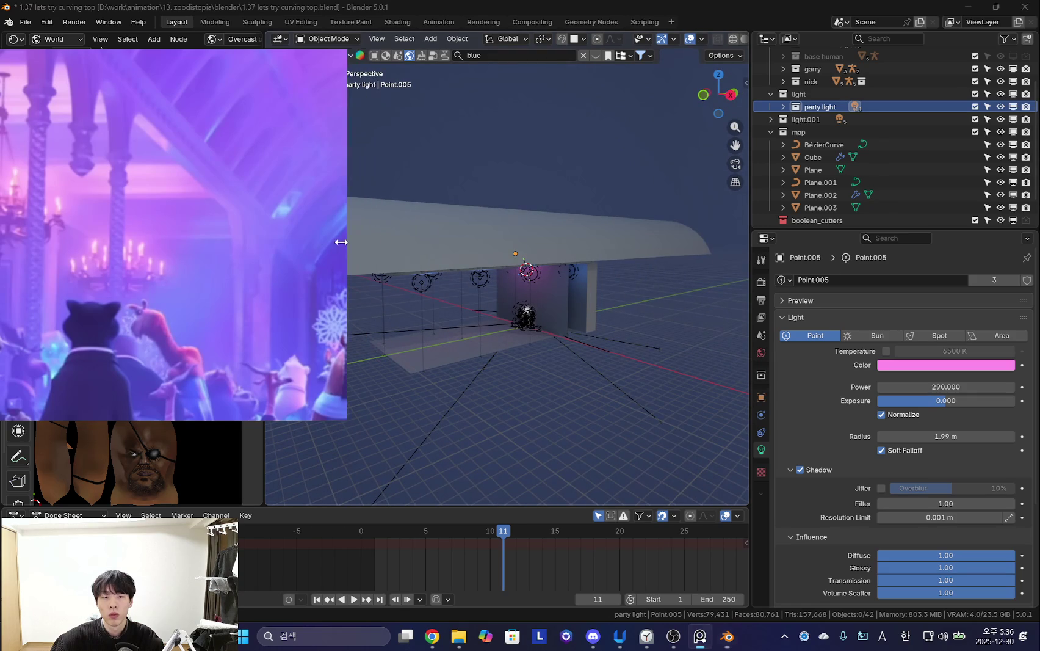